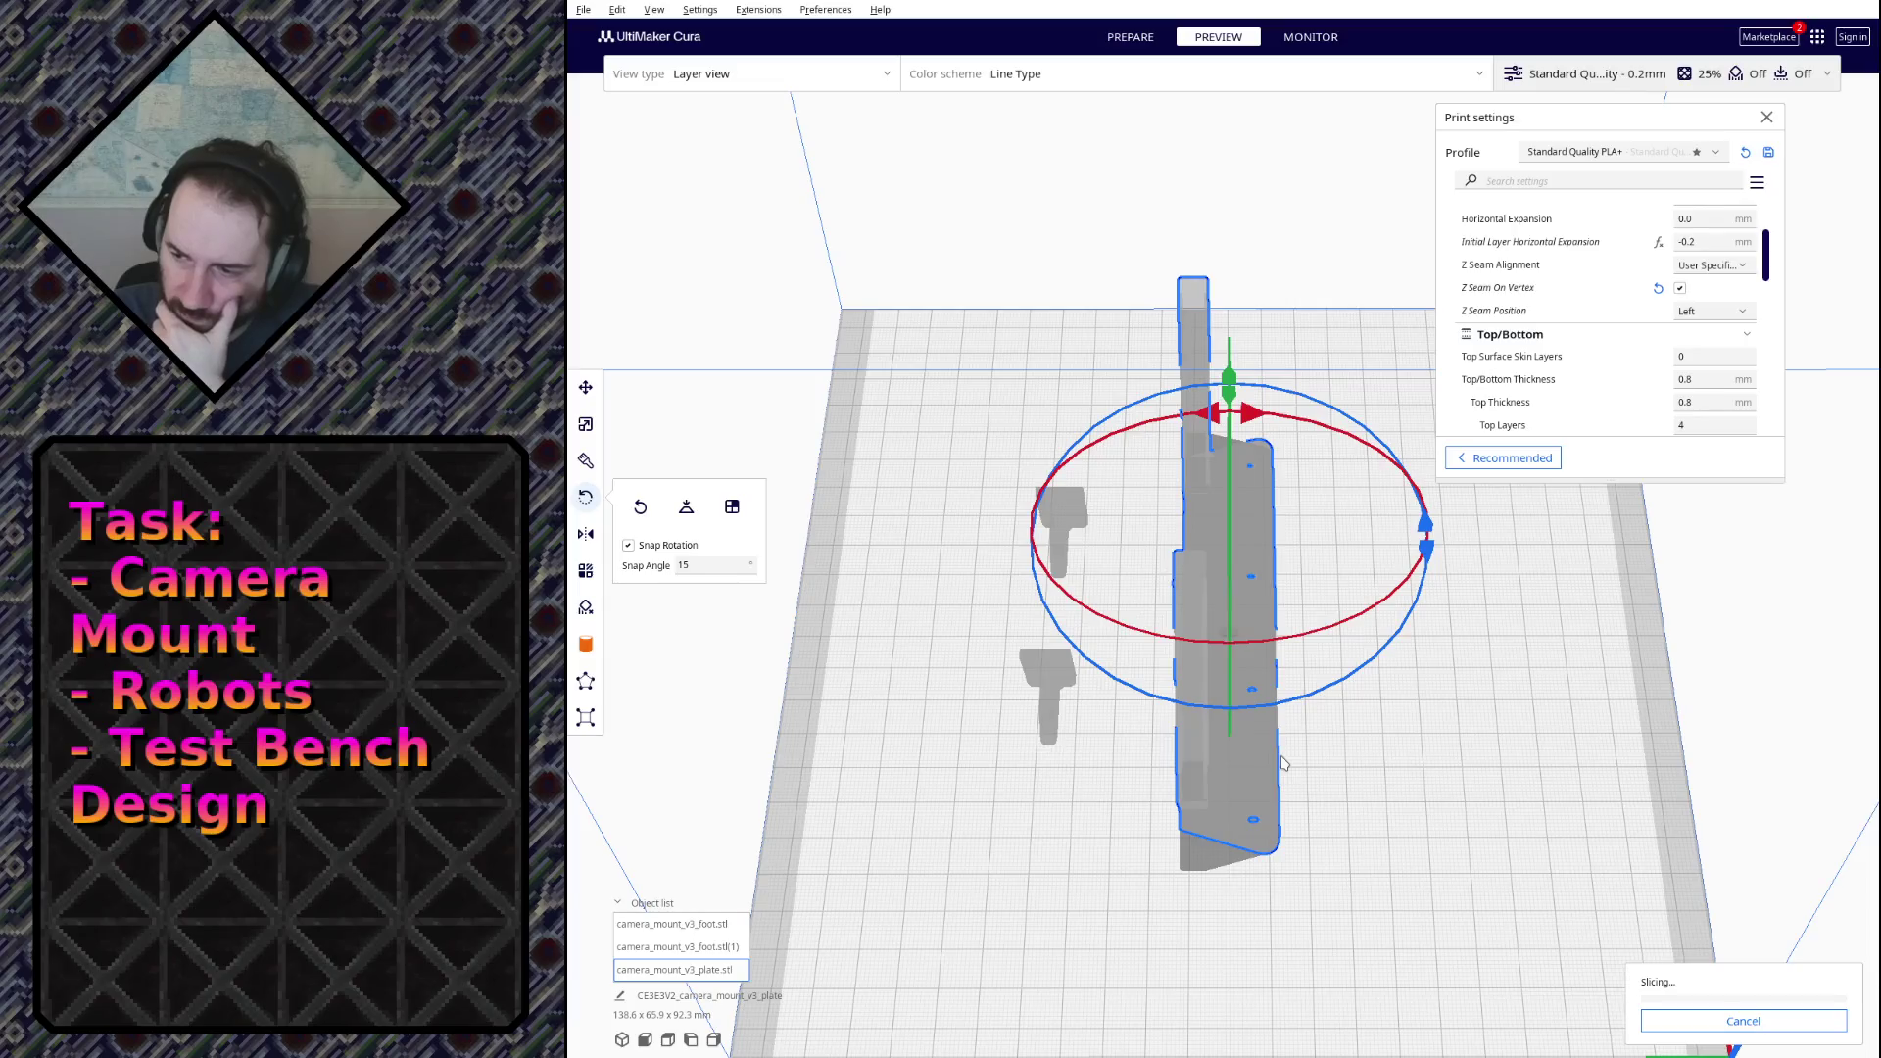
Step: Open the camera mount plate's per-model settings and expand its Z seam position list
mouse_move(990, 529)
mouse_down()
mouse_move(1116, 507)
mouse_move(1204, 692)
mouse_move(1141, 478)
mouse_move(1176, 588)
mouse_up()
scroll(1190, 646, up, 5)
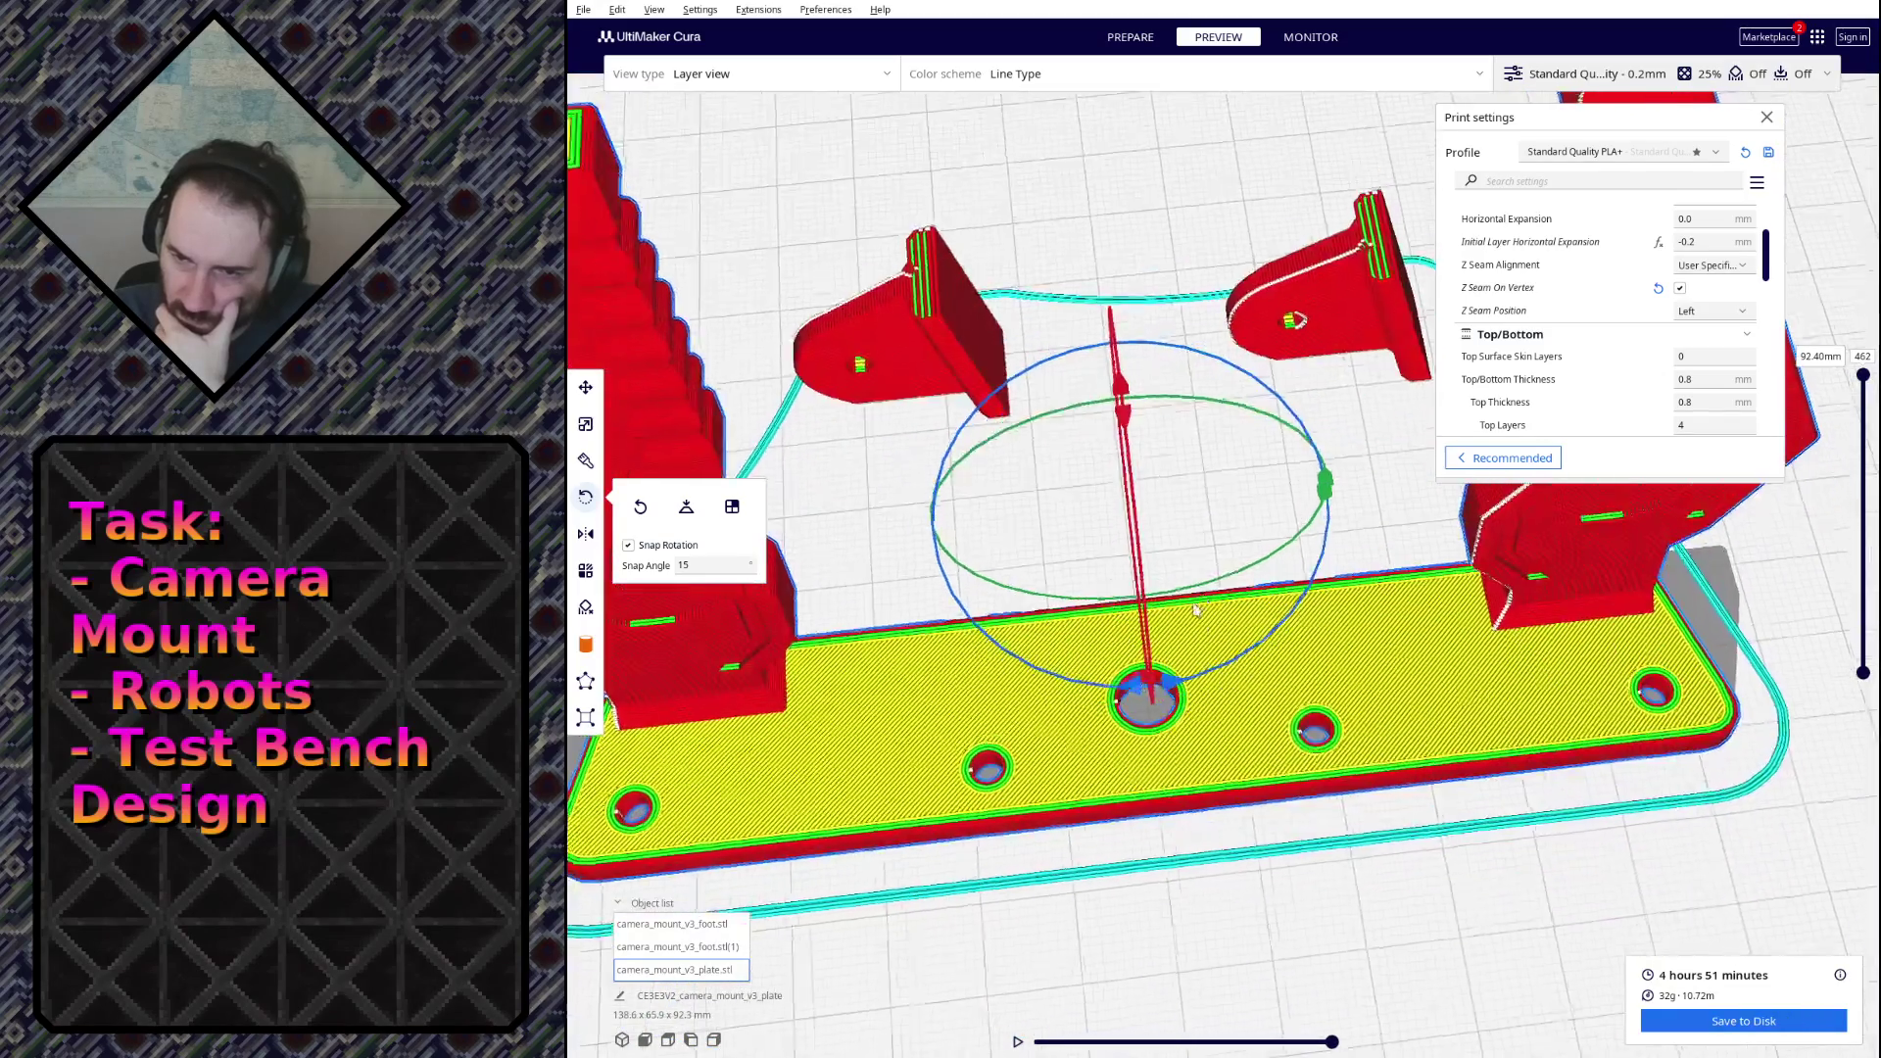
scroll(1197, 686, down, 5)
mouse_move(1197, 685)
mouse_down()
mouse_move(1166, 627)
mouse_move(1127, 676)
mouse_move(1095, 647)
mouse_up()
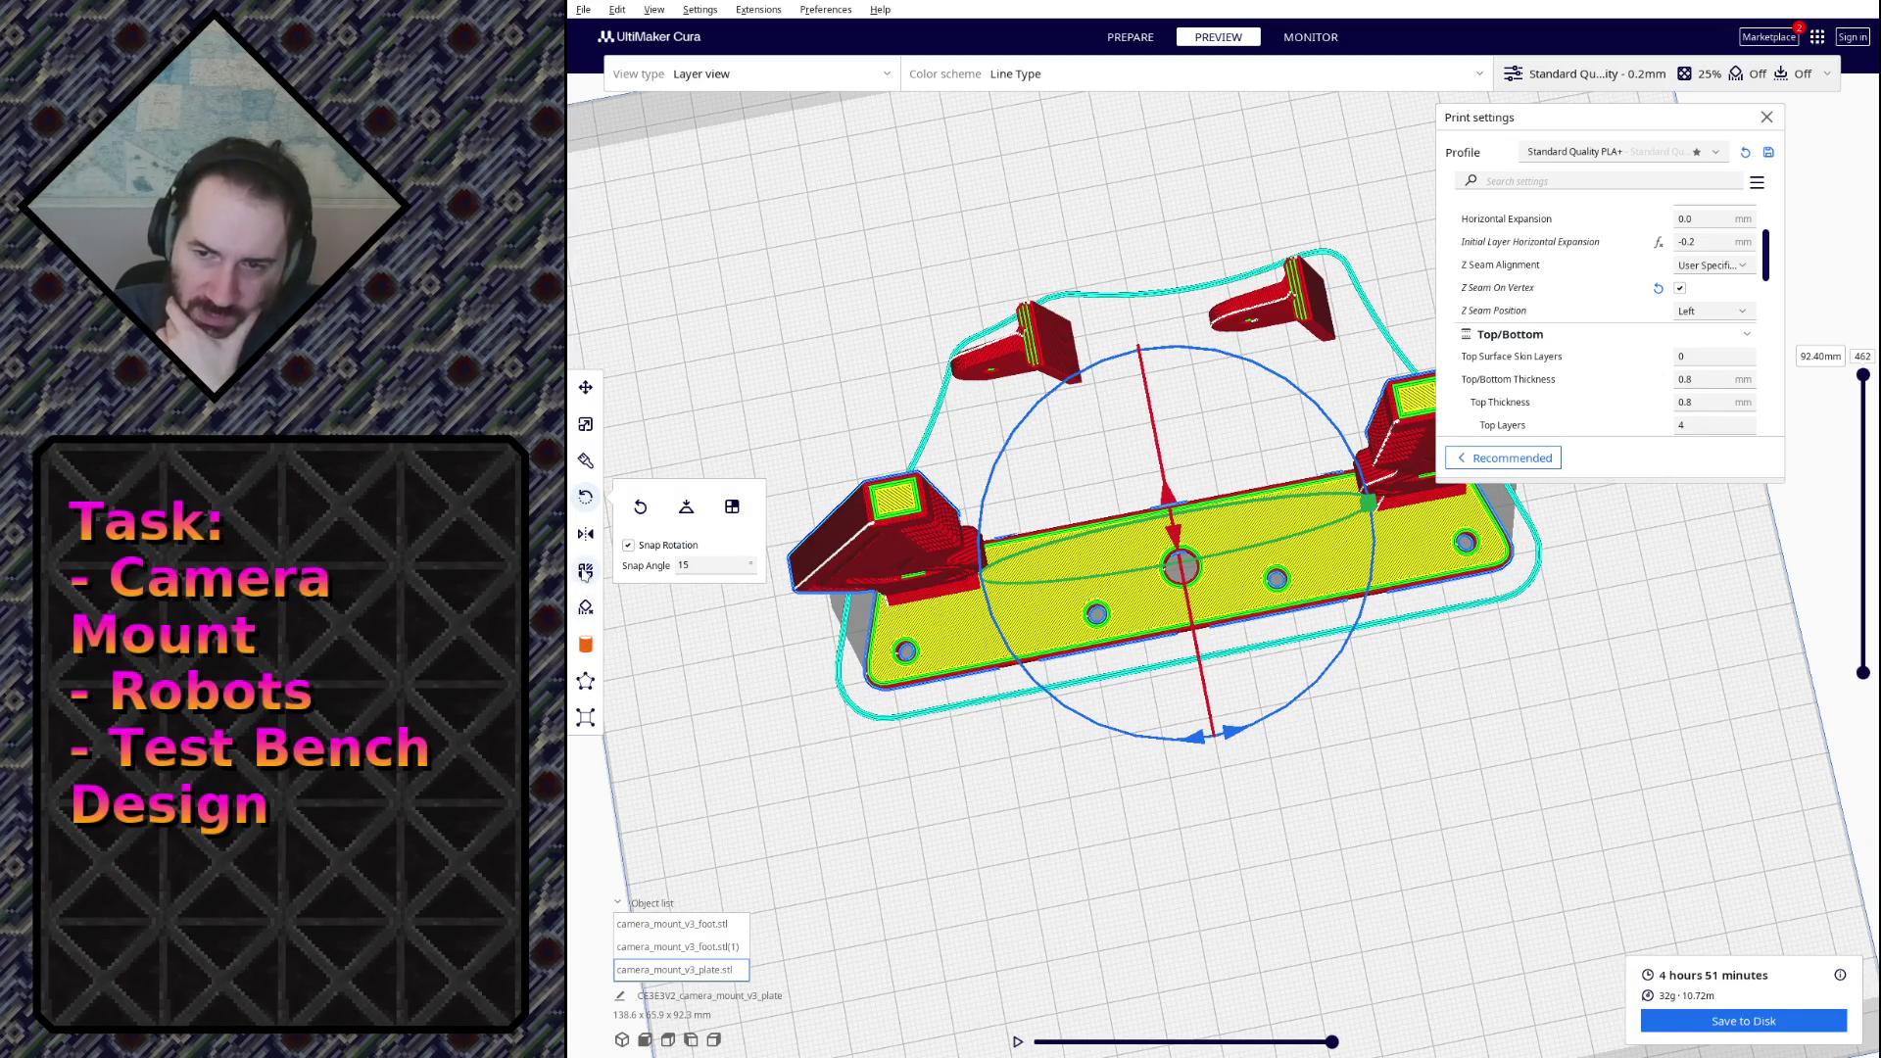
click(585, 571)
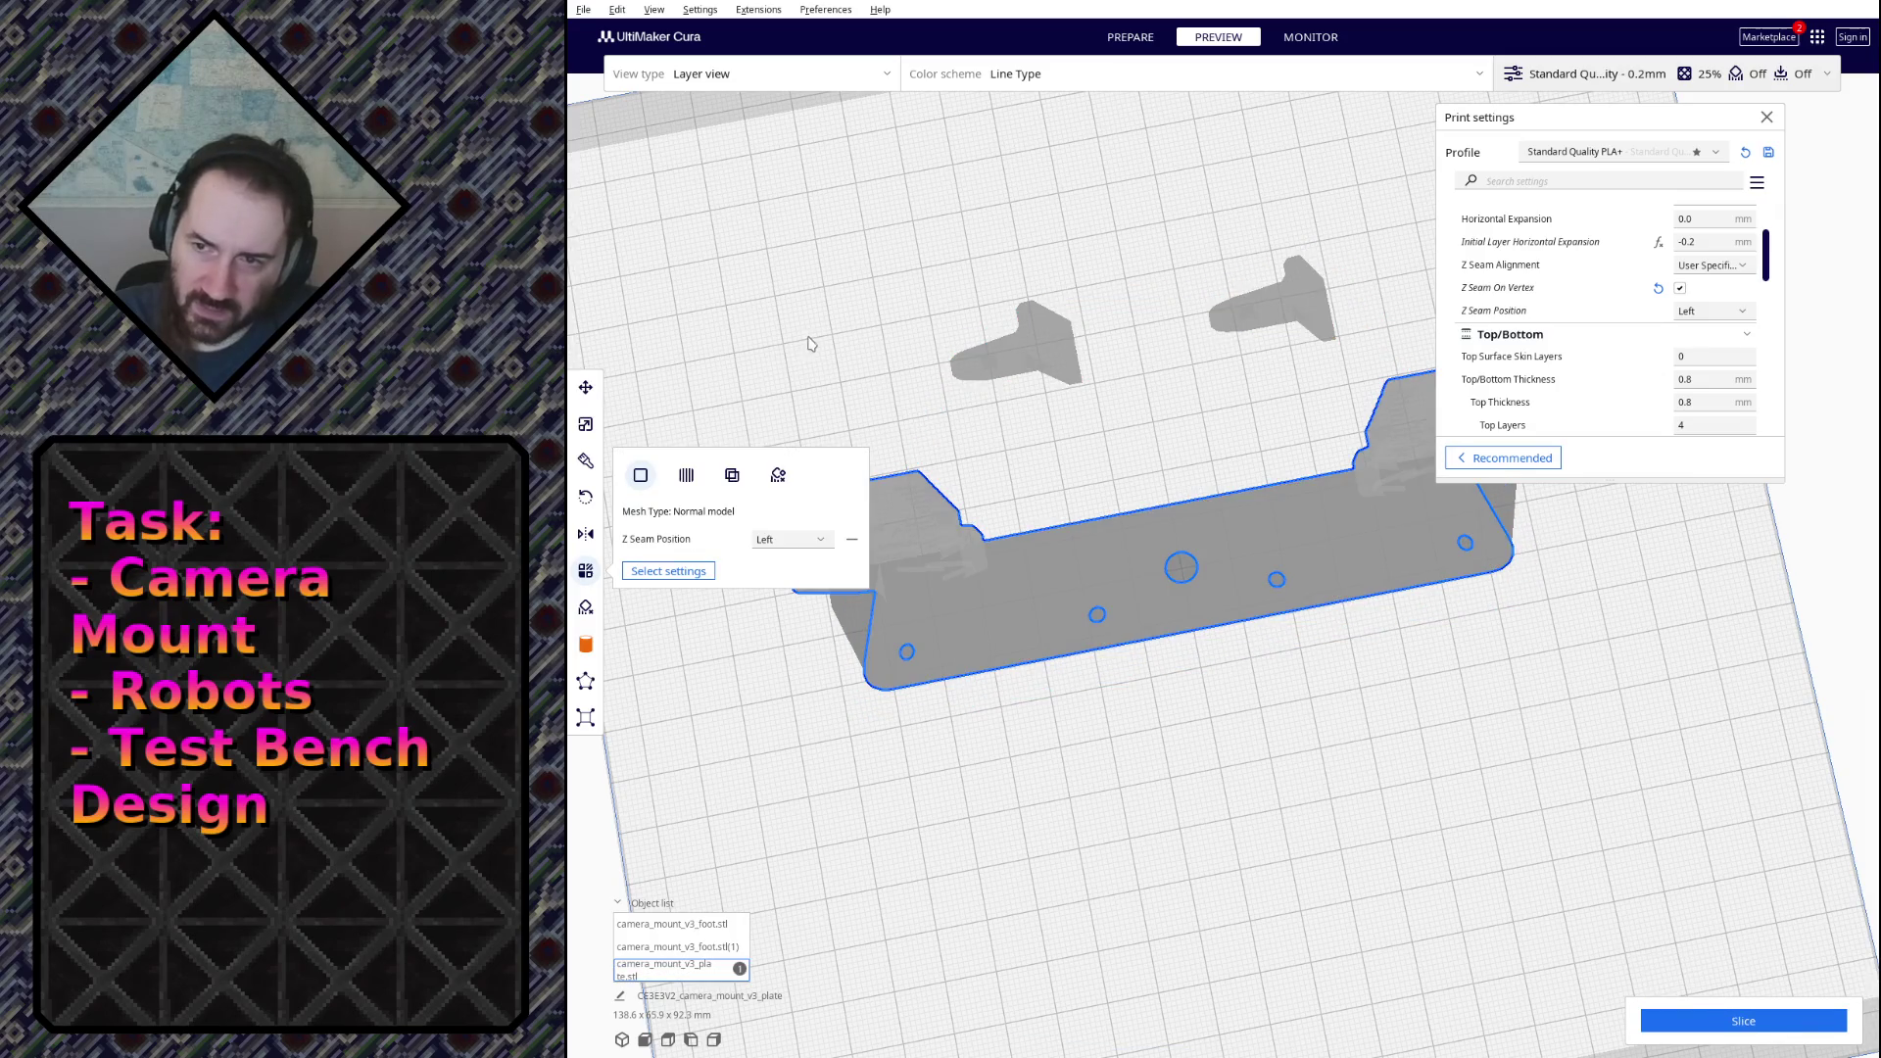
click(804, 542)
Step: Set the plate's Z seam position to Back and orbit around the re-sliced 4 h 50 min print
click(805, 579)
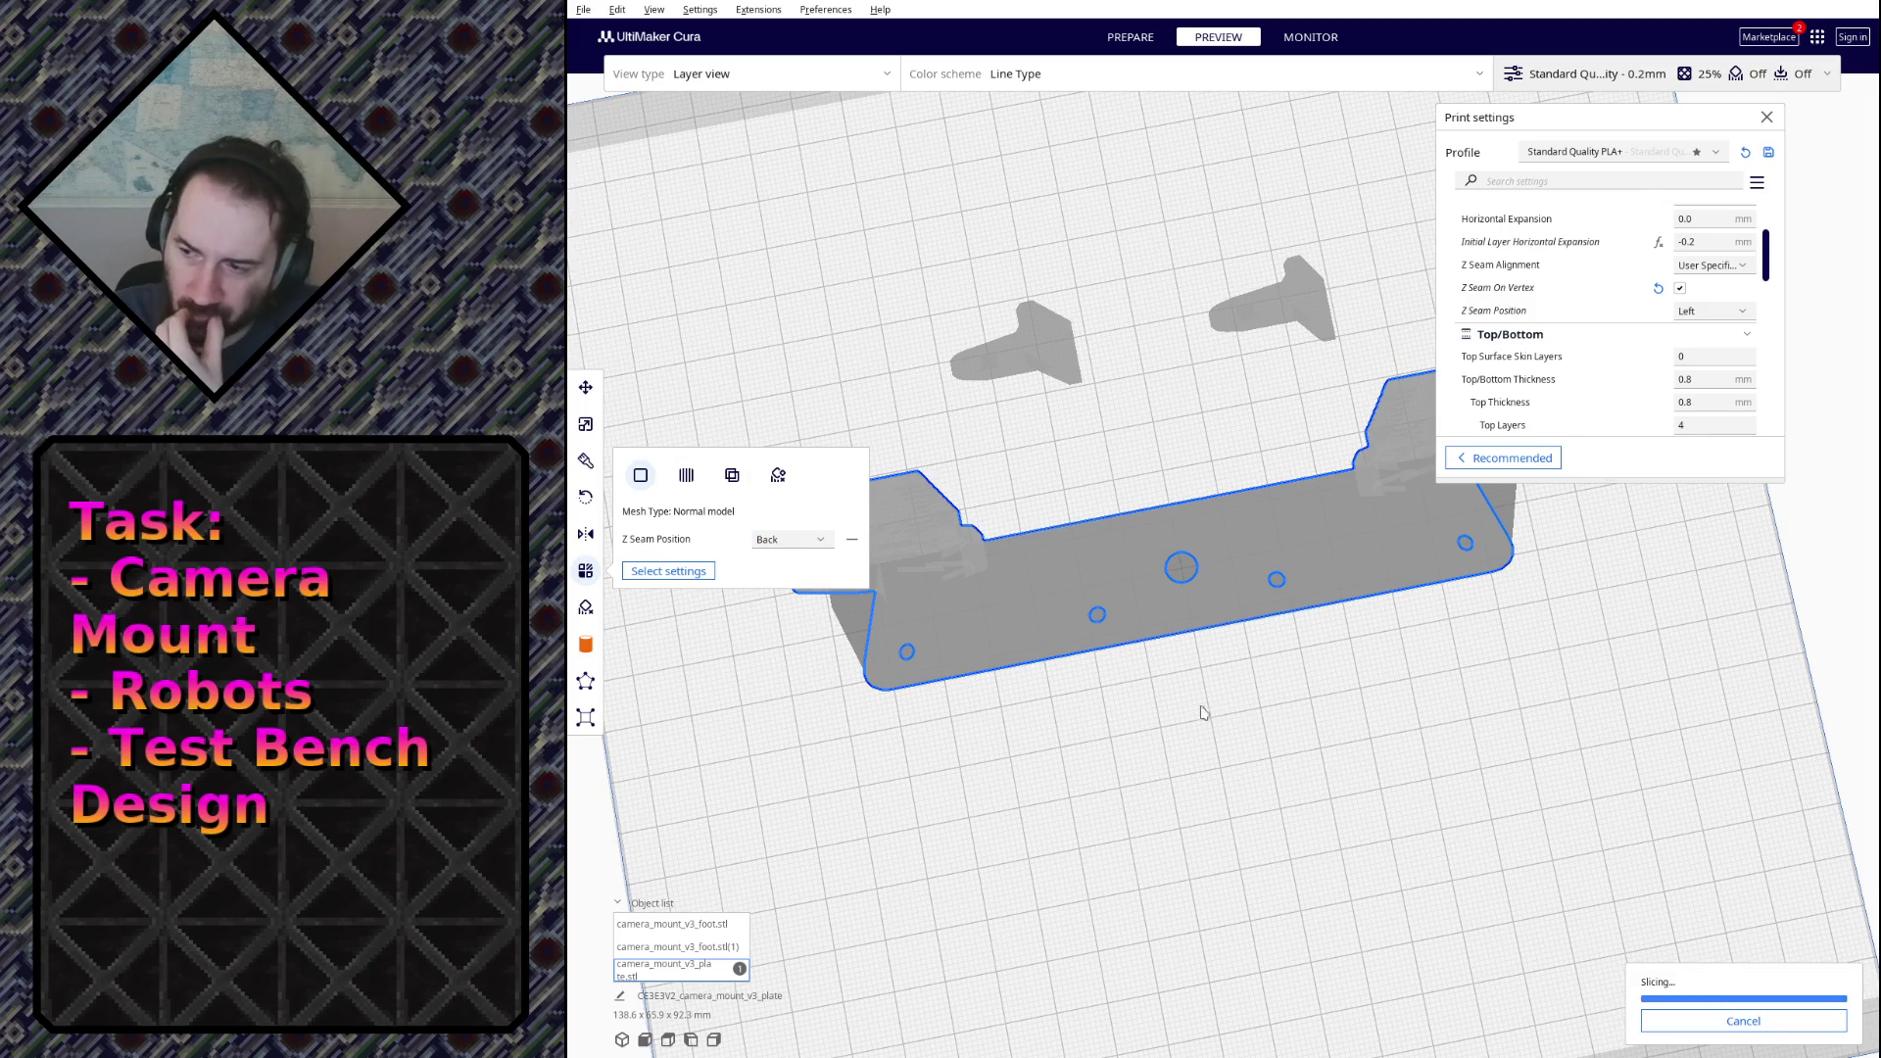
mouse_move(1212, 866)
mouse_down()
mouse_move(1279, 766)
mouse_move(1433, 693)
mouse_move(1243, 555)
mouse_move(1151, 448)
mouse_move(1175, 419)
mouse_move(1256, 398)
mouse_up()
key(Left)
key(Left)
key(Left)
scroll(1222, 432, up, 5)
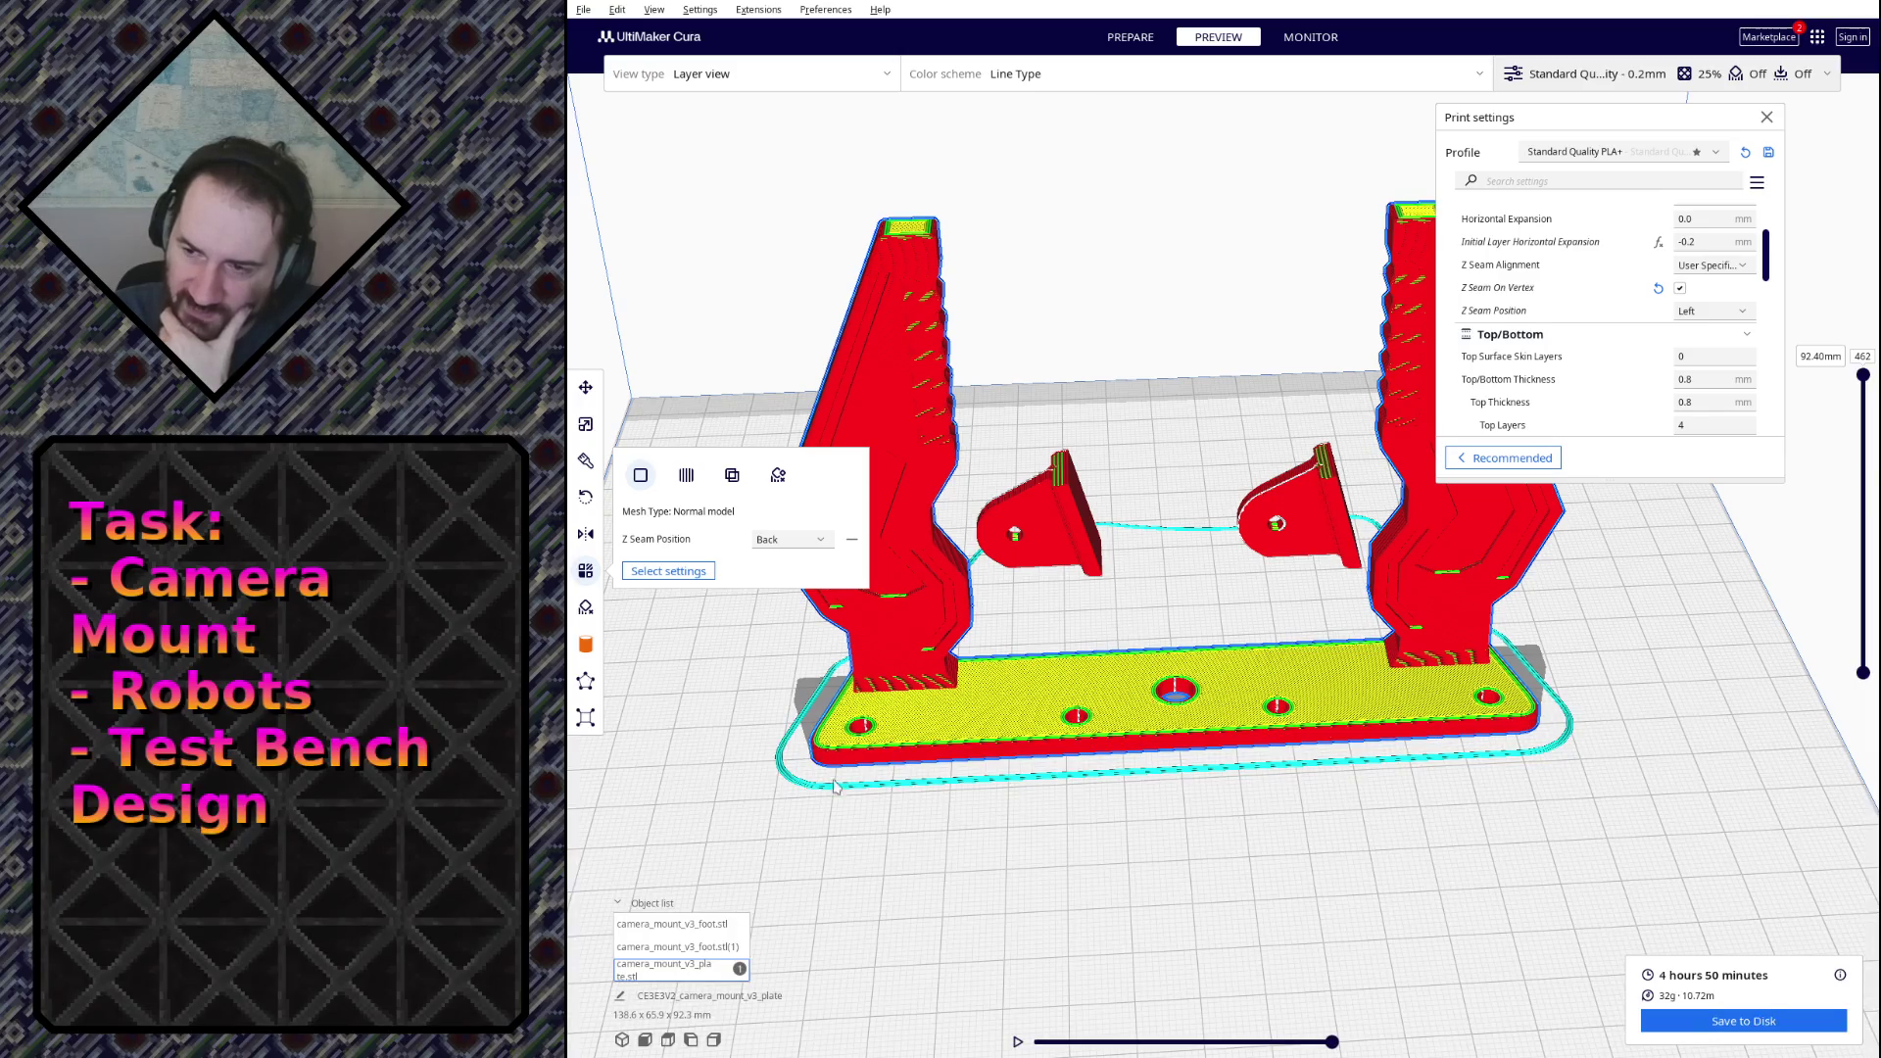
mouse_move(967, 759)
mouse_down()
mouse_move(1302, 647)
mouse_move(1425, 635)
mouse_move(1234, 666)
mouse_up()
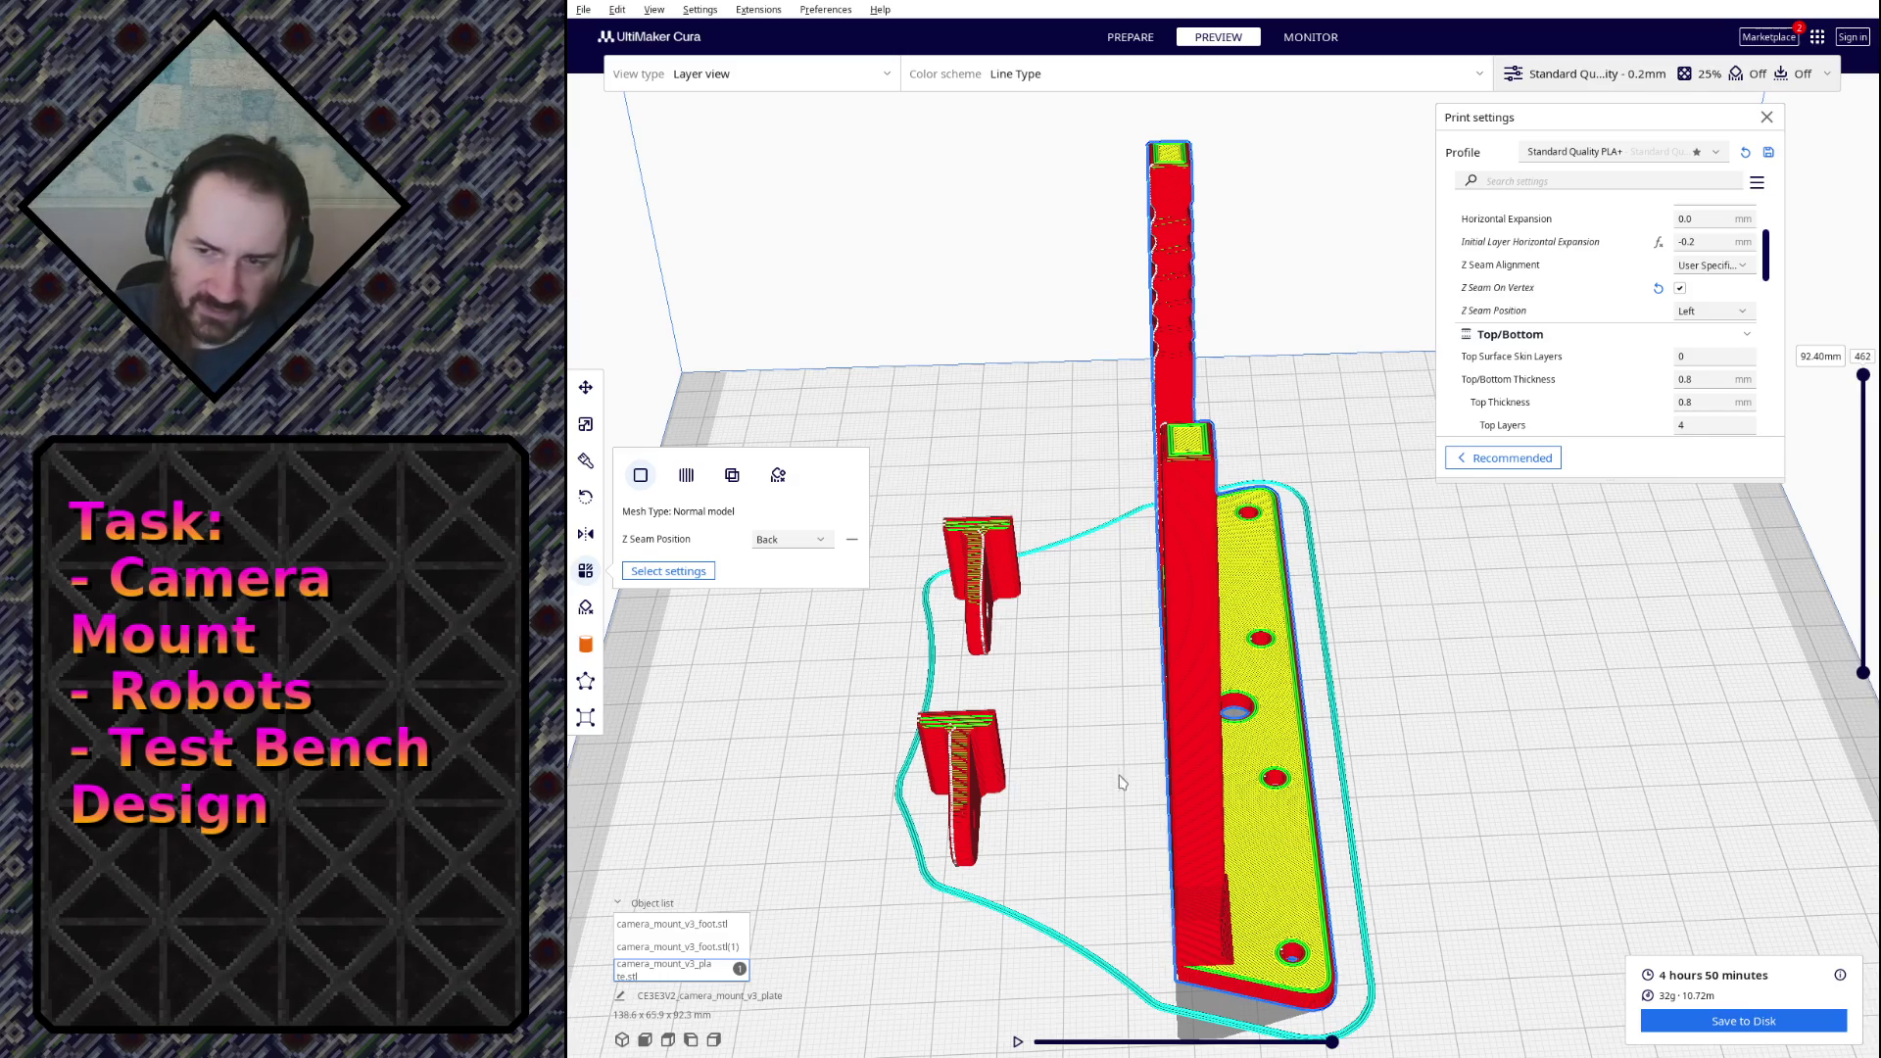
key(alt+Tab)
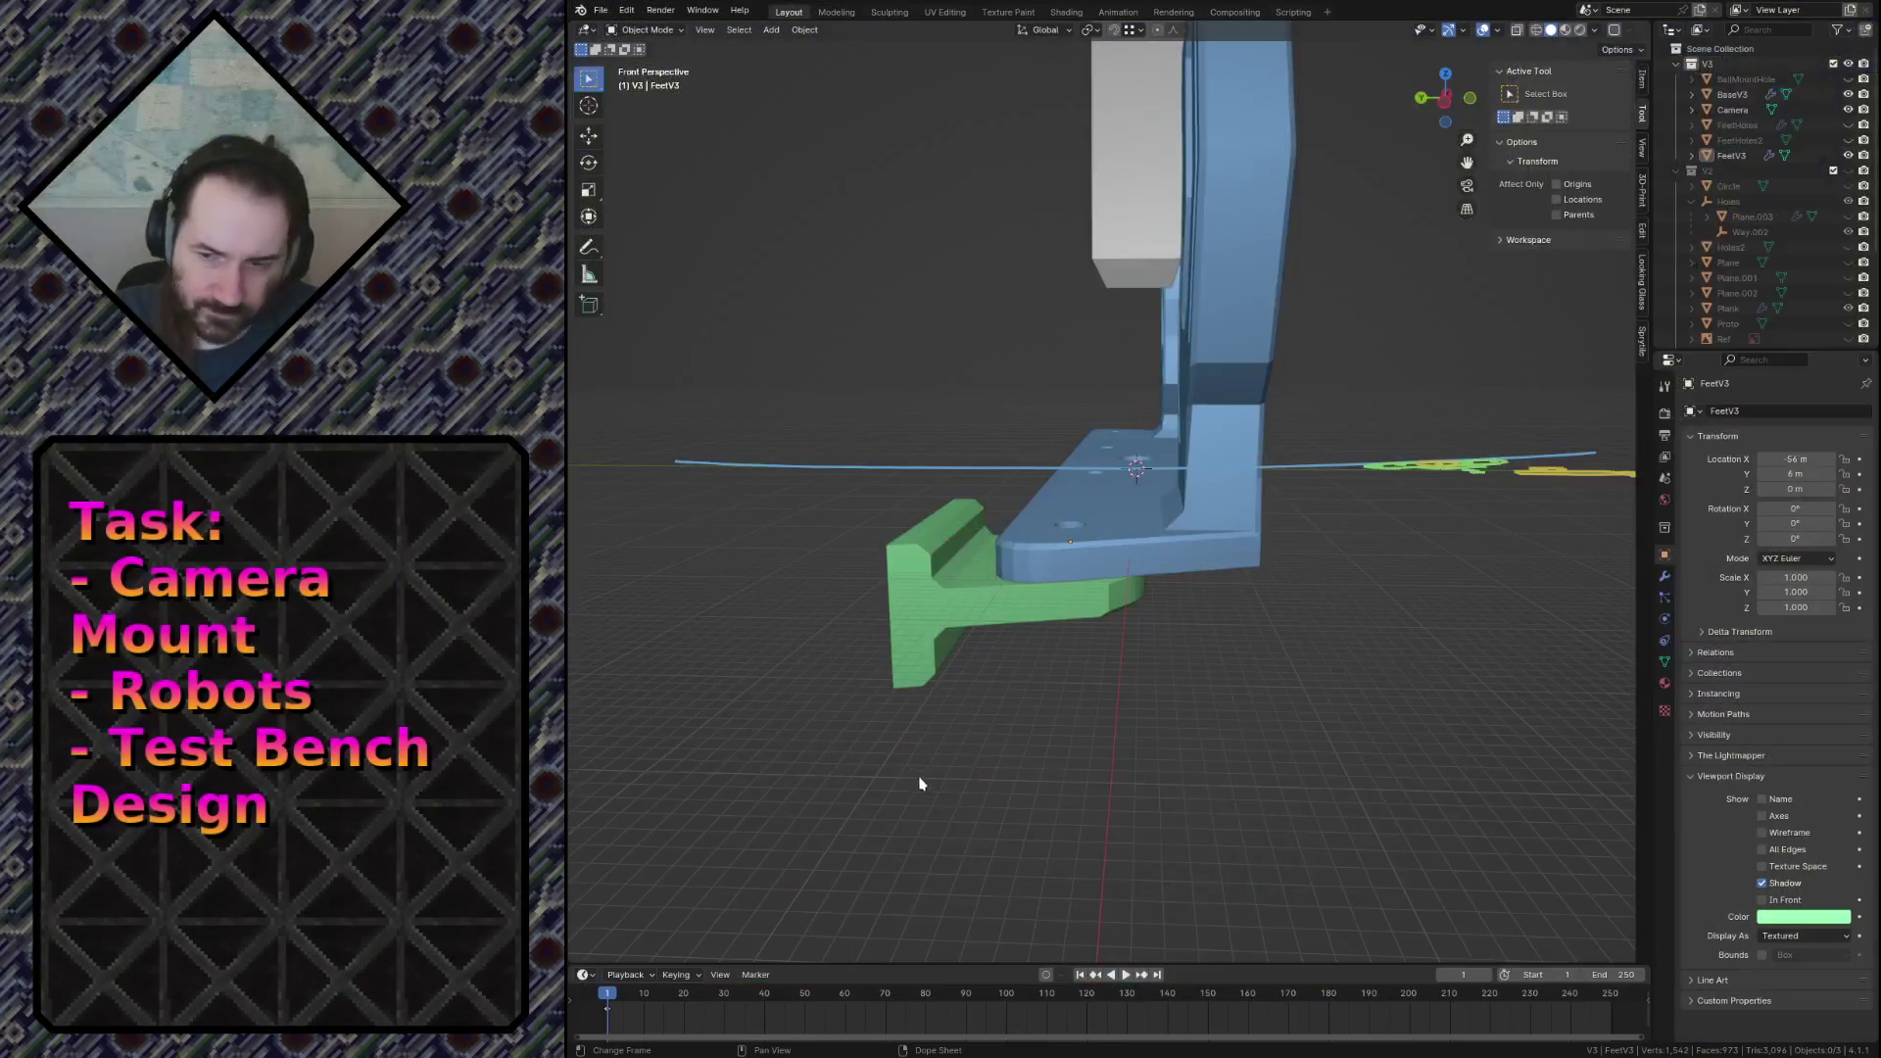
Step: In Blender, walk-navigate closer to the camera mount and select the green FeetV3 foot piece
right_click(892, 537)
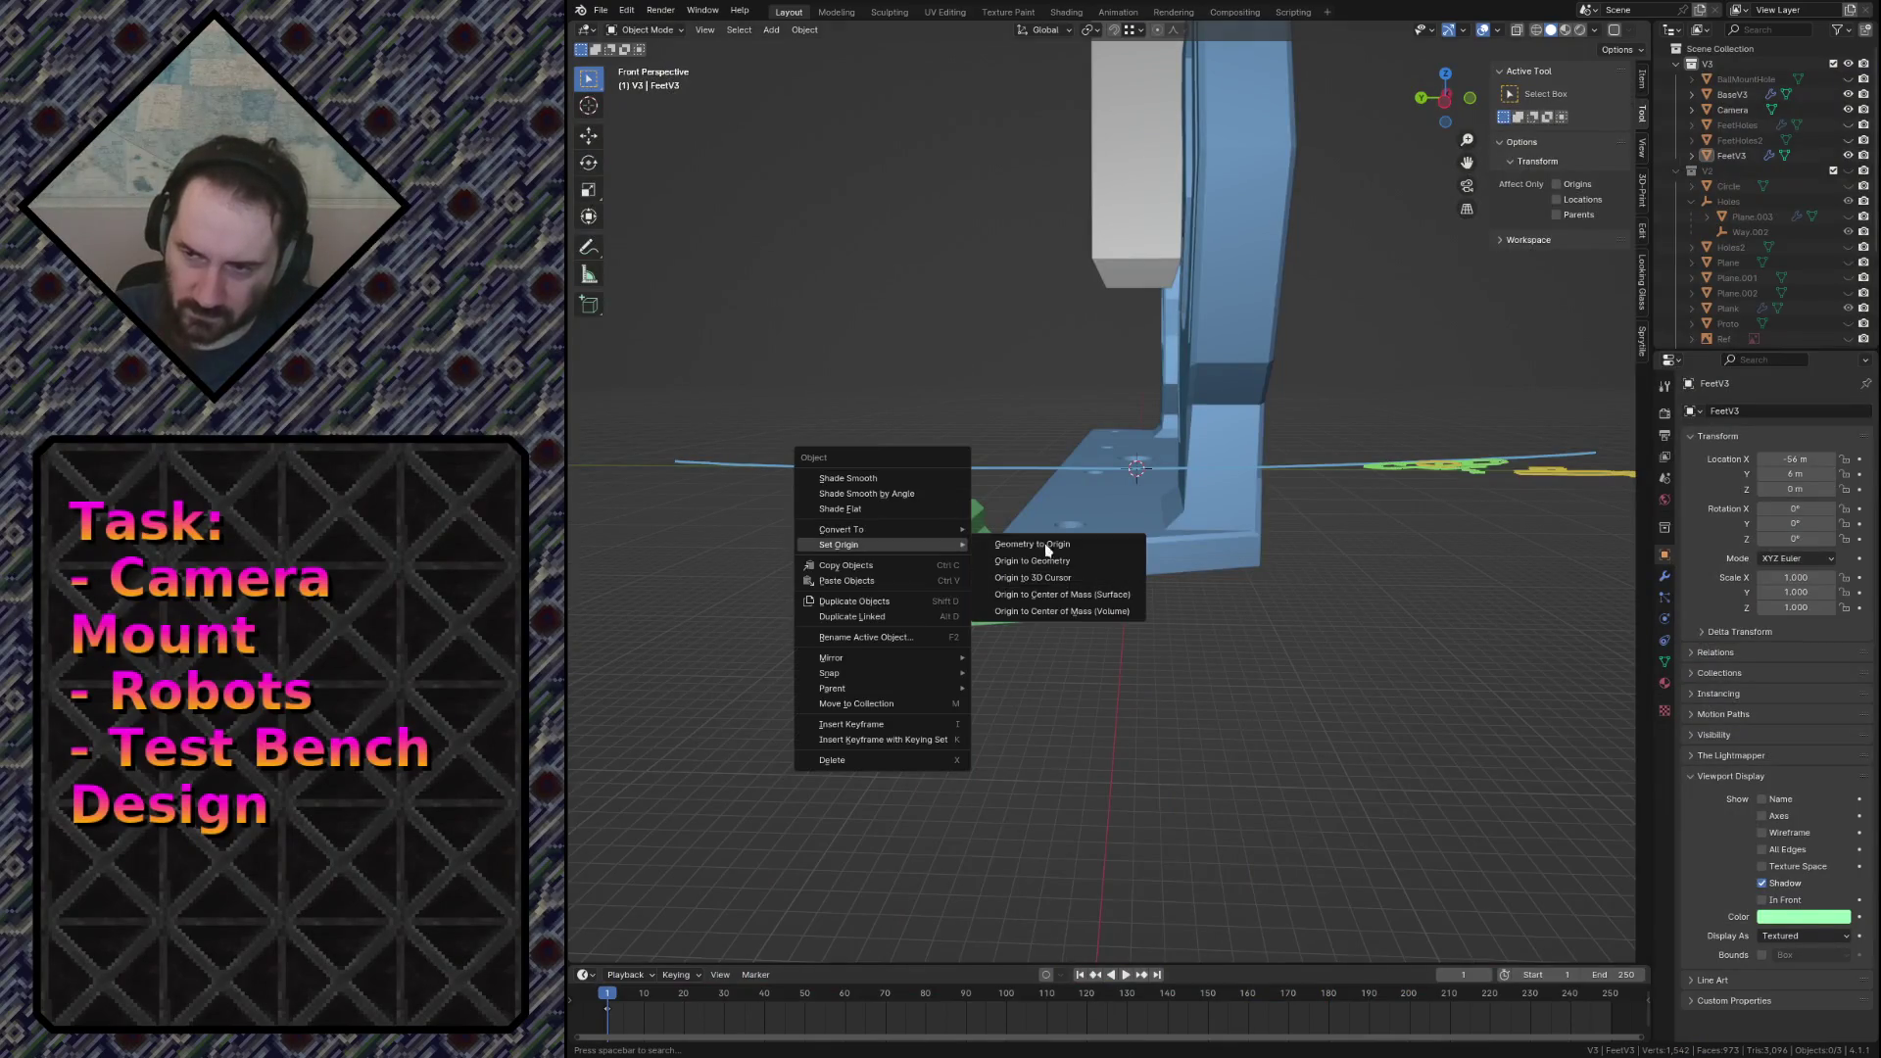
key(shift+grave)
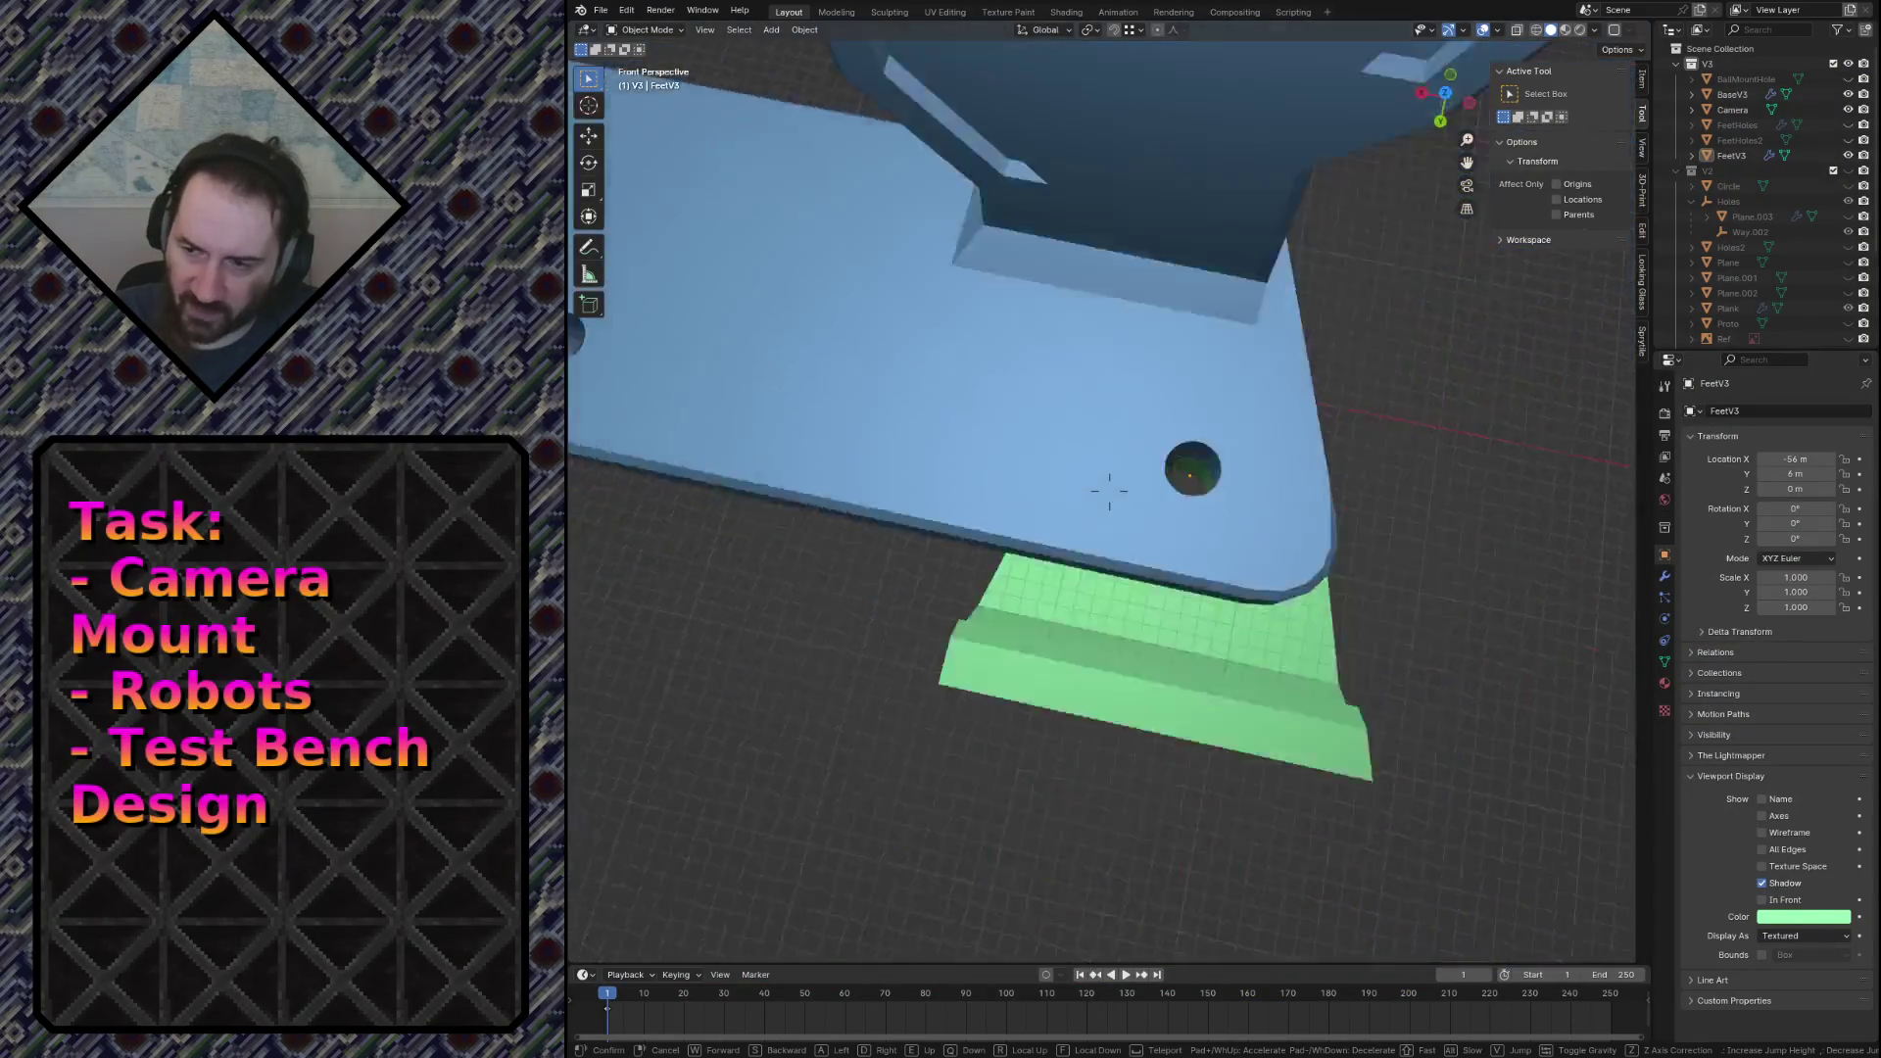
key(w)
click(993, 333)
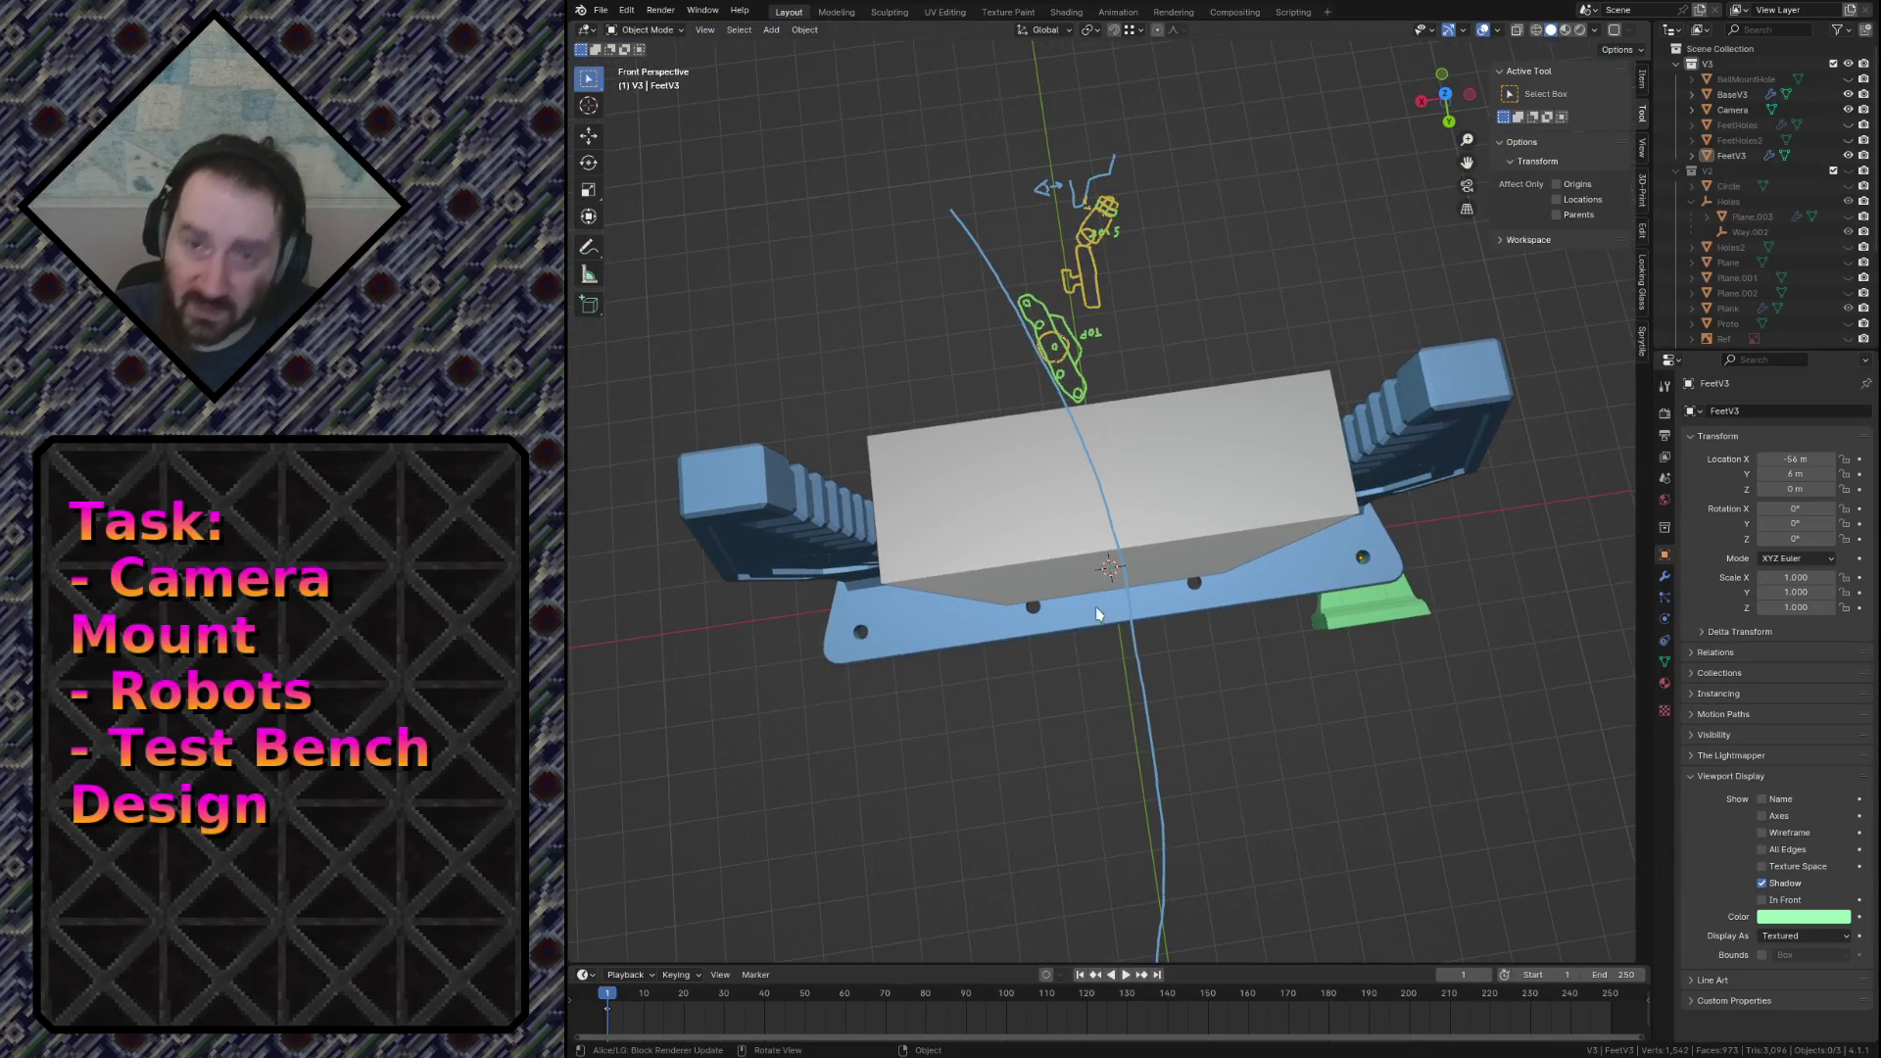
click(1349, 623)
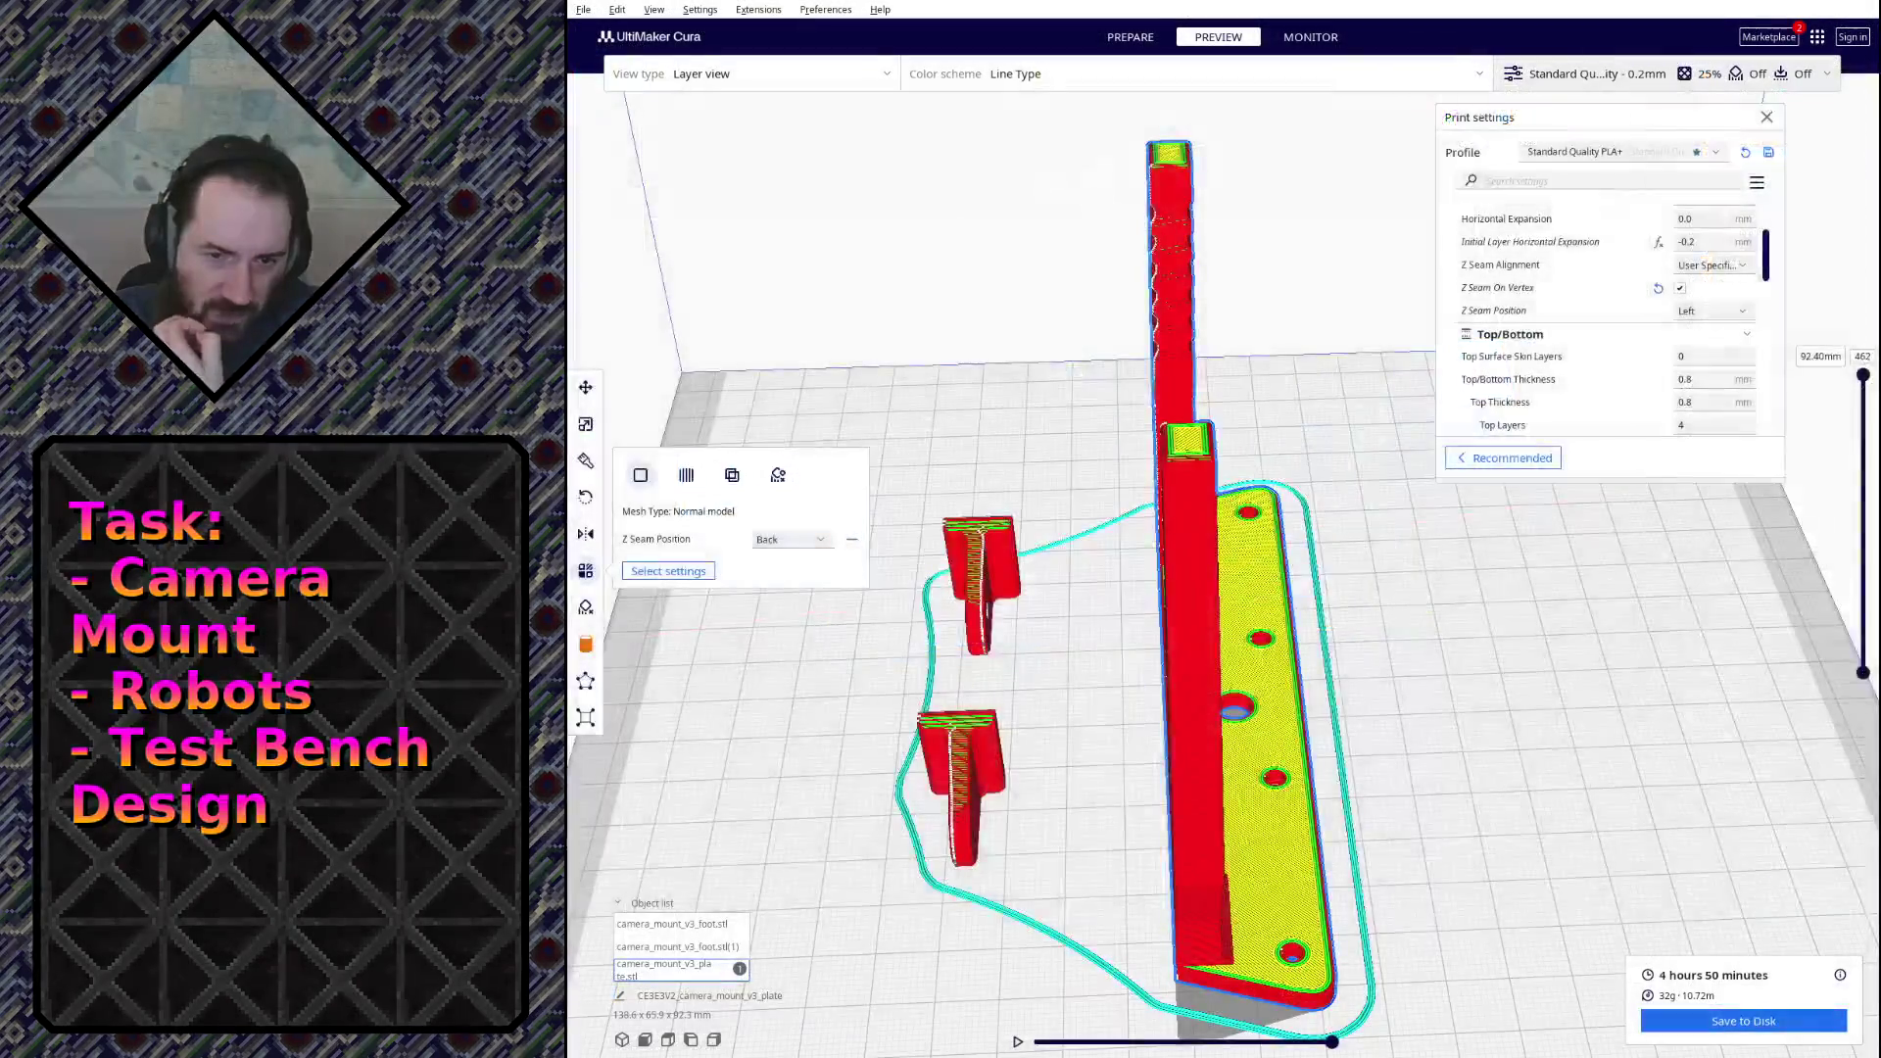
Step: Orbit and zoom Cura's layer view to inspect the plate, red upright and feet up close
mouse_move(1077, 558)
mouse_down()
mouse_move(1219, 556)
mouse_move(1173, 511)
mouse_move(1008, 495)
mouse_move(1330, 739)
mouse_up()
scroll(1367, 736, up, 5)
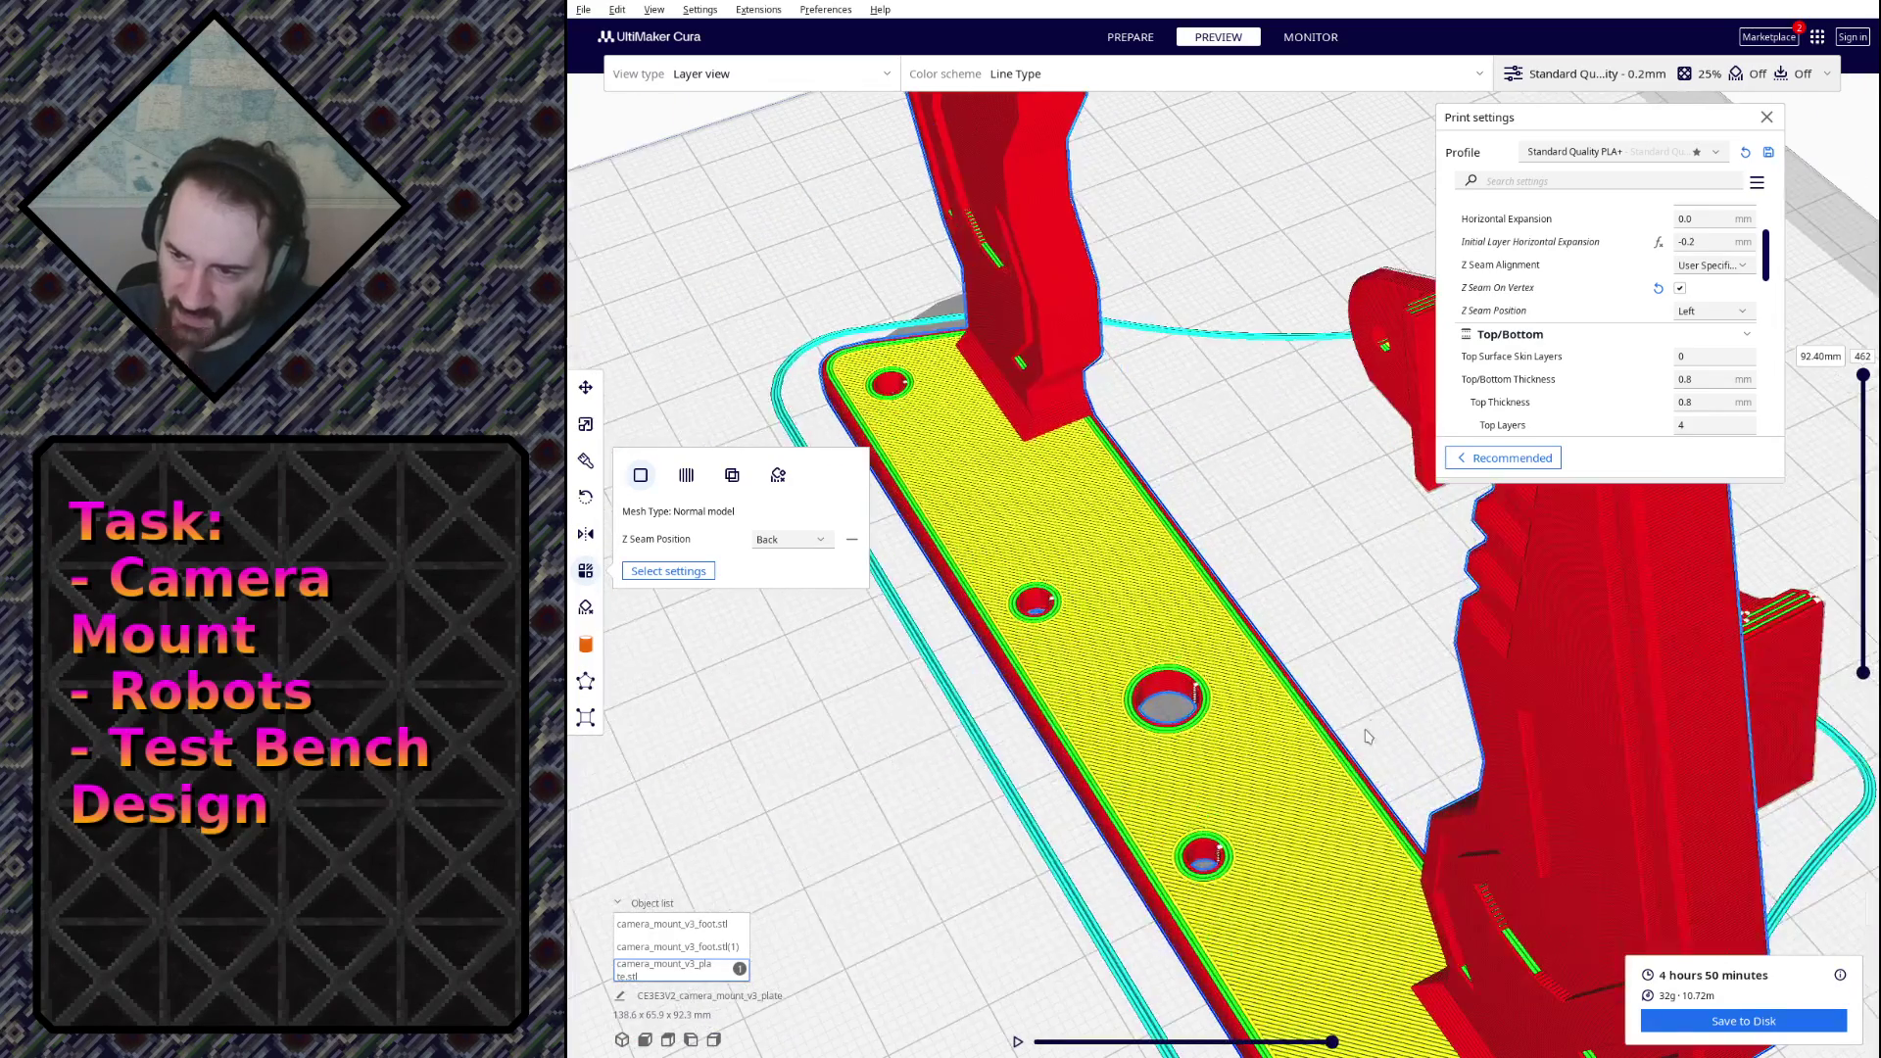
mouse_move(1139, 546)
mouse_down()
mouse_move(1019, 326)
mouse_move(1214, 420)
mouse_move(1348, 403)
mouse_up()
scroll(1017, 326, up, 3)
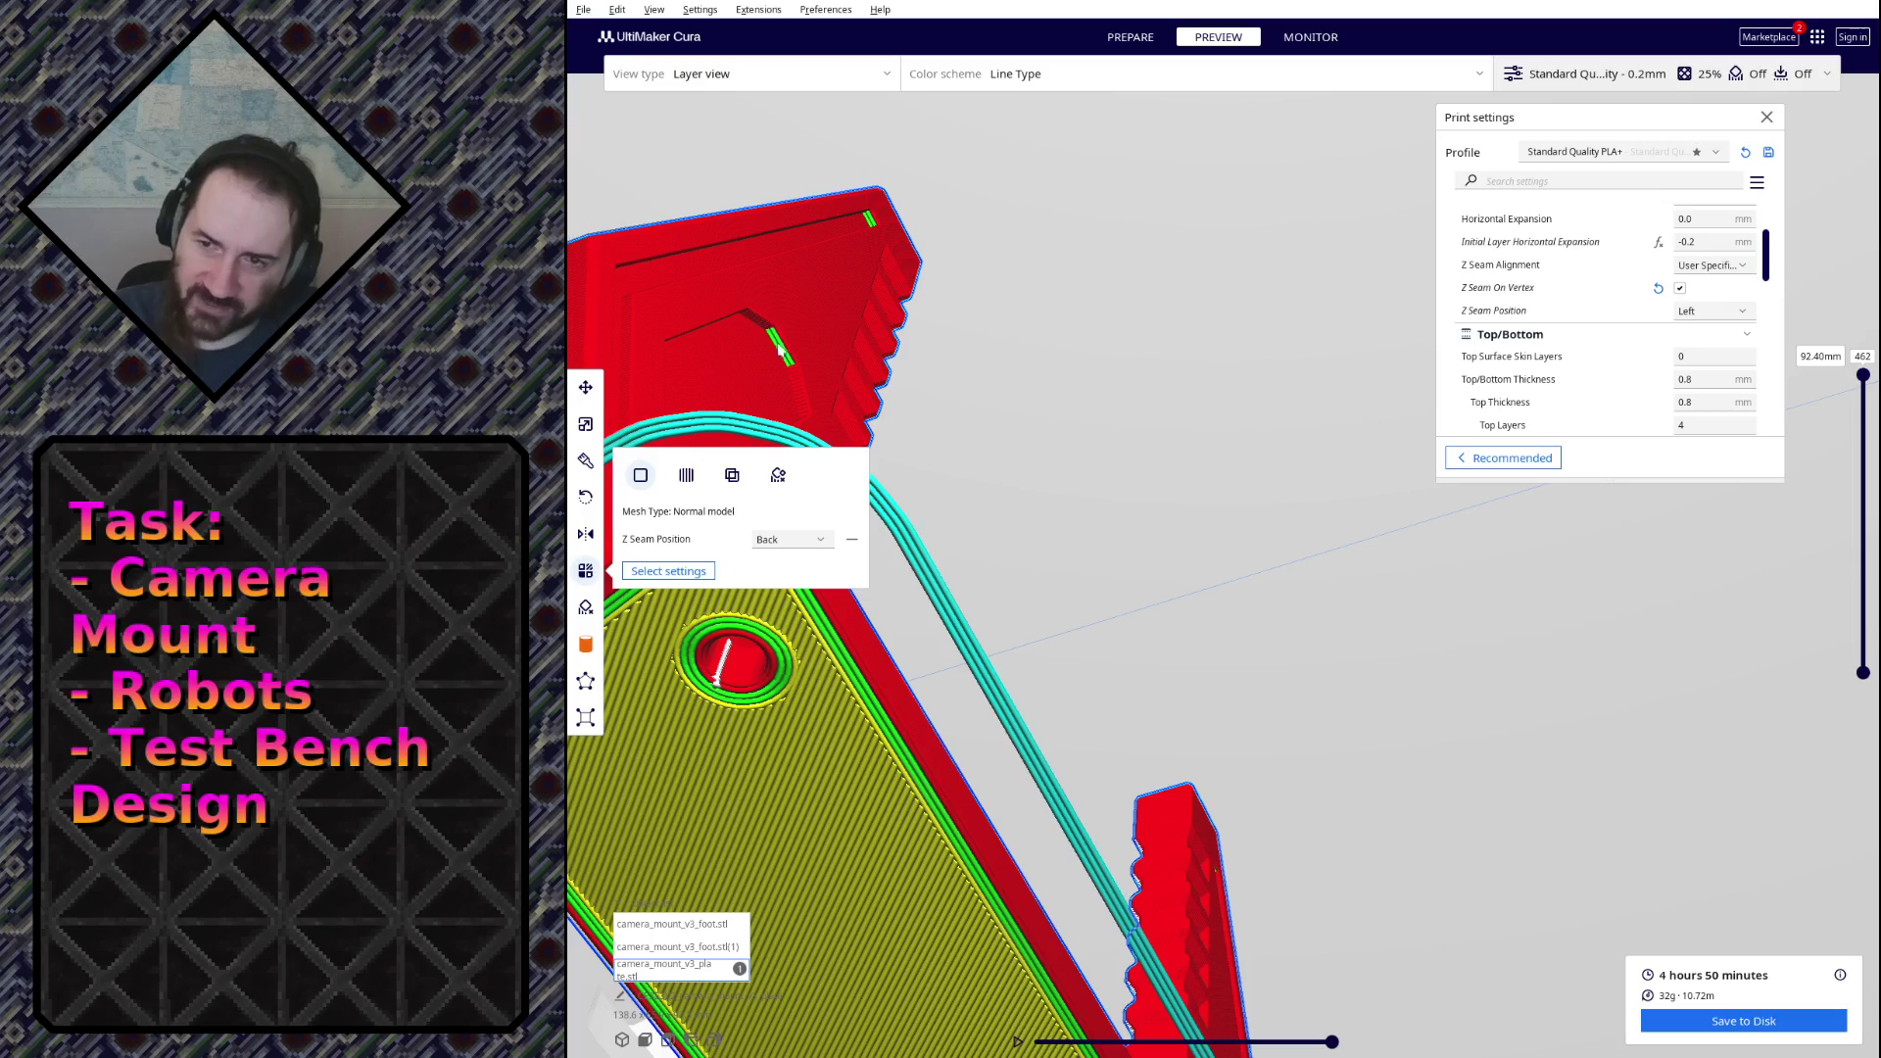
mouse_move(991, 319)
mouse_down()
mouse_move(1225, 382)
mouse_move(1056, 369)
mouse_move(1019, 329)
mouse_up()
scroll(1056, 369, down, 3)
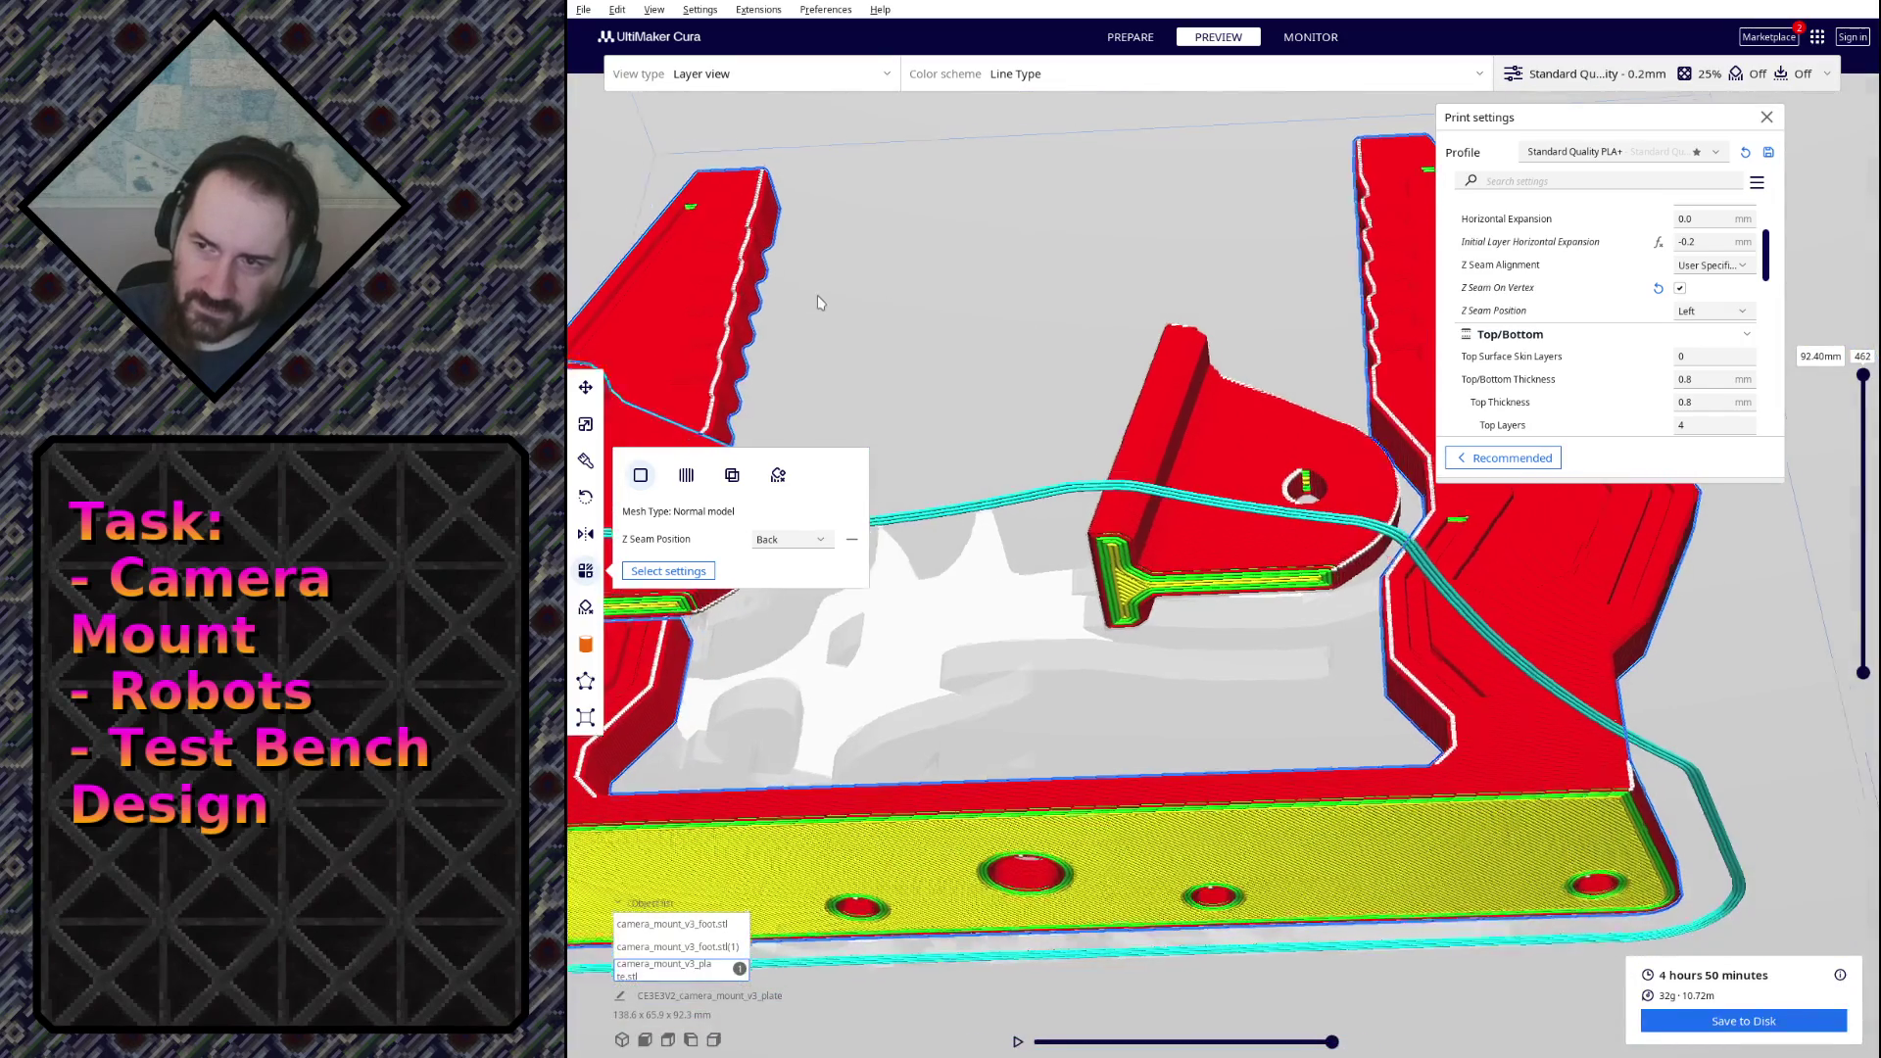
mouse_move(817, 296)
mouse_down()
mouse_move(890, 311)
mouse_move(797, 441)
mouse_move(915, 752)
mouse_move(1133, 522)
mouse_move(931, 394)
mouse_move(957, 336)
mouse_move(932, 264)
mouse_move(1192, 336)
mouse_move(1158, 432)
mouse_move(1232, 370)
mouse_up()
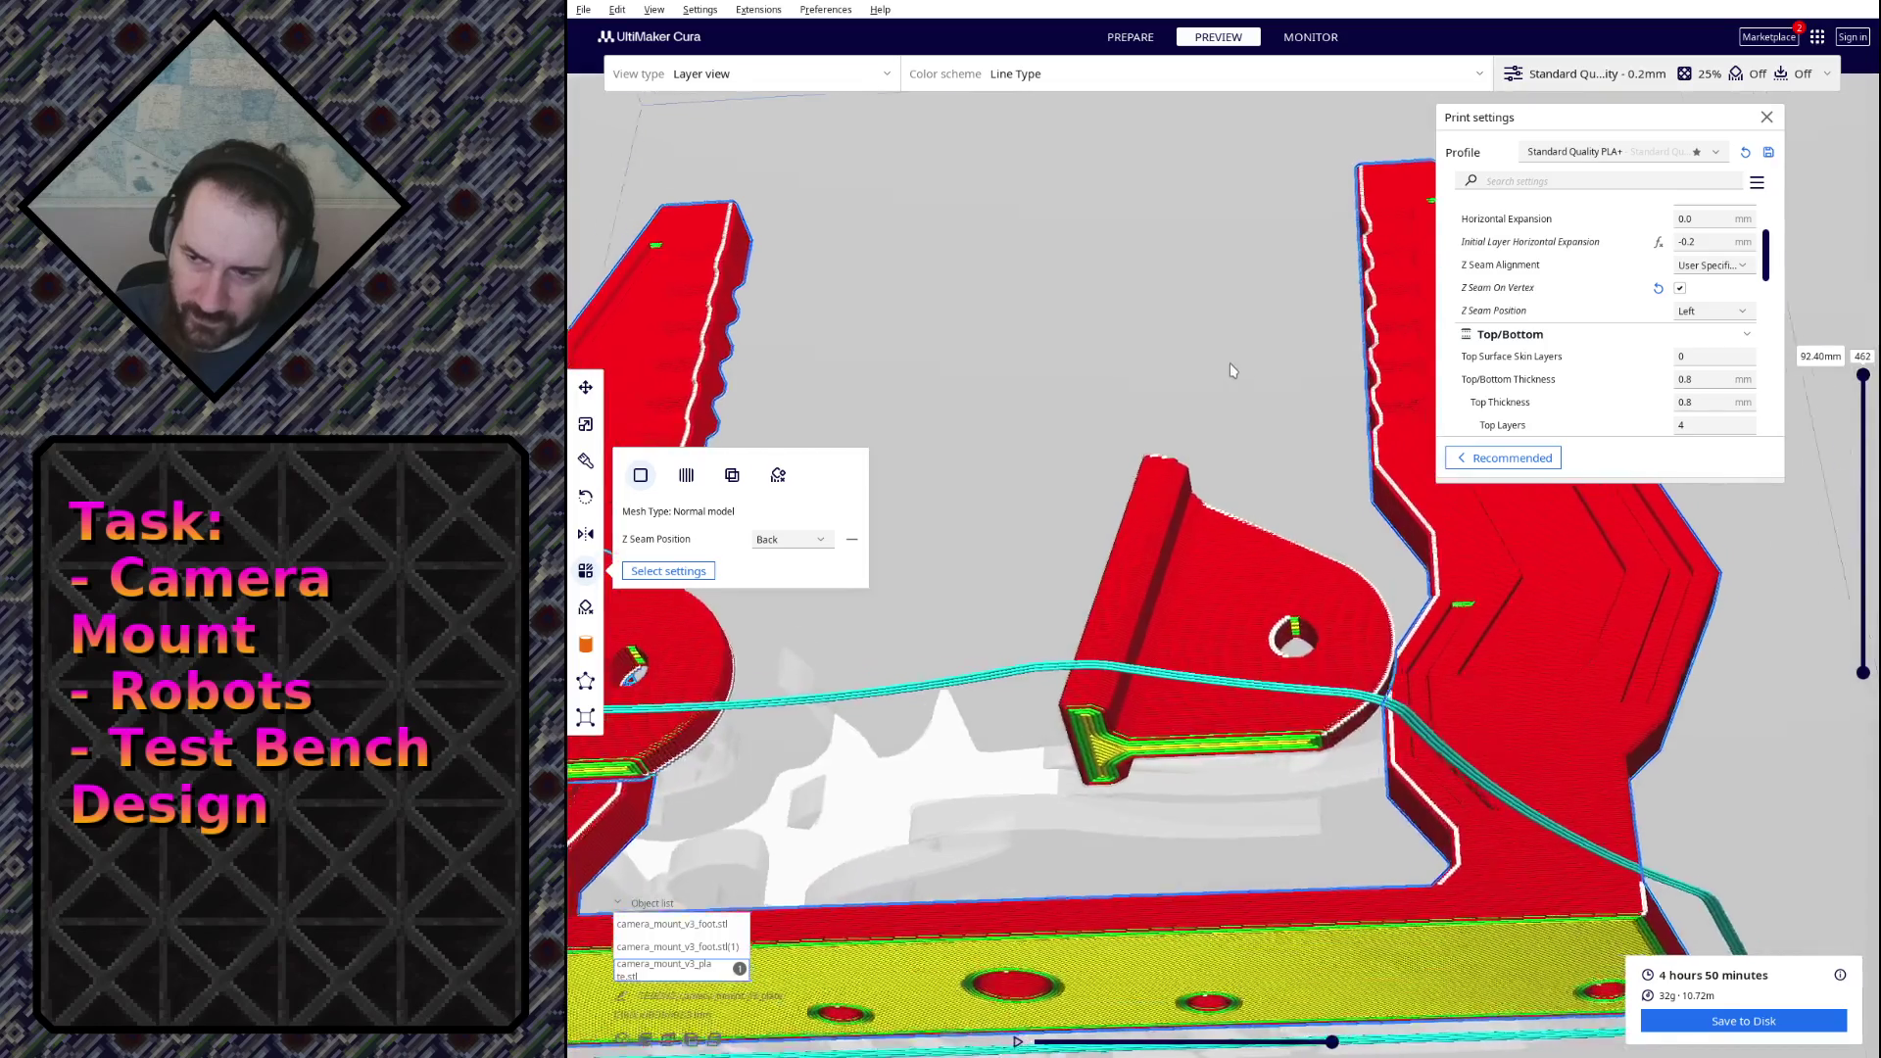
scroll(1235, 364, up, 10)
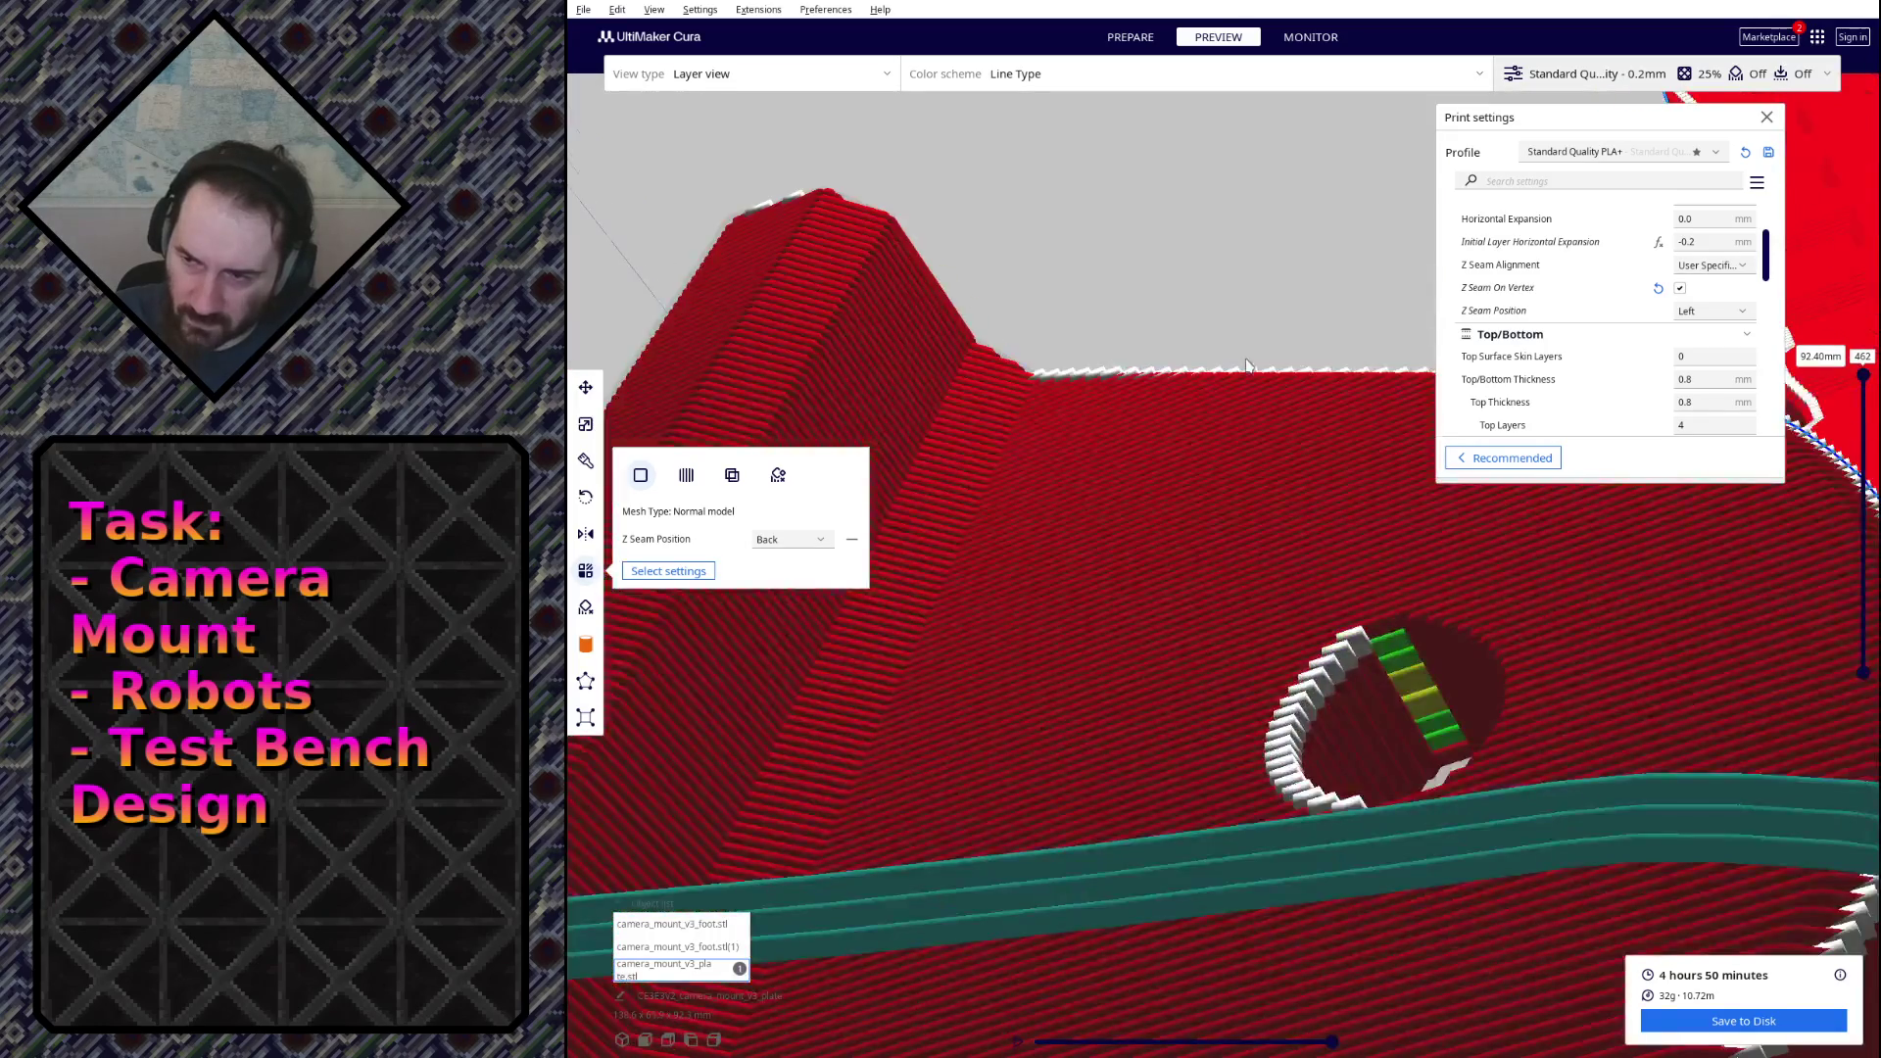
scroll(1246, 365, down, 5)
mouse_move(1247, 343)
mouse_down()
mouse_move(1141, 539)
mouse_move(1048, 412)
mouse_move(1318, 529)
mouse_move(1318, 421)
mouse_move(1308, 481)
mouse_move(1246, 481)
mouse_move(1202, 529)
mouse_up()
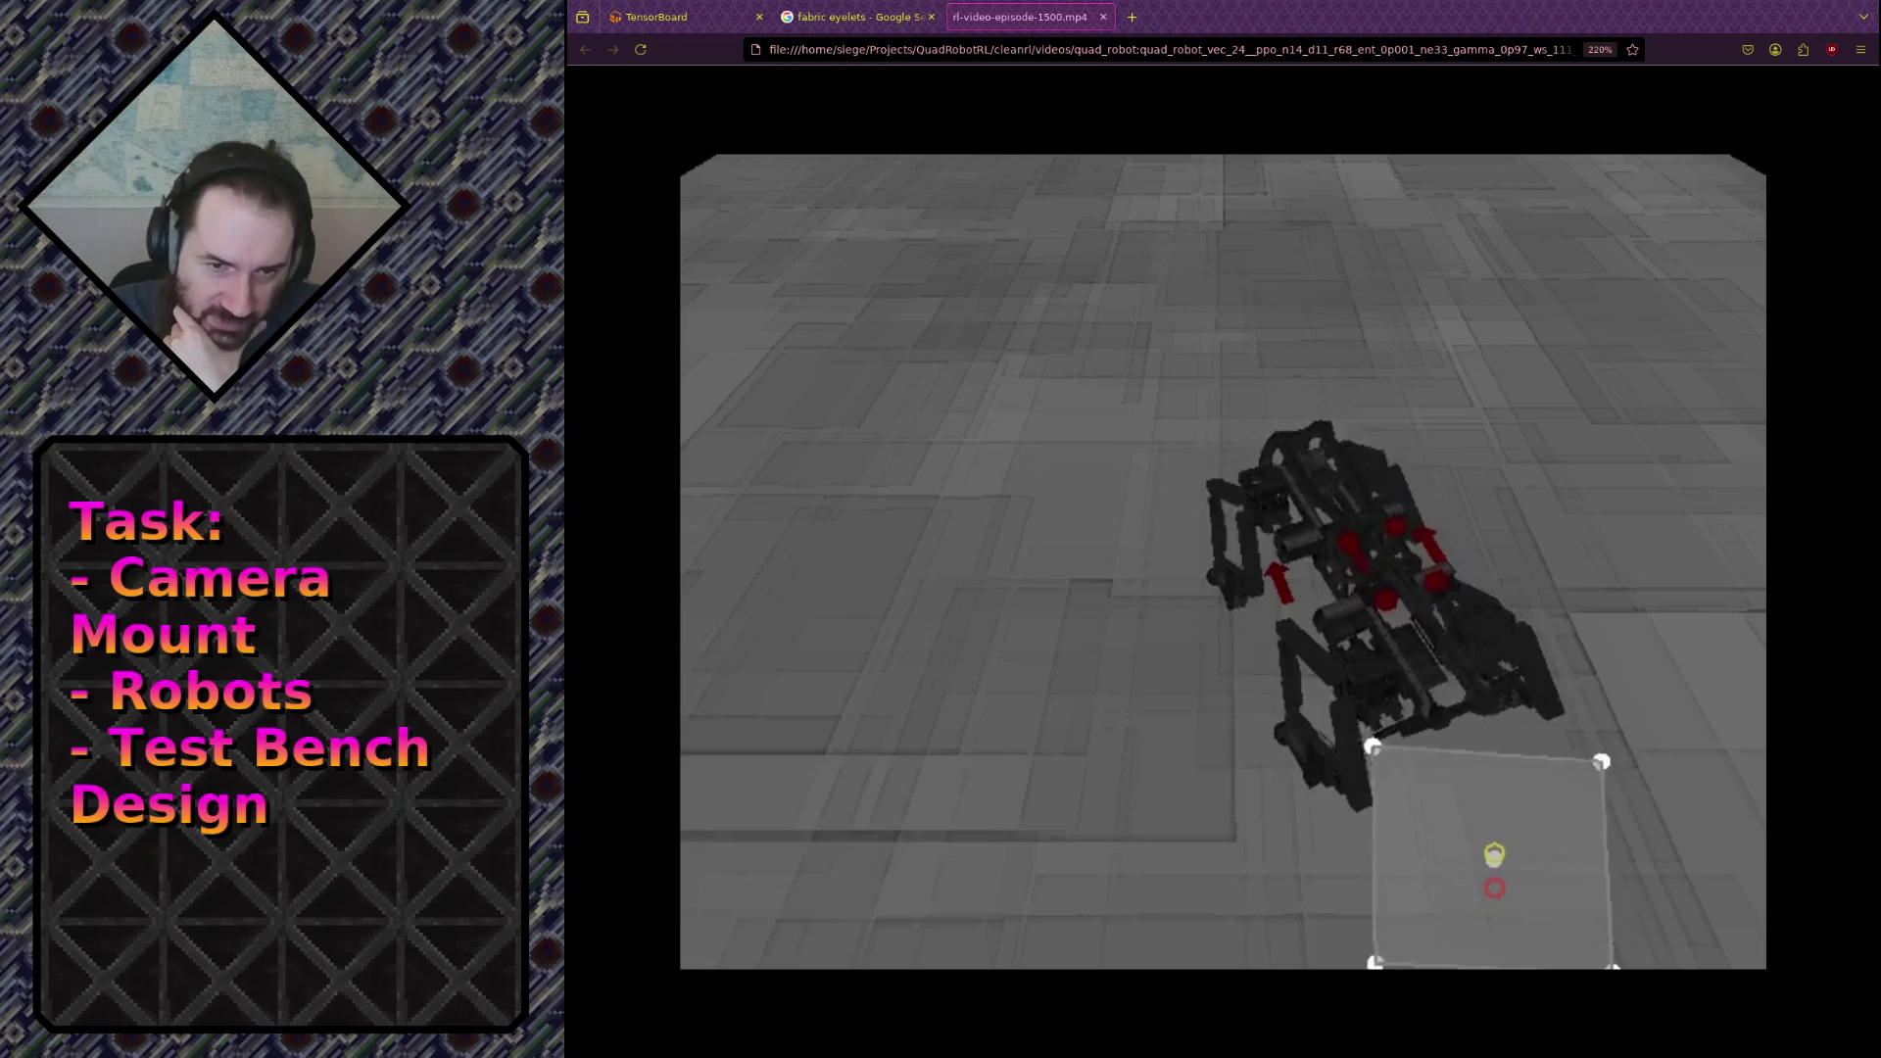
Step: Reload the TensorBoard charts, then return to the robot episode video tab
click(700, 15)
click(1764, 96)
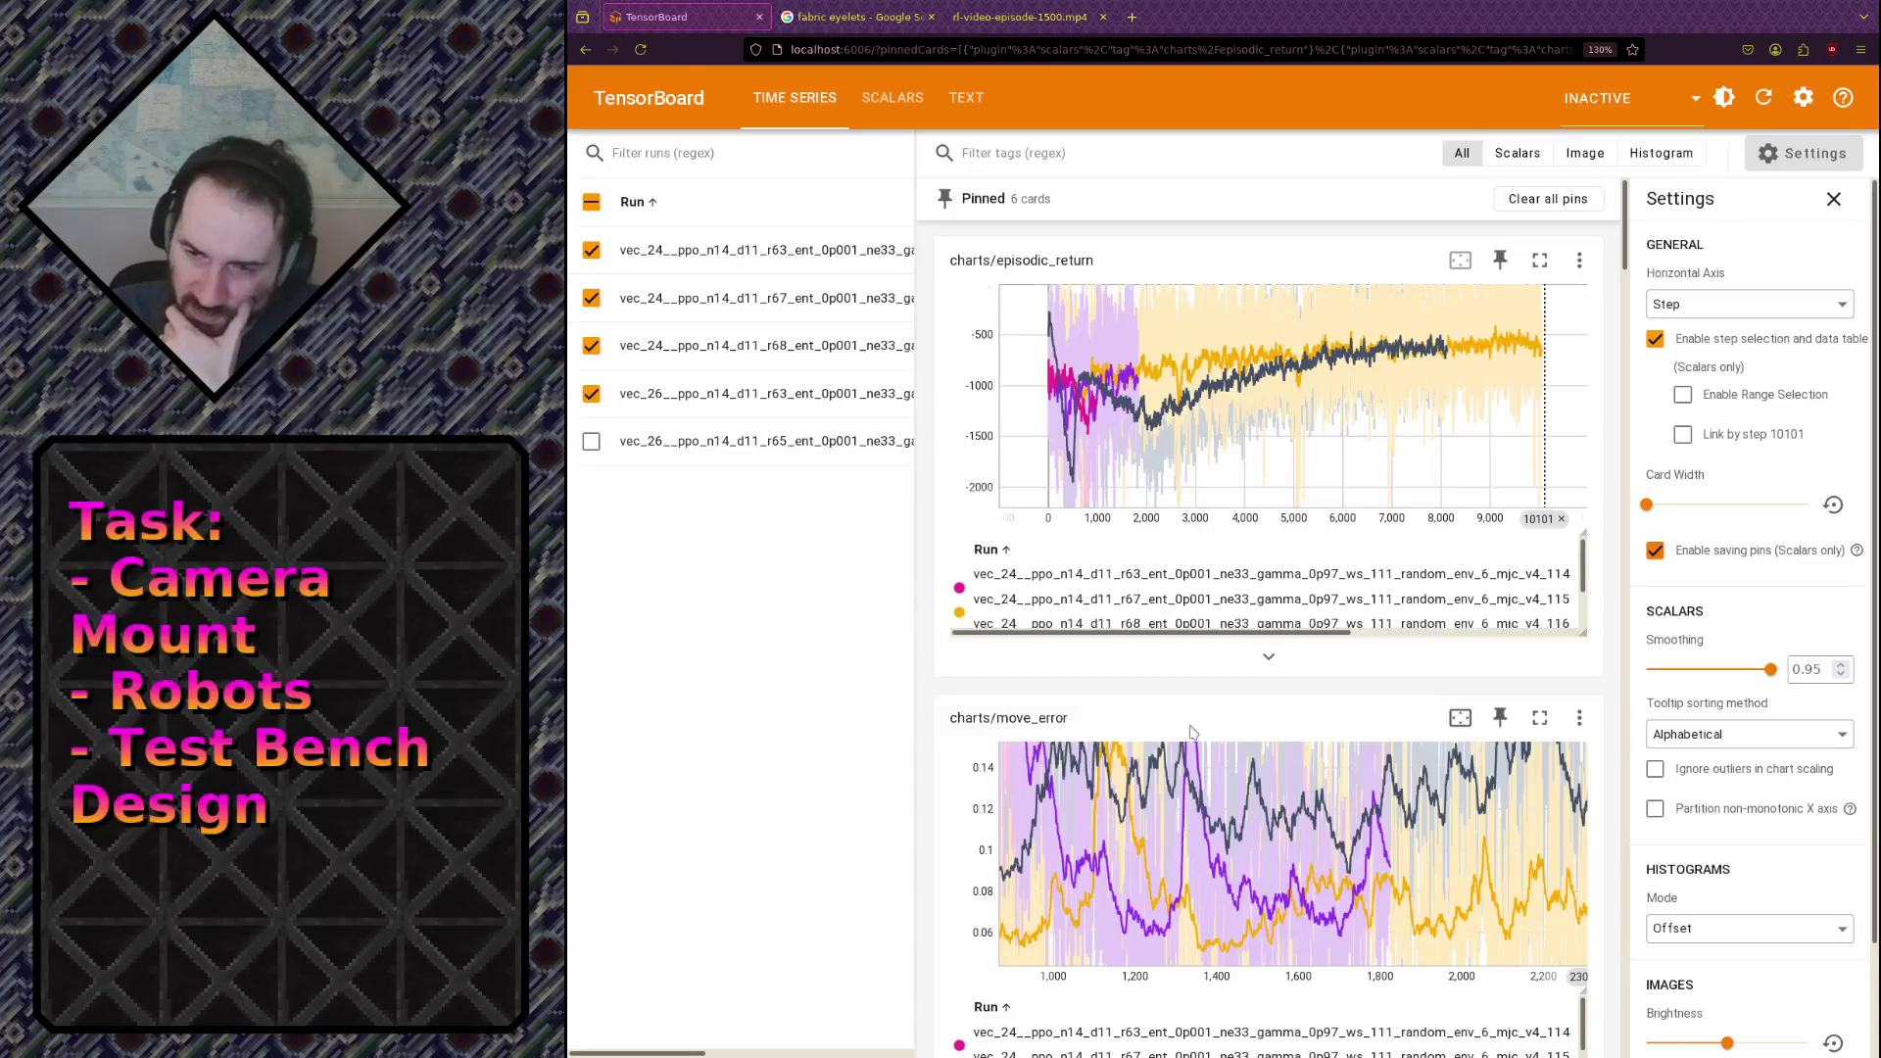
click(1014, 16)
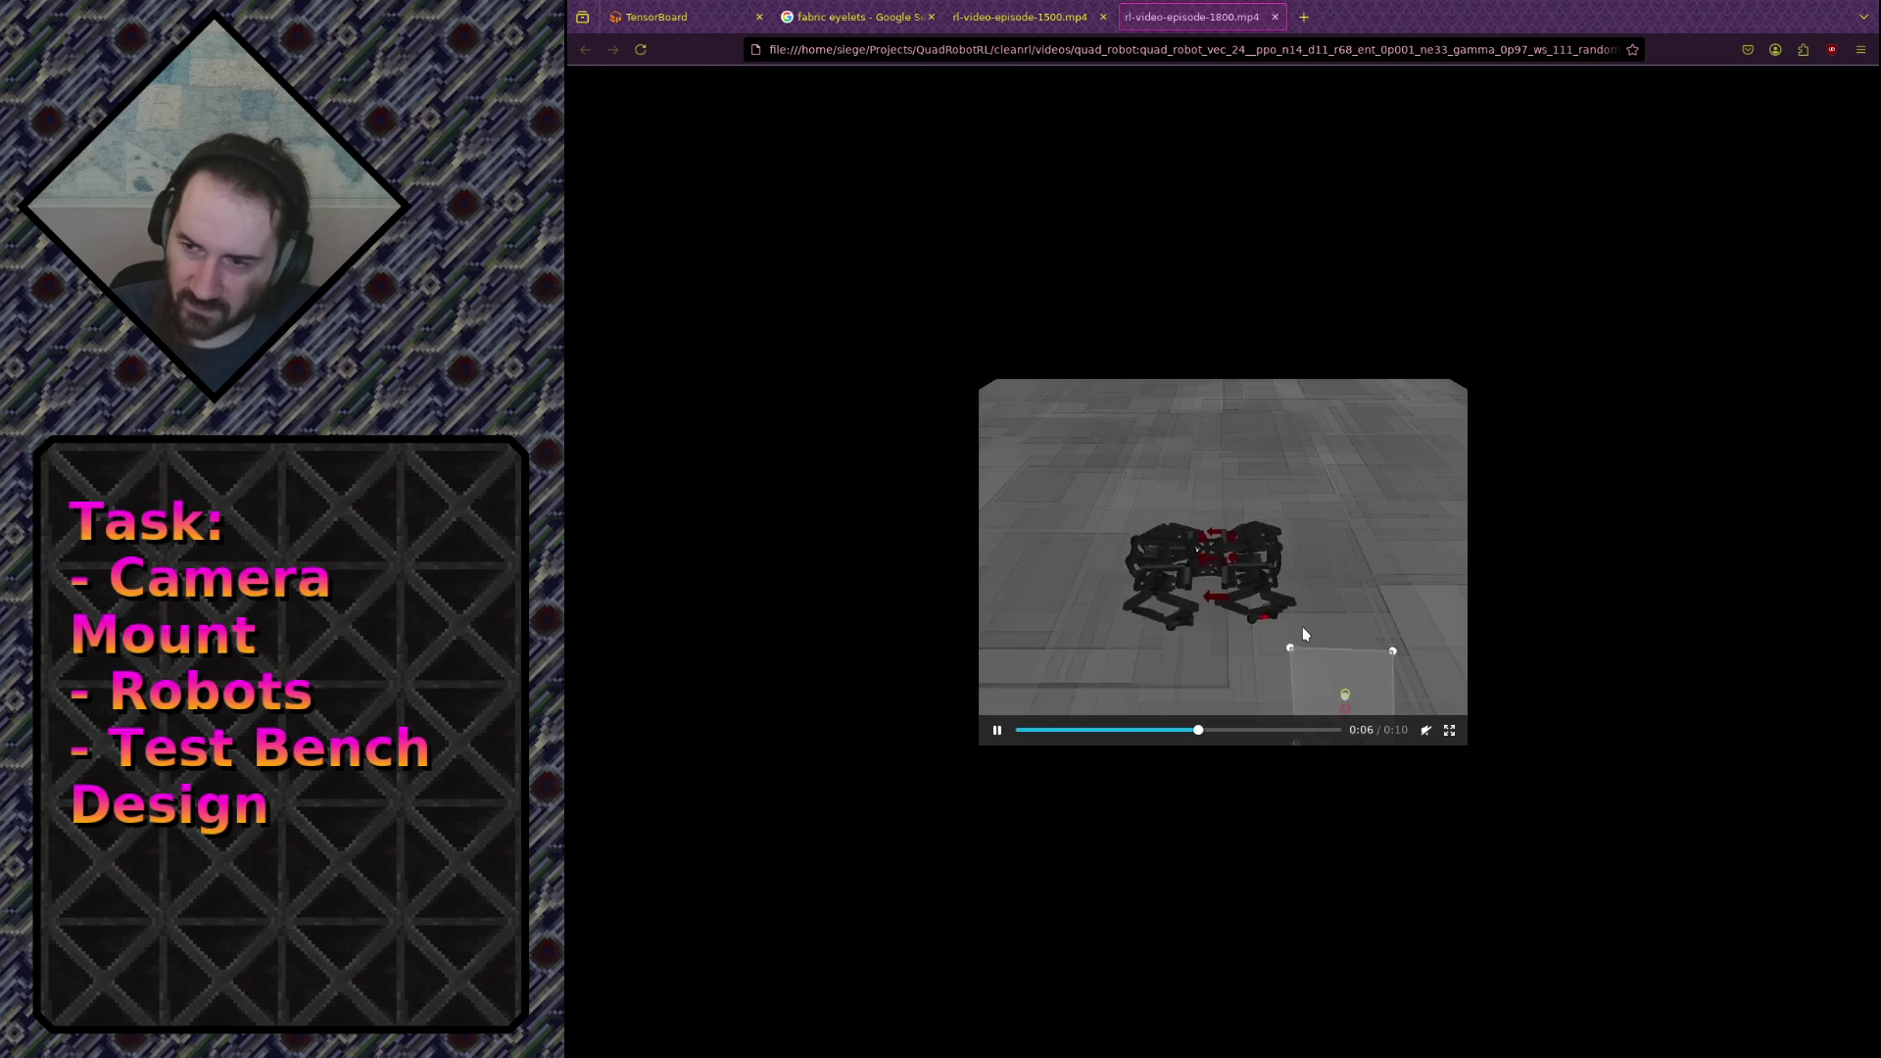
Step: Raise the Firefox page zoom to 250% so the episode 1800 video fills the window
mouse_move(1273, 642)
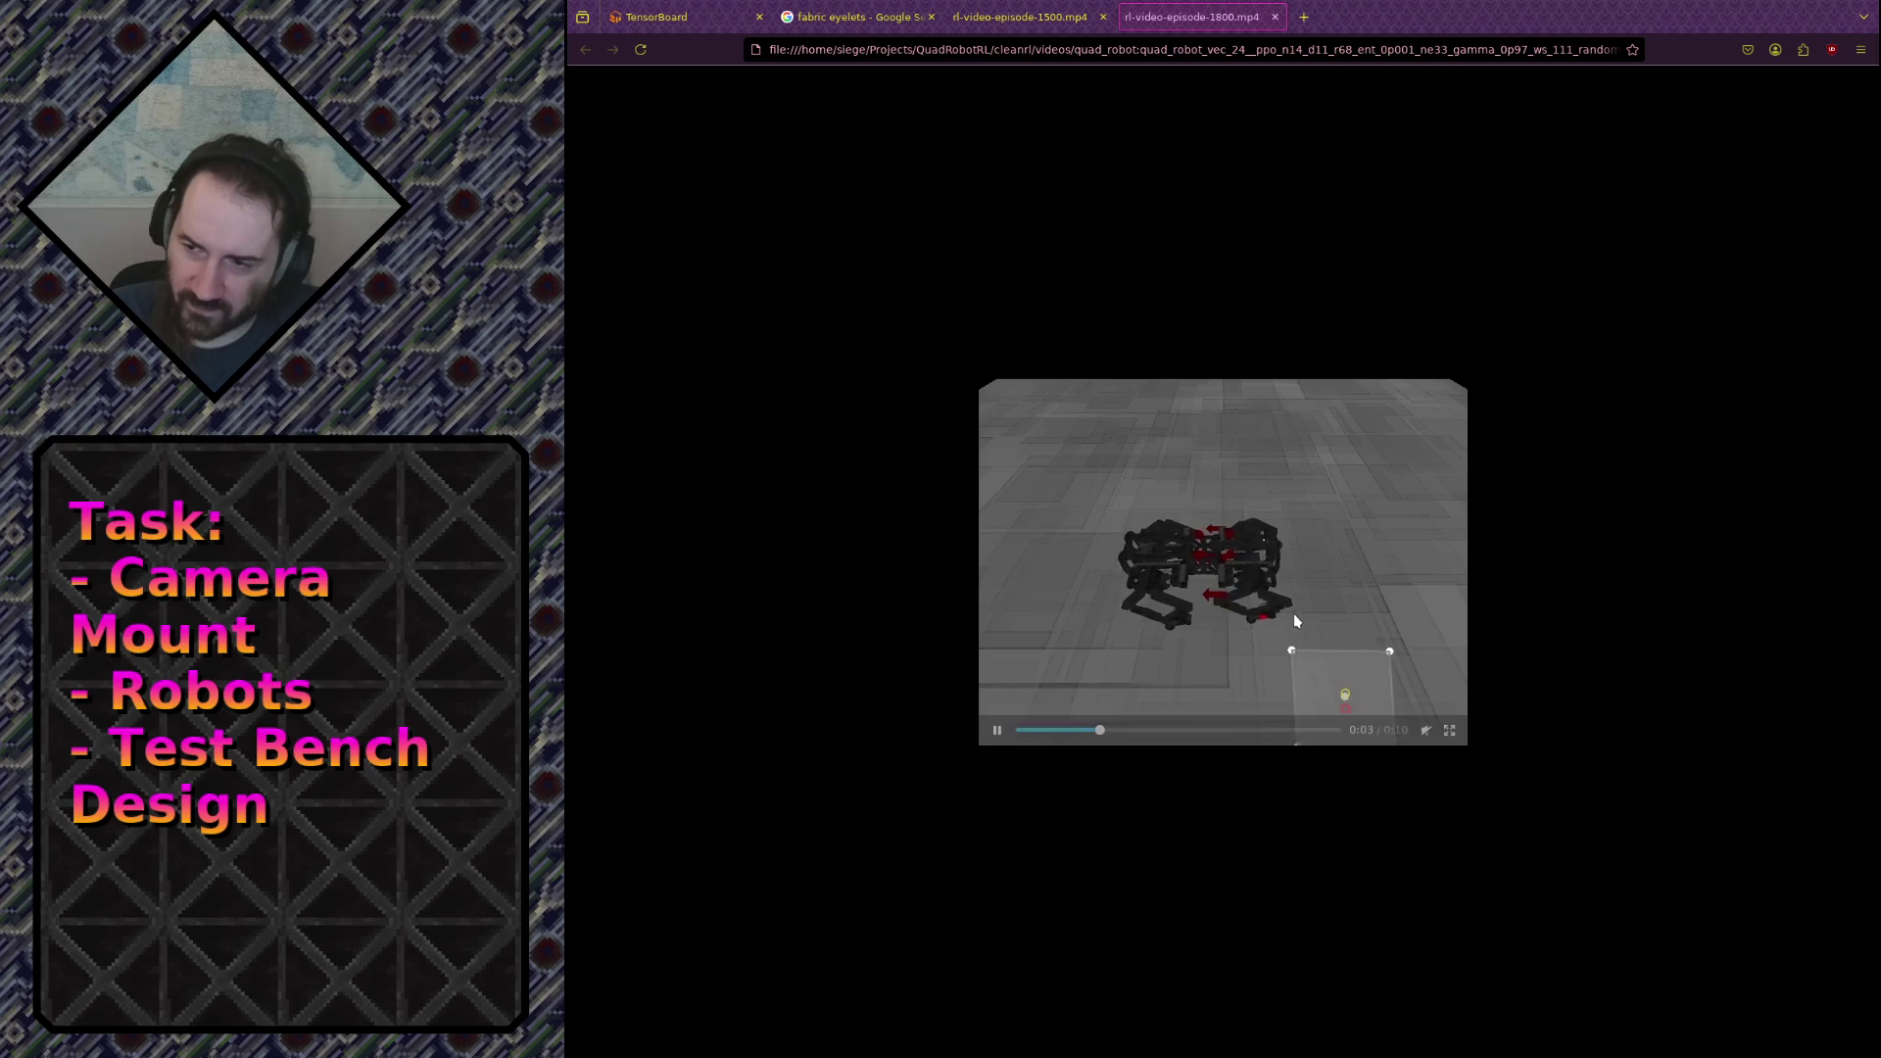
scroll(1293, 613, up, 5)
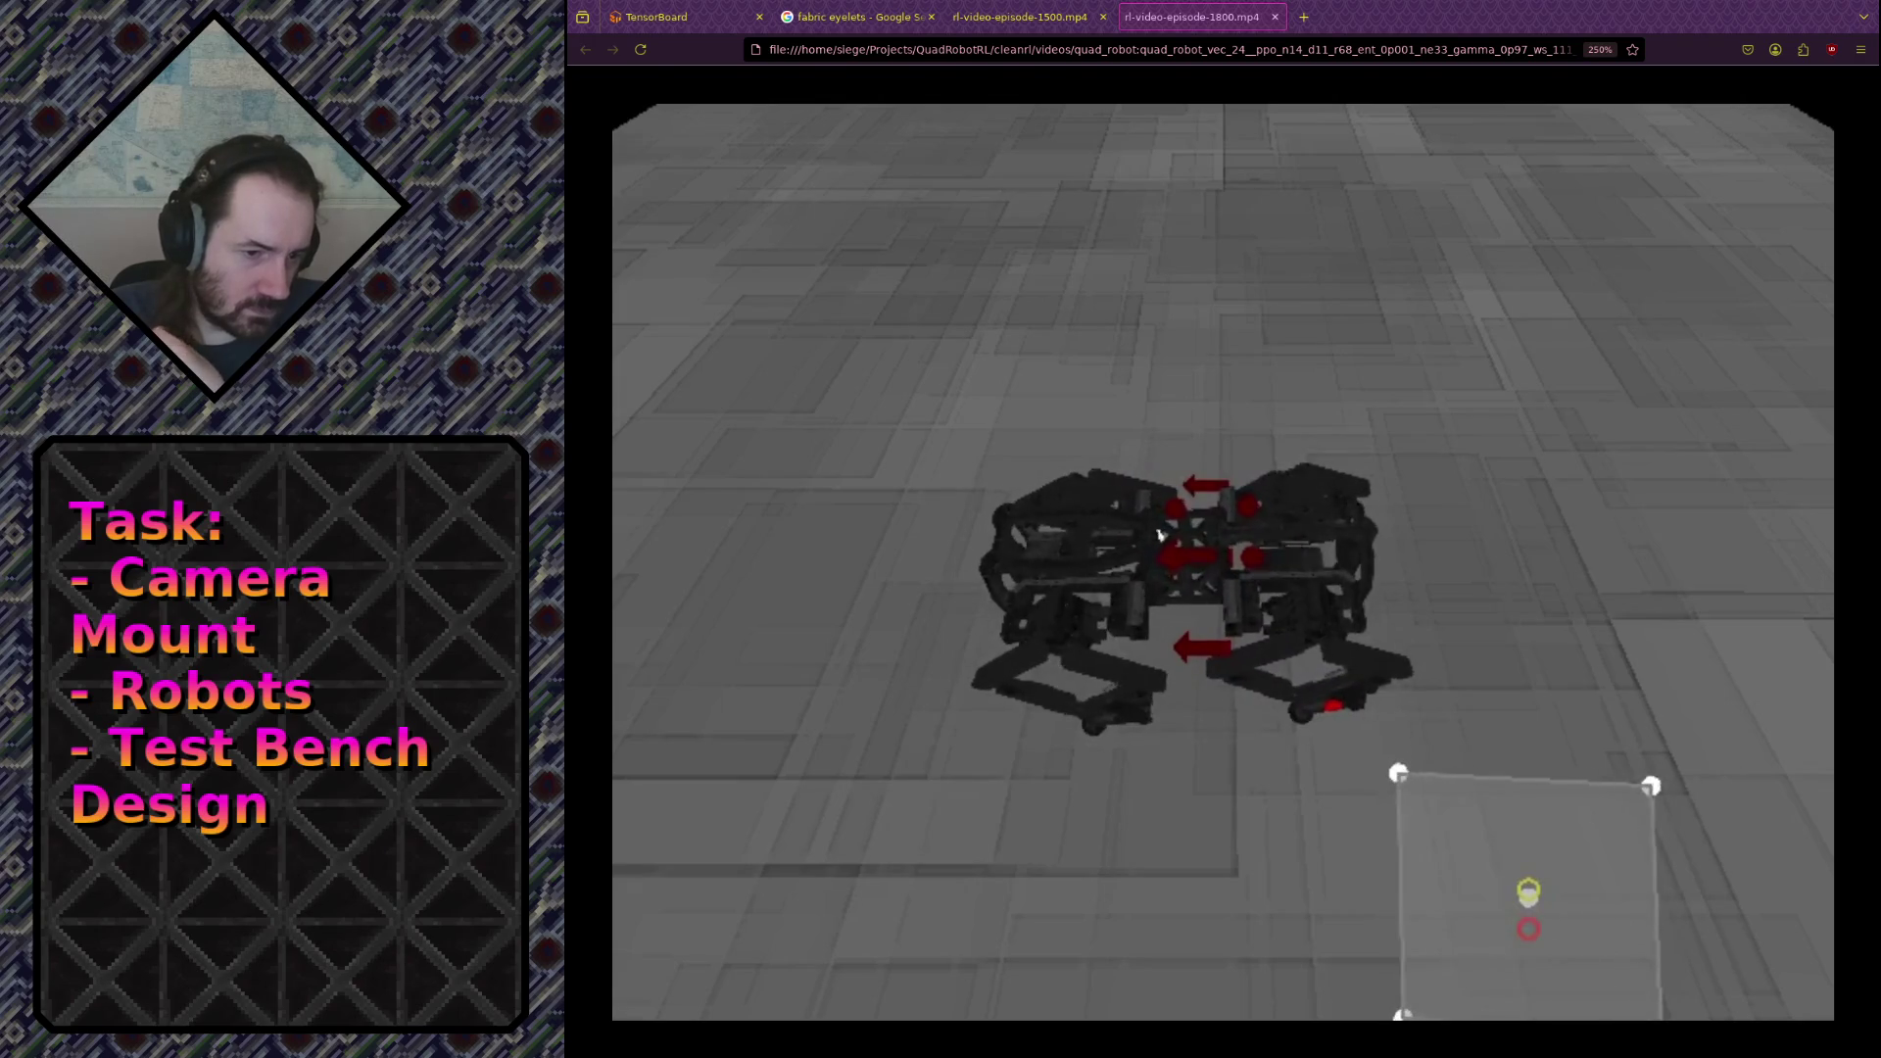
mouse_move(1312, 607)
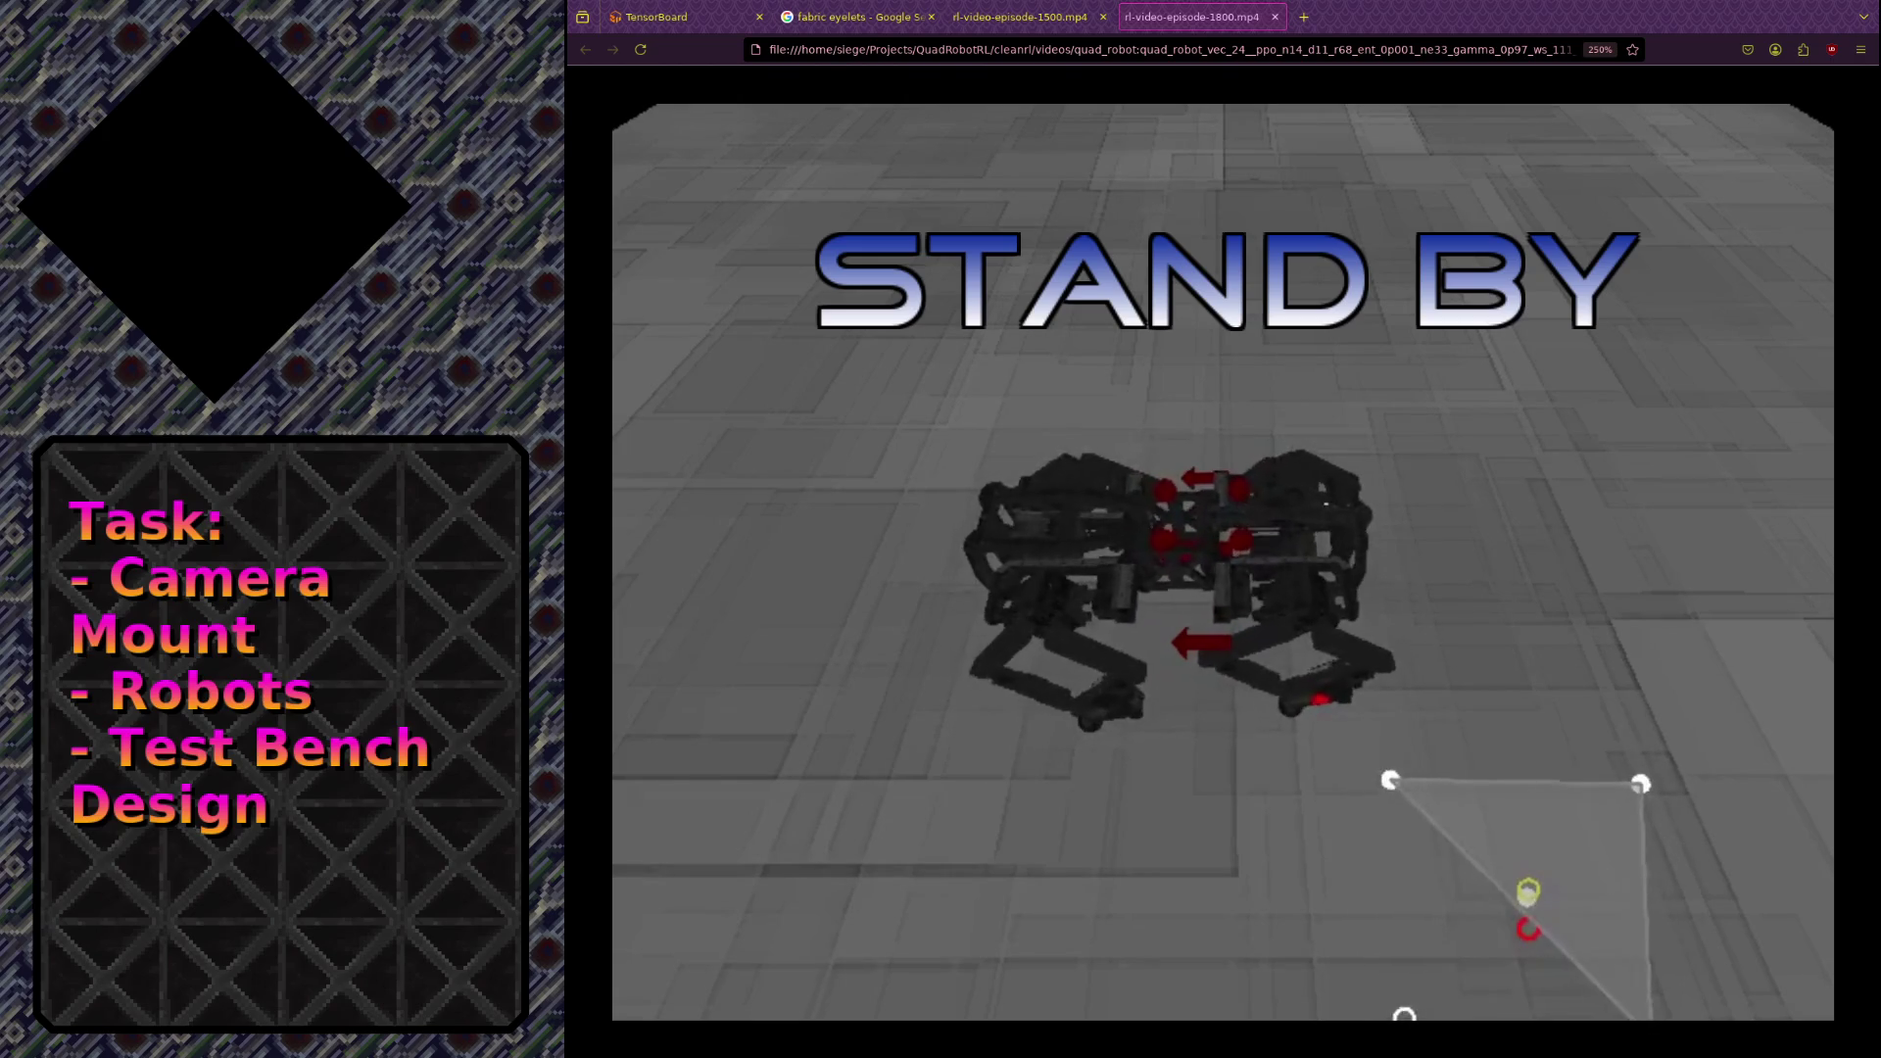
Step: Open rl-video-episode-1750.mp4 in a new tab beside the playing episode 1800 clip
mouse_move(1663, 659)
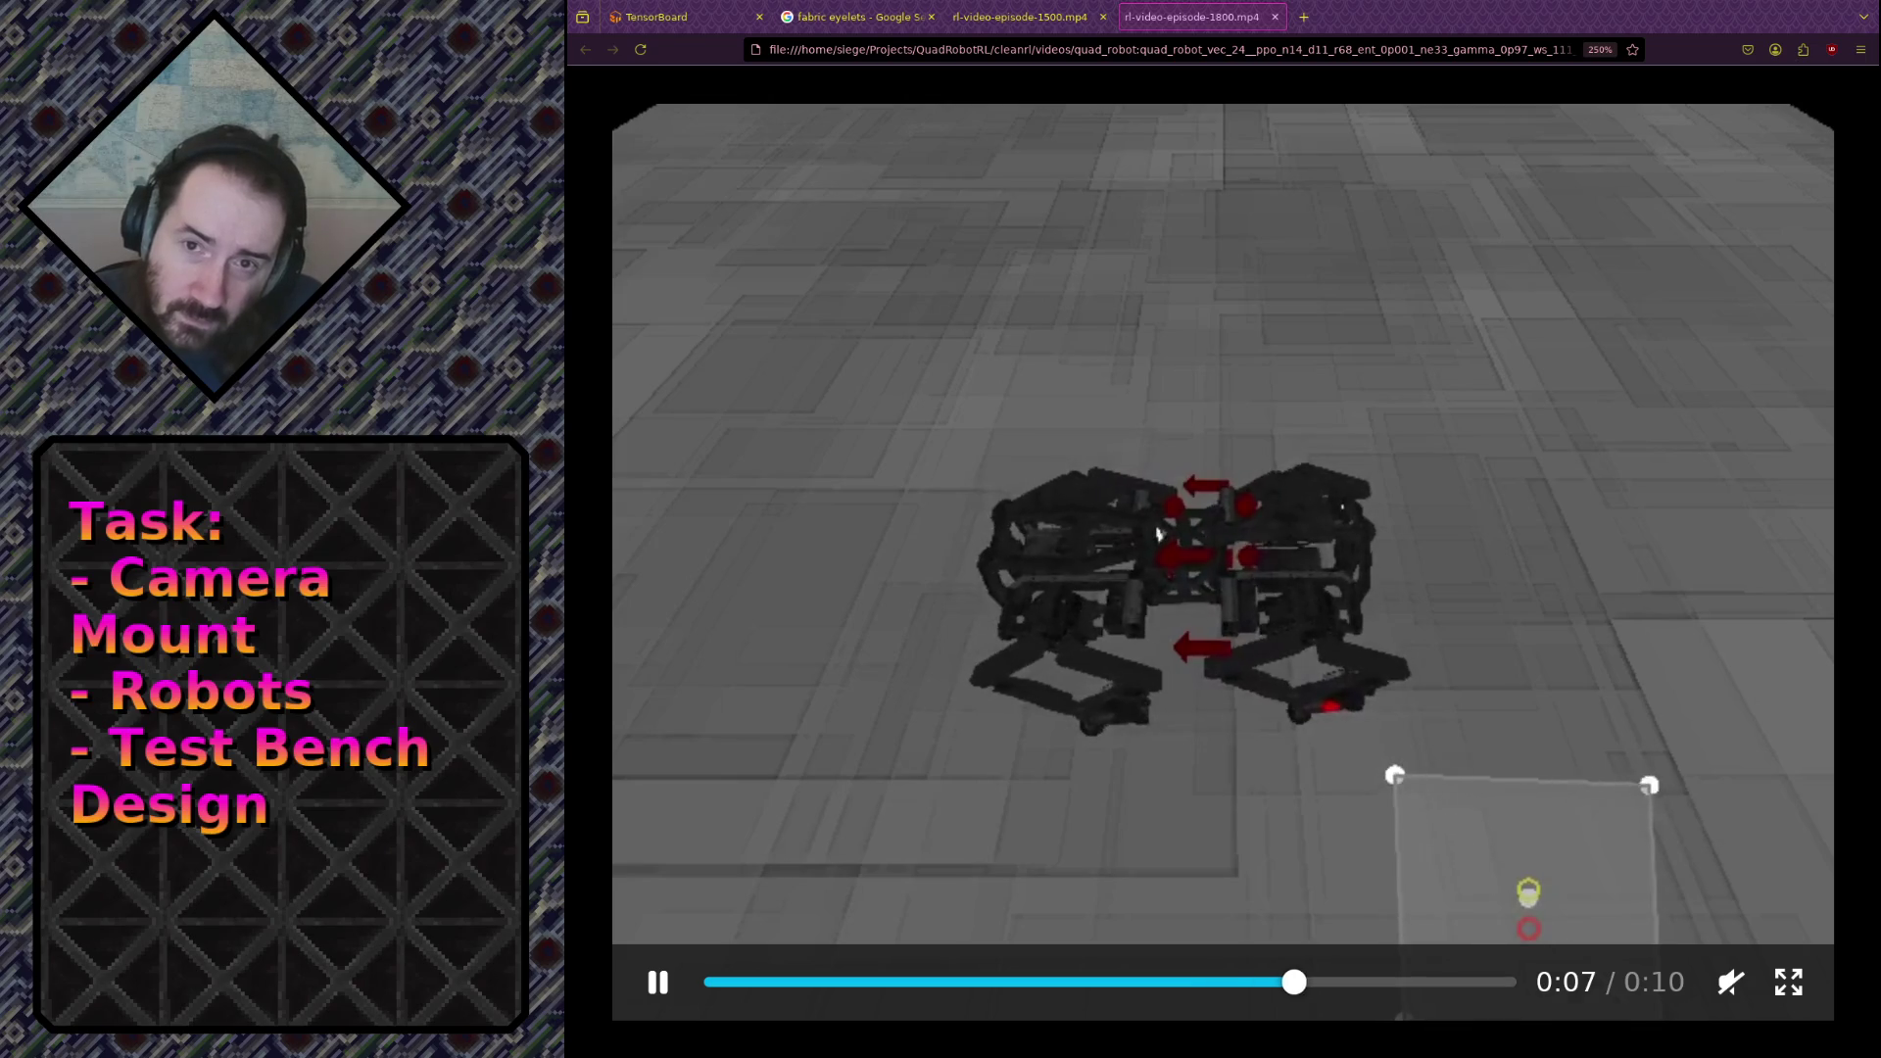
drag(1276, 84, 1351, 29)
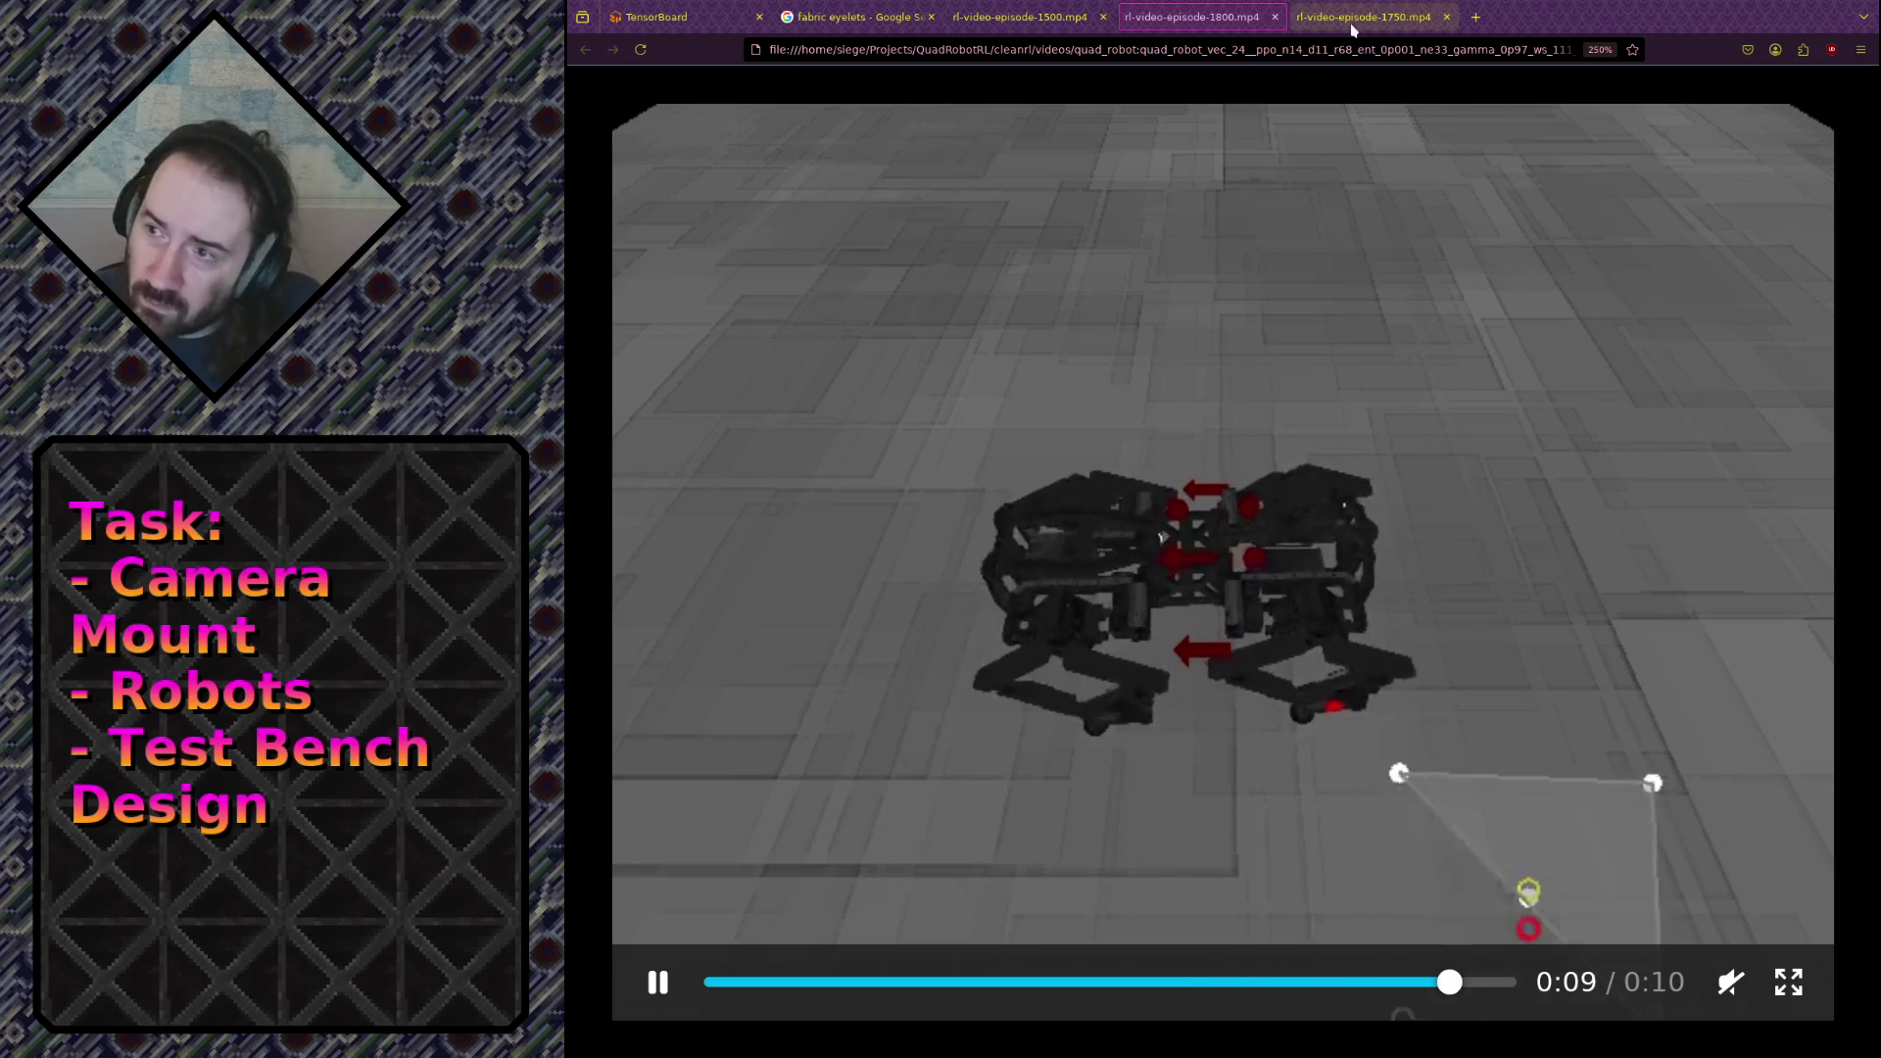
Step: Replay the episode 1750 video from the start, then open episode 1800 in a new tab
click(1352, 28)
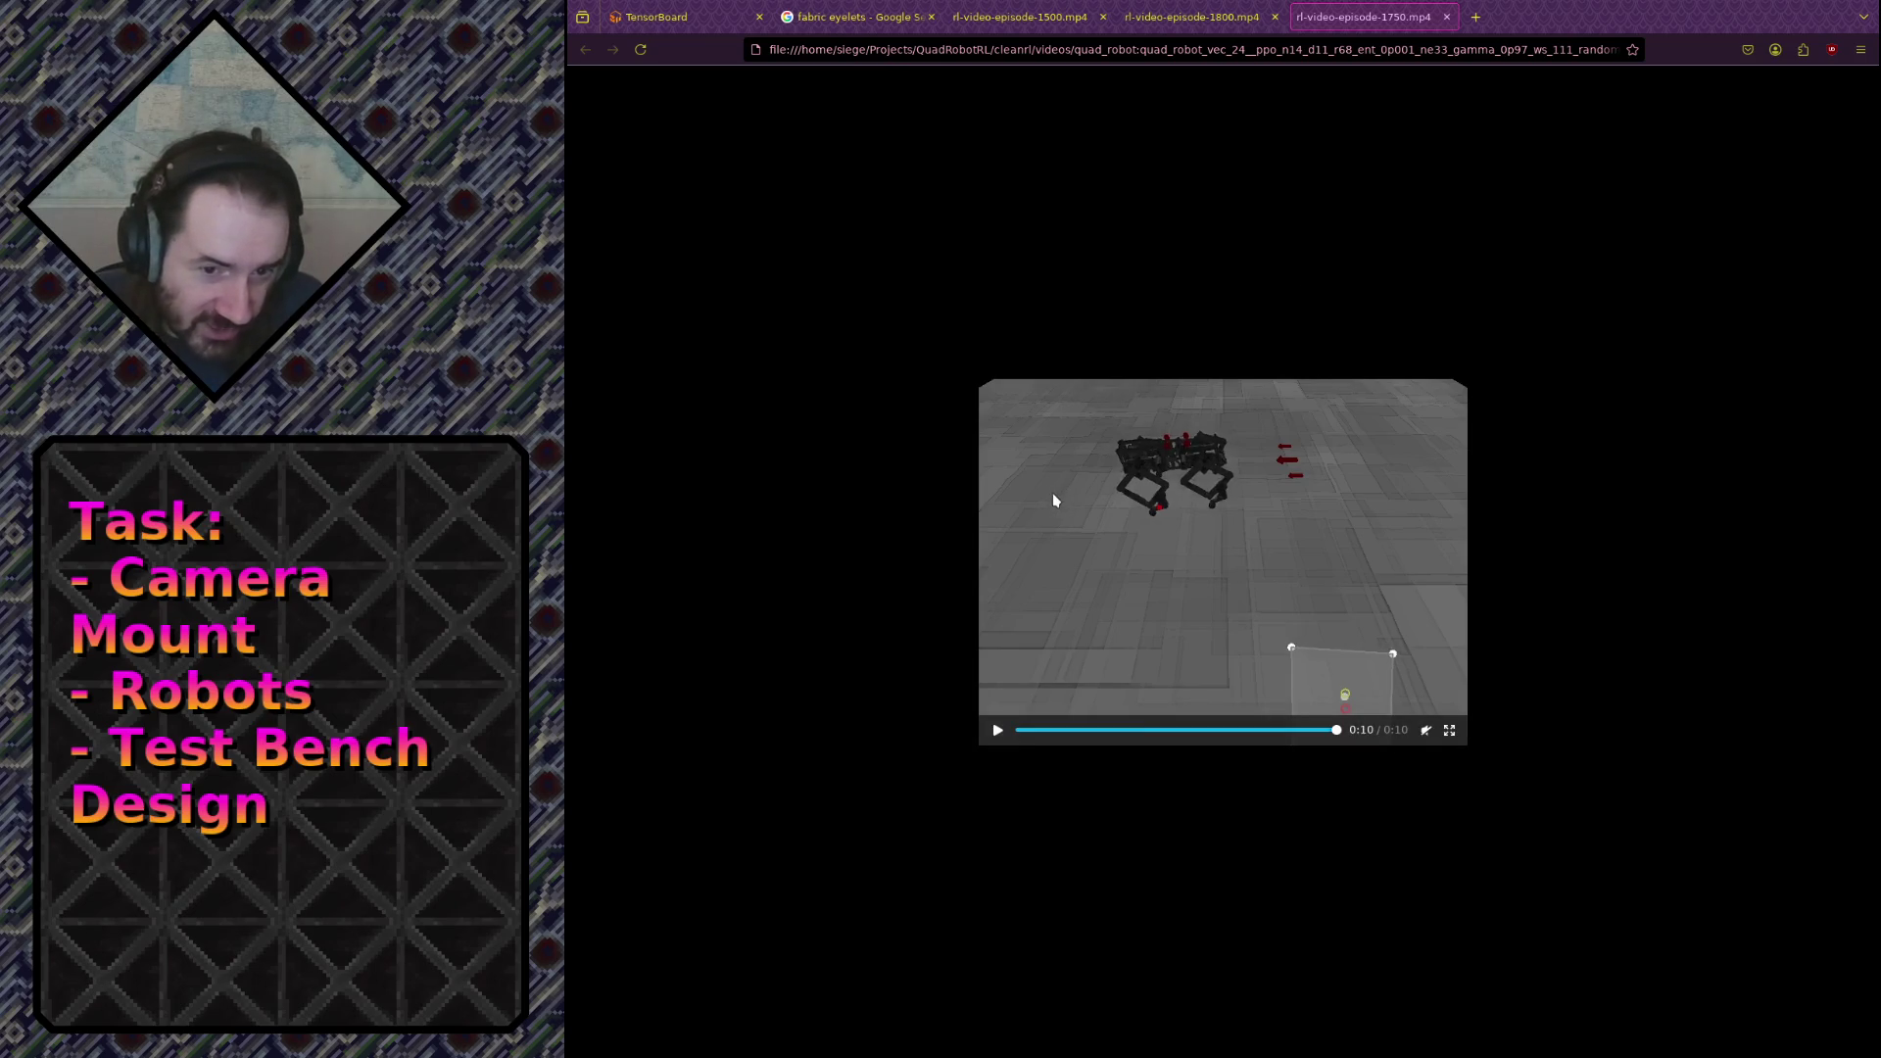
click(1019, 634)
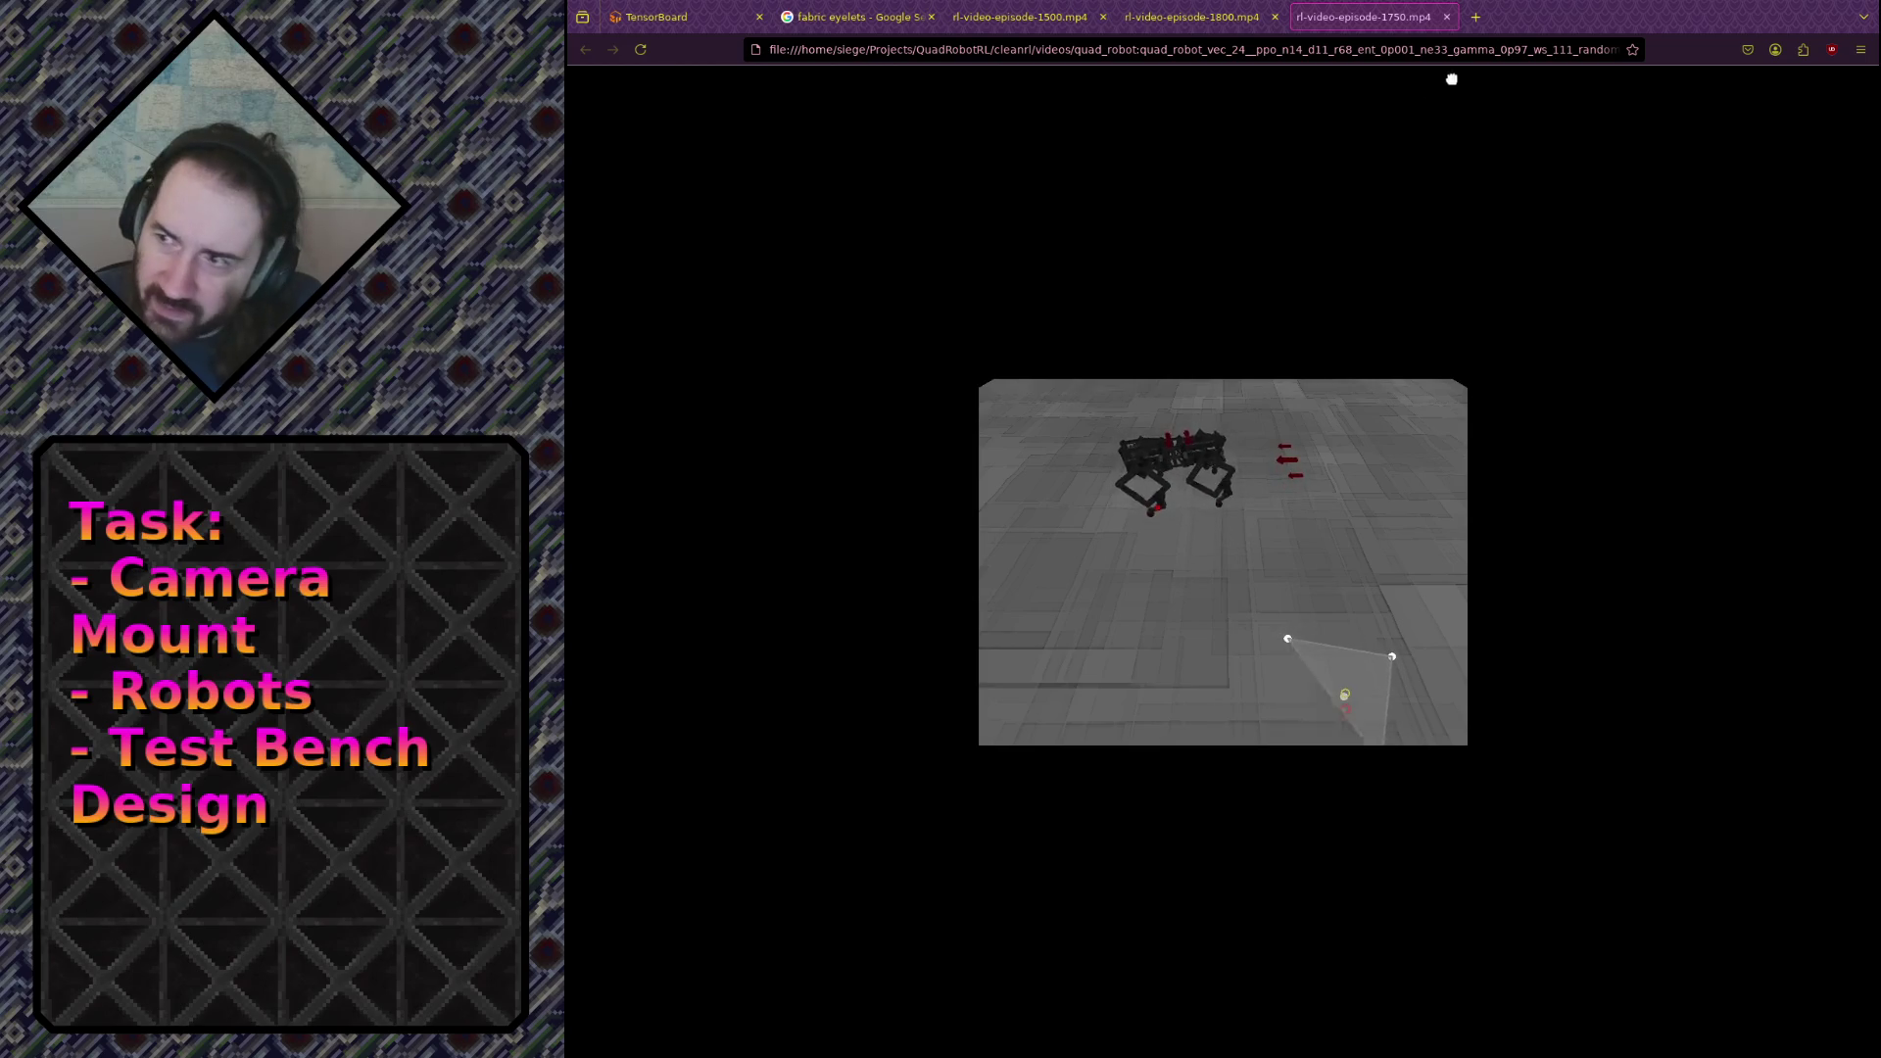
middle_click(1513, 25)
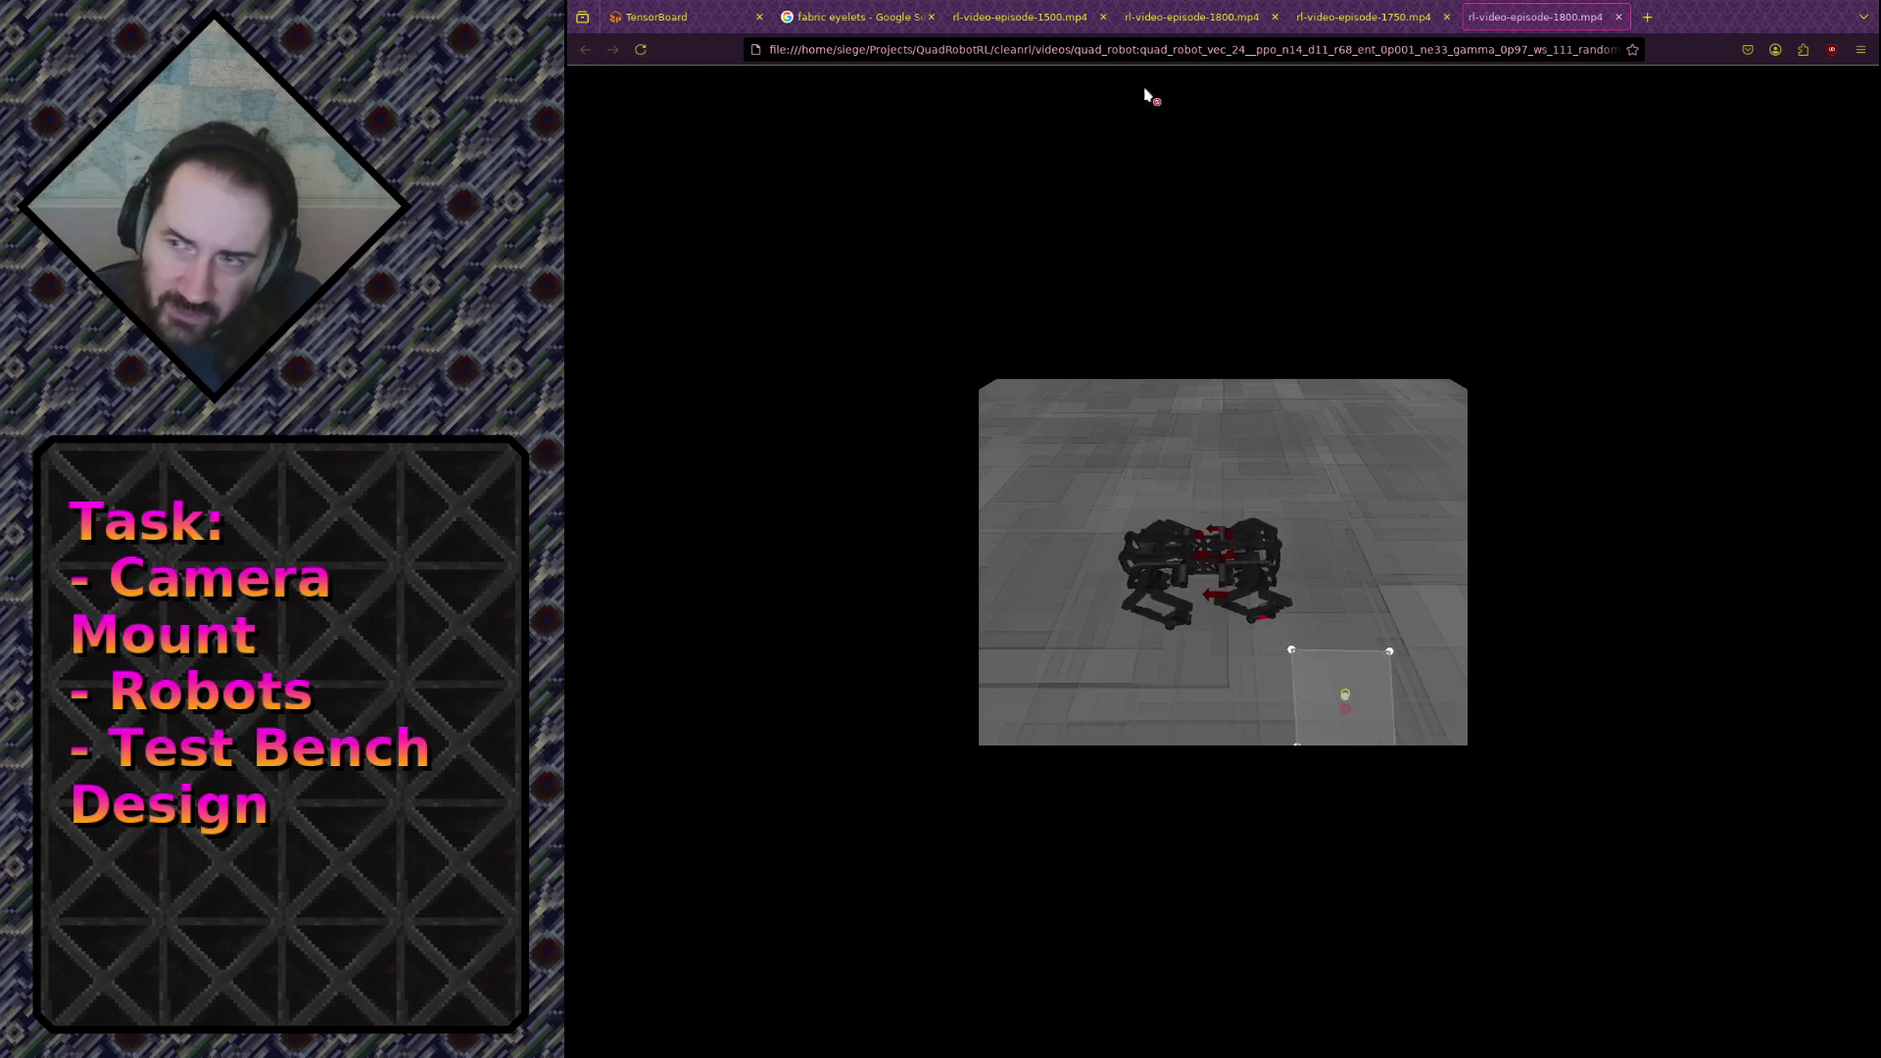
Step: Open episodes 1850 and 1600 in new tabs and show the episode 1600 video
drag(1681, 27, 1679, 29)
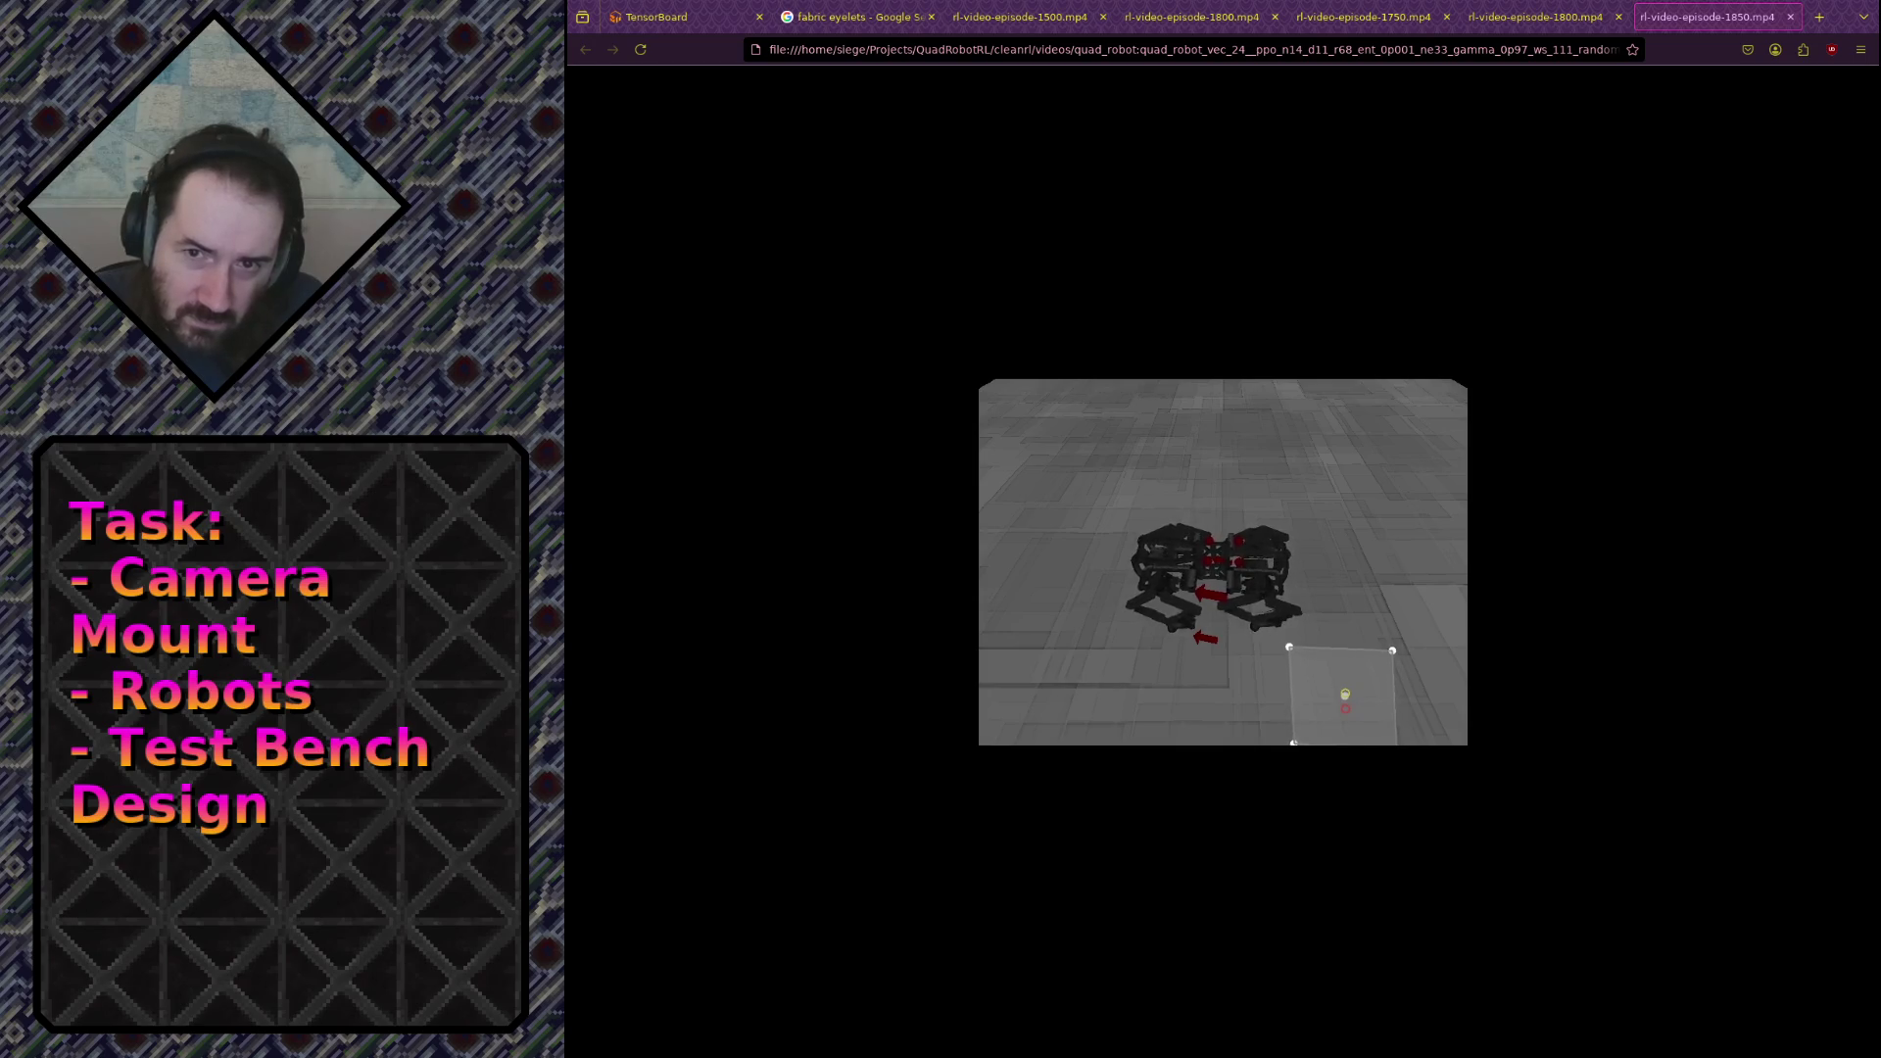
drag(1806, 29, 1808, 34)
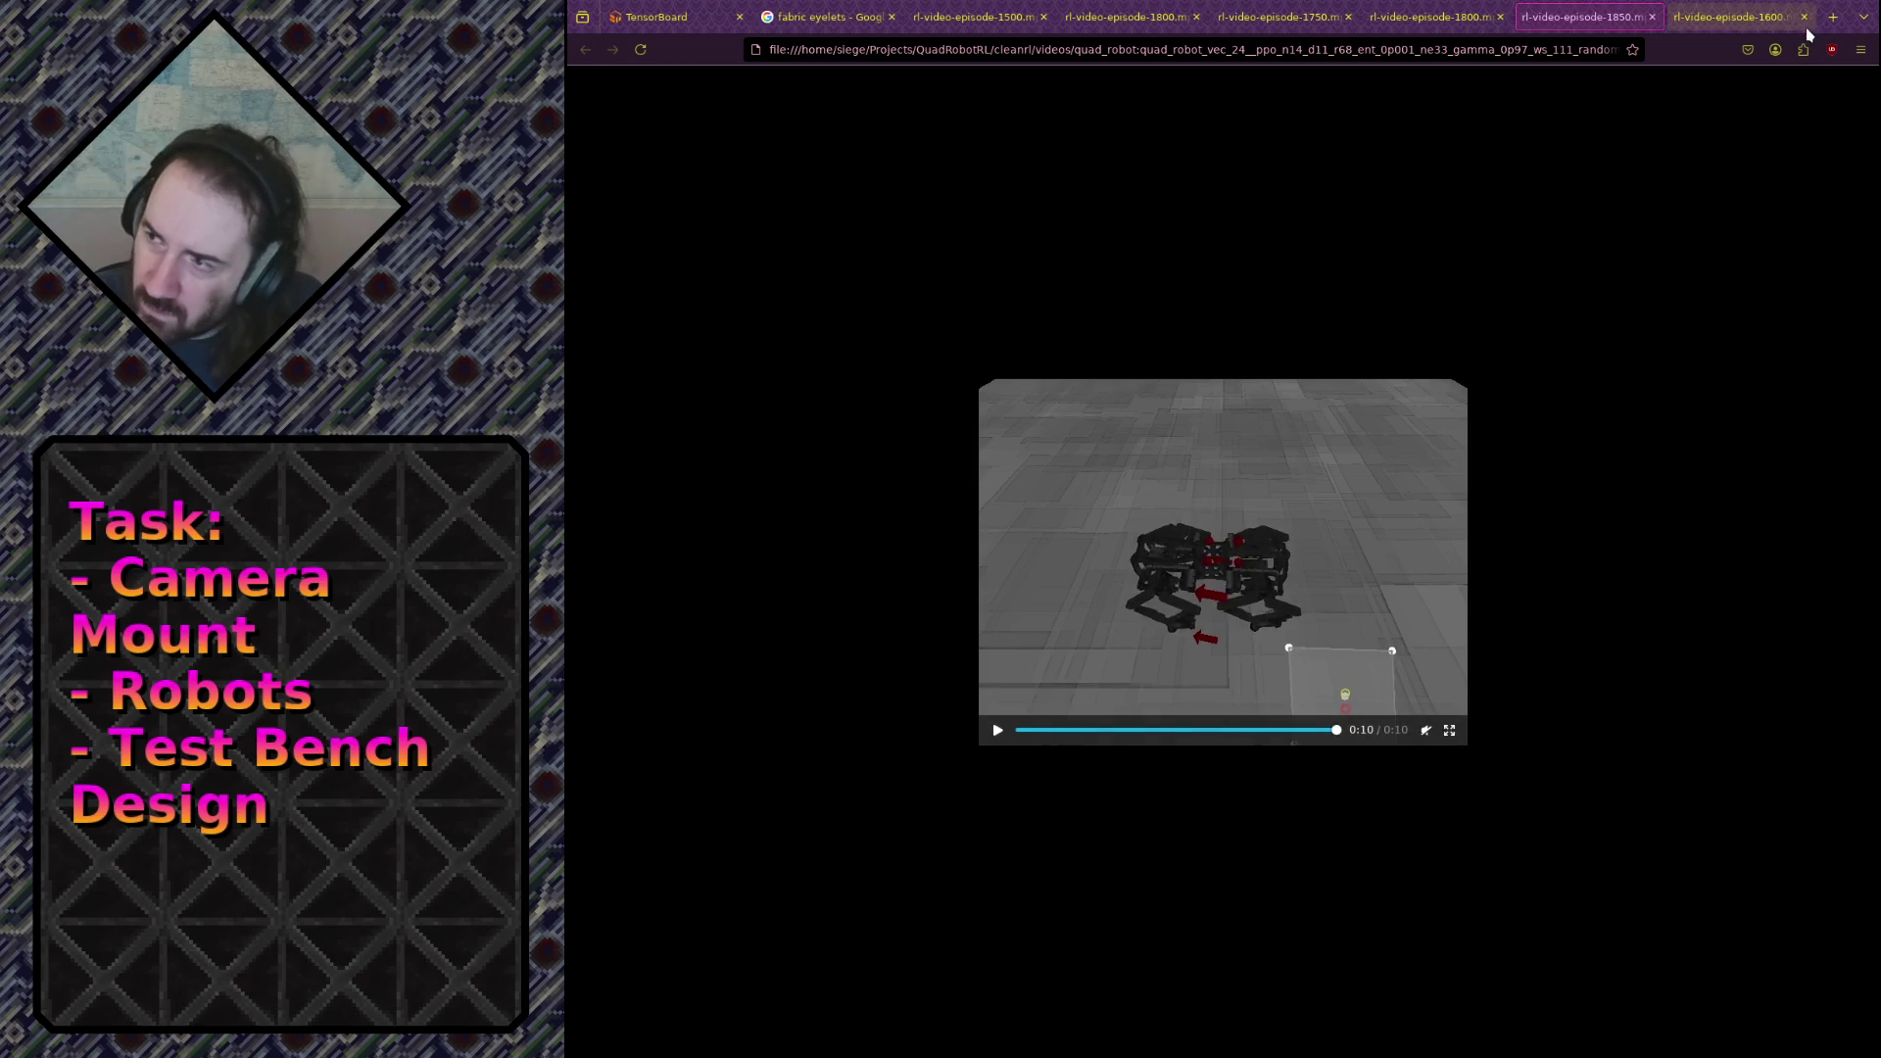
click(1771, 24)
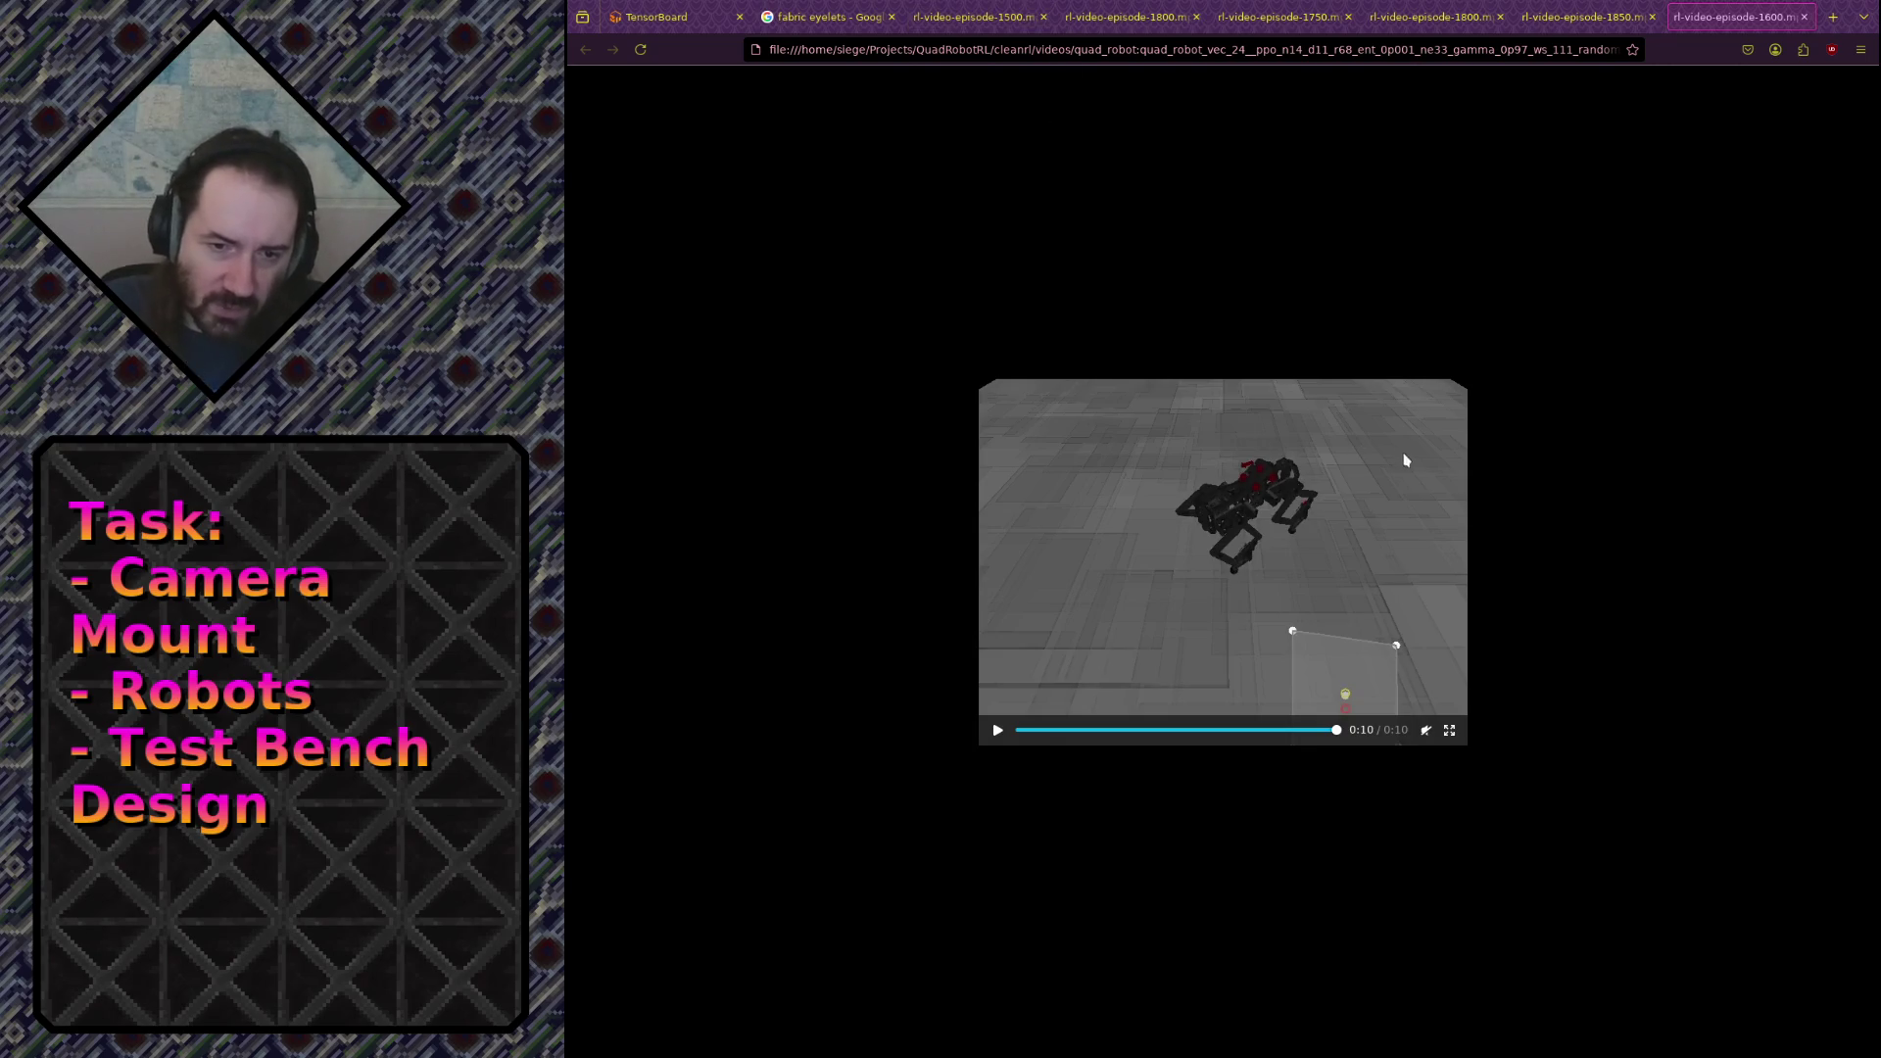
Step: Zoom in and replay the robot video, pausing at 0:02 and 0:08, then return to TensorBoard
scroll(1466, 501, up, 5)
scroll(1465, 502, up, 2)
click(1278, 519)
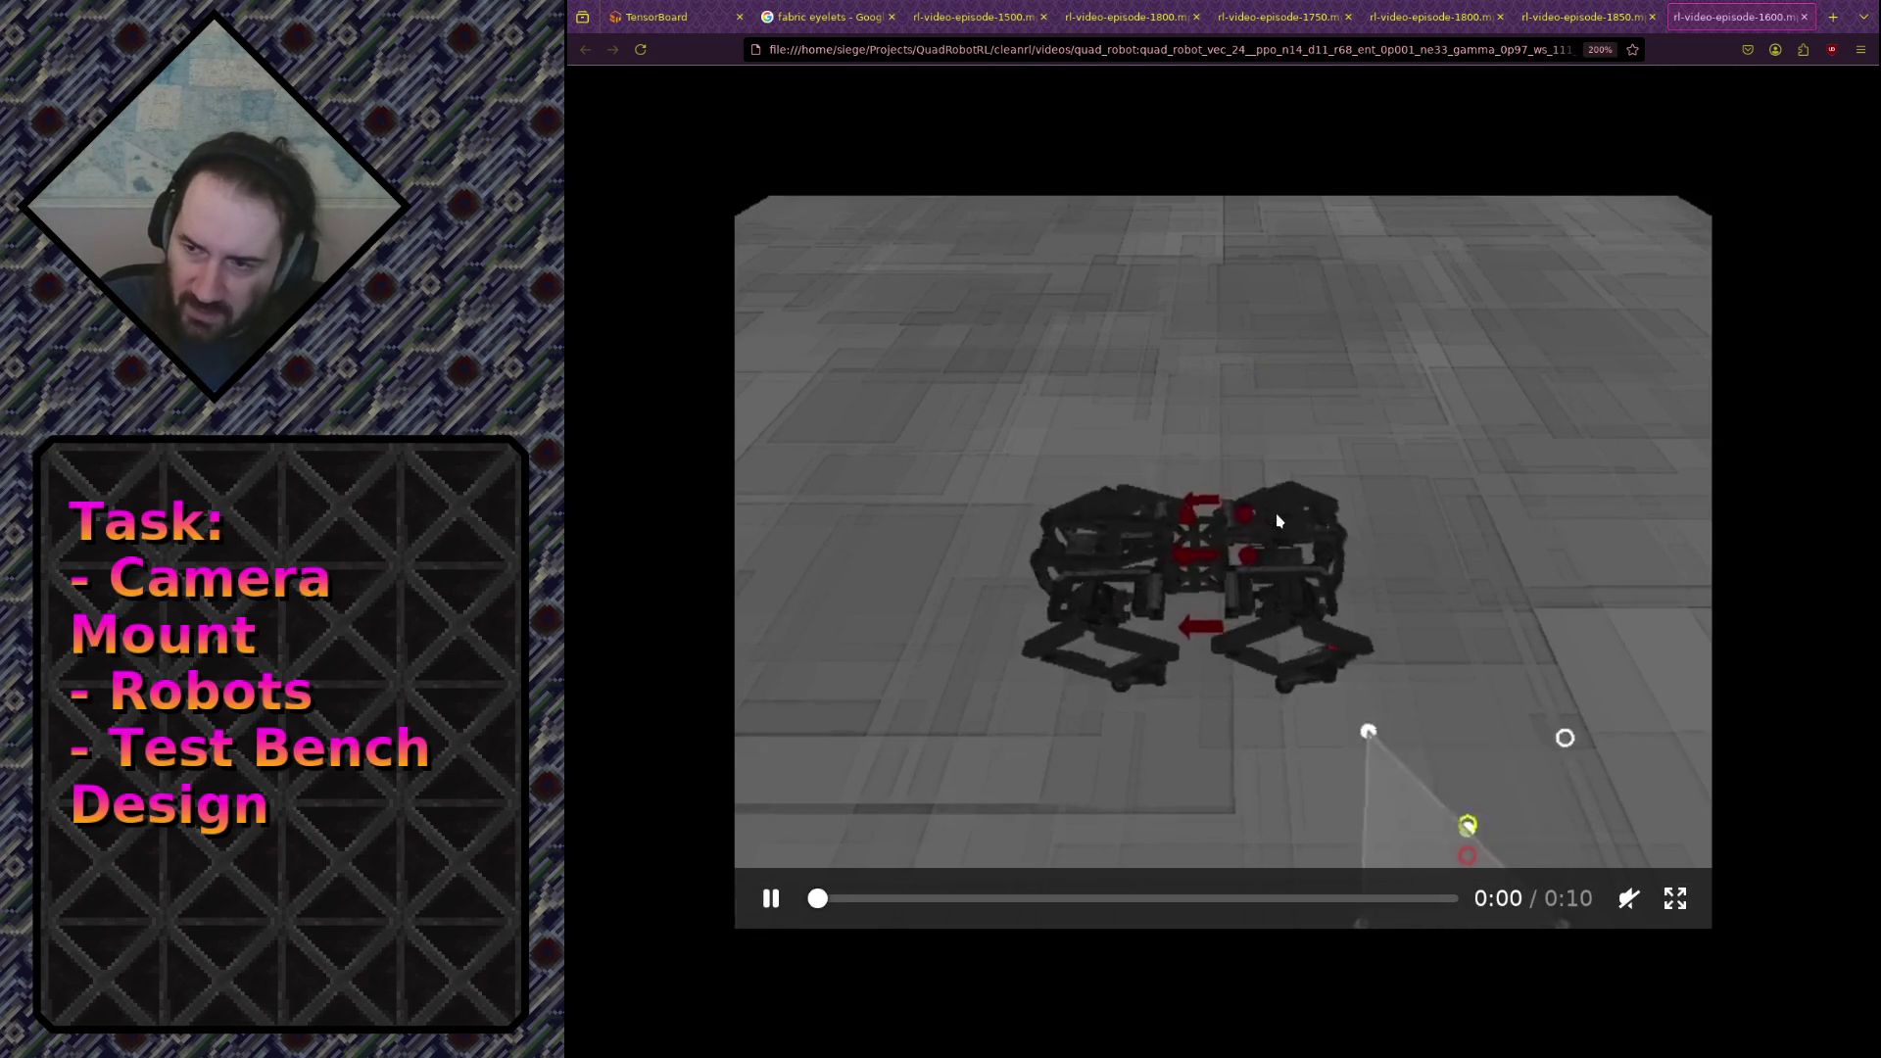
click(1269, 668)
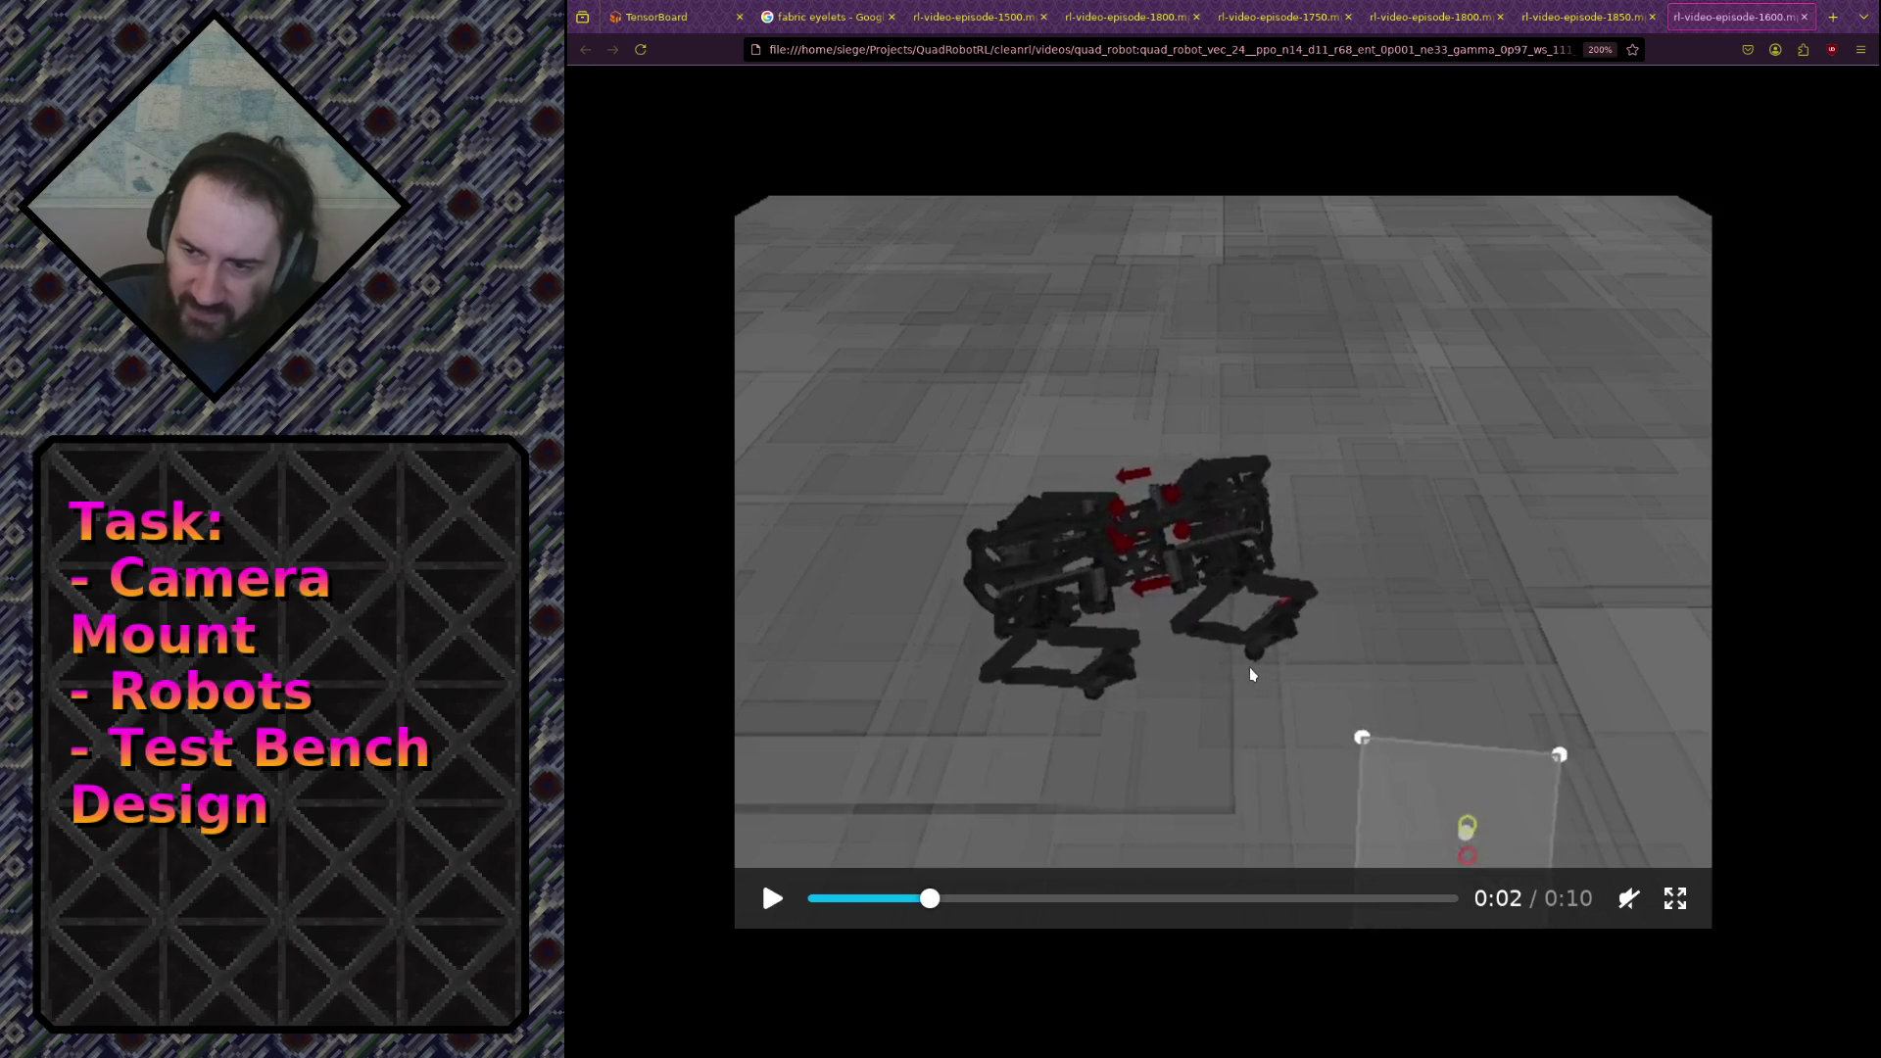
click(772, 898)
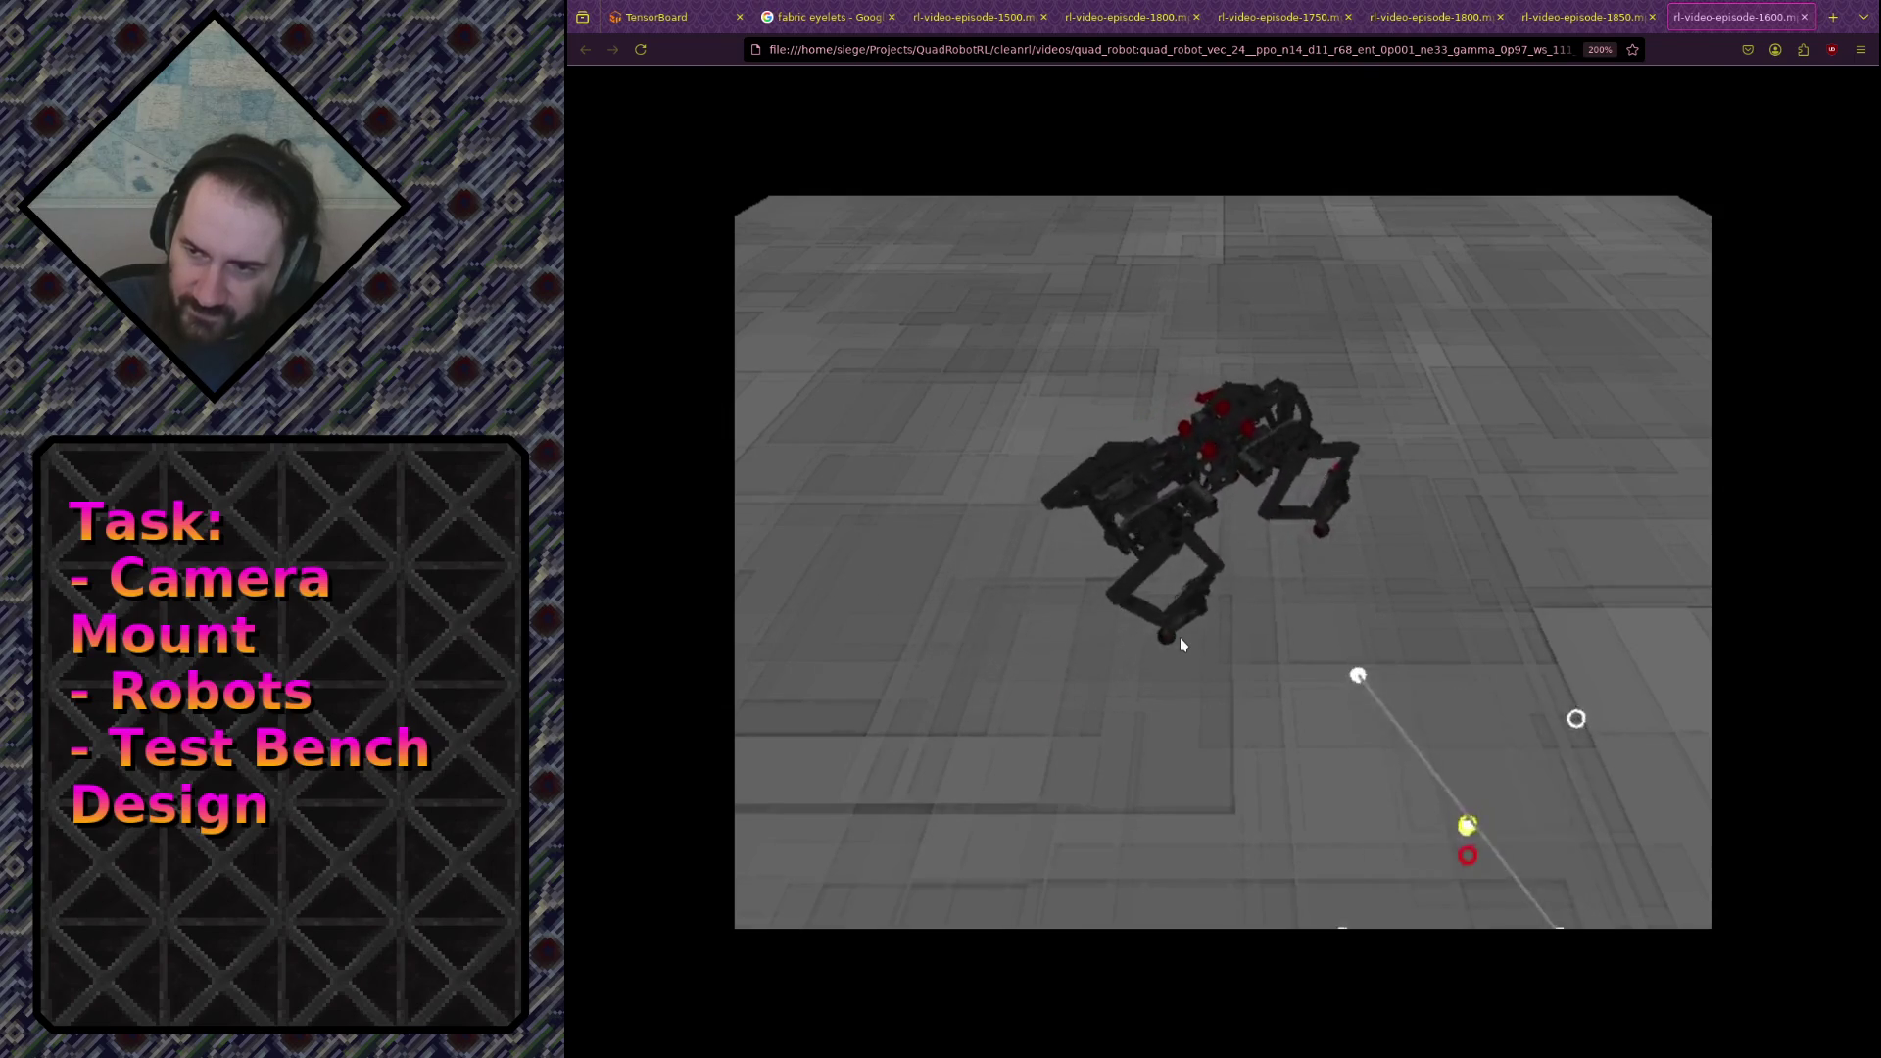
click(1177, 641)
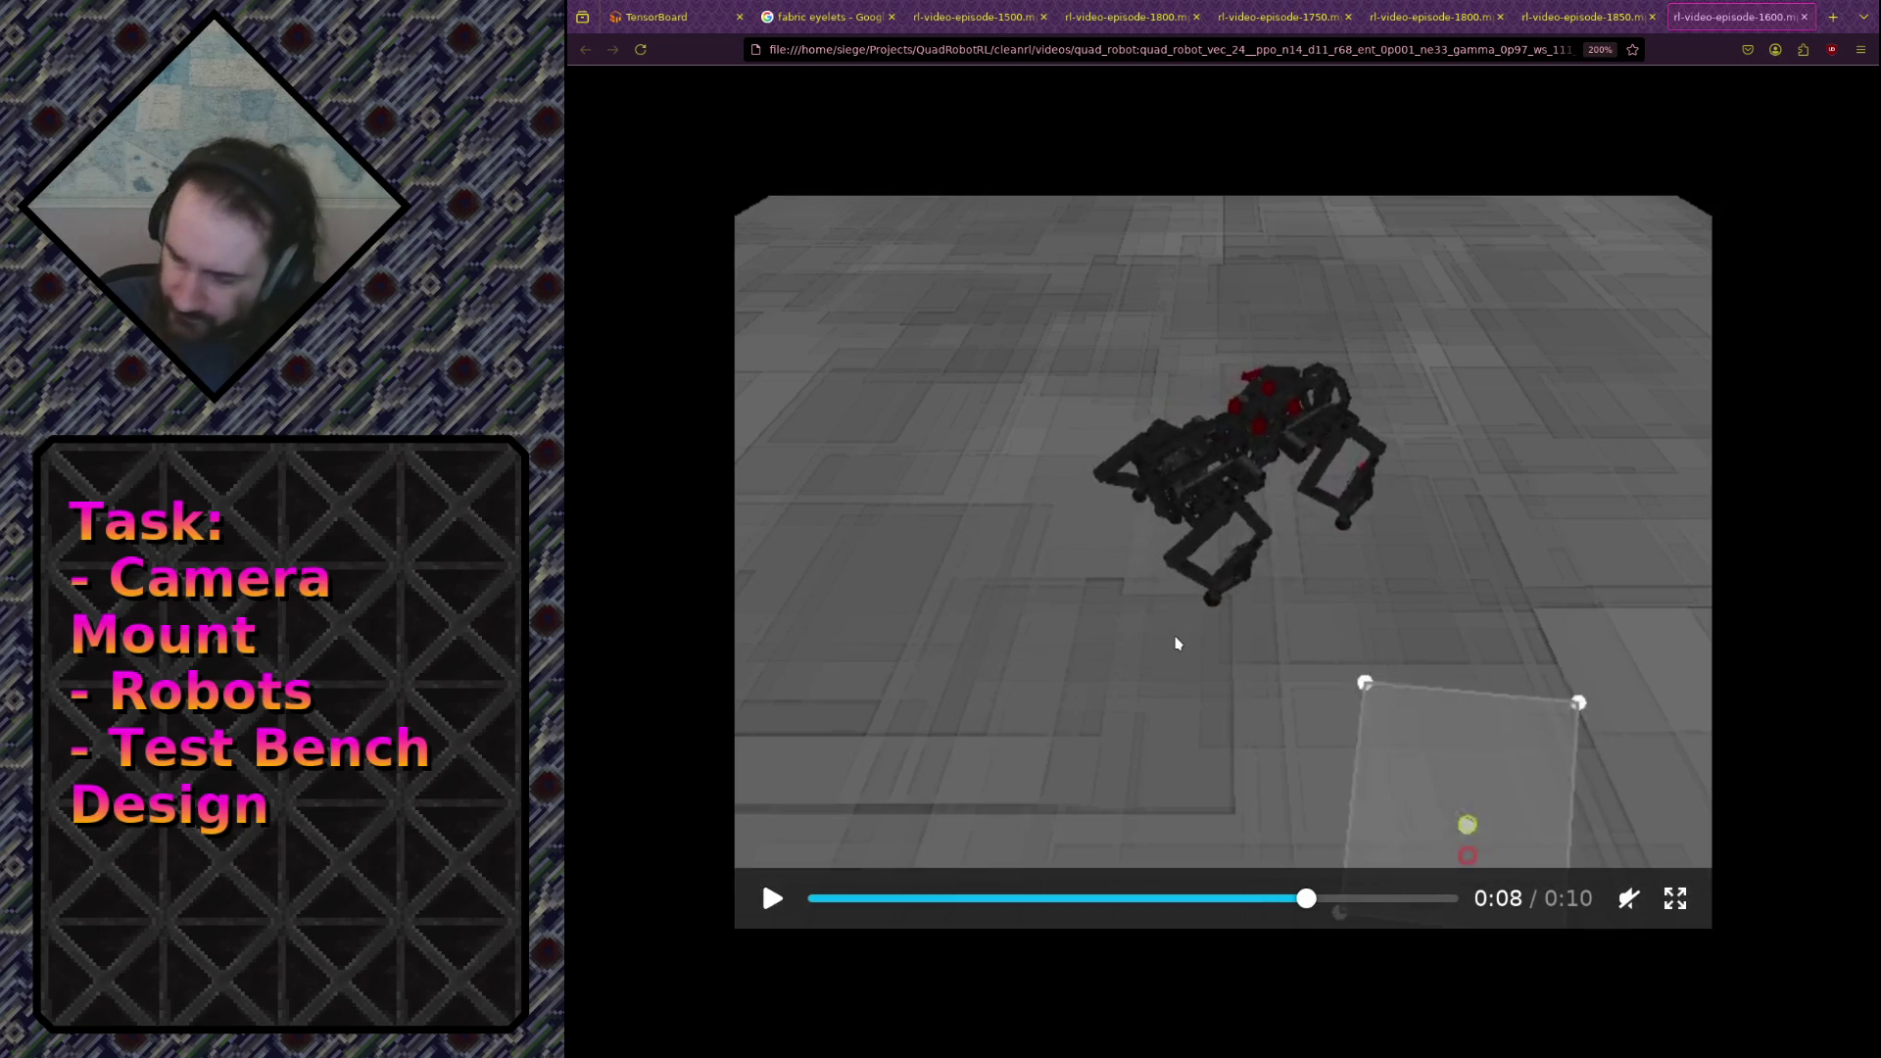
mouse_move(1188, 644)
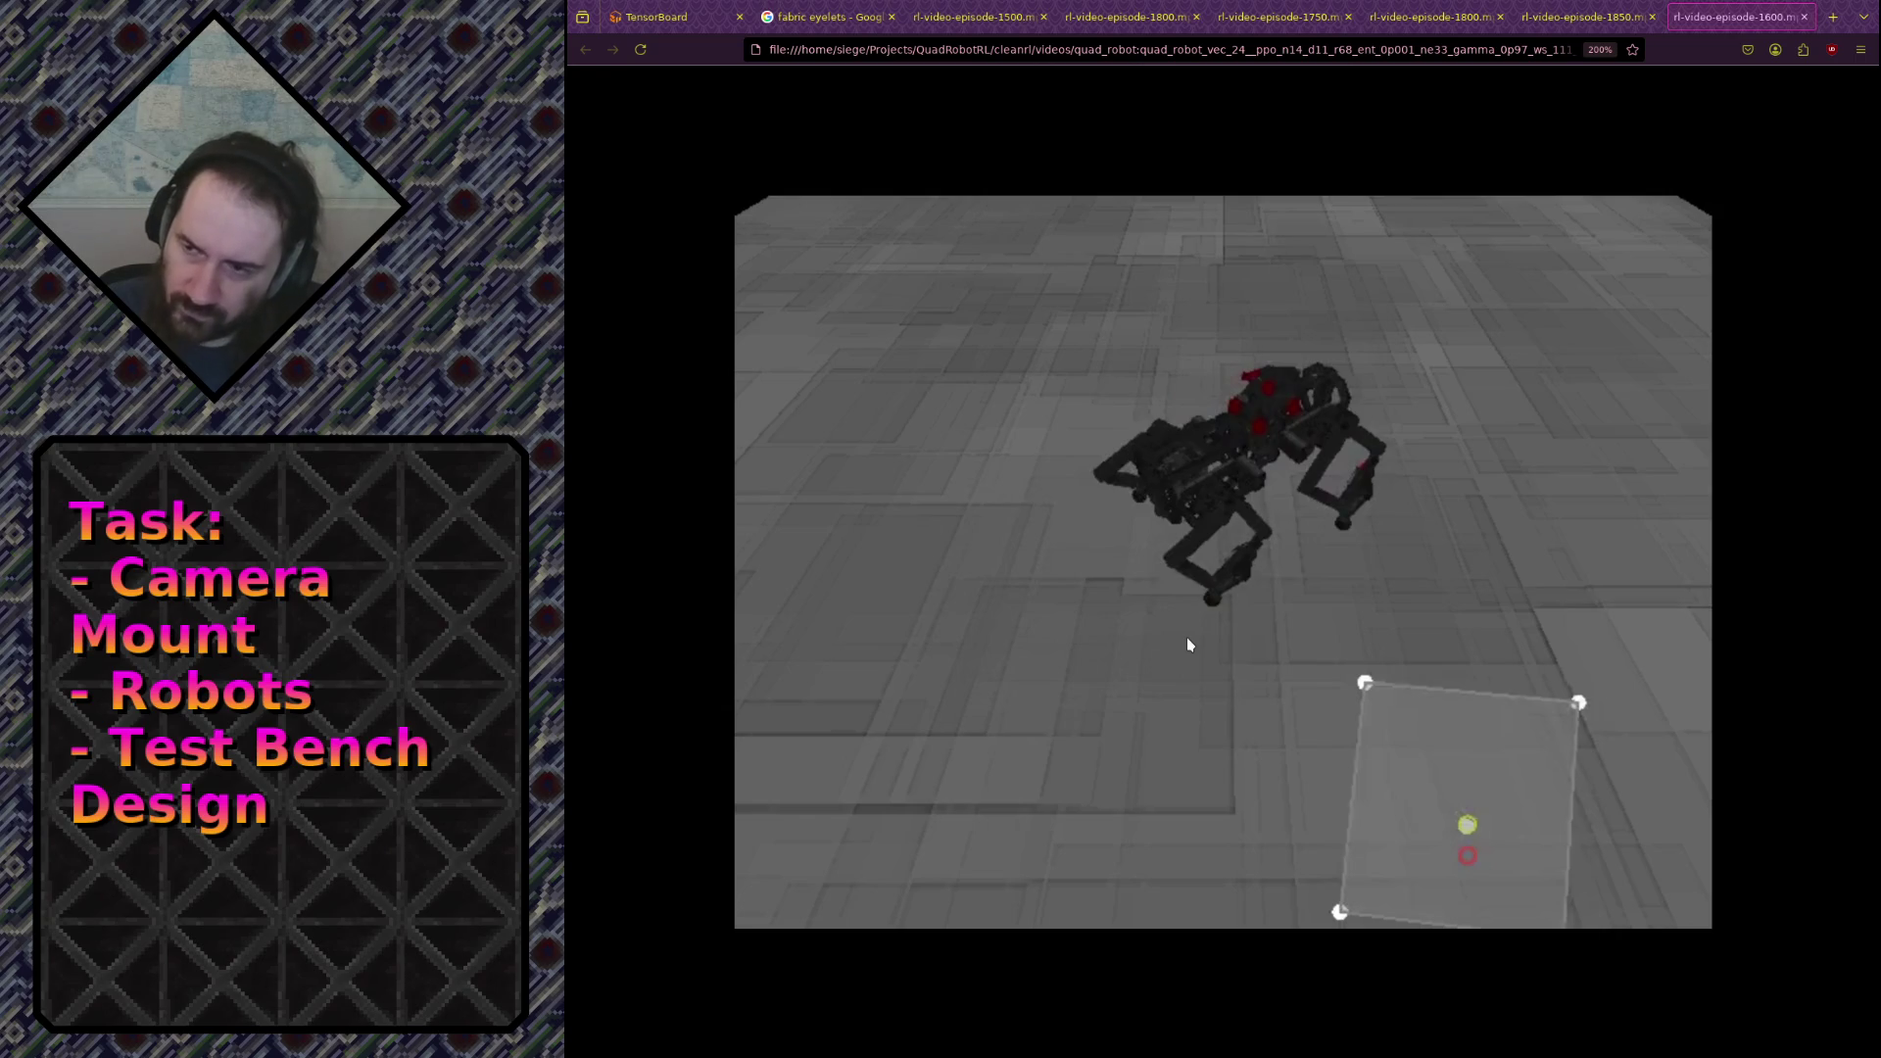
click(1273, 501)
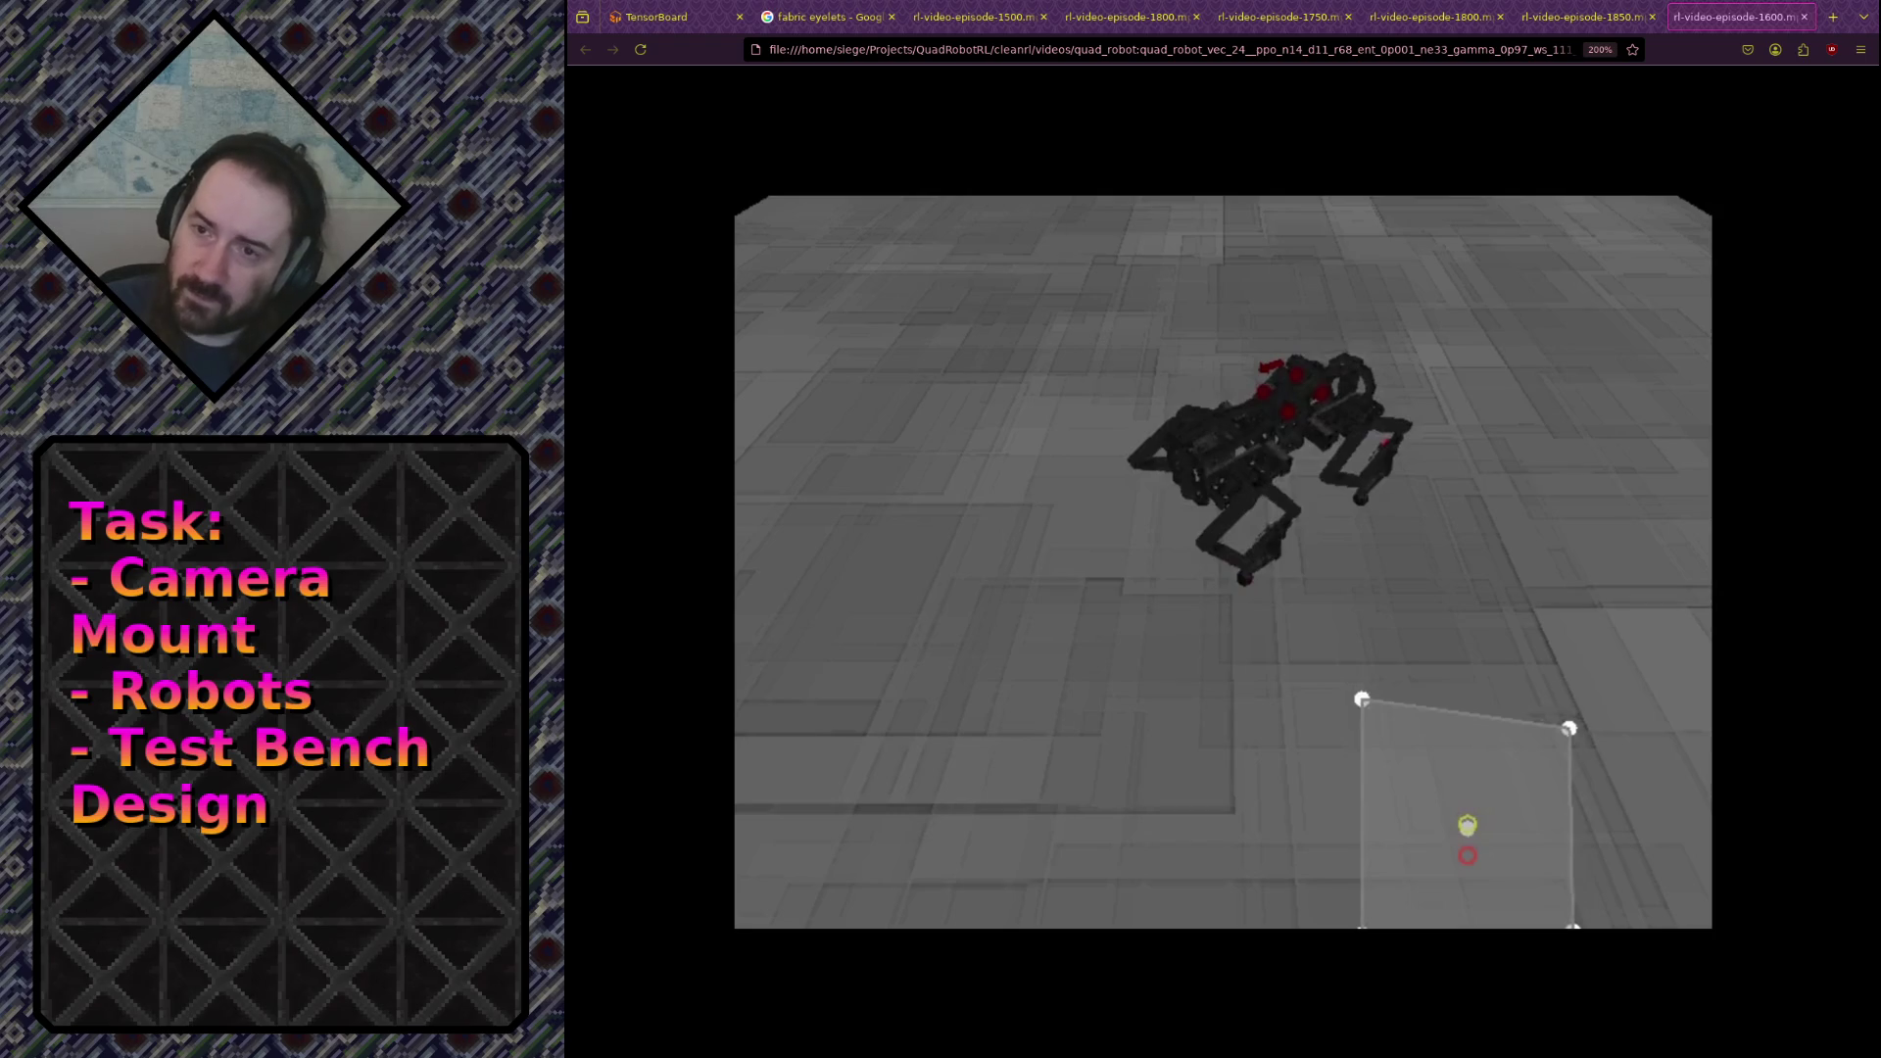
click(666, 17)
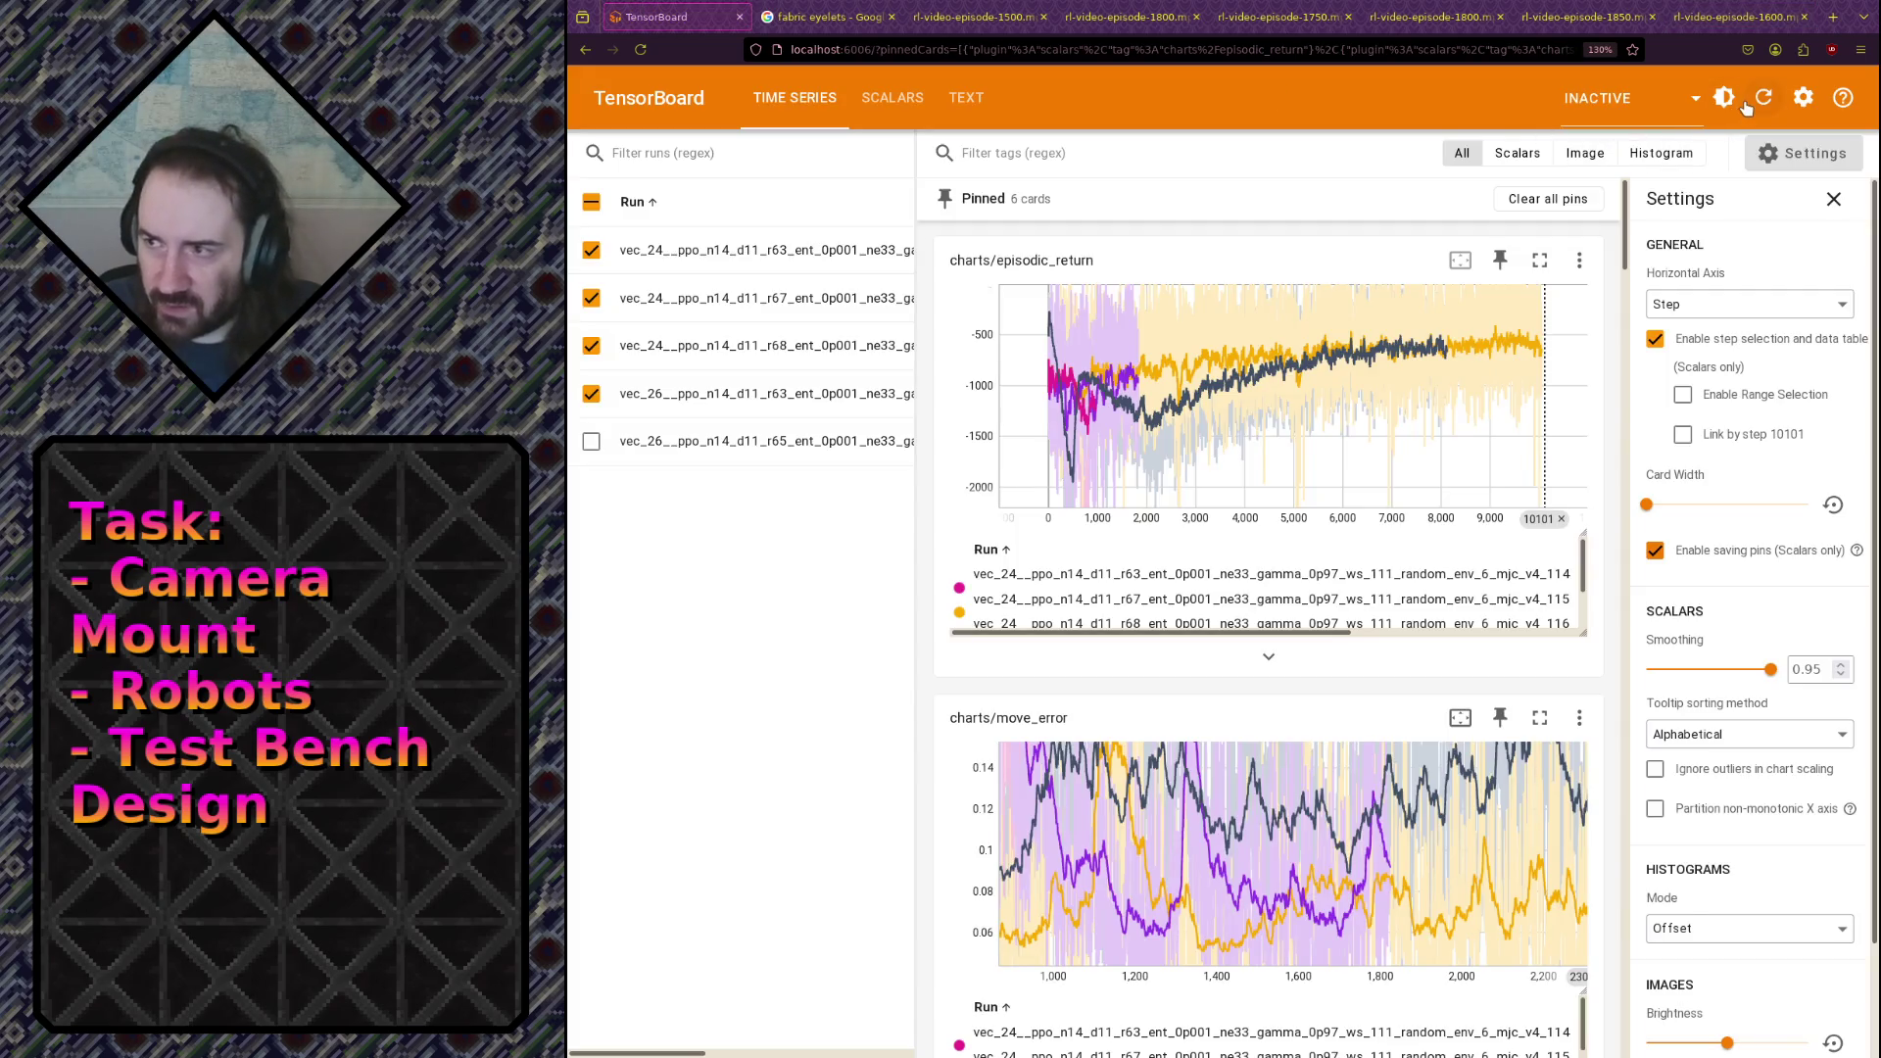
Step: Reload the TensorBoard charts and zoom the move_error chart to steps 1200–2180
click(1747, 105)
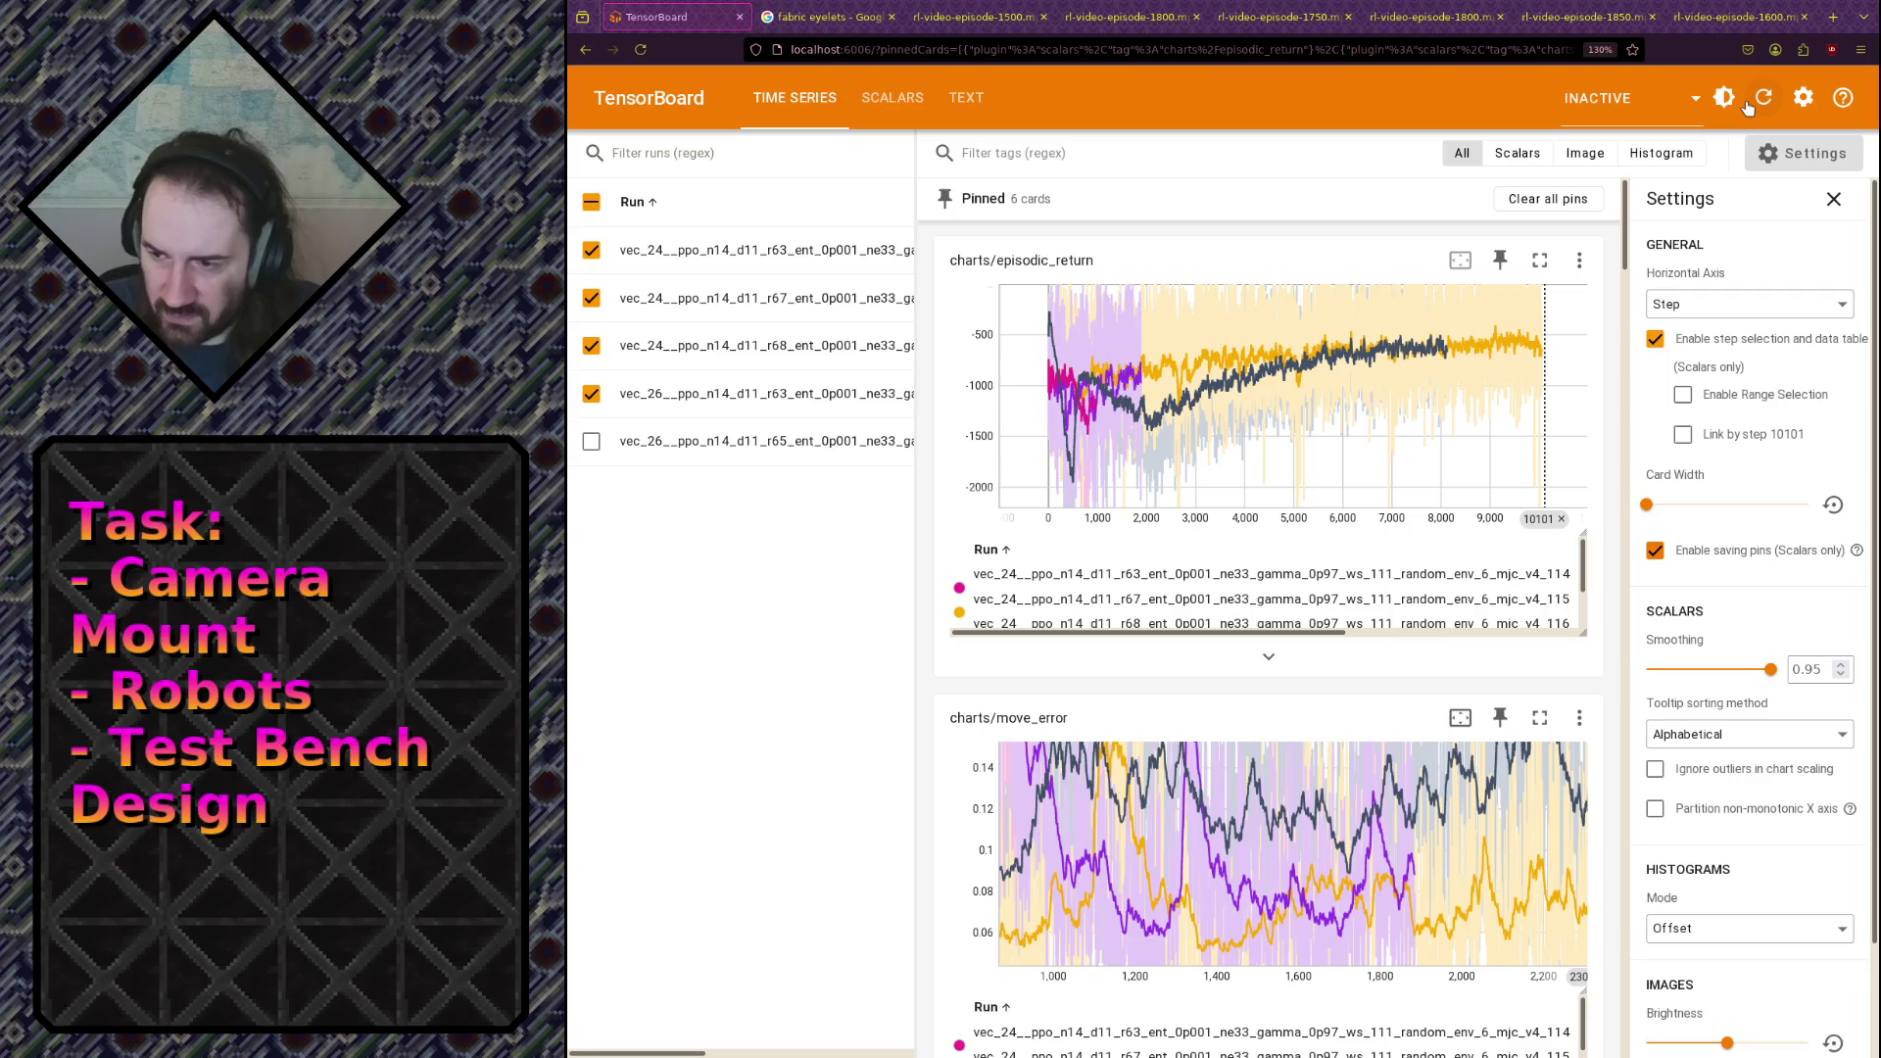
mouse_move(1107, 906)
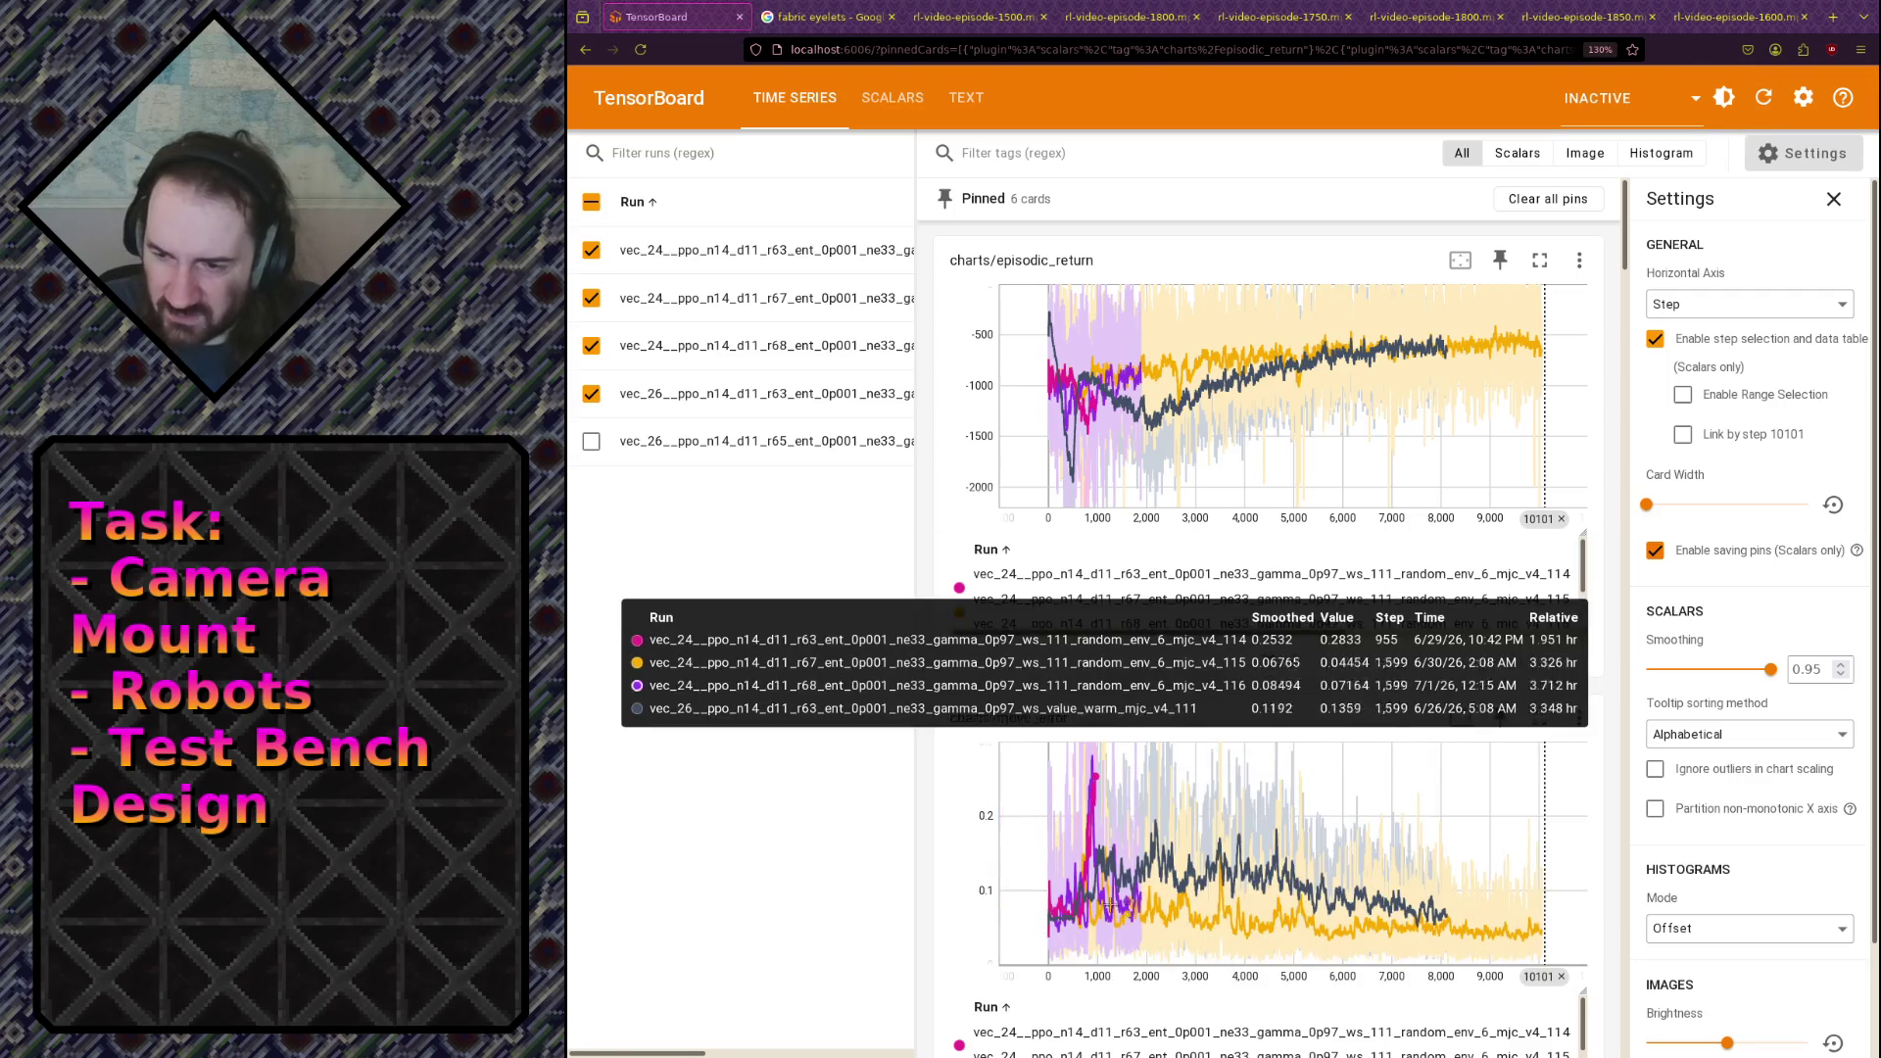
drag(1089, 881, 1209, 931)
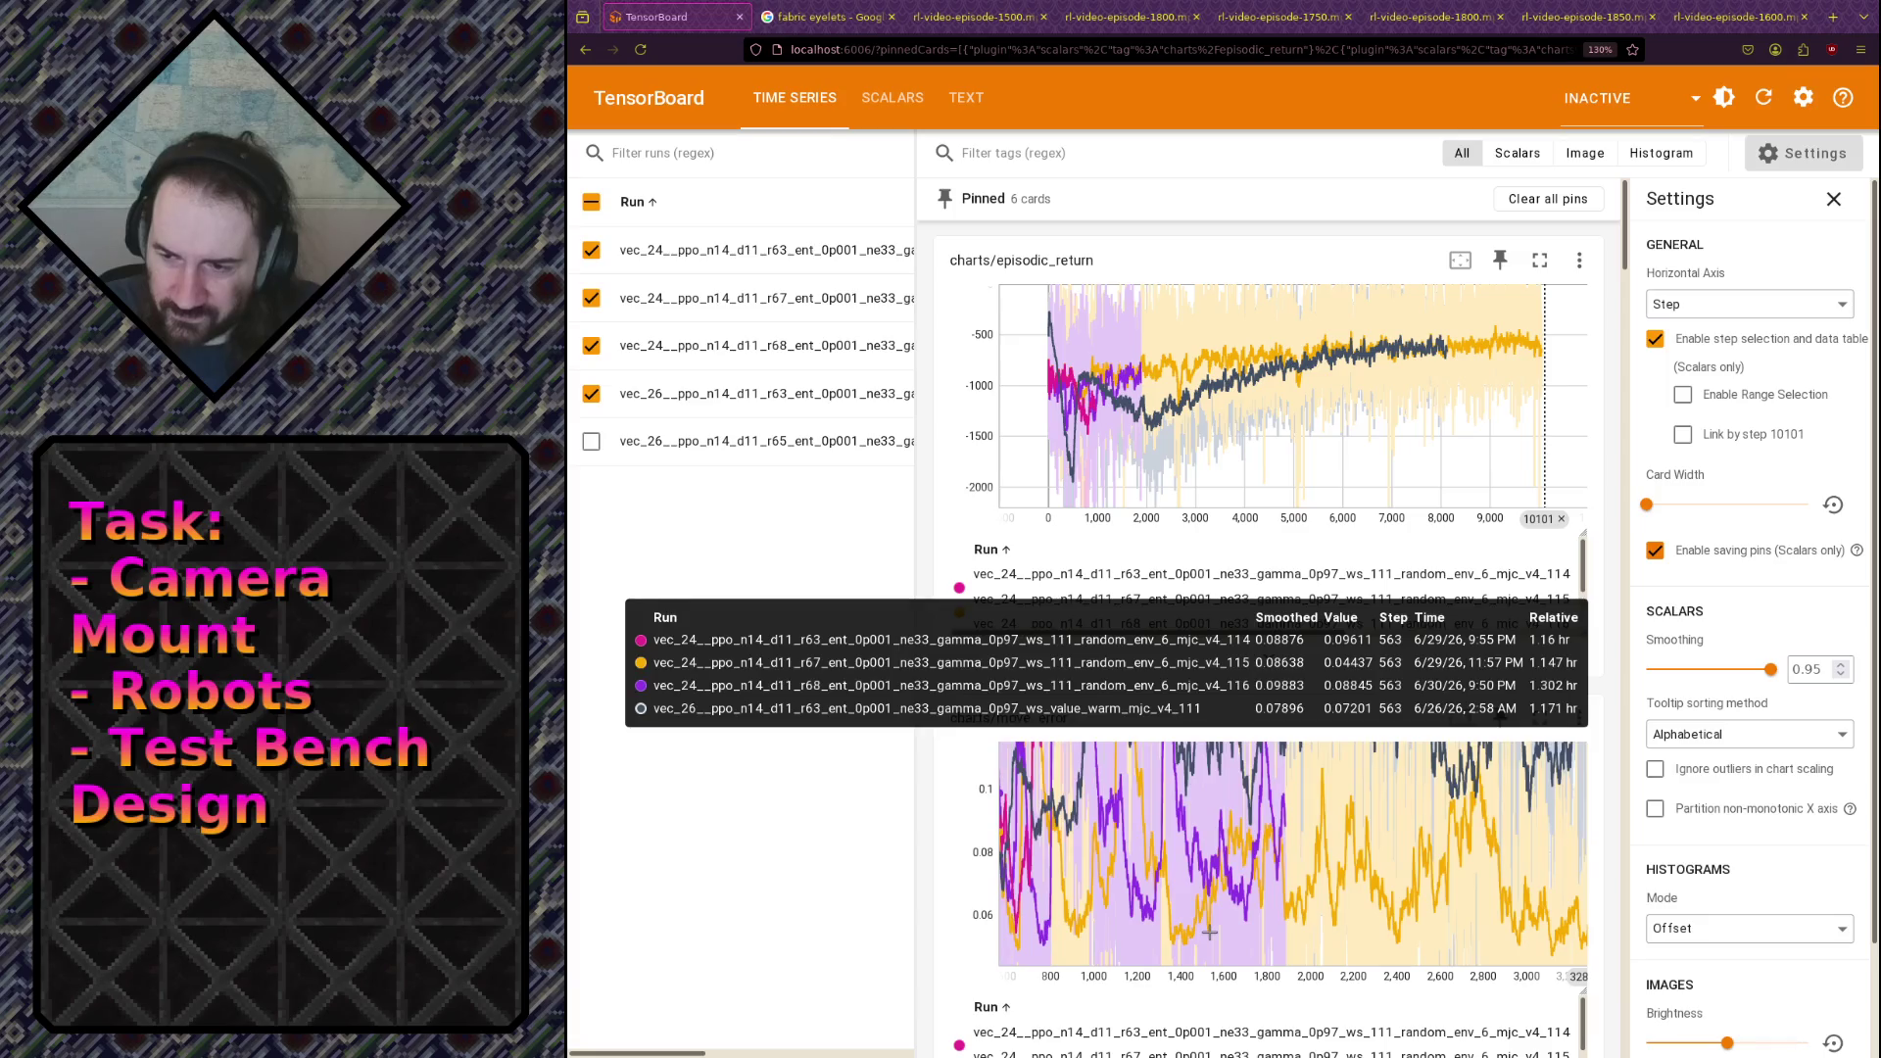
double_click(1208, 932)
scroll(1205, 421, up, 1)
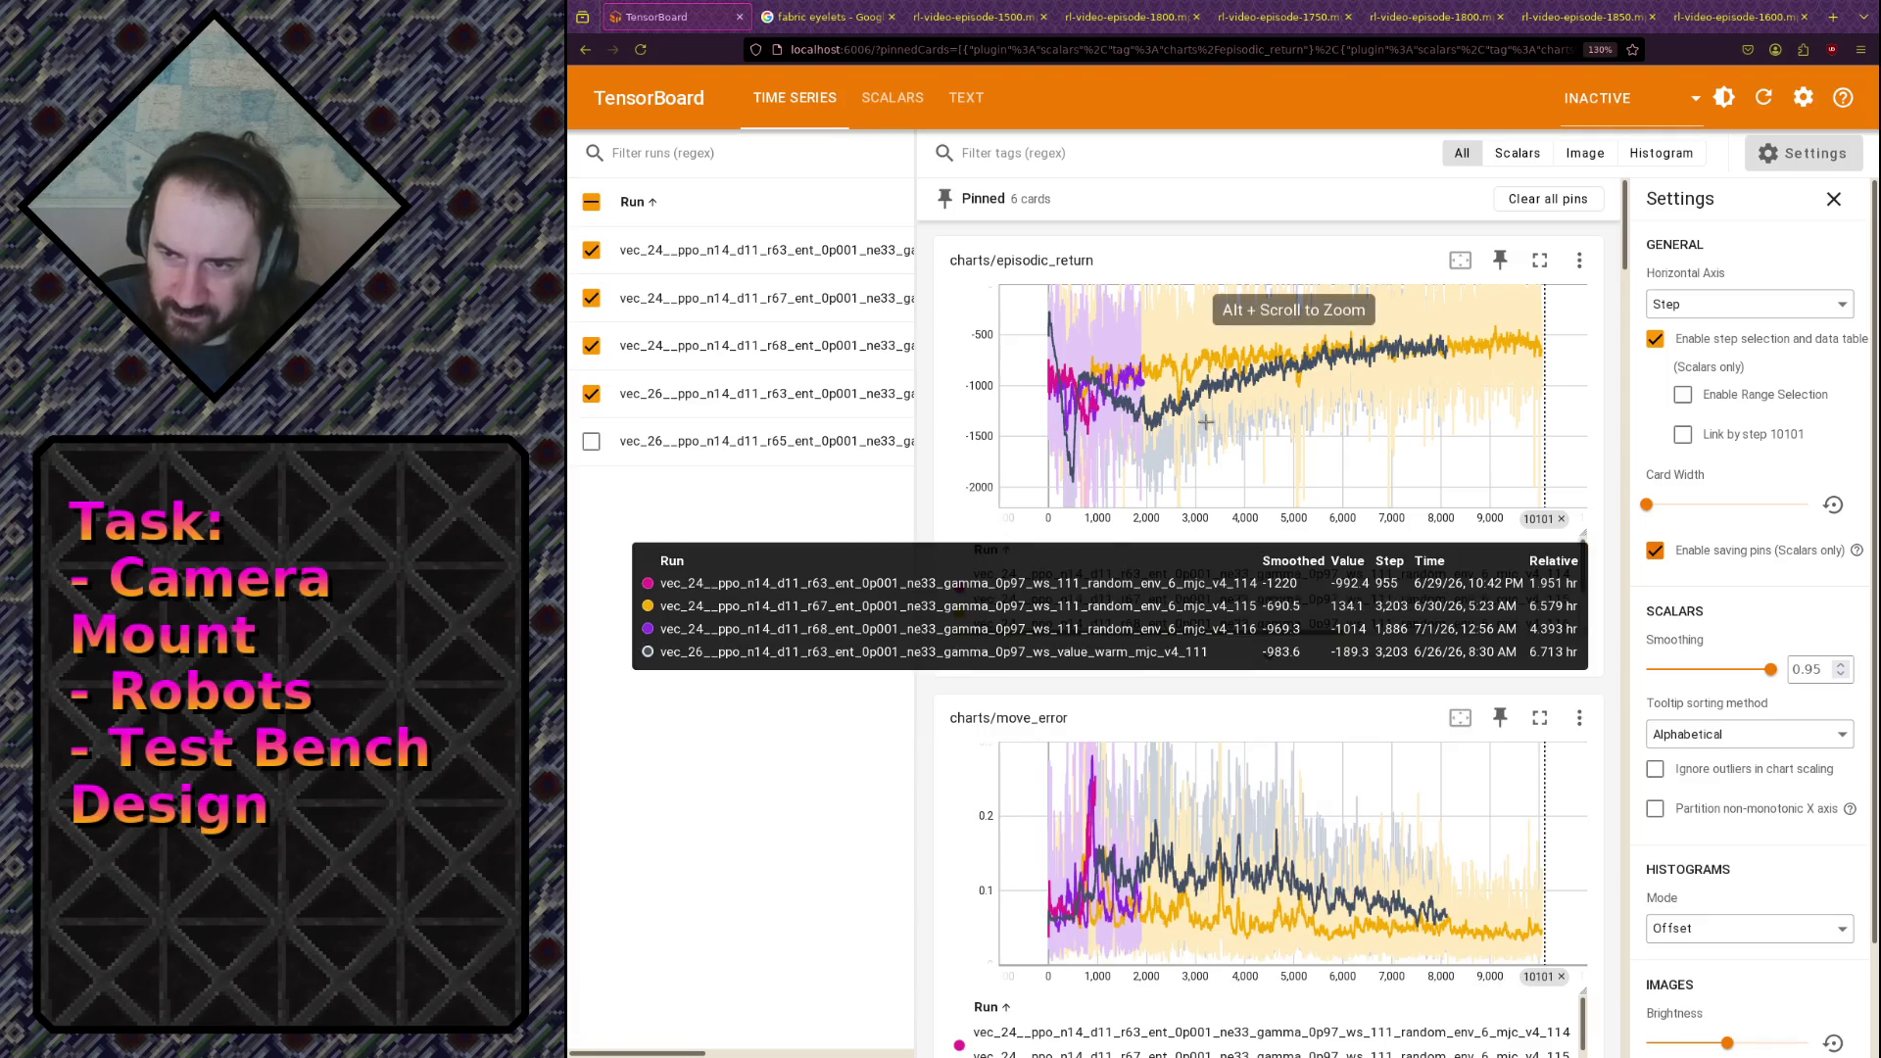
drag(1107, 881, 1156, 930)
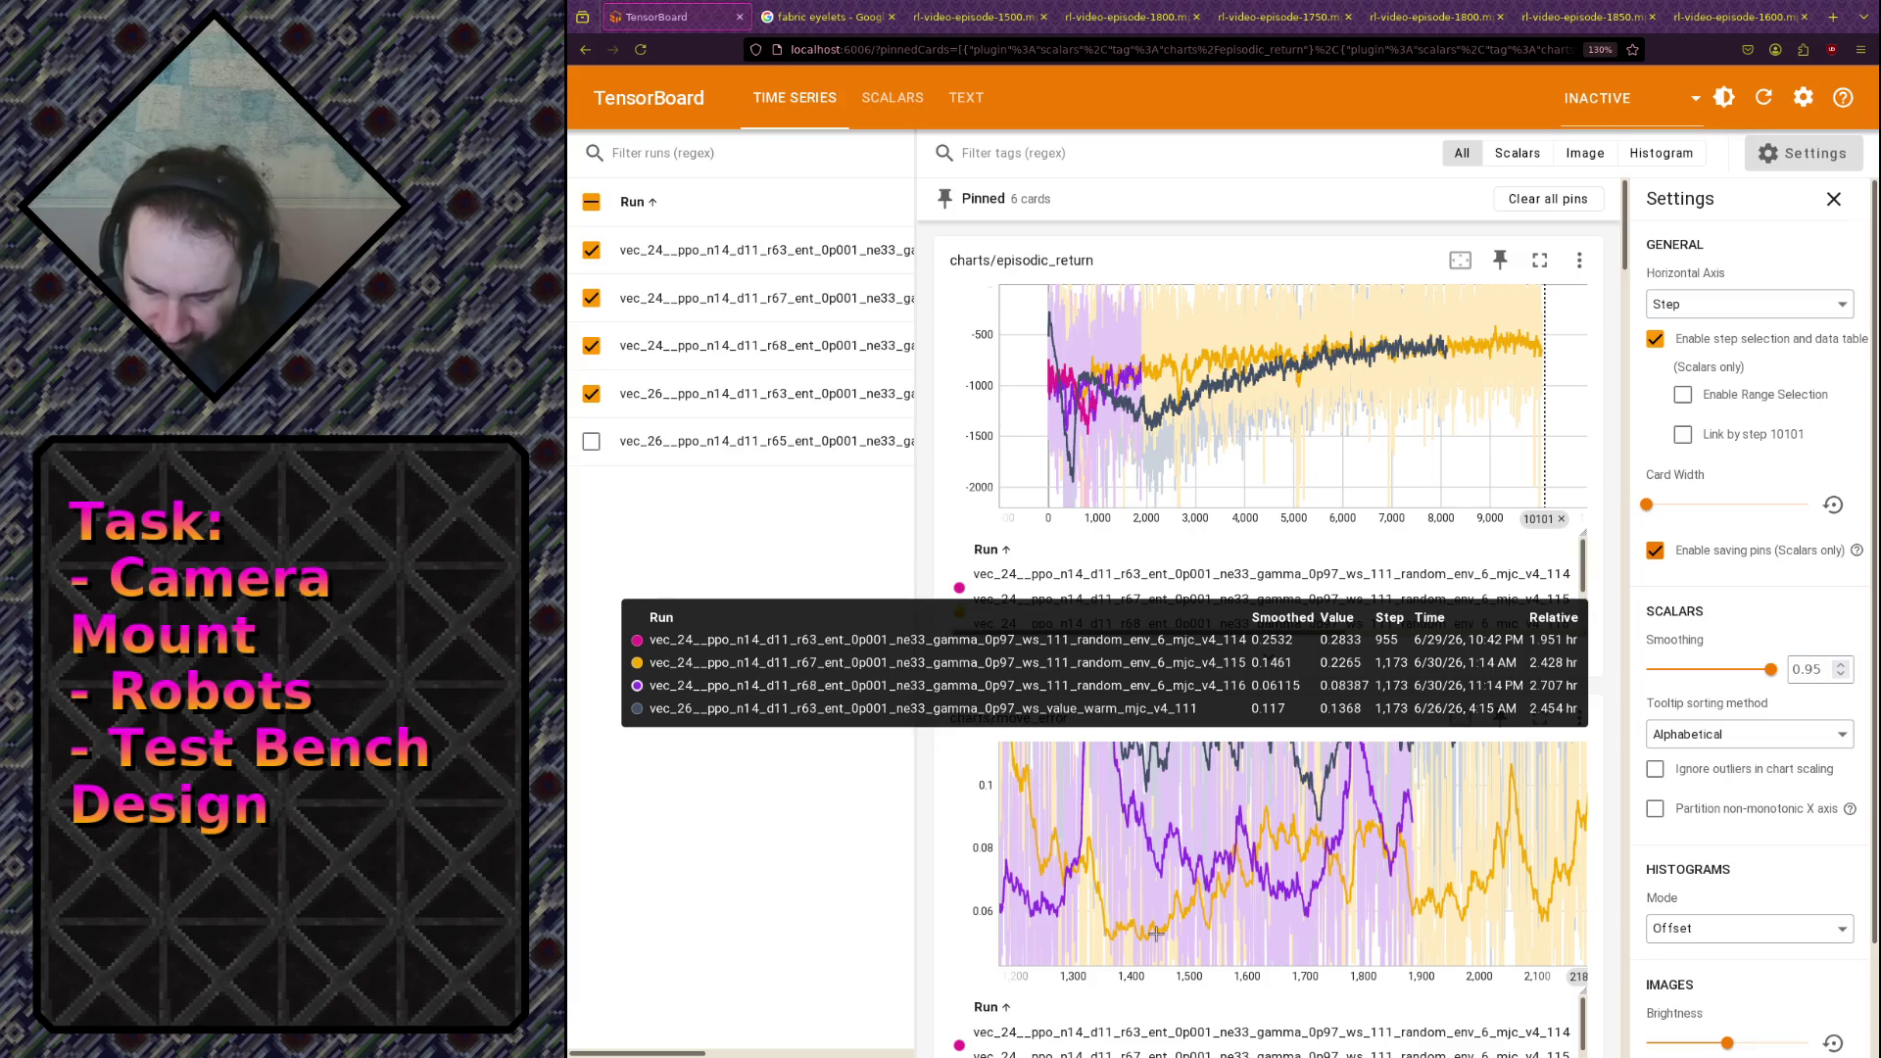
Step: Toggle the dashboard theme to Dark and back to Browser default, then return to the episode-1600 video
click(1726, 95)
click(1741, 243)
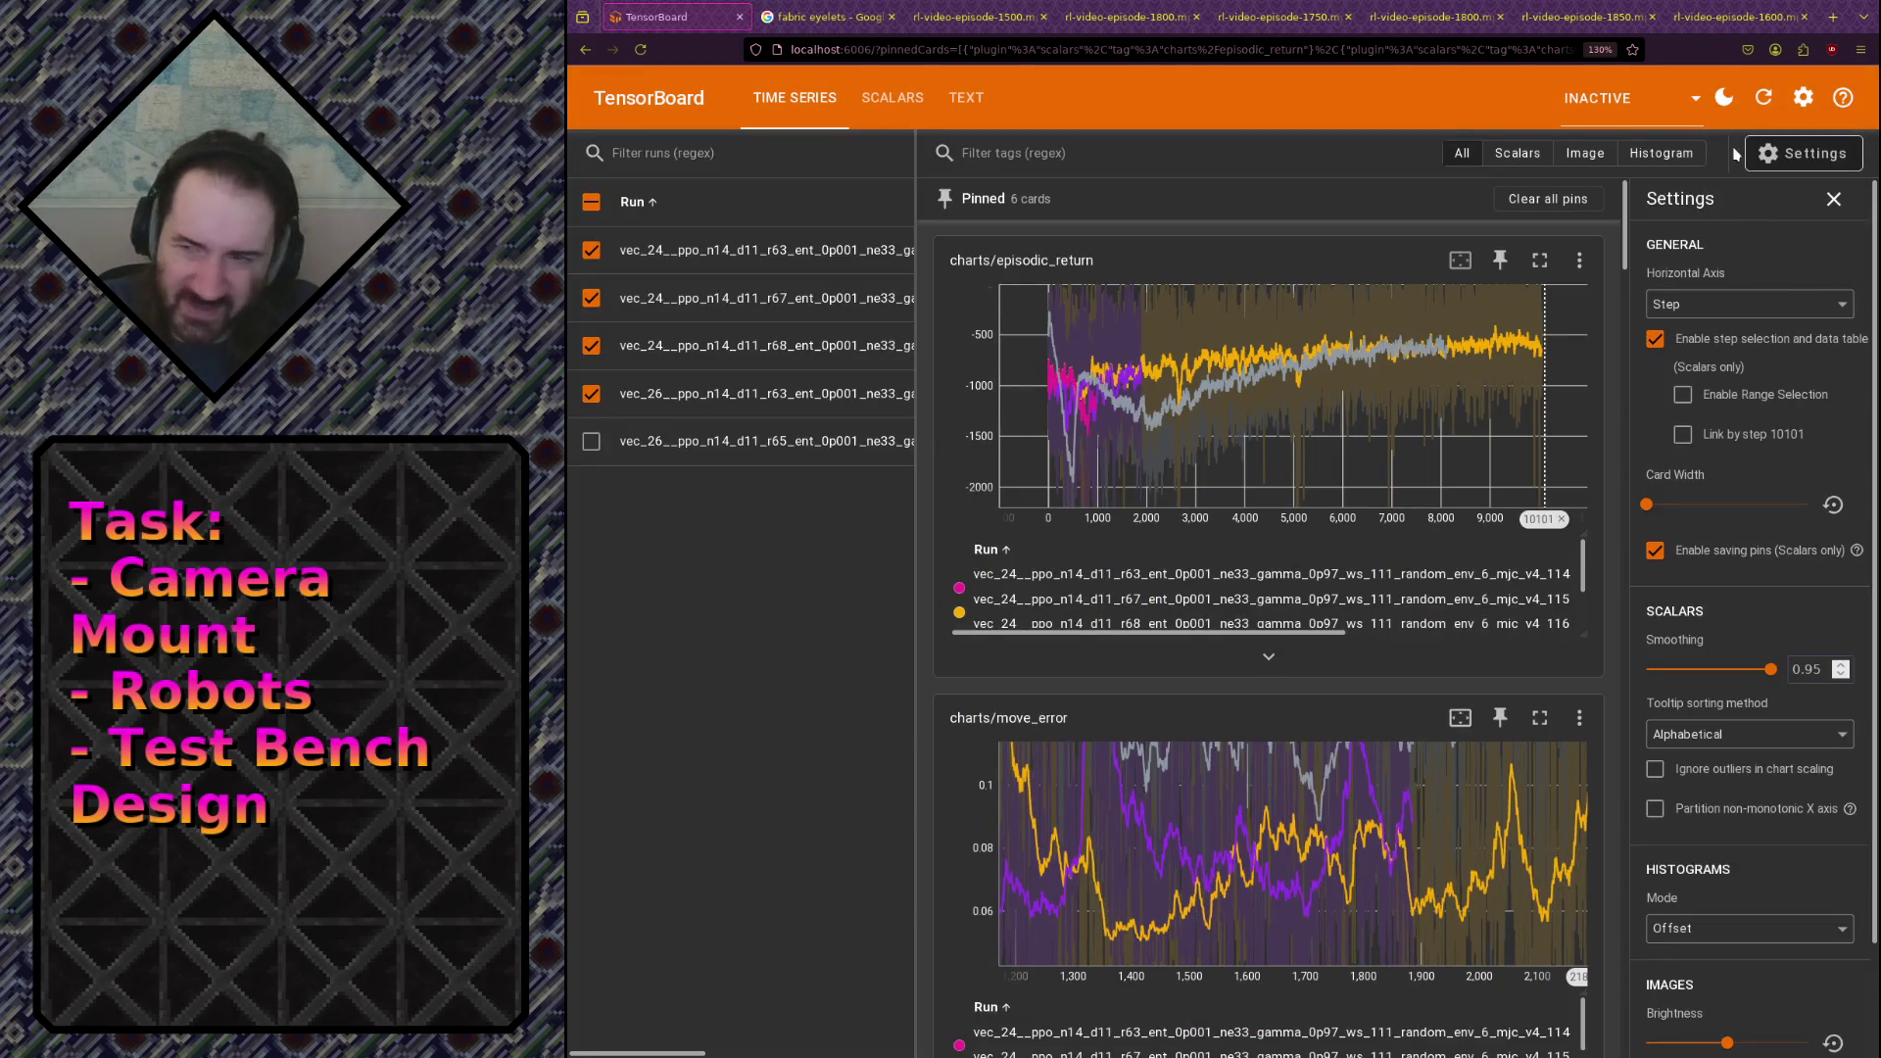
click(1724, 97)
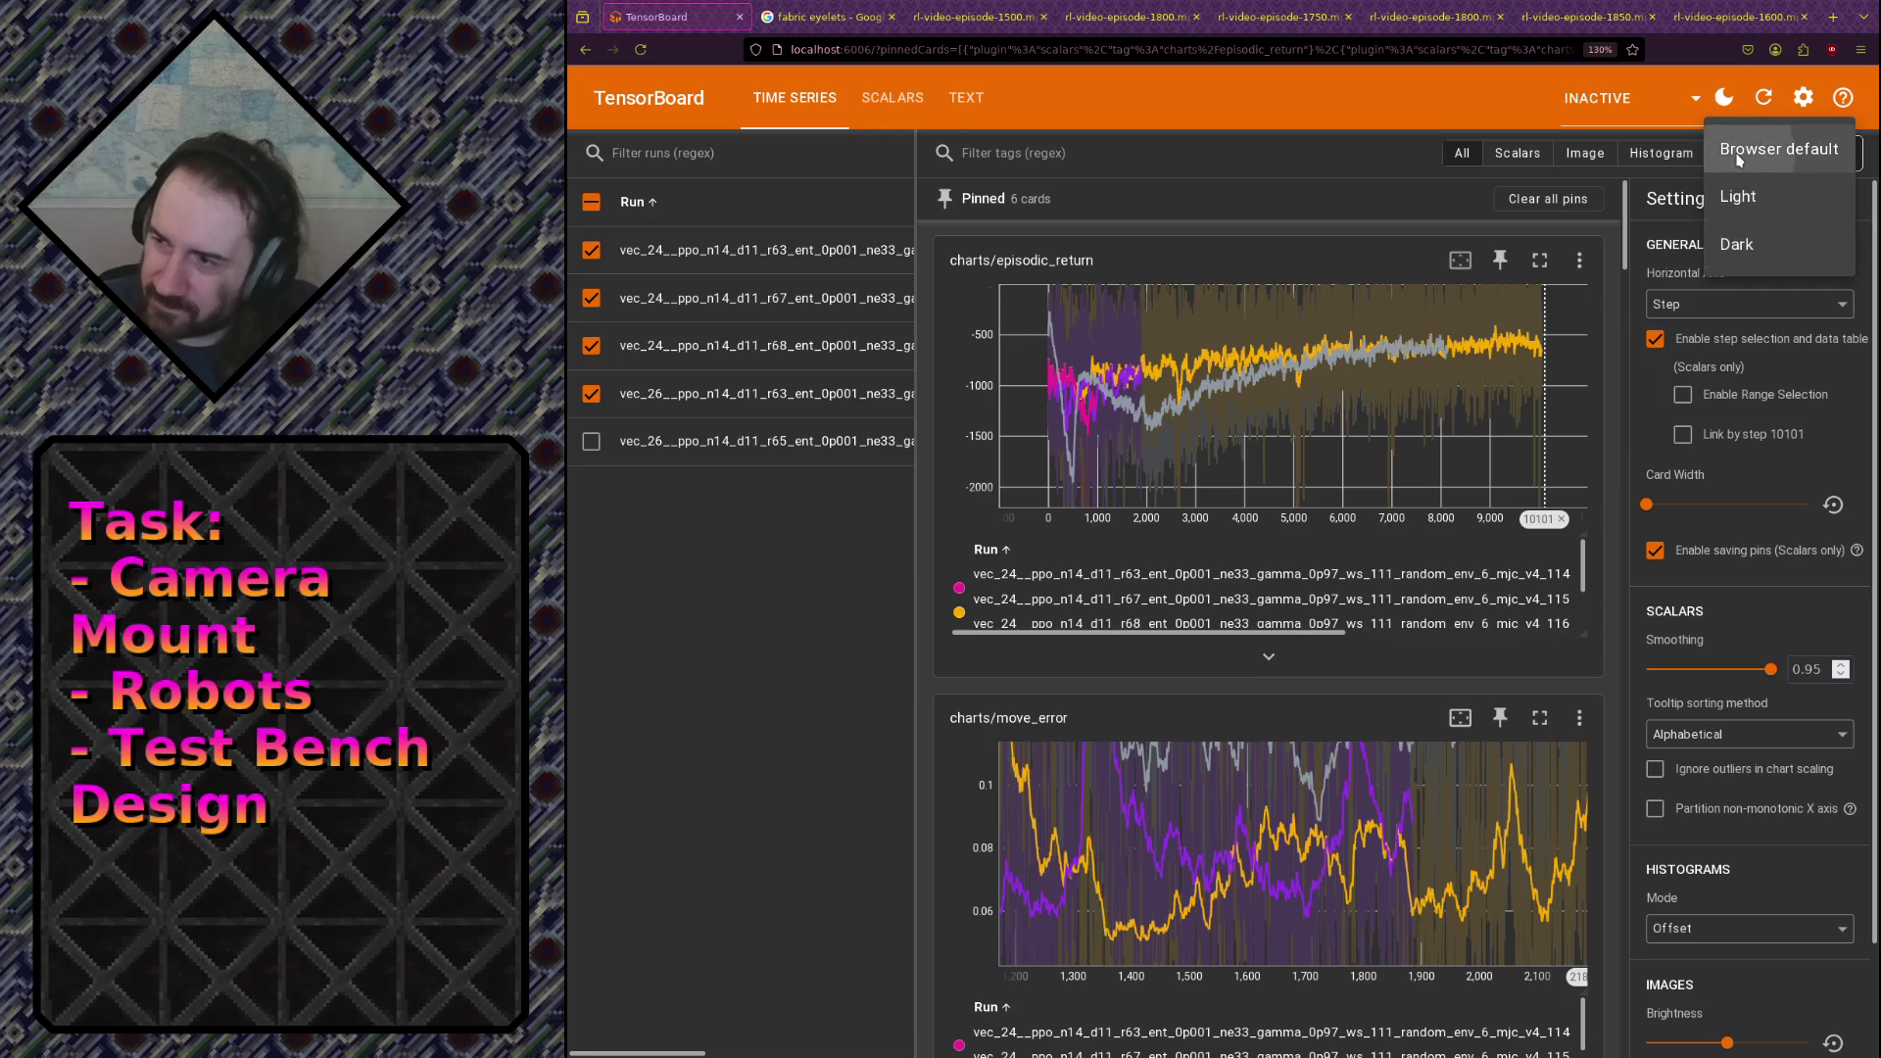
click(1753, 149)
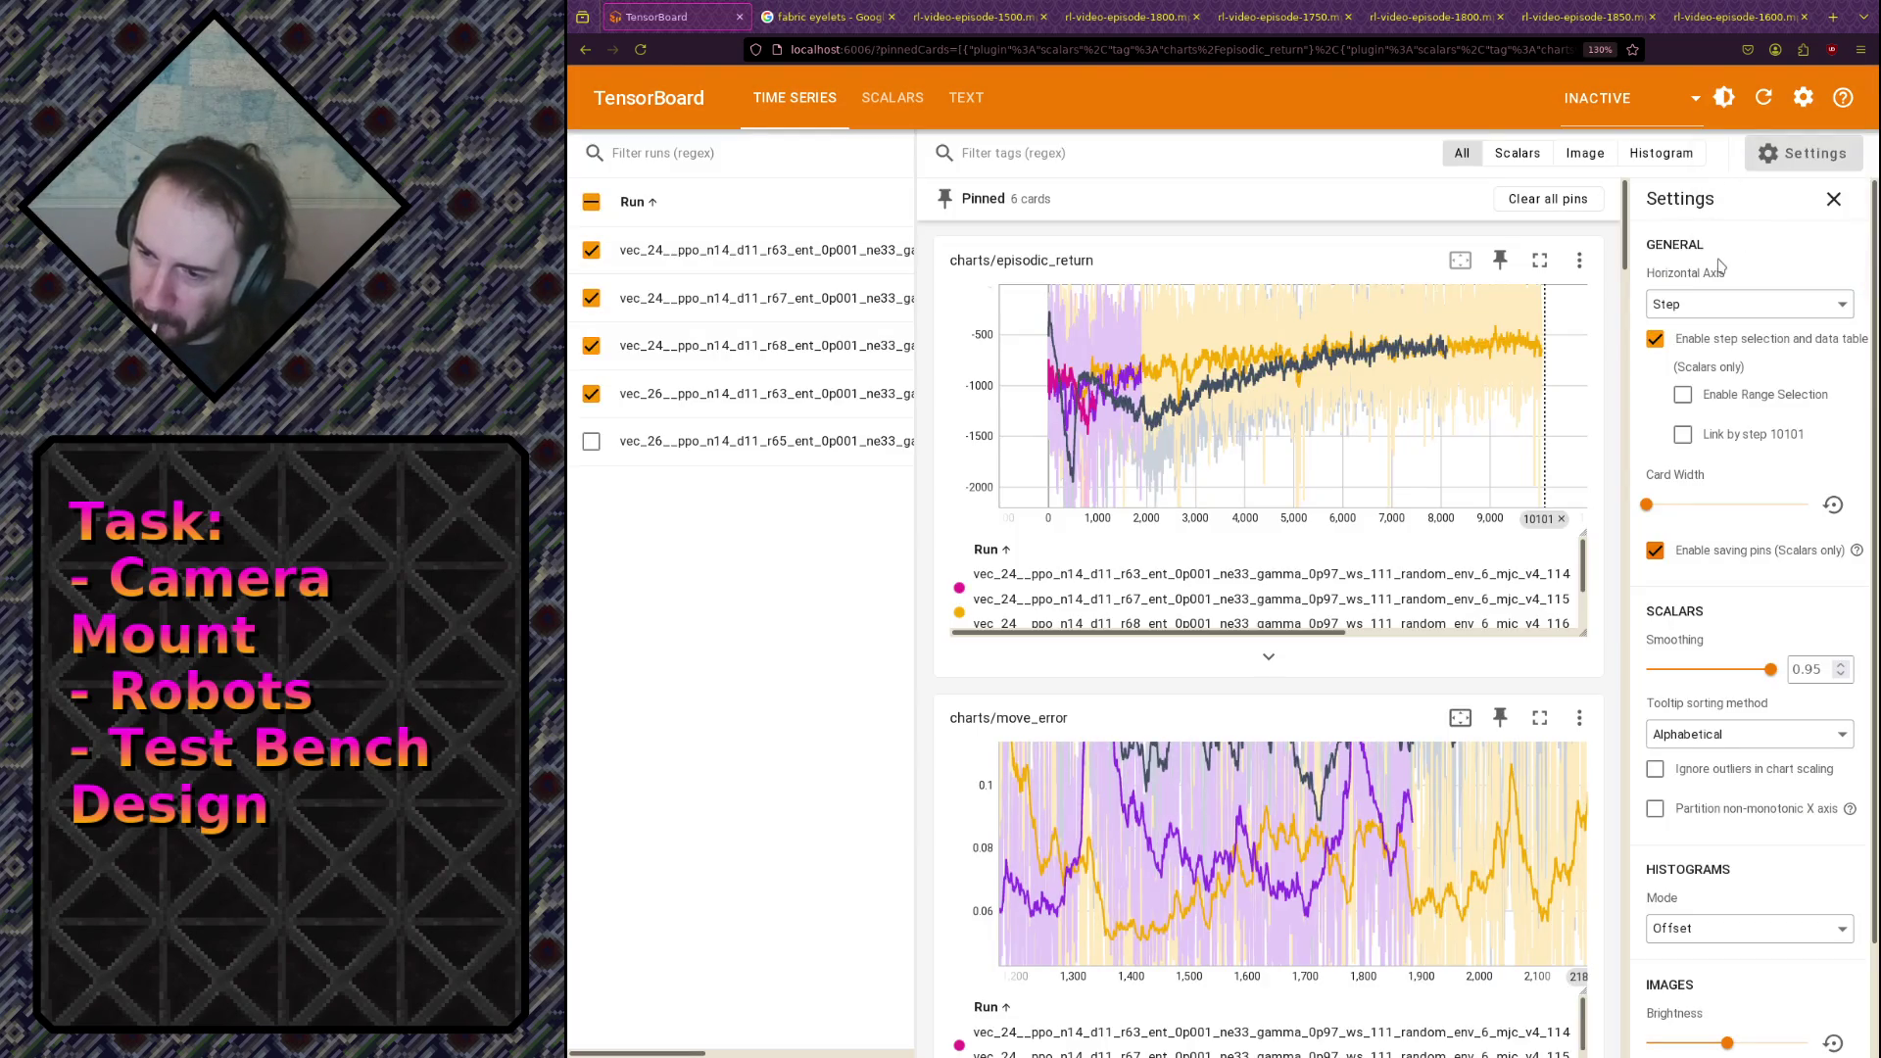
click(1688, 29)
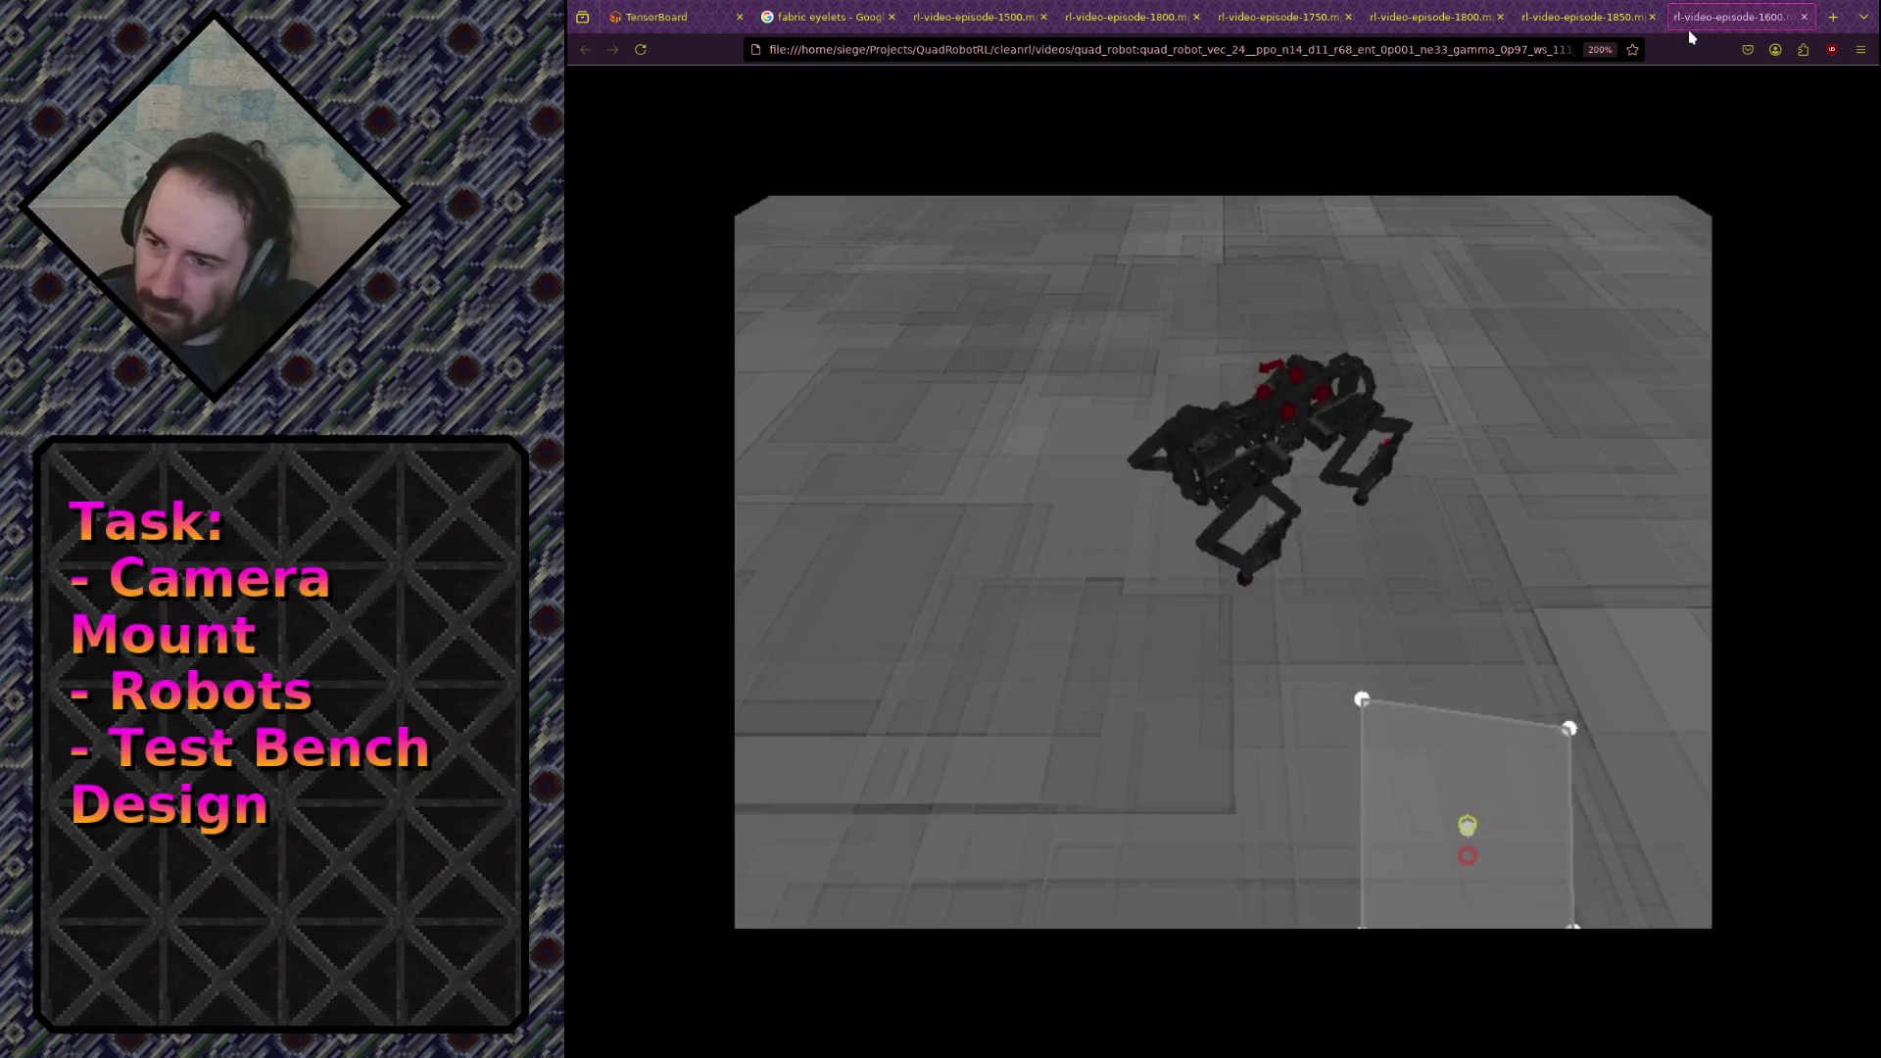
click(1371, 428)
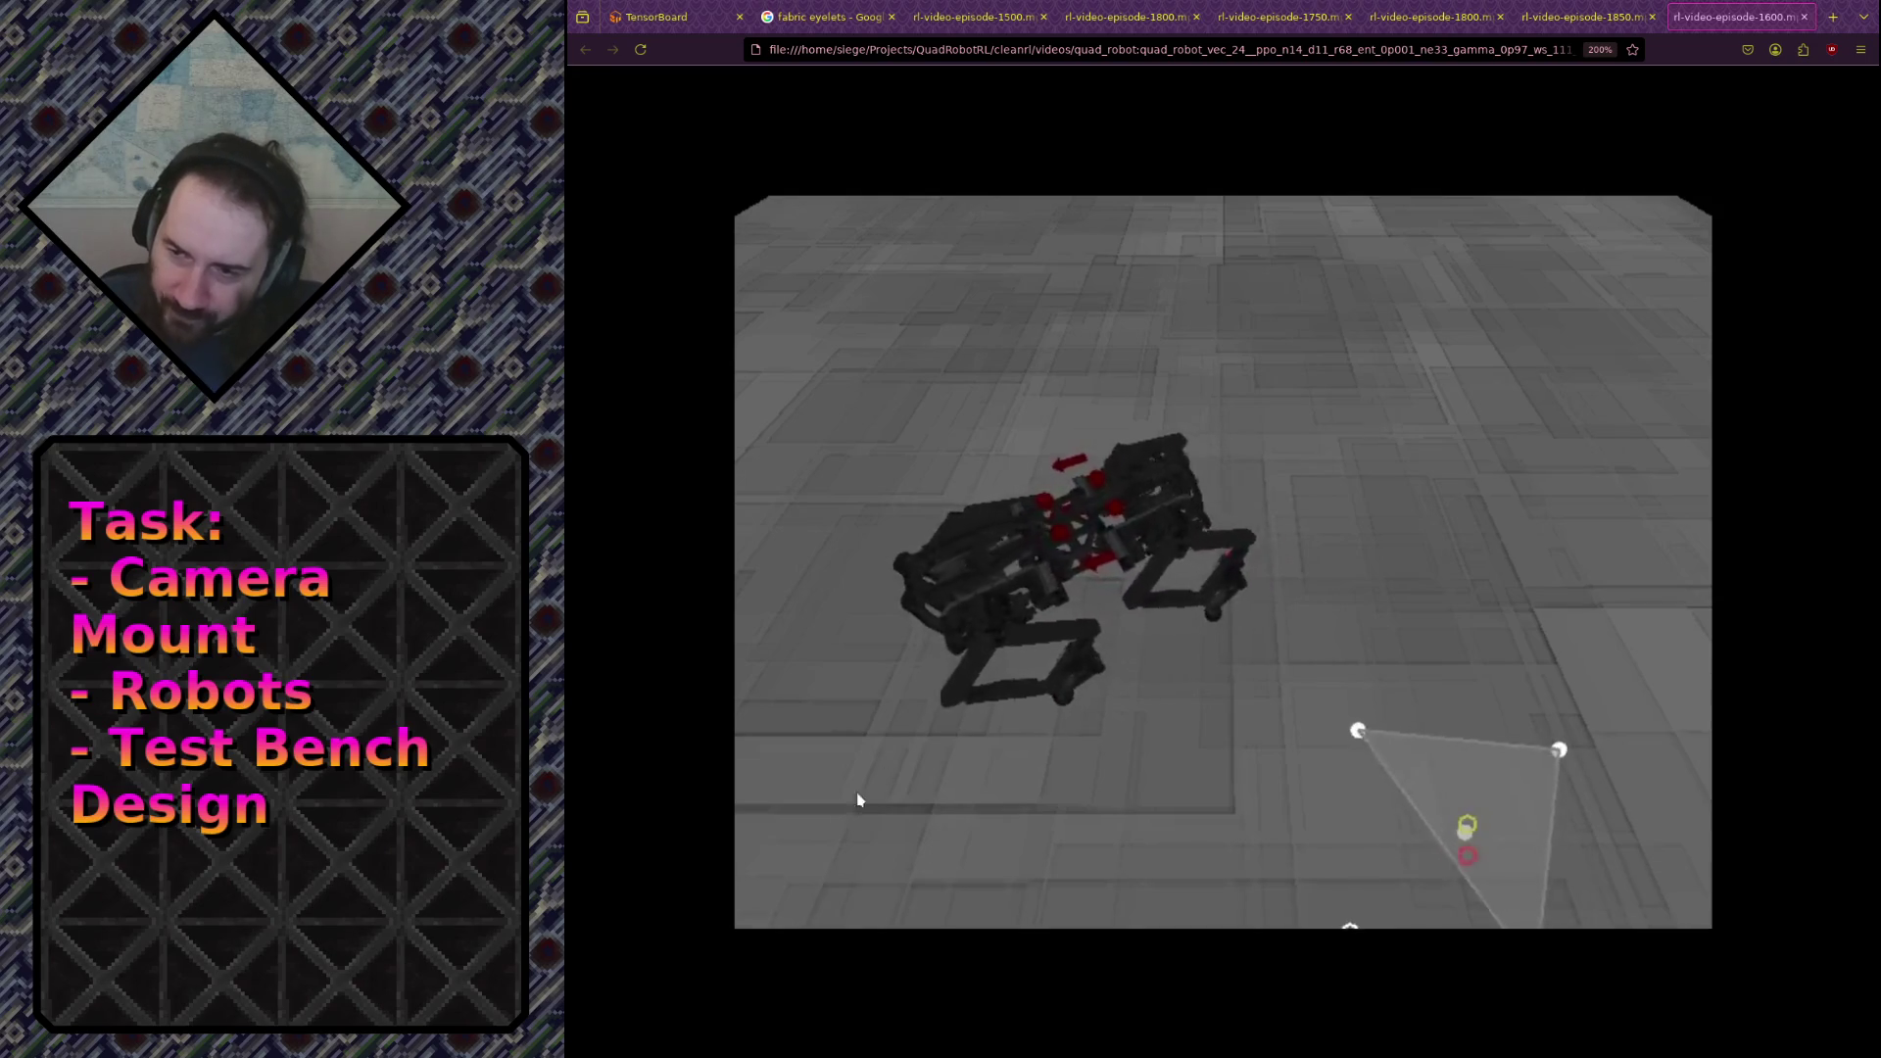
click(812, 898)
click(771, 898)
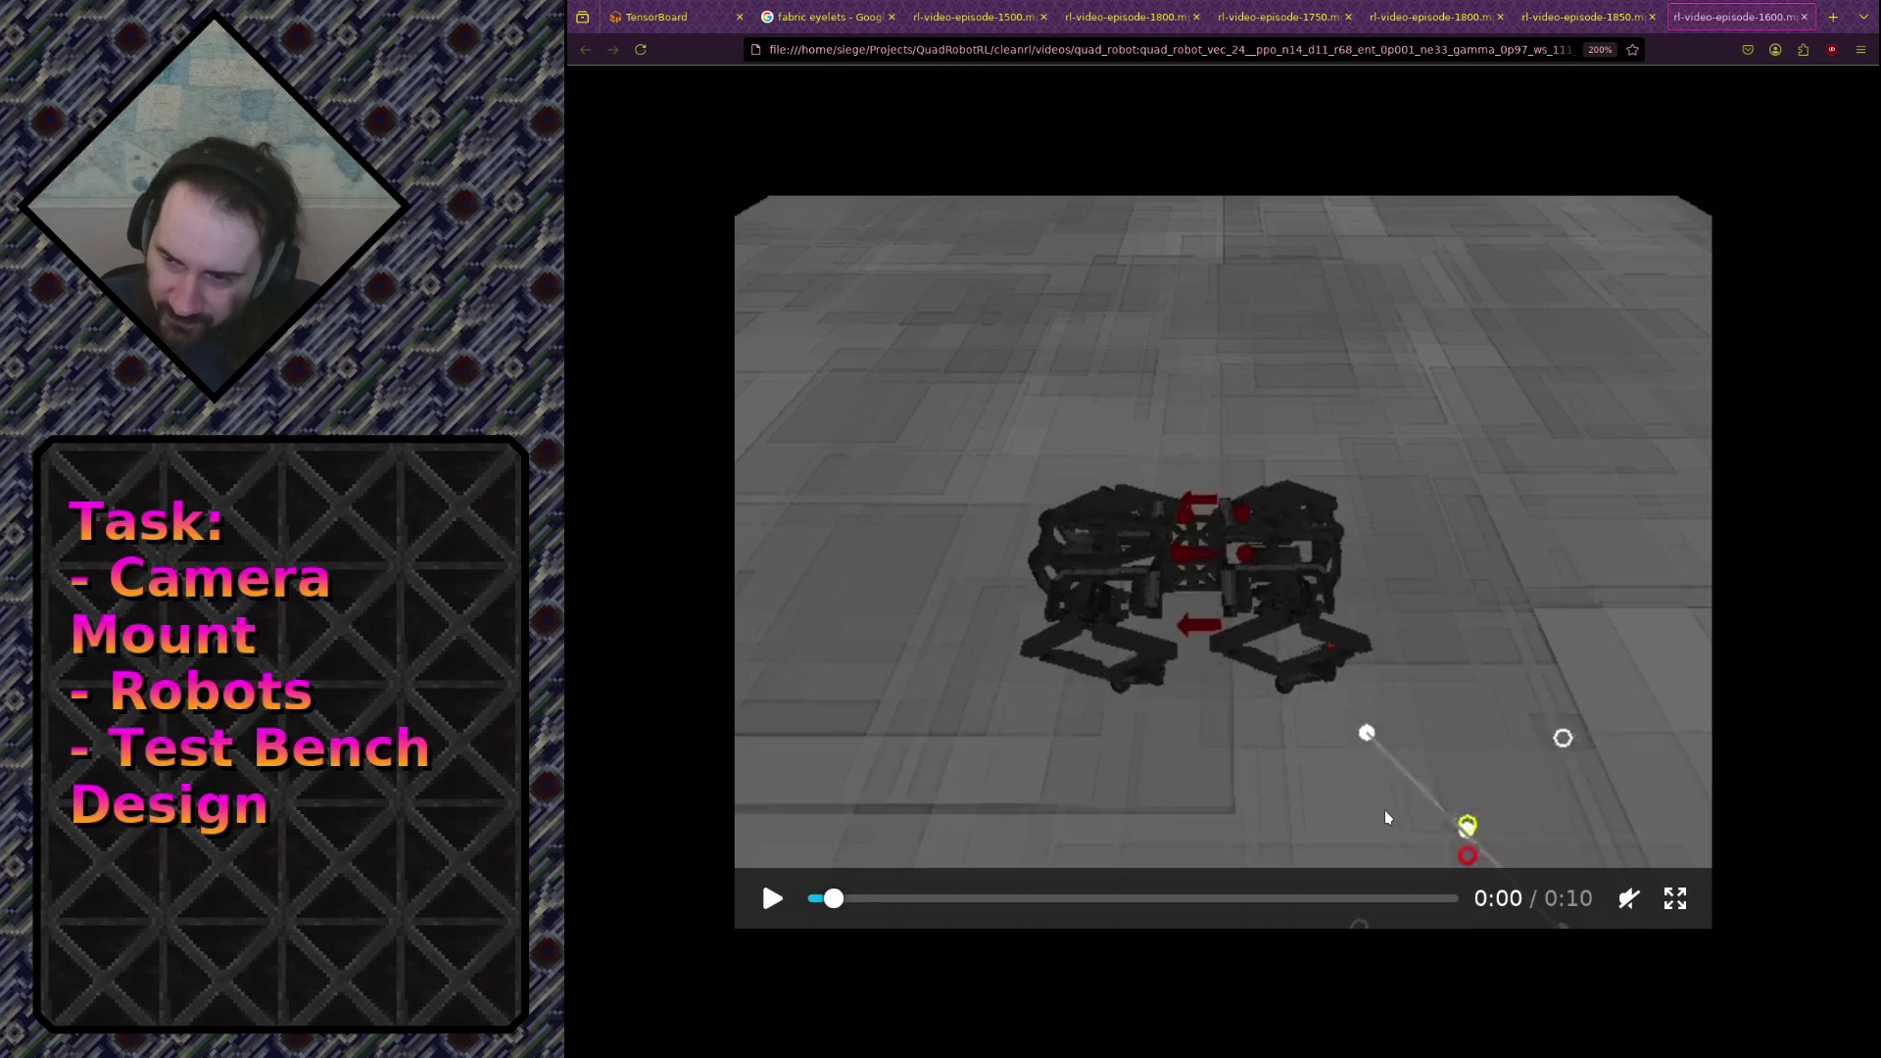
click(838, 906)
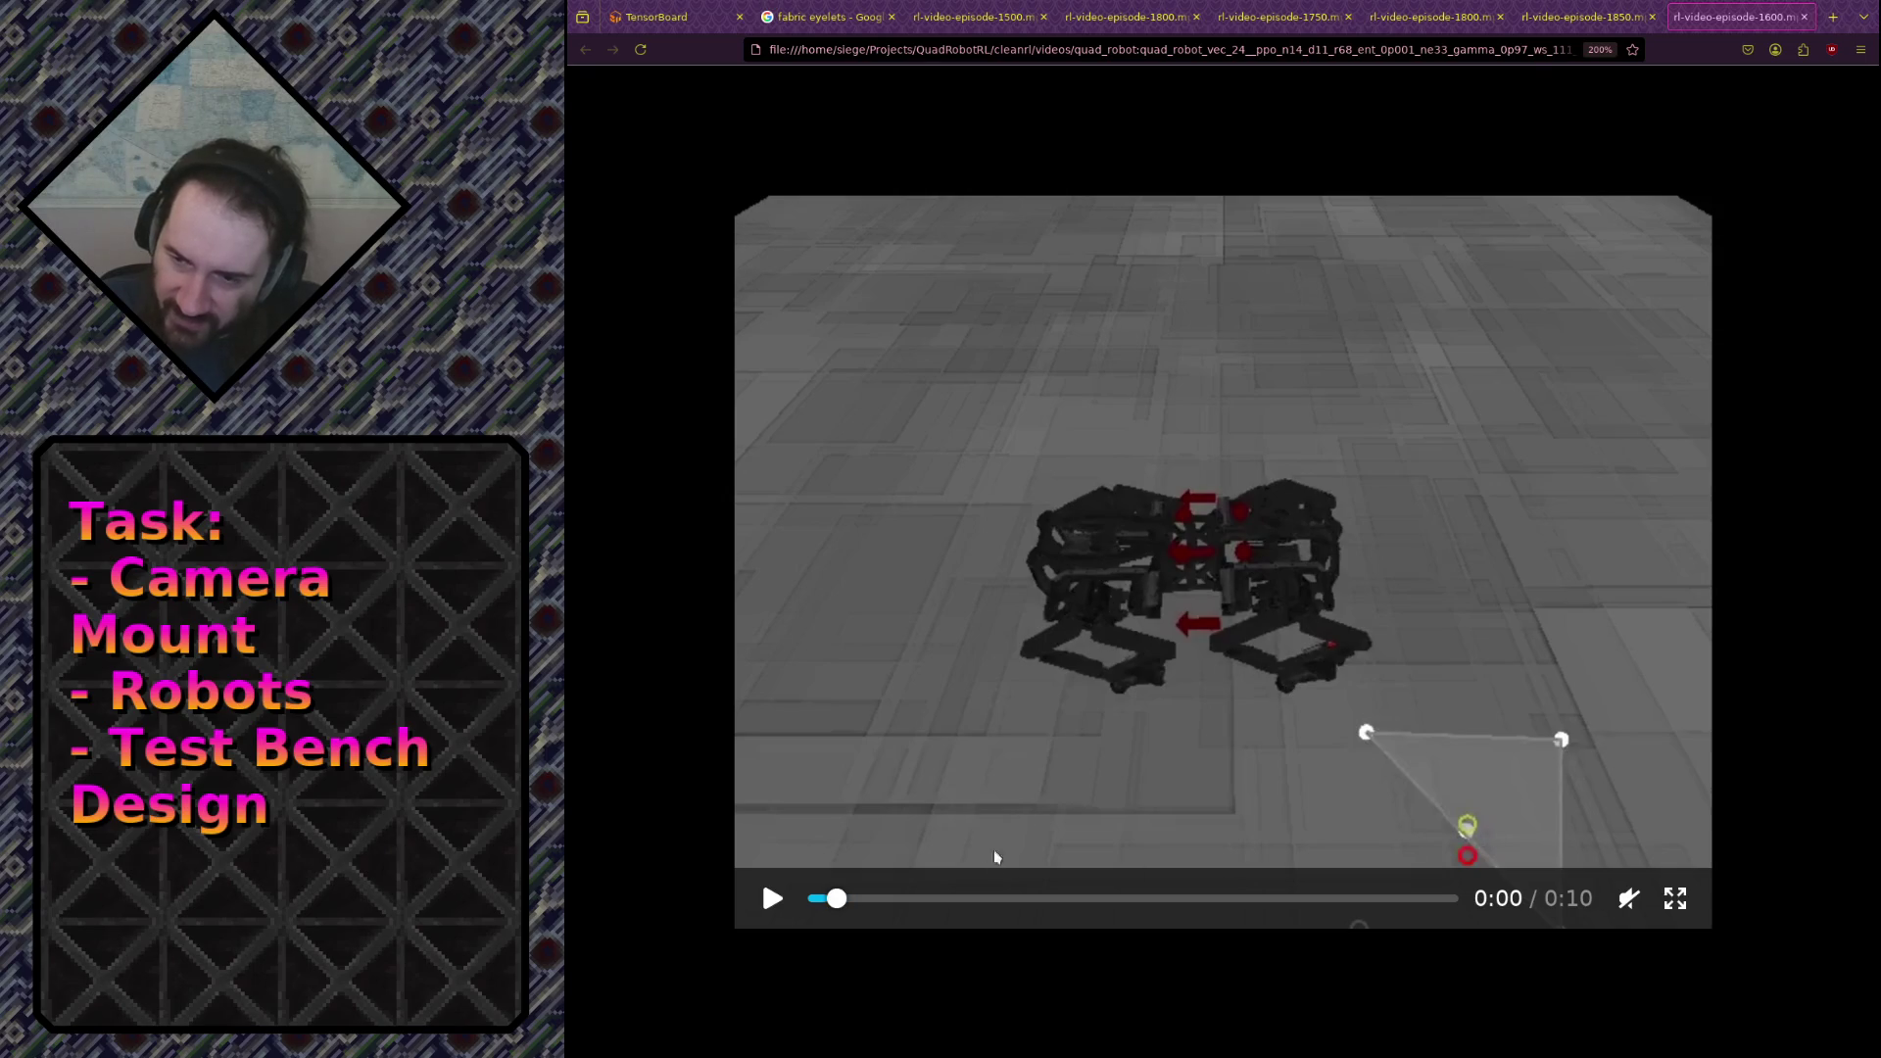
click(849, 907)
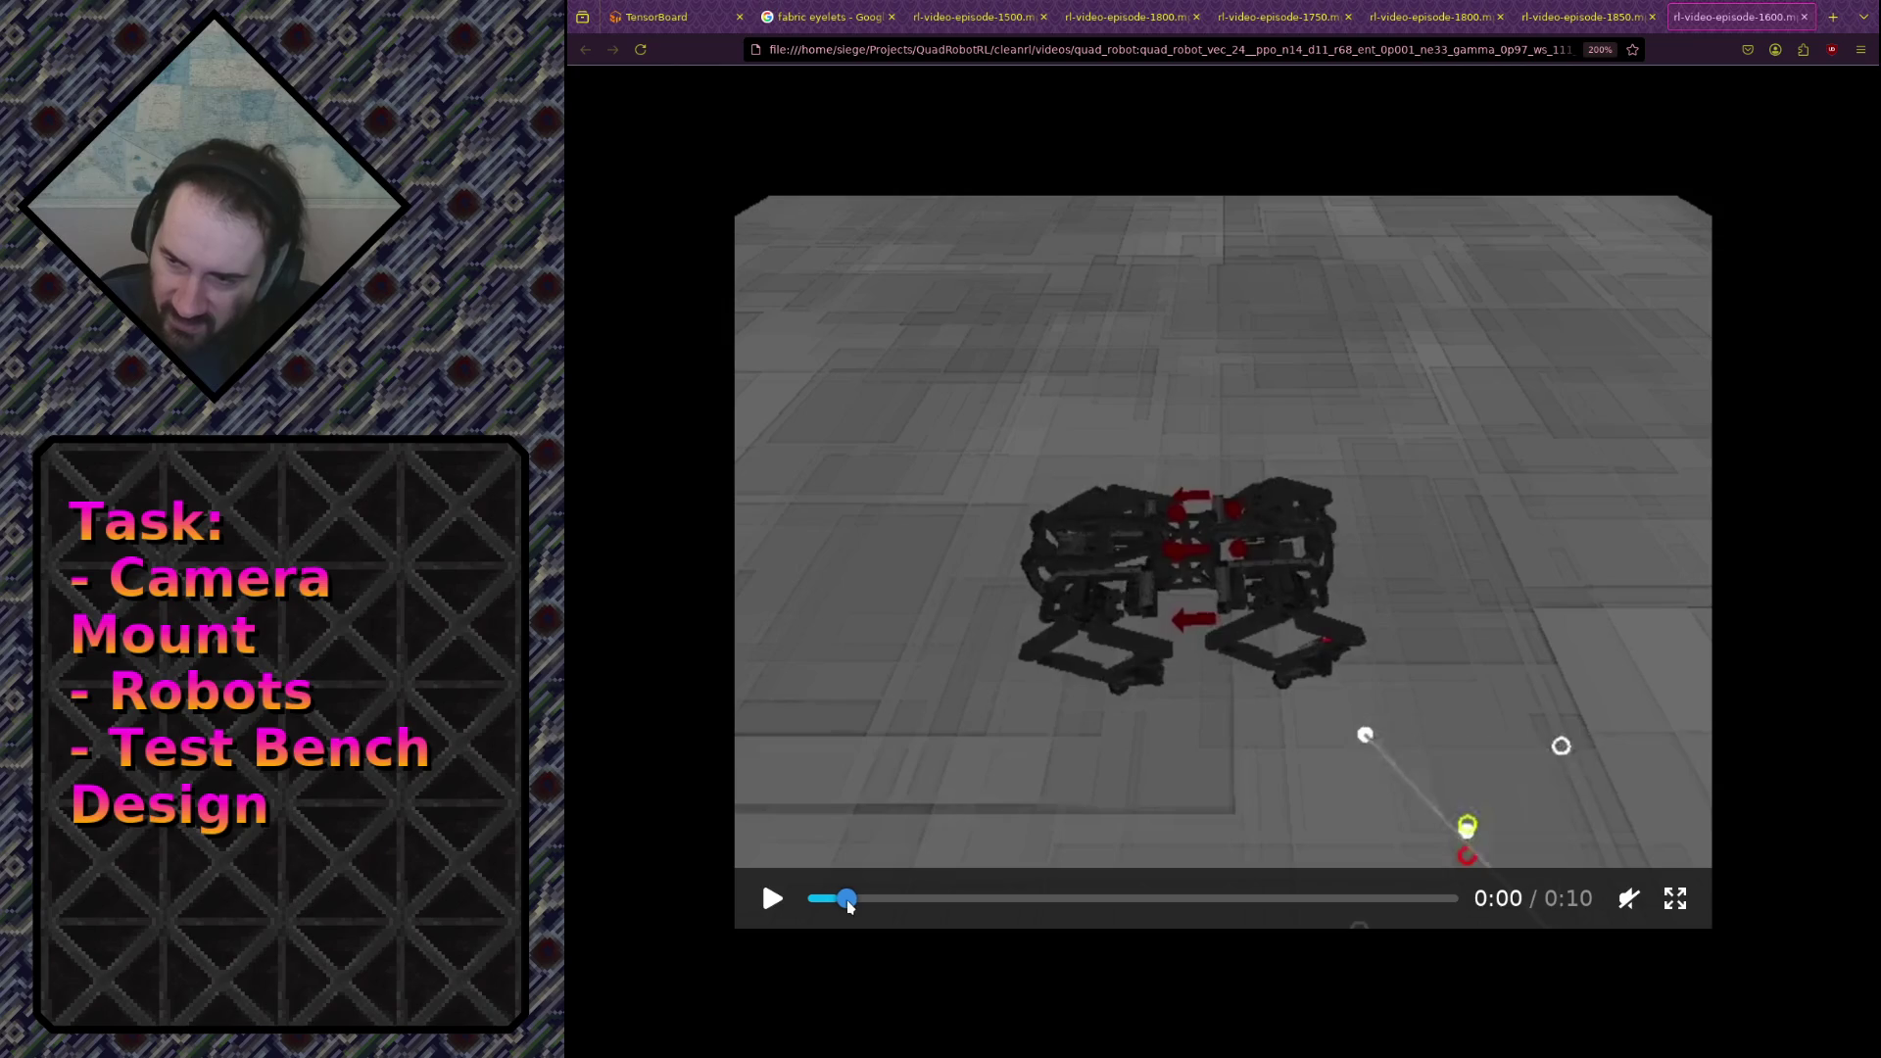
click(858, 907)
click(865, 907)
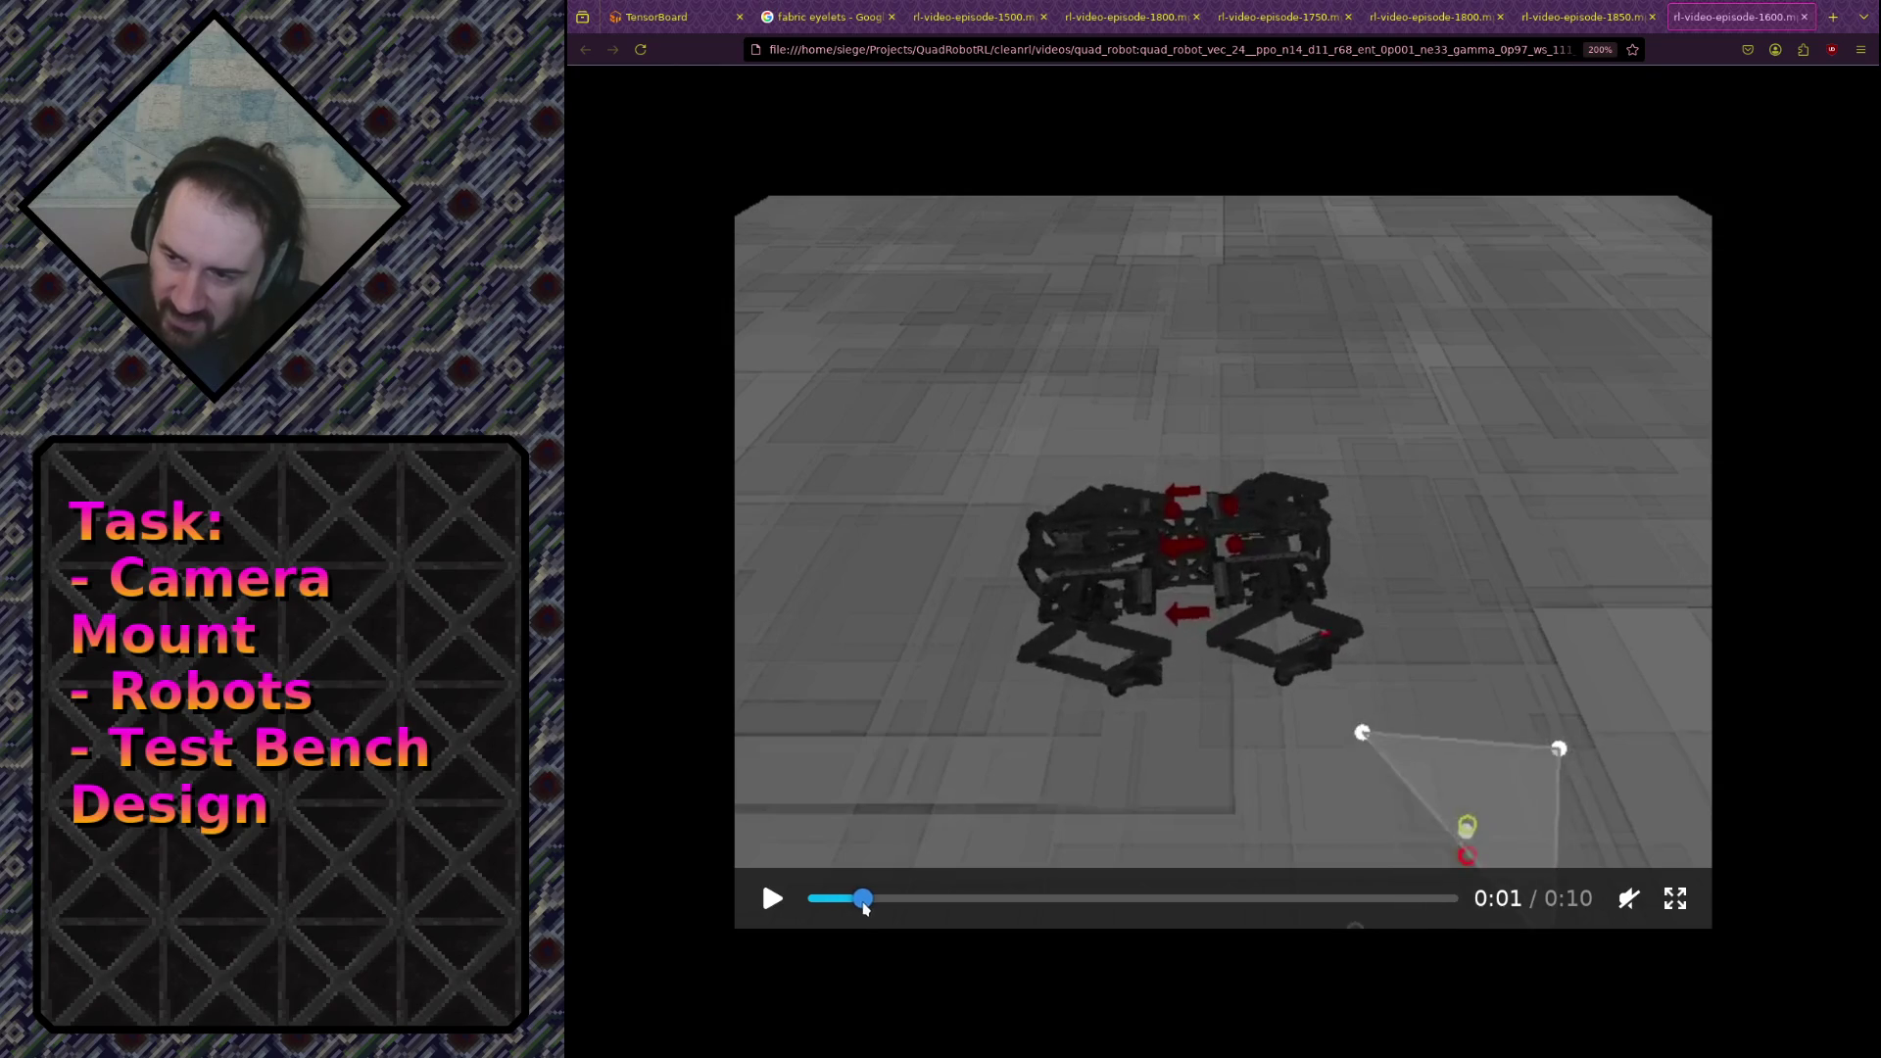
click(876, 909)
click(883, 913)
click(894, 911)
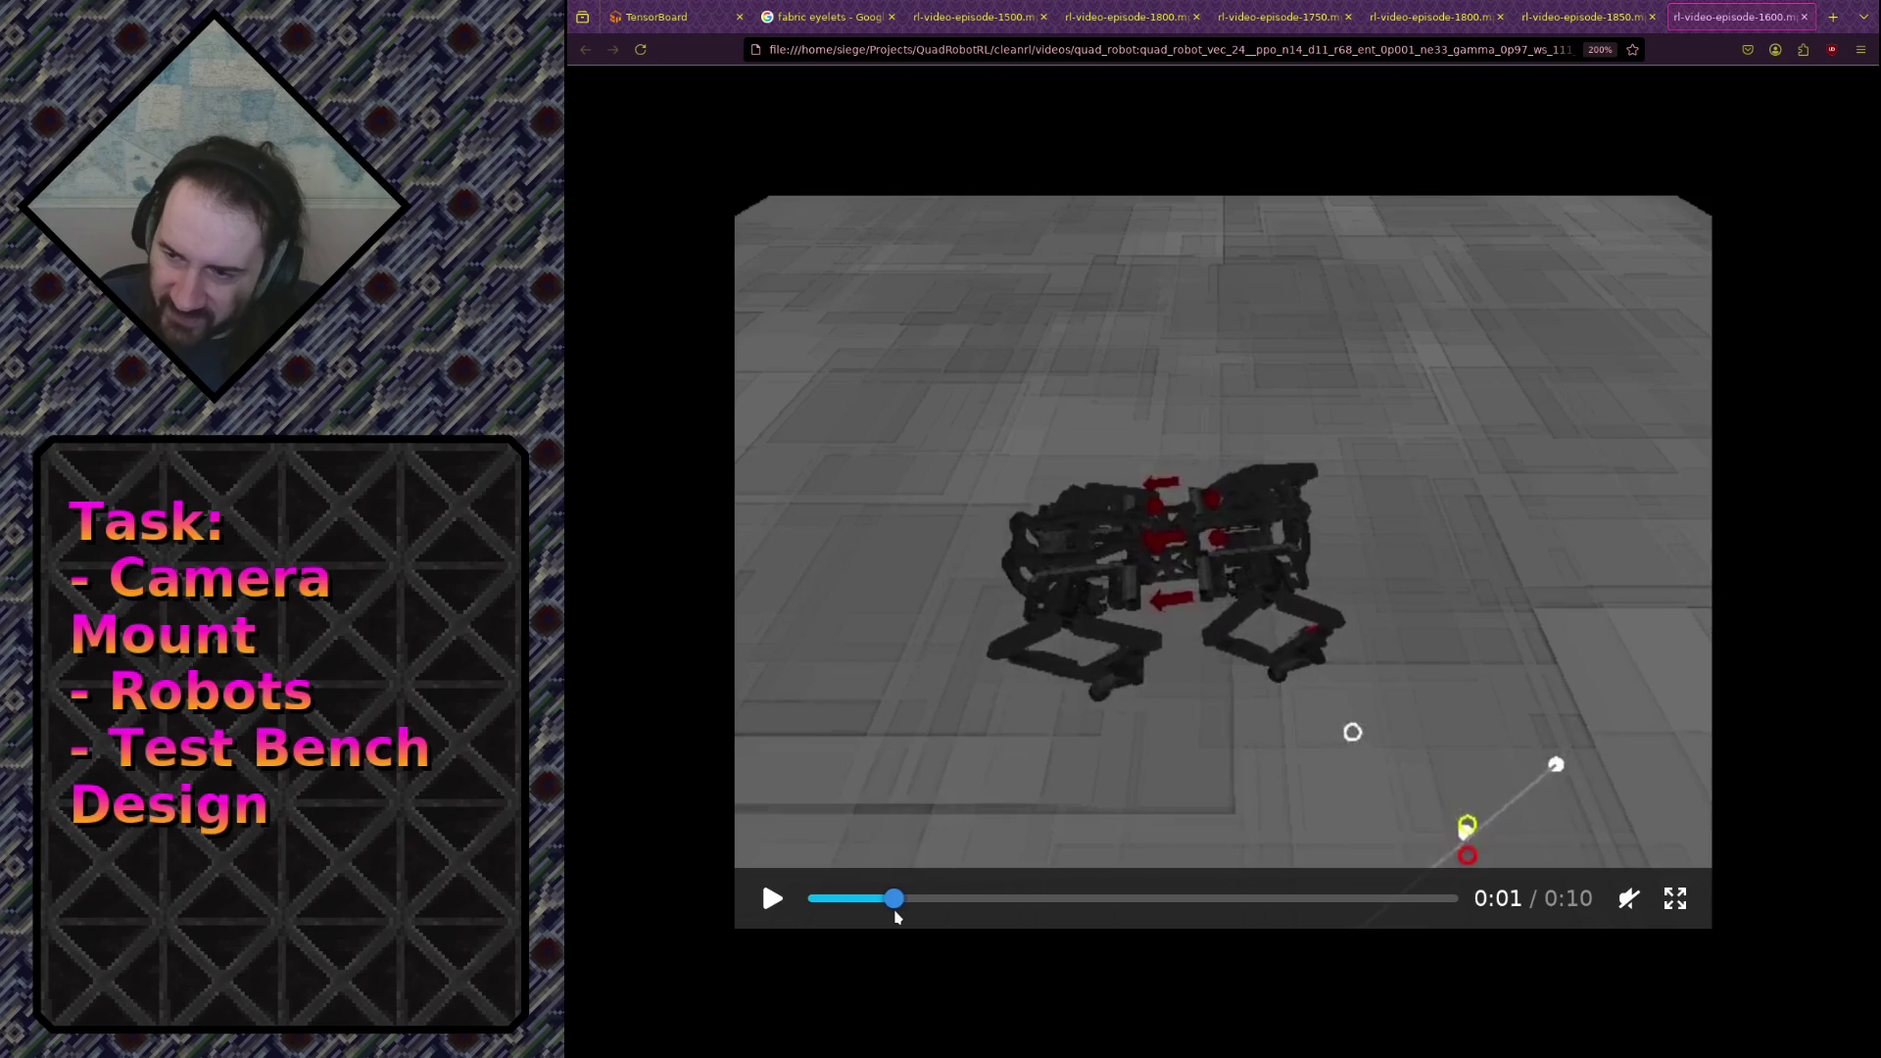
click(911, 911)
click(938, 915)
click(973, 924)
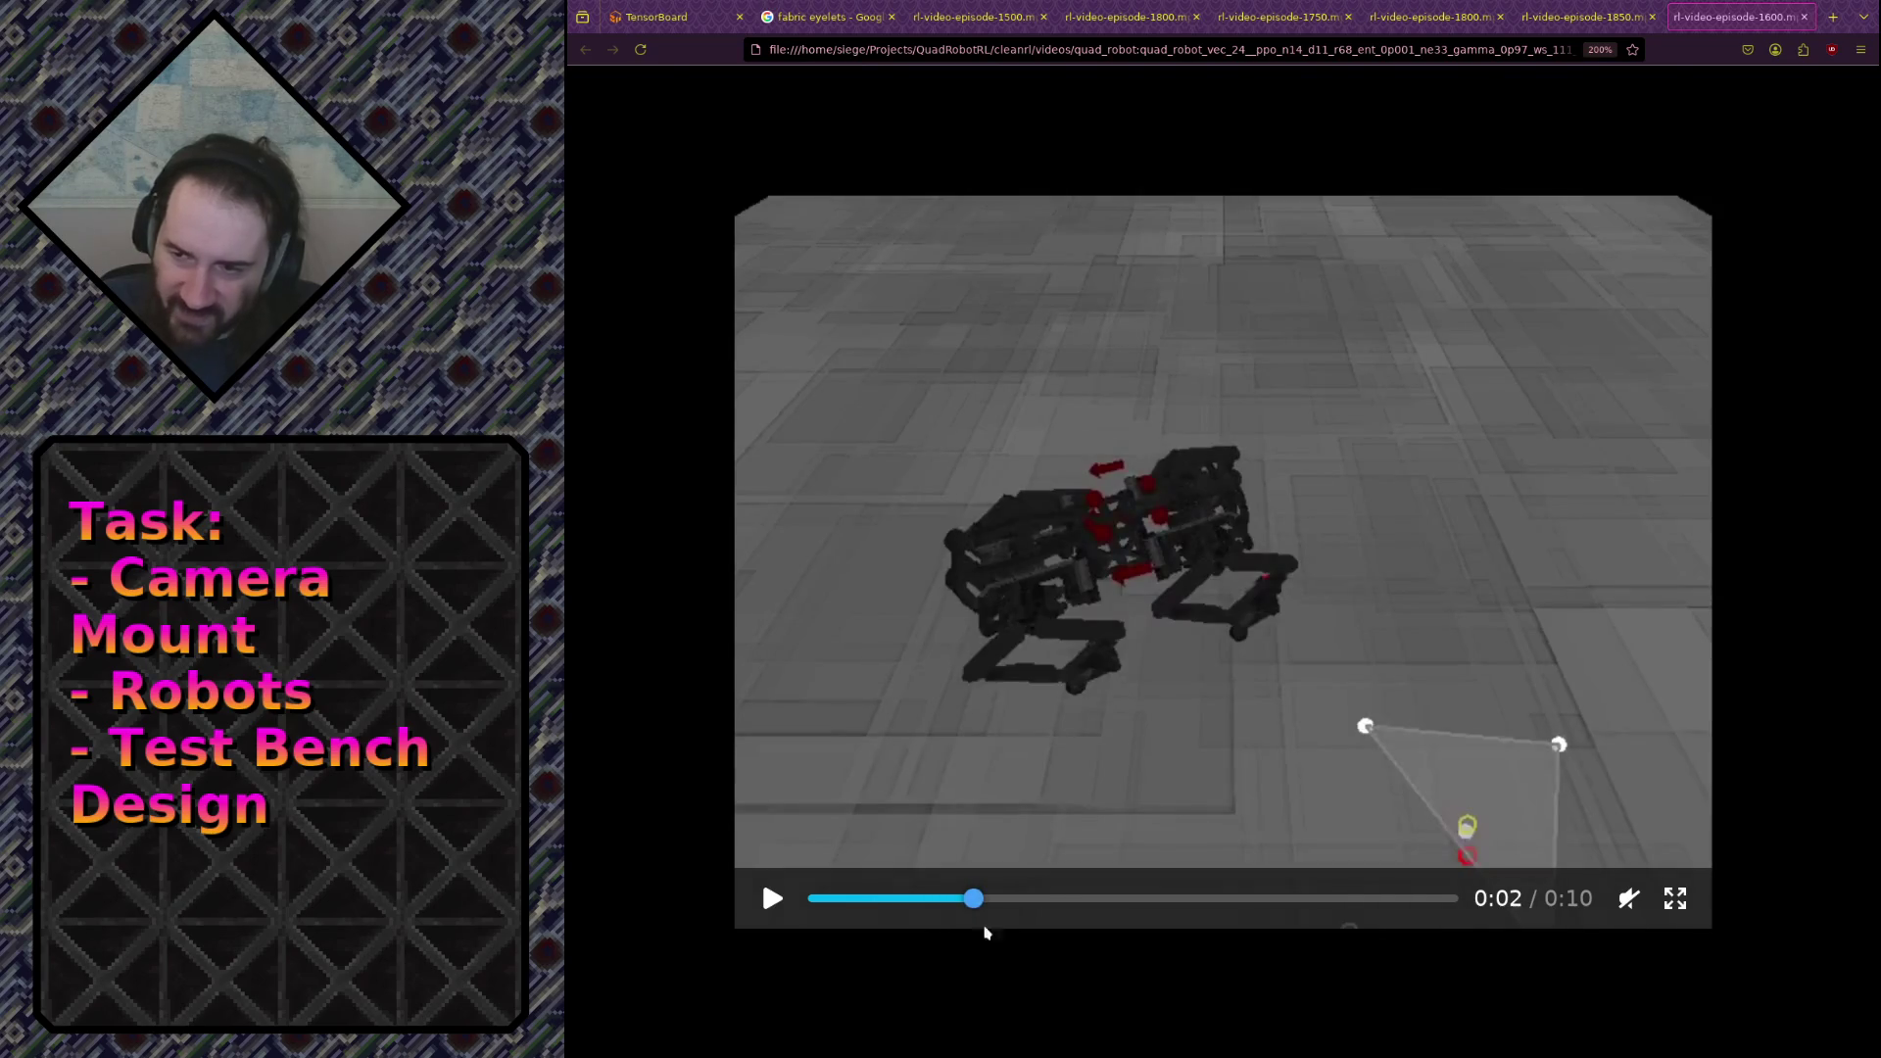
key(space)
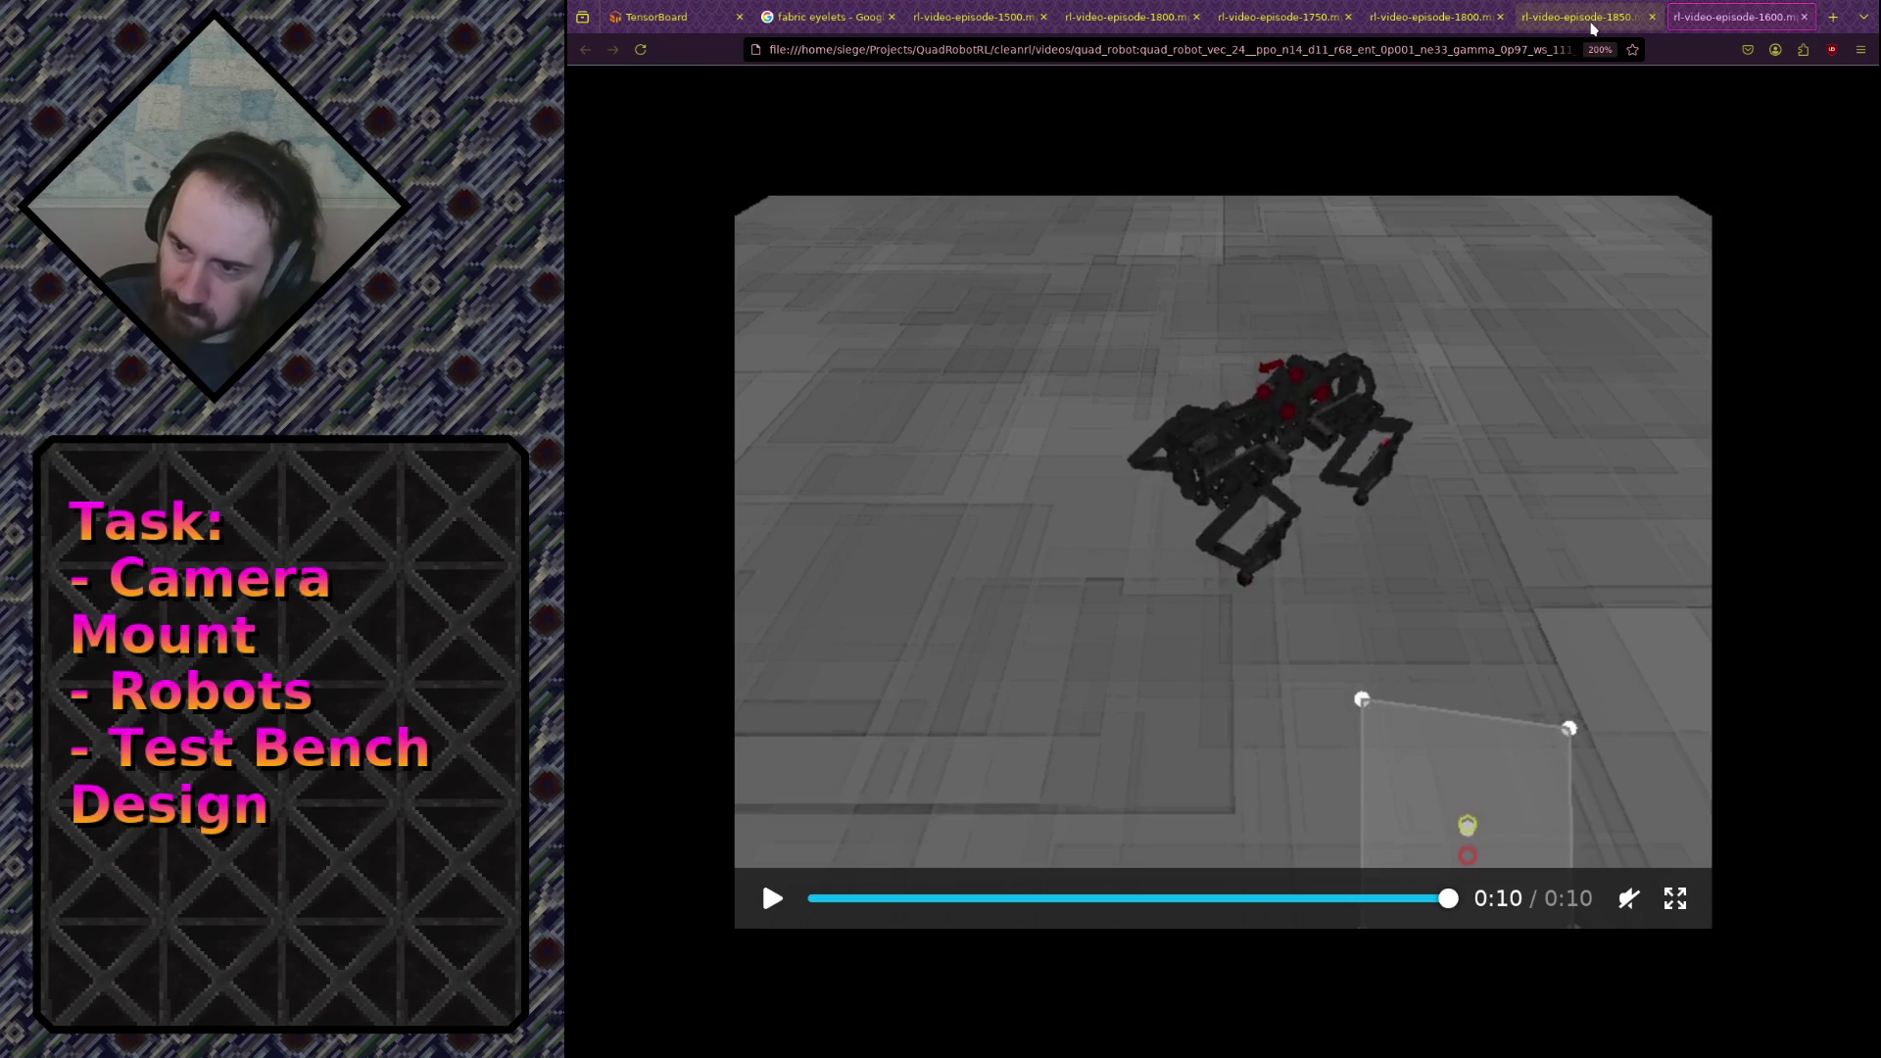
click(1591, 29)
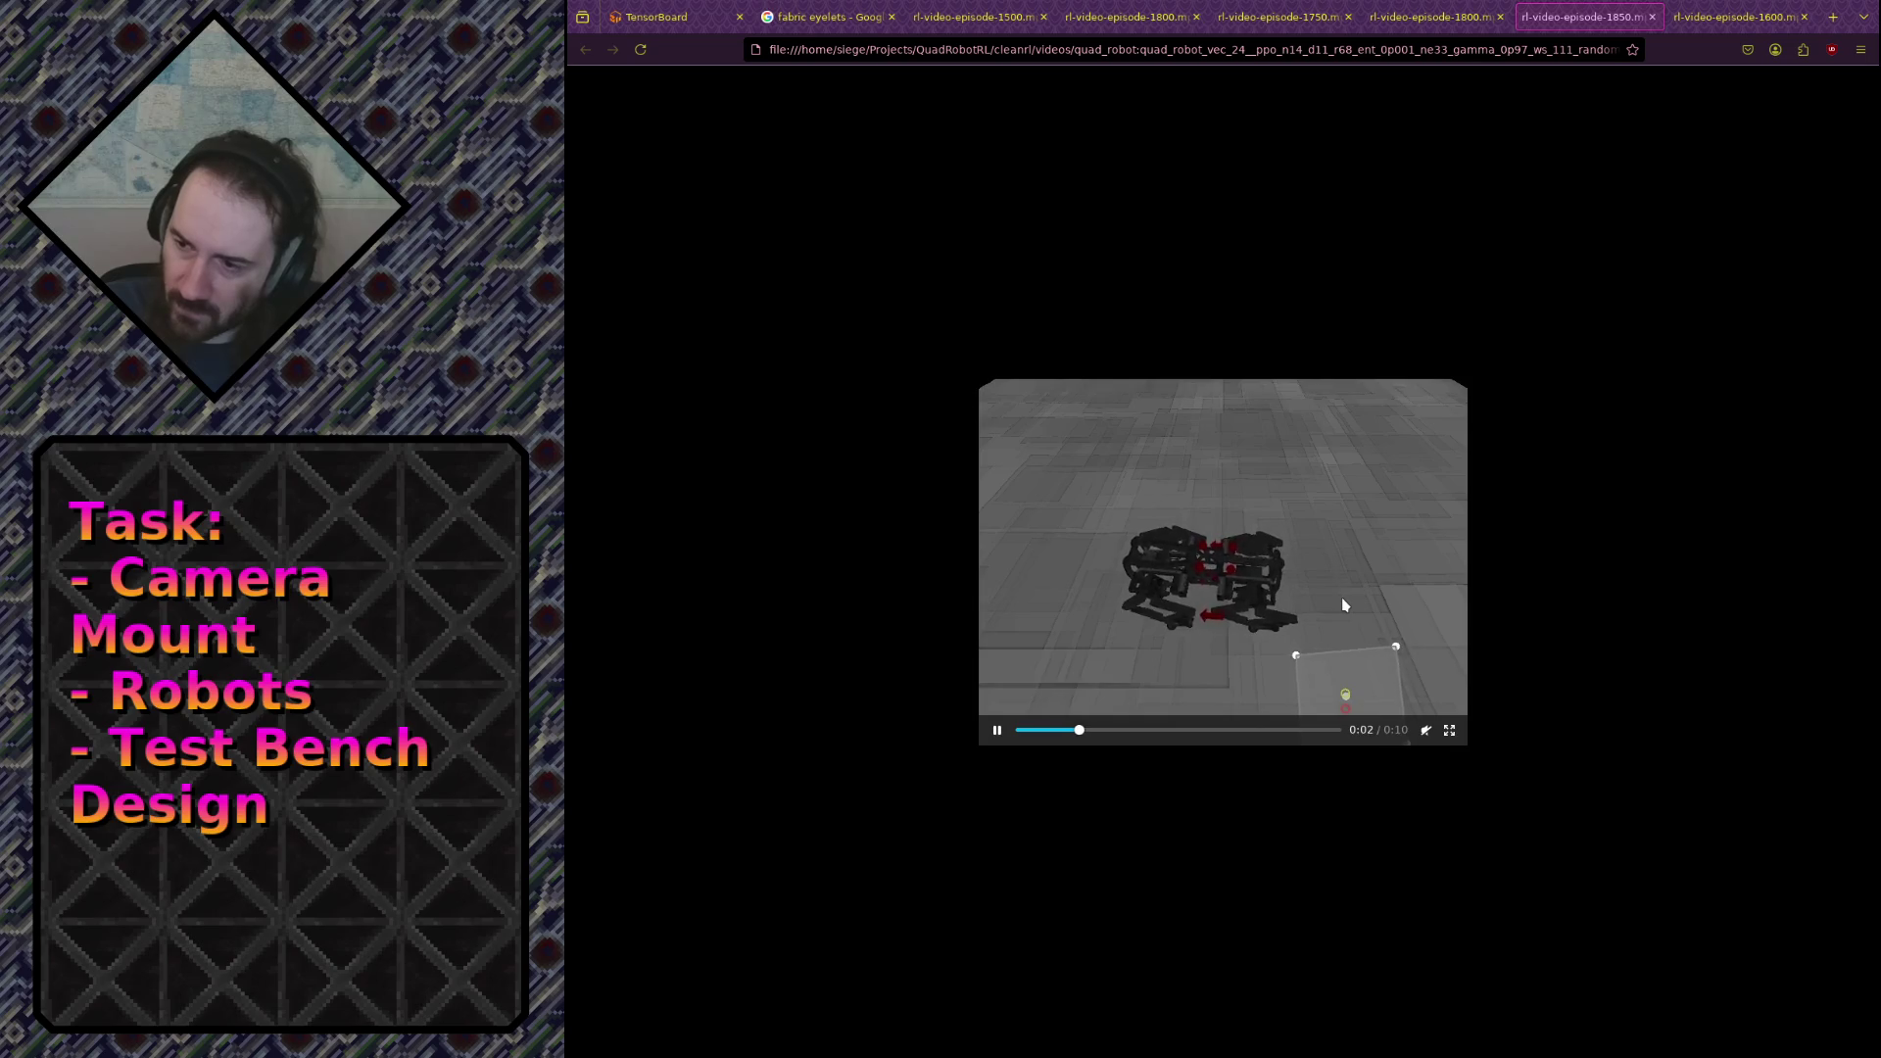
Step: Pause the episode-1850 video at 0:04, bring up the episode-1500 video, then switch to the terminal
click(1256, 472)
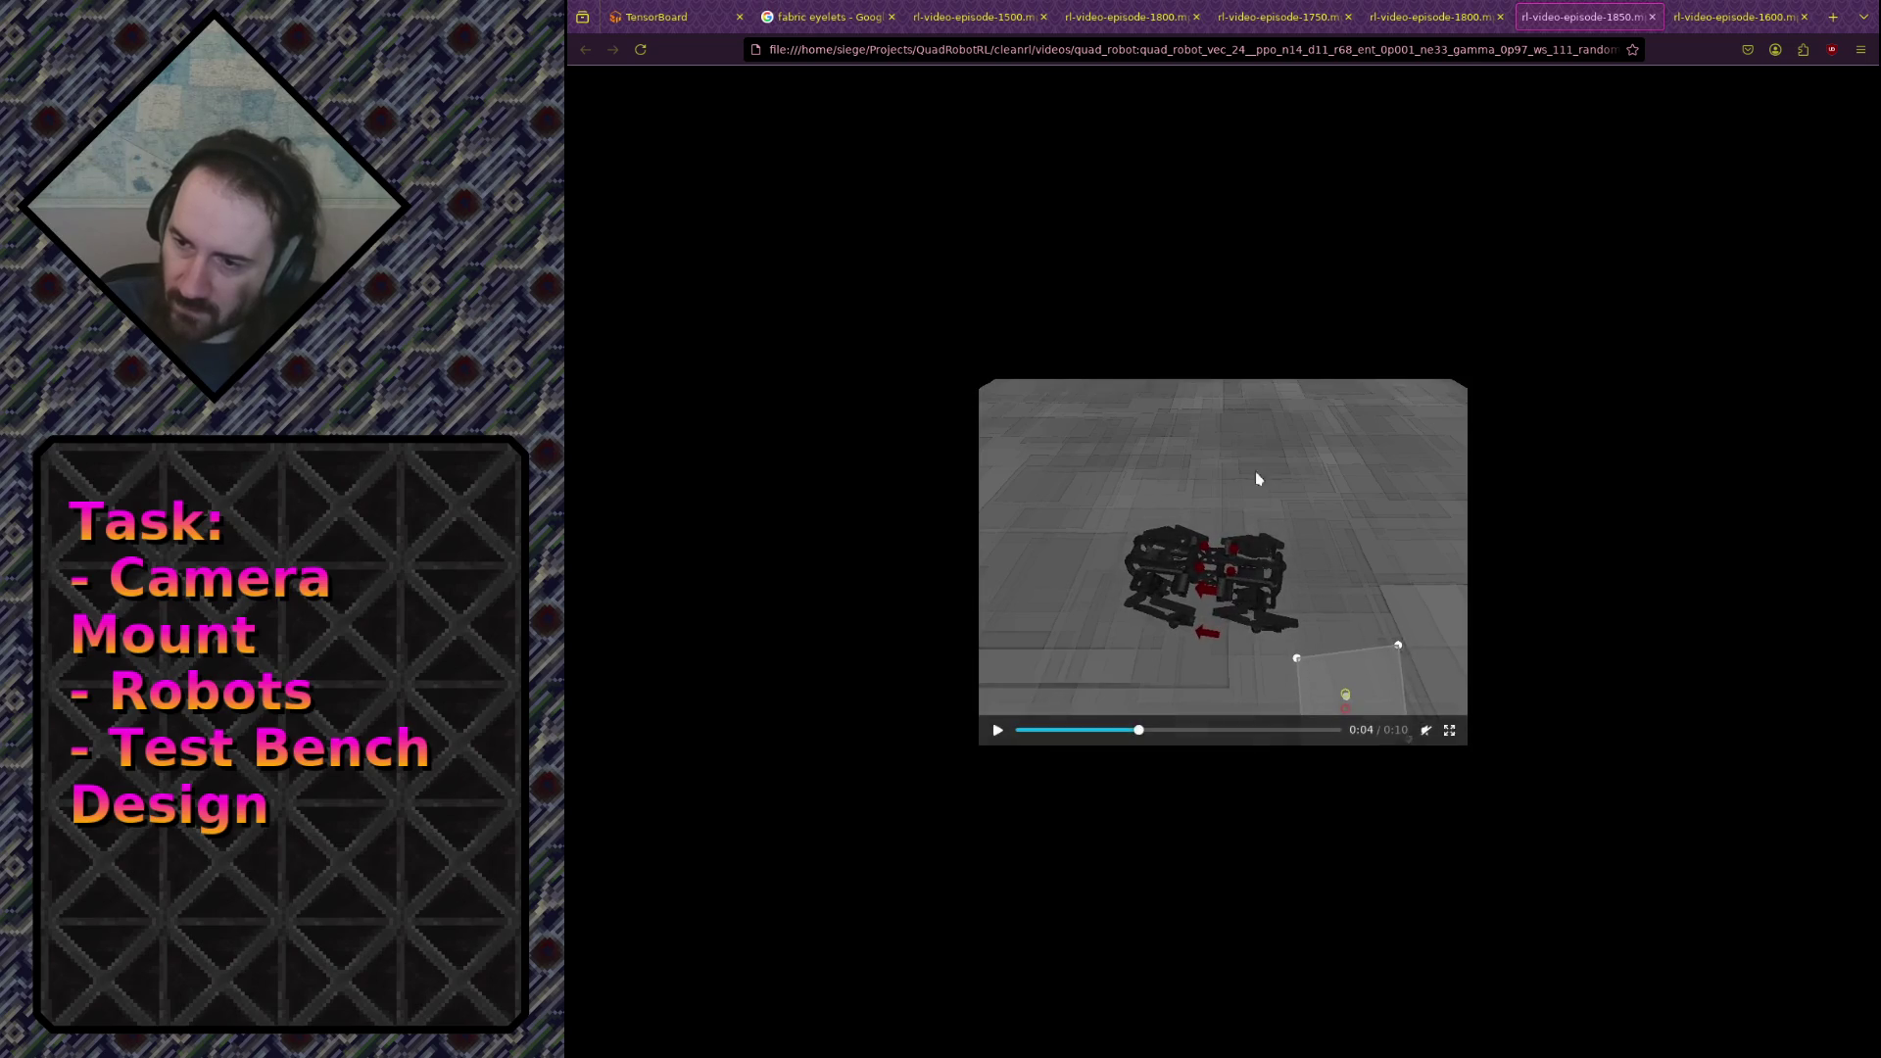
click(1000, 24)
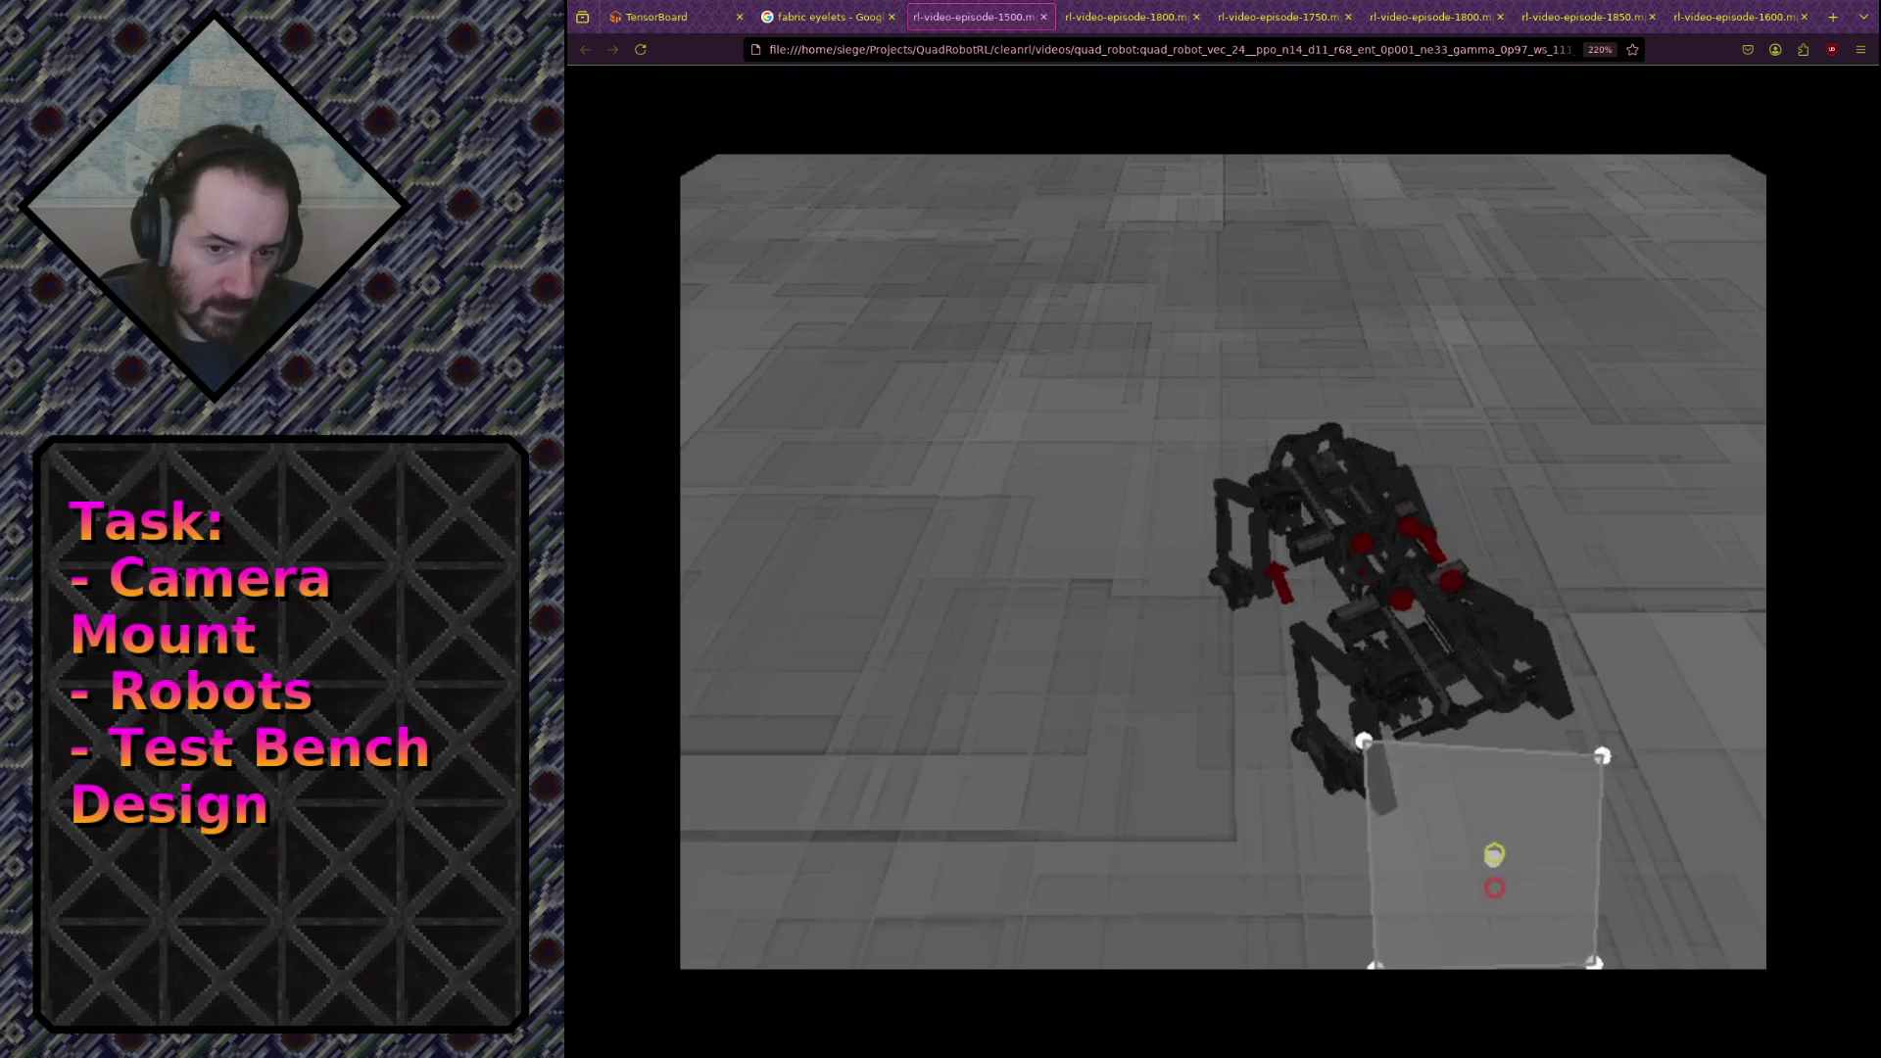
key(alt+Tab)
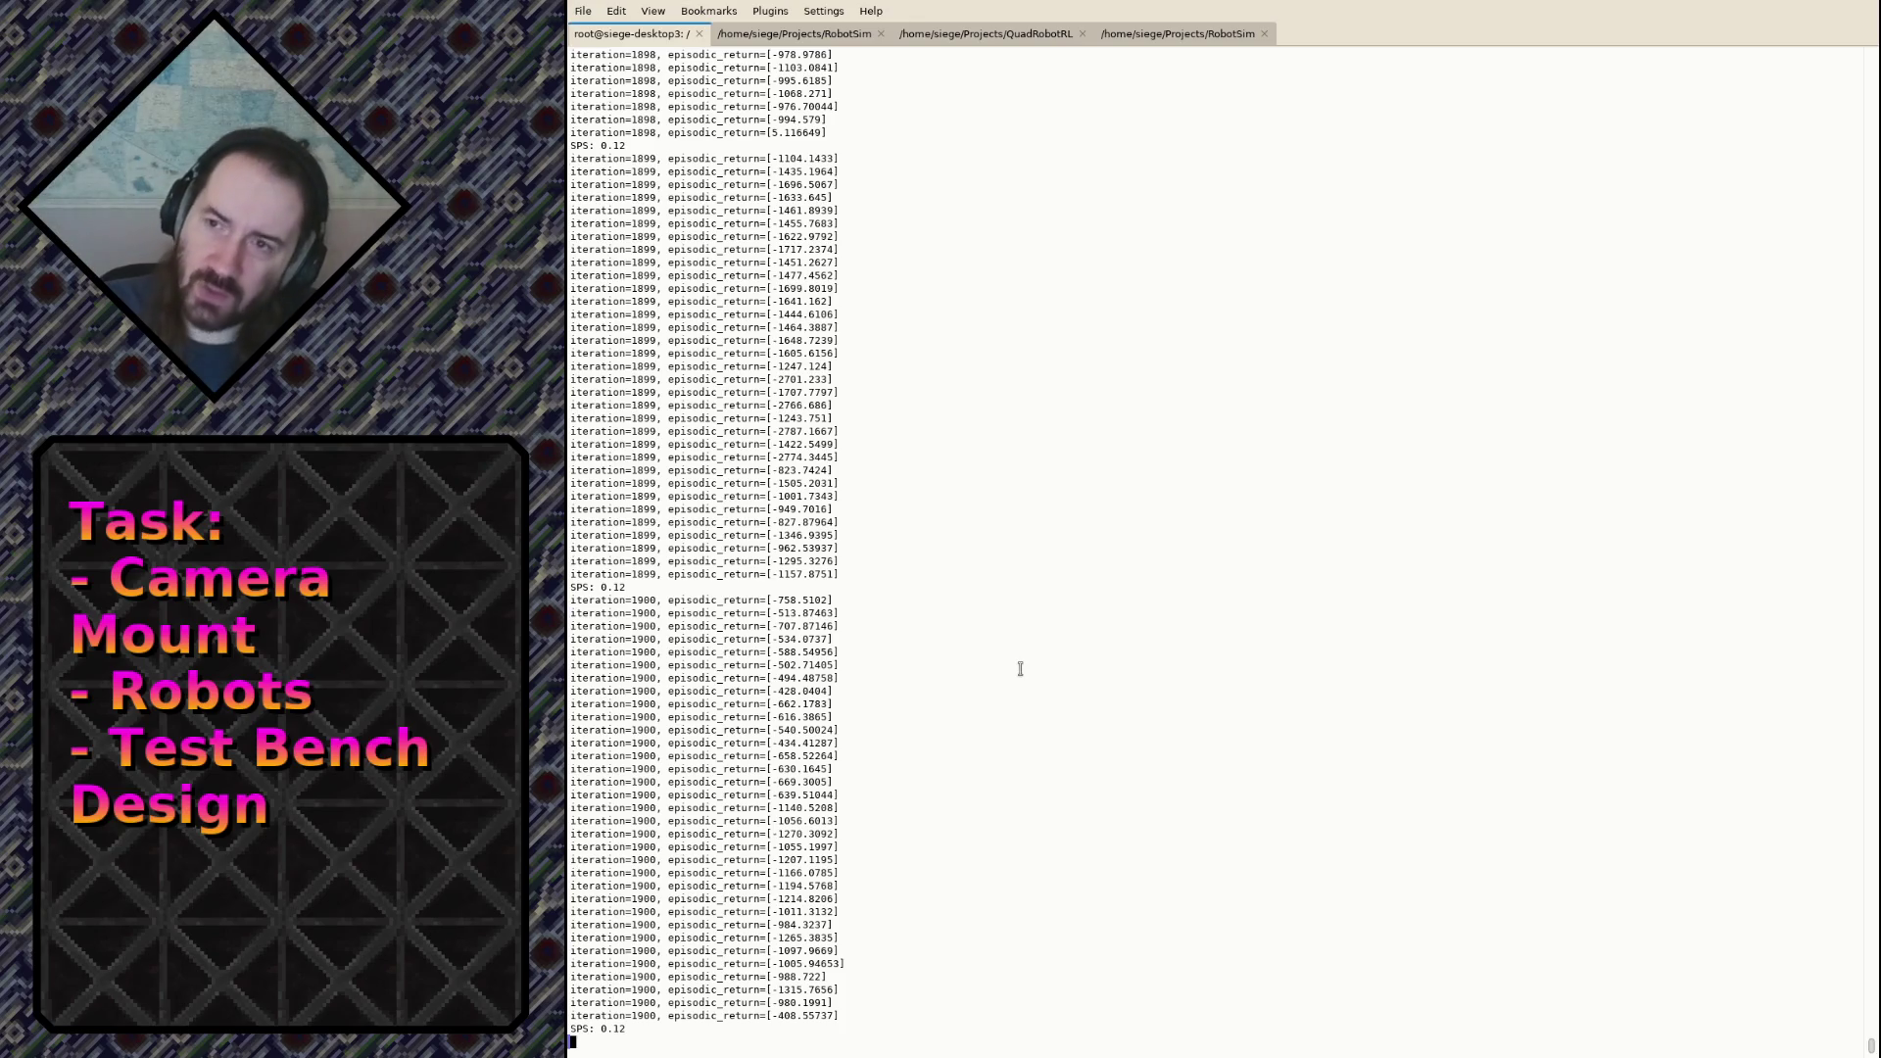
Step: Switch to the vim terminal tab and cycle through the vim tabs to env_loop.rs
key(ctrl+Page_Down)
text(:tabn)
key(Return)
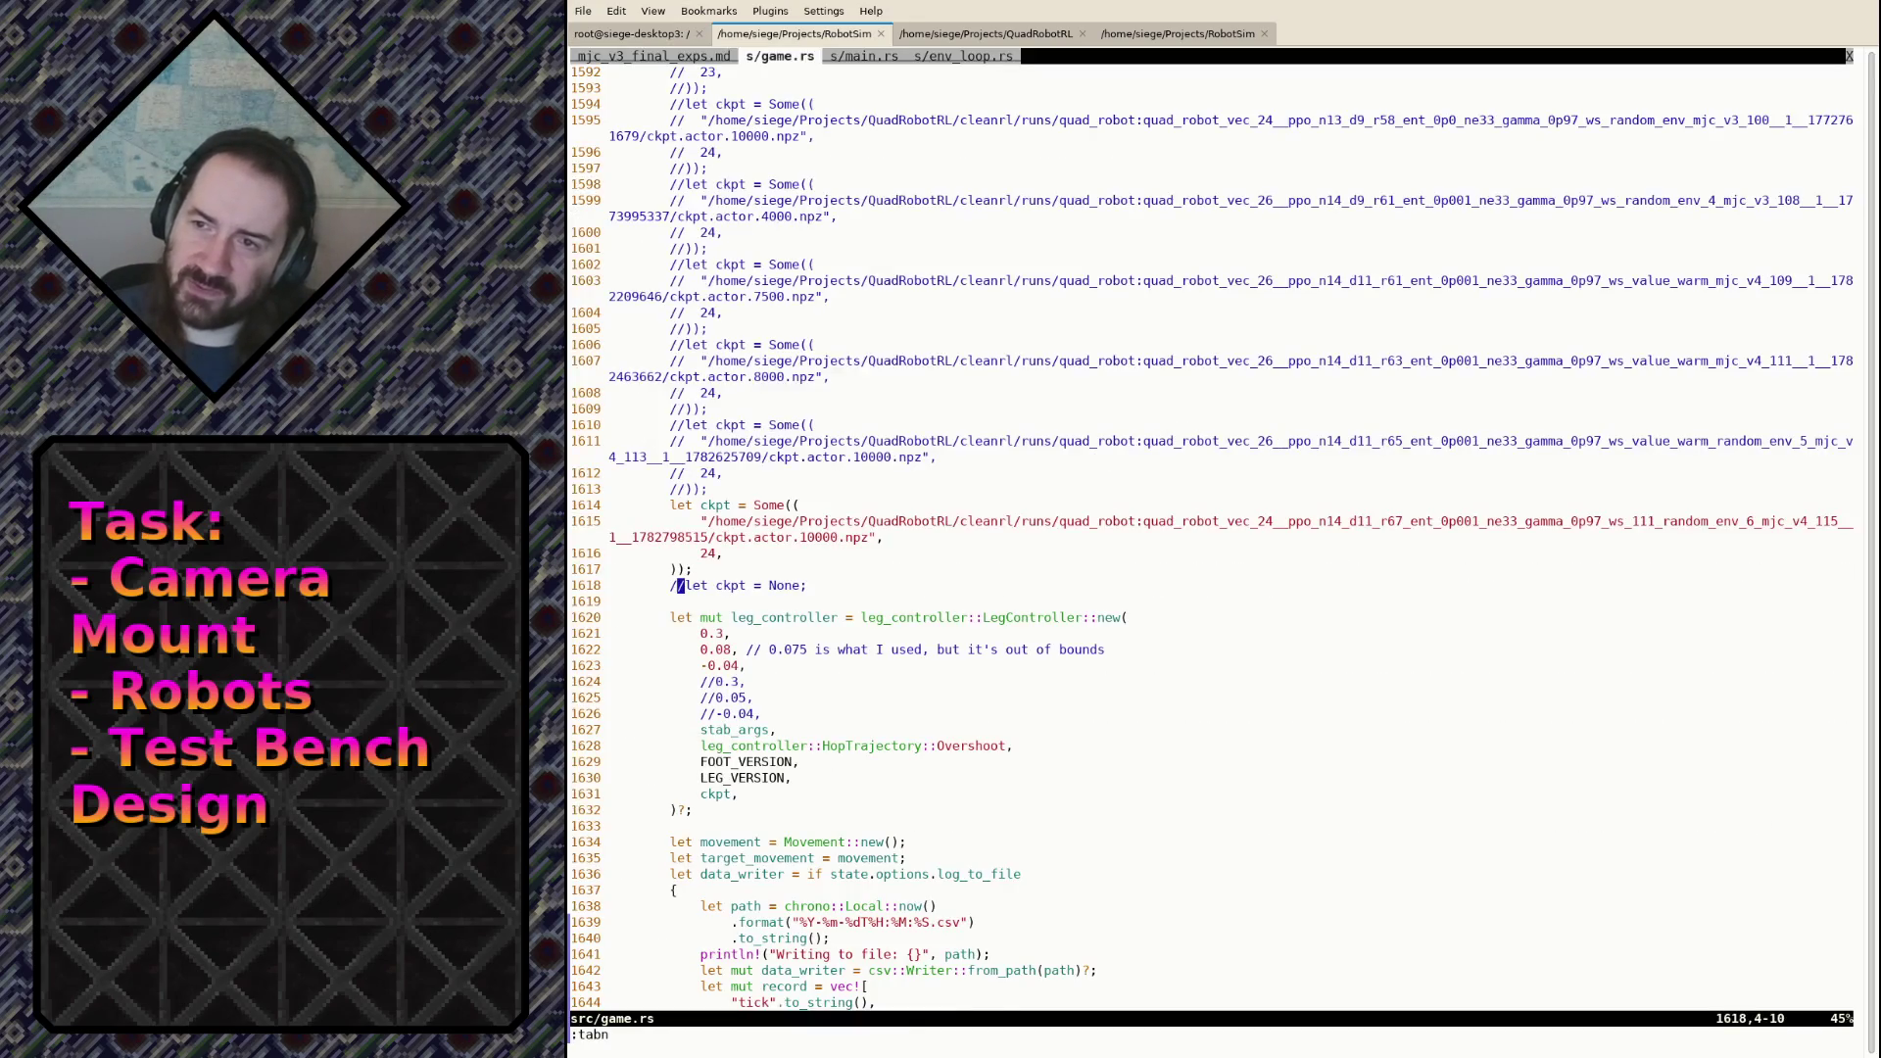
key(g)
key(t)
key(g)
key(t)
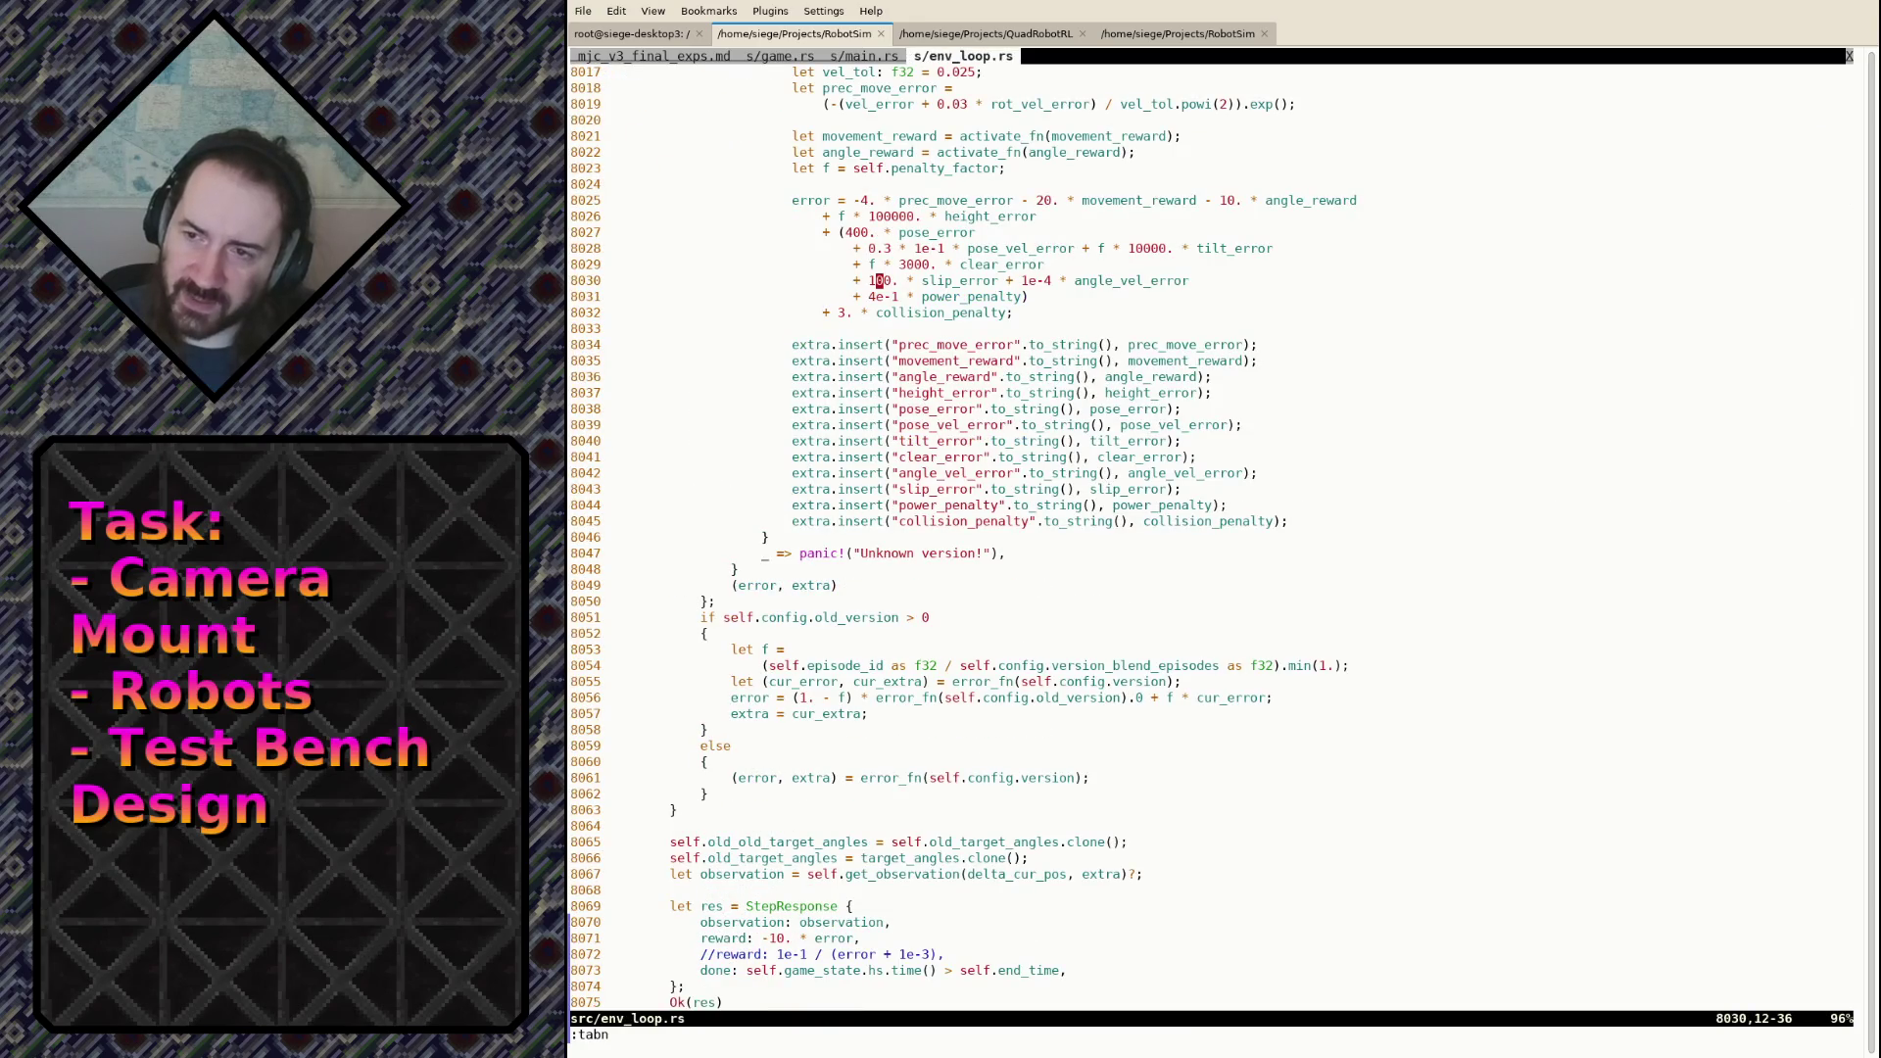
Step: Scroll back up in env_loop.rs and line-select the clear_error definition to review it
key(ctrl+b)
key(ctrl+b)
key(ctrl+b)
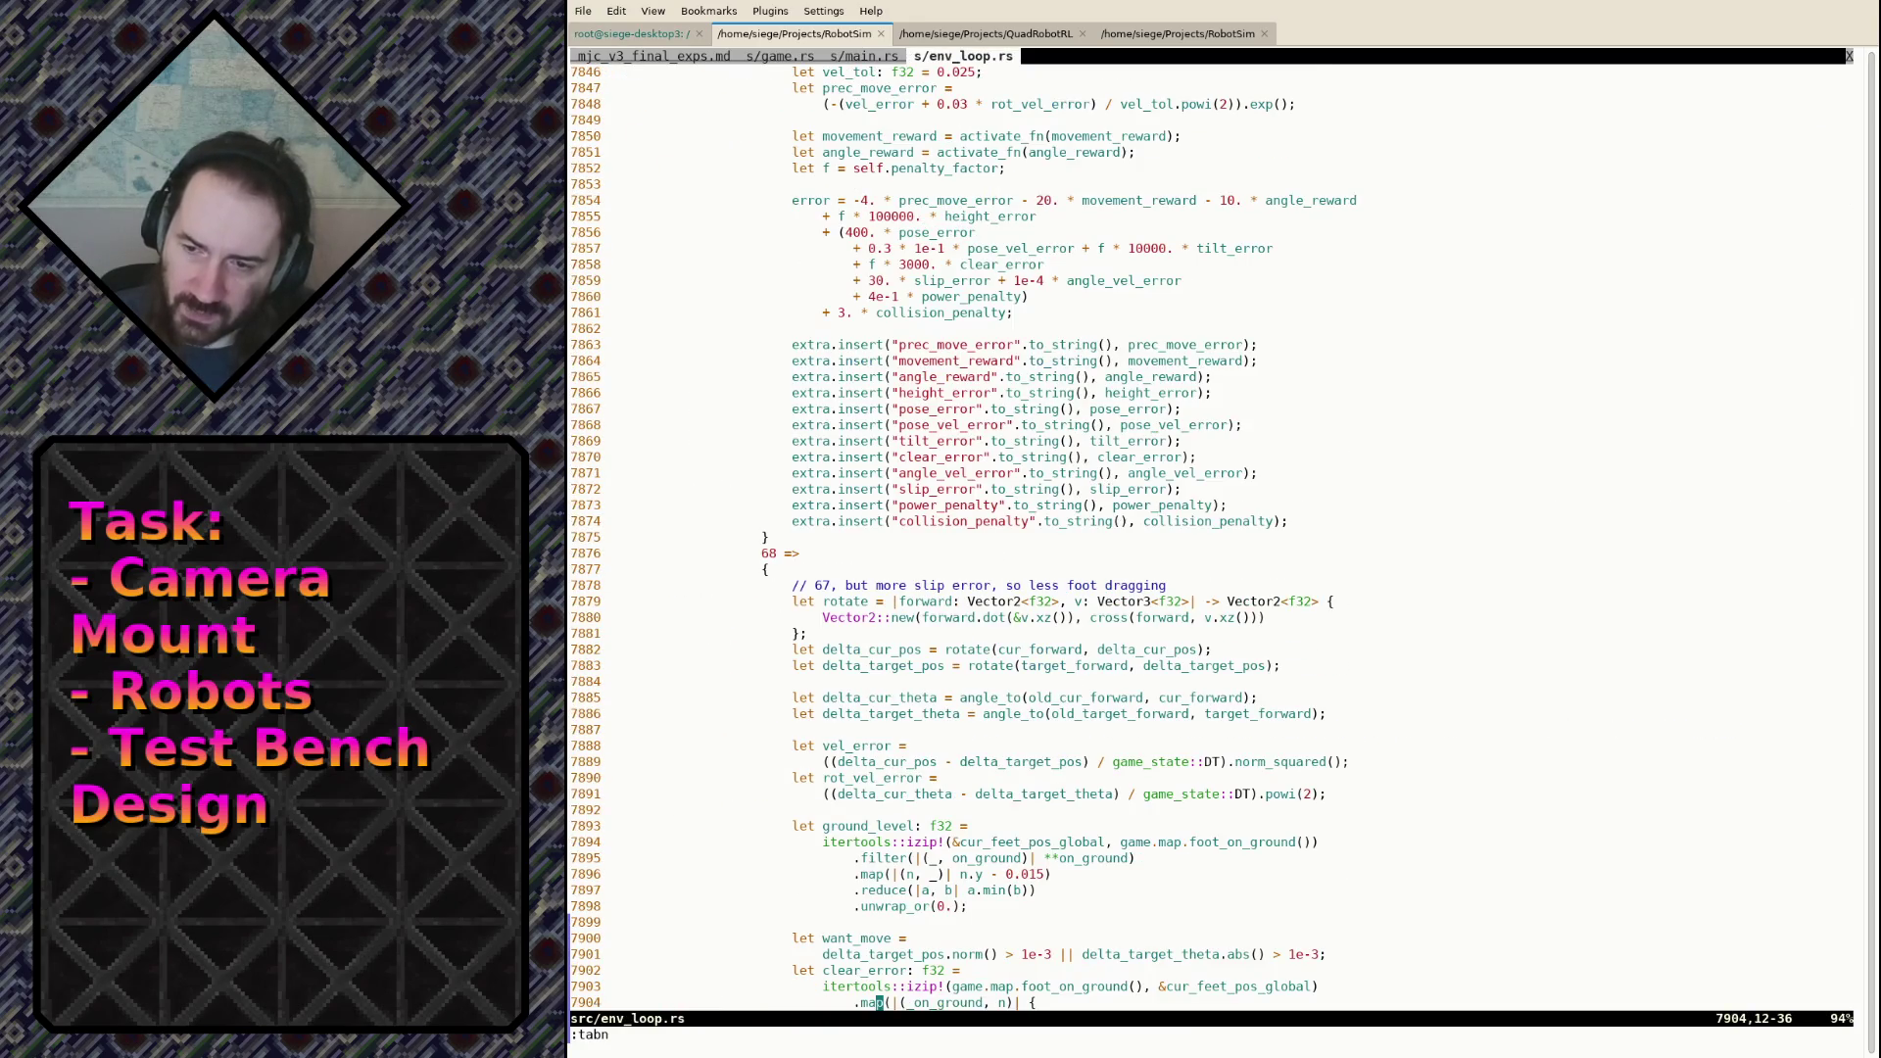
key(j)
key(j)
key(j)
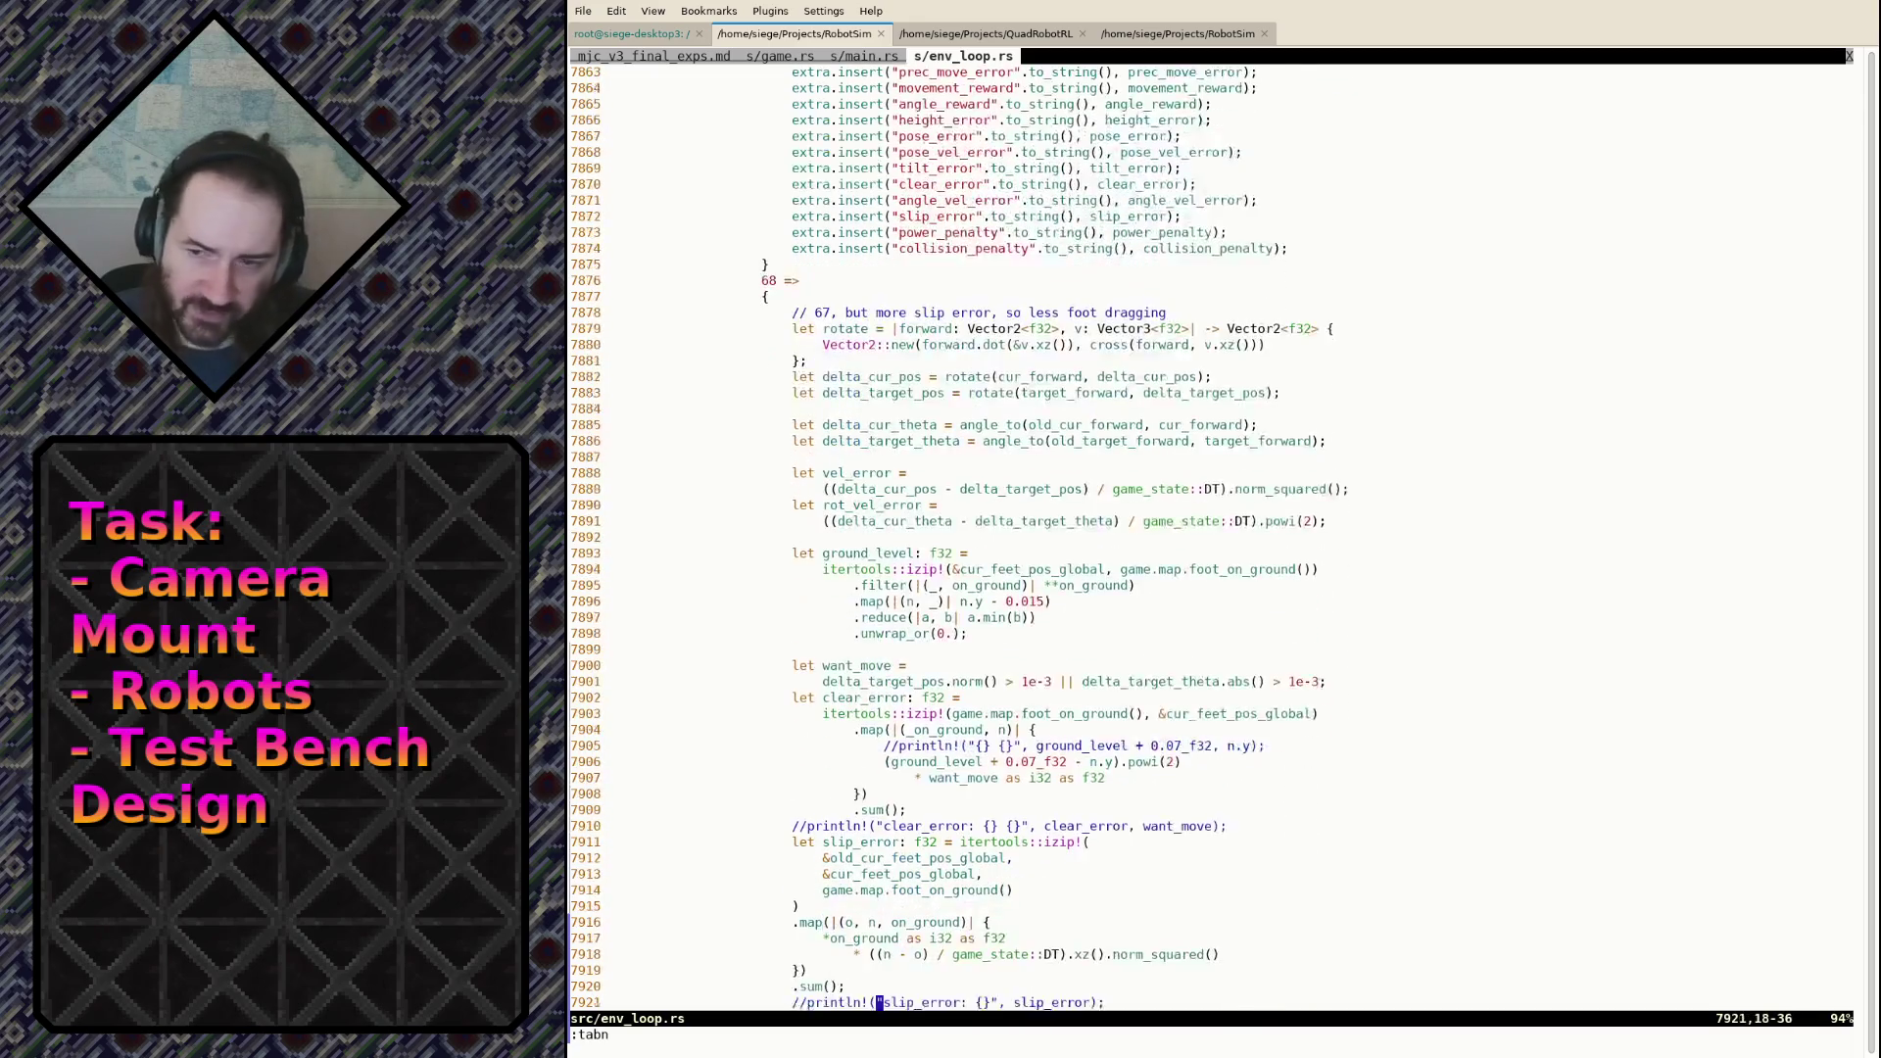
key(k)
key(k)
key(k)
key(shift+v)
key(k)
key(k)
key(k)
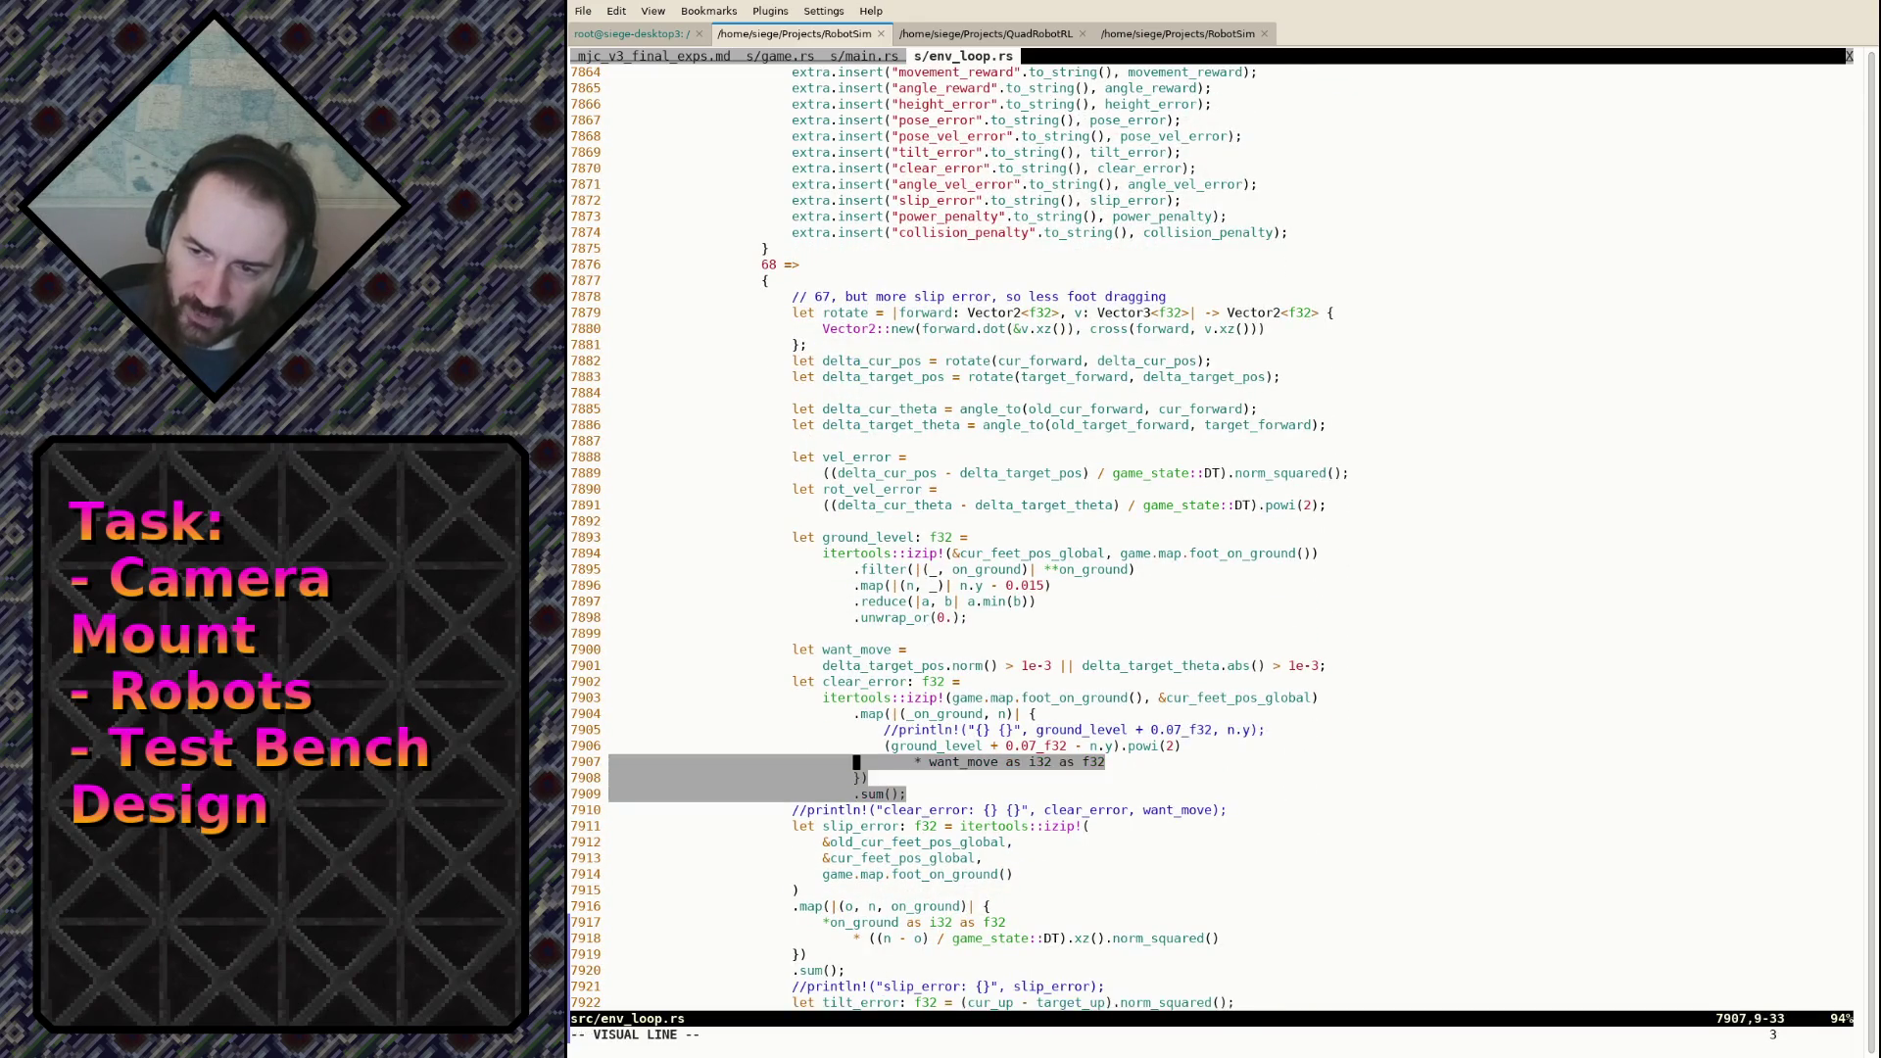
key(k)
key(k)
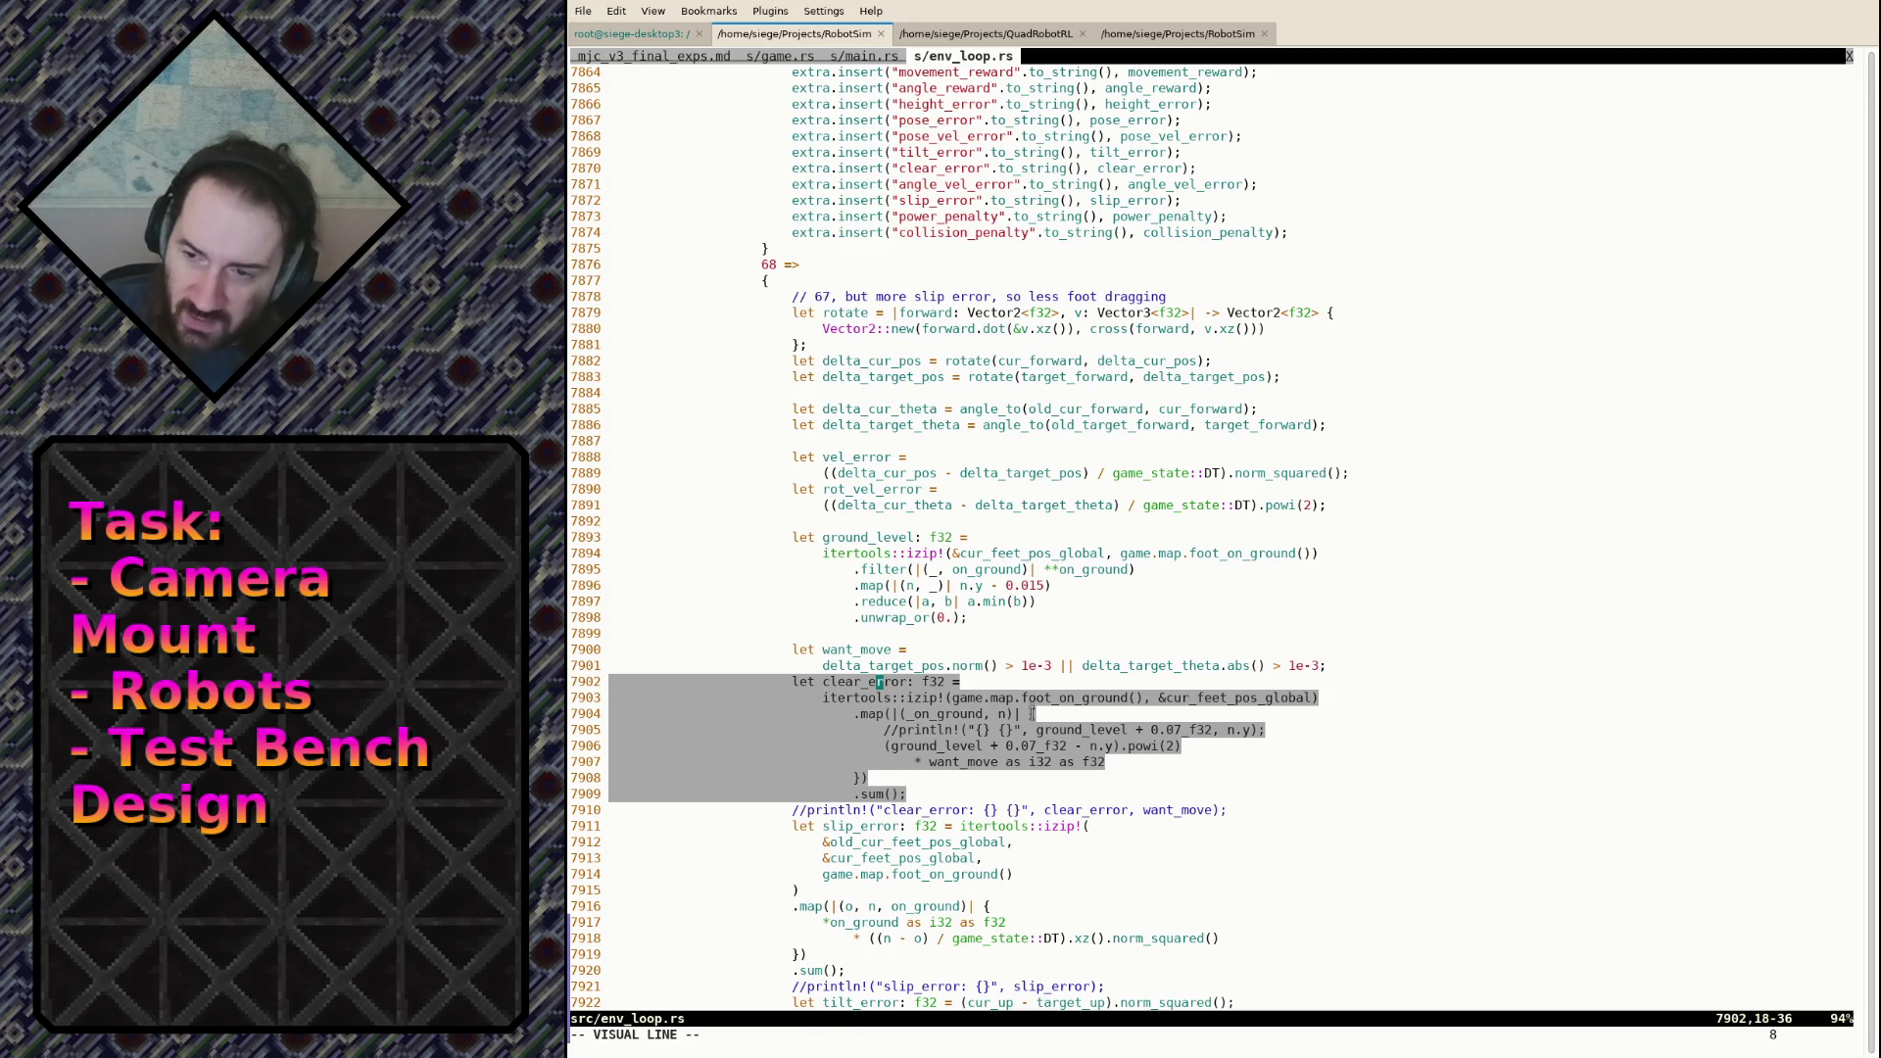
key(j)
key(j)
key(j)
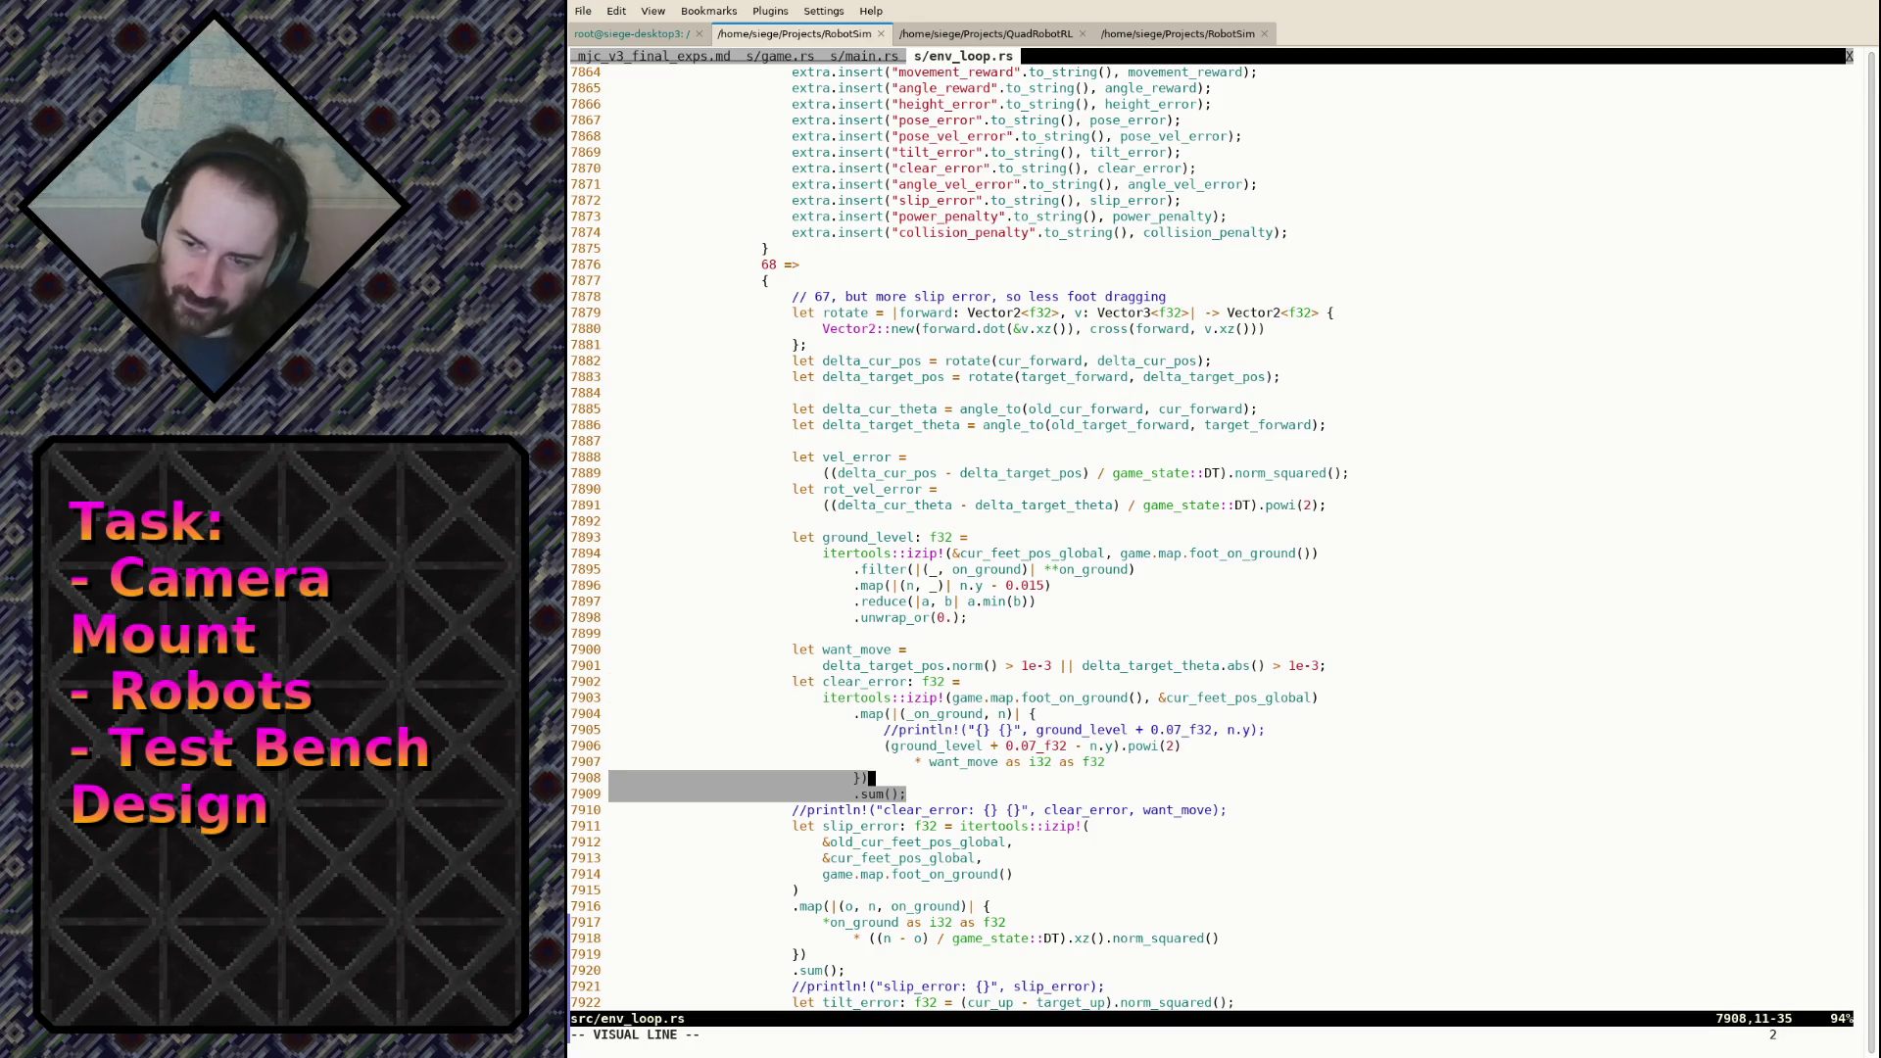
key(Escape)
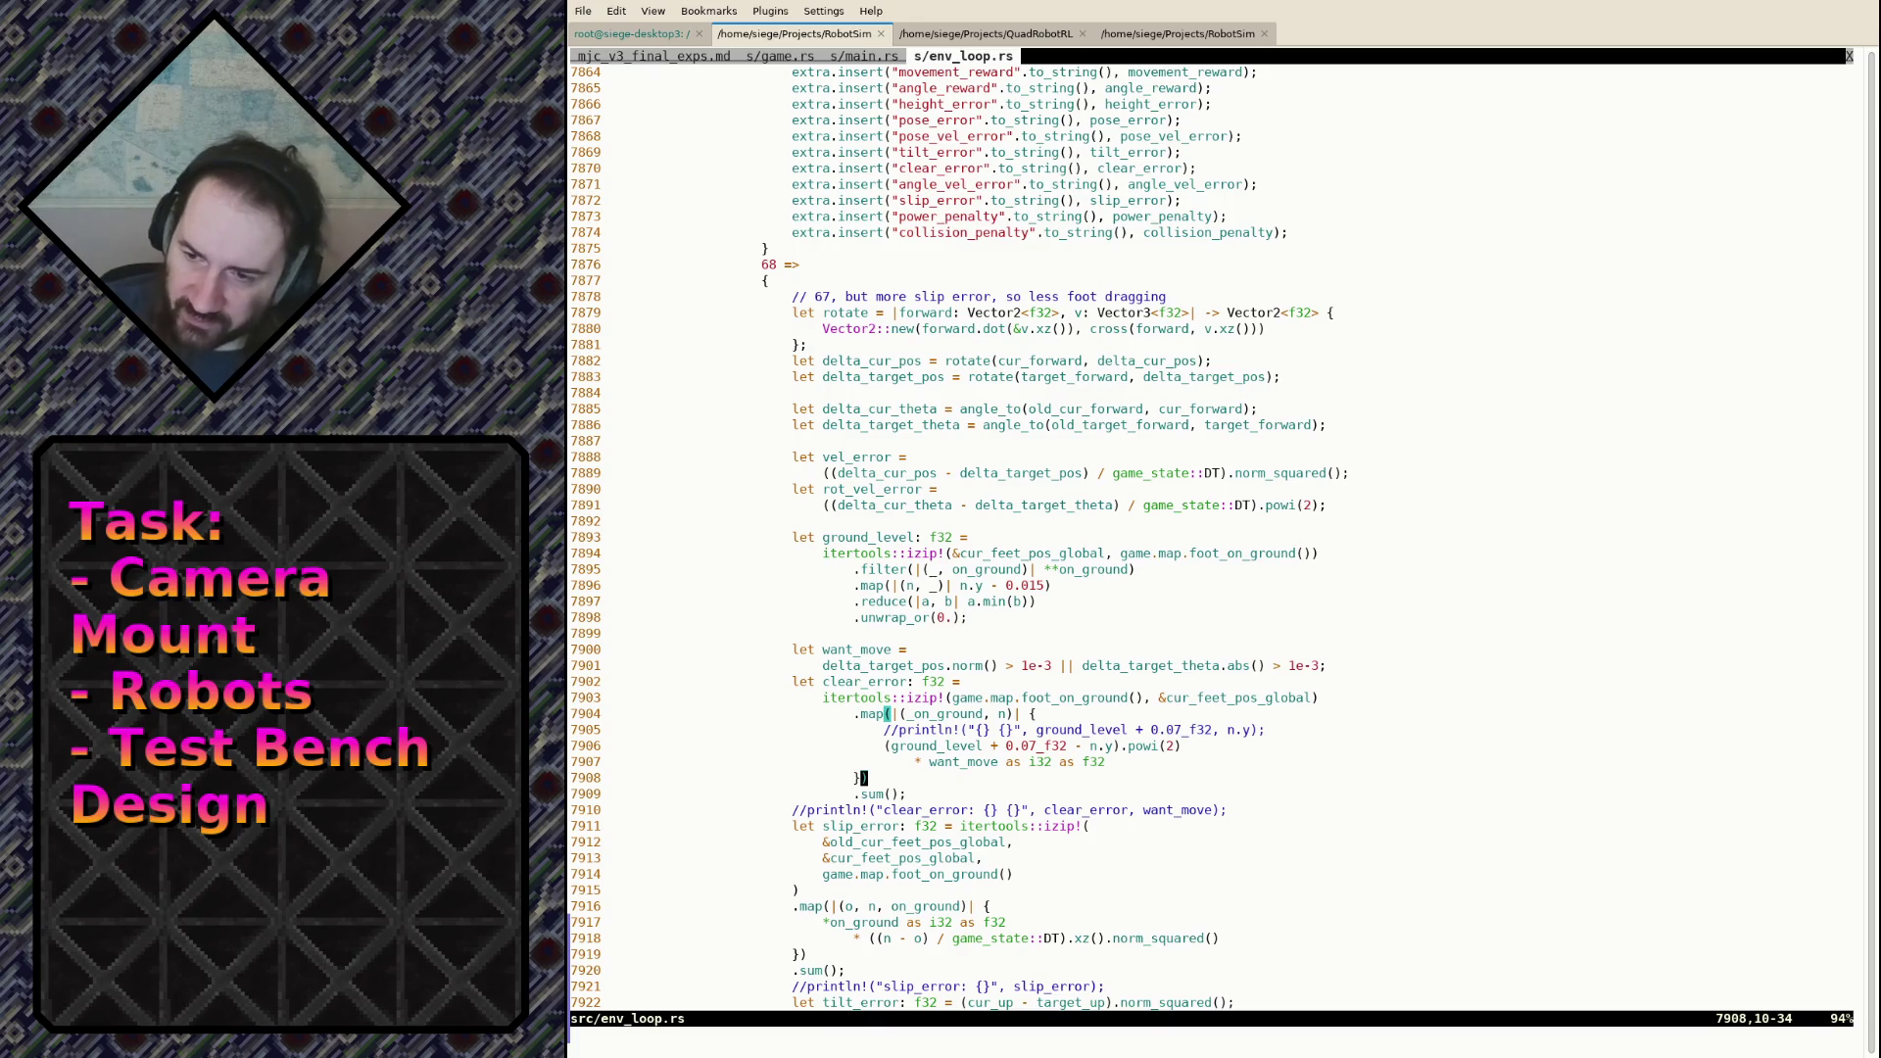
Step: Highlight want_move, delta_target_pos, delta_target_theta and target_forward around lines 7883–7901
double_click(845, 649)
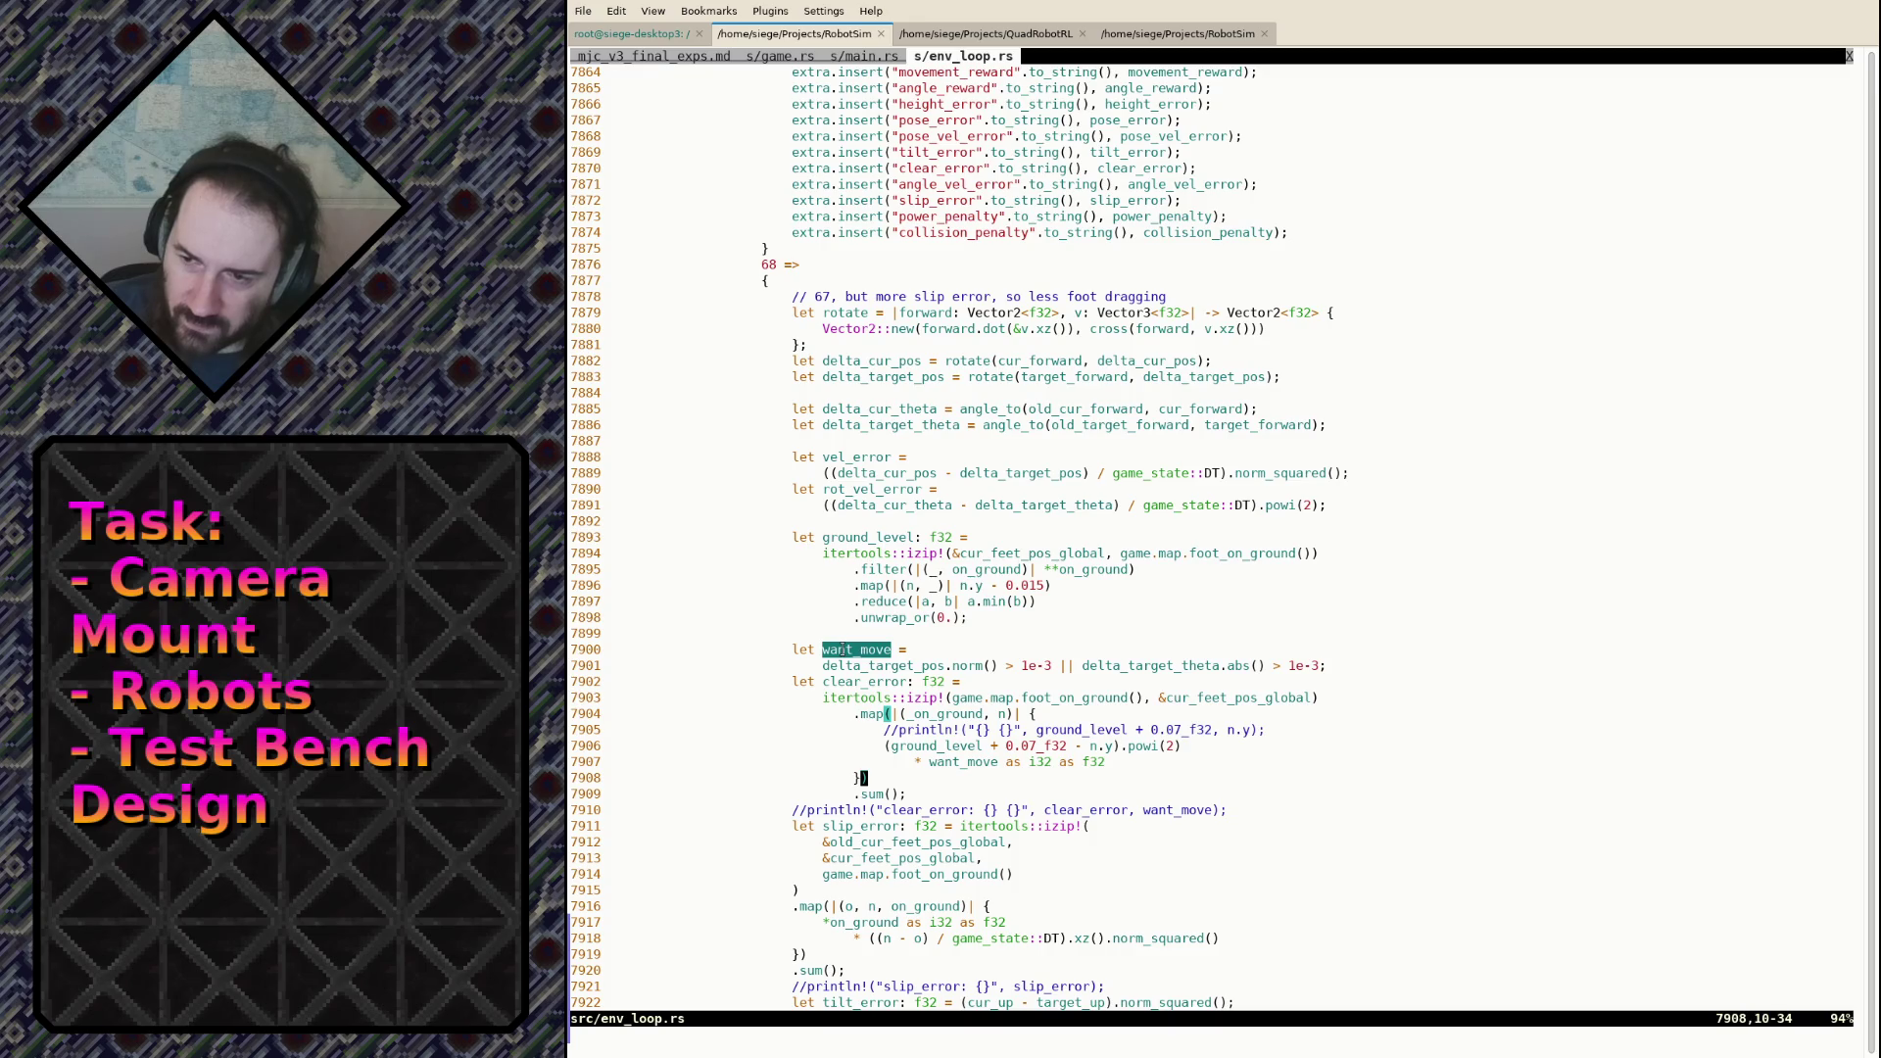
double_click(848, 663)
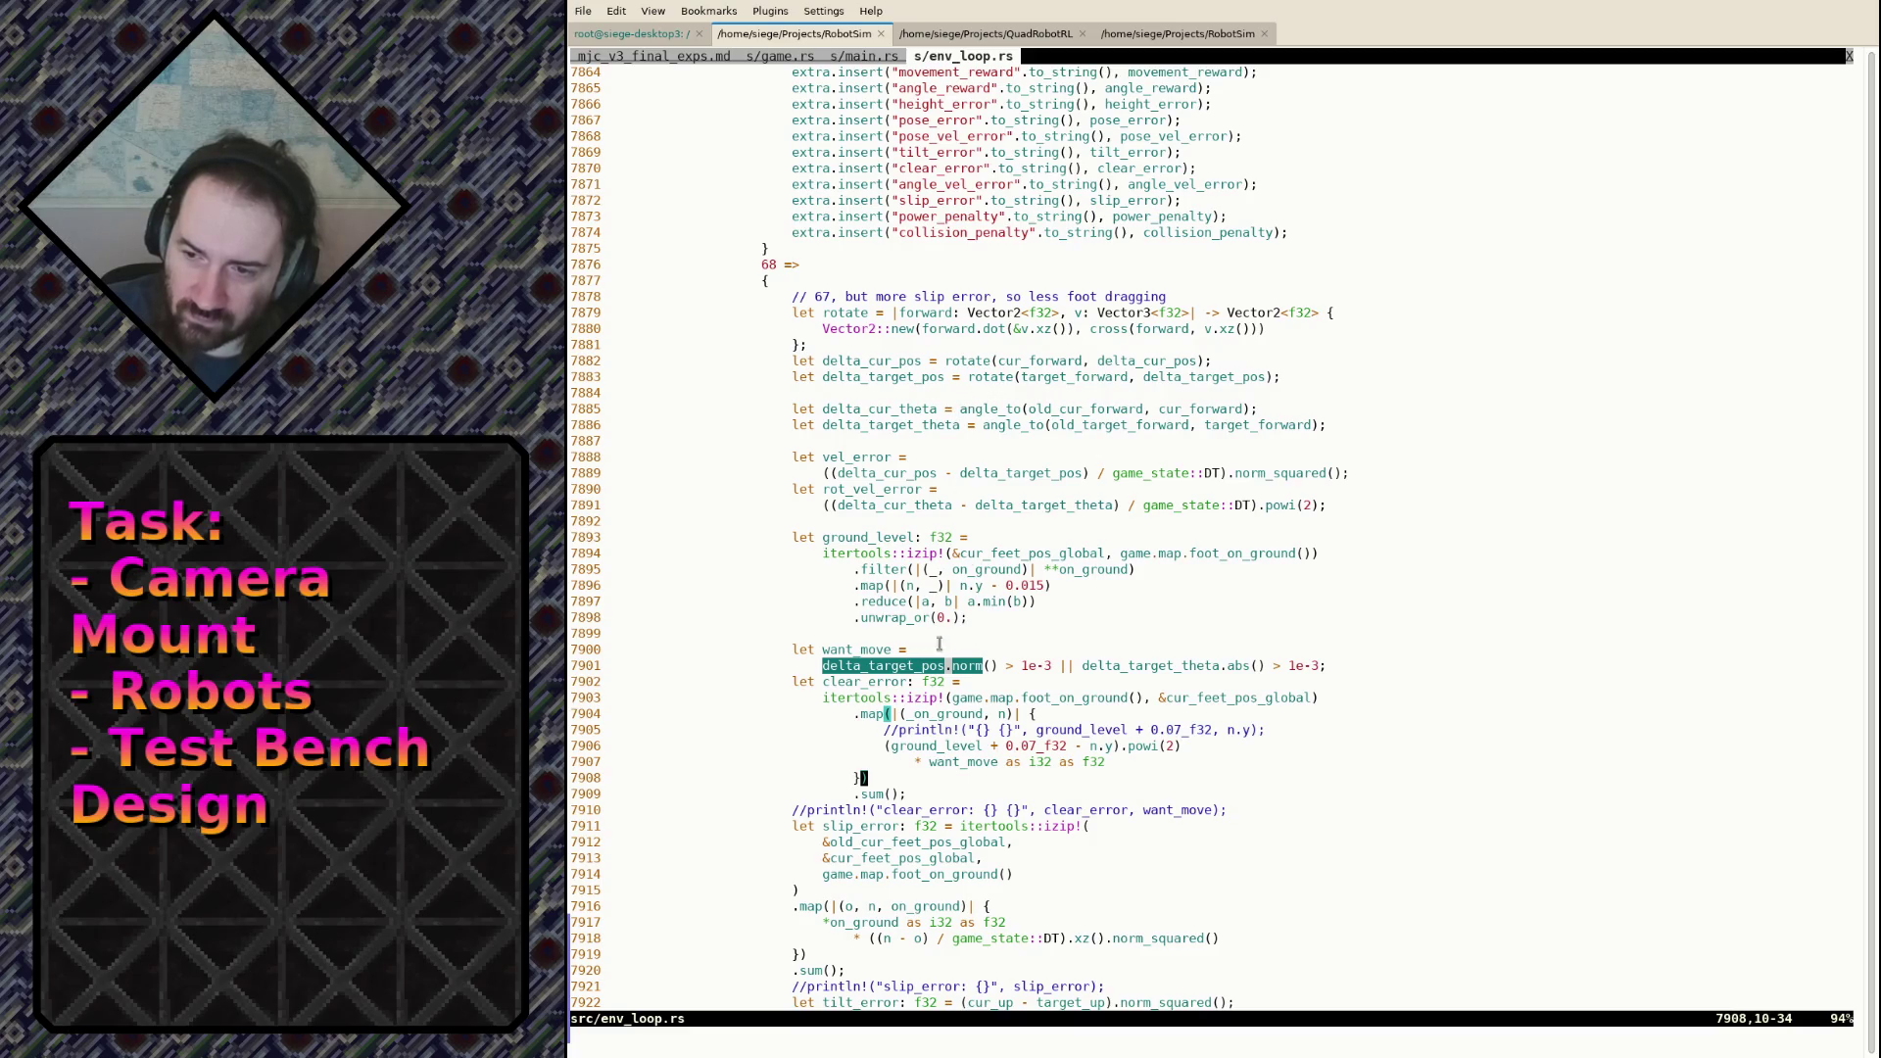
mouse_move(877, 635)
mouse_down()
mouse_move(867, 776)
mouse_move(910, 789)
mouse_up()
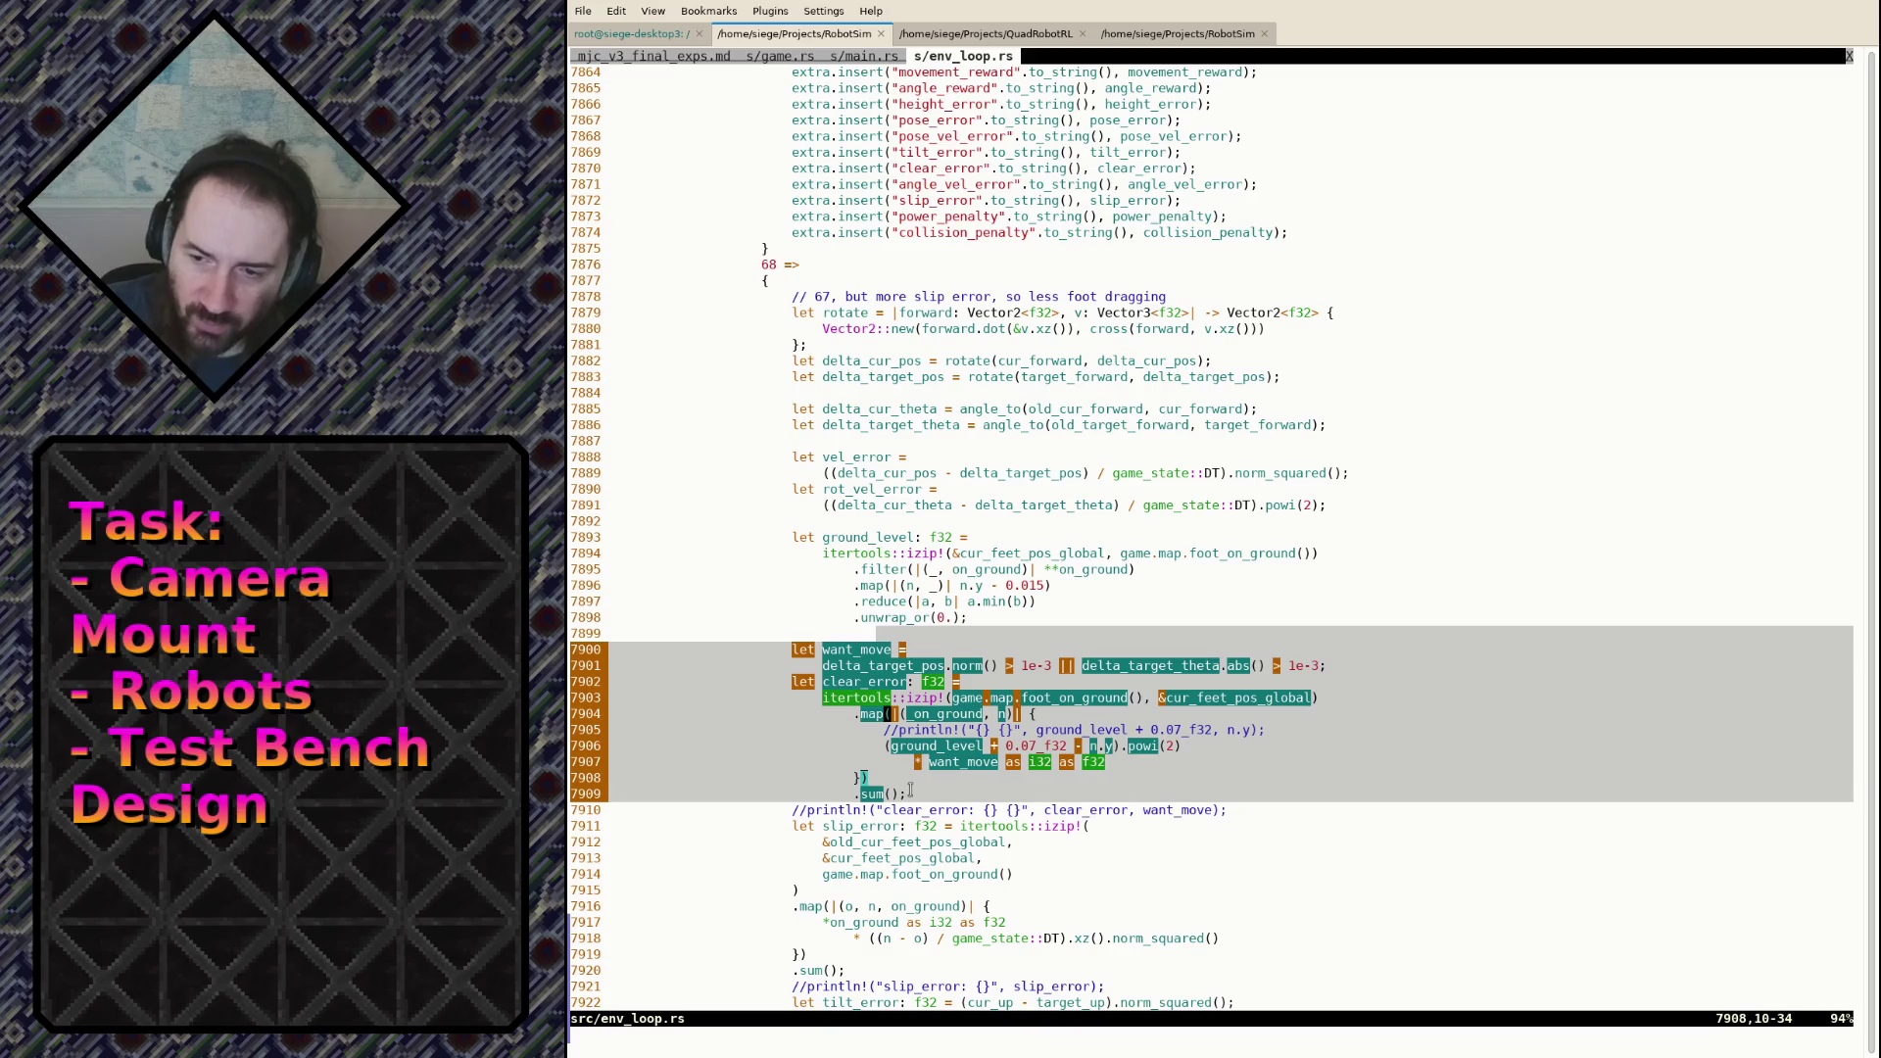
click(910, 790)
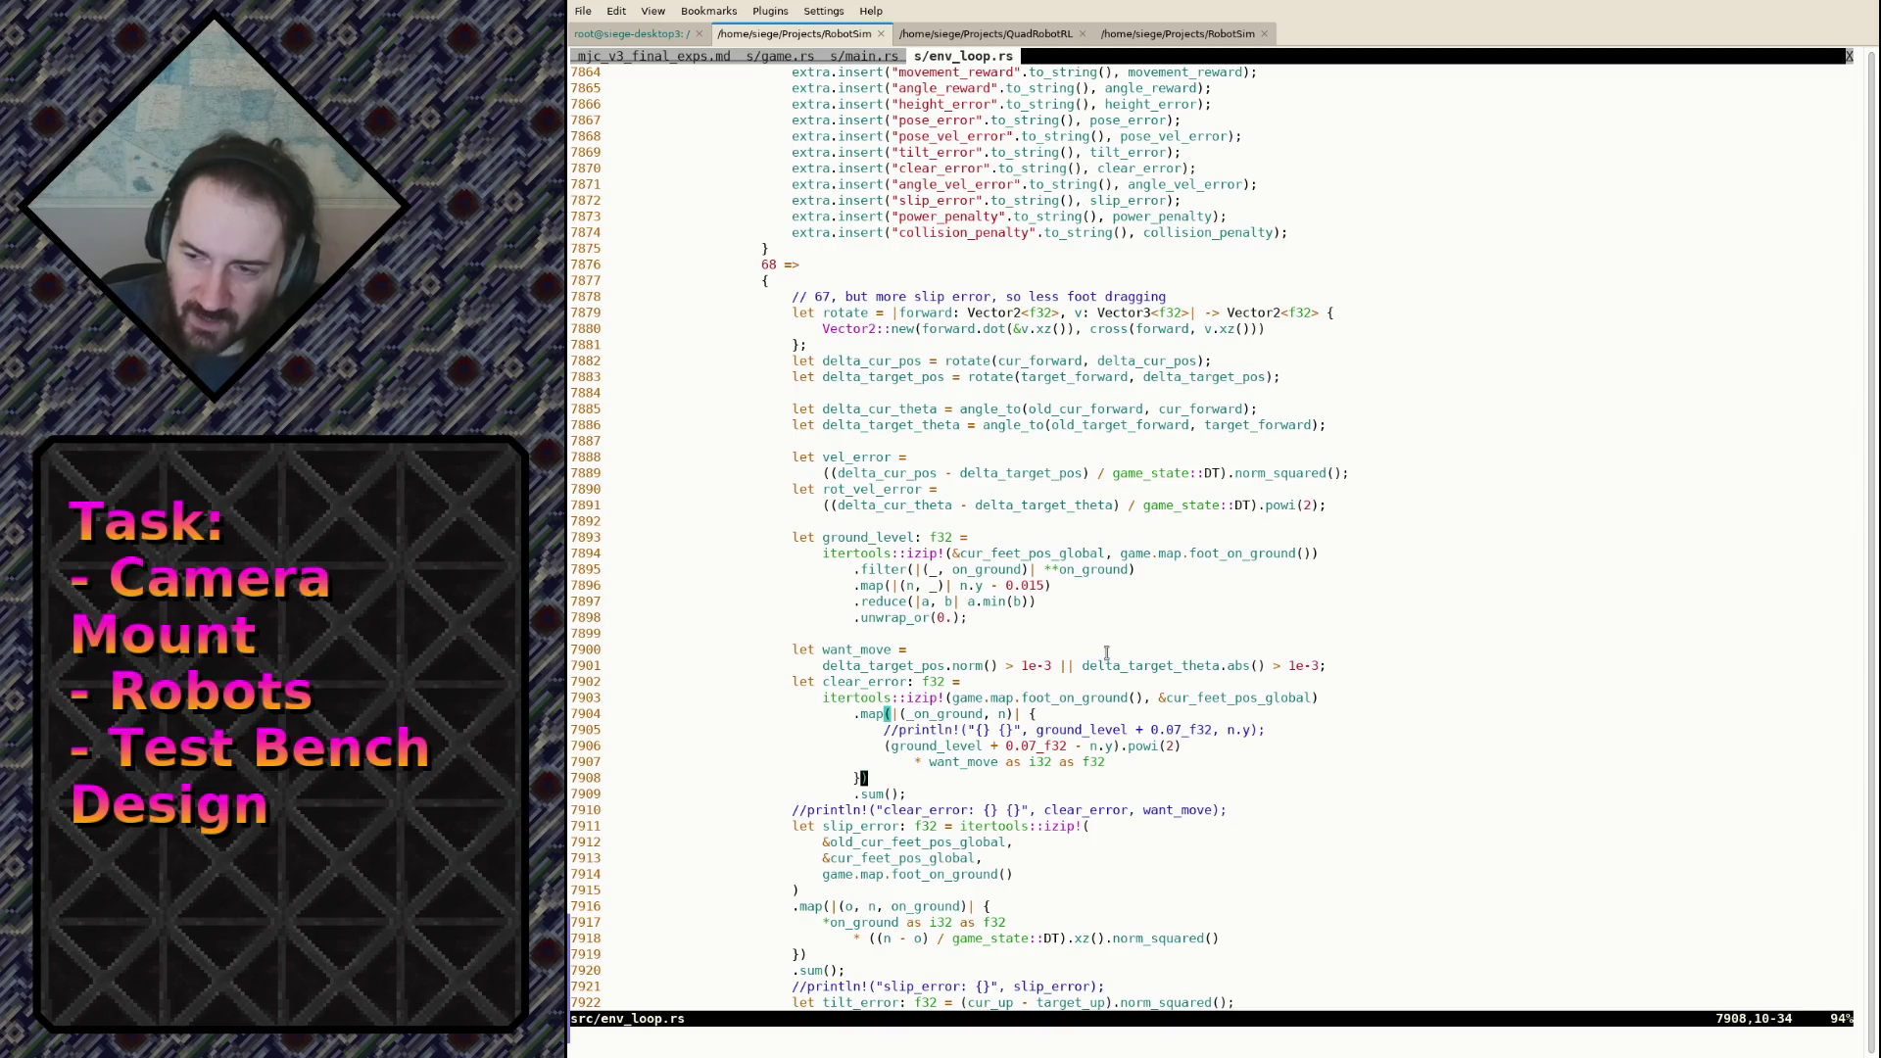
double_click(878, 429)
double_click(875, 378)
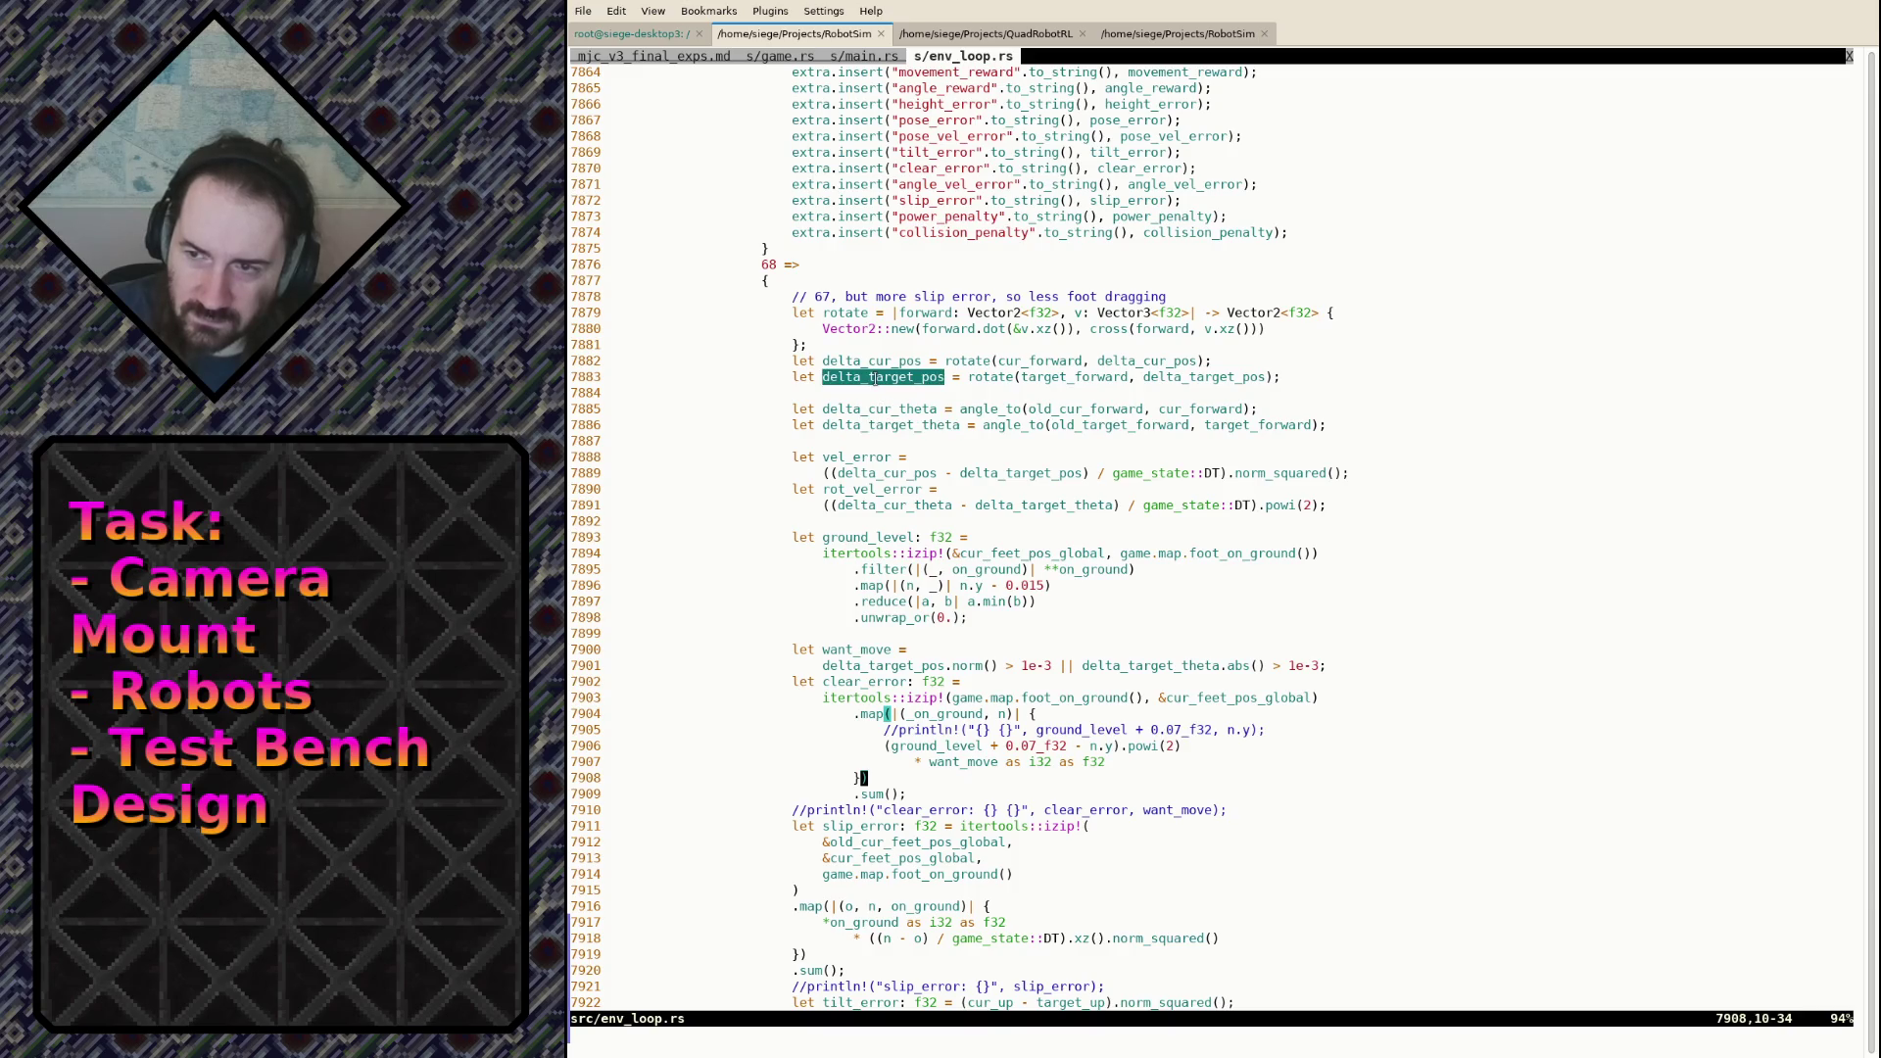
double_click(1031, 379)
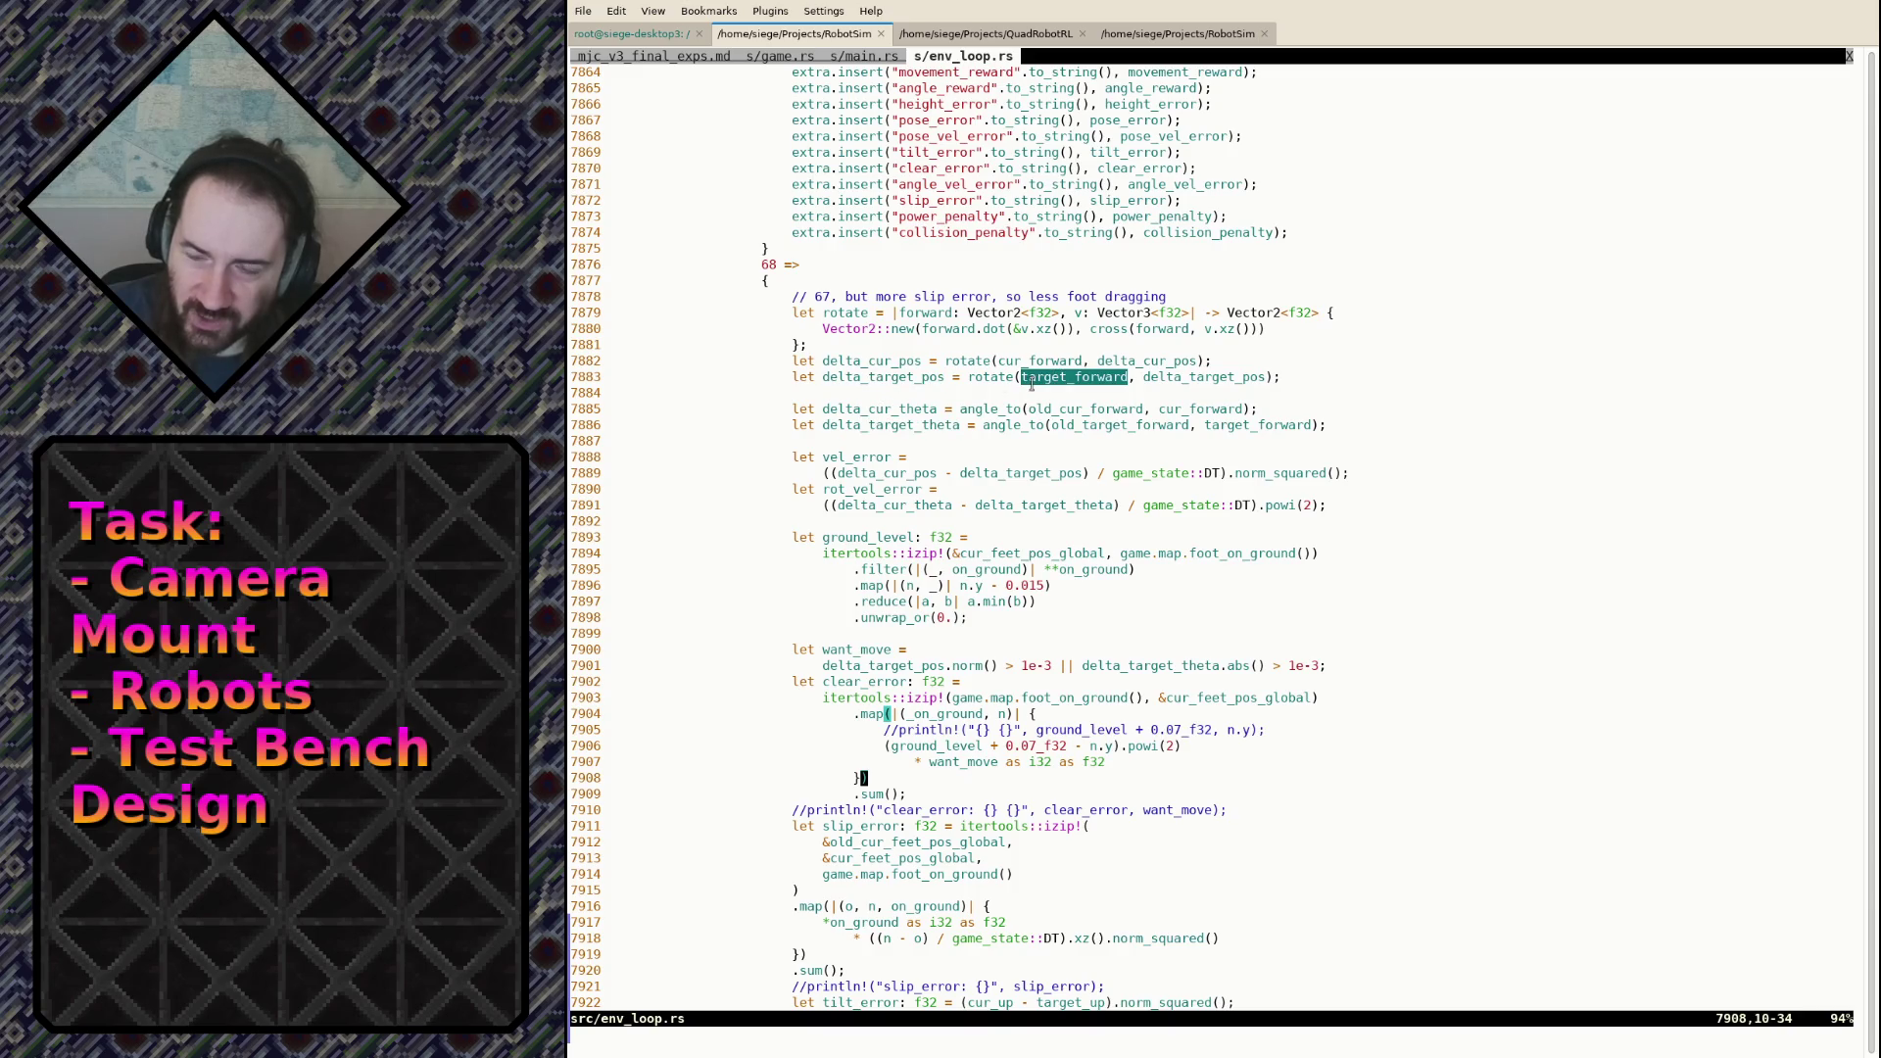
click(1054, 437)
Step: Go back two vim tabs with :tabp to game.rs
text(:tabp)
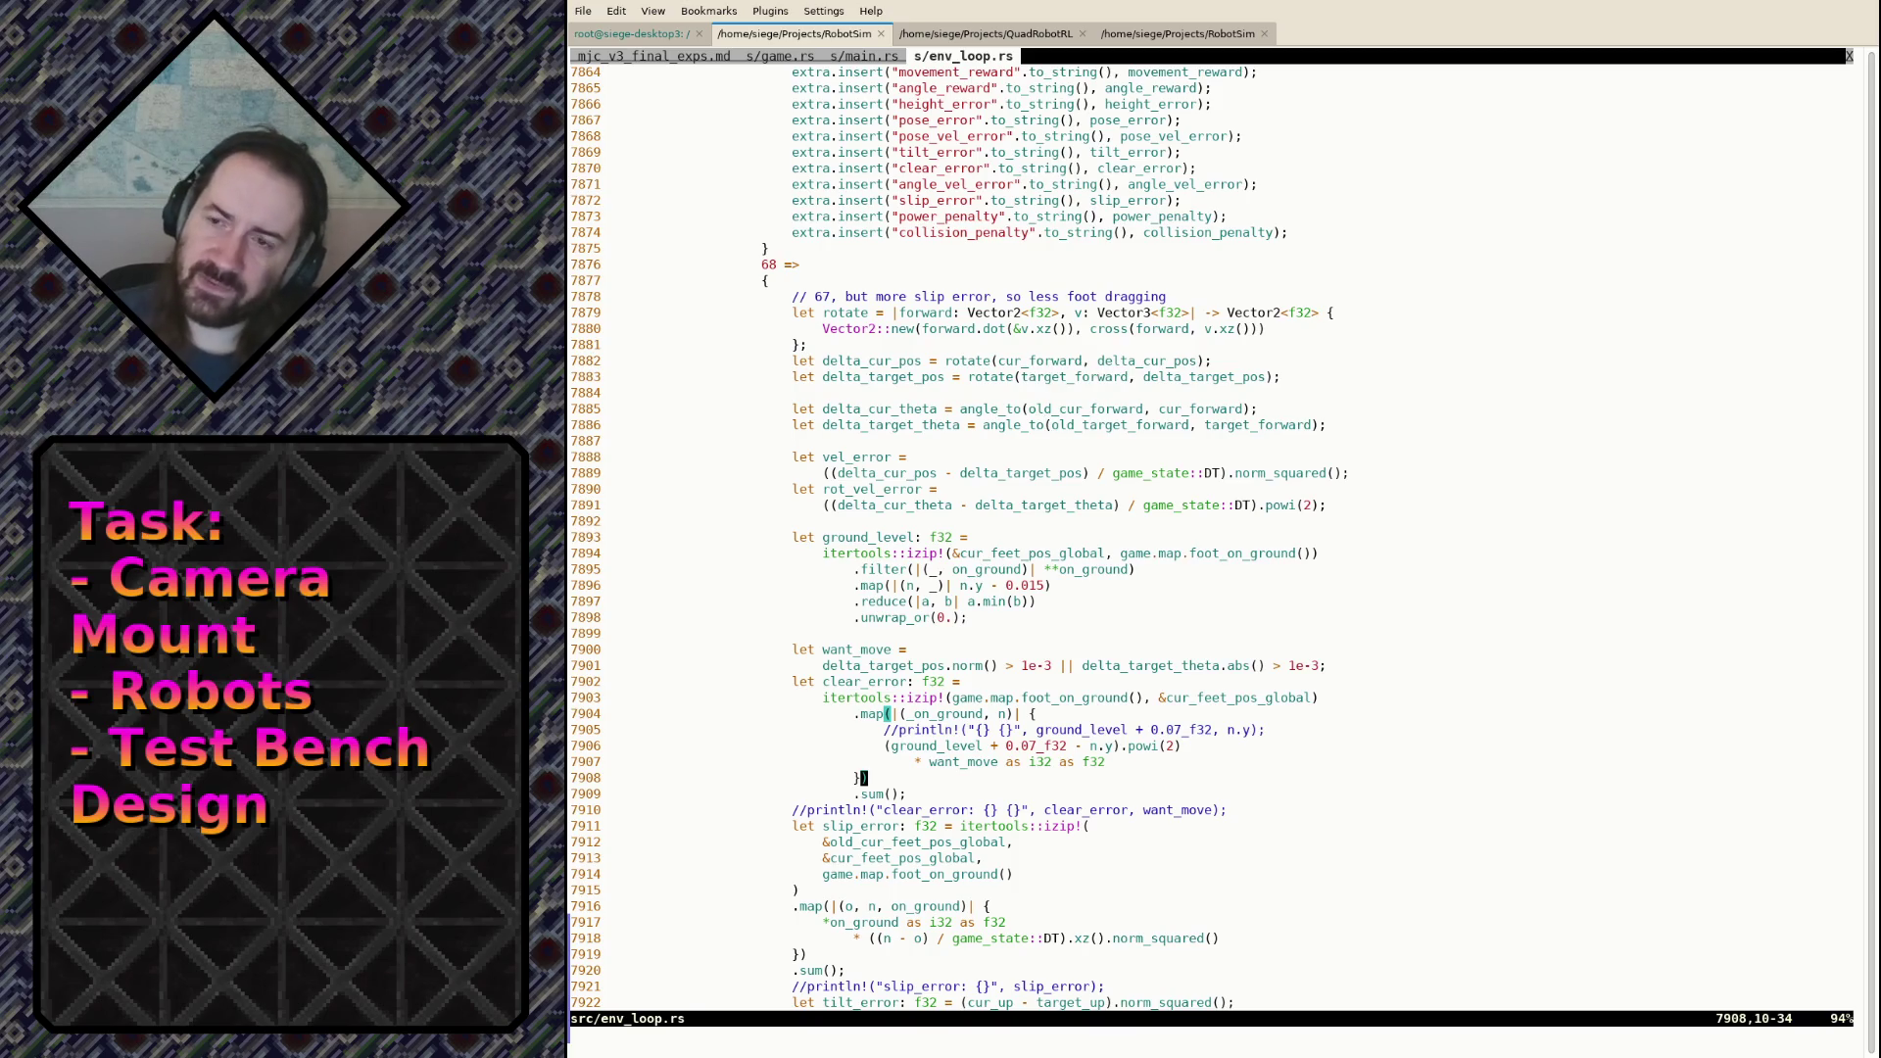
key(Return)
text(:tabp)
key(Return)
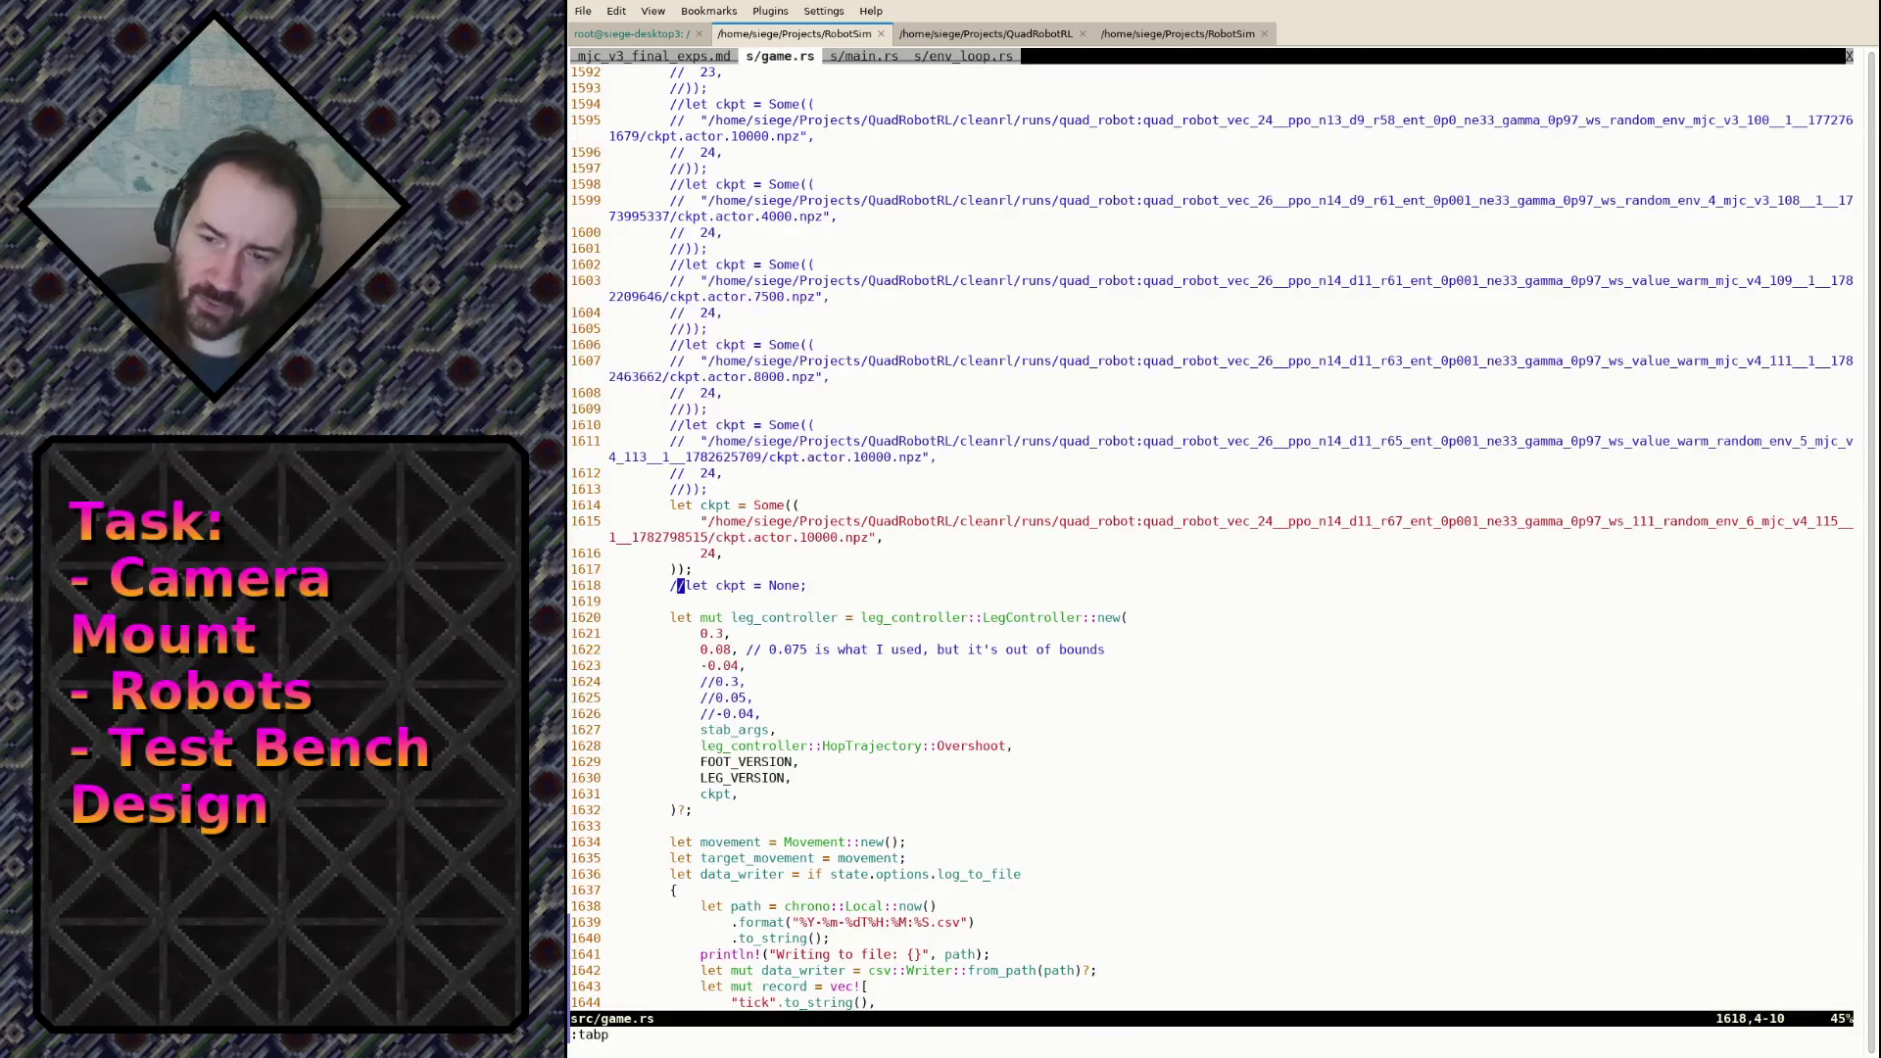
Step: Search game.rs for pos_noise until its EnvArgs field, set to 0.0 in random(), is shown
key(g)
key(g)
text(/pos_)
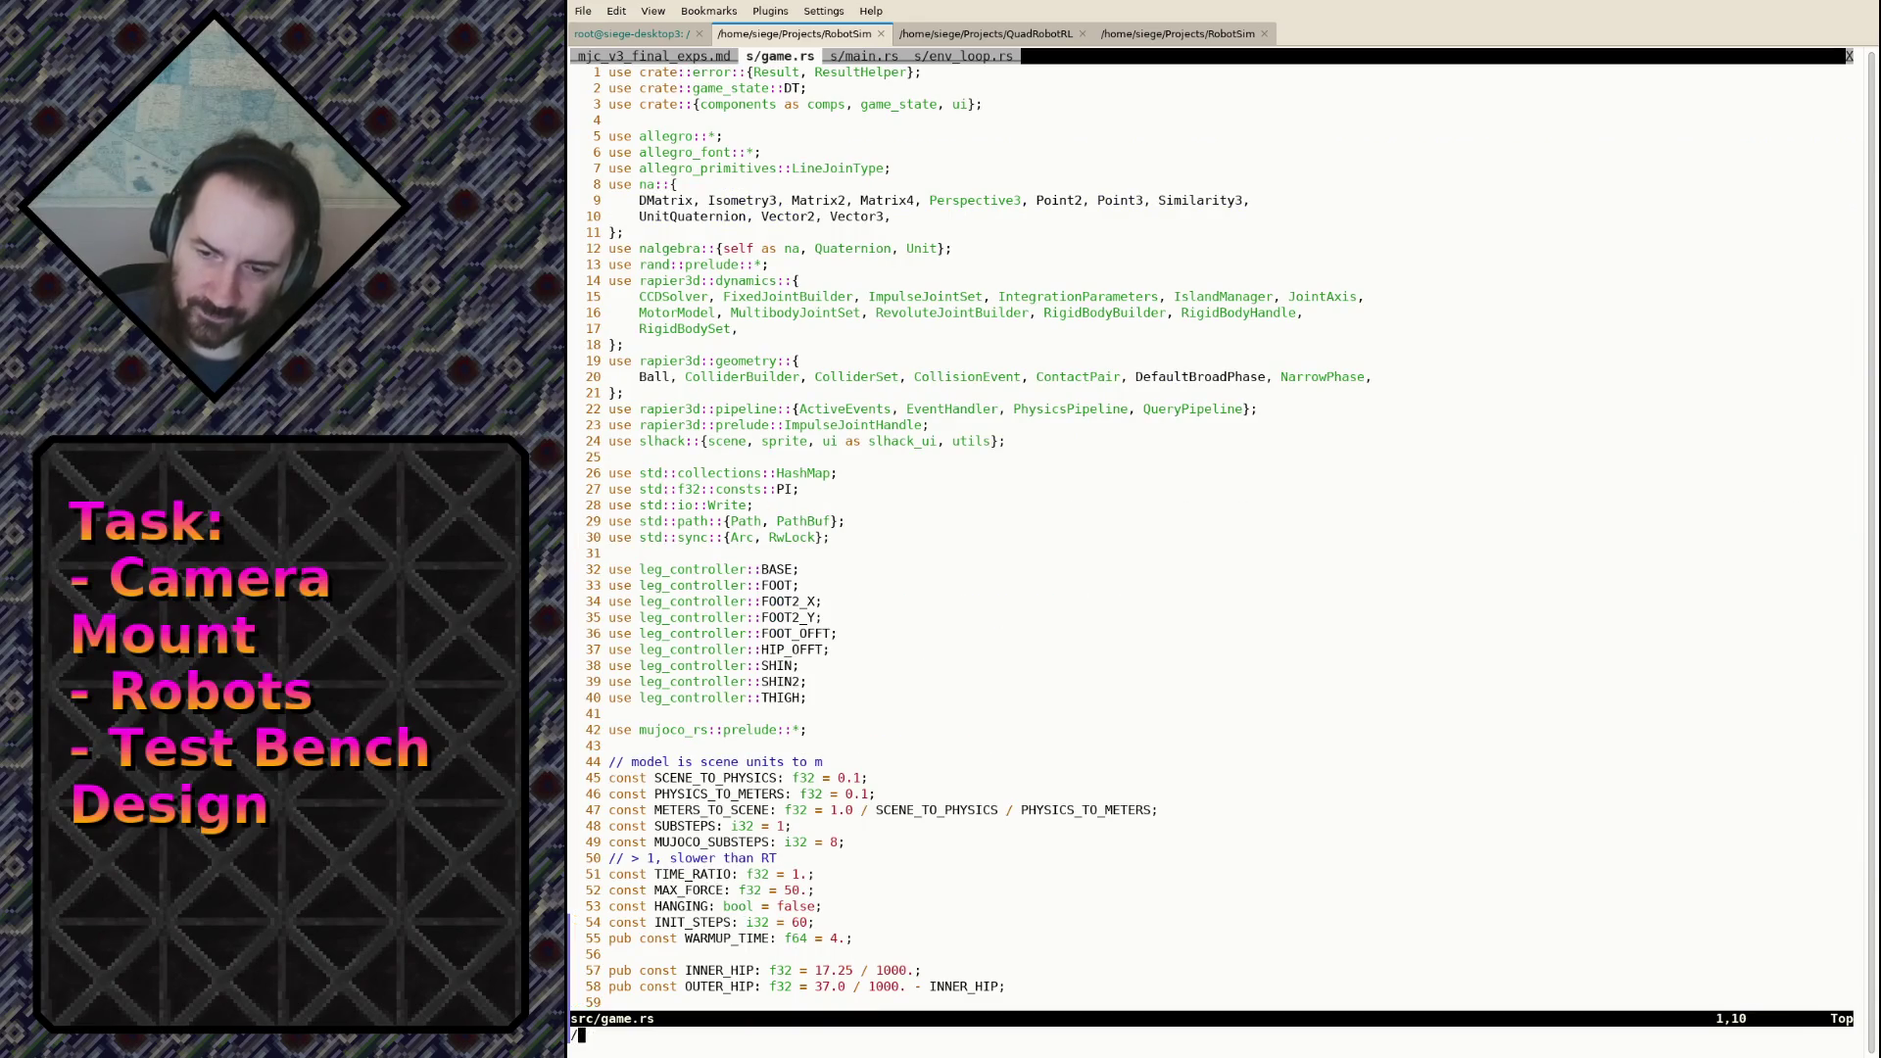
key(Escape)
text(?pos_noi)
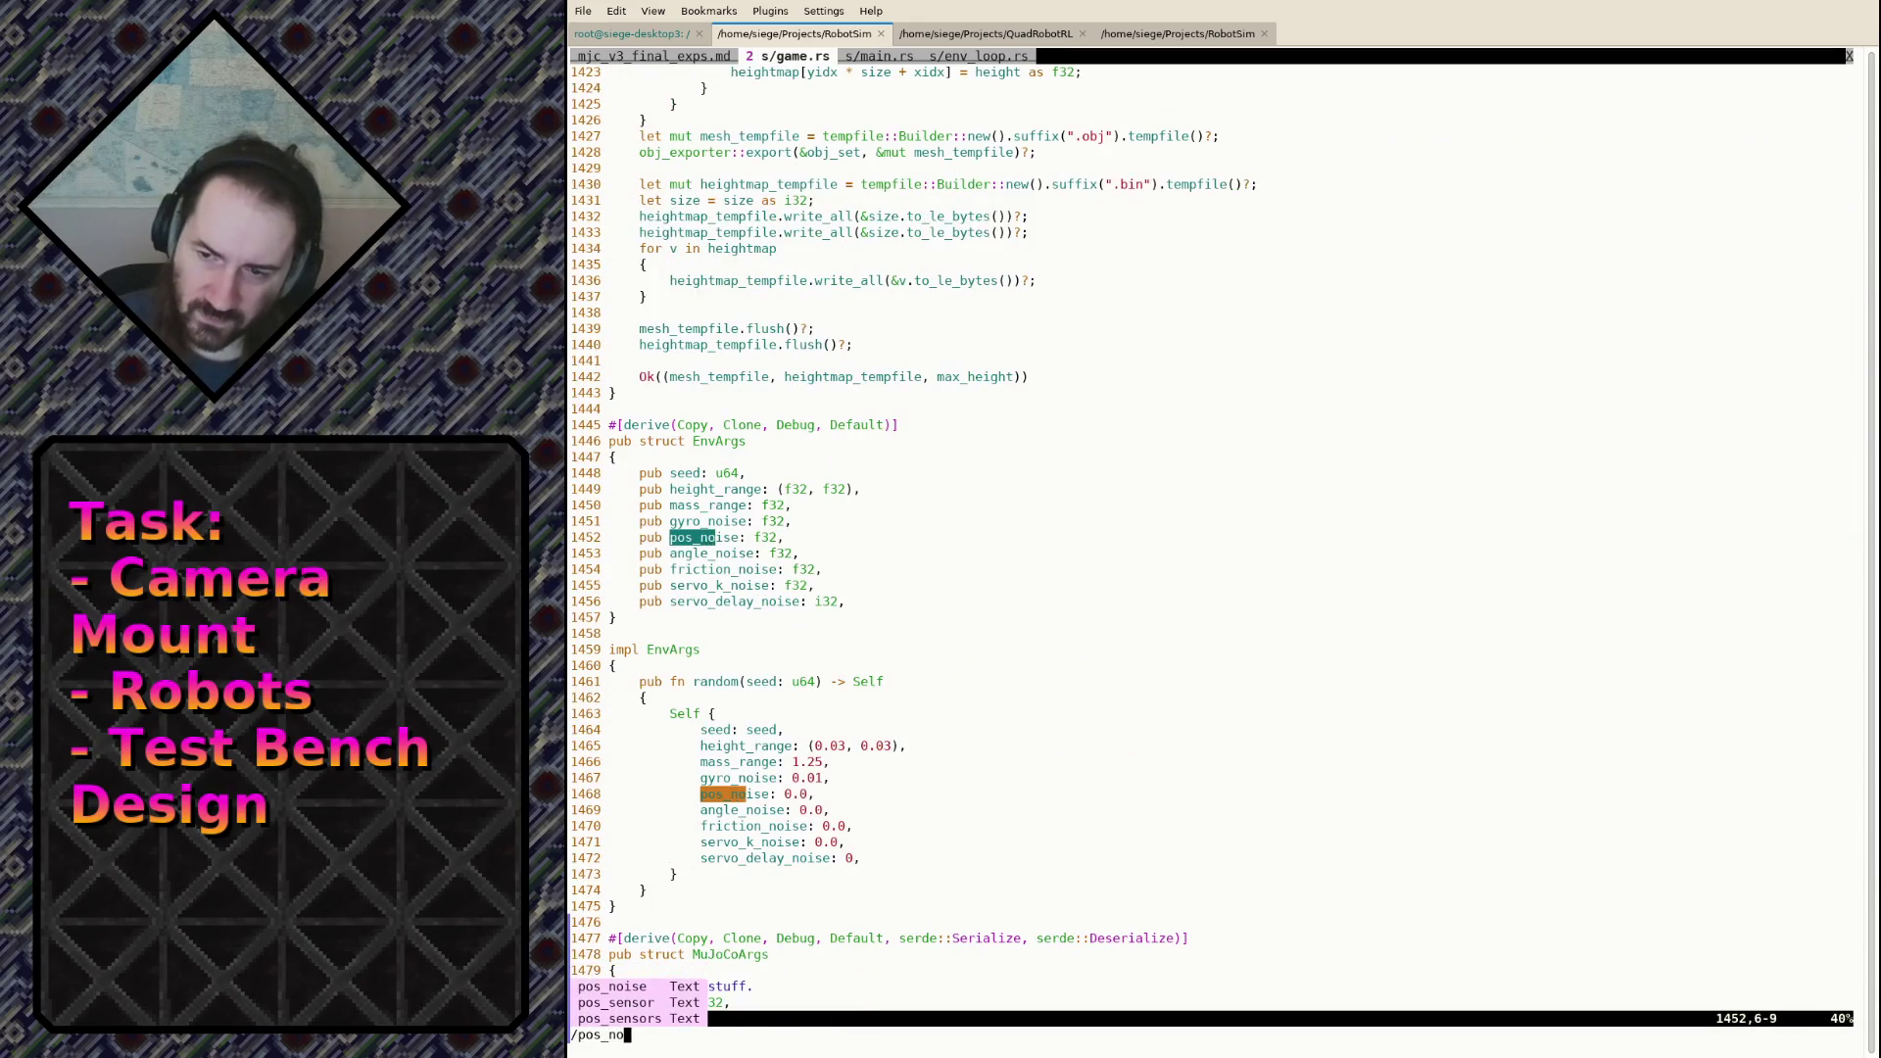
key(Return)
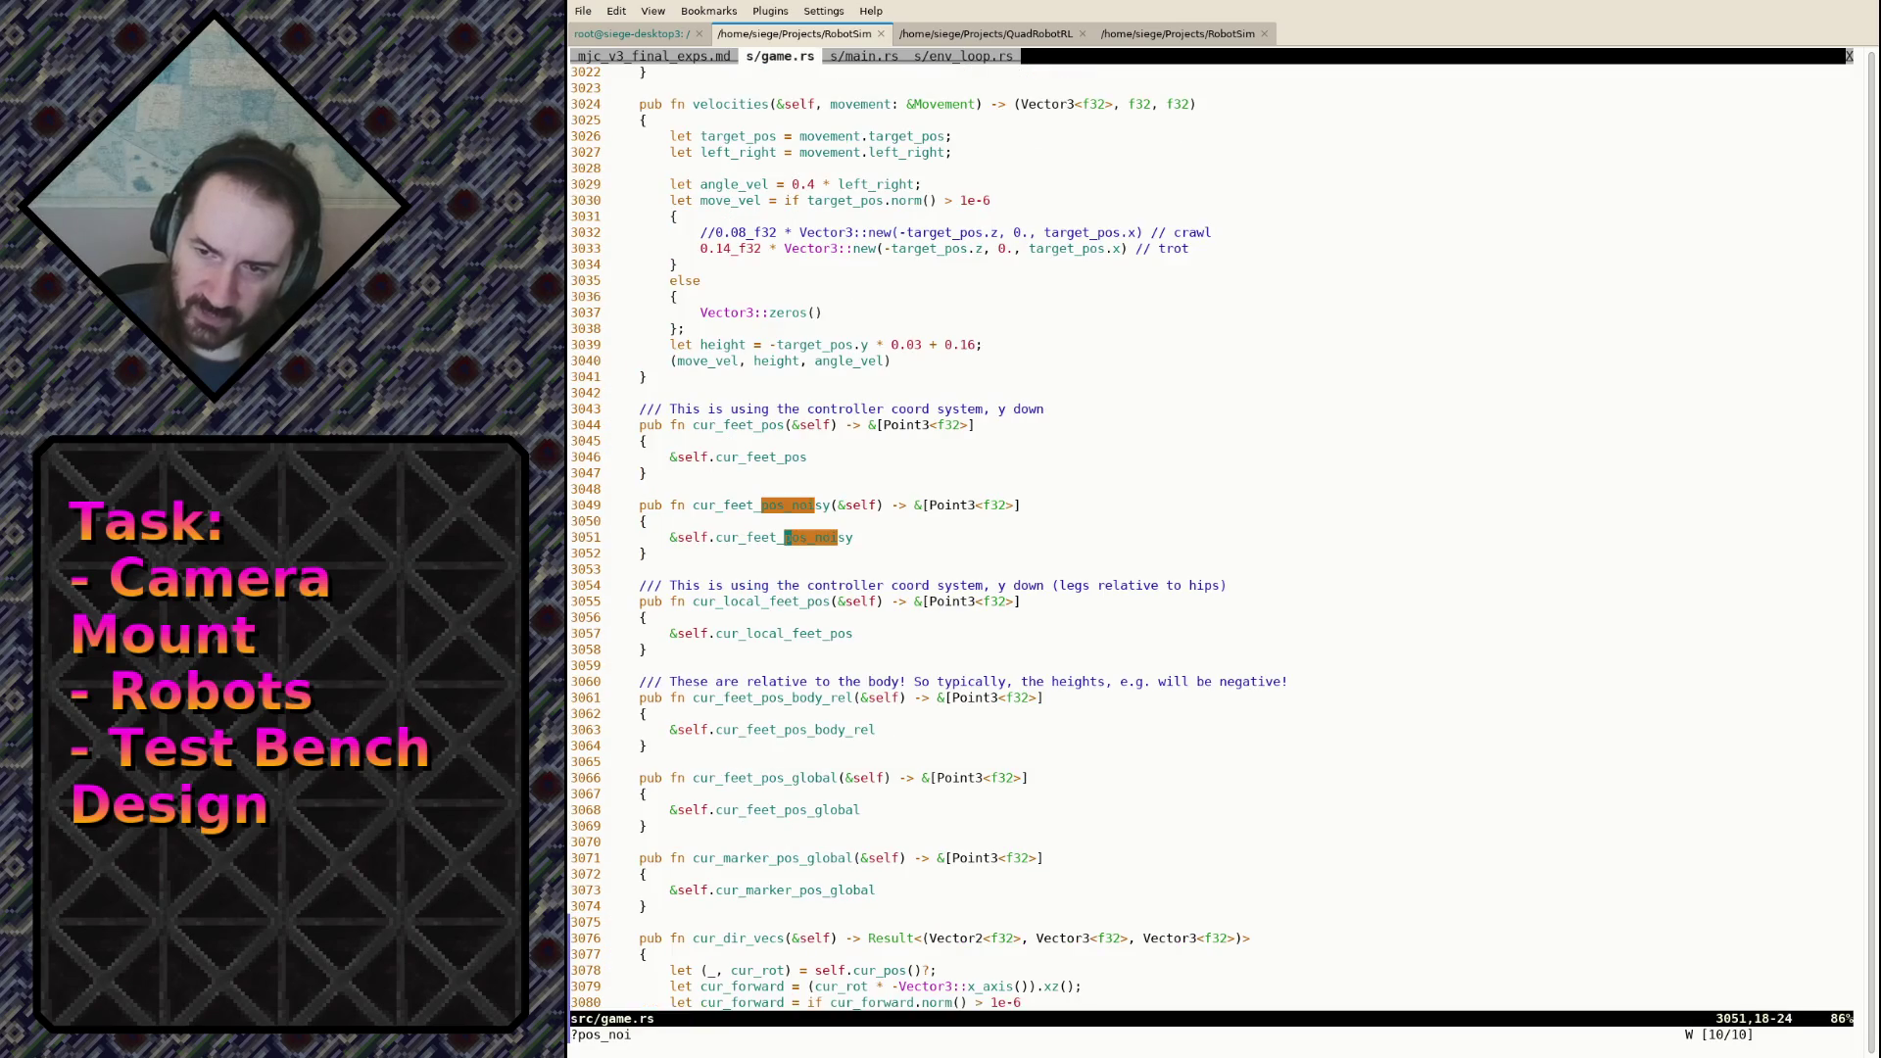
key(N)
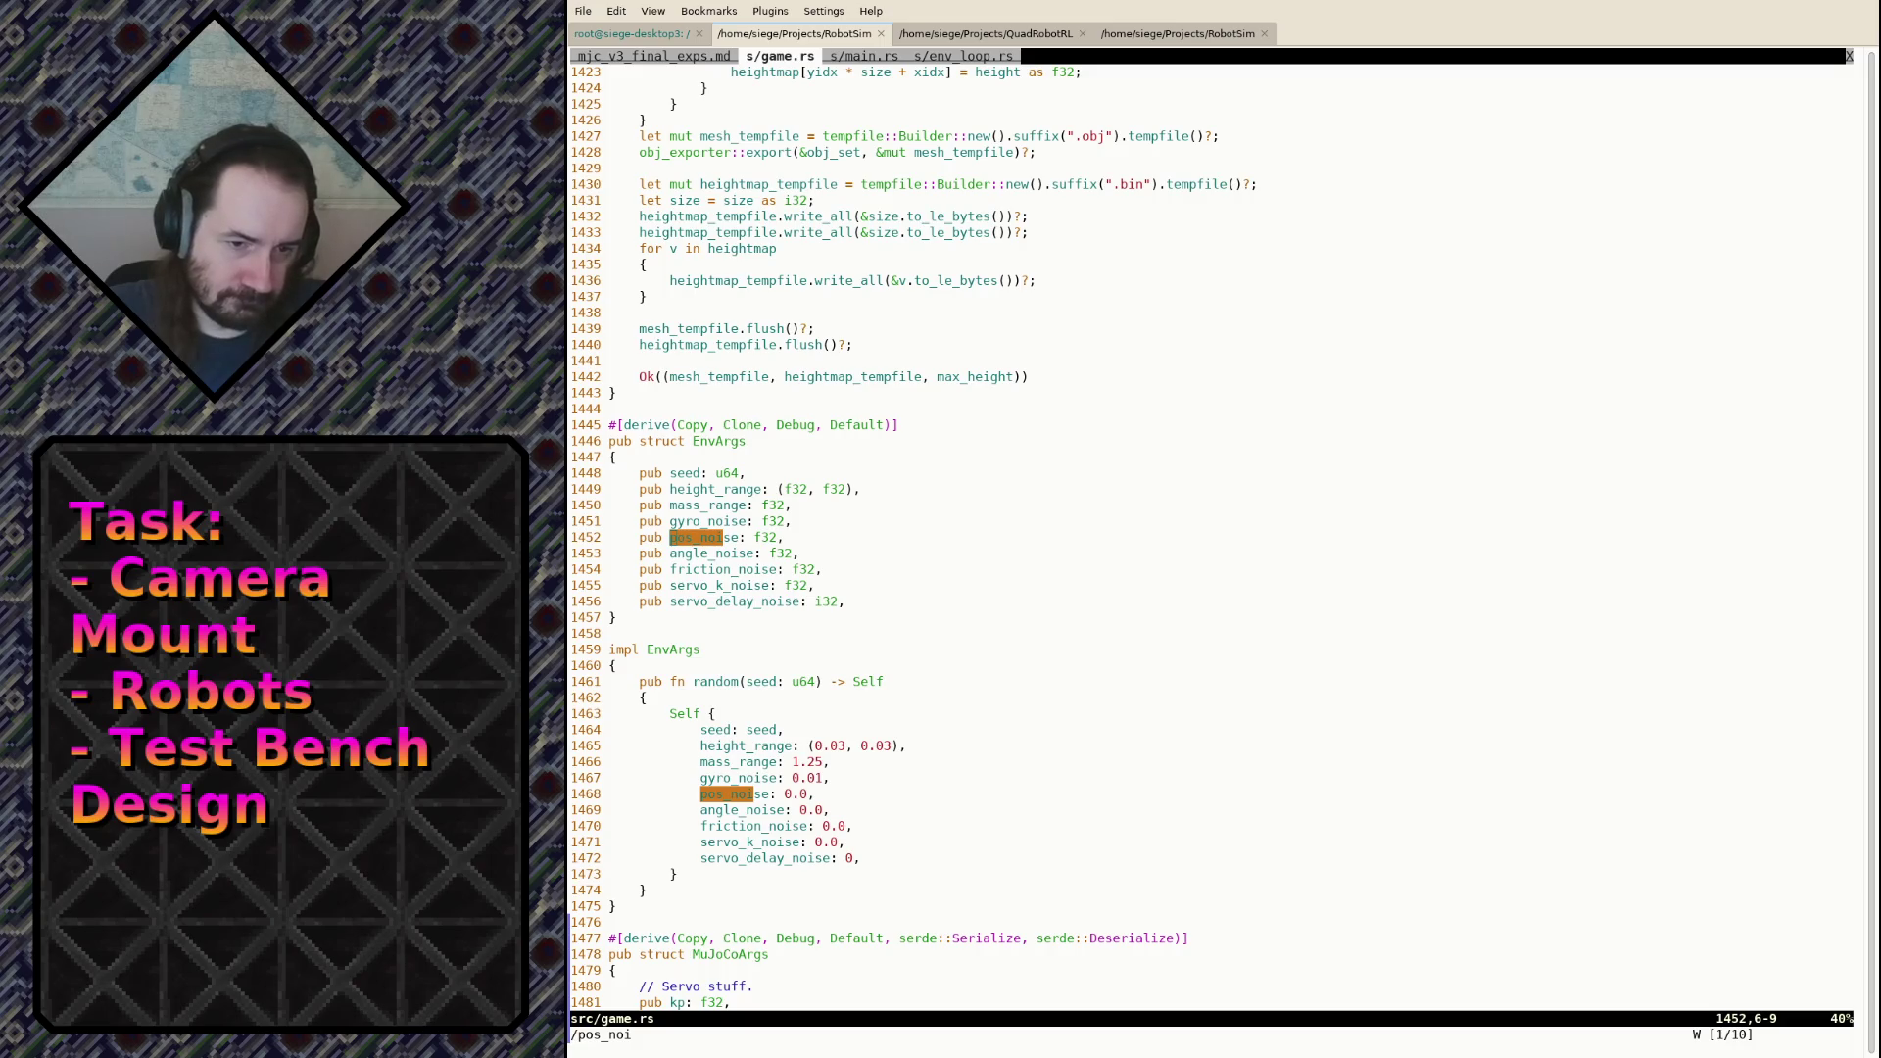
Step: Switch from the vim terminal over to the empty GIMP window
key(alt+Tab)
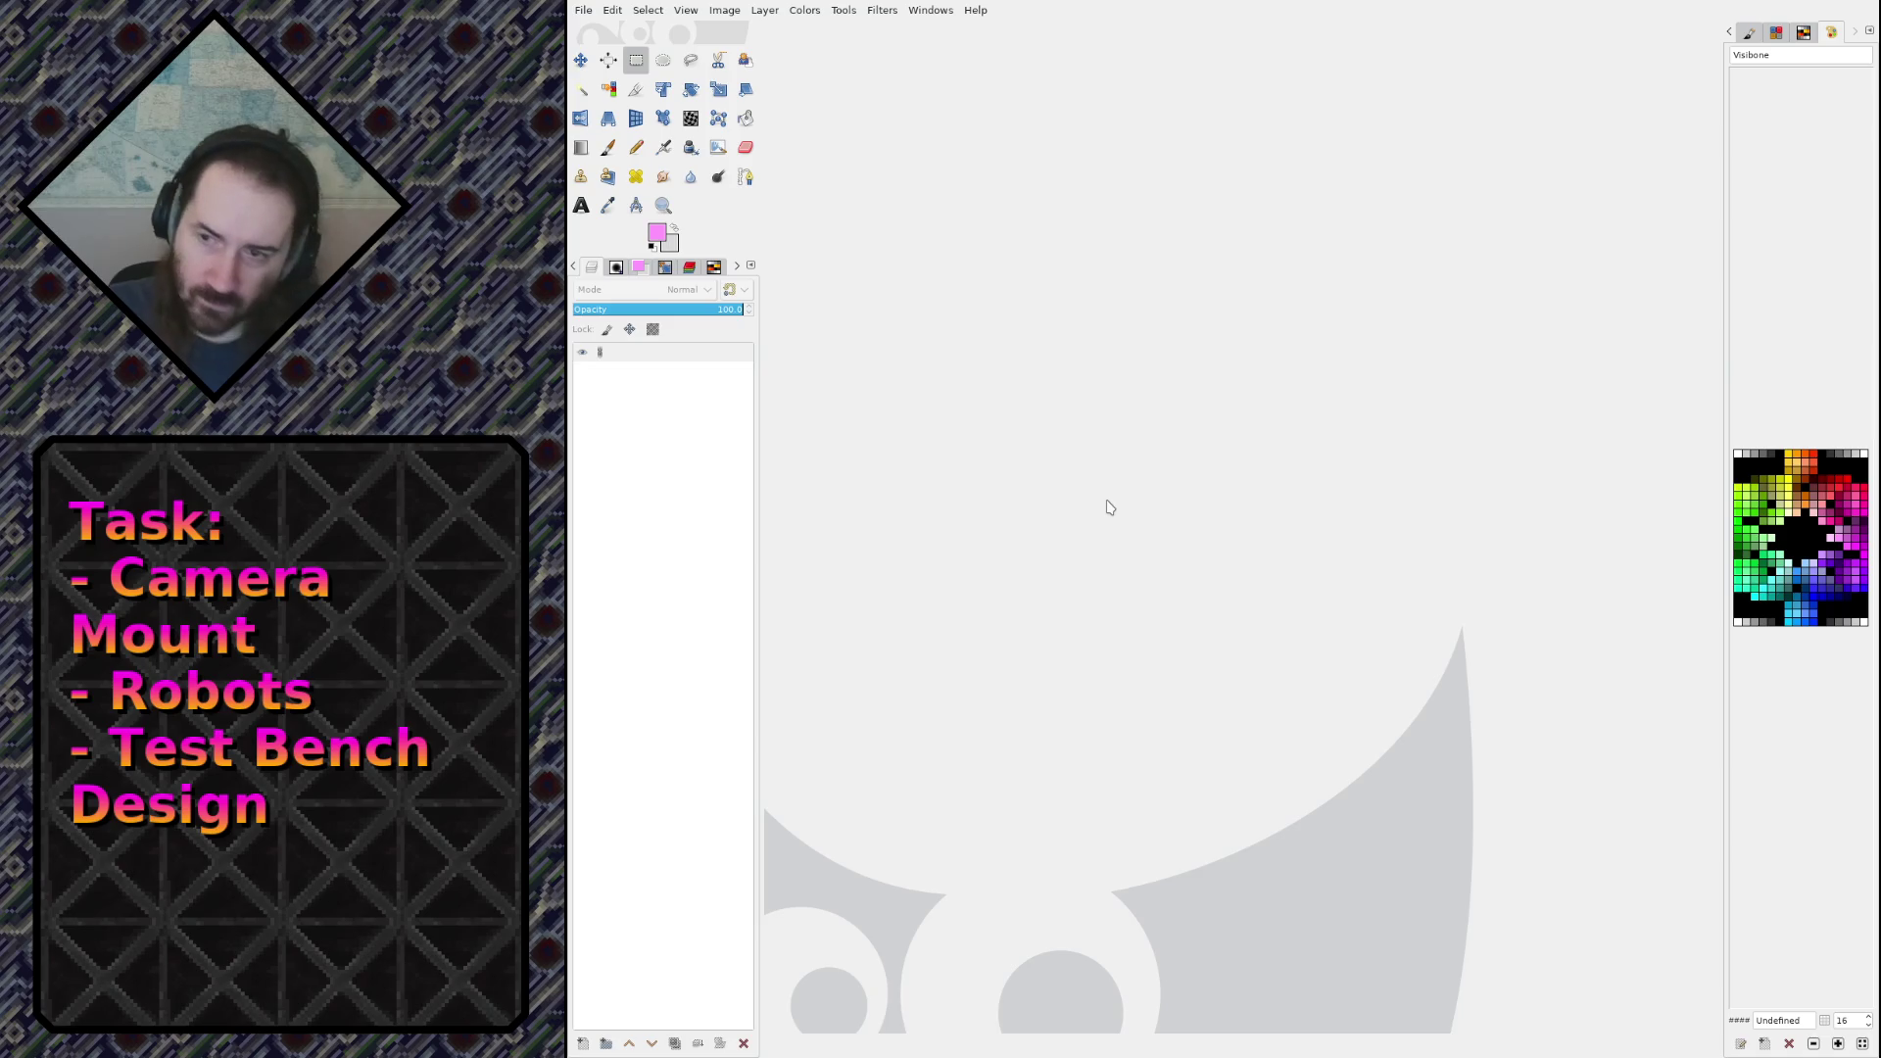
Step: Create a new blank image, then try and clear a small rectangular selection
key(ctrl+v)
ctrl+scroll(1113, 503, down, 2)
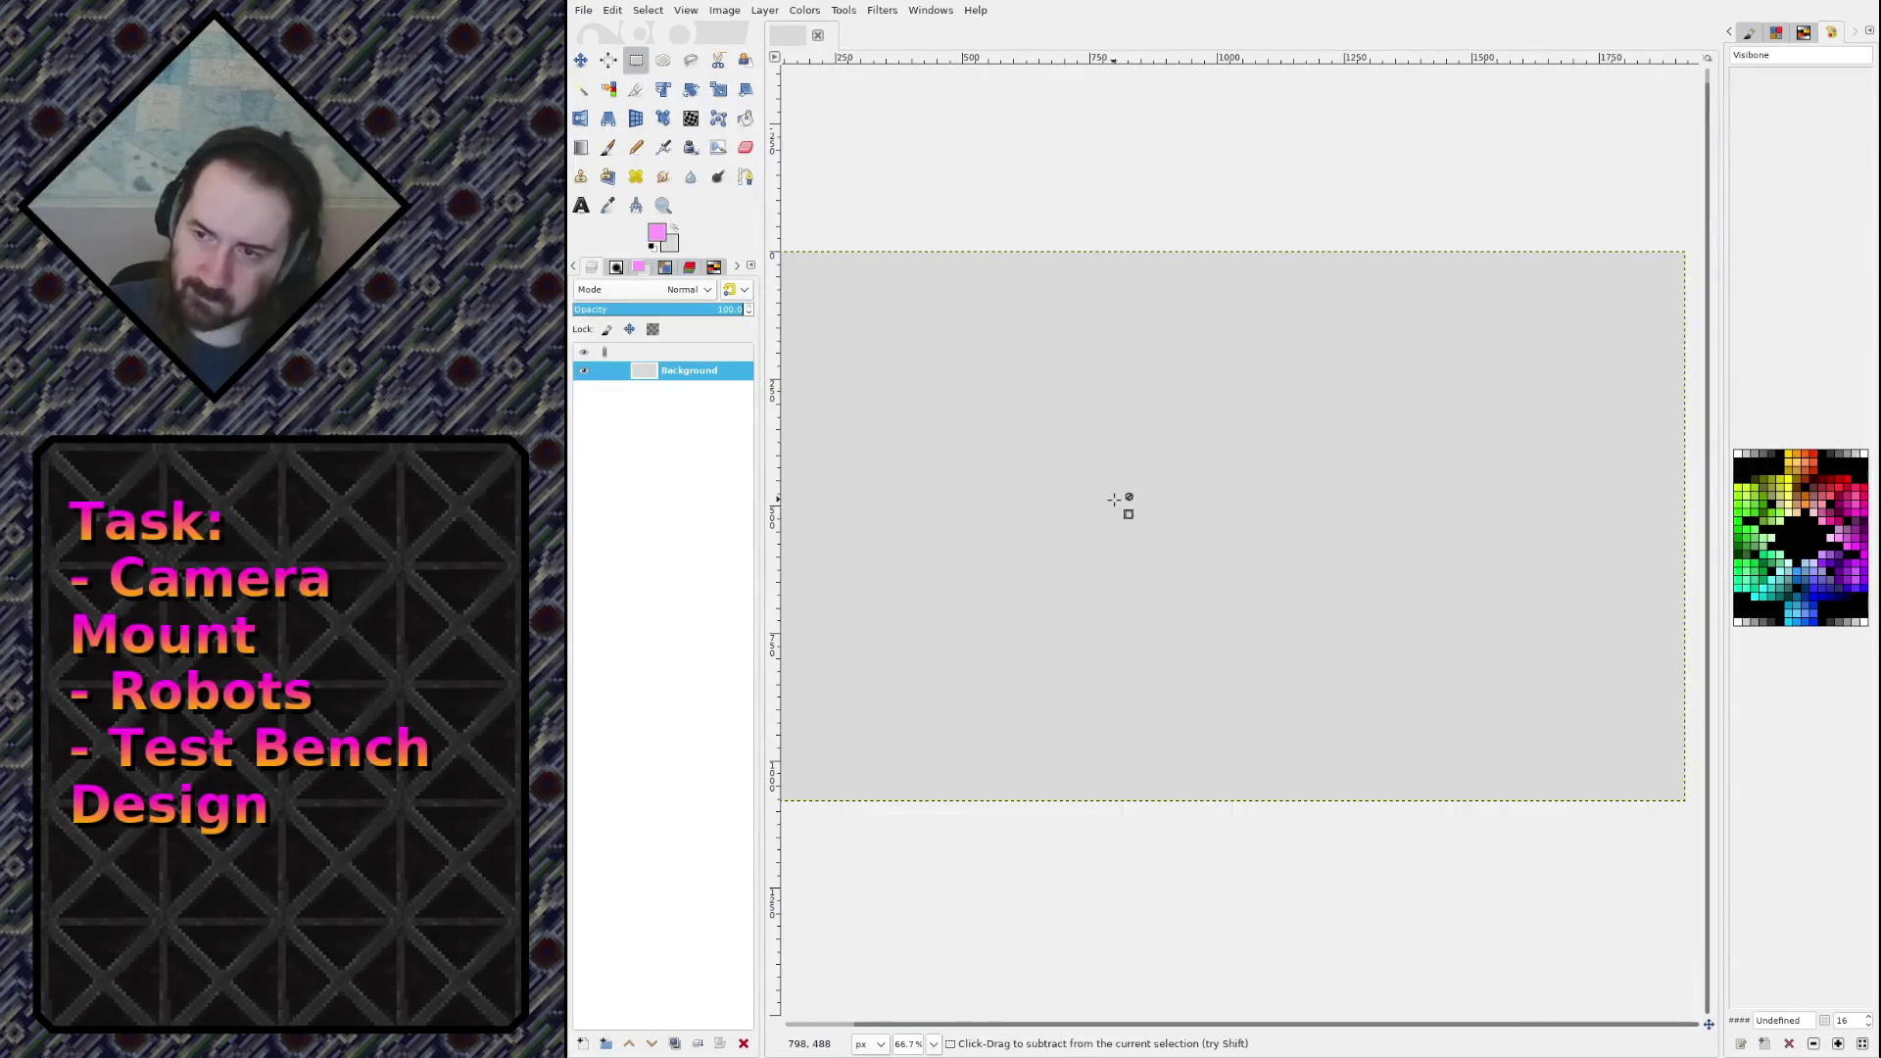
ctrl+scroll(1115, 500, up, 1)
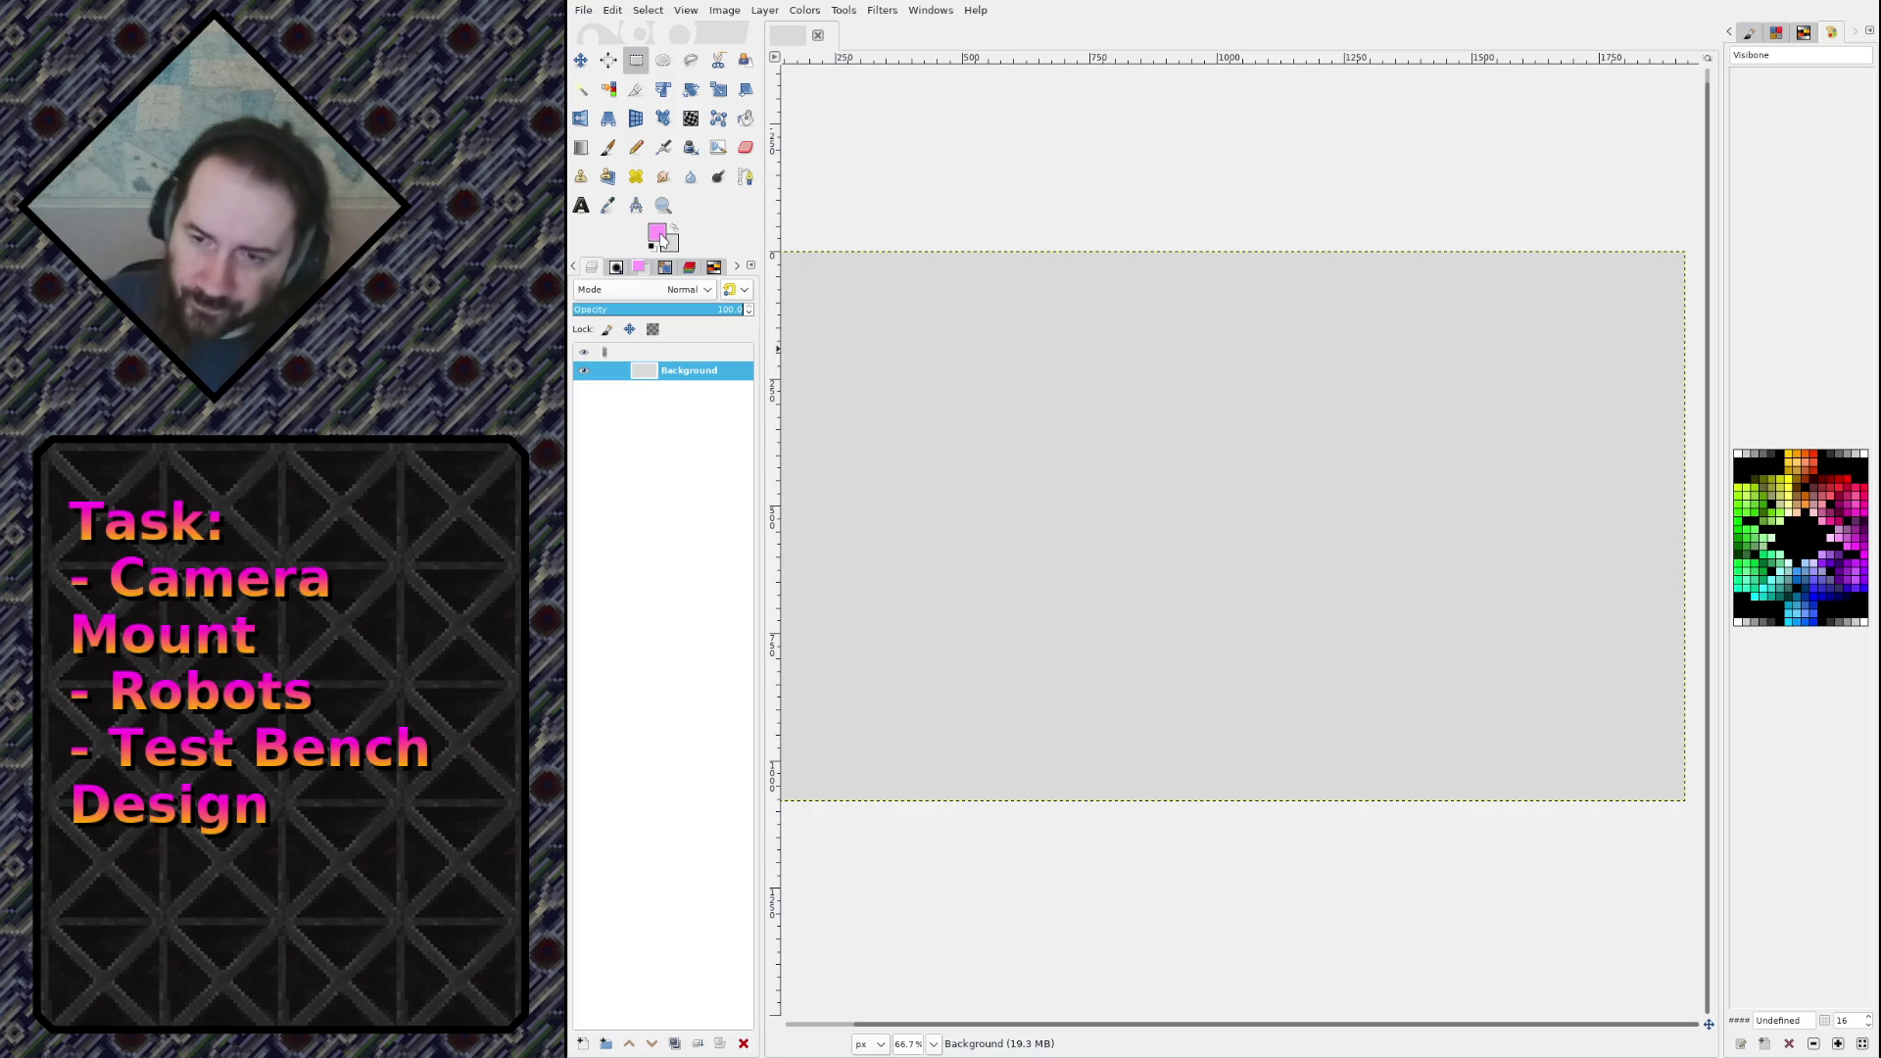
mouse_move(1093, 503)
mouse_down()
mouse_move(1076, 534)
mouse_move(1155, 547)
mouse_up()
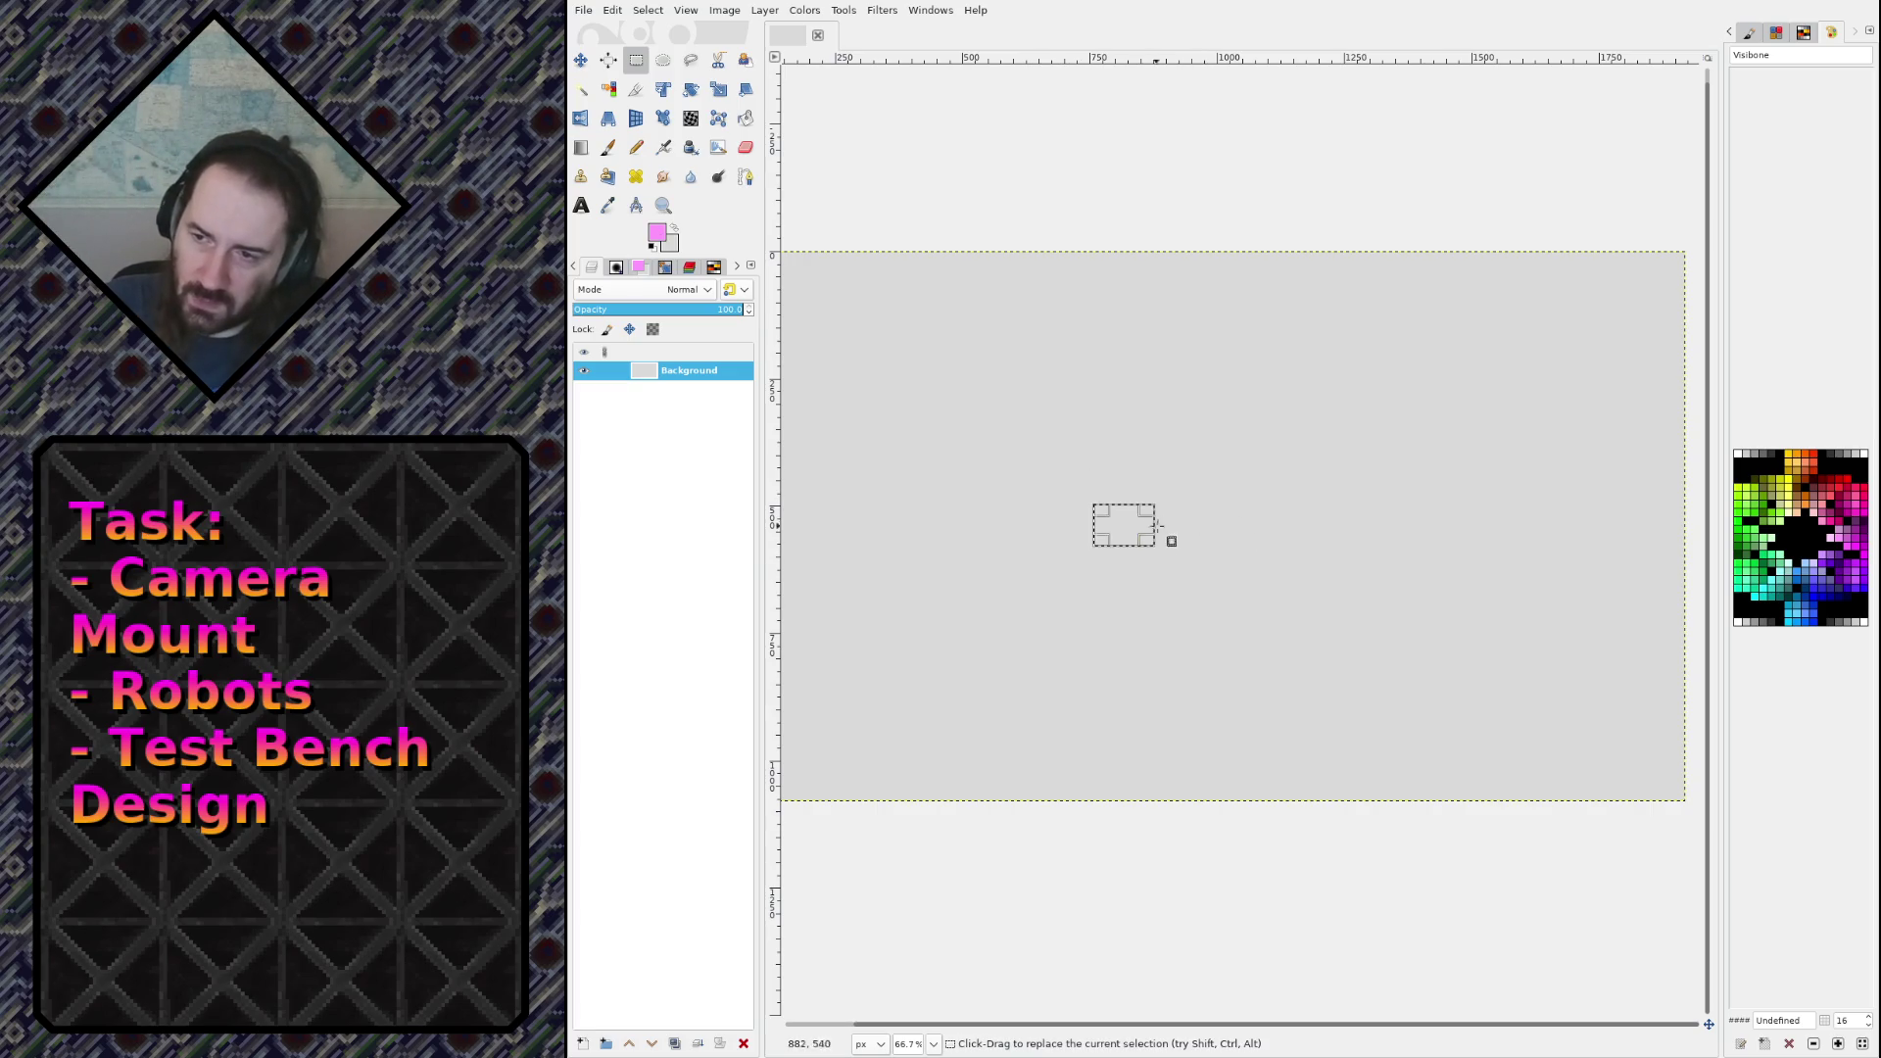
click(1046, 441)
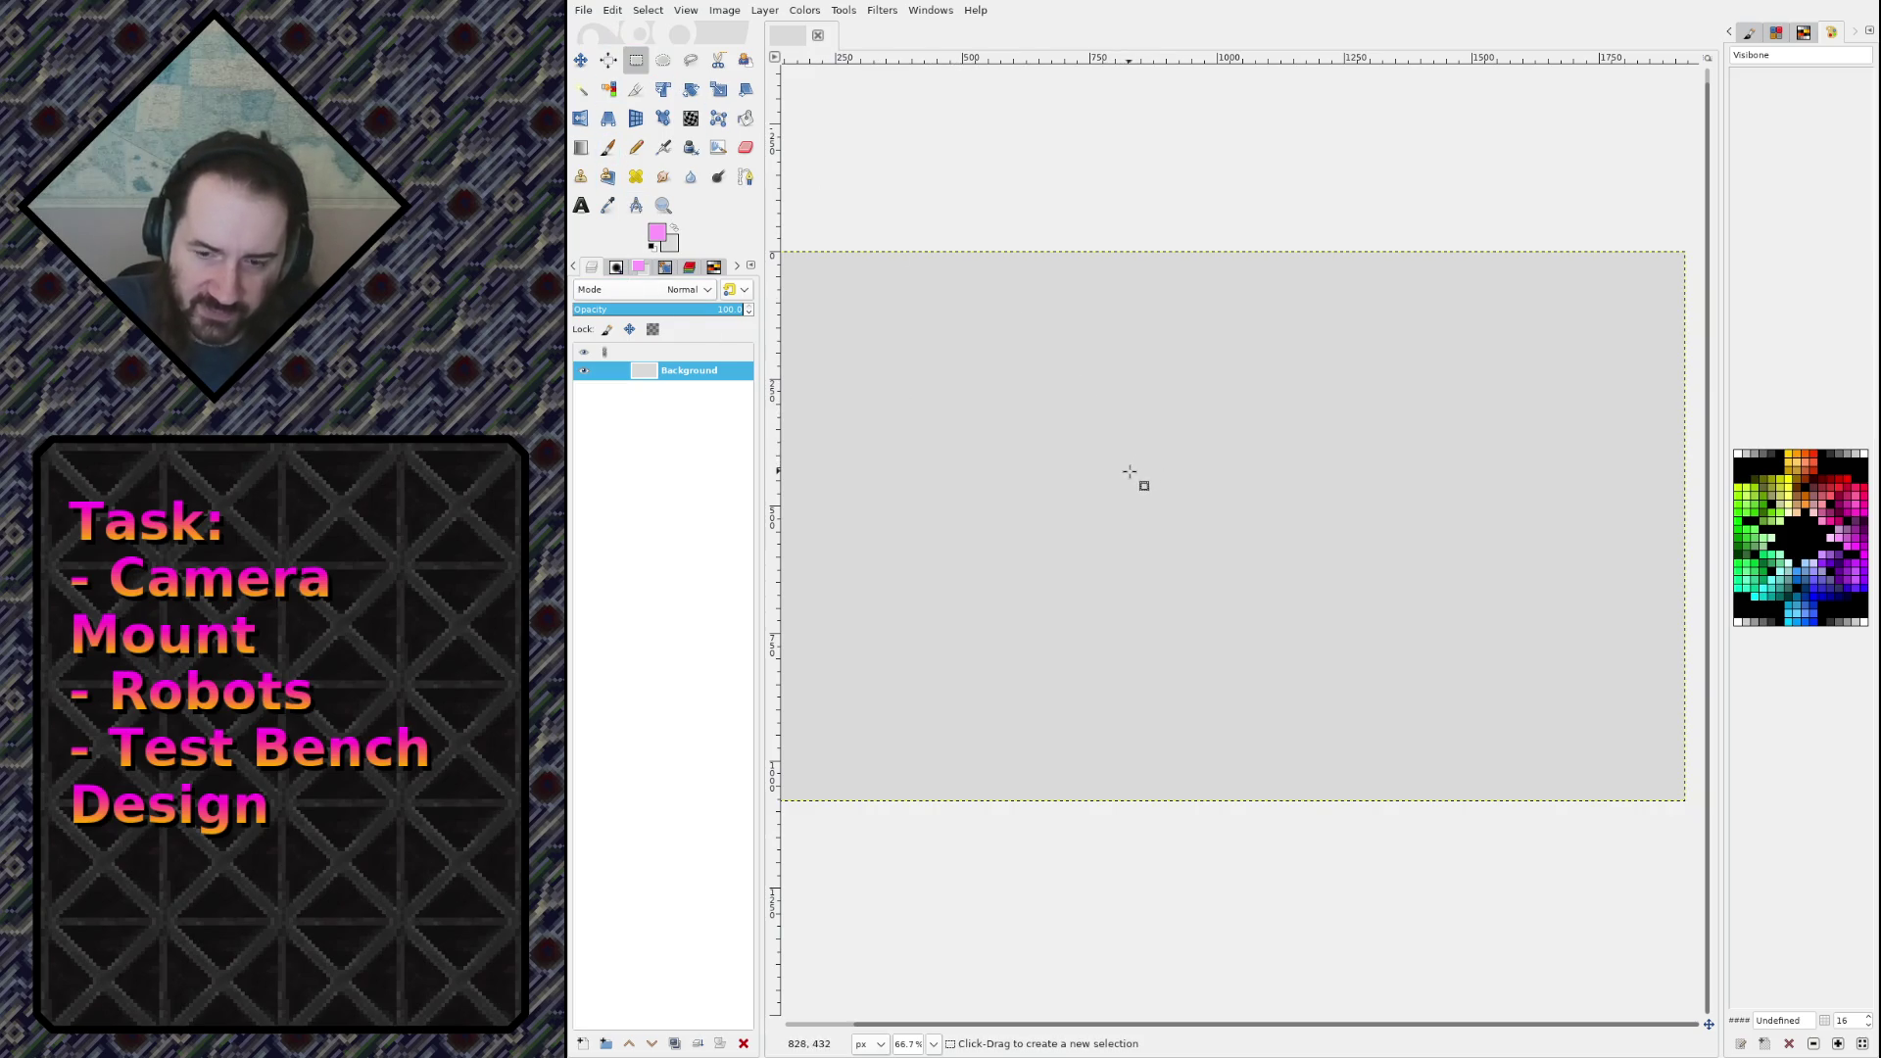
Step: Switch to the Pencil at size 32 and pick #666699, undoing the test strokes
key(p)
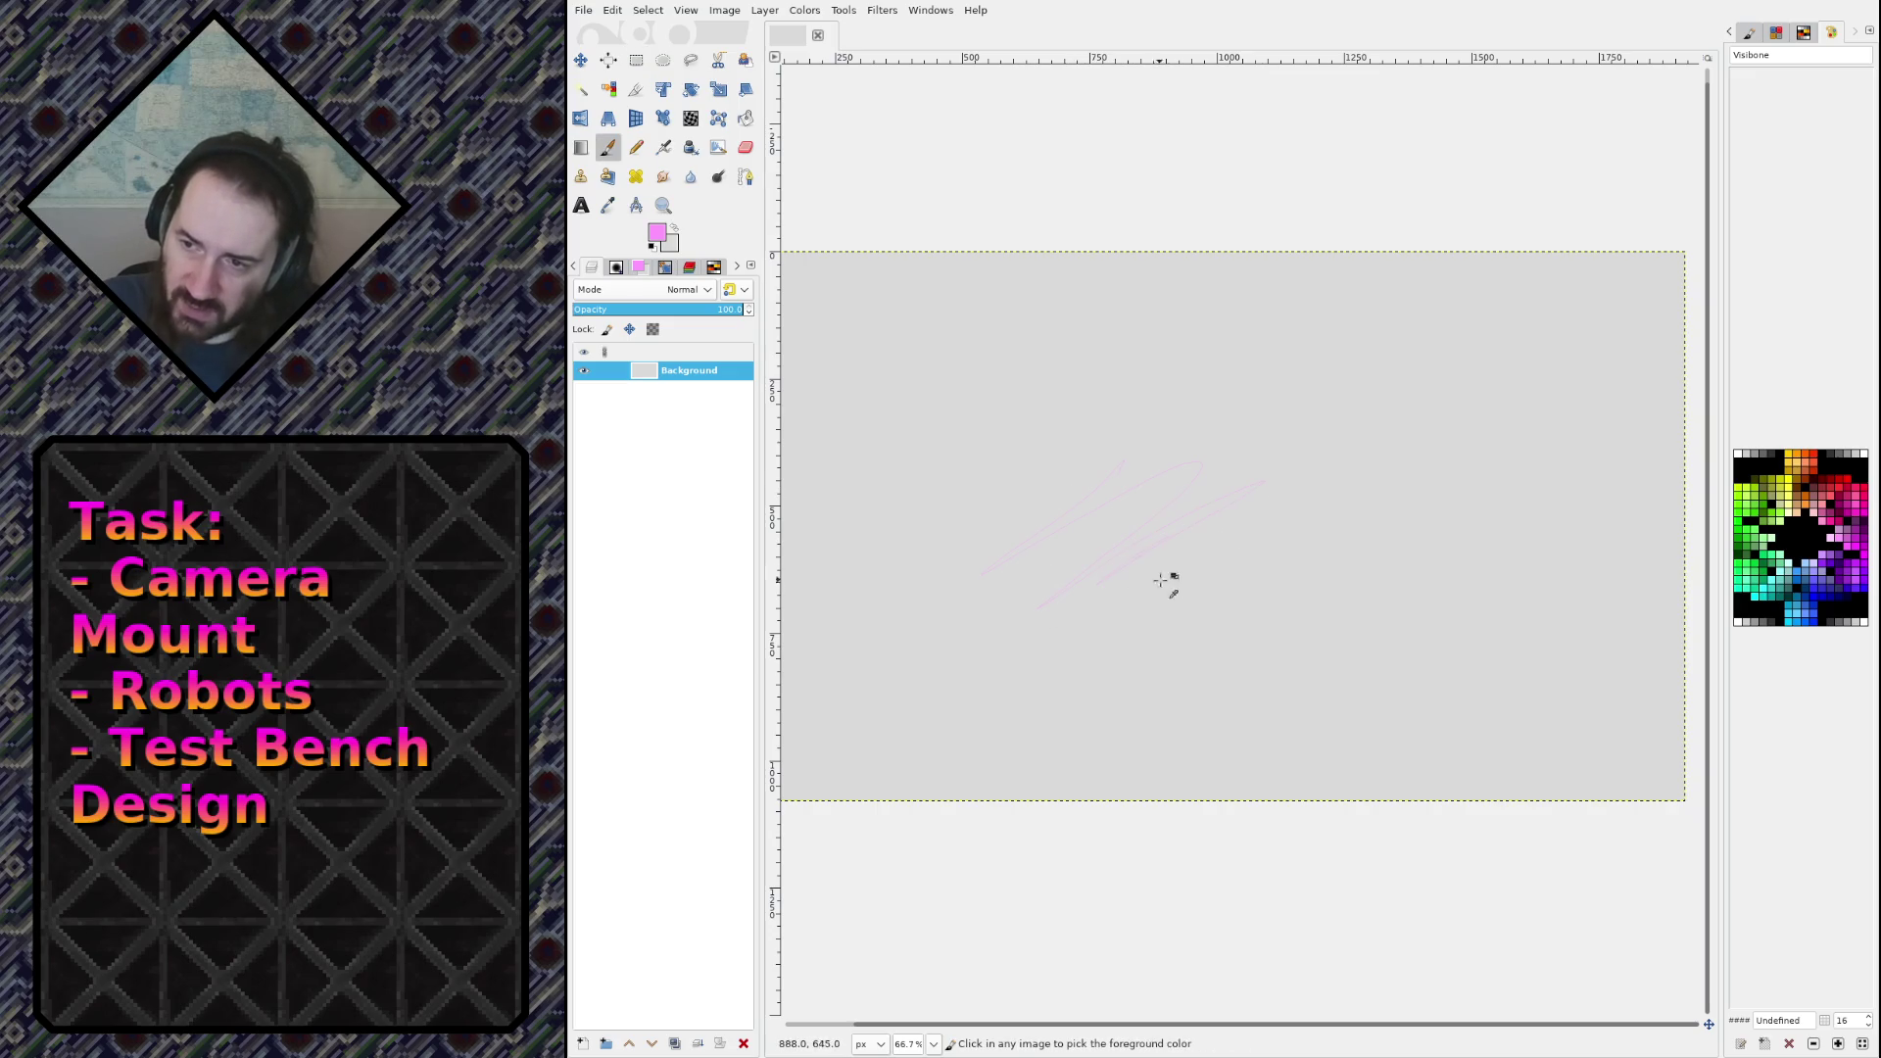
key(n)
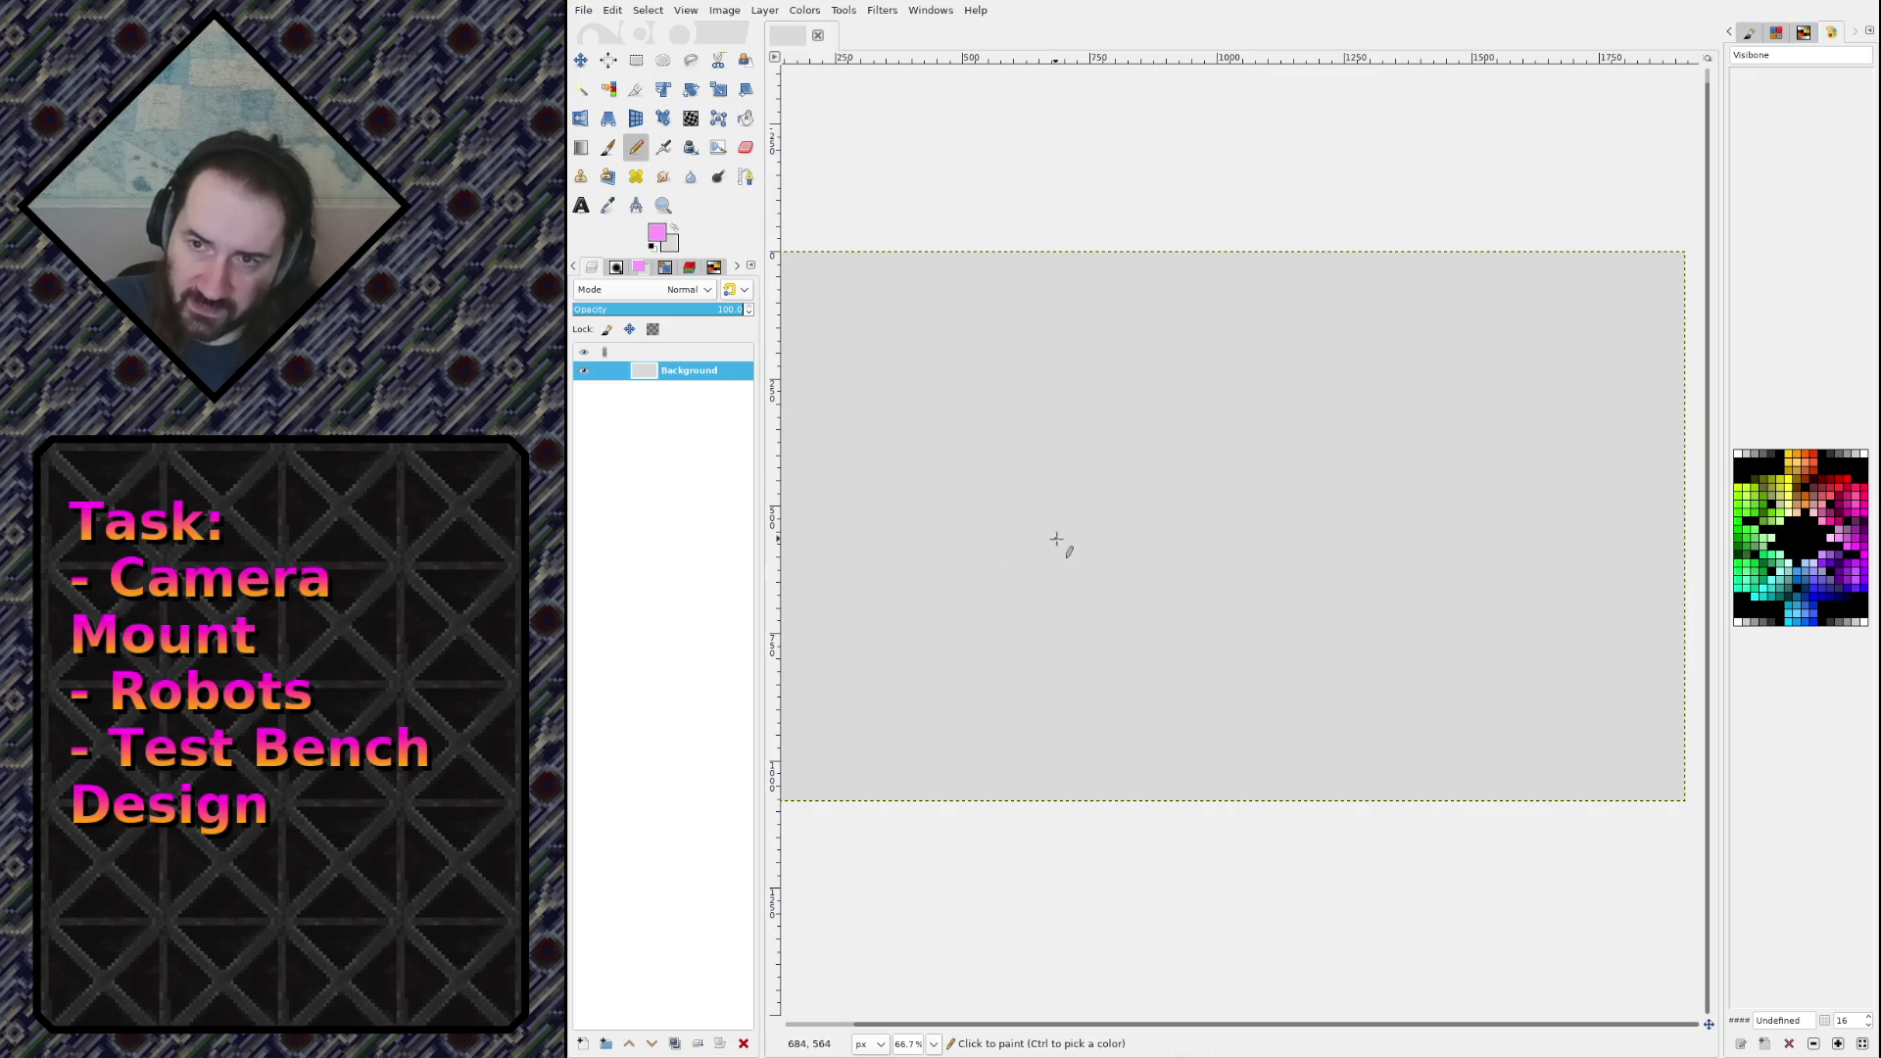
key(bracketright)
key(bracketright)
key(bracketright)
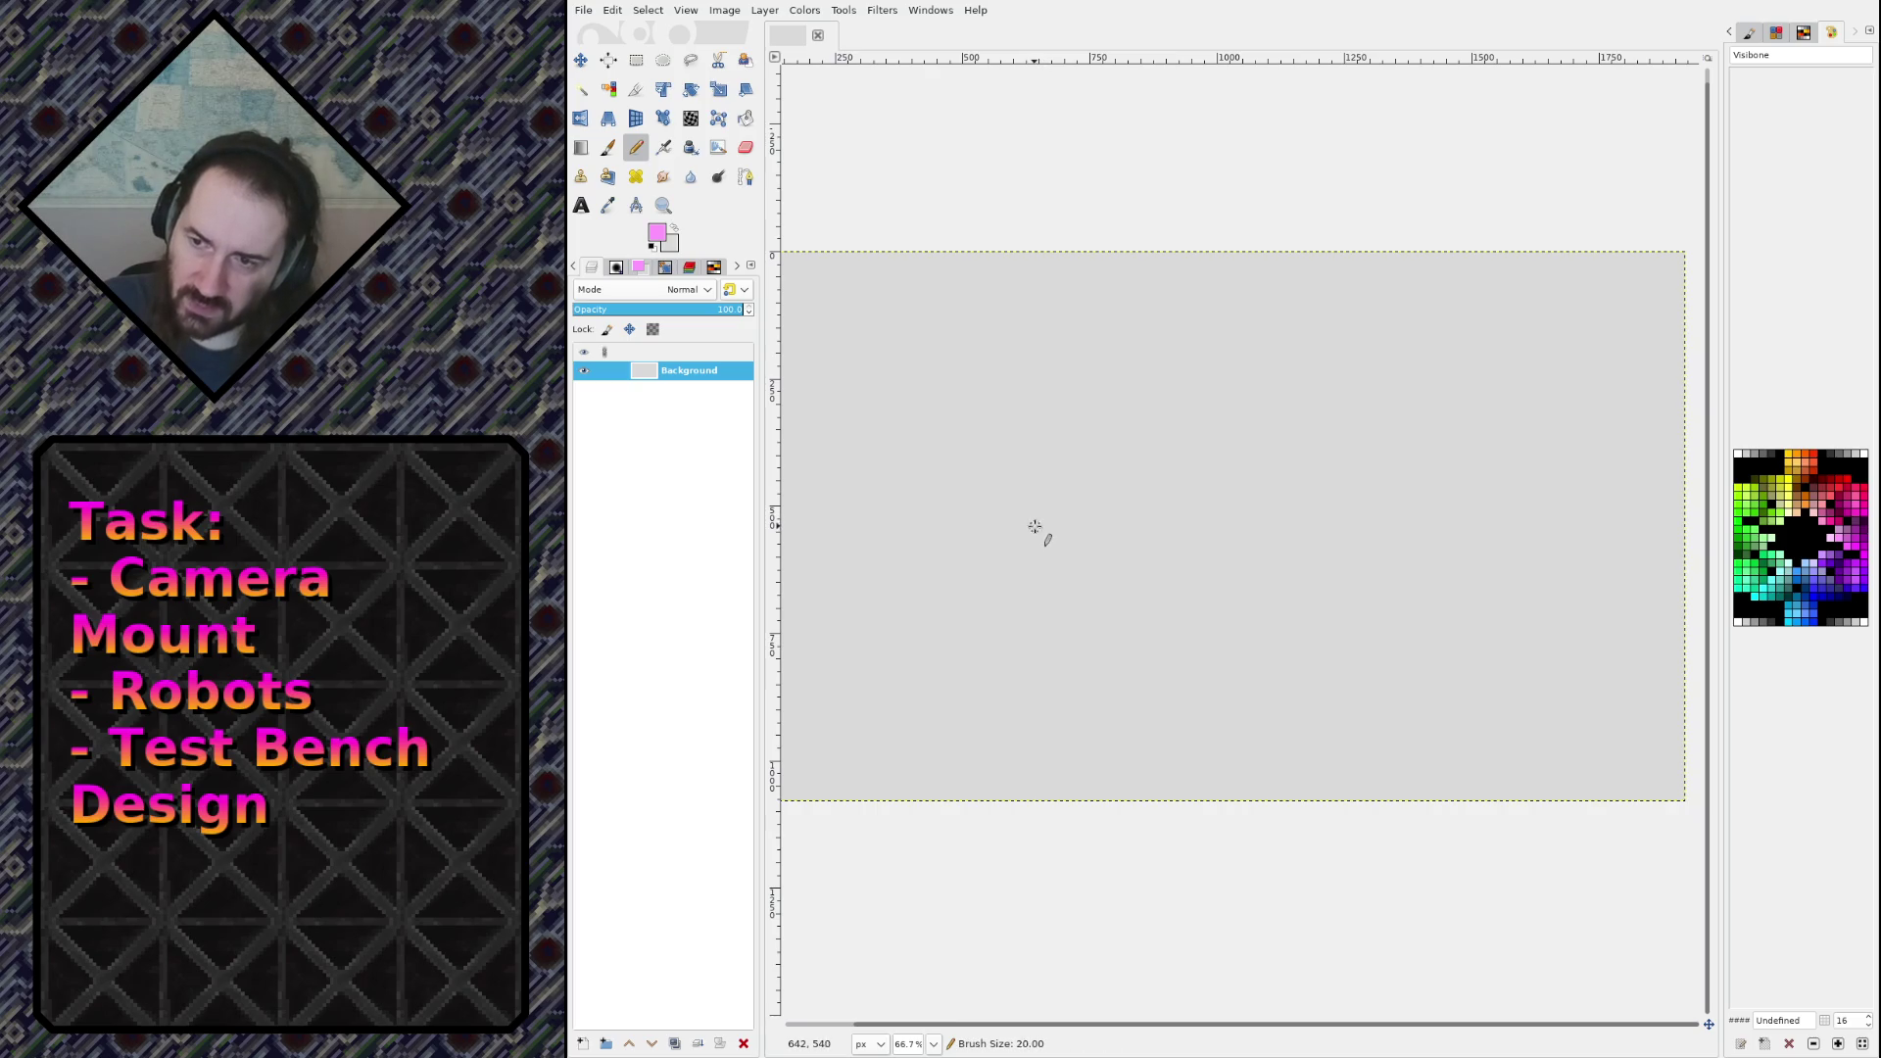
mouse_move(1076, 573)
mouse_down()
mouse_move(1204, 462)
mouse_move(1273, 553)
mouse_up()
key(ctrl+z)
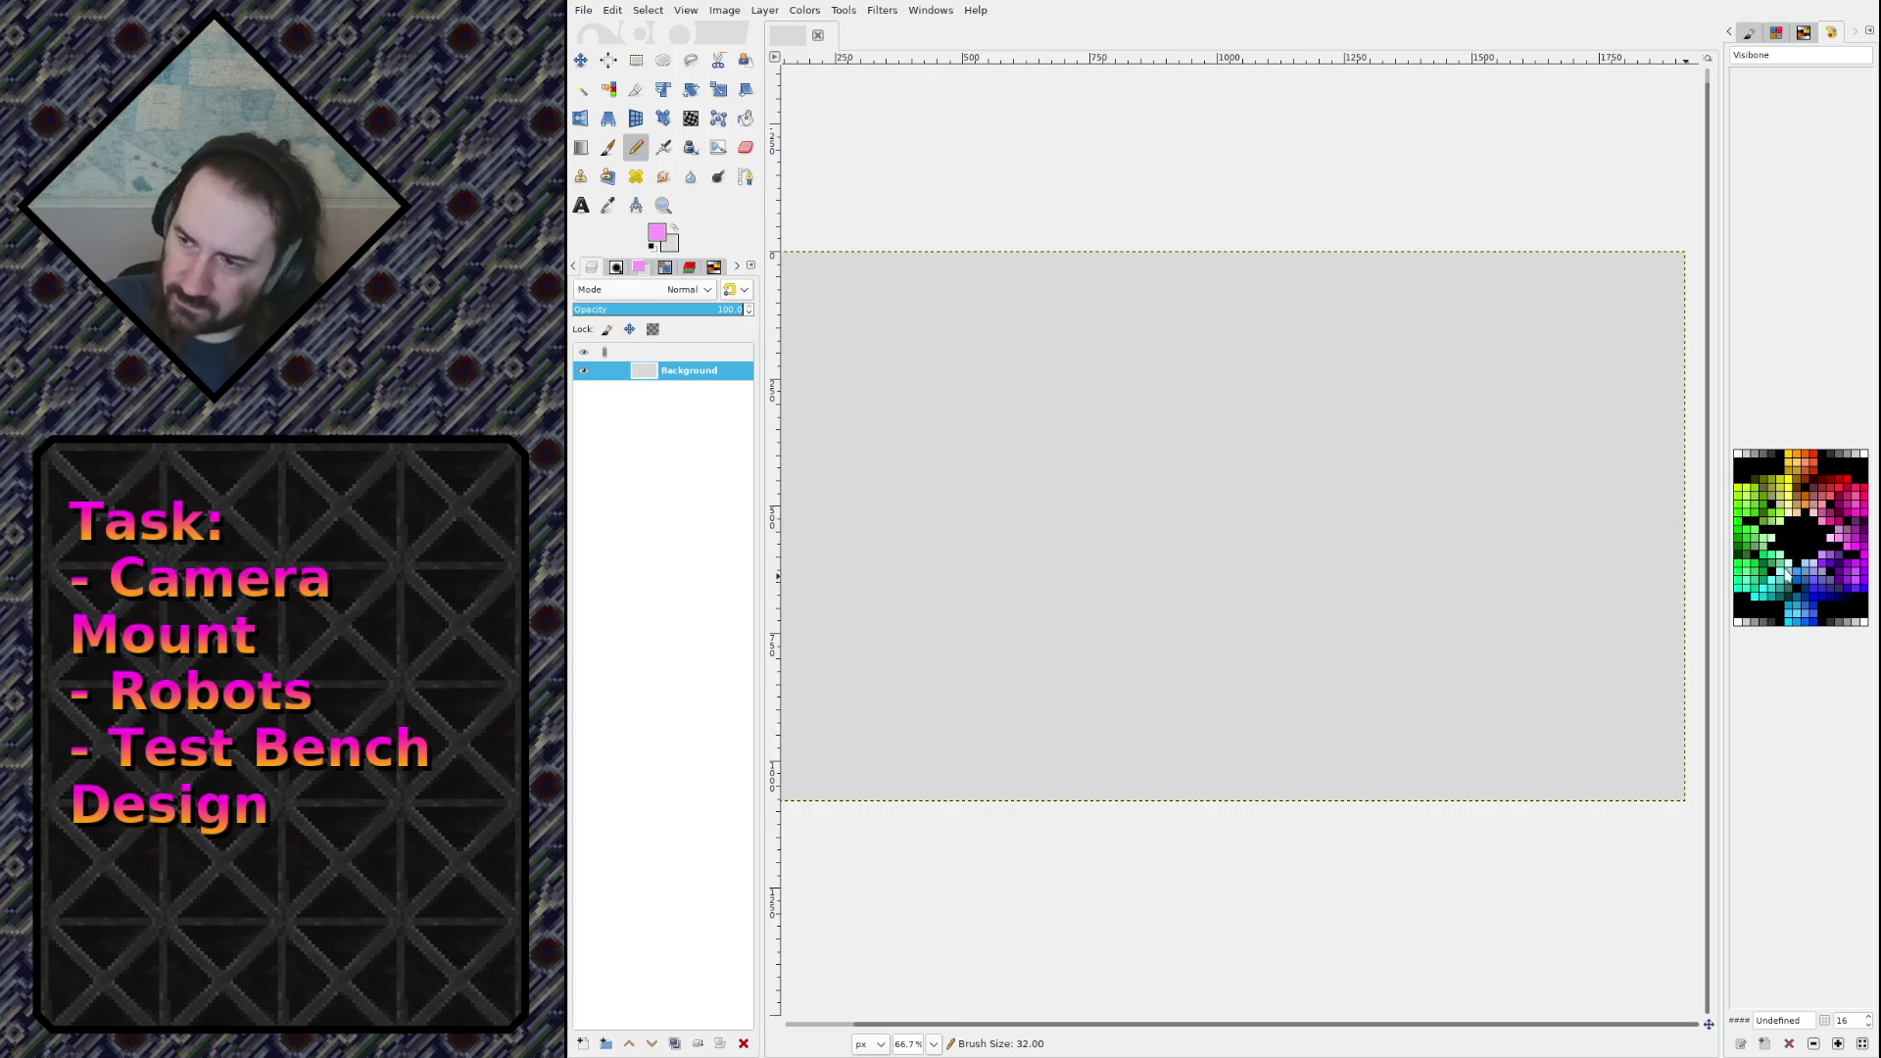
click(1817, 585)
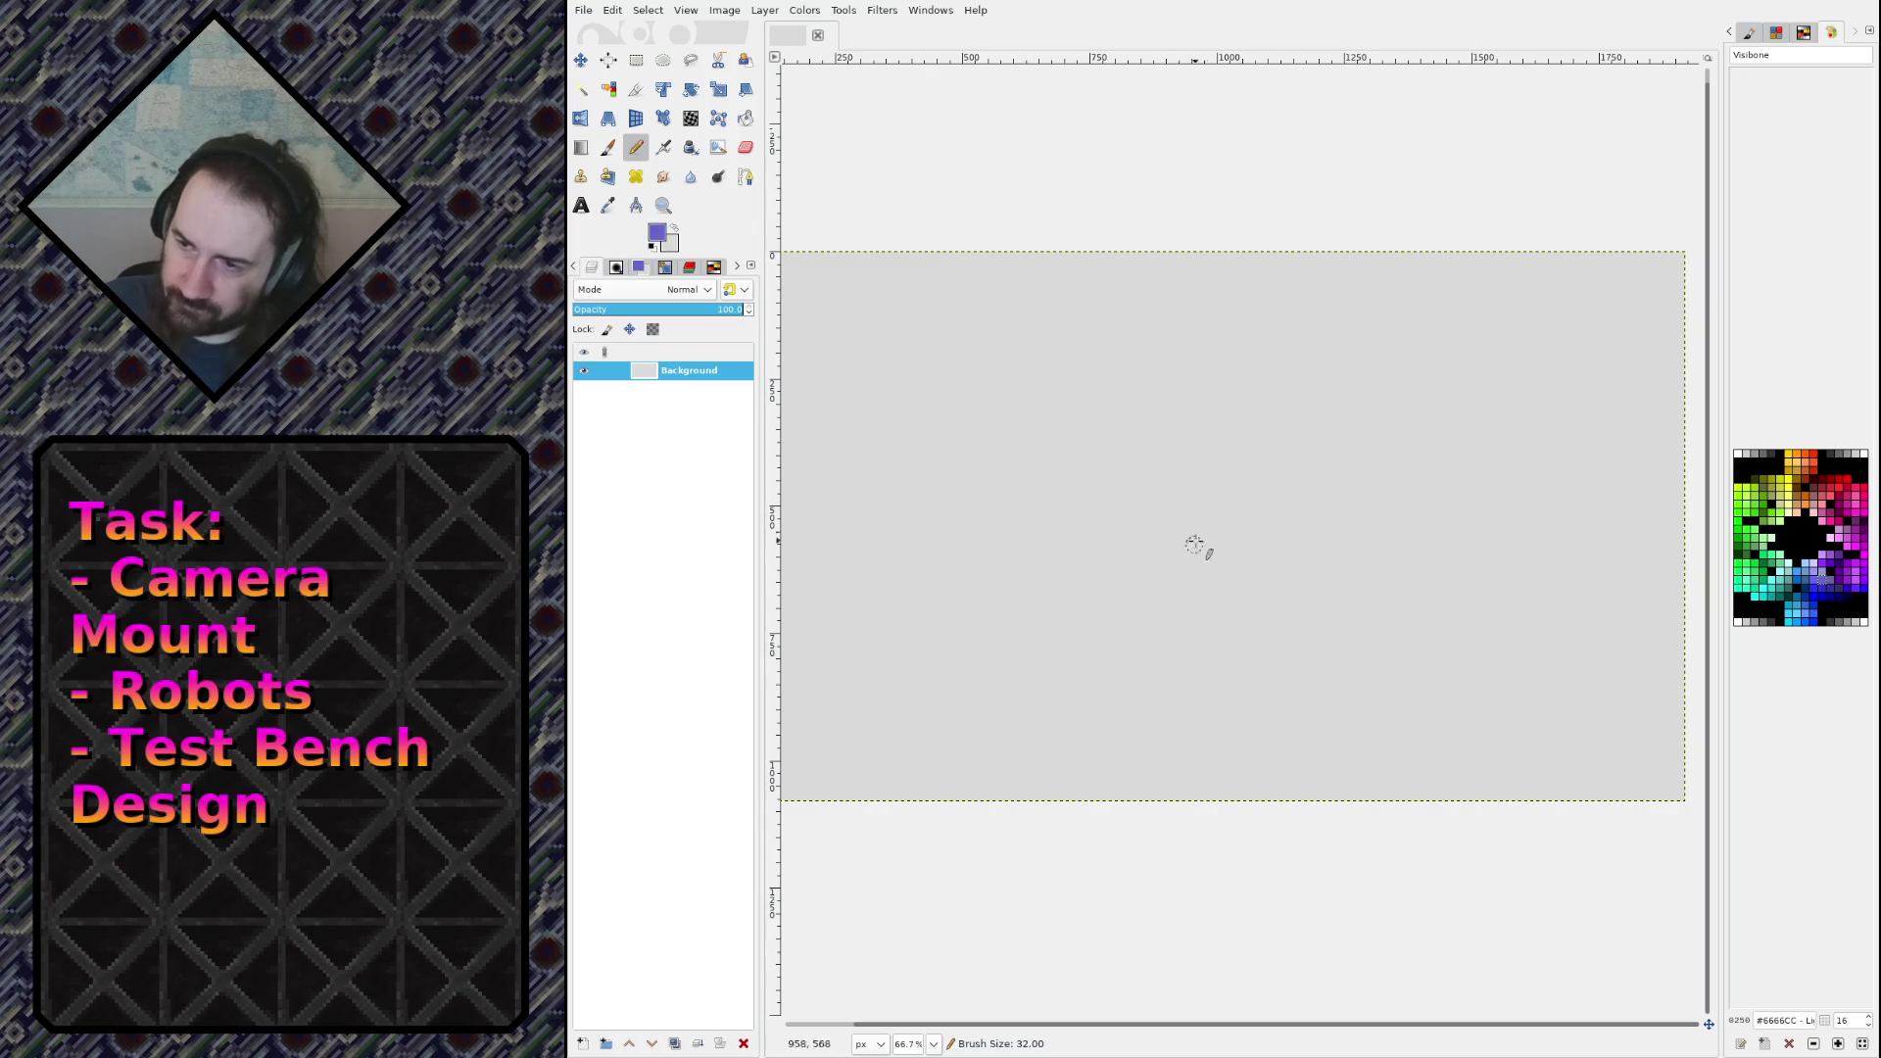
mouse_move(1131, 584)
mouse_down()
mouse_move(1040, 595)
mouse_move(1306, 534)
mouse_move(1136, 632)
mouse_move(1172, 559)
mouse_move(1448, 450)
mouse_move(1303, 570)
mouse_up()
key(ctrl+z)
click(1830, 580)
key(ctrl+z)
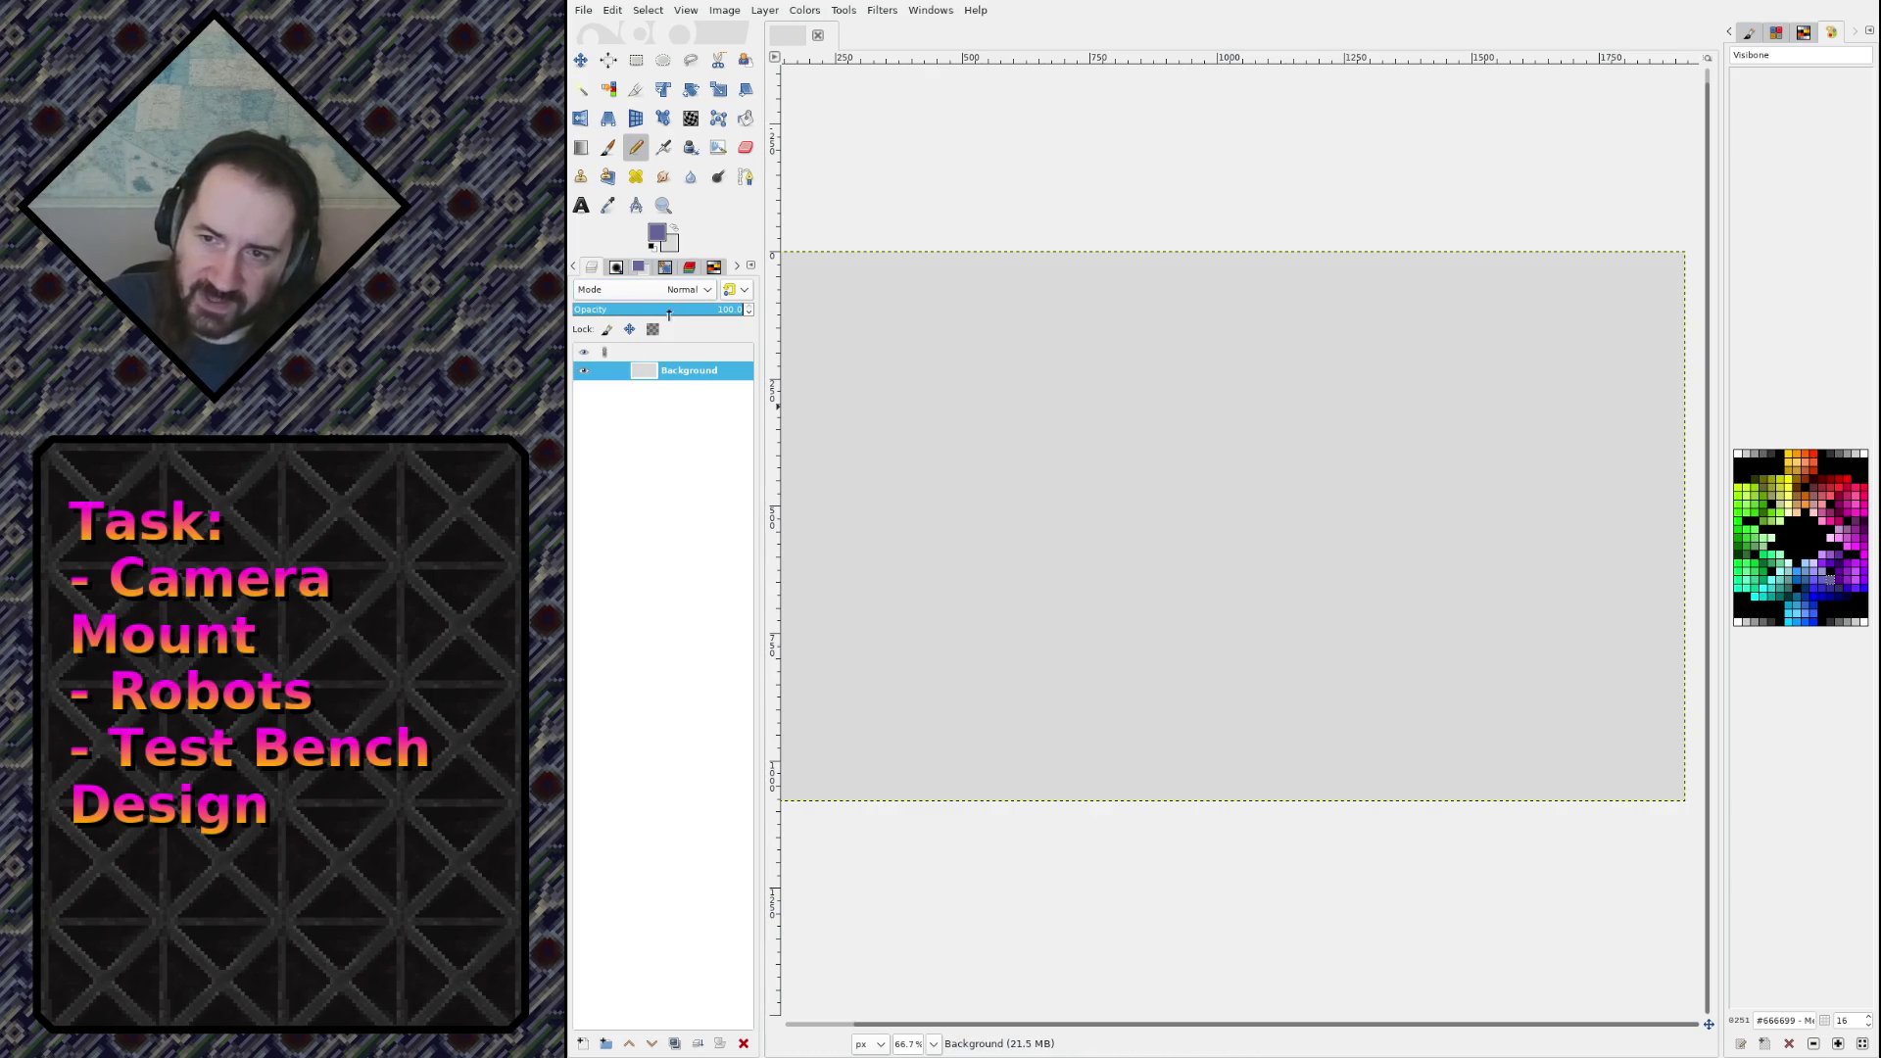
Step: Keep the Background layer at 100 opacity and make the pencil semi-transparent
click(647, 312)
drag(647, 311, 754, 312)
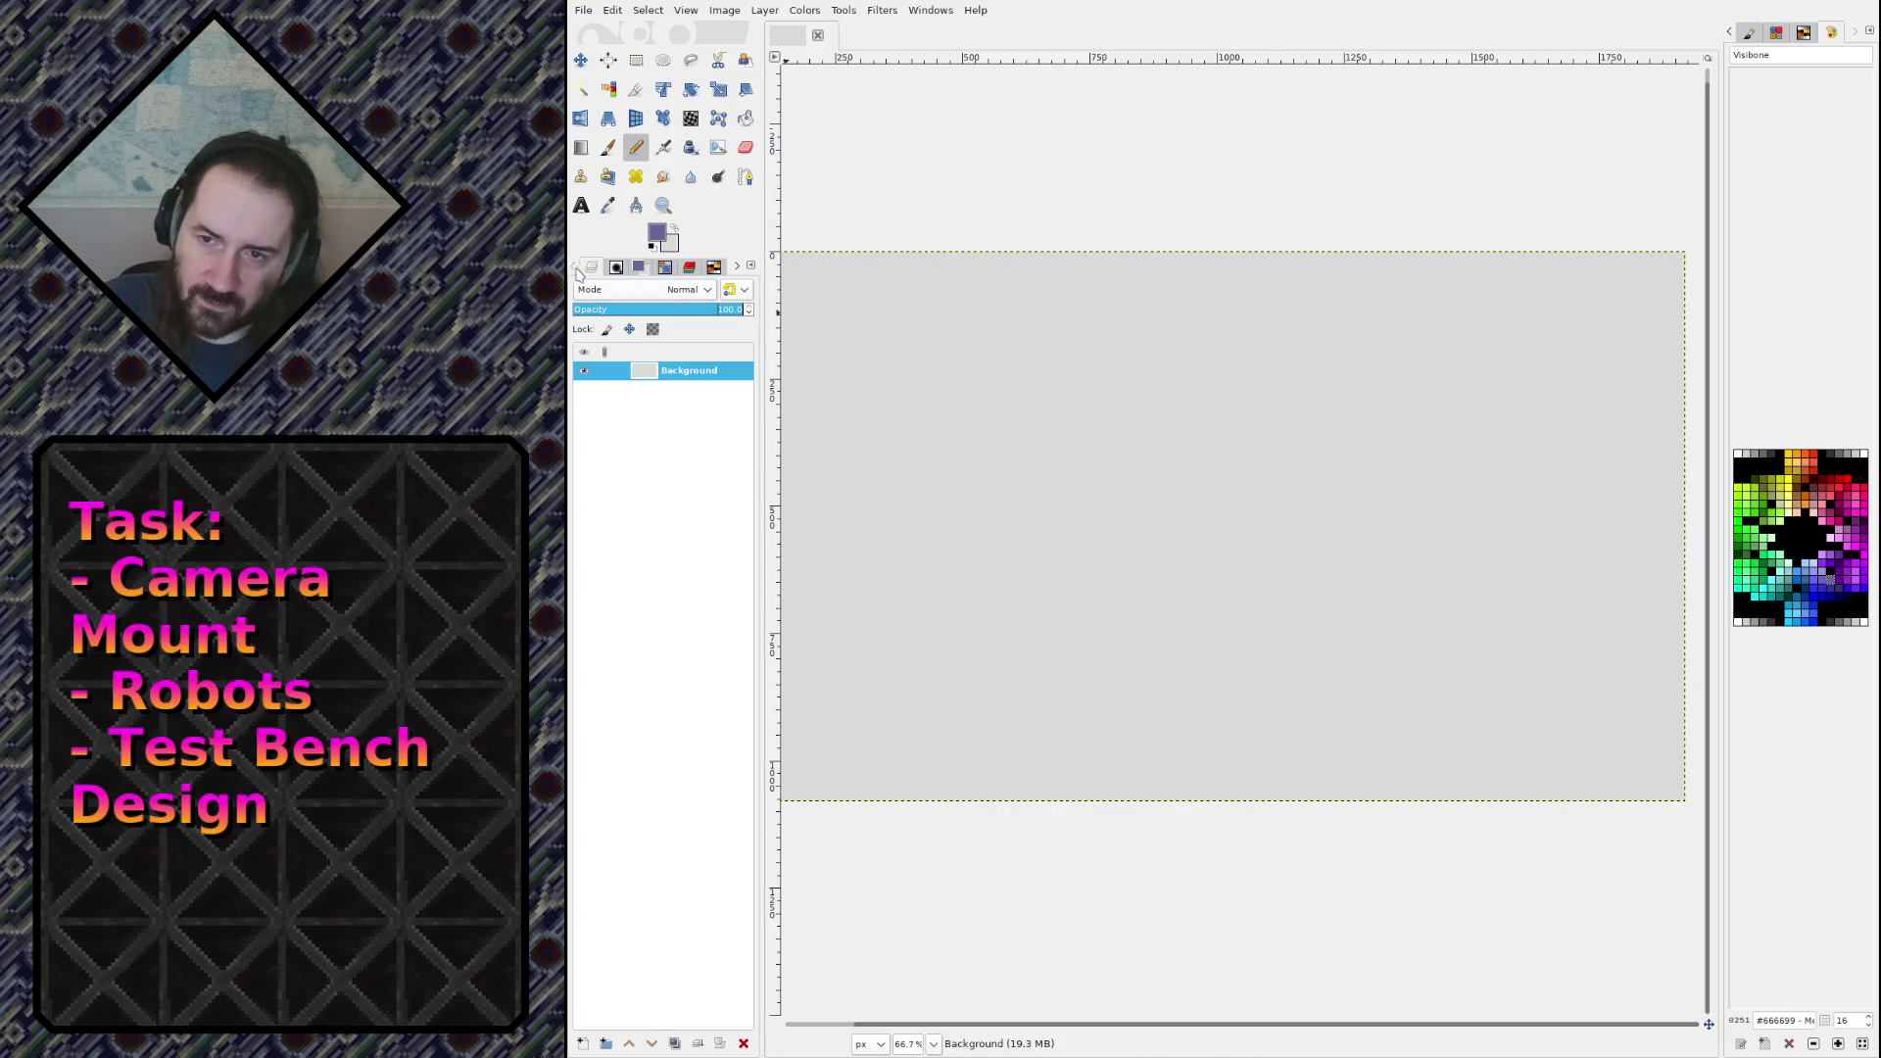
click(584, 270)
click(647, 323)
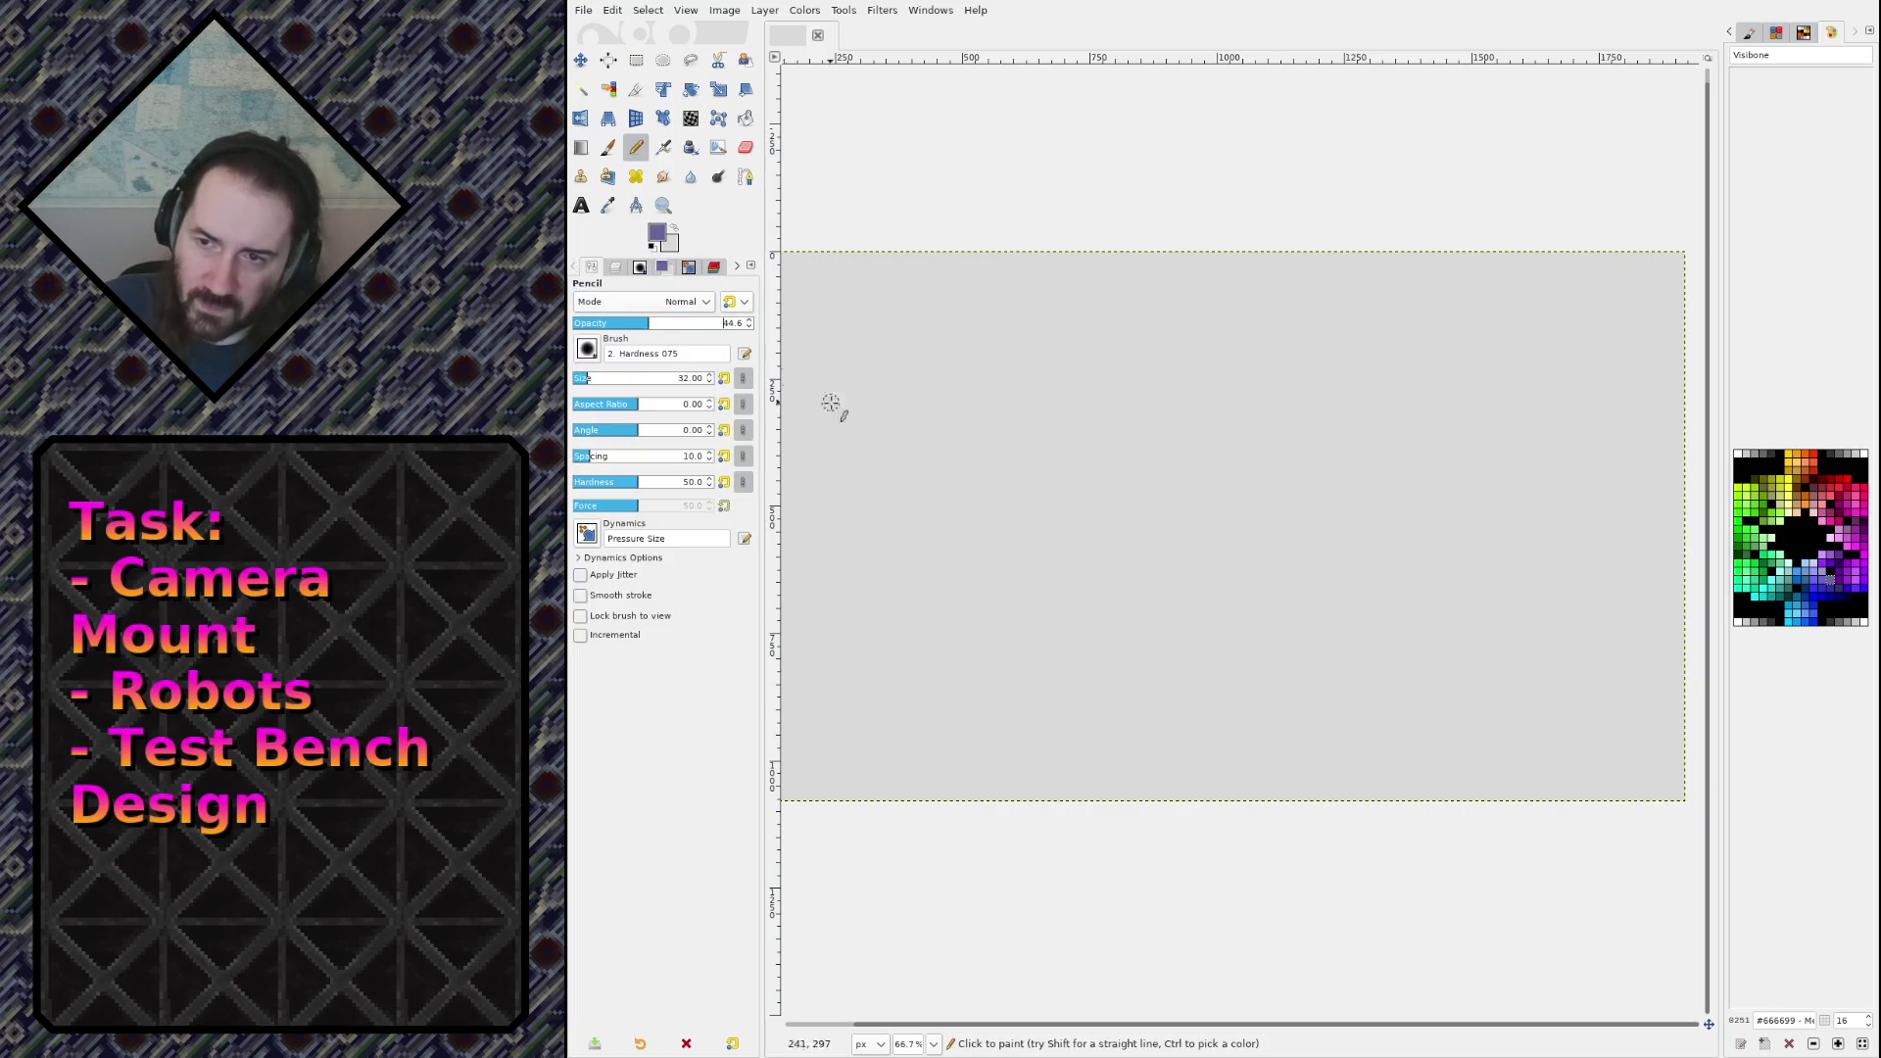
Step: Scribble translucent purple diagonal strokes across the middle of the canvas
mouse_move(1038, 524)
mouse_down()
mouse_move(1135, 560)
mouse_move(1391, 462)
mouse_up()
drag(1082, 617, 1322, 466)
drag(921, 642, 1376, 402)
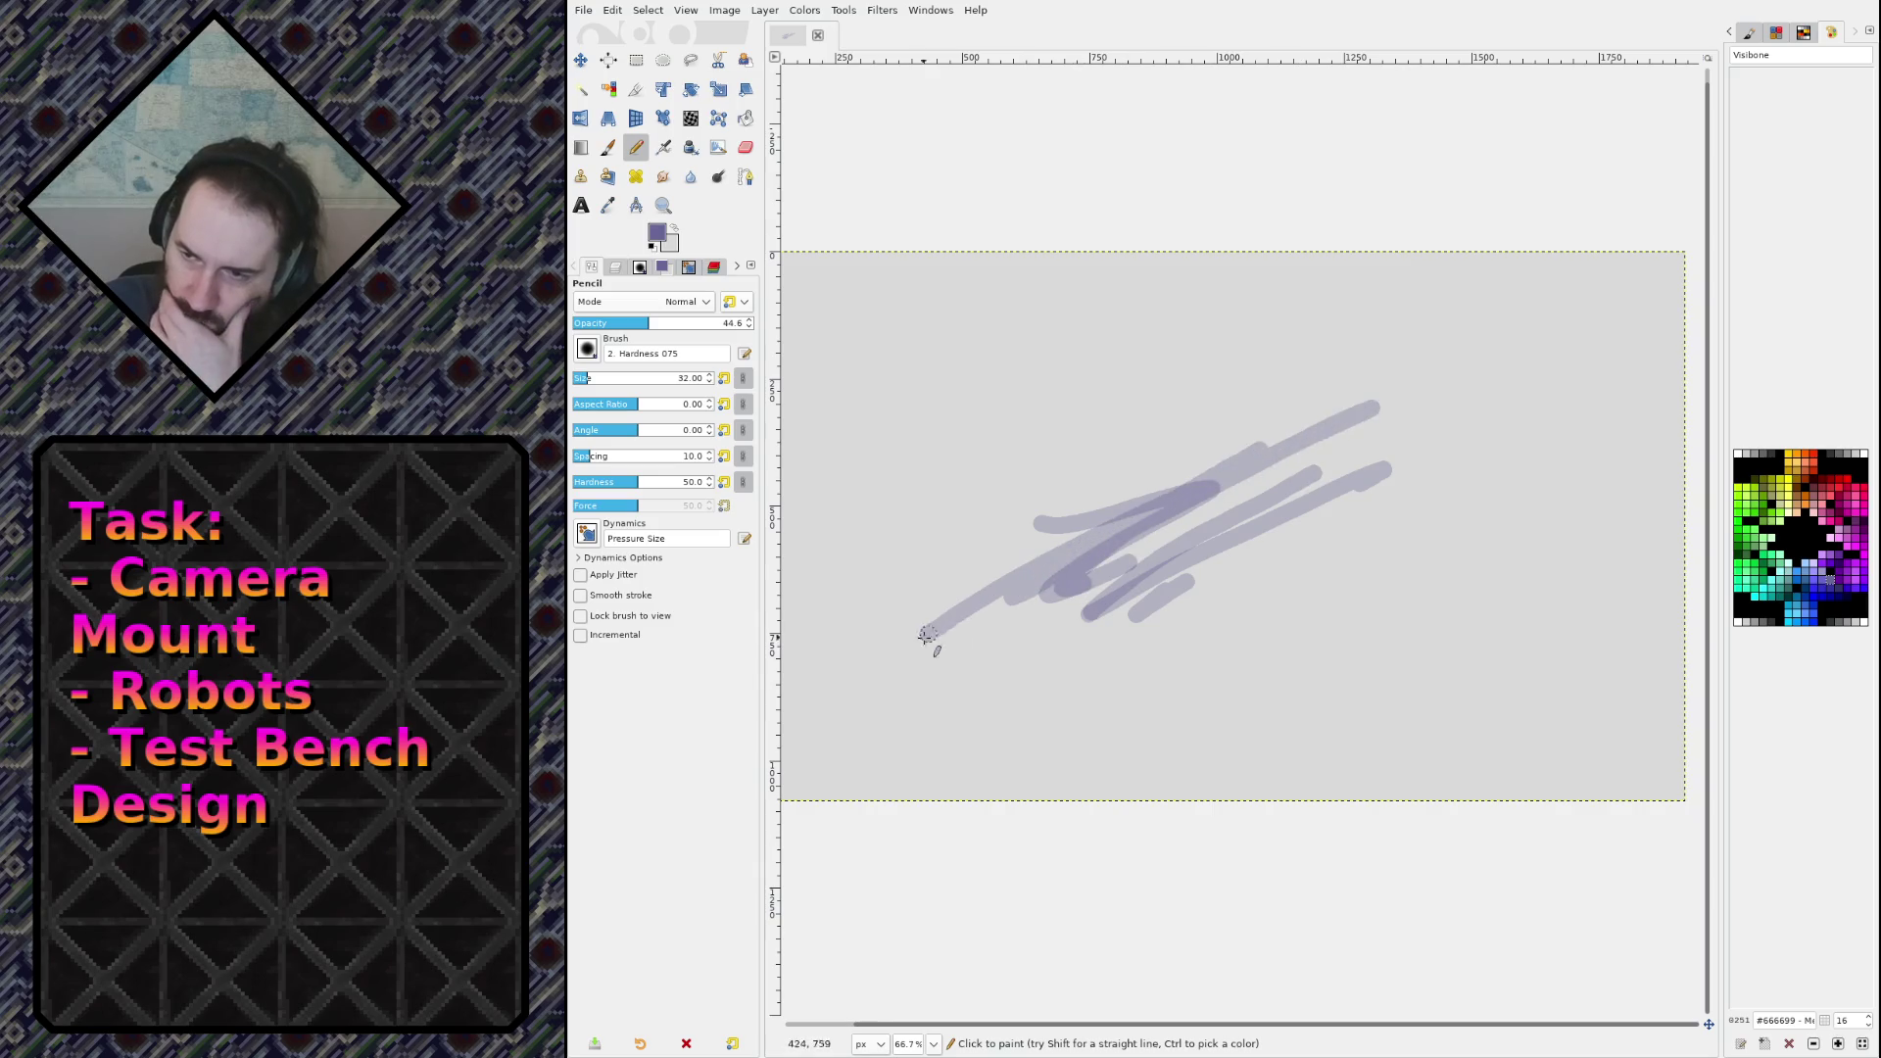
mouse_move(1396, 468)
mouse_down()
mouse_move(1018, 671)
mouse_move(1283, 588)
mouse_move(1053, 671)
mouse_move(950, 573)
mouse_move(1071, 585)
mouse_up()
mouse_move(1102, 663)
mouse_down()
mouse_move(1260, 621)
mouse_move(1235, 651)
mouse_move(1205, 617)
mouse_move(1430, 480)
mouse_move(1214, 637)
mouse_move(1242, 611)
mouse_move(1038, 549)
mouse_move(1440, 387)
mouse_move(1175, 554)
mouse_move(1548, 533)
mouse_move(1280, 601)
mouse_move(1545, 369)
mouse_move(1107, 490)
mouse_move(1421, 358)
mouse_move(1459, 372)
mouse_up()
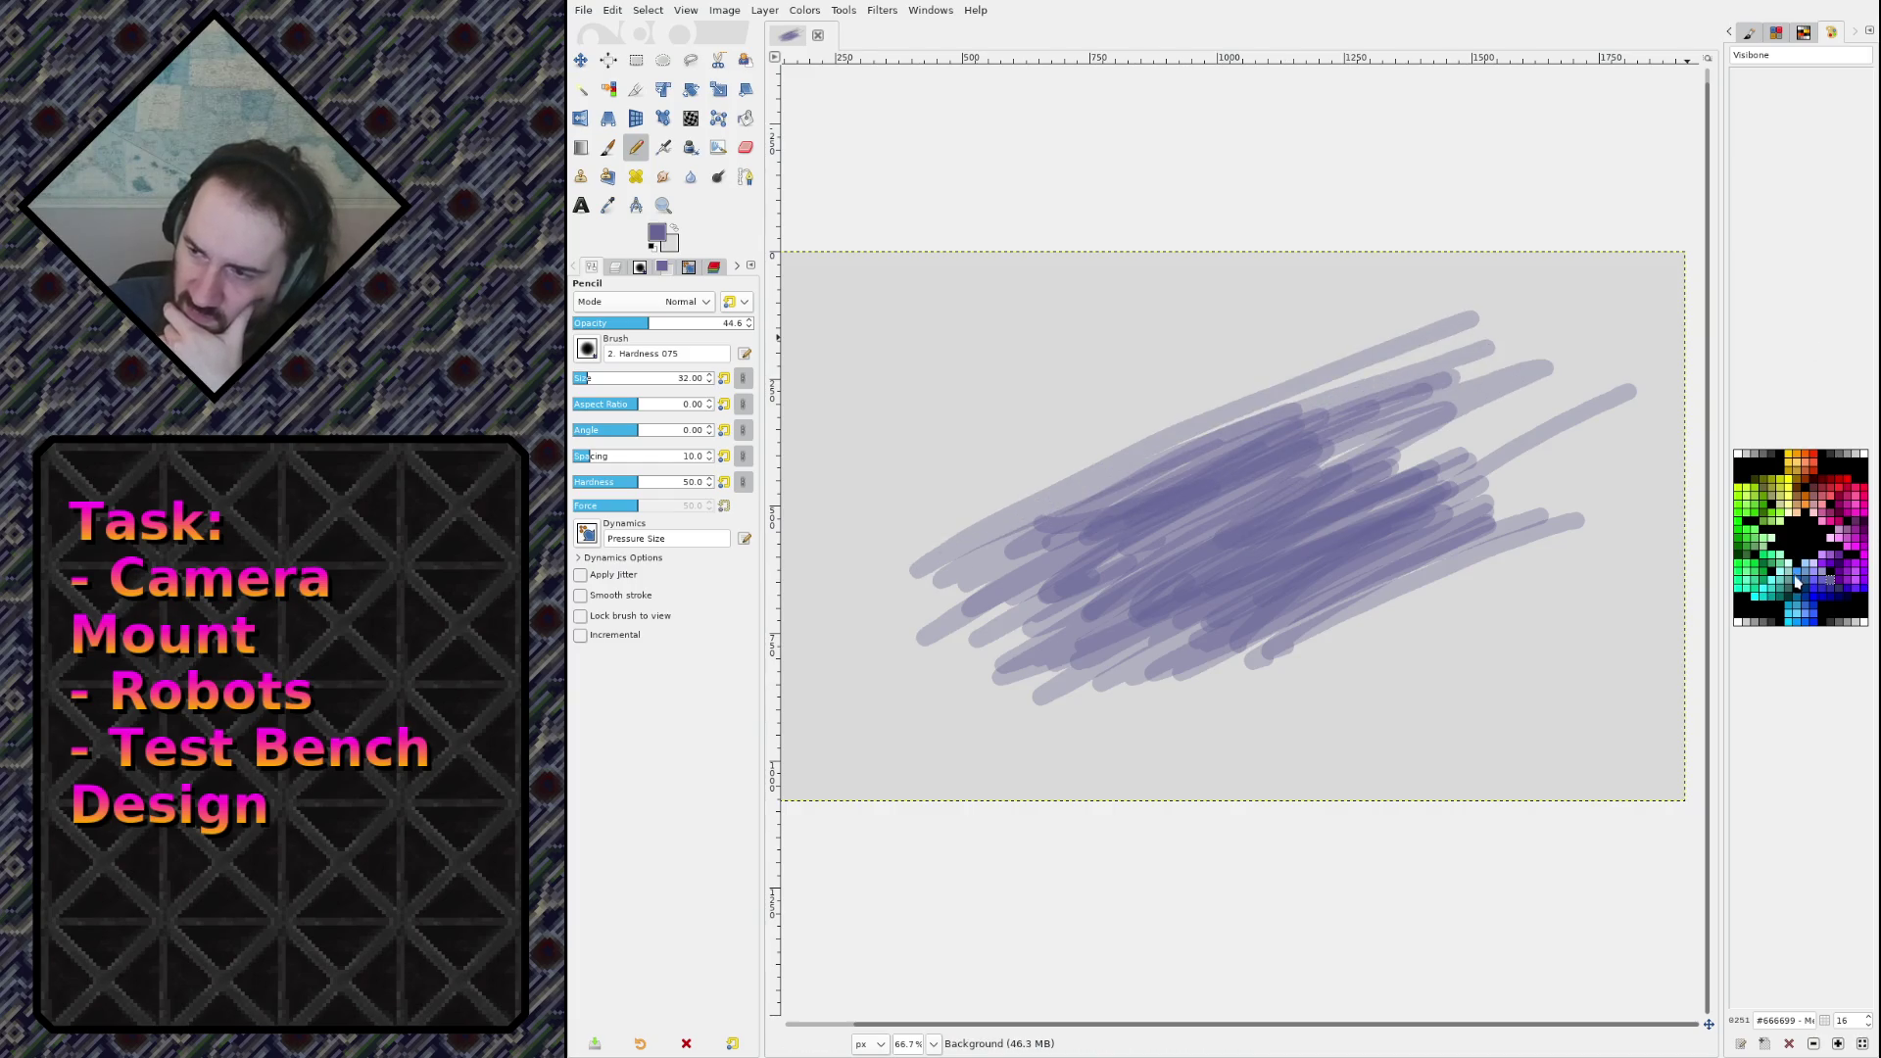
Step: Add teal #669999 and dark green #006633 strokes over the upper-right strokes
click(1779, 583)
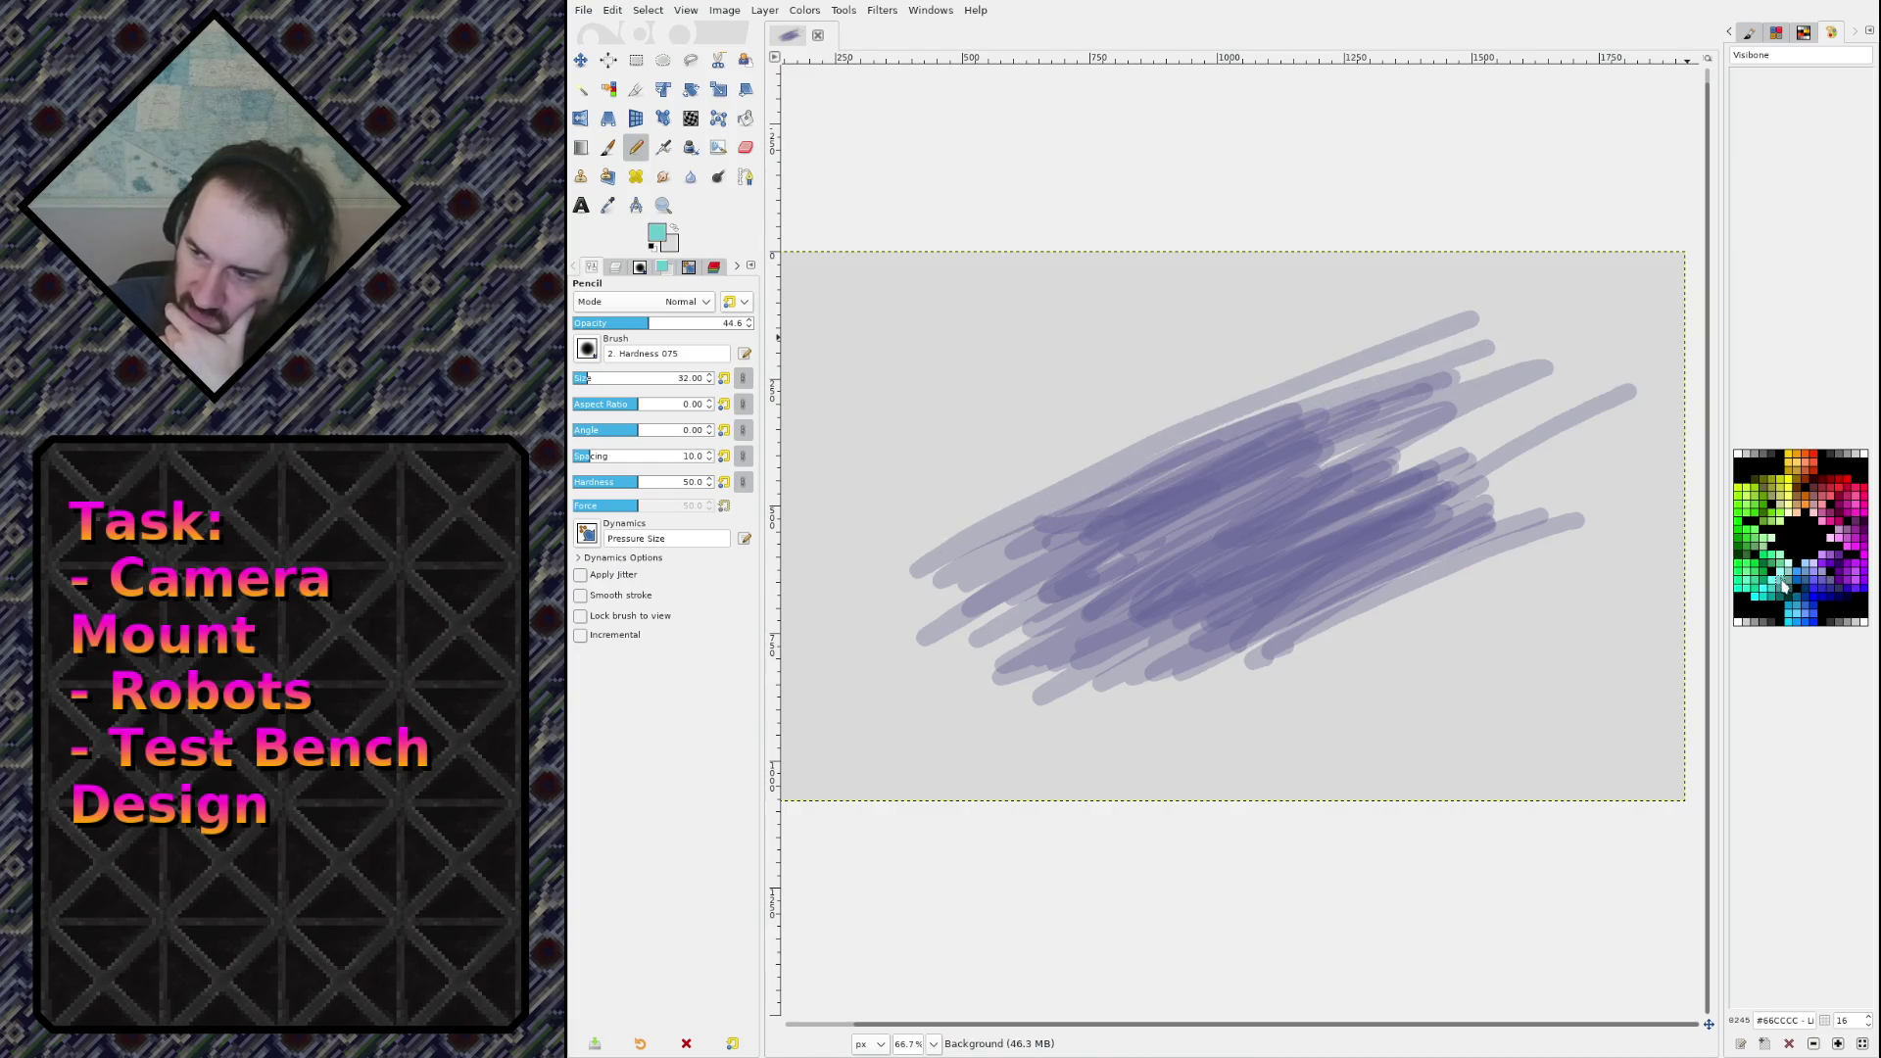
click(1787, 585)
mouse_move(1371, 436)
mouse_down()
mouse_move(1077, 533)
mouse_move(1148, 497)
mouse_move(1077, 588)
mouse_move(1391, 588)
mouse_move(1371, 585)
mouse_move(1460, 480)
mouse_move(1401, 441)
mouse_move(1498, 362)
mouse_move(1387, 428)
mouse_move(1543, 392)
mouse_move(1460, 500)
mouse_move(1634, 376)
mouse_move(1513, 505)
mouse_move(1538, 460)
mouse_move(1509, 539)
mouse_move(1631, 431)
mouse_move(1440, 337)
mouse_up()
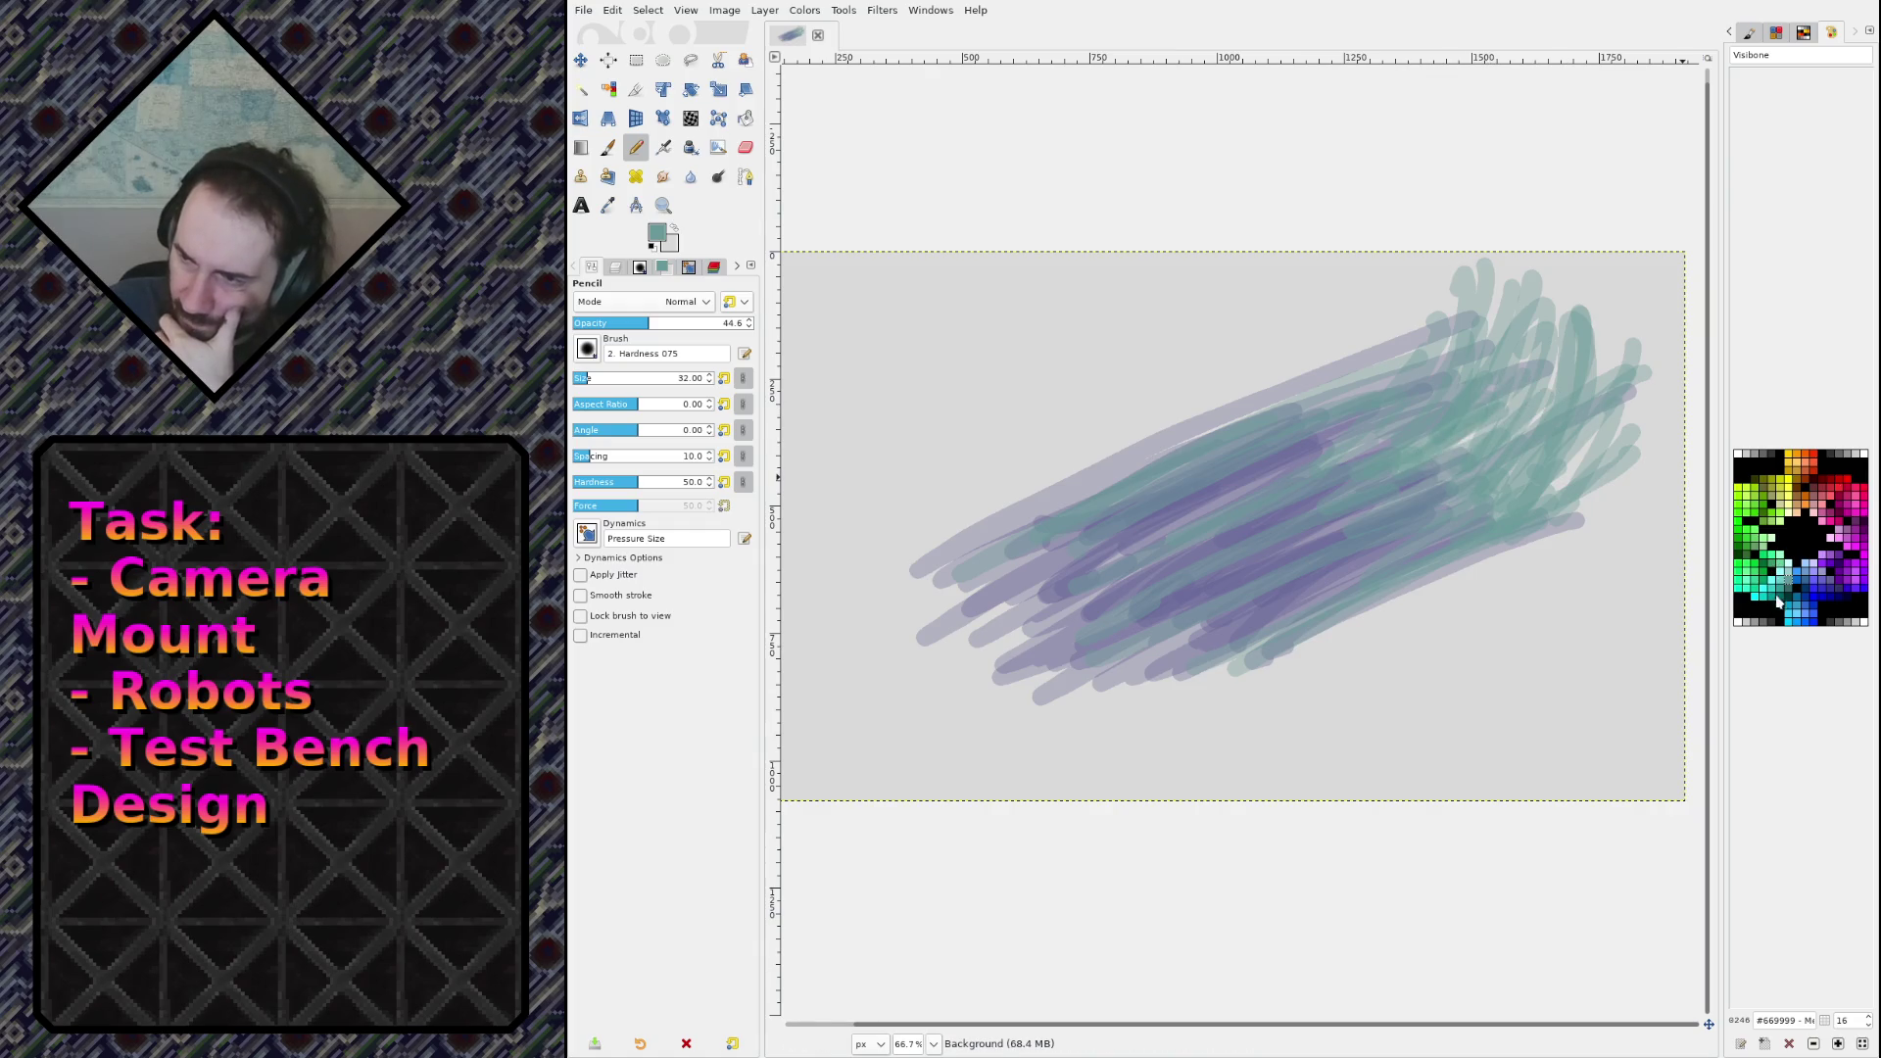
click(1763, 586)
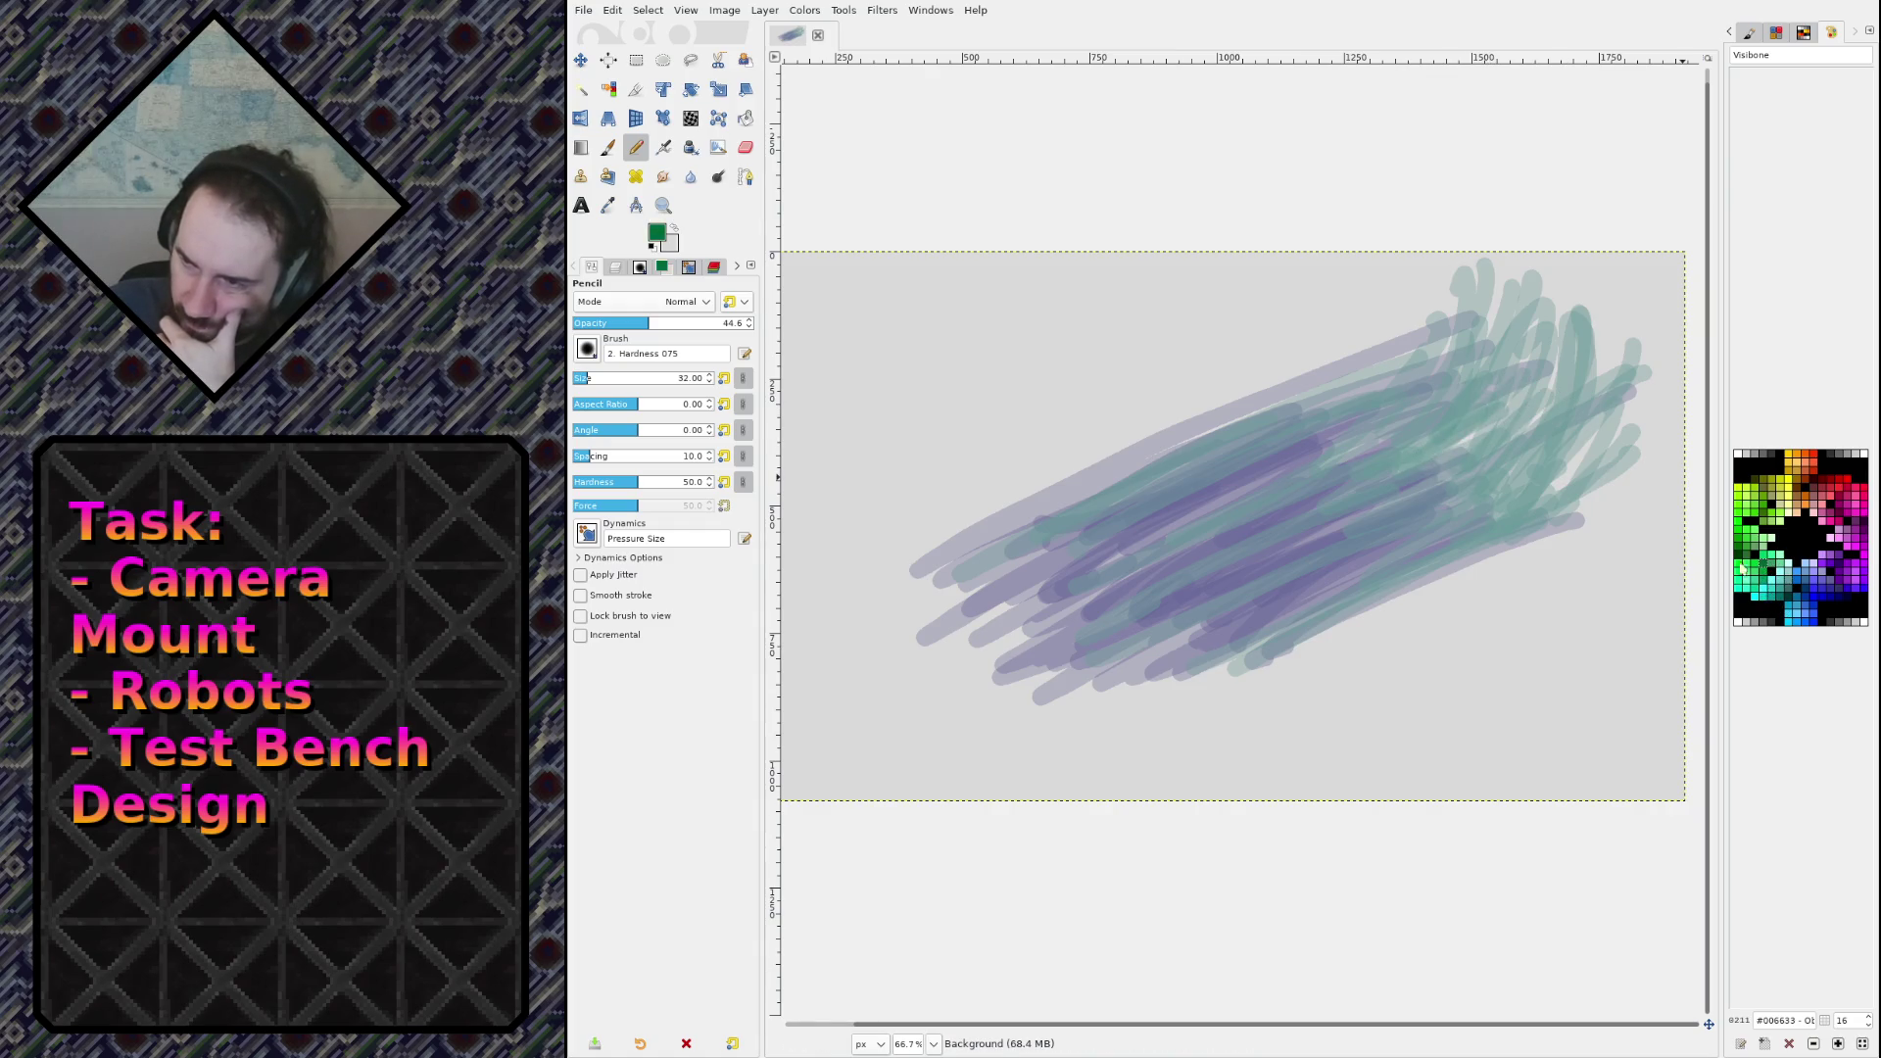
click(1764, 568)
mouse_move(1324, 413)
mouse_down()
mouse_move(1460, 335)
mouse_move(1264, 441)
mouse_move(1392, 444)
mouse_move(1313, 480)
mouse_up()
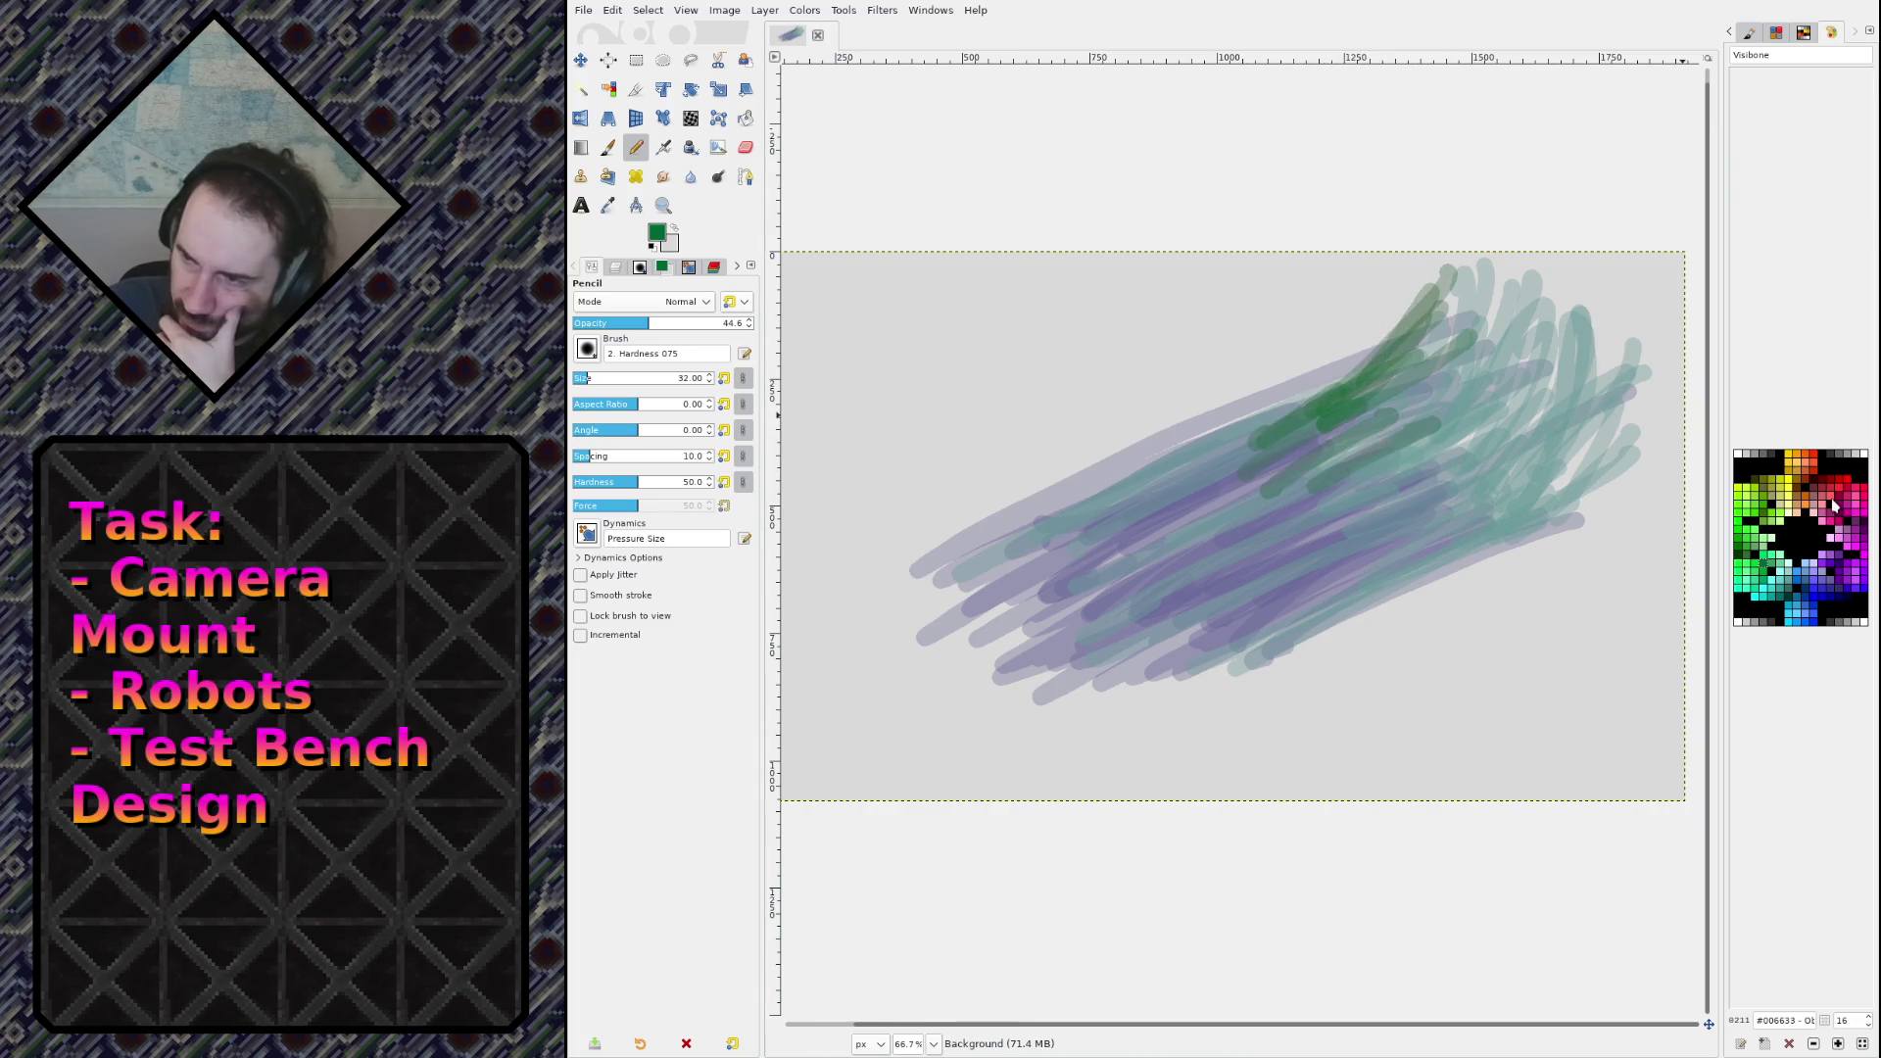
Step: Paint dark red #993333 strokes diagonally across the lower and middle canvas
click(1826, 492)
mouse_move(1200, 636)
mouse_down()
mouse_move(1263, 619)
mouse_move(1111, 685)
mouse_move(1048, 756)
mouse_move(1293, 617)
mouse_move(1469, 549)
mouse_move(1124, 635)
mouse_up()
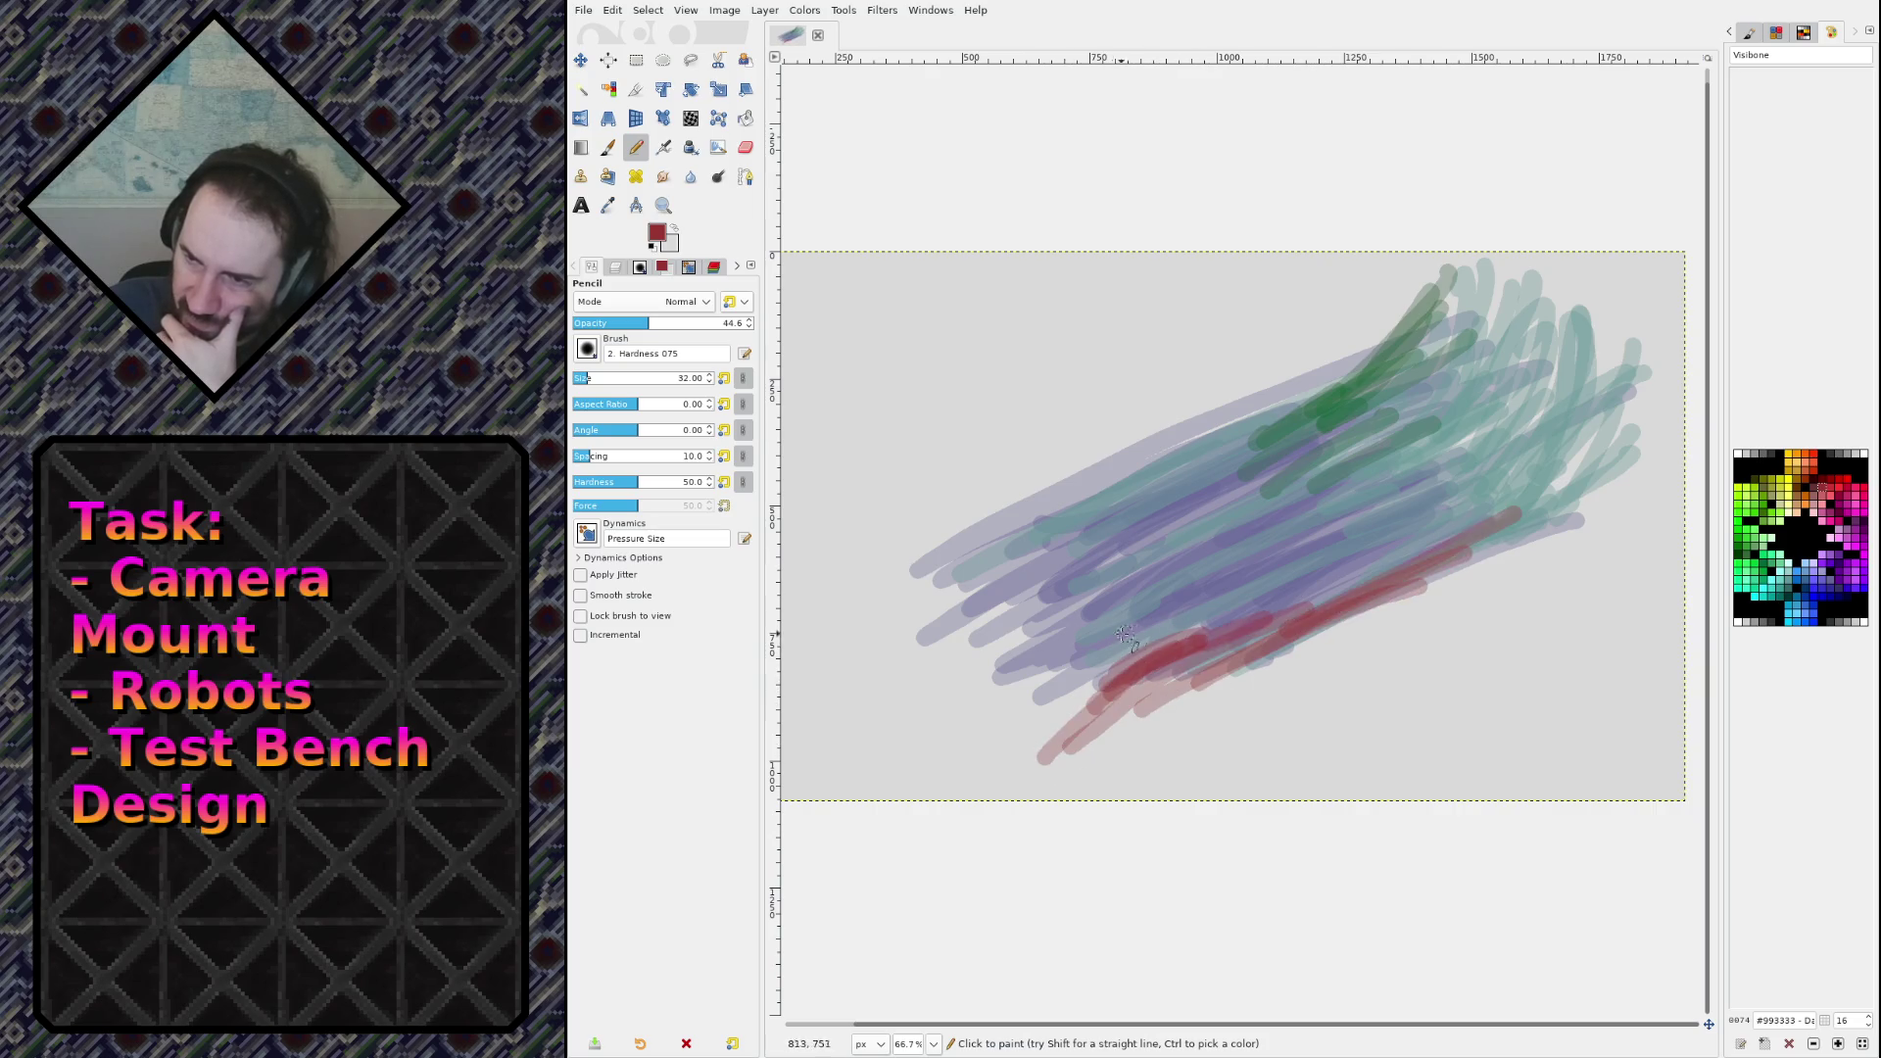
mouse_move(1013, 721)
mouse_down()
mouse_move(1067, 647)
mouse_move(1009, 720)
mouse_move(1175, 563)
mouse_move(1376, 542)
mouse_up()
drag(939, 549, 1131, 468)
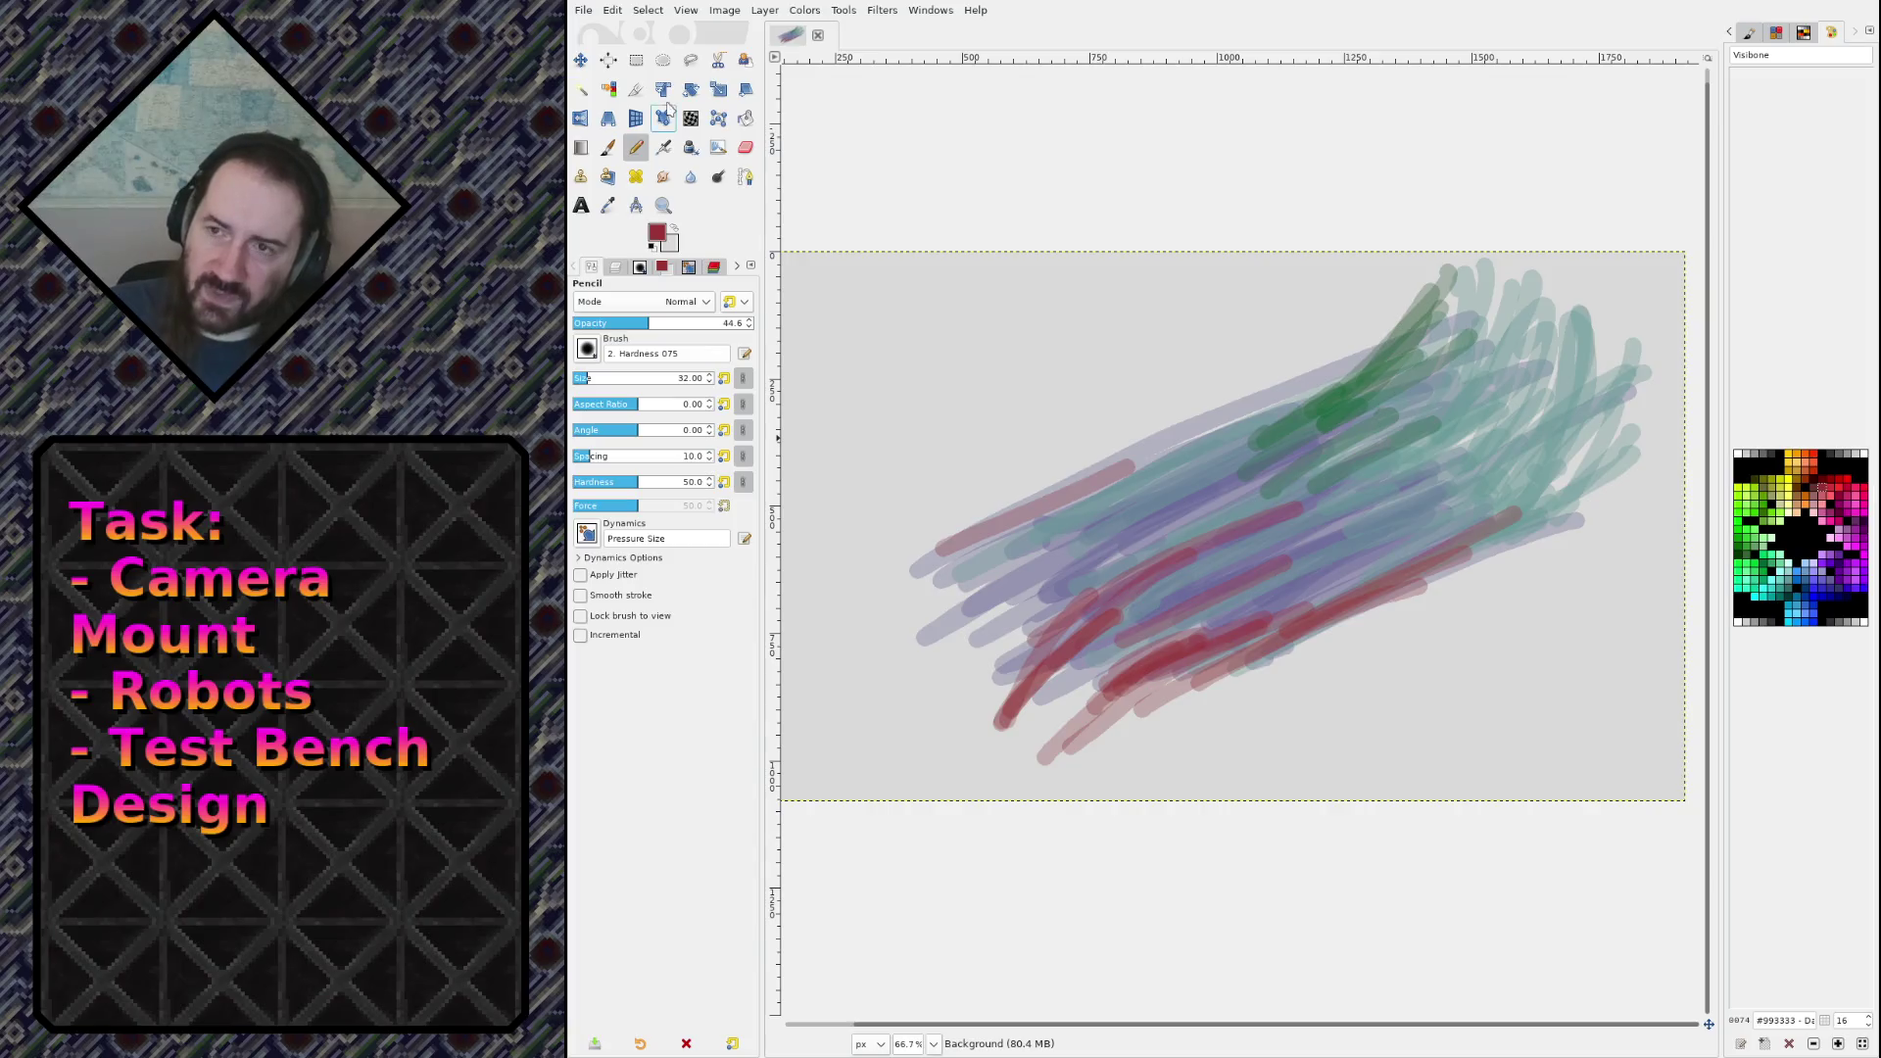
click(806, 11)
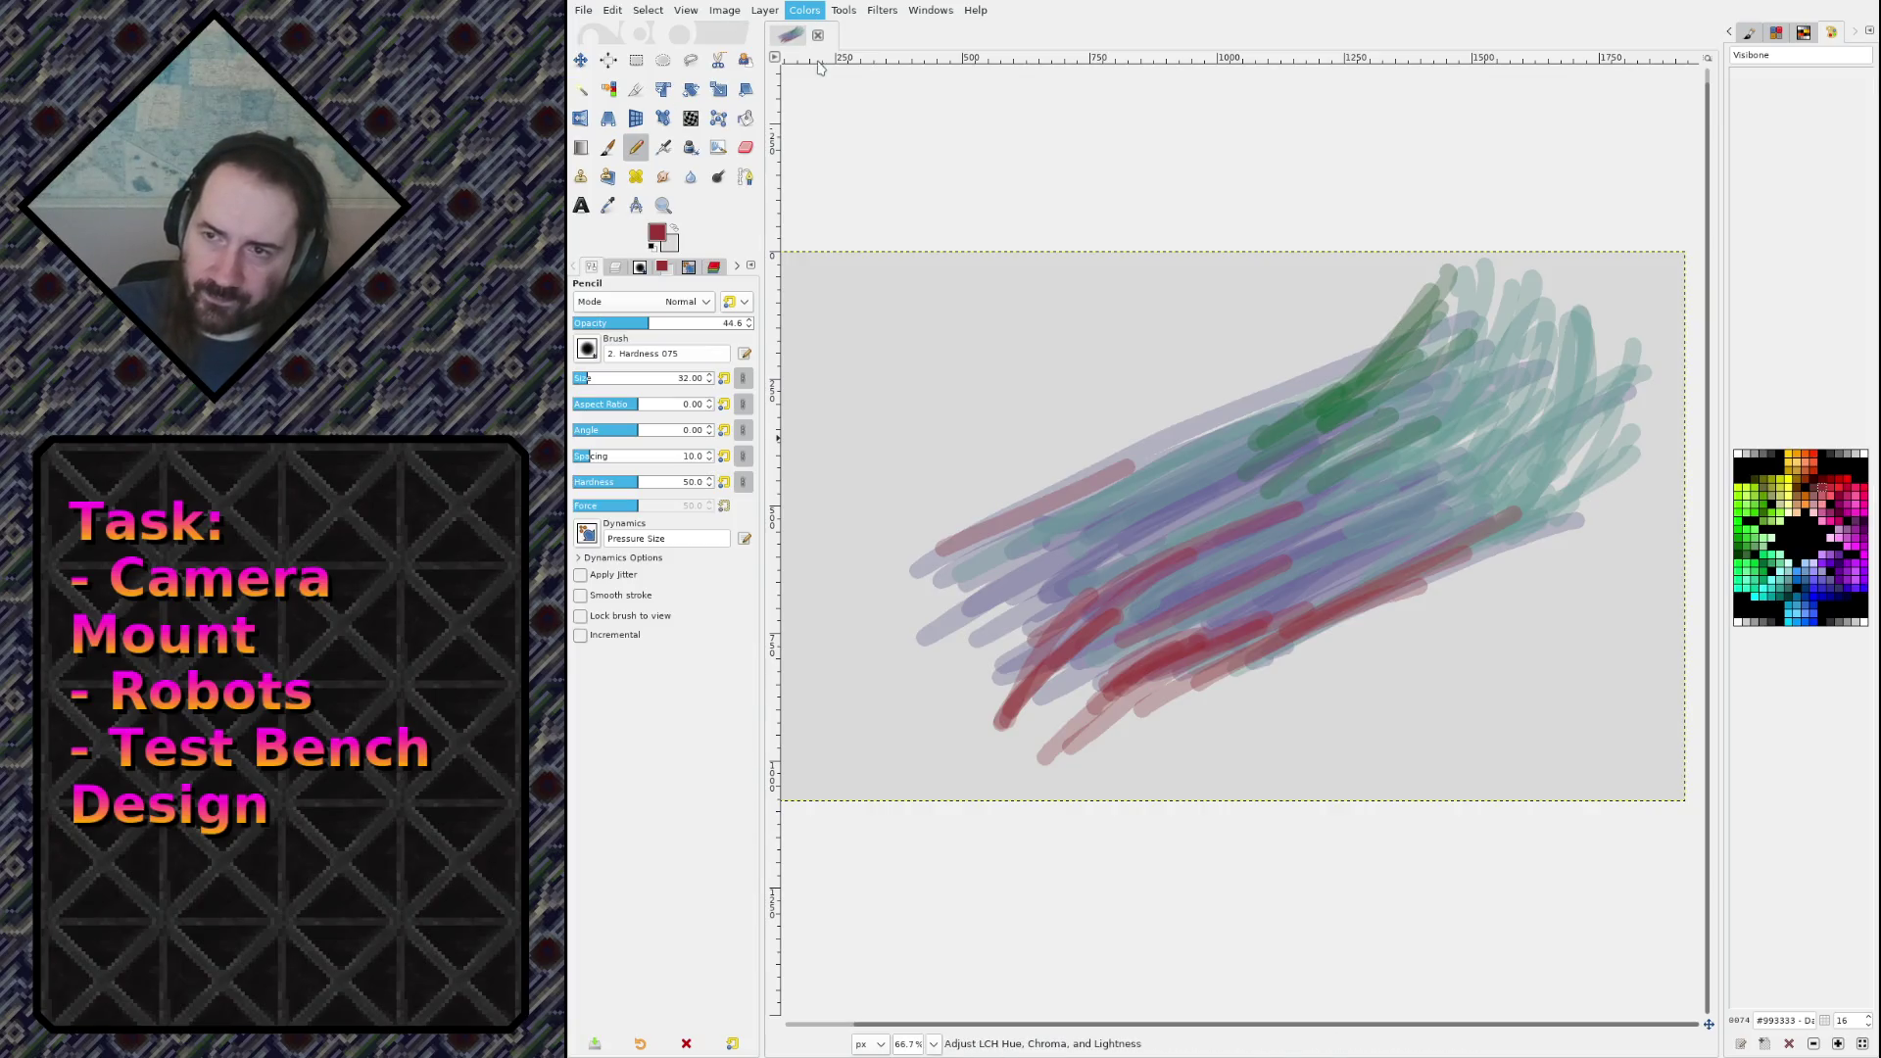
Step: Lighten the image to pastel tones with Curves and show the Layers panel
click(843, 230)
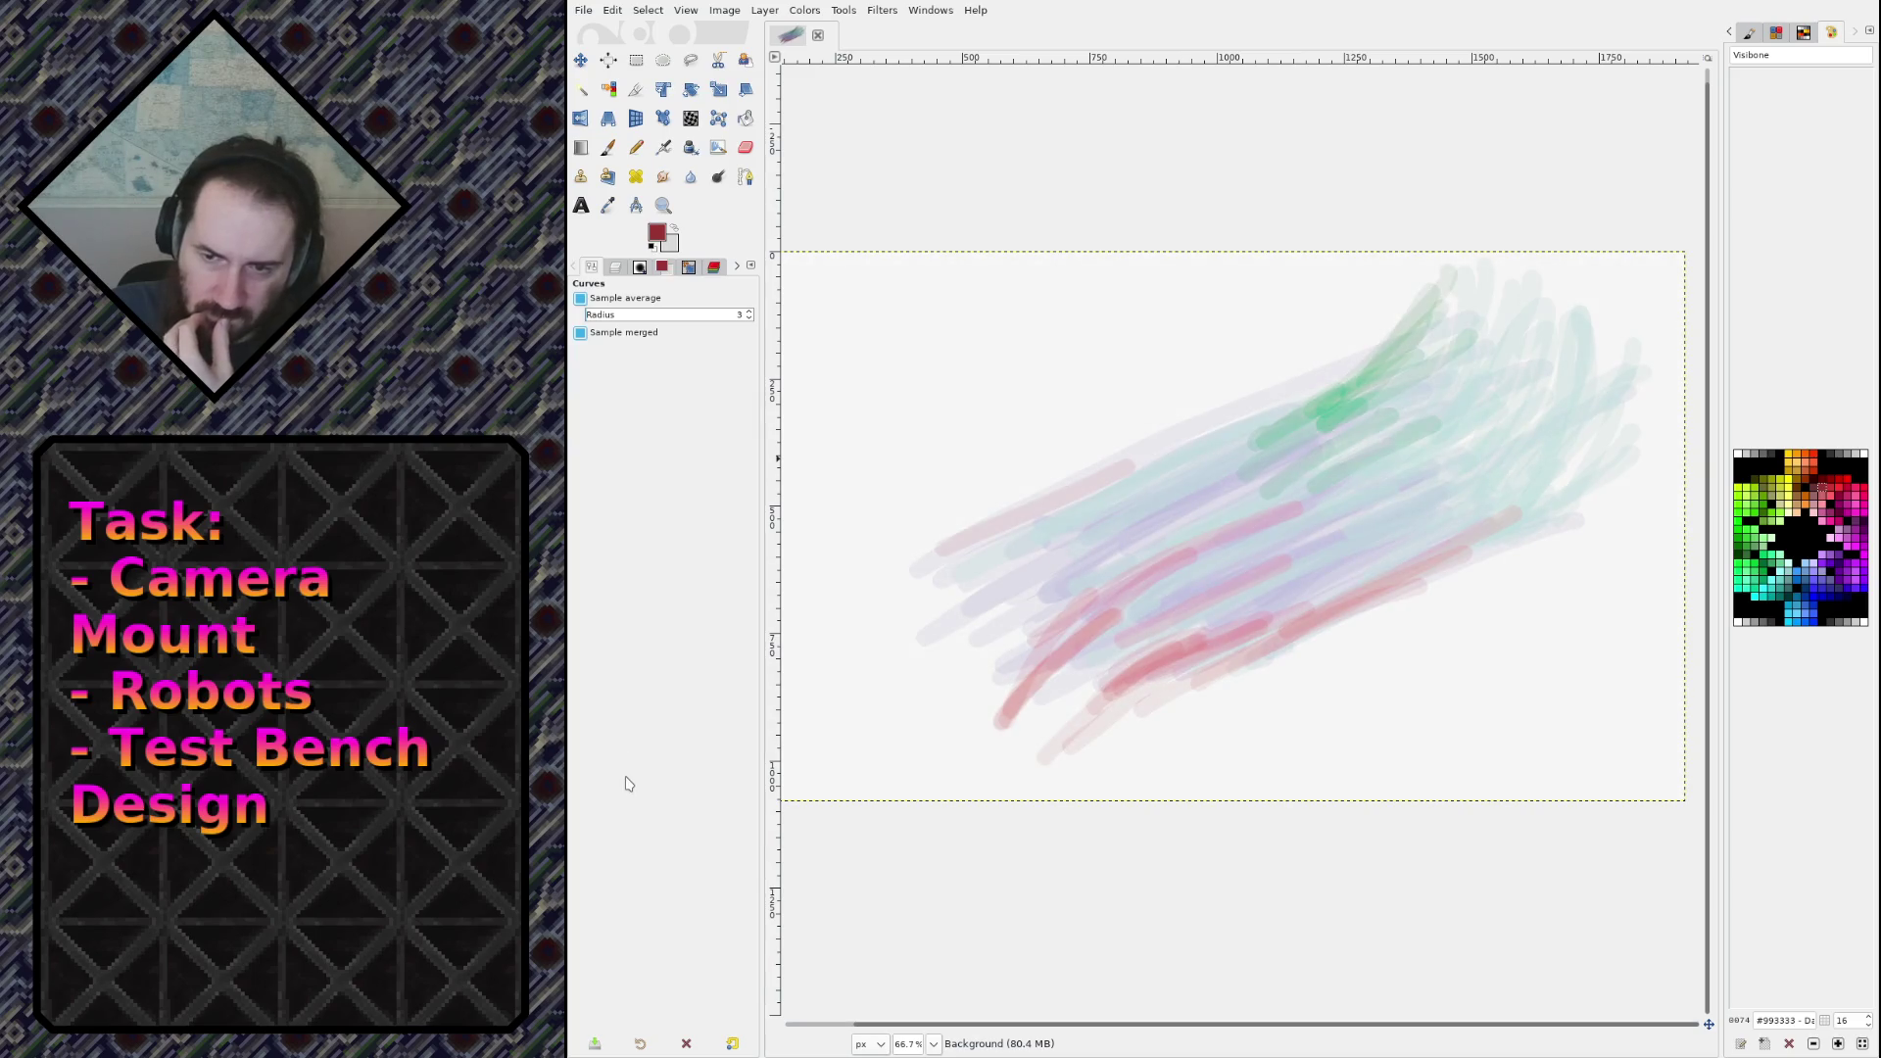
click(613, 268)
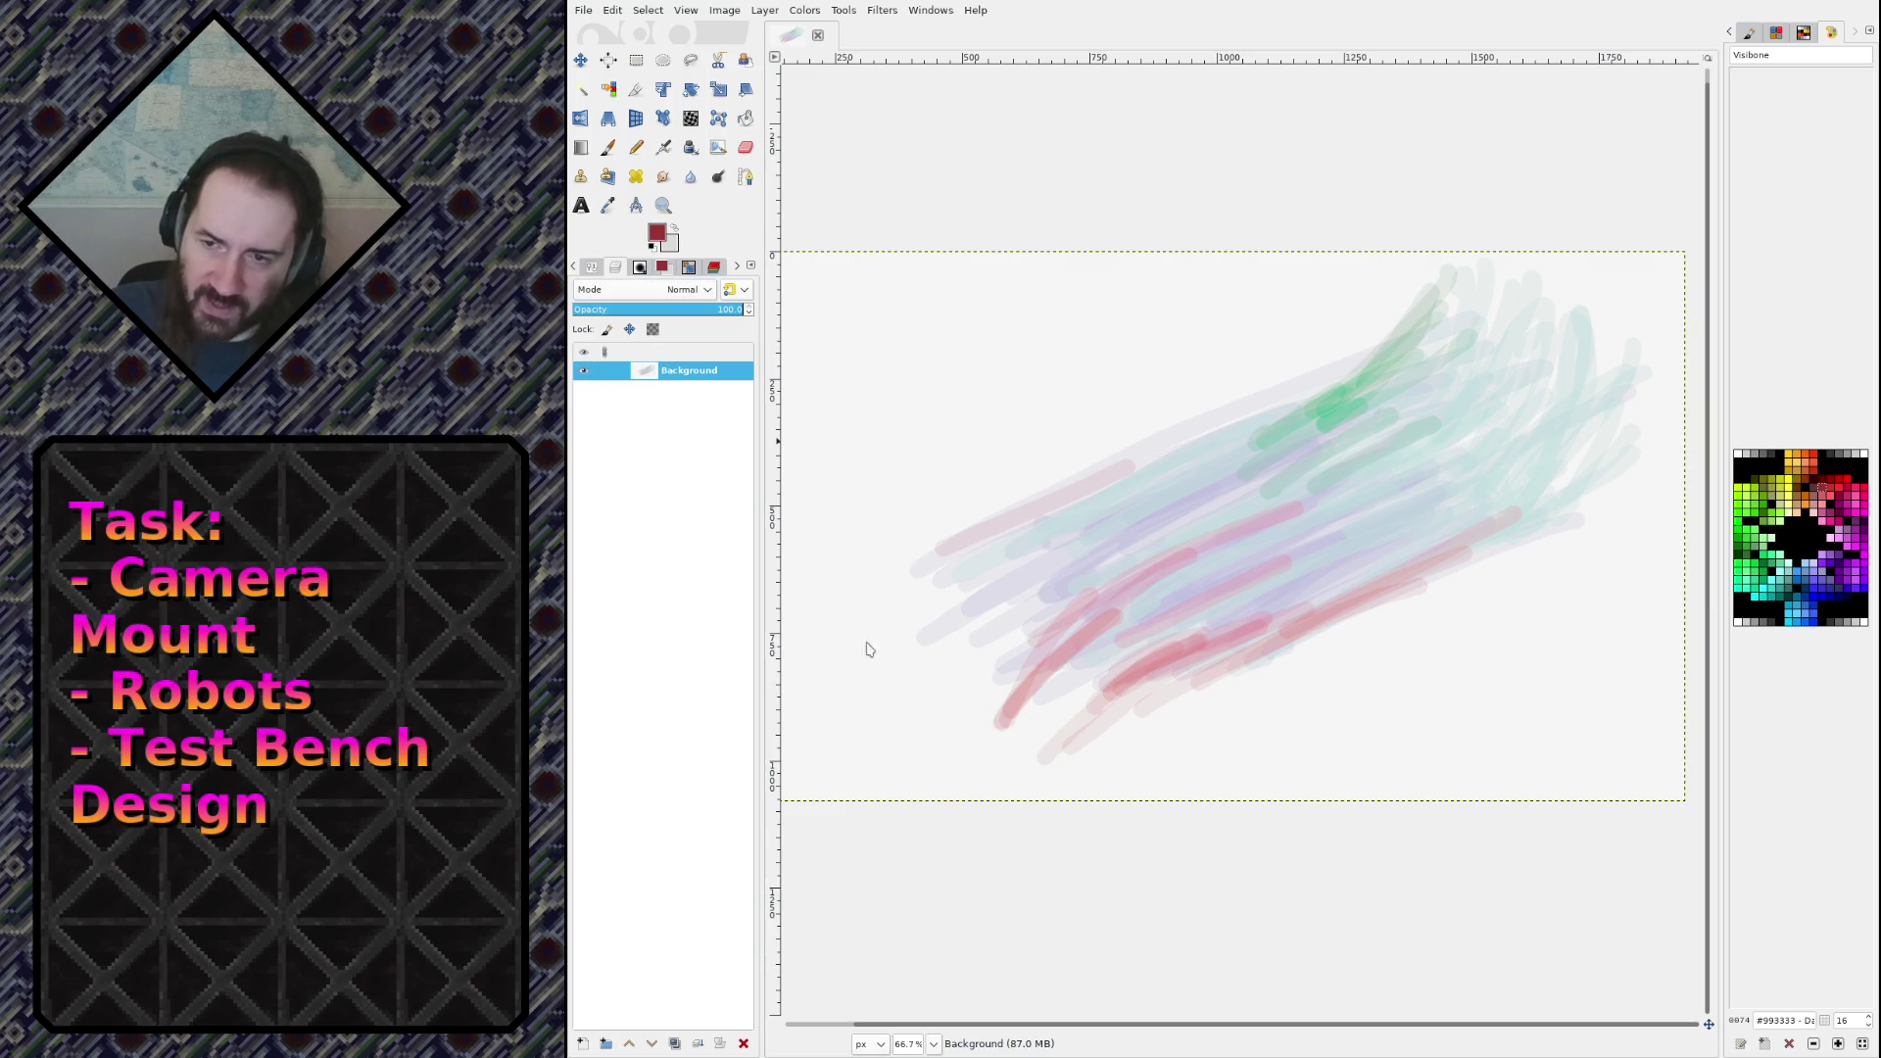
Step: Add a transparent layer above Background, zoom in, and pick dark grey #333333 for the pencil
key(shift+ctrl+n)
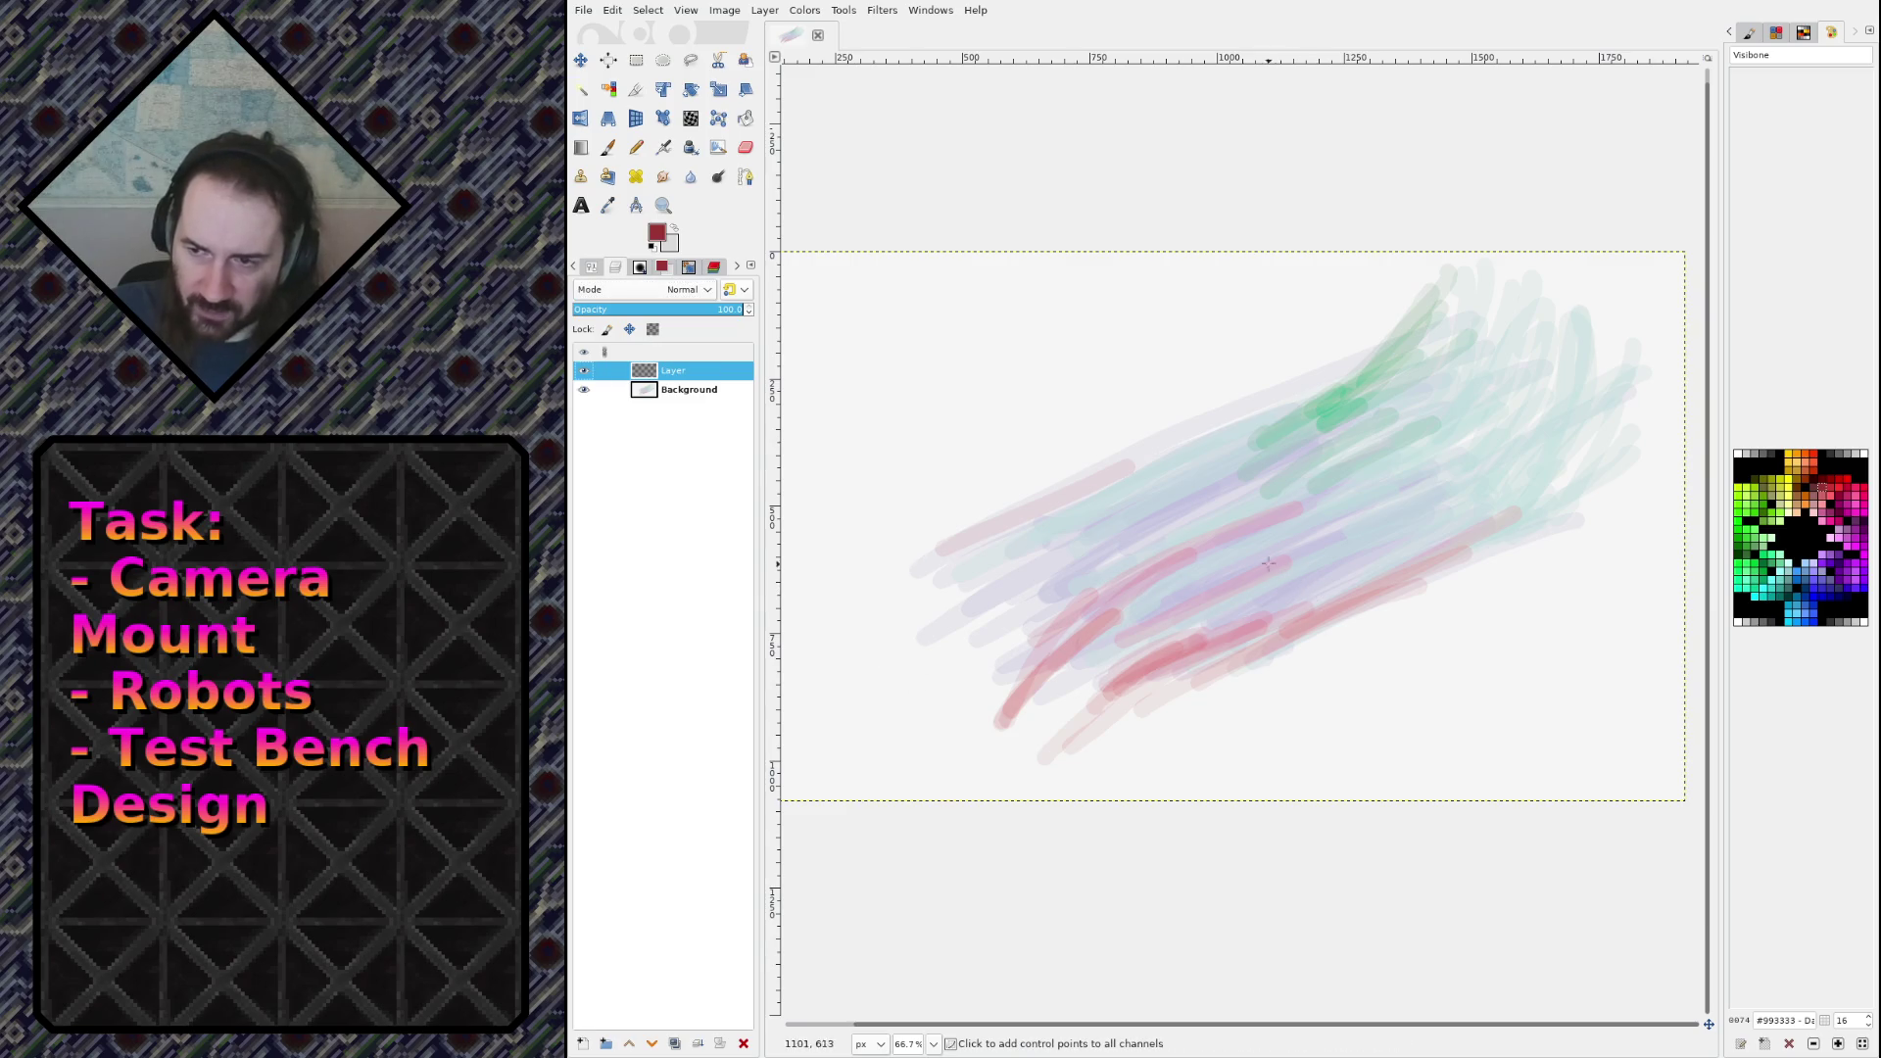
scroll(1175, 480, up, 2)
drag(1176, 480, 1320, 534)
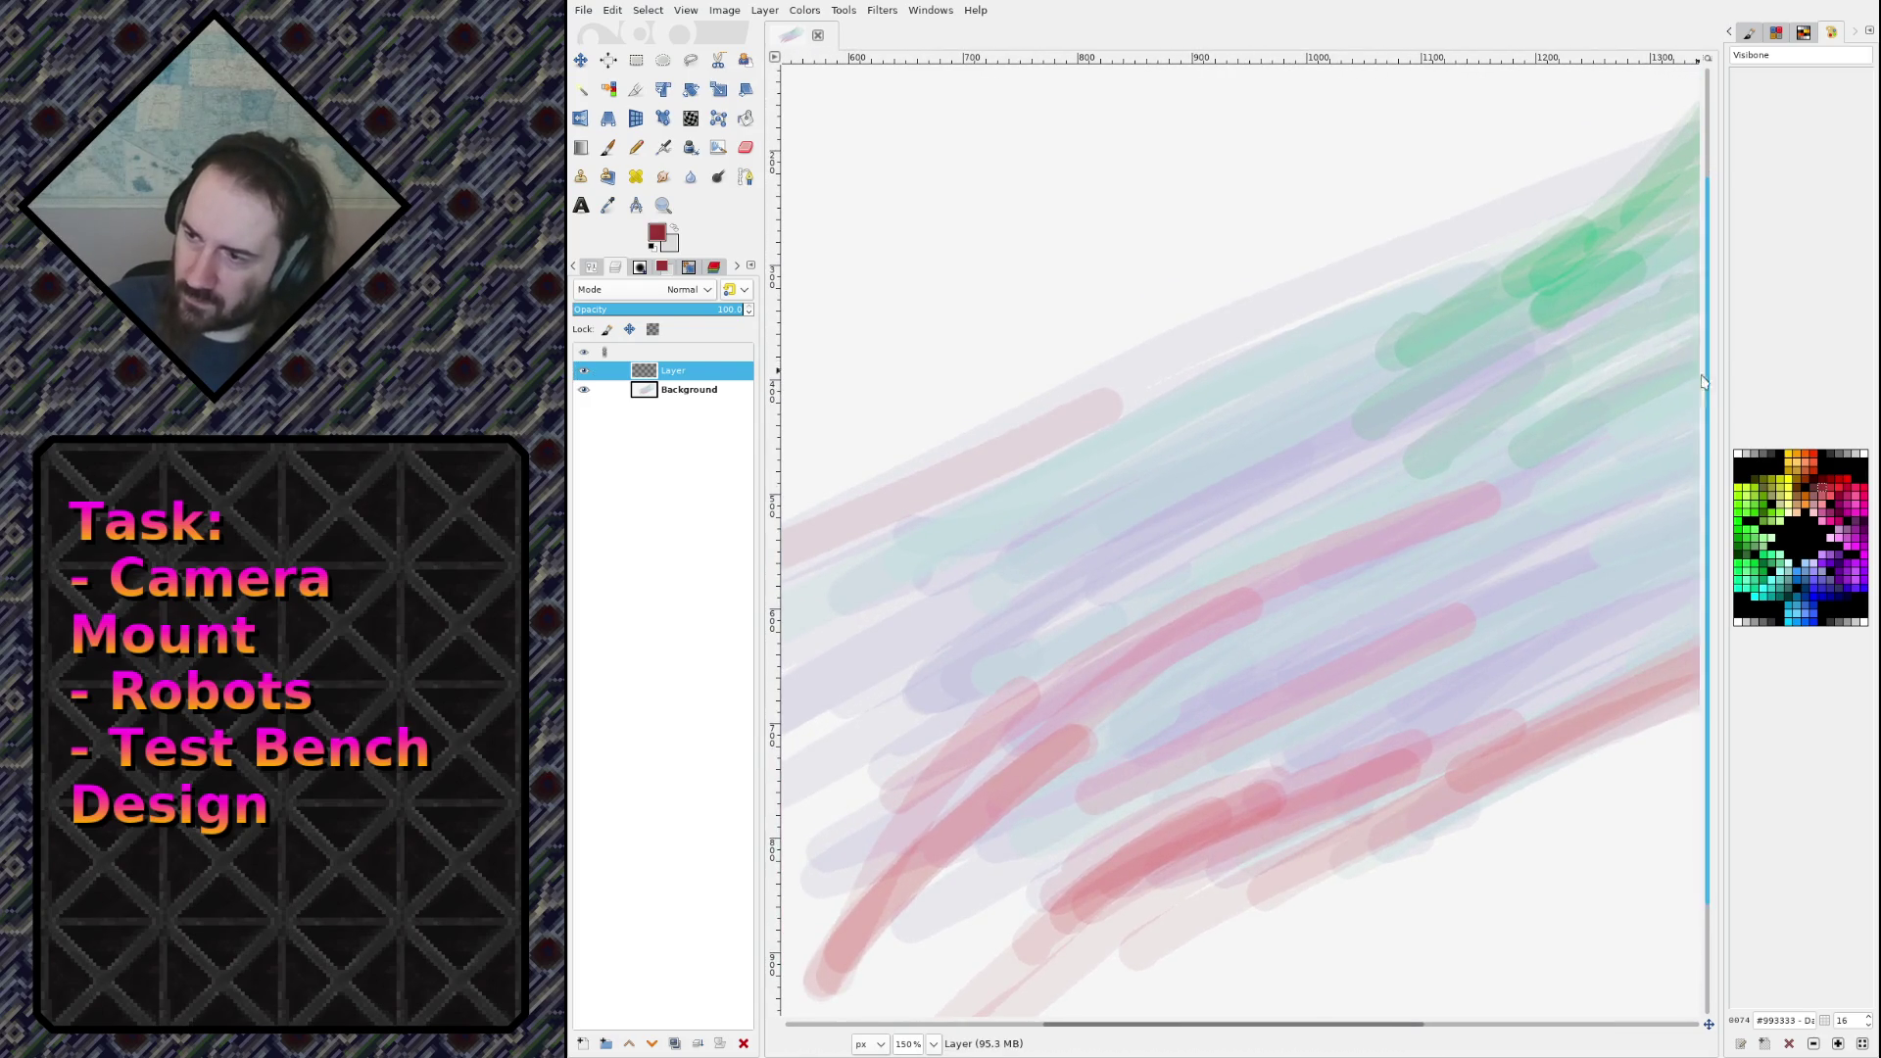
click(1770, 455)
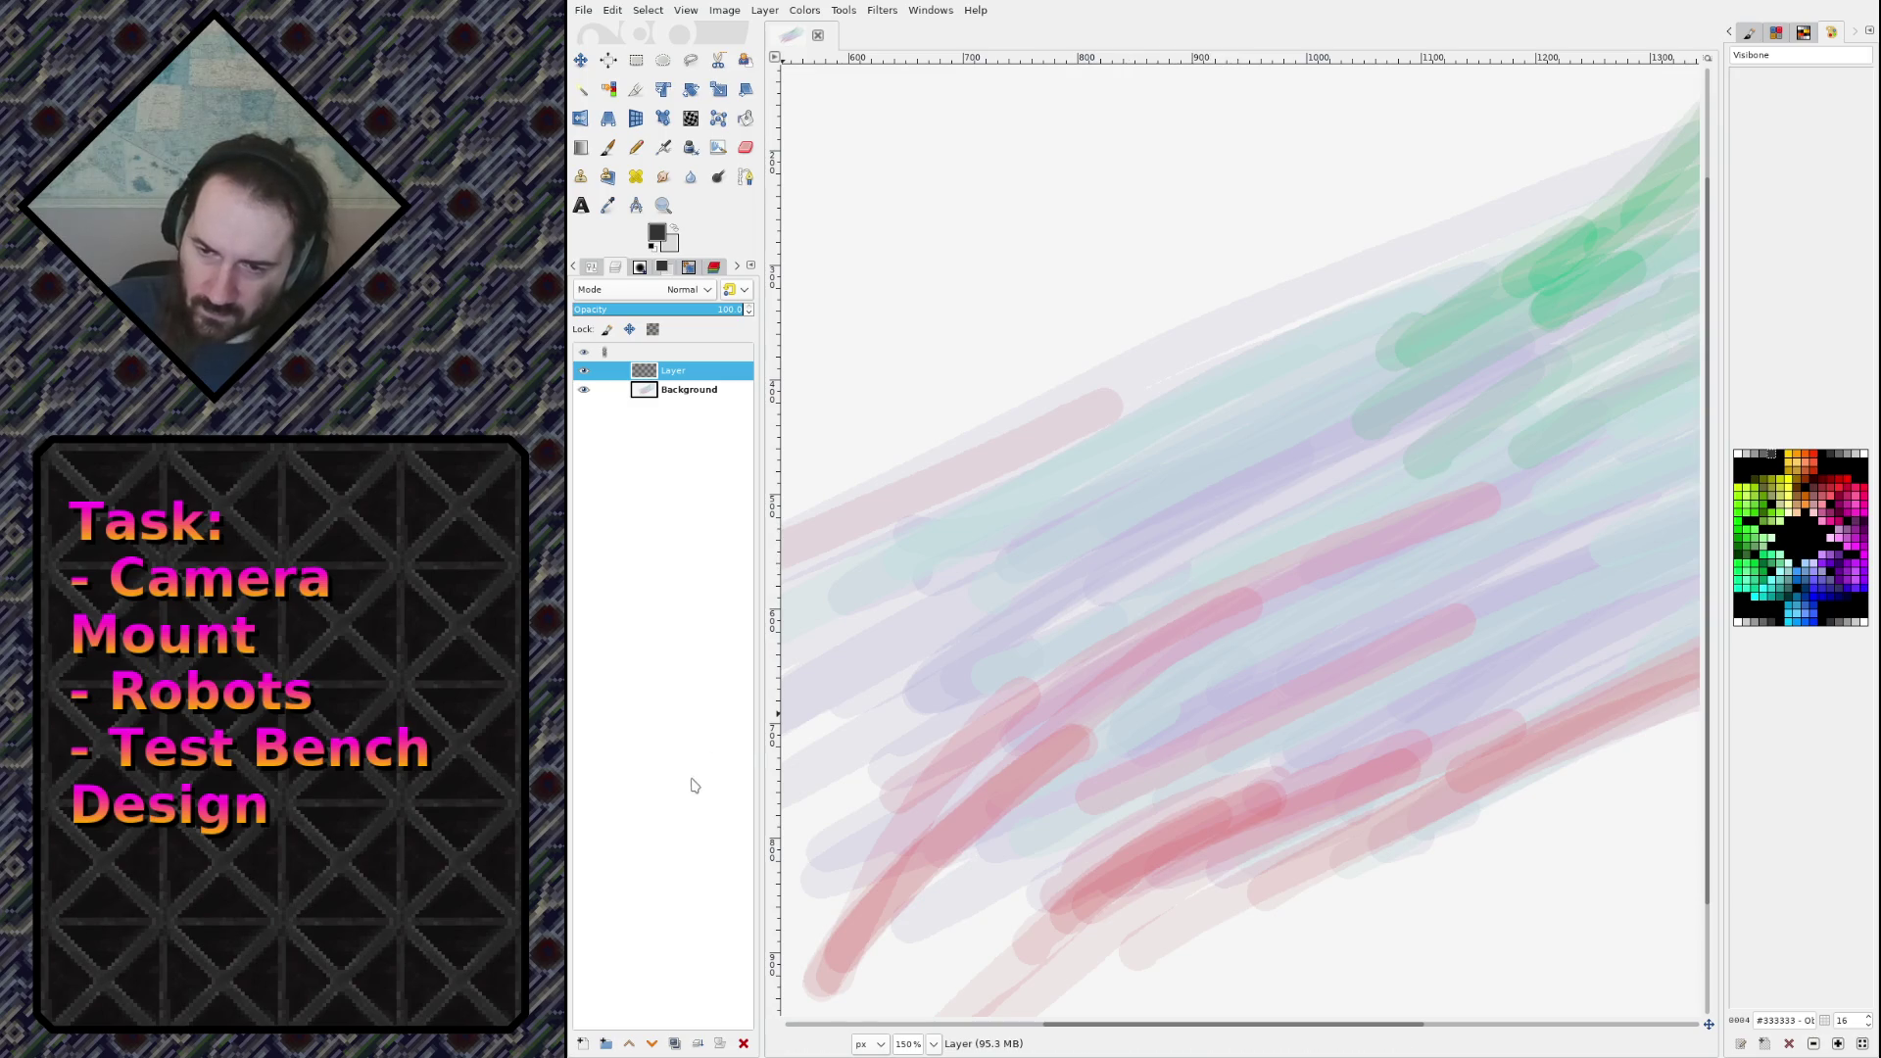
key(n)
mouse_move(1209, 419)
mouse_down()
mouse_move(957, 608)
mouse_move(1264, 424)
mouse_up()
Step: Raise the pencil opacity to 100, undoing the trial dark grey strokes
drag(1176, 480, 1303, 416)
key(ctrl+z)
key(ctrl+z)
key(ctrl+z)
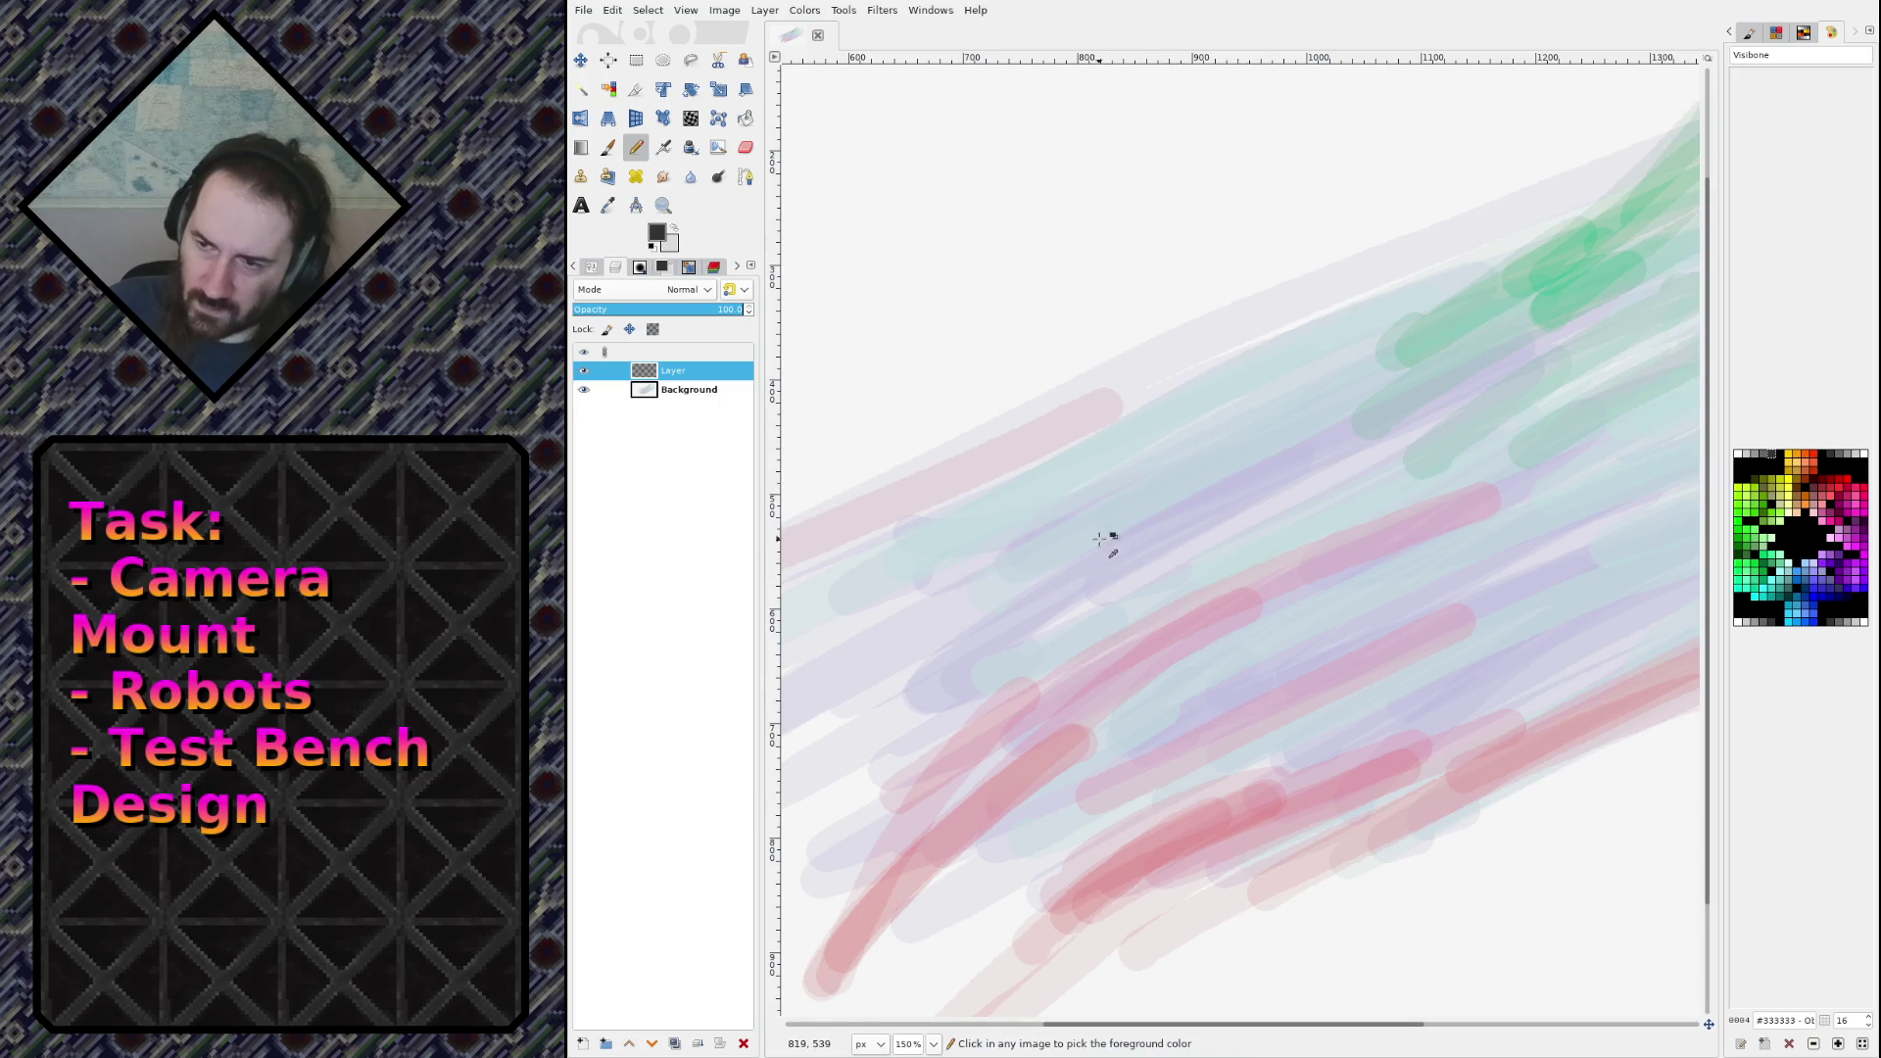
click(591, 266)
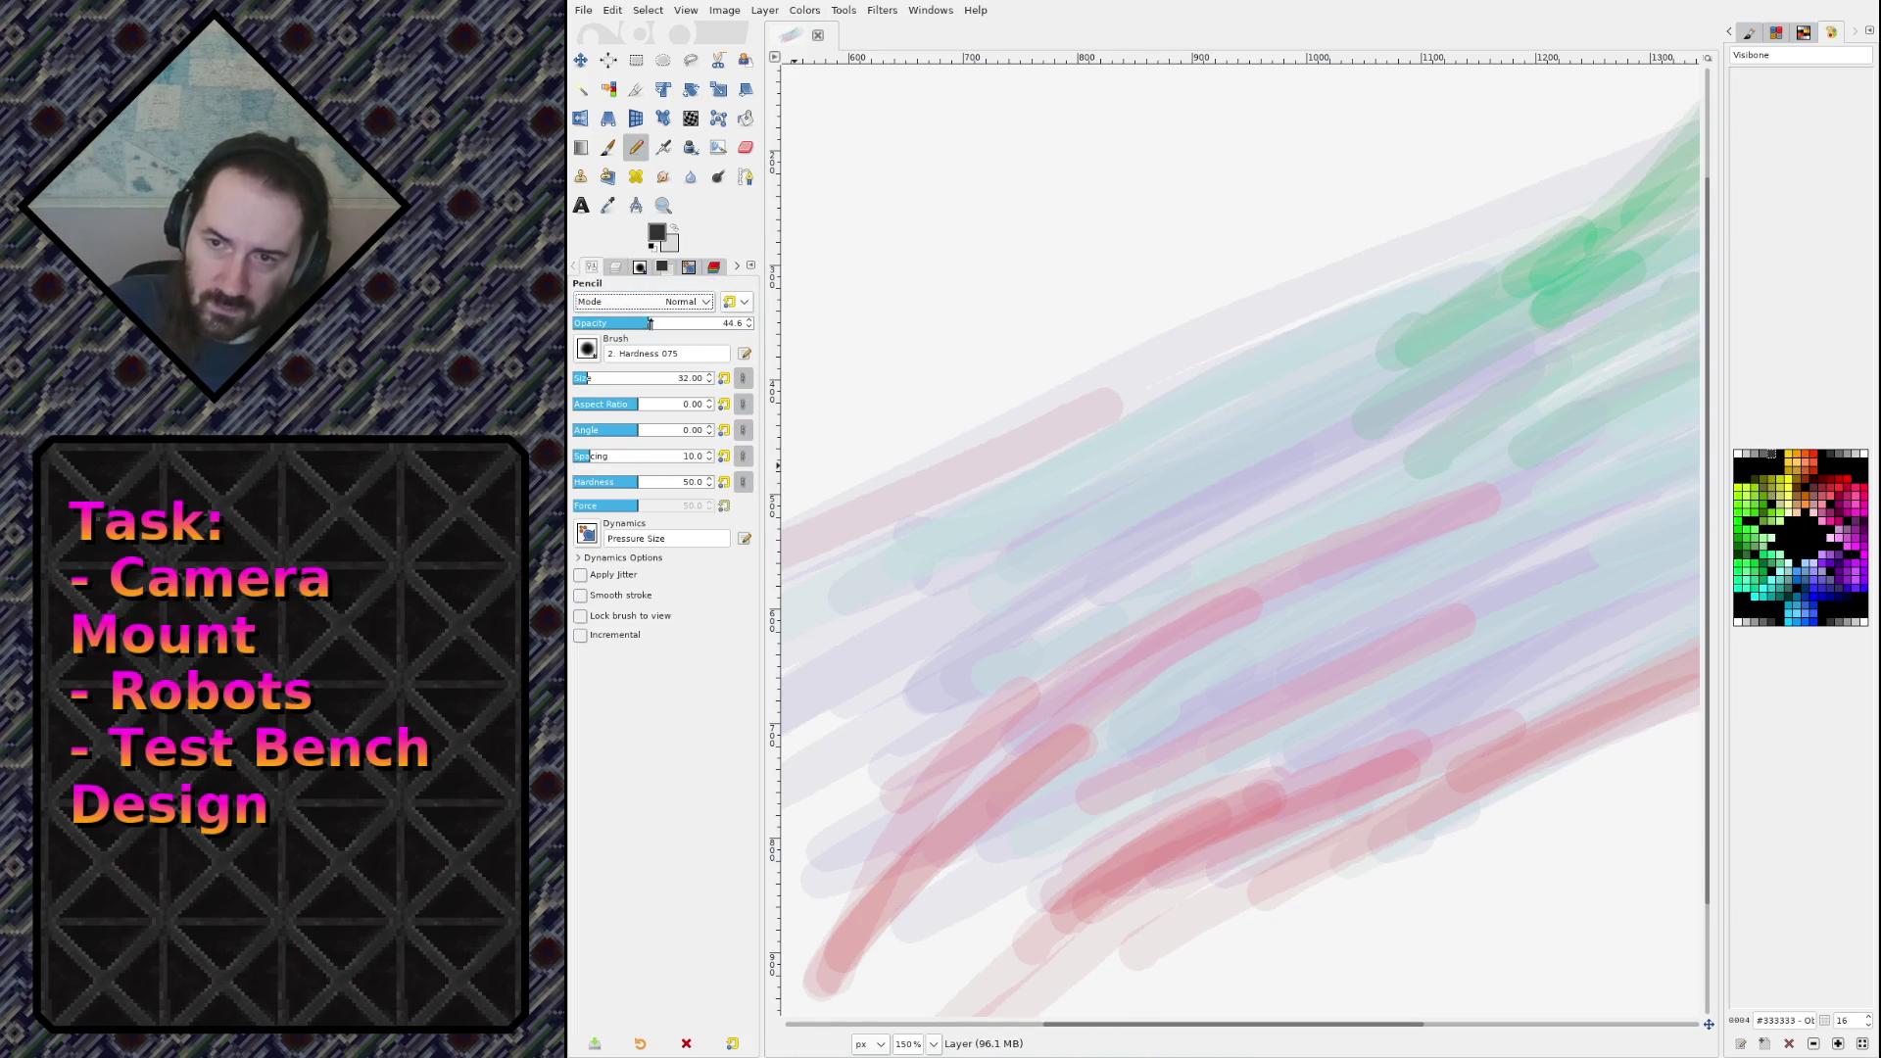
drag(649, 323, 750, 323)
mouse_move(942, 568)
mouse_down()
mouse_move(1258, 338)
mouse_move(1313, 360)
mouse_move(1386, 328)
mouse_up()
key(ctrl+z)
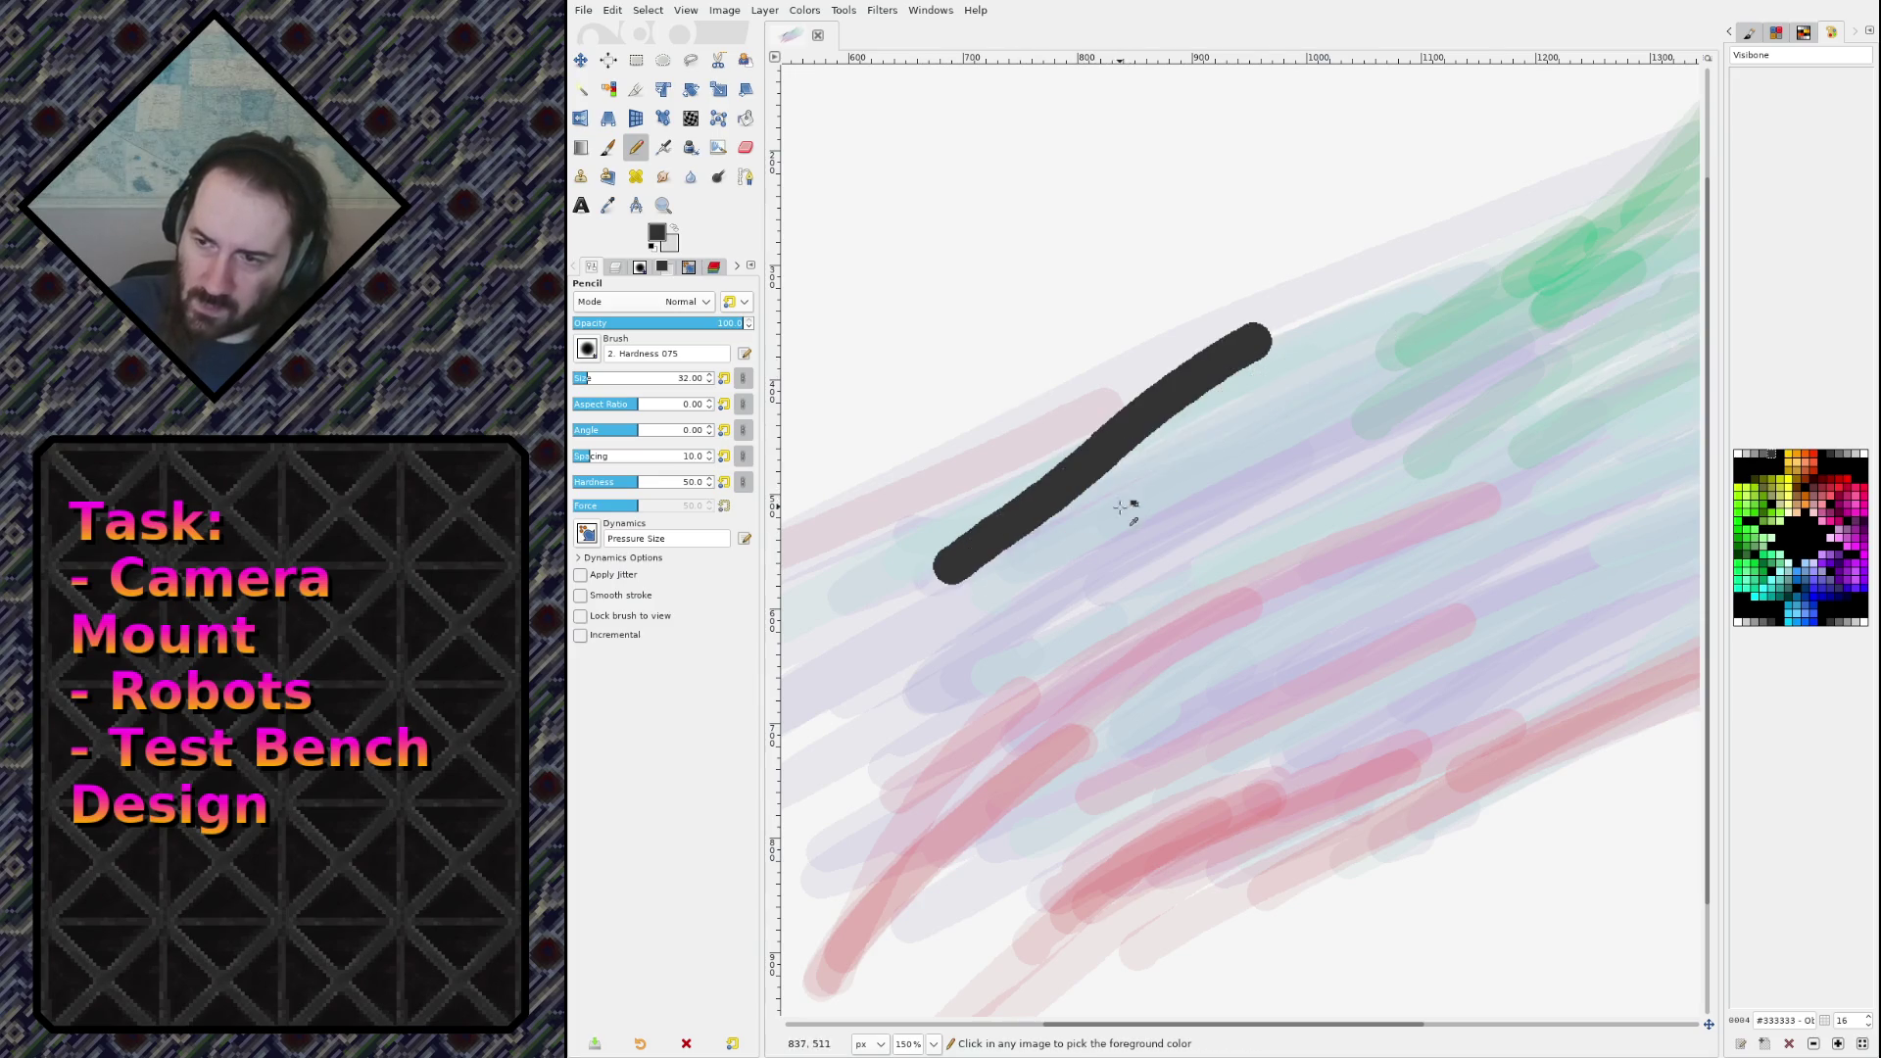
key(ctrl+z)
scroll(1179, 453, down, 2)
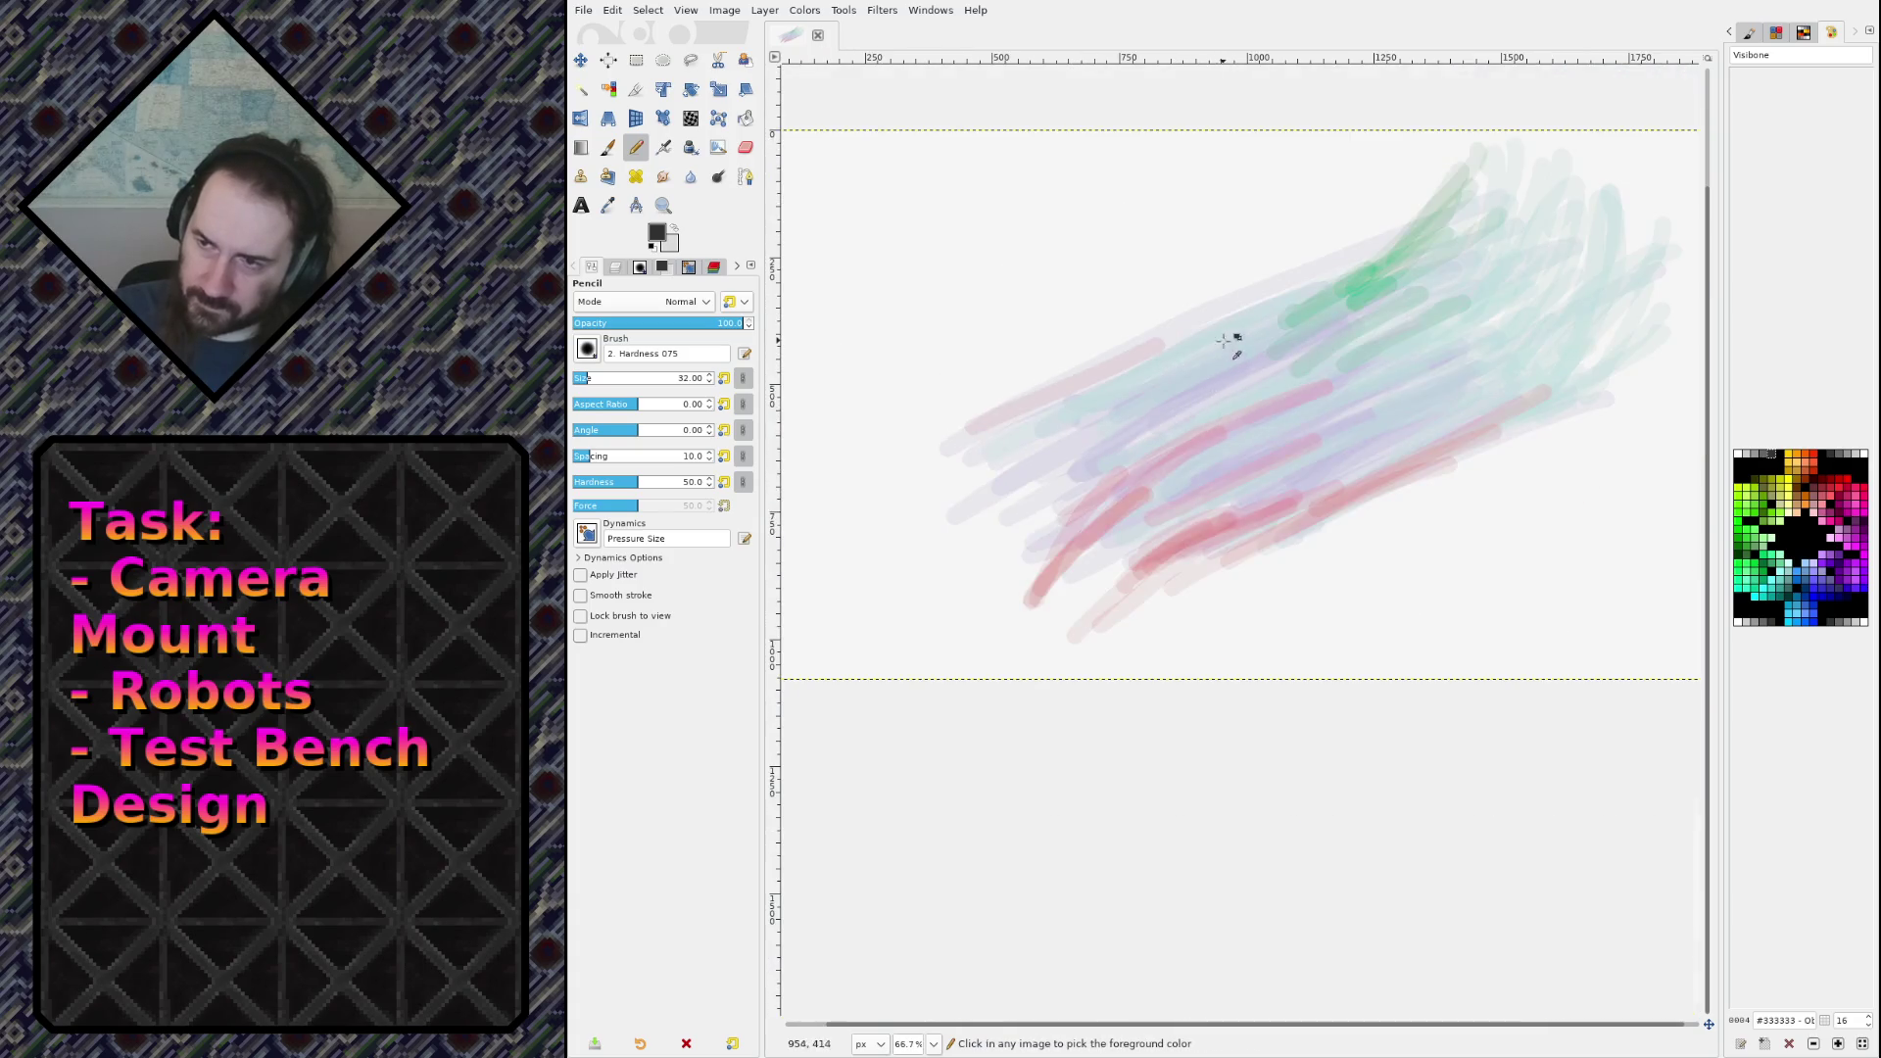
scroll(1204, 382, up, 1)
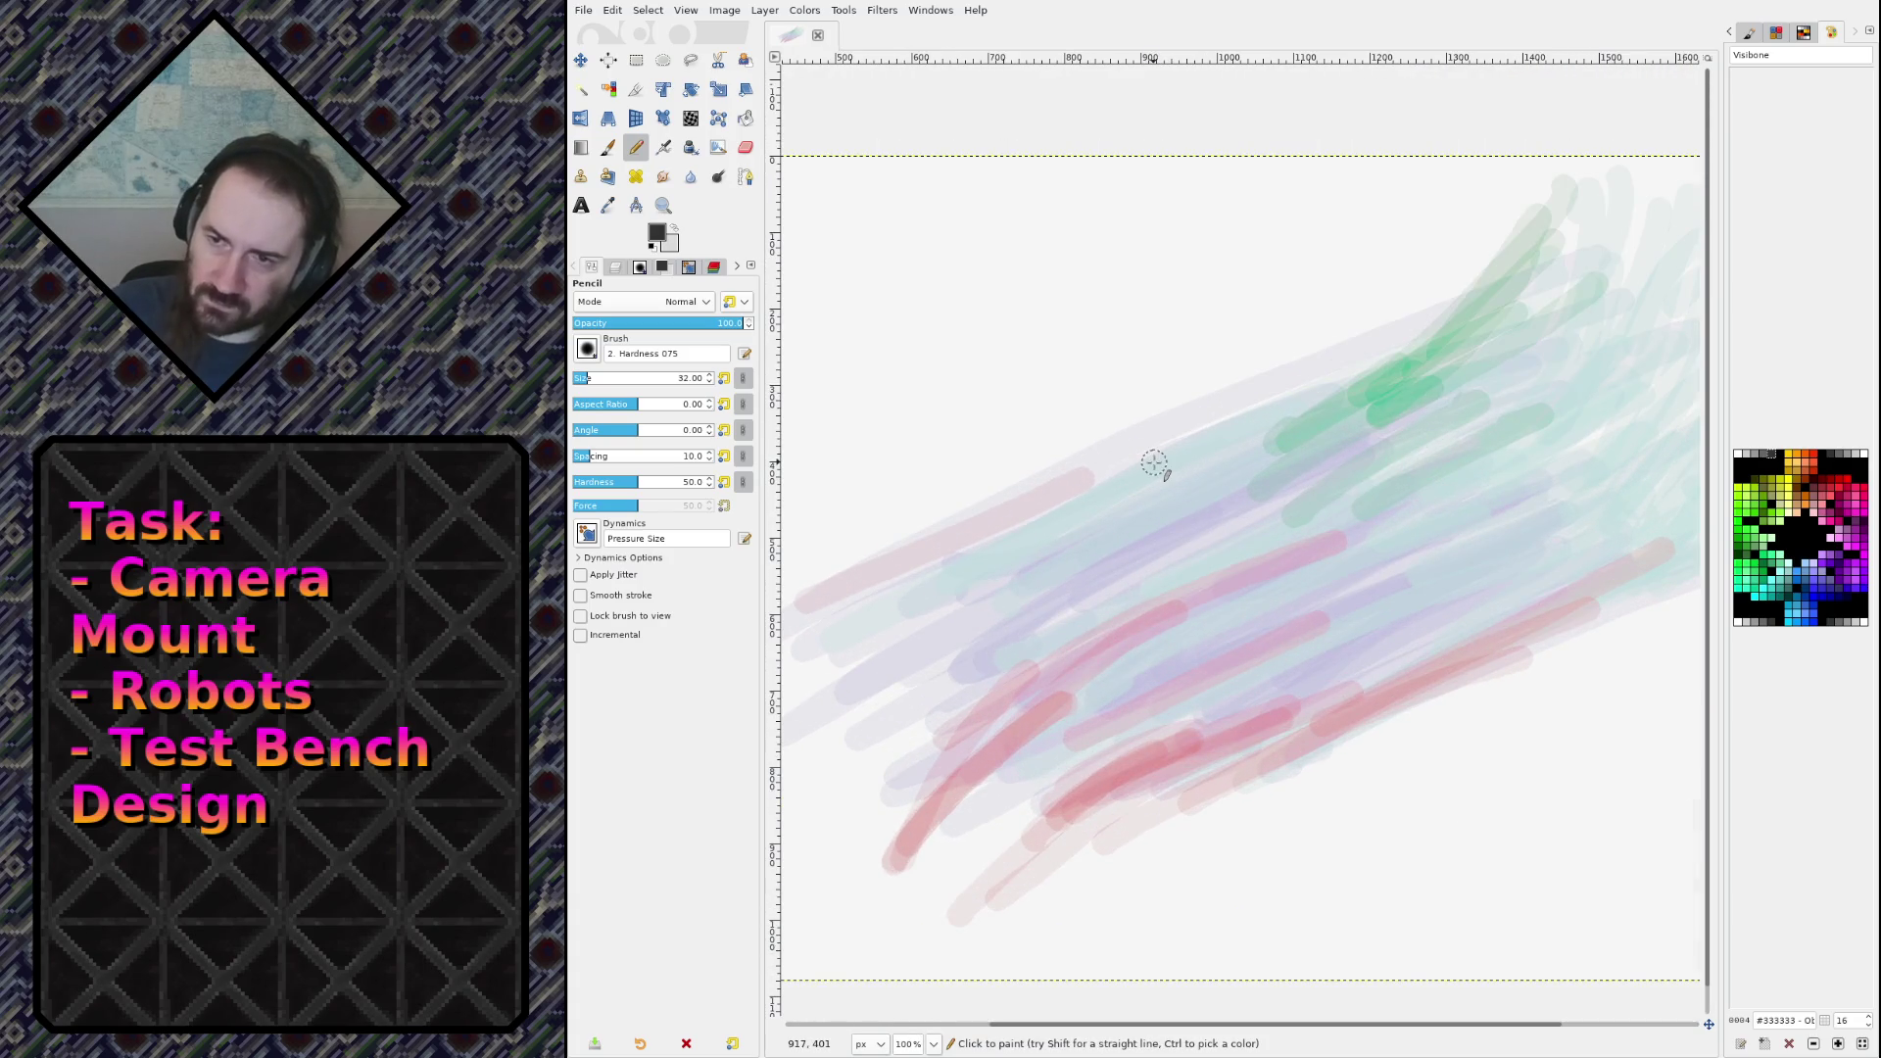
Step: Paint a dark grey blob upper left with a grey stroke beside it, then pick Visibone #999999
mouse_move(952, 354)
mouse_down()
mouse_move(925, 323)
mouse_move(972, 308)
mouse_up()
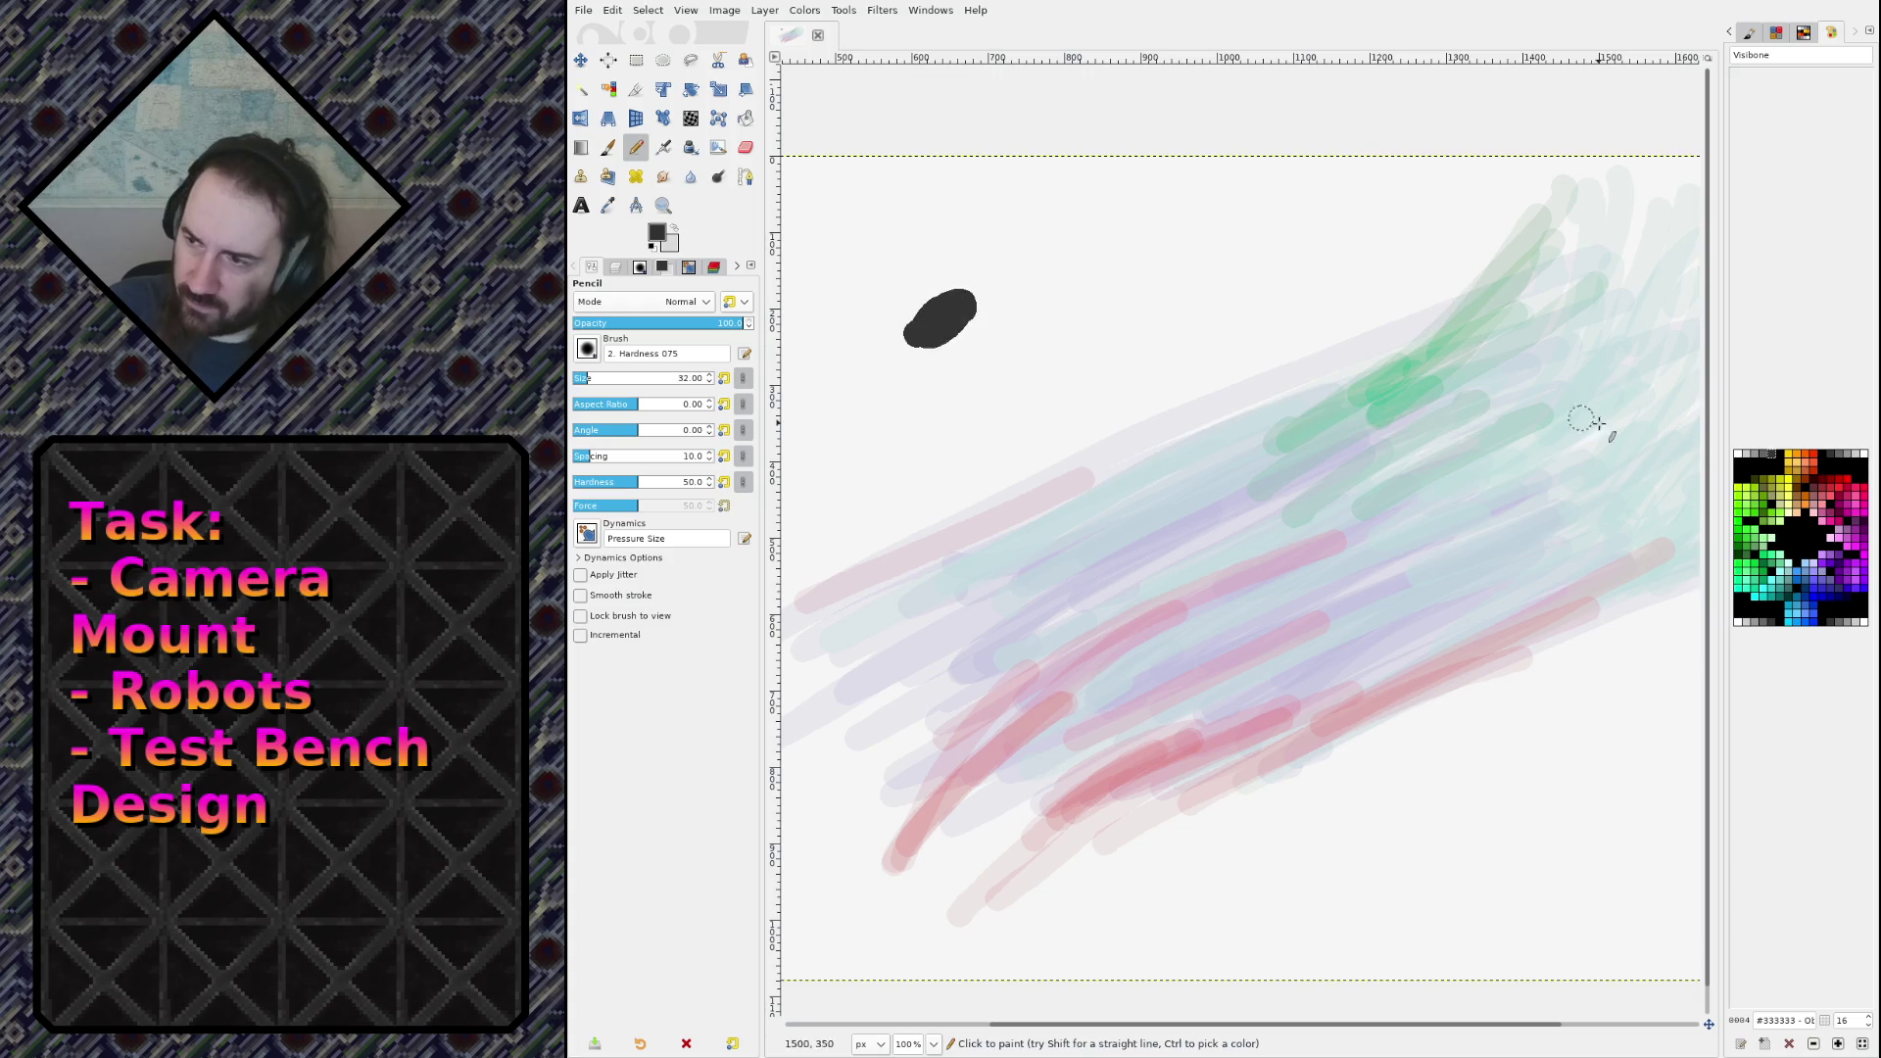
click(1733, 454)
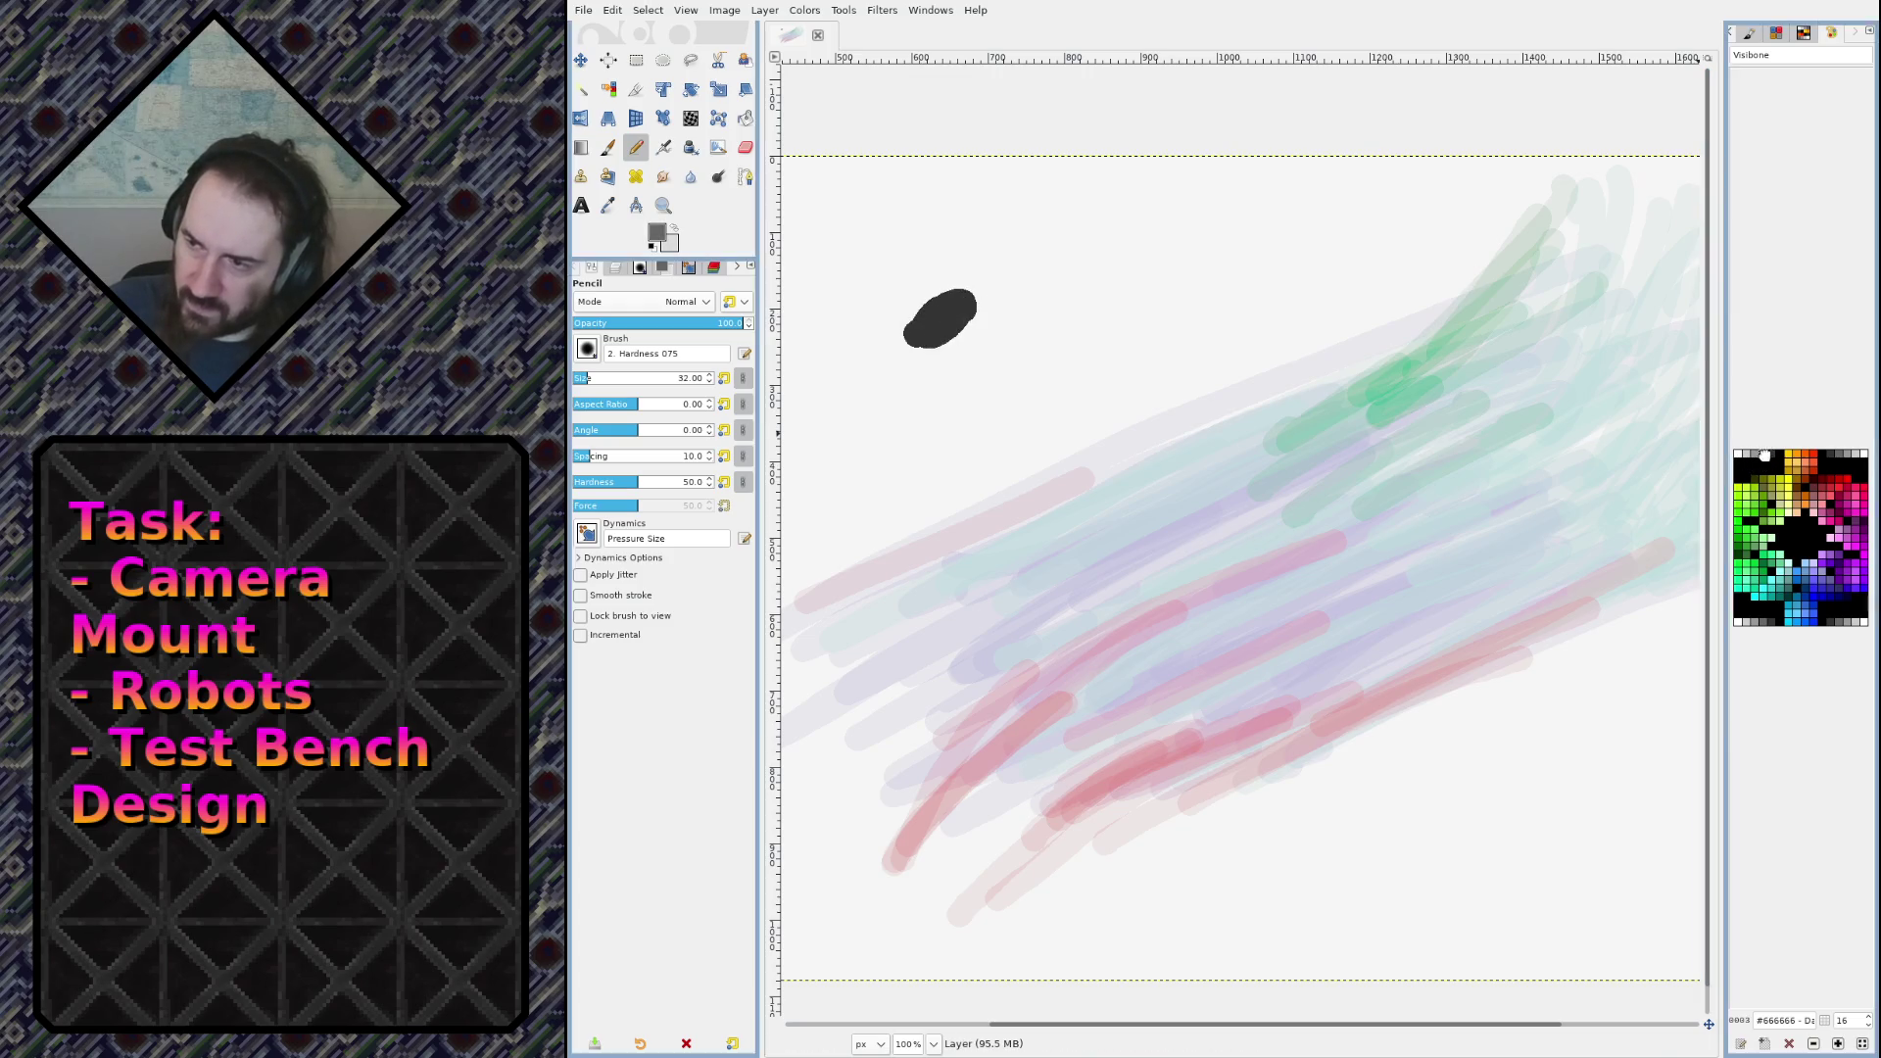
mouse_move(1023, 305)
mouse_down()
mouse_move(980, 313)
mouse_move(1050, 276)
mouse_up()
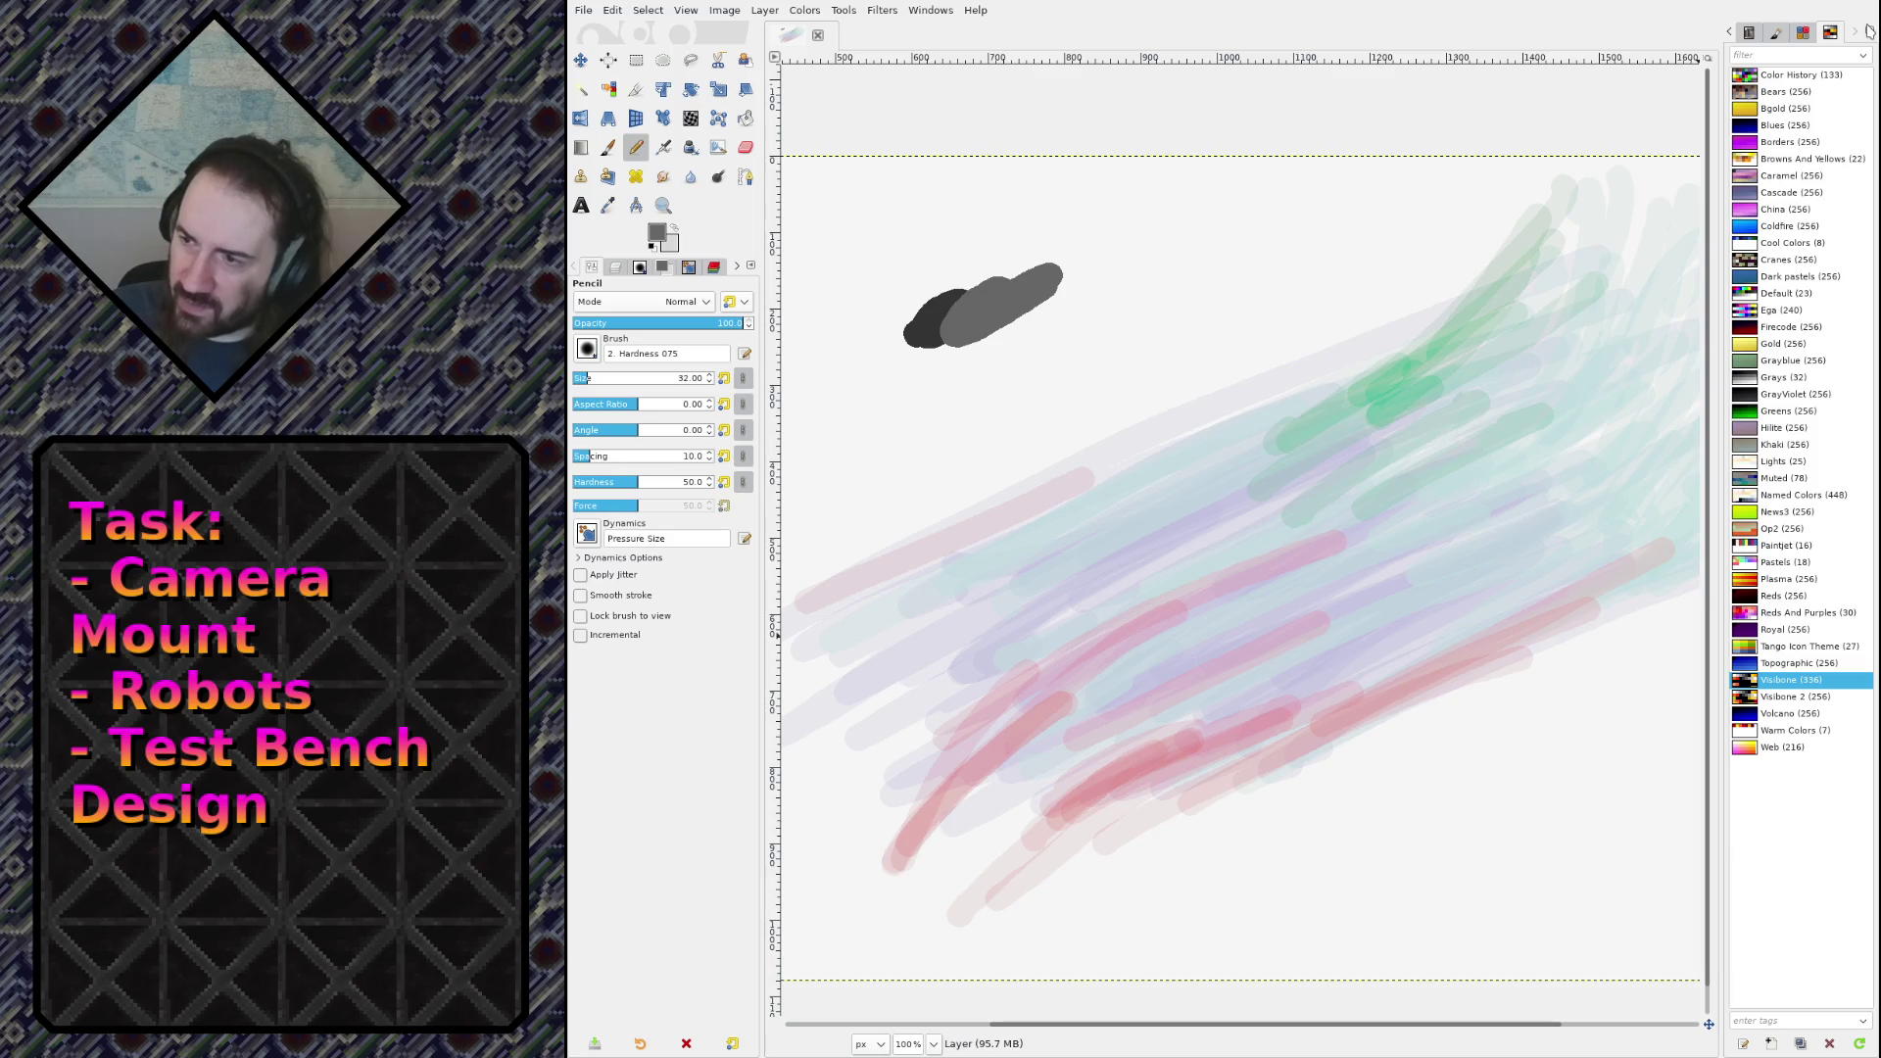
click(1747, 684)
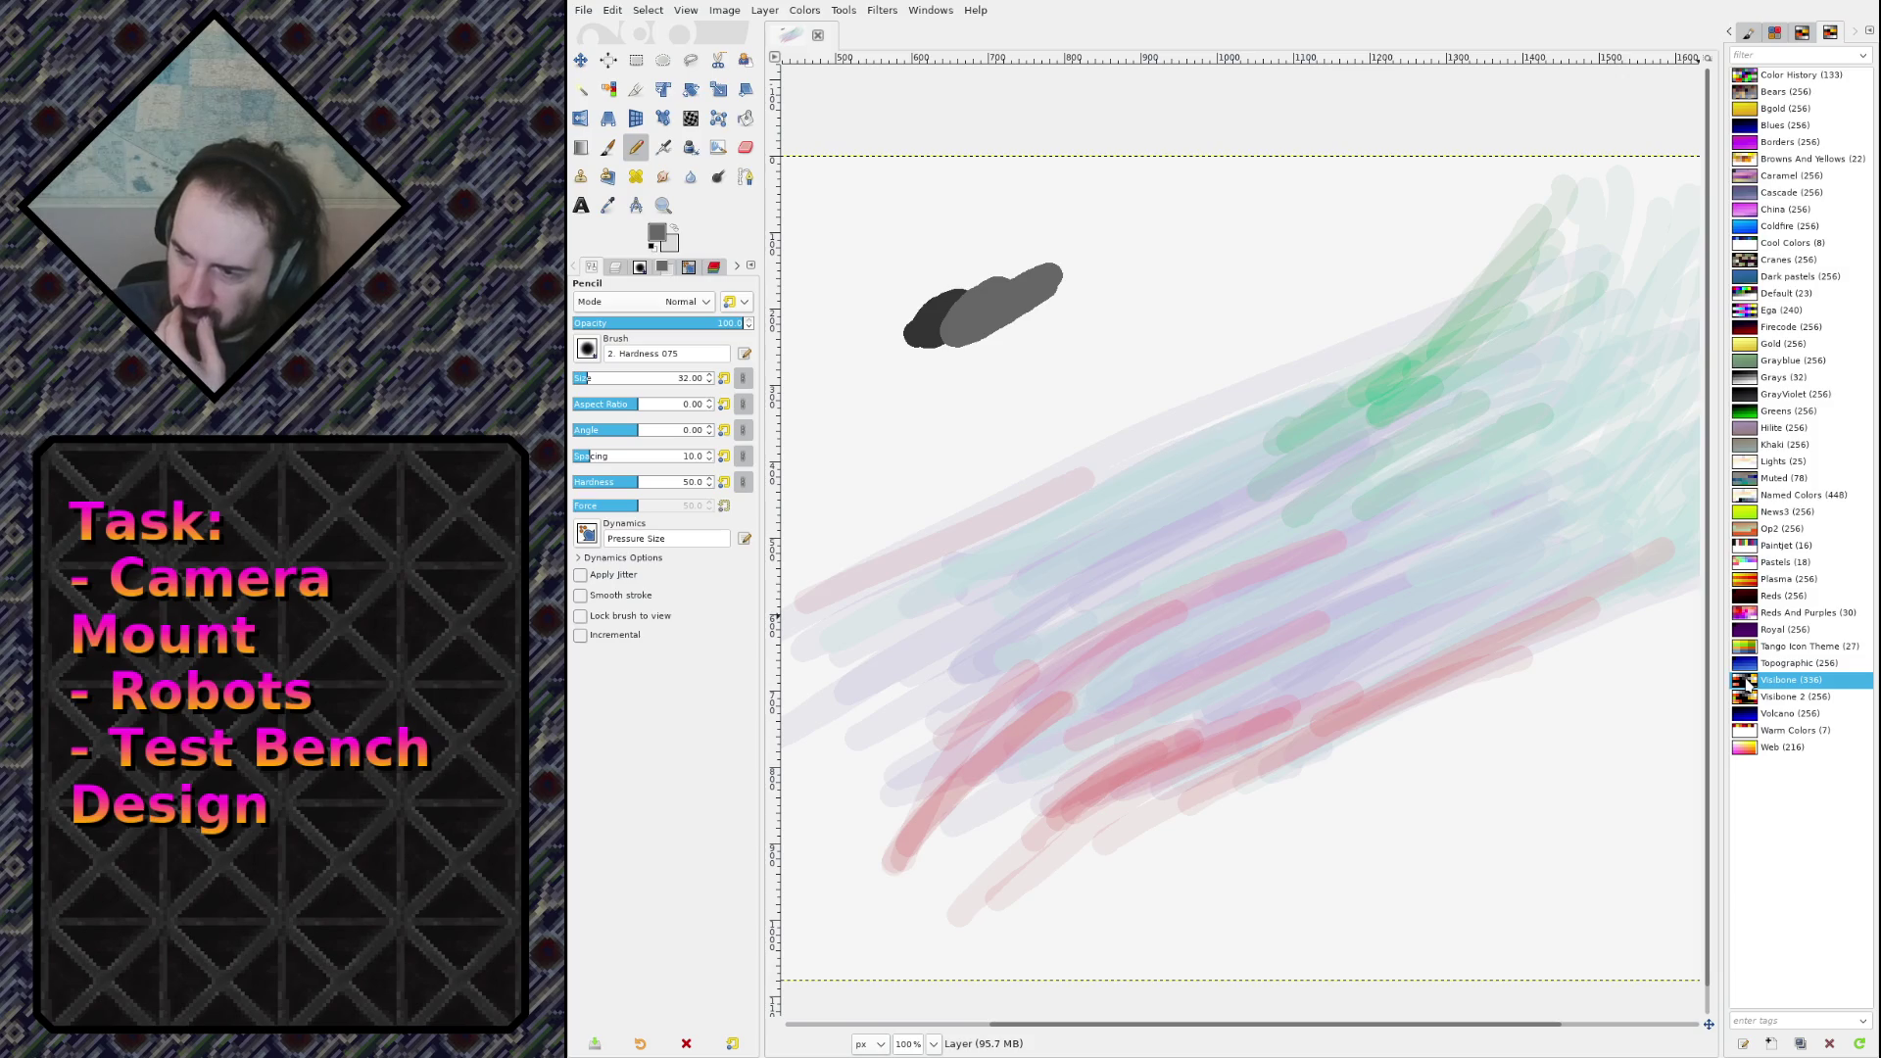
double_click(1748, 685)
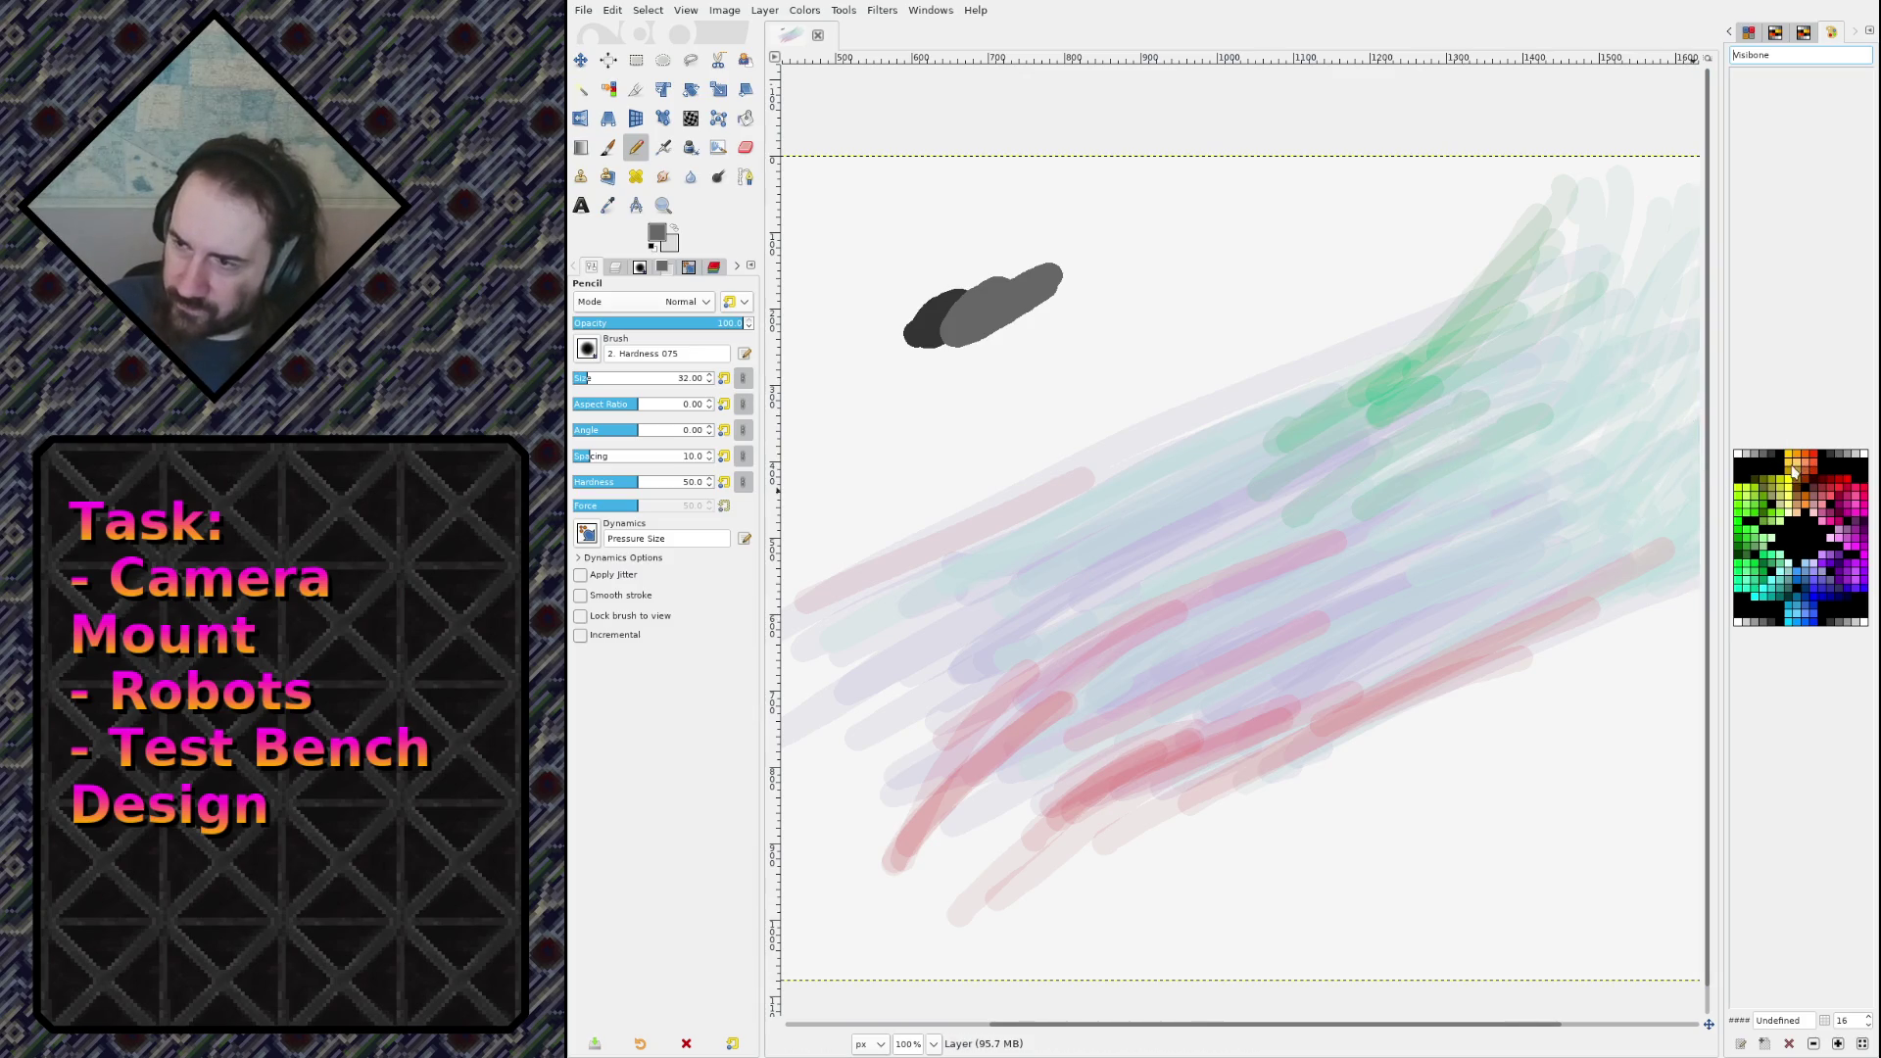
click(1753, 459)
Step: Switch the pencil to dark grey #666666 at a smaller size and block in a long diagonal hull
drag(1085, 276, 1025, 294)
key(Right)
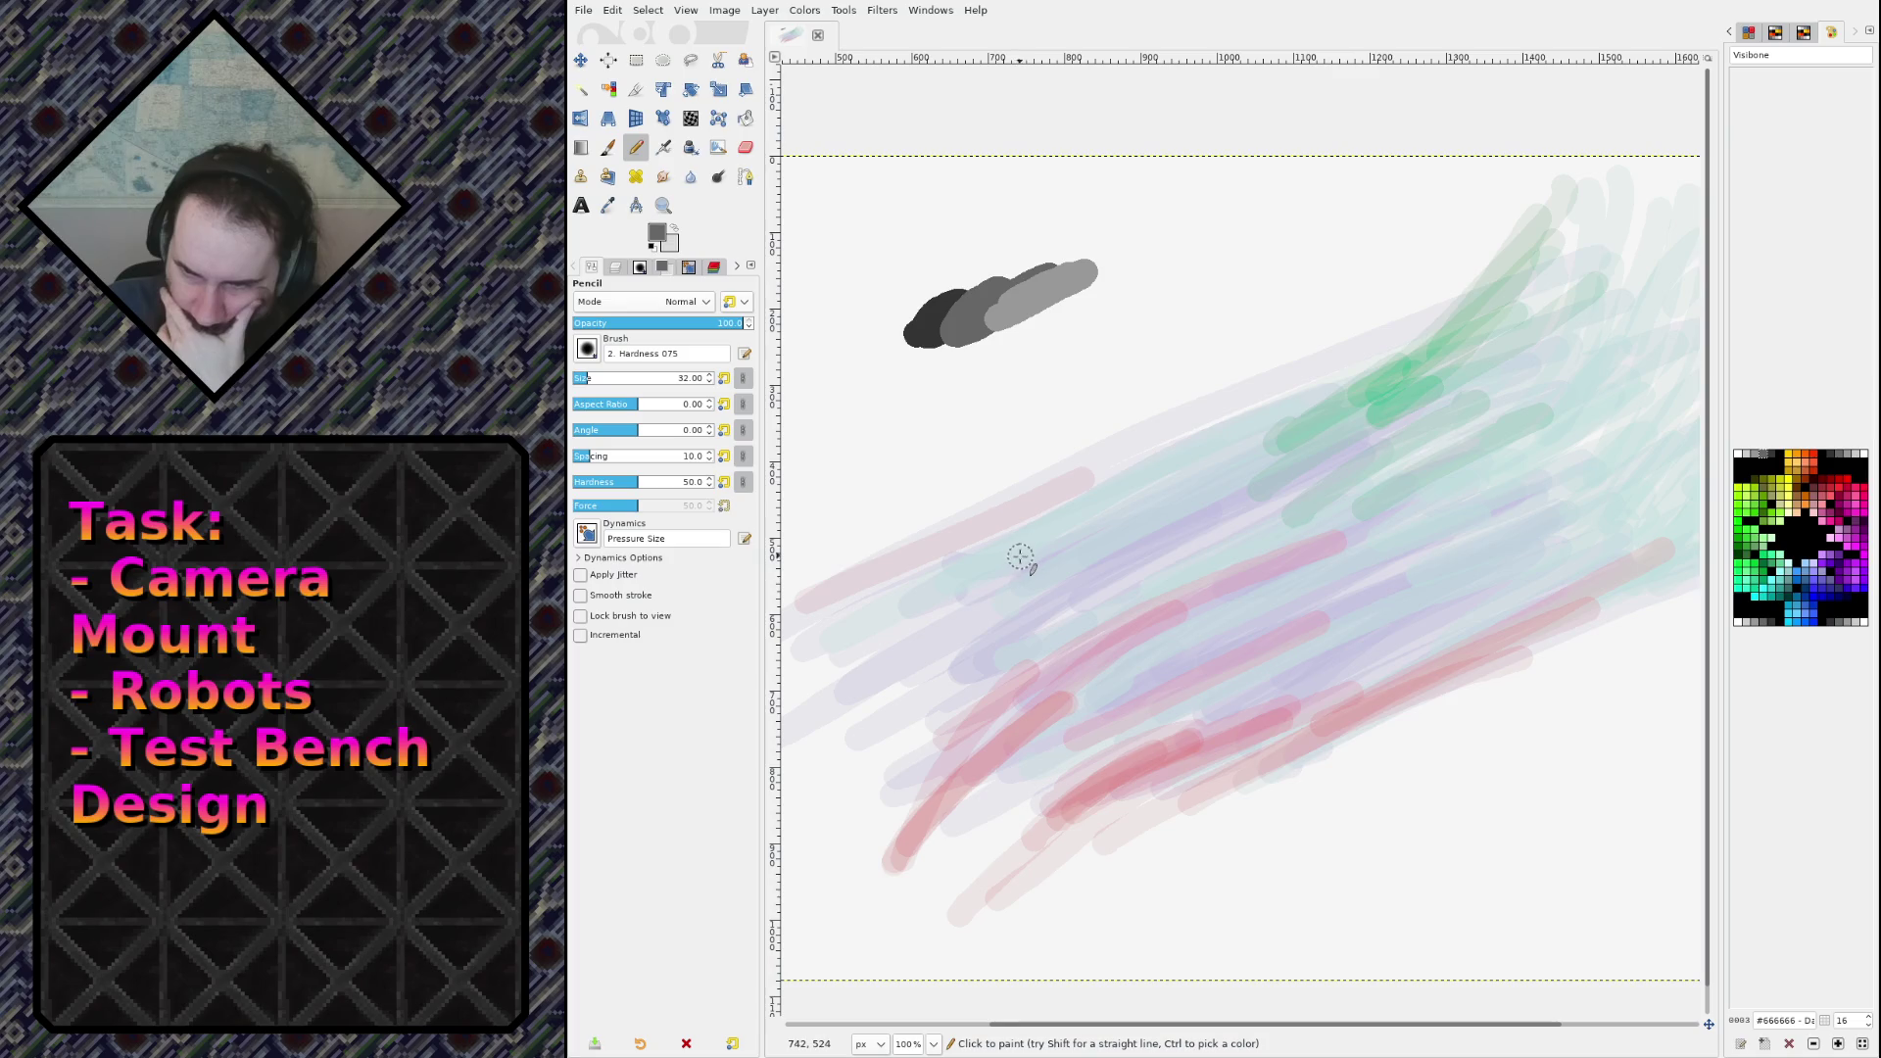
key(bracketleft)
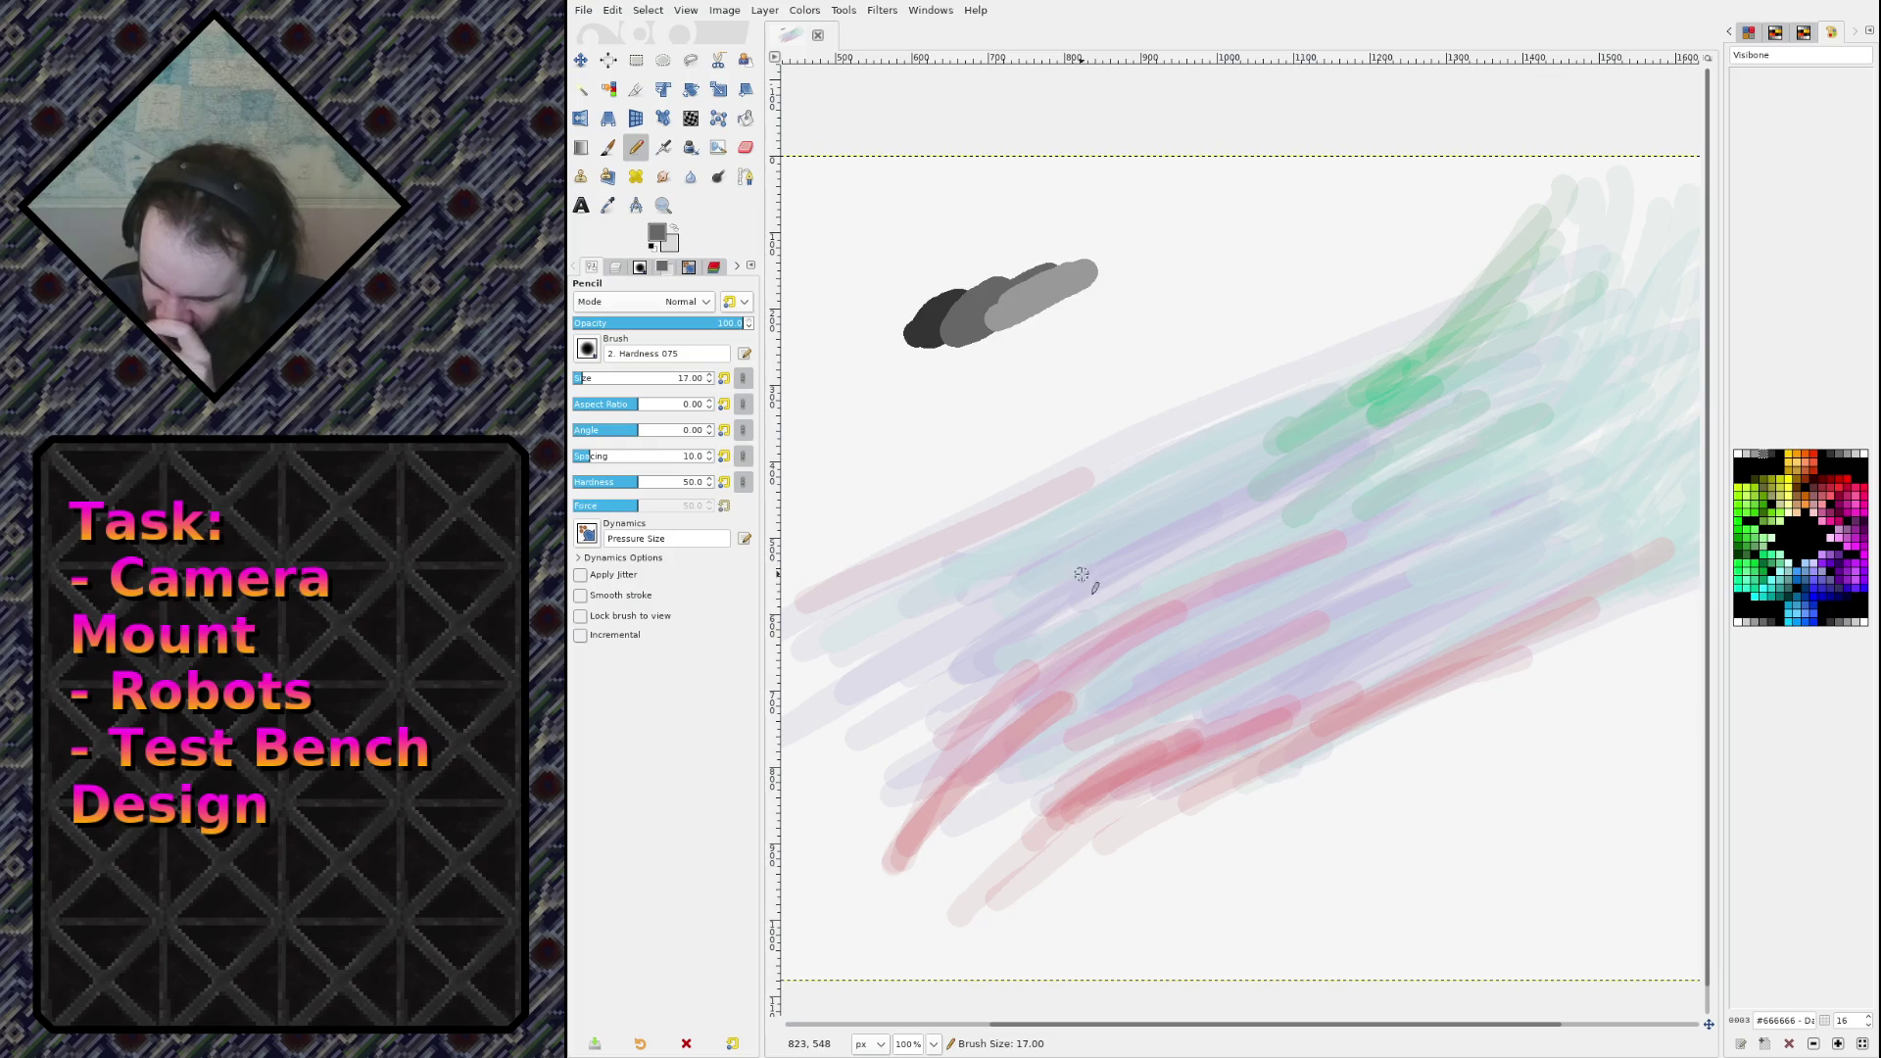
mouse_move(1082, 554)
mouse_down()
mouse_move(1328, 389)
mouse_move(1264, 411)
mouse_move(1293, 363)
mouse_move(1344, 382)
mouse_move(1288, 354)
mouse_move(1203, 436)
mouse_move(1255, 409)
mouse_move(1240, 427)
mouse_move(1077, 544)
mouse_up()
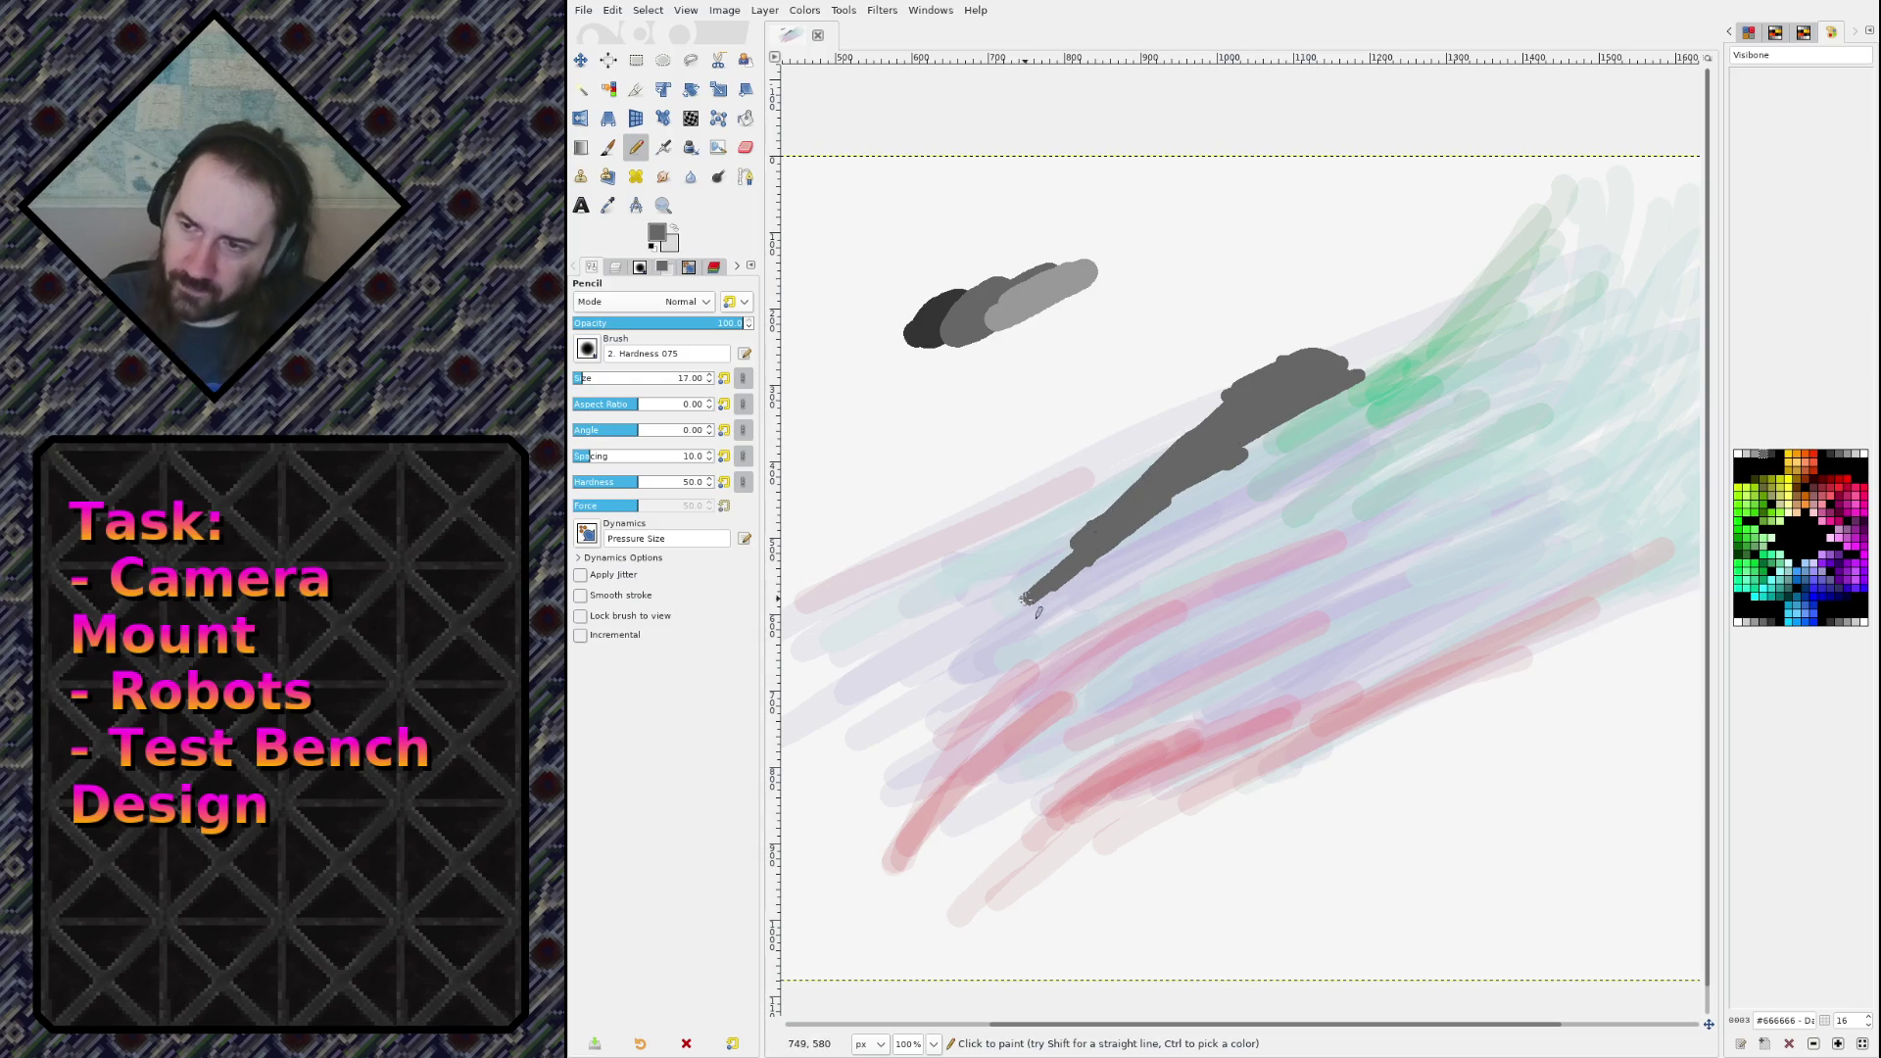
mouse_move(1146, 450)
mouse_down()
mouse_move(1087, 460)
mouse_move(1215, 402)
mouse_move(1138, 424)
mouse_move(1036, 511)
mouse_move(1173, 440)
mouse_up()
Step: Redraw the lower hull shape and close it with a long straight dark grey edge
mouse_move(1065, 510)
mouse_down()
mouse_move(975, 613)
mouse_move(1038, 700)
mouse_move(1014, 612)
mouse_move(1065, 617)
mouse_move(1058, 636)
mouse_move(1087, 578)
mouse_move(1137, 657)
mouse_move(1030, 680)
mouse_up()
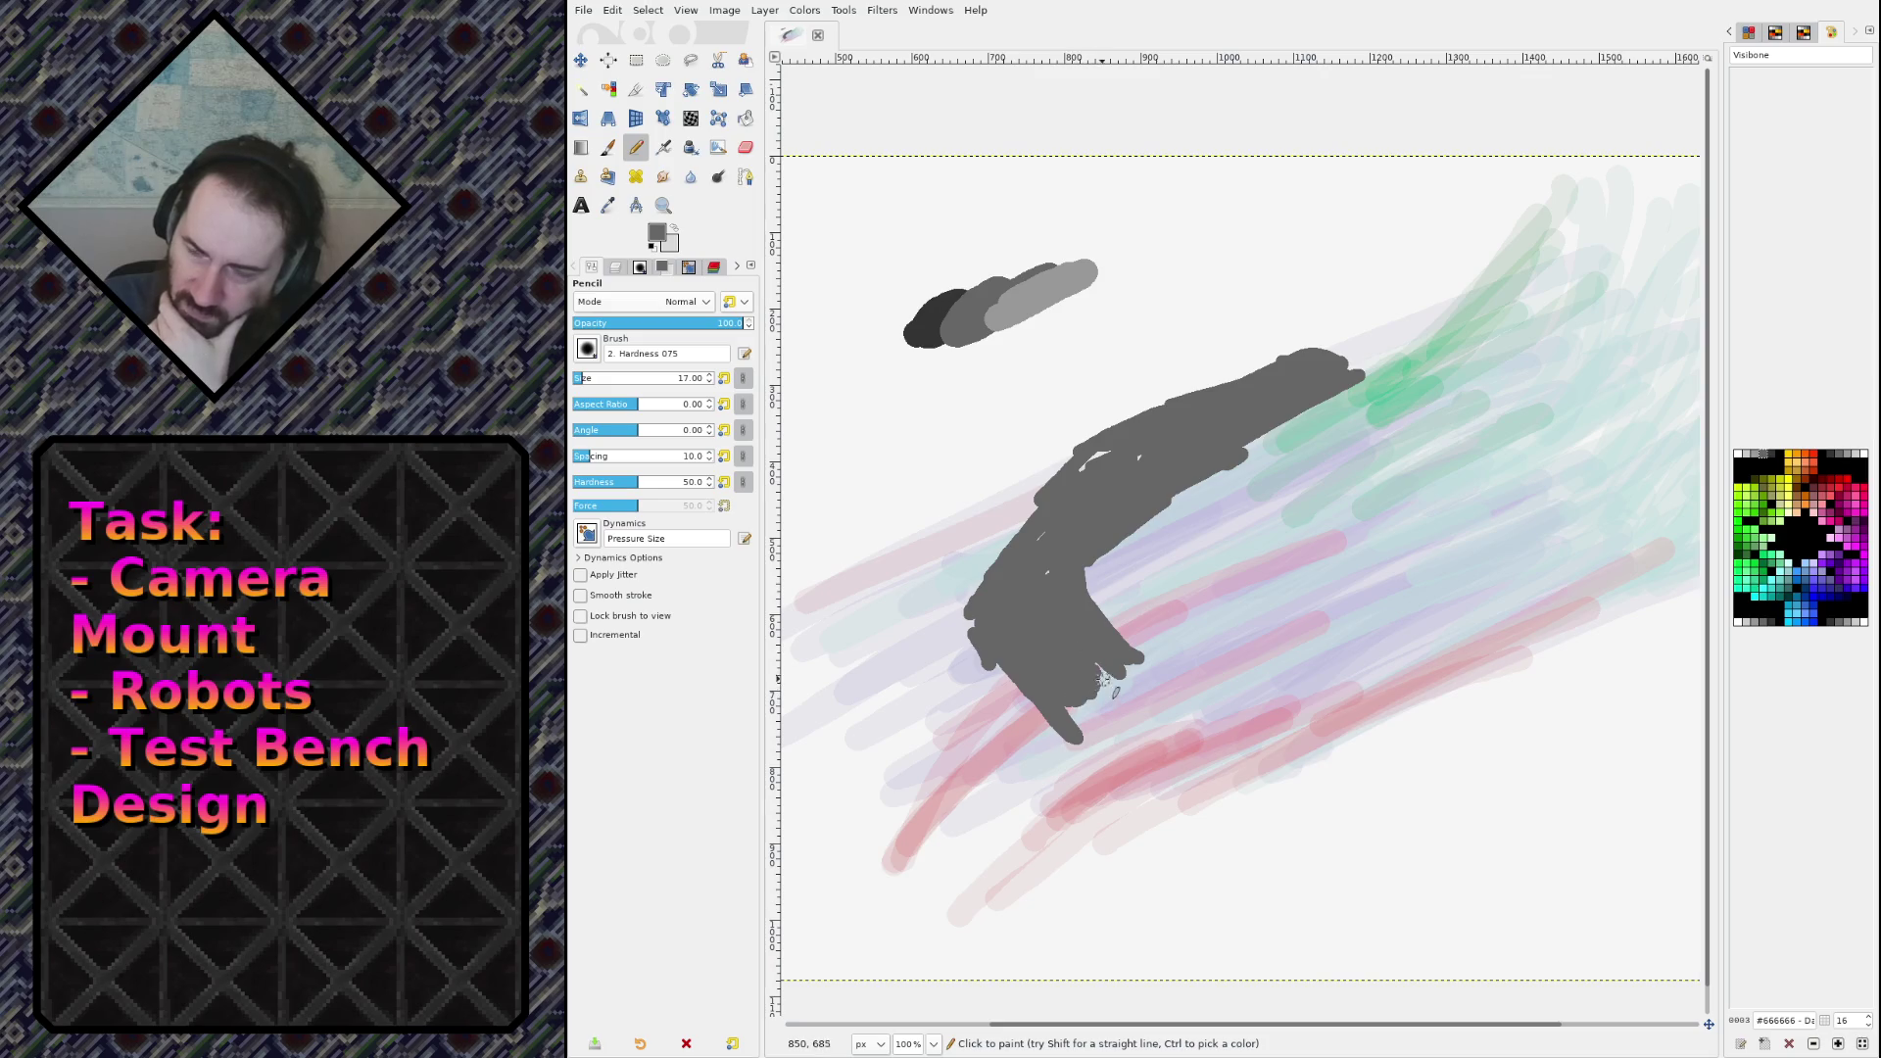
key(ctrl+z)
mouse_move(1077, 514)
mouse_down()
mouse_move(975, 617)
mouse_move(1007, 541)
mouse_move(960, 651)
mouse_move(1107, 553)
mouse_move(1229, 392)
mouse_move(1080, 471)
mouse_up()
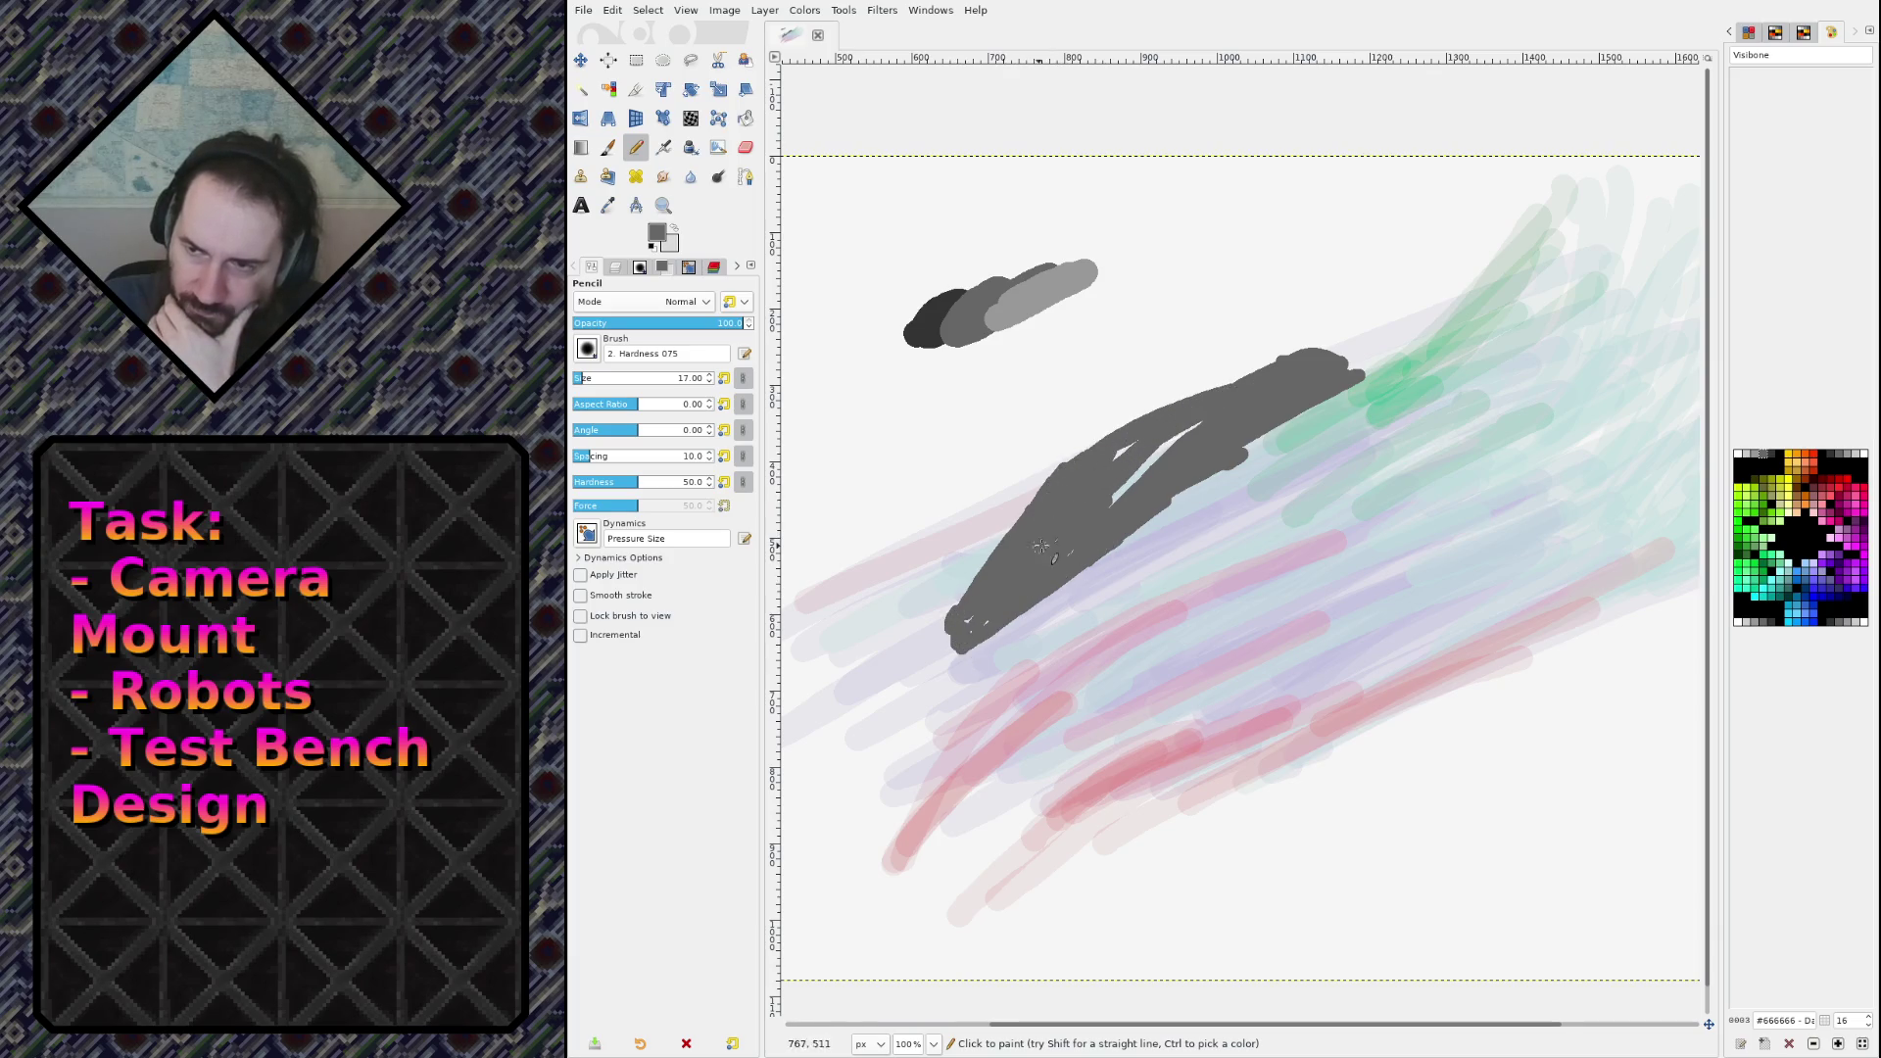
drag(1041, 546, 1054, 527)
mouse_move(1067, 695)
mouse_down()
mouse_move(1425, 440)
mouse_move(1479, 453)
mouse_move(1100, 697)
mouse_move(1100, 734)
mouse_move(1303, 671)
mouse_move(1419, 468)
mouse_move(1469, 449)
mouse_move(1316, 635)
mouse_move(1456, 451)
mouse_up()
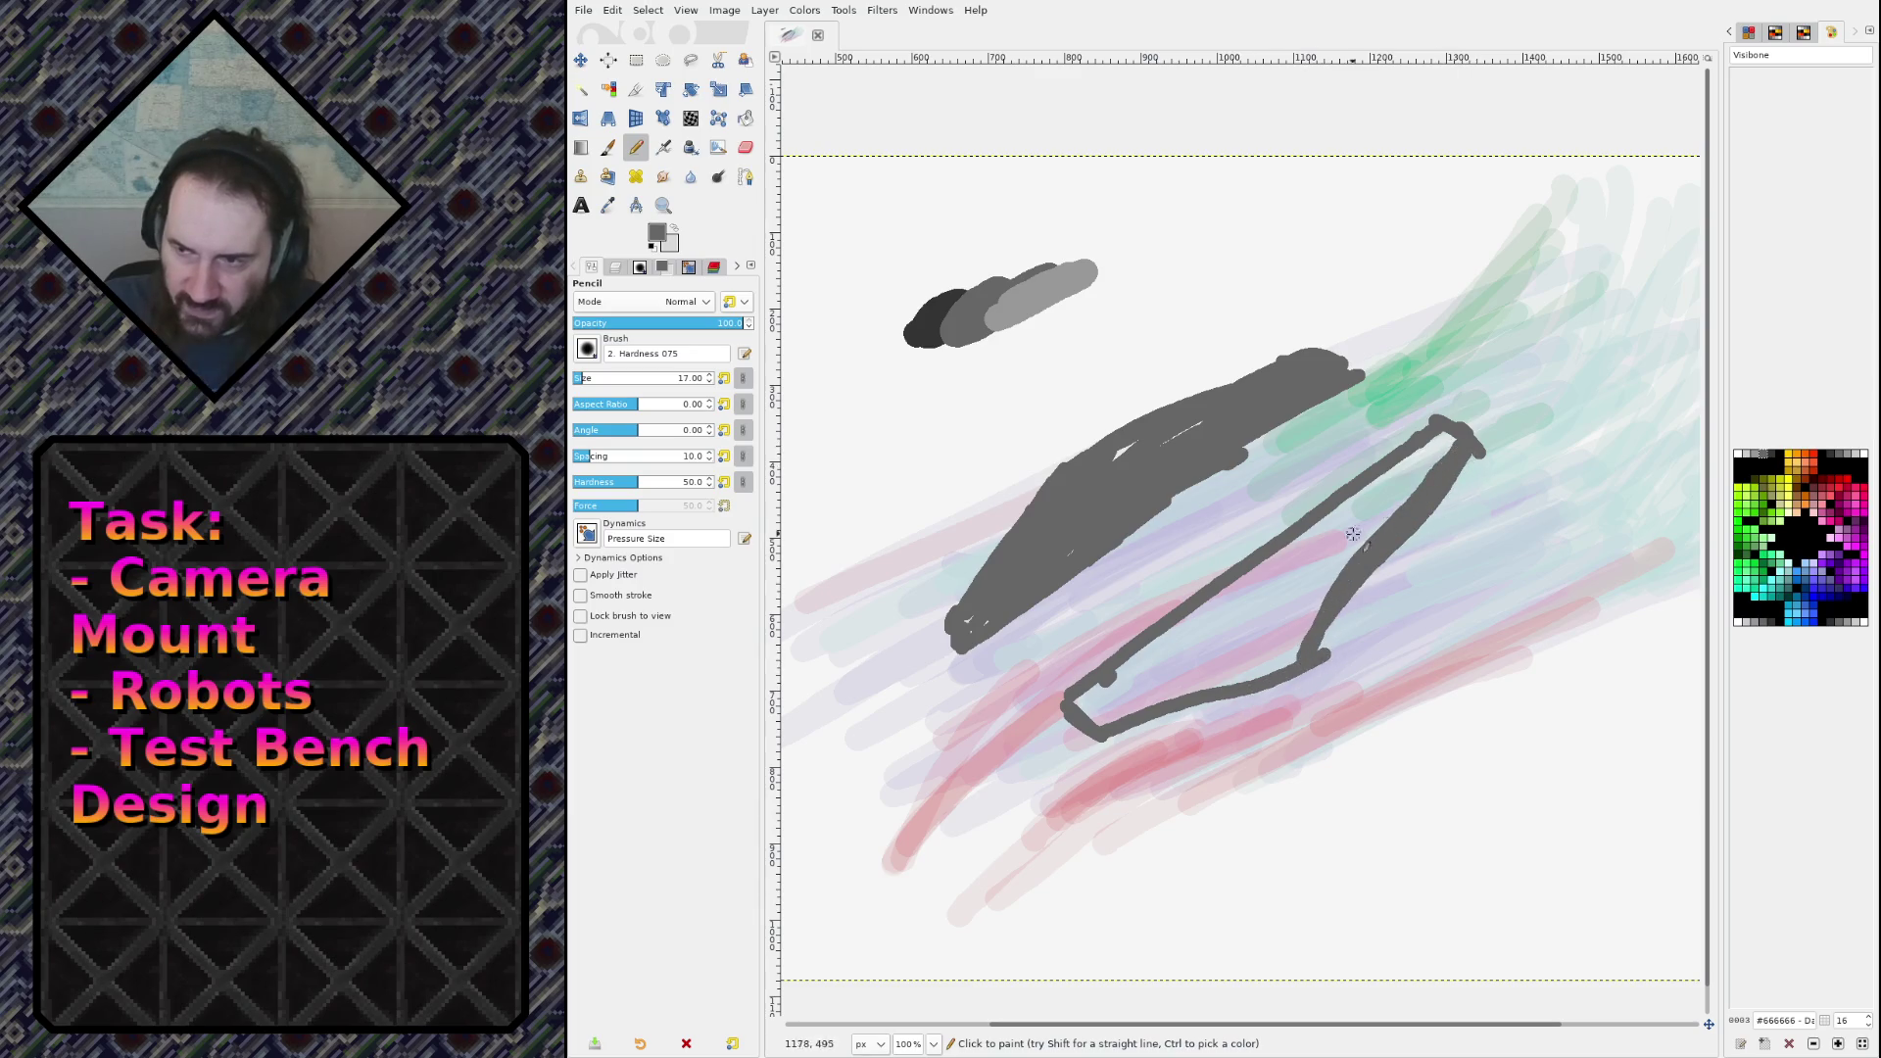
key(shift+b)
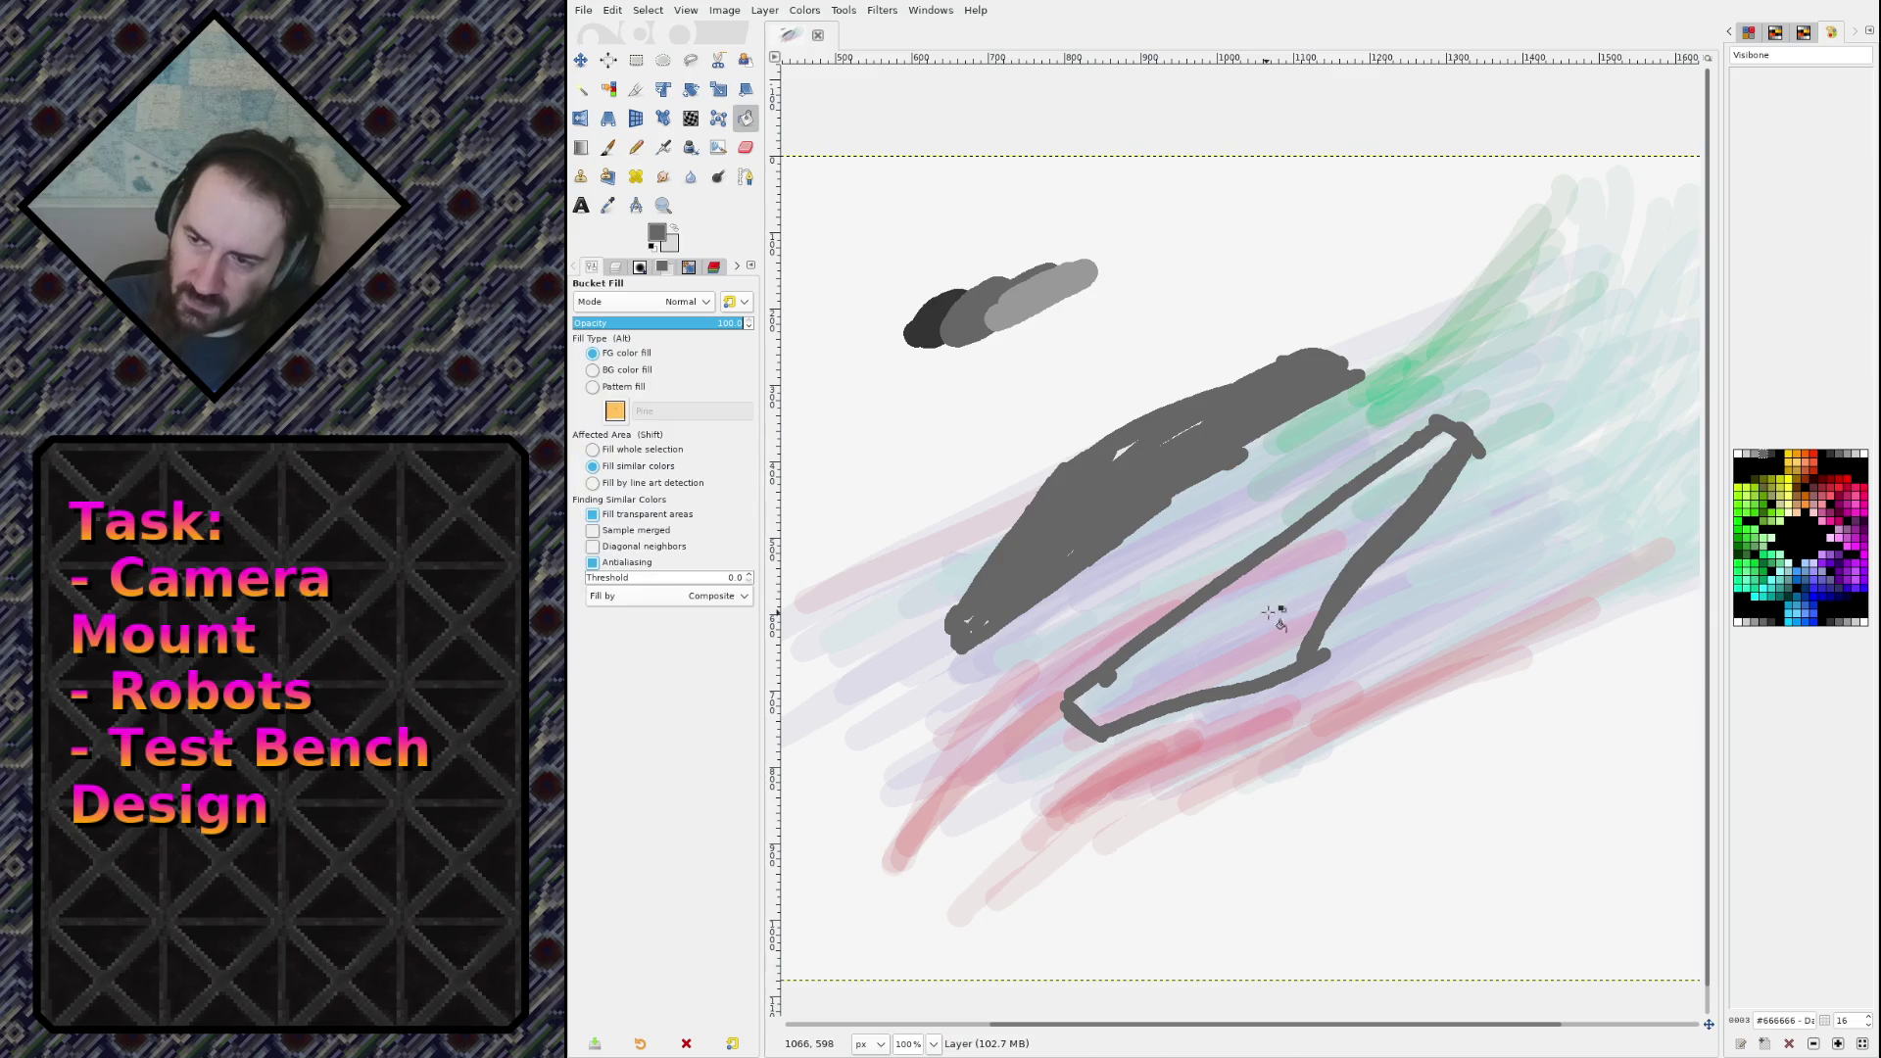
Step: Bucket-fill the lower hull outline with solid grey
click(1267, 612)
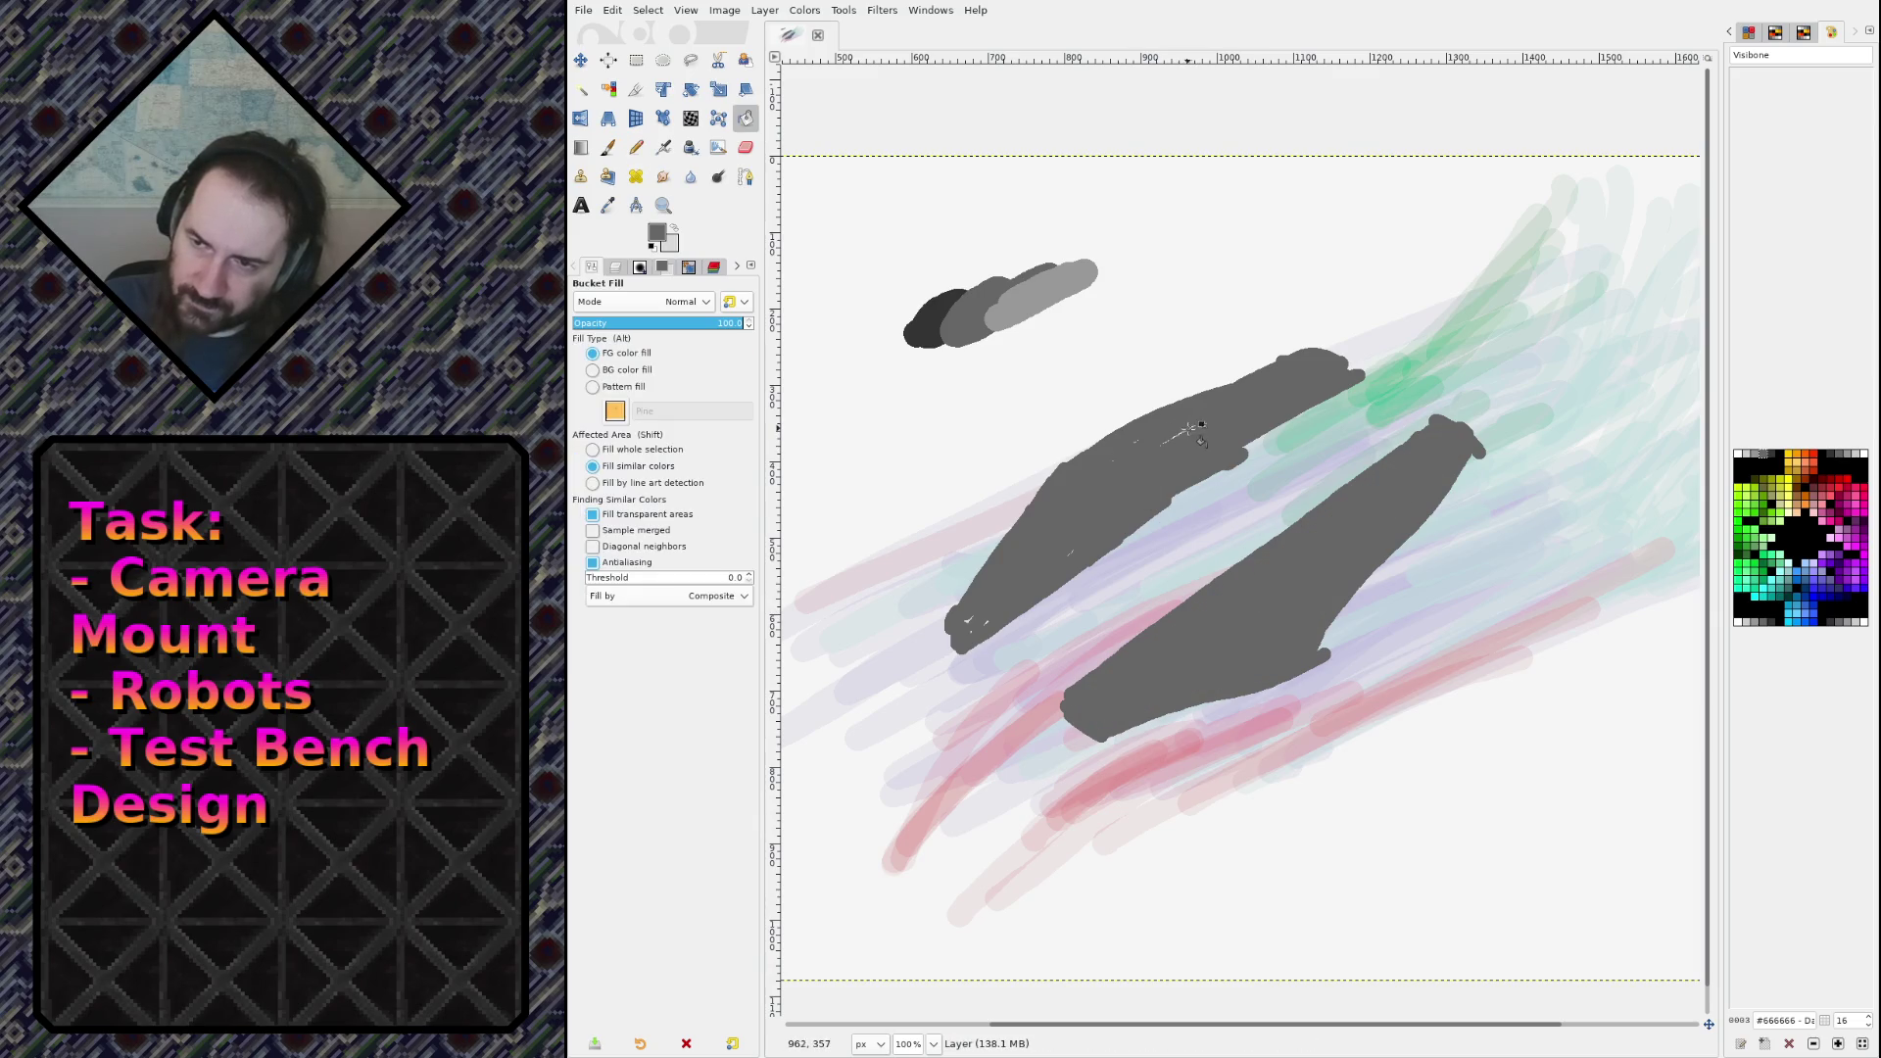
key(n)
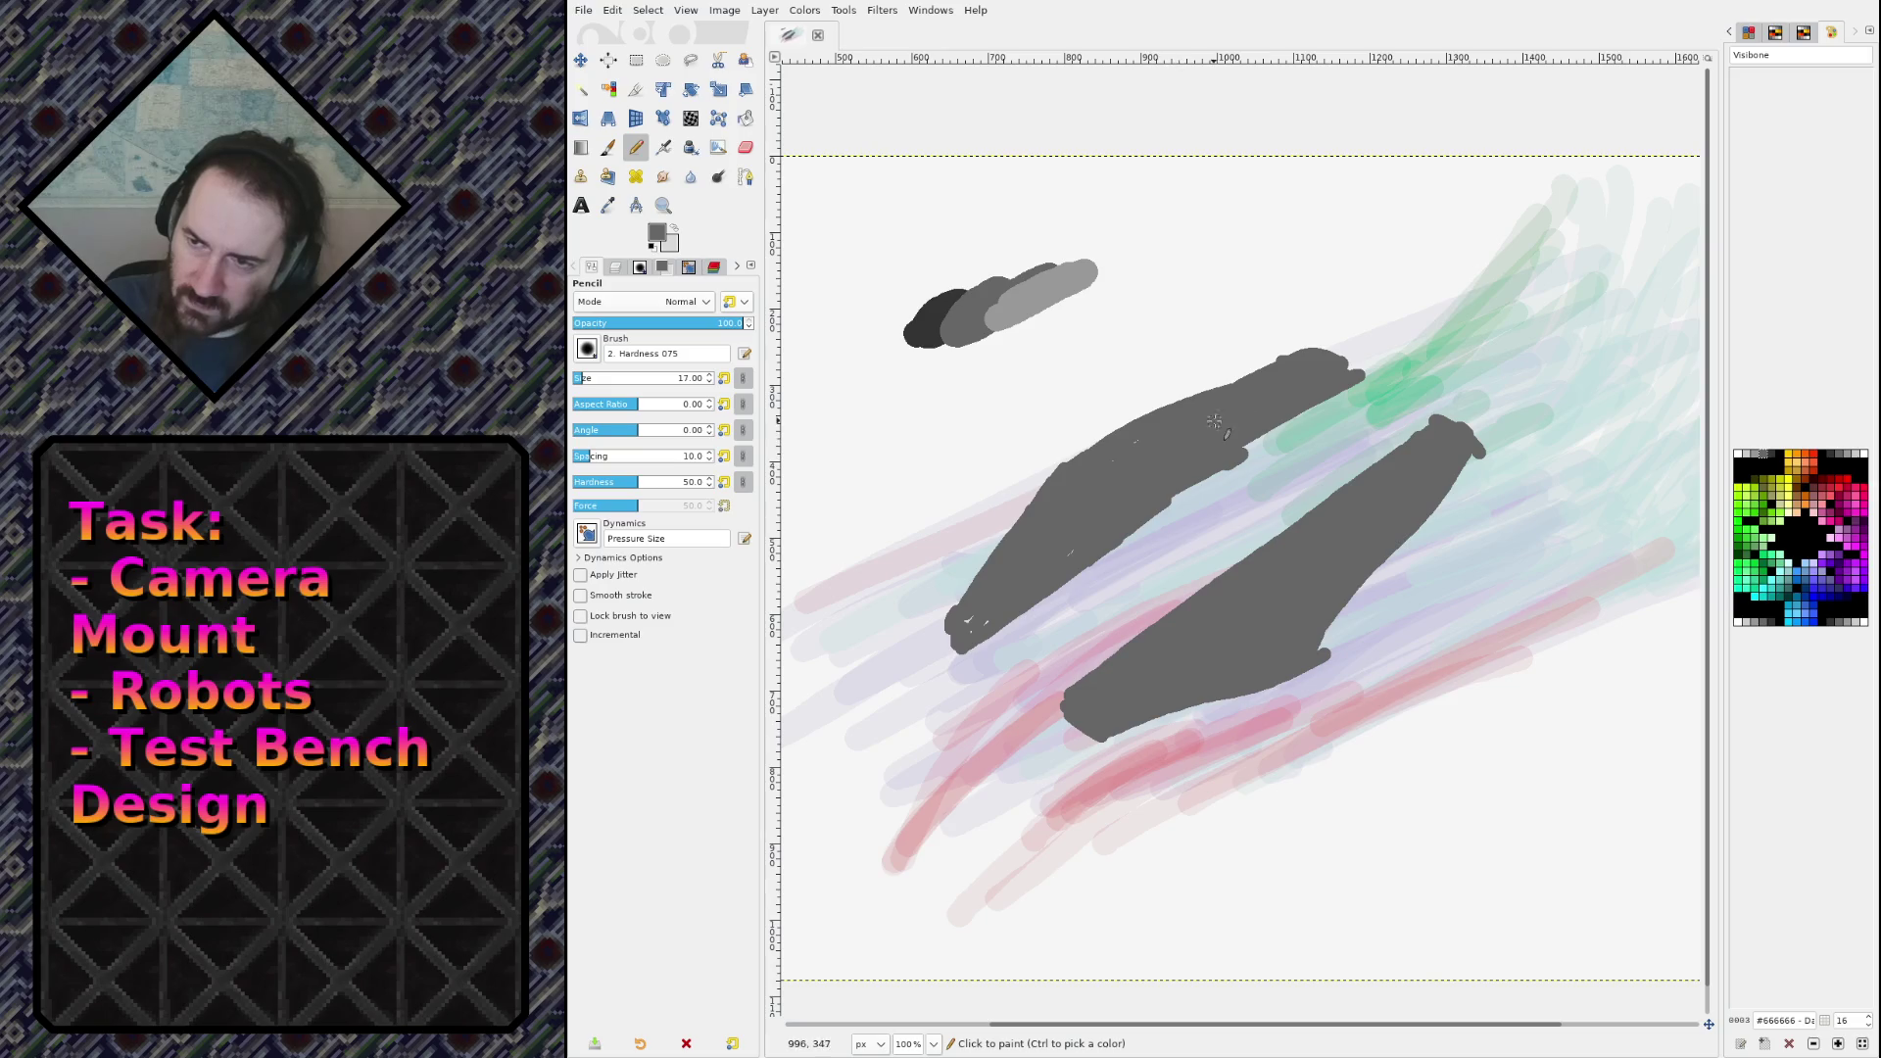
click(980, 625)
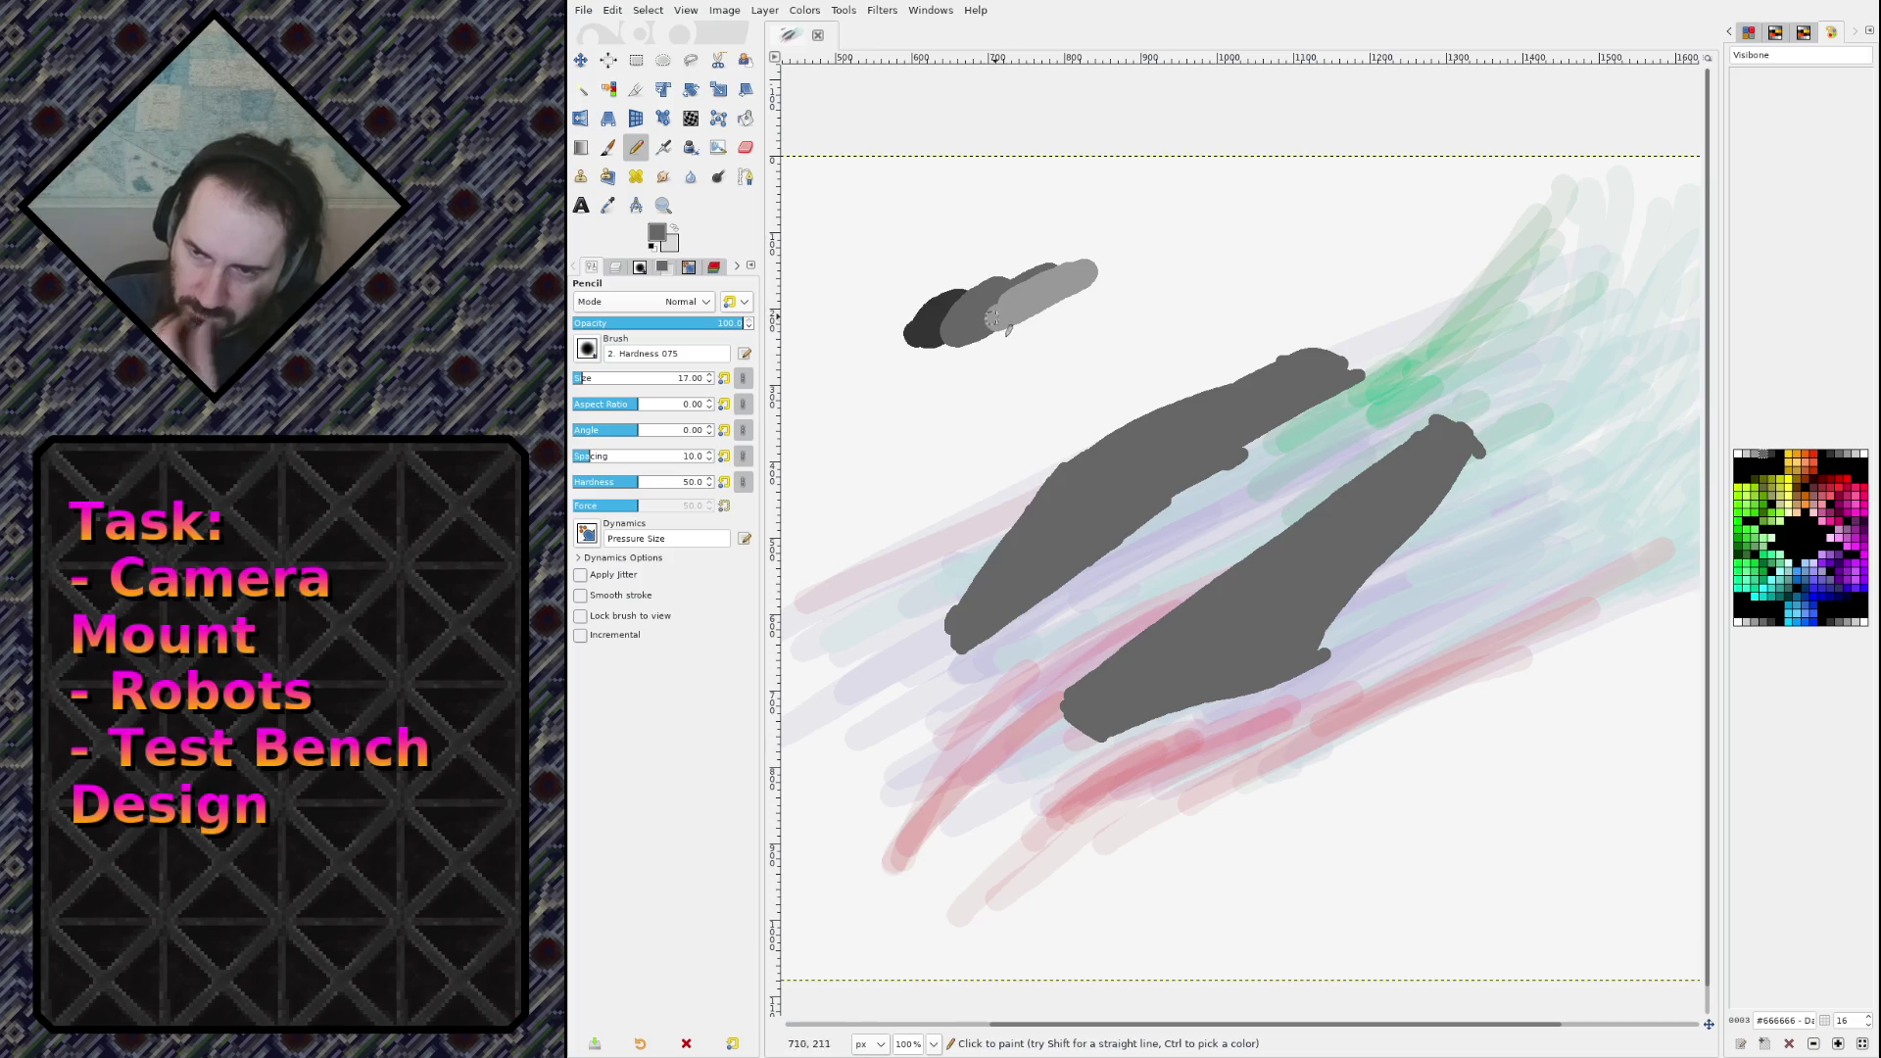
Step: Pick dark grey from the canvas and paint a shading edge along the upper hull's underside and tips
key(ctrl)
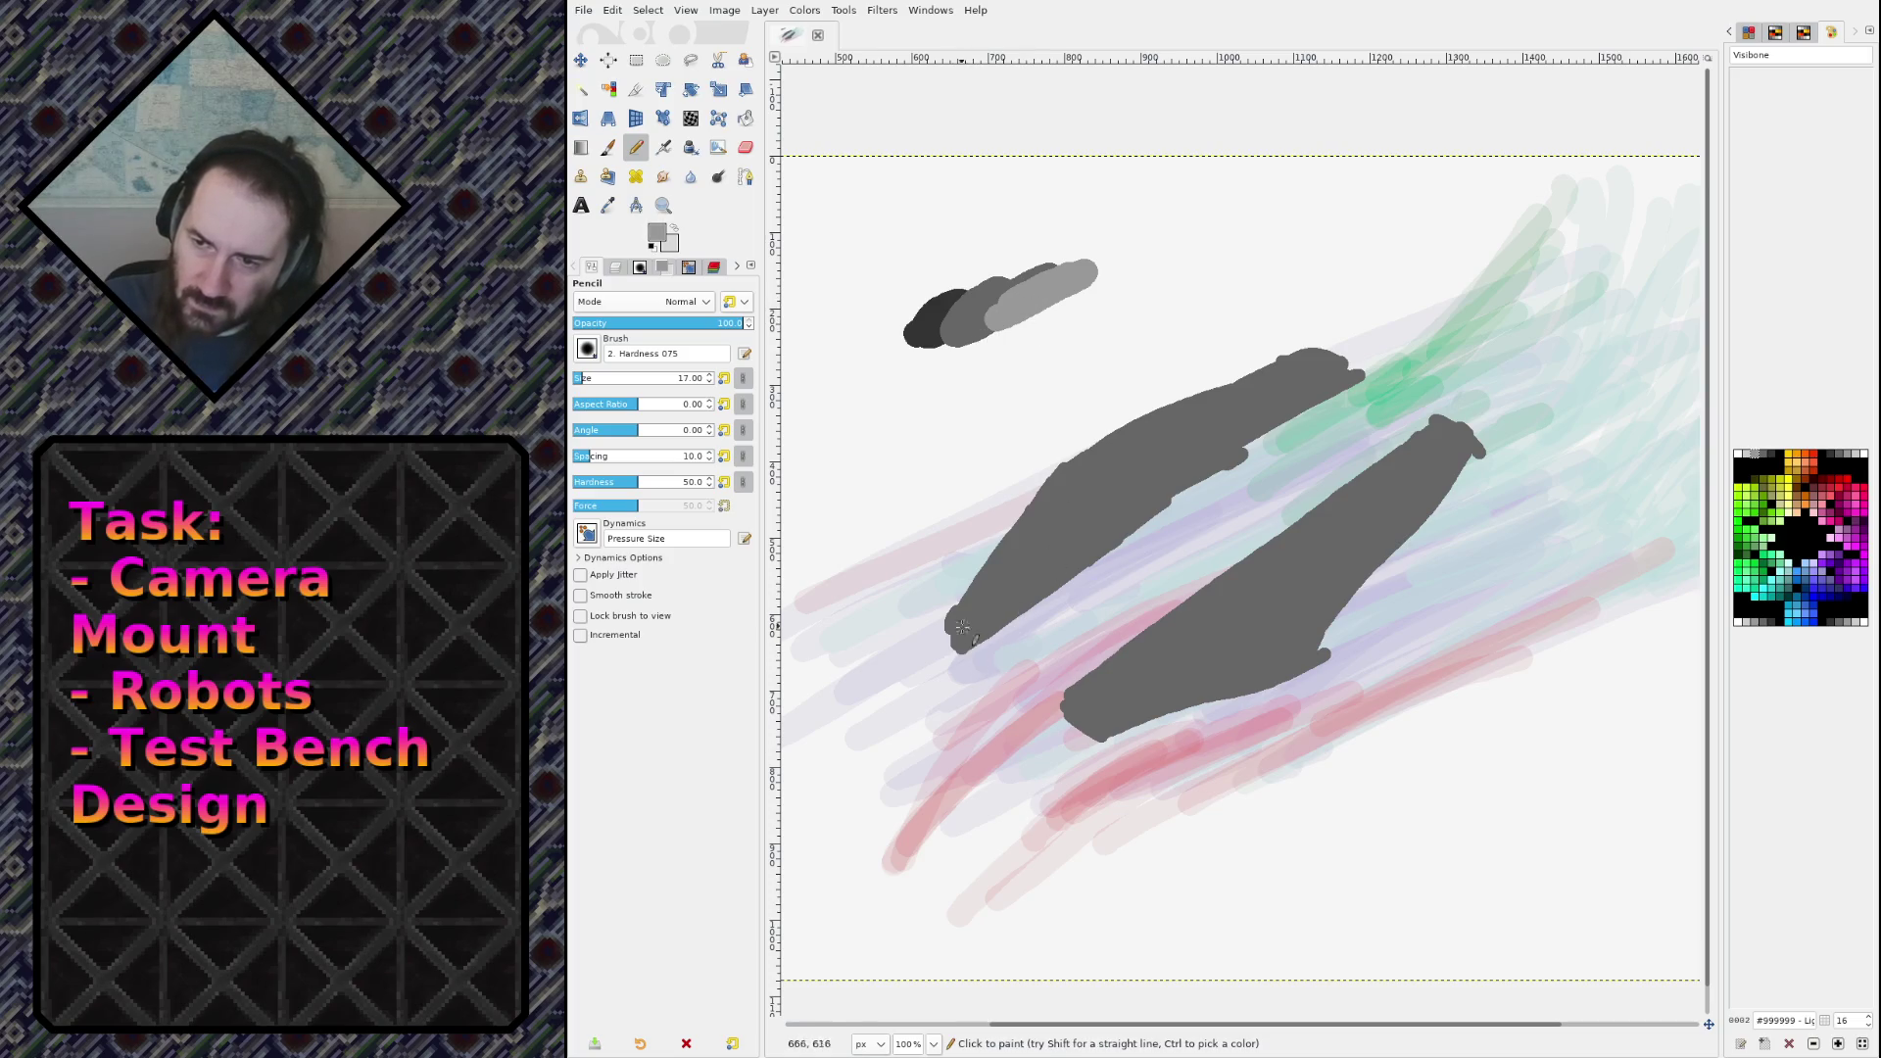
ctrl+click(926, 333)
mouse_move(981, 627)
mouse_down()
mouse_move(1095, 565)
mouse_move(1077, 586)
mouse_move(1368, 383)
mouse_up()
mouse_move(1073, 725)
mouse_down()
mouse_move(1059, 714)
mouse_move(1060, 740)
mouse_up()
mouse_move(946, 635)
mouse_down()
mouse_move(965, 666)
mouse_move(939, 637)
mouse_move(956, 652)
mouse_up()
drag(1068, 727, 1079, 744)
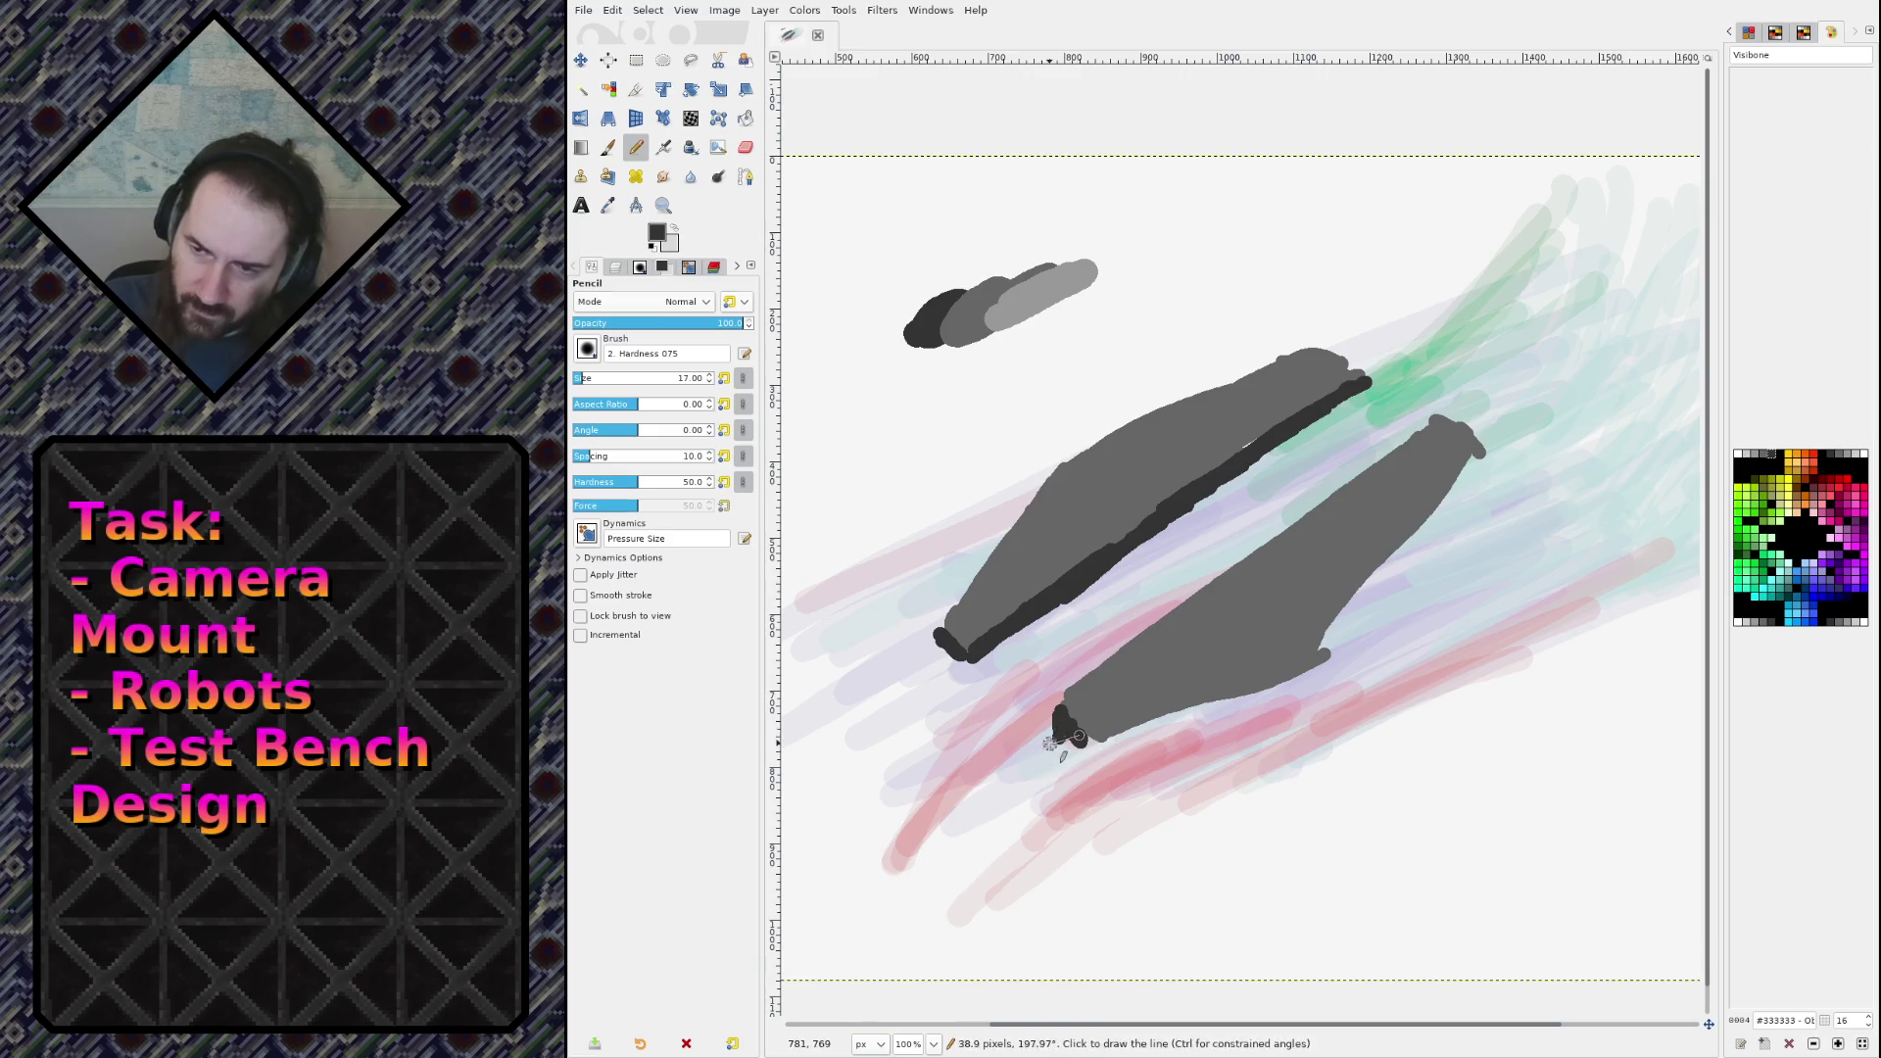
Step: Paint a near-black edge along the lower hull's underside and right end, then show the Layers list
key(shift+e)
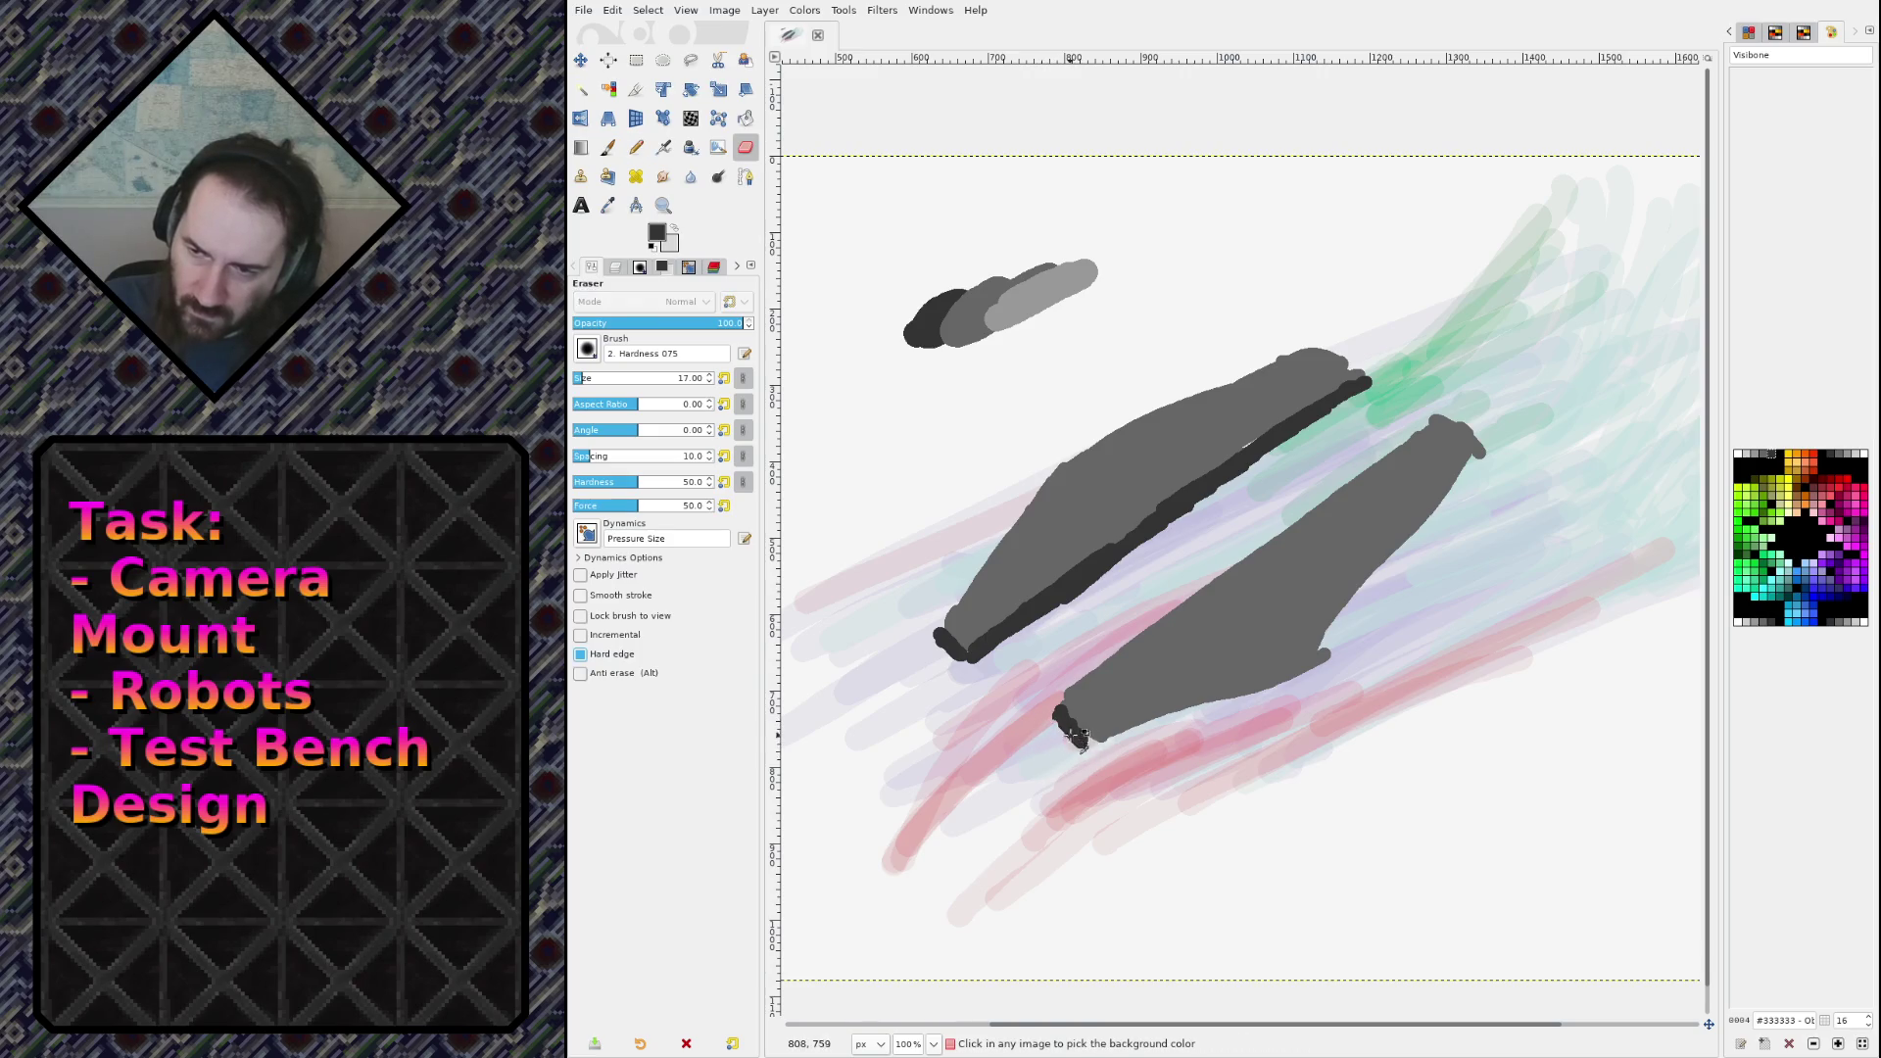
ctrl+click(1073, 737)
key(n)
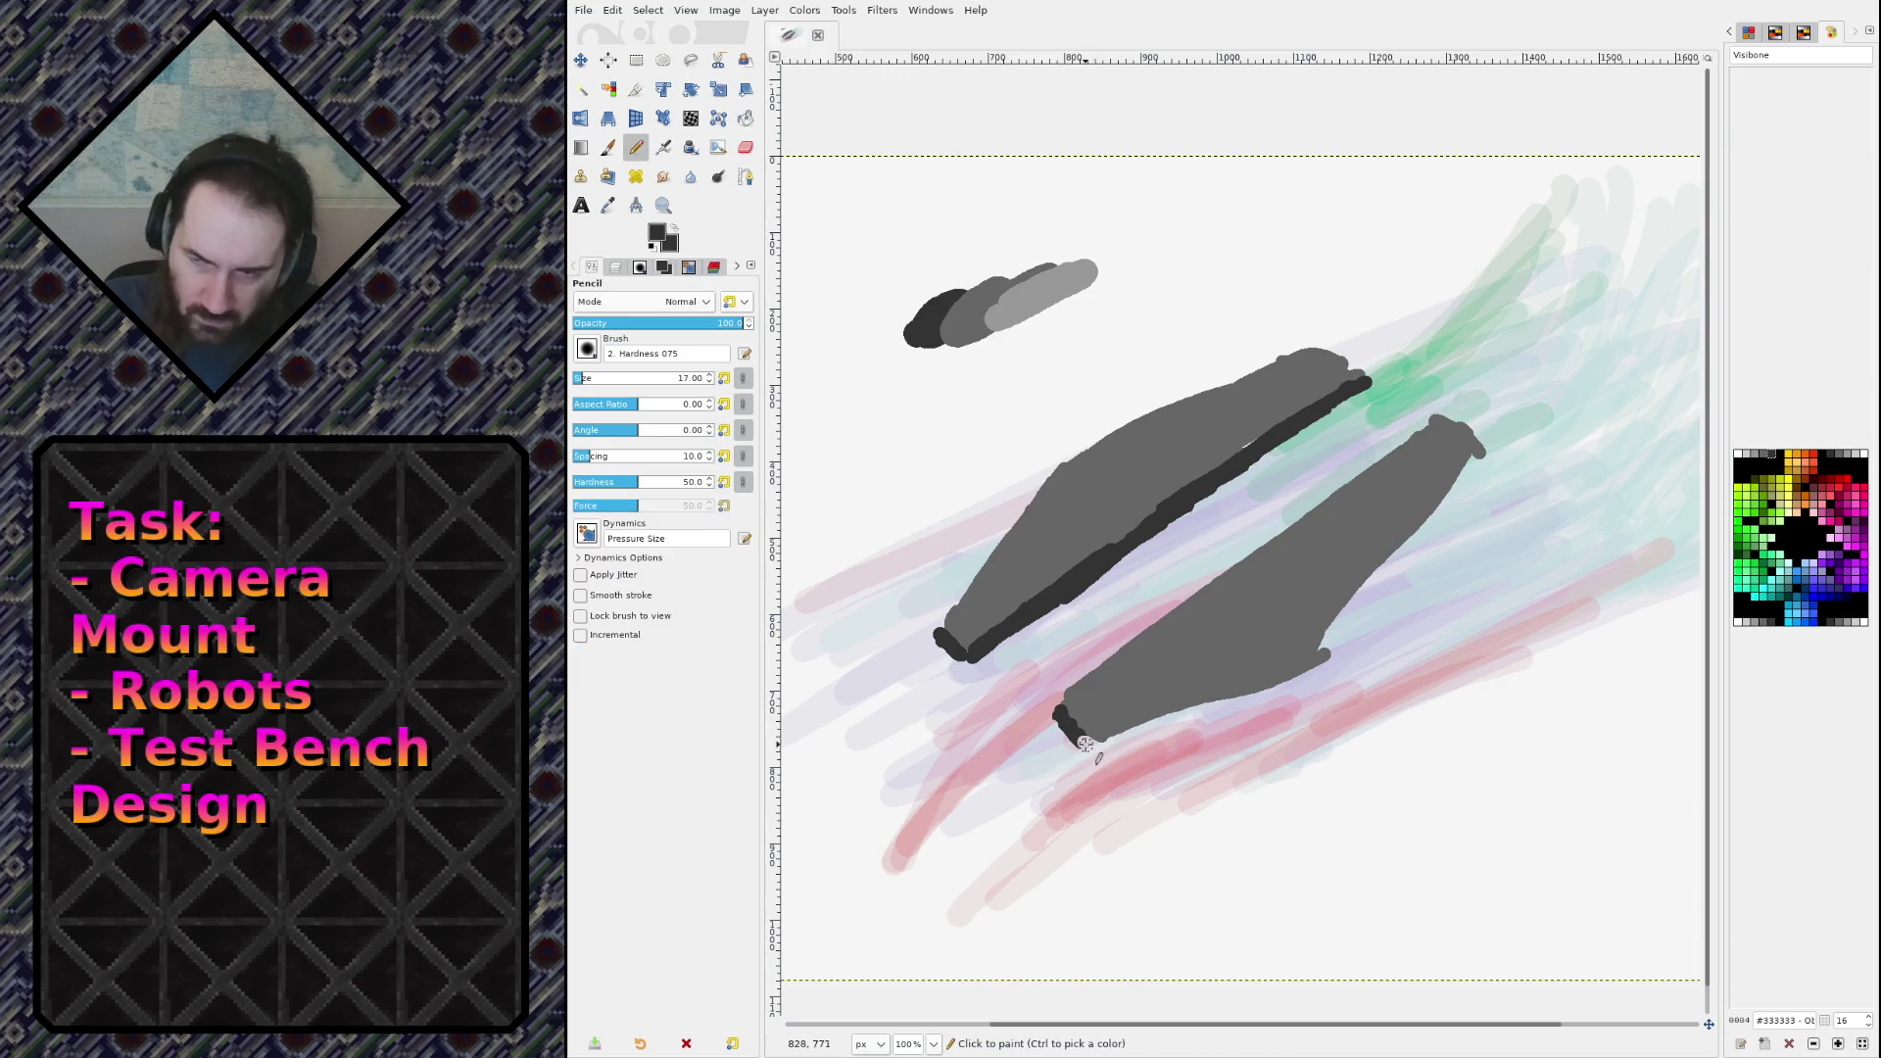
mouse_move(1085, 745)
mouse_down()
mouse_move(1318, 666)
mouse_move(1391, 537)
mouse_move(1471, 454)
mouse_up()
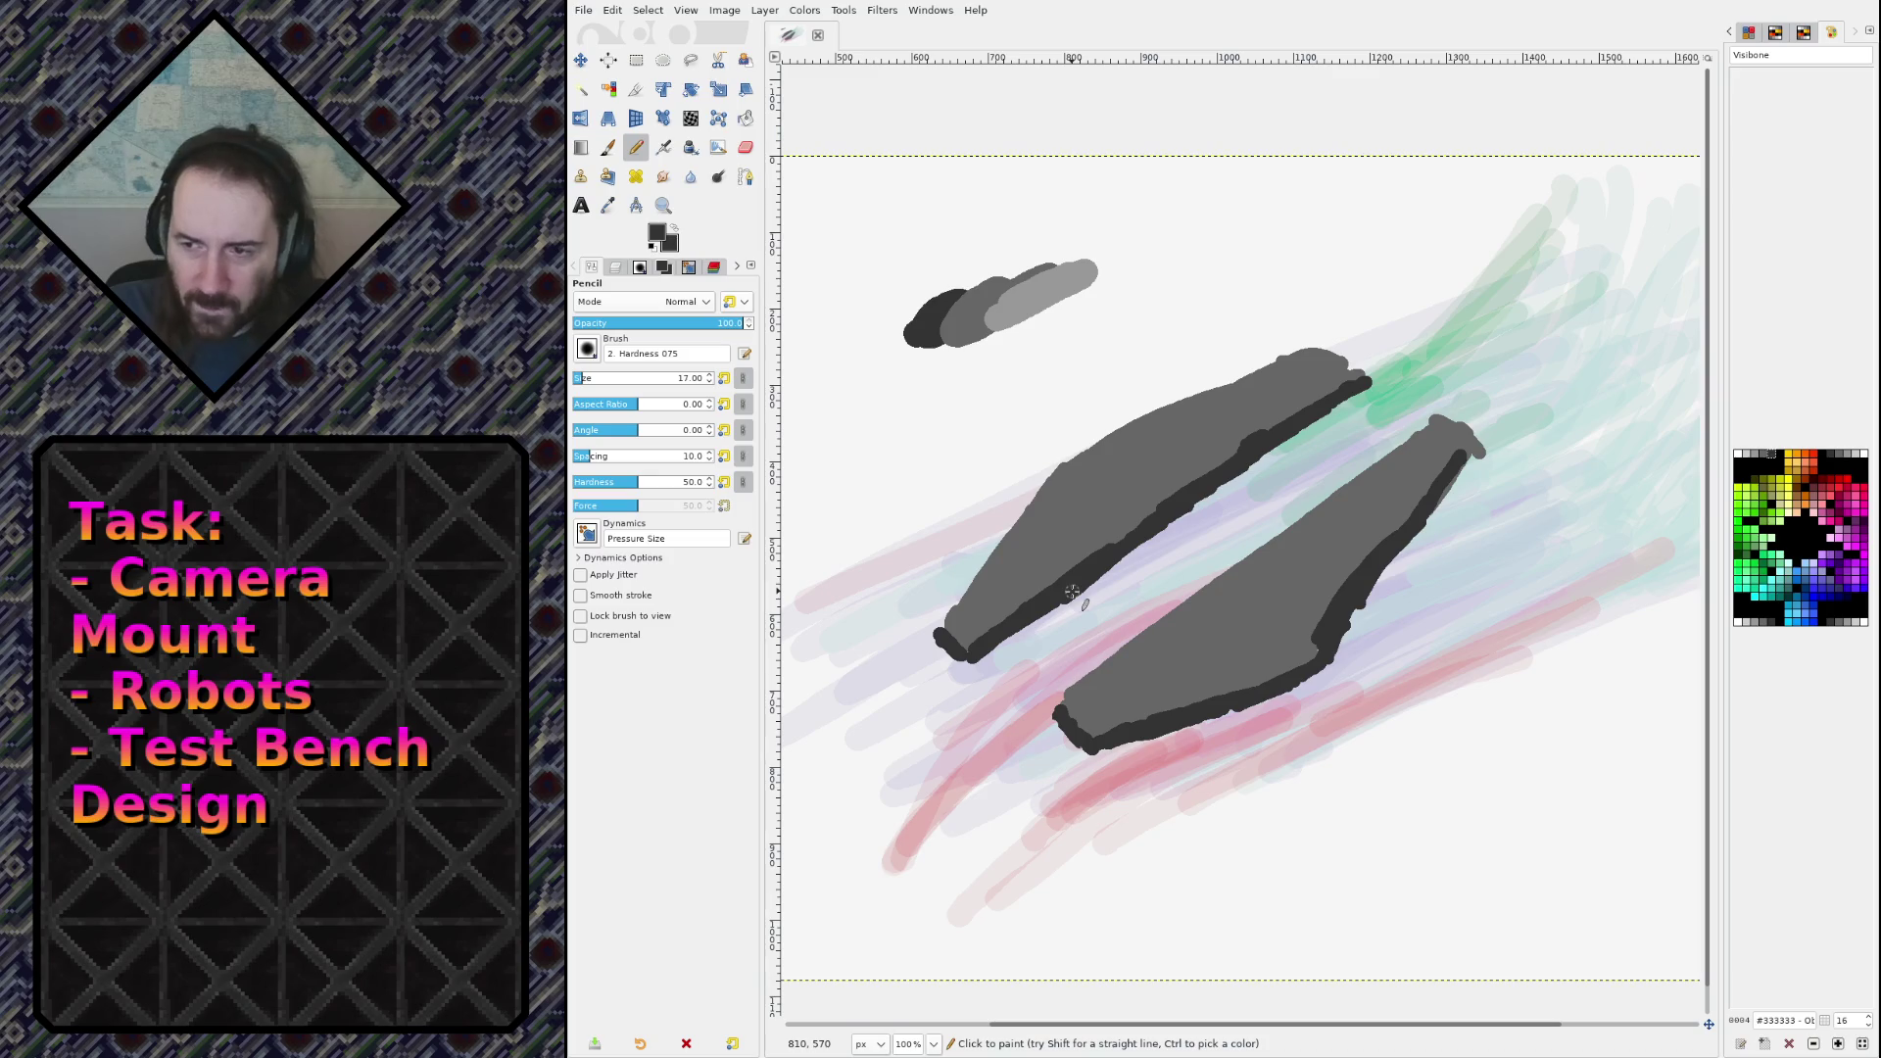
click(616, 268)
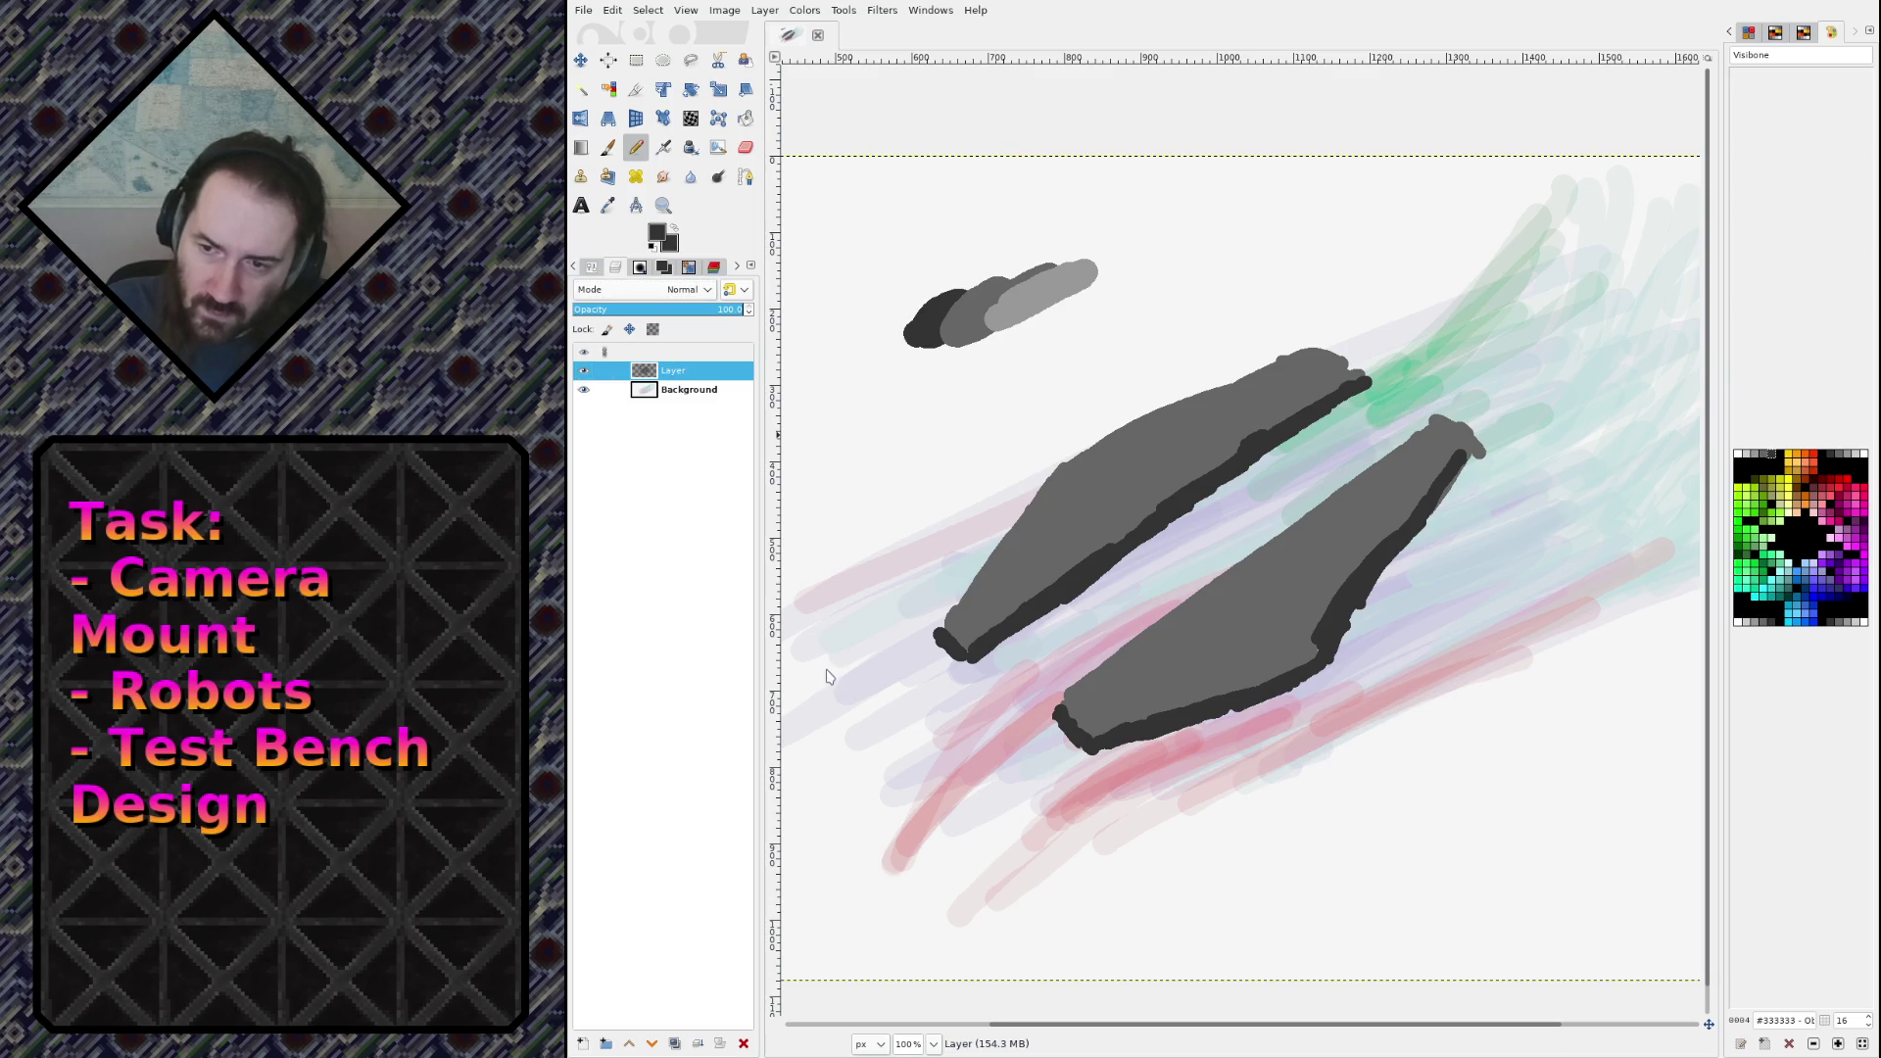
Step: On a new layer, outline a blue quadrilateral across both hulls and fill it solid blue
key(ctrl+shift+n)
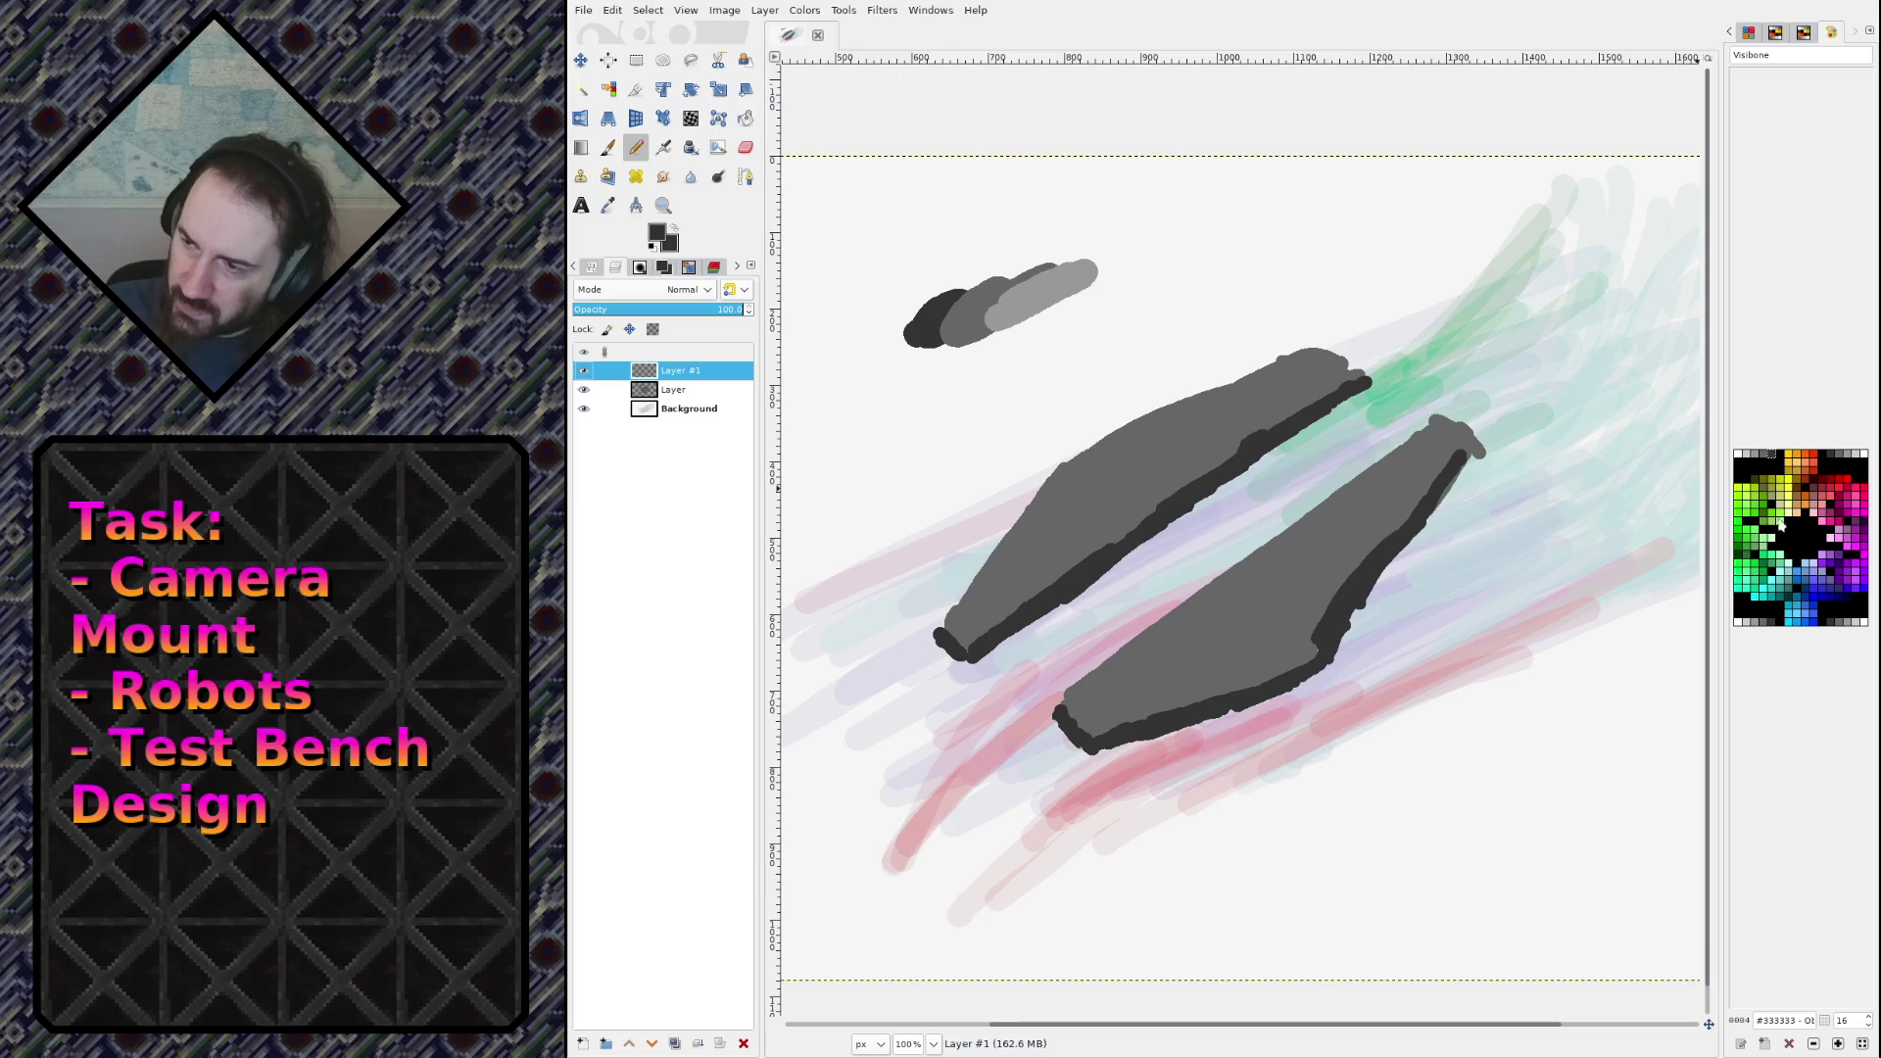
click(1798, 584)
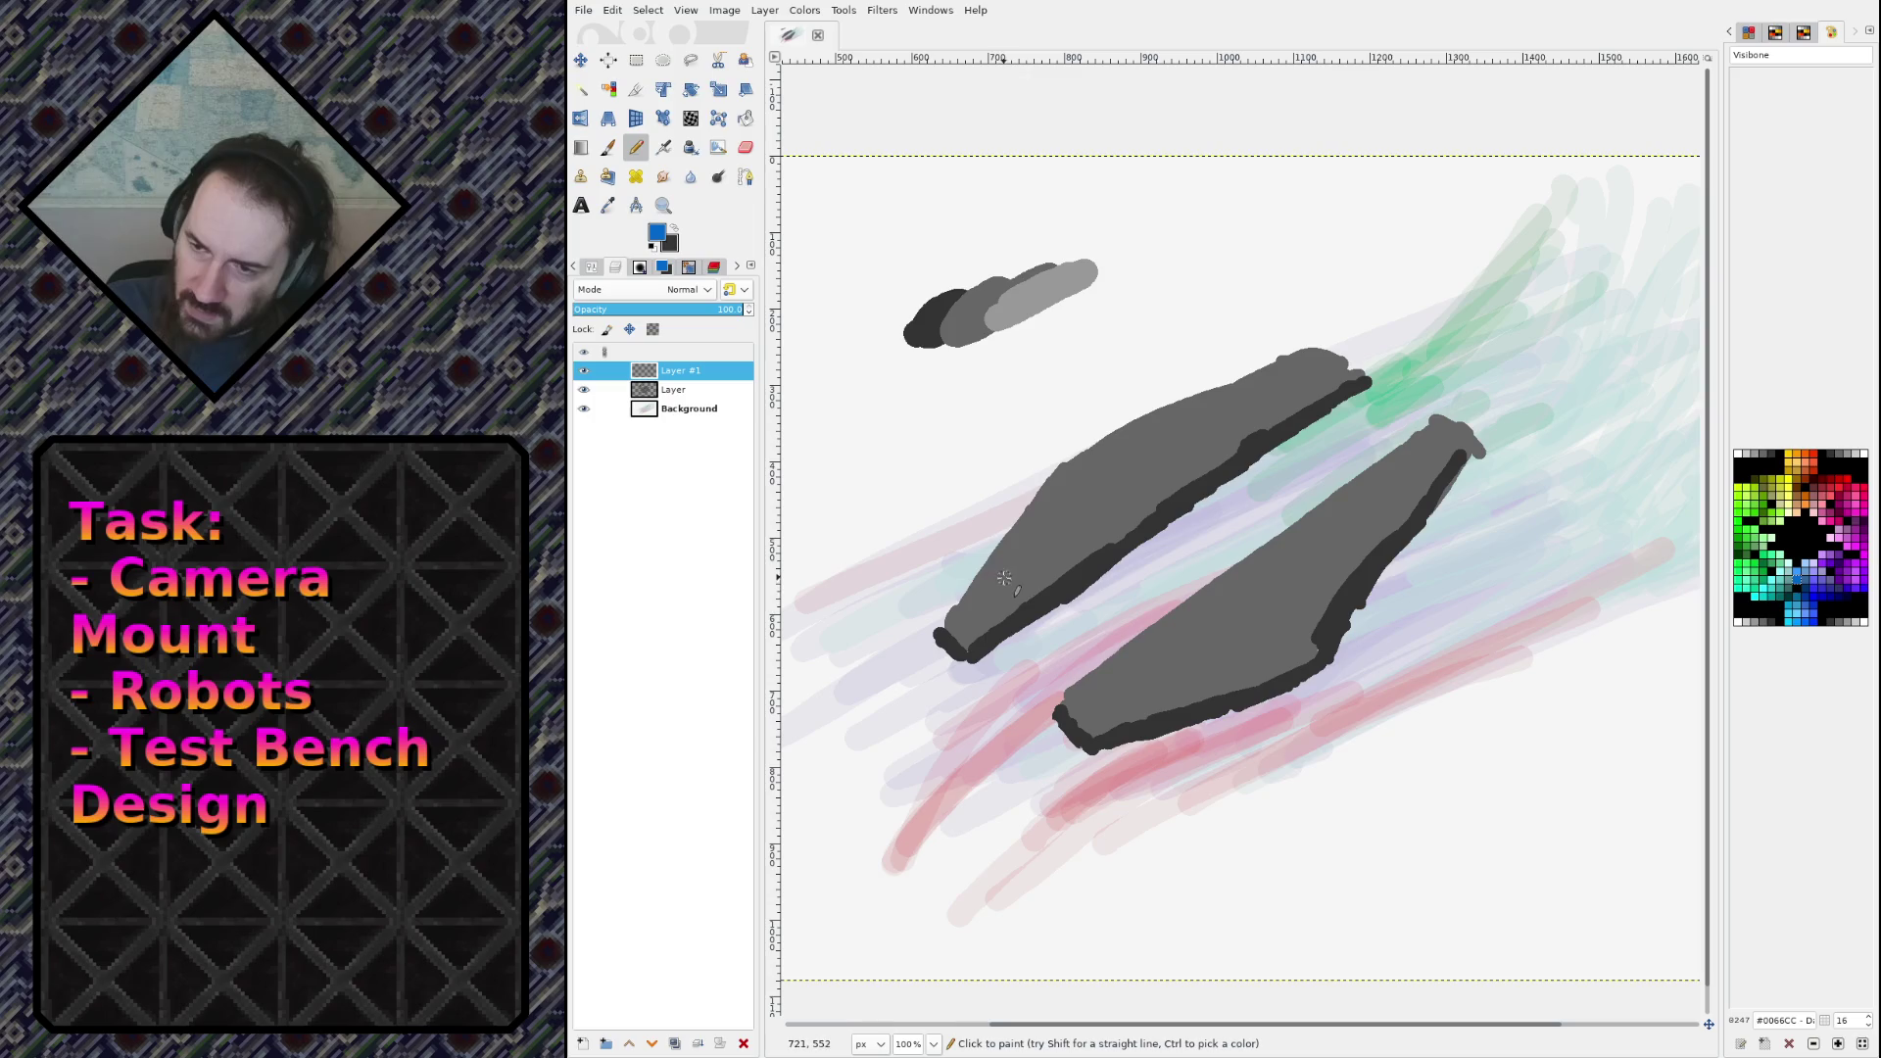
drag(1004, 578, 1119, 680)
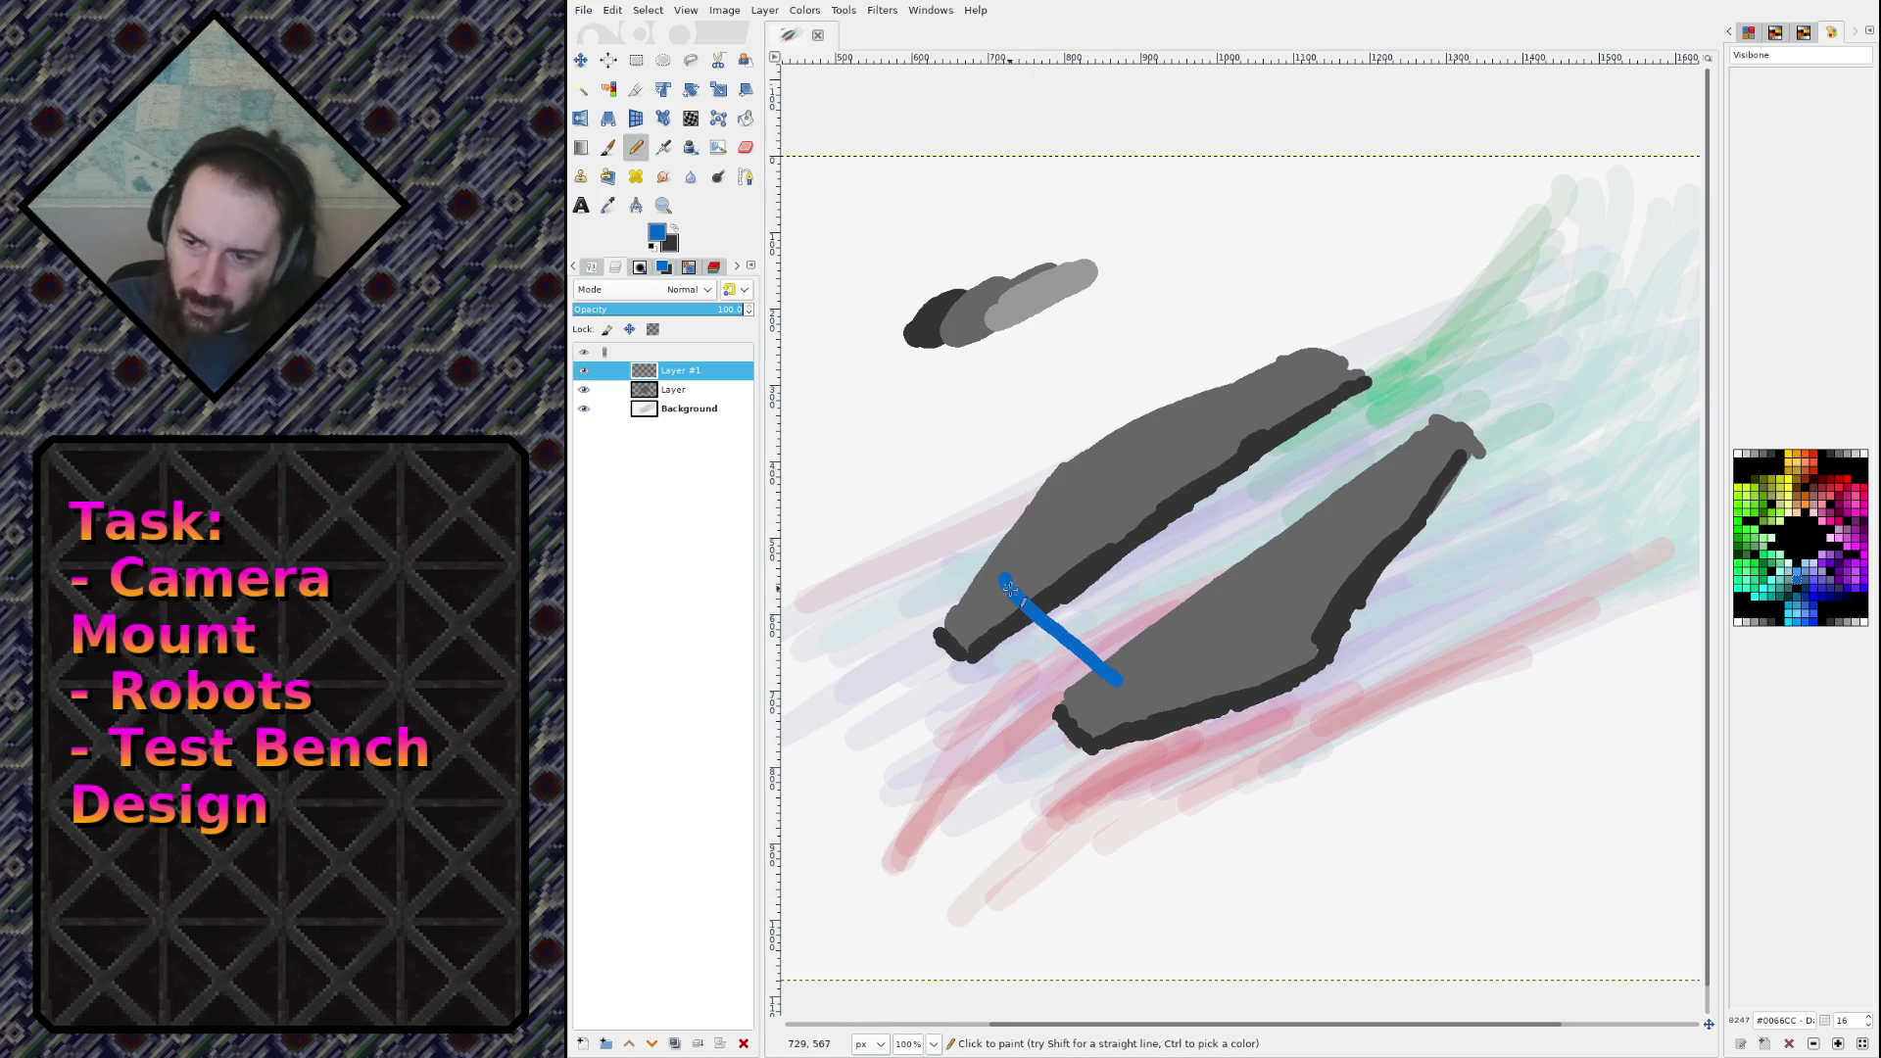
key(ctrl+z)
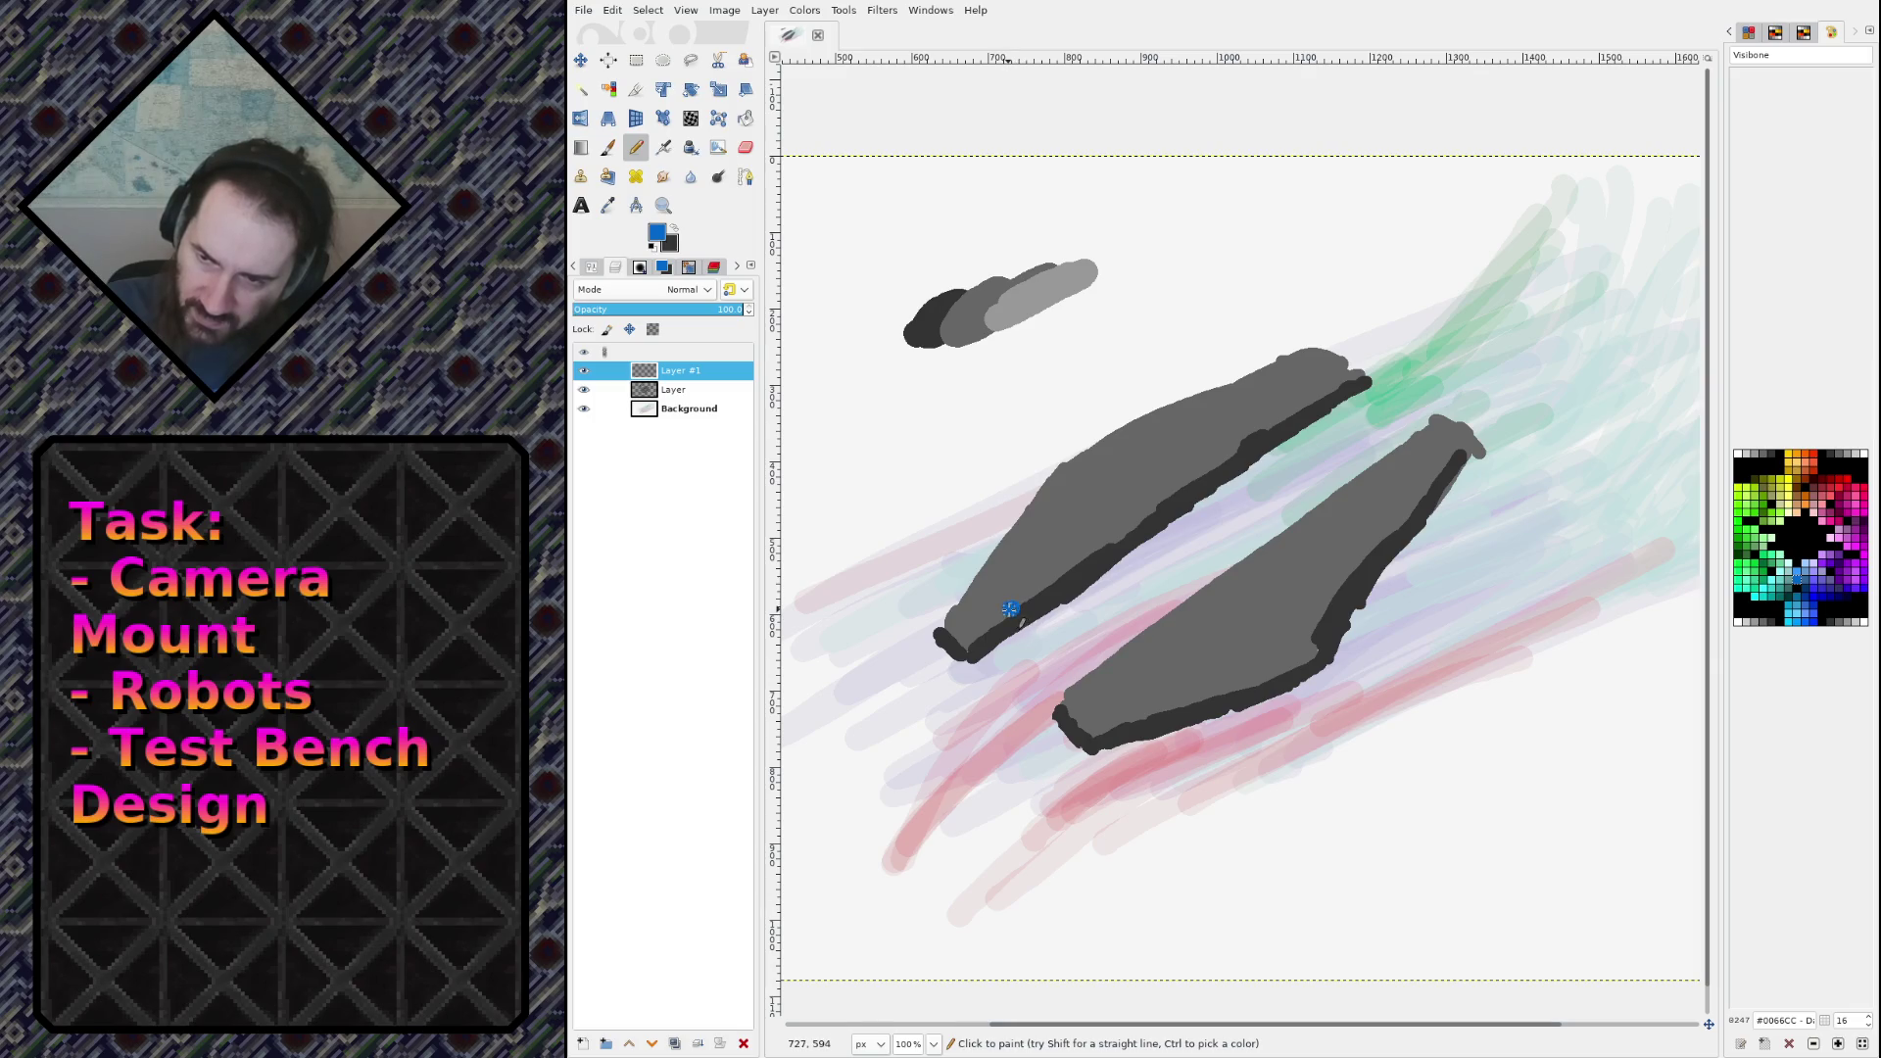
mouse_move(1010, 608)
mouse_down()
mouse_move(1122, 699)
mouse_move(1170, 697)
mouse_move(1291, 619)
mouse_move(1318, 588)
mouse_move(1156, 478)
mouse_up()
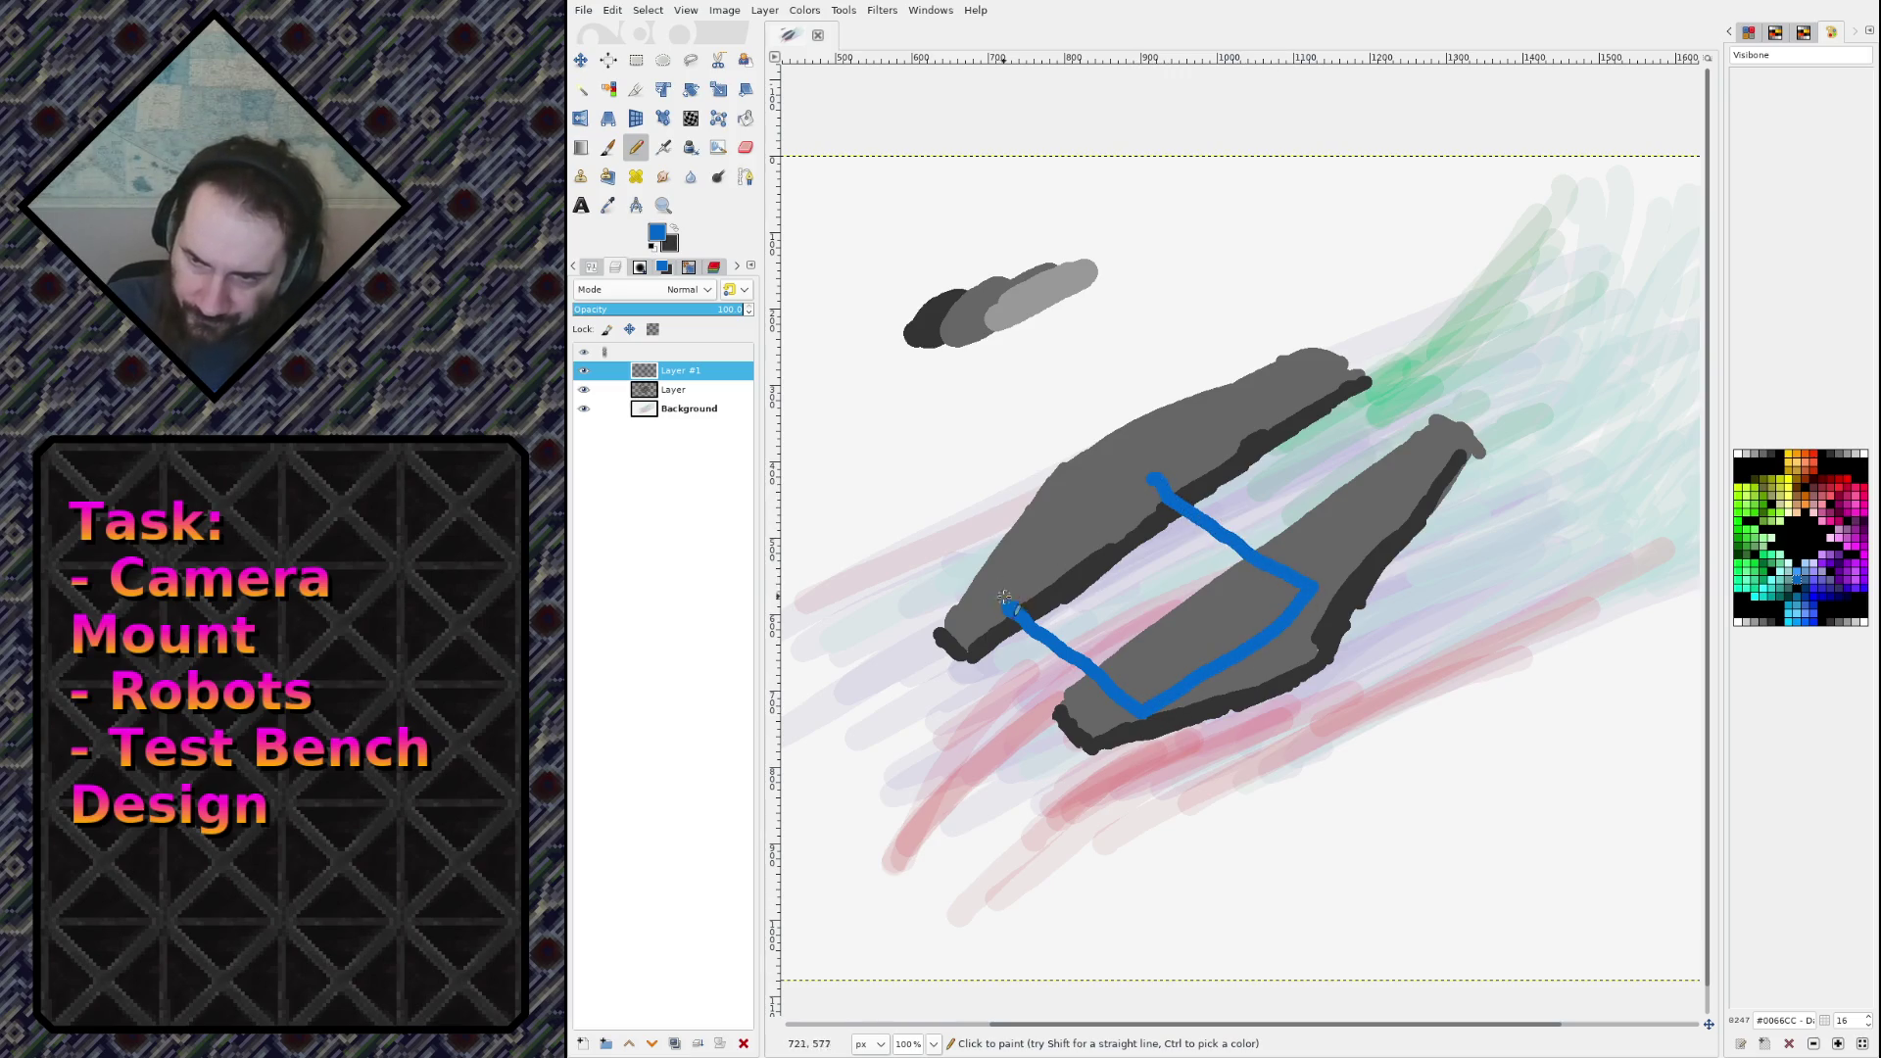
drag(994, 598, 1156, 482)
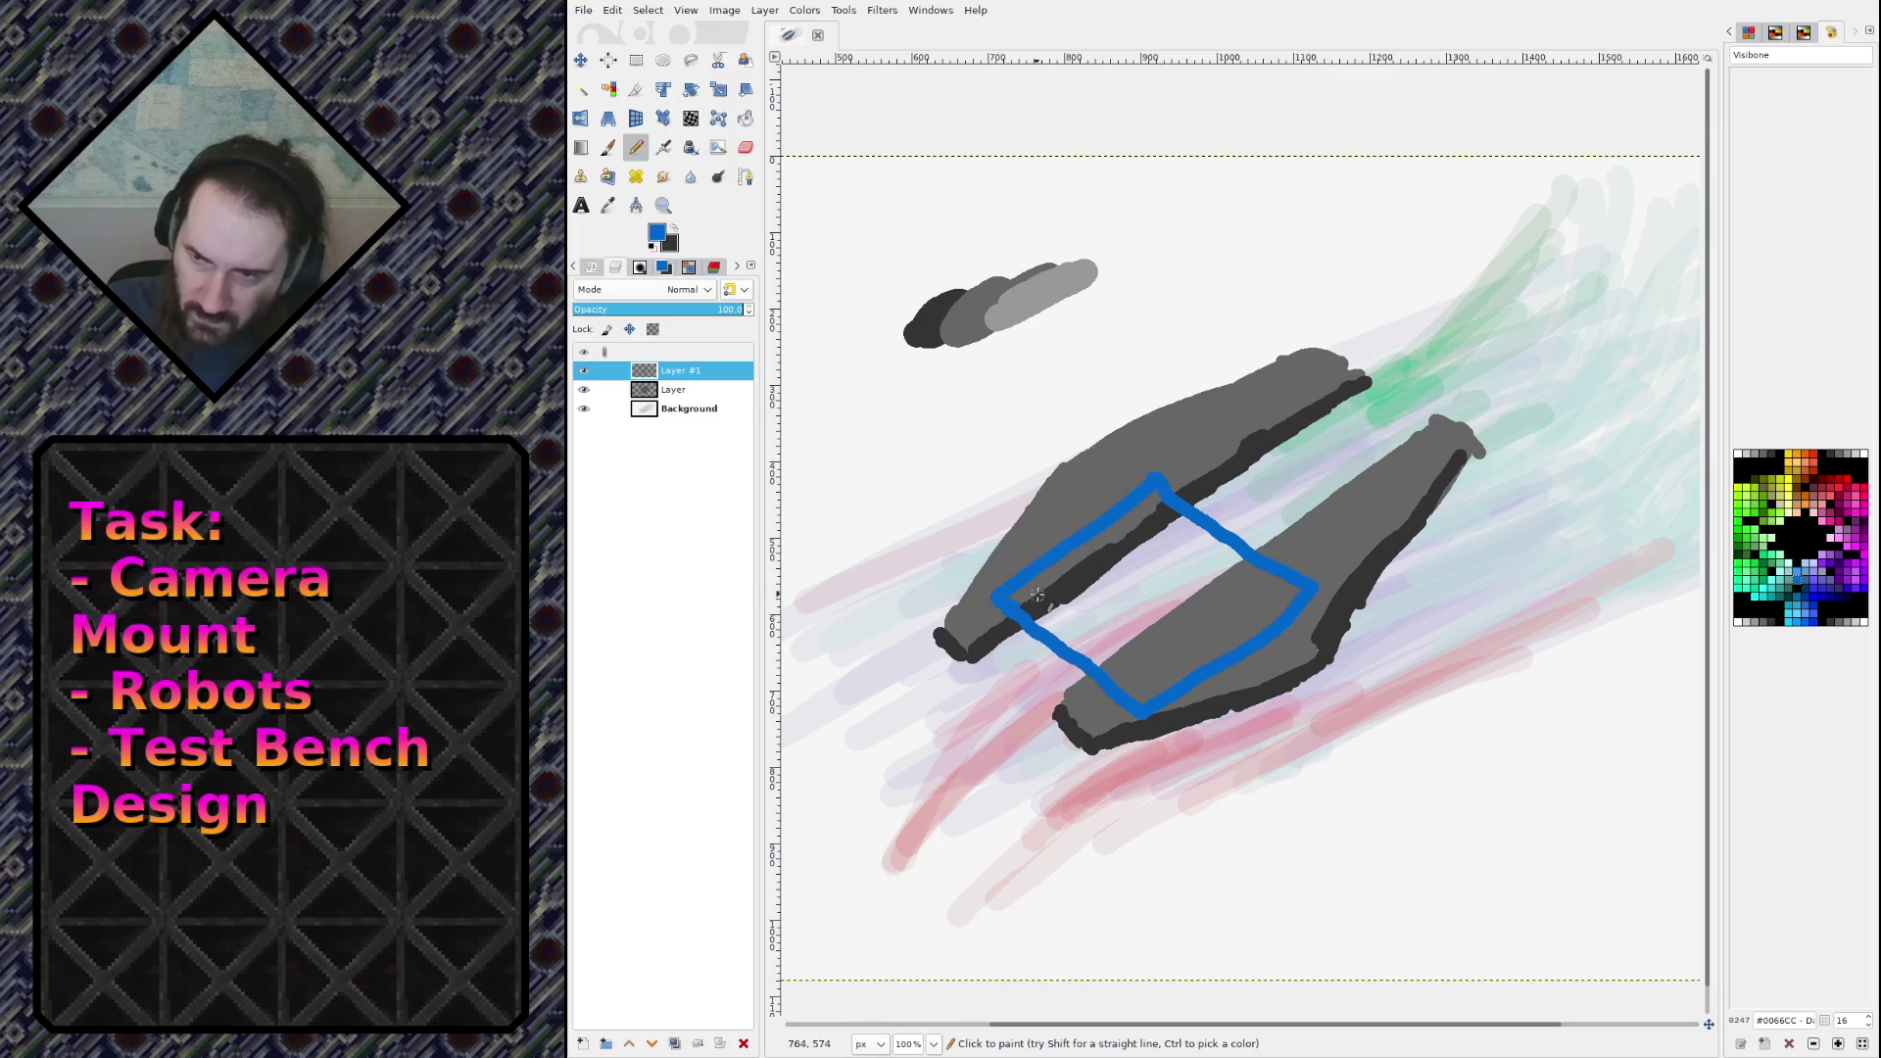
key(shift+b)
click(1105, 633)
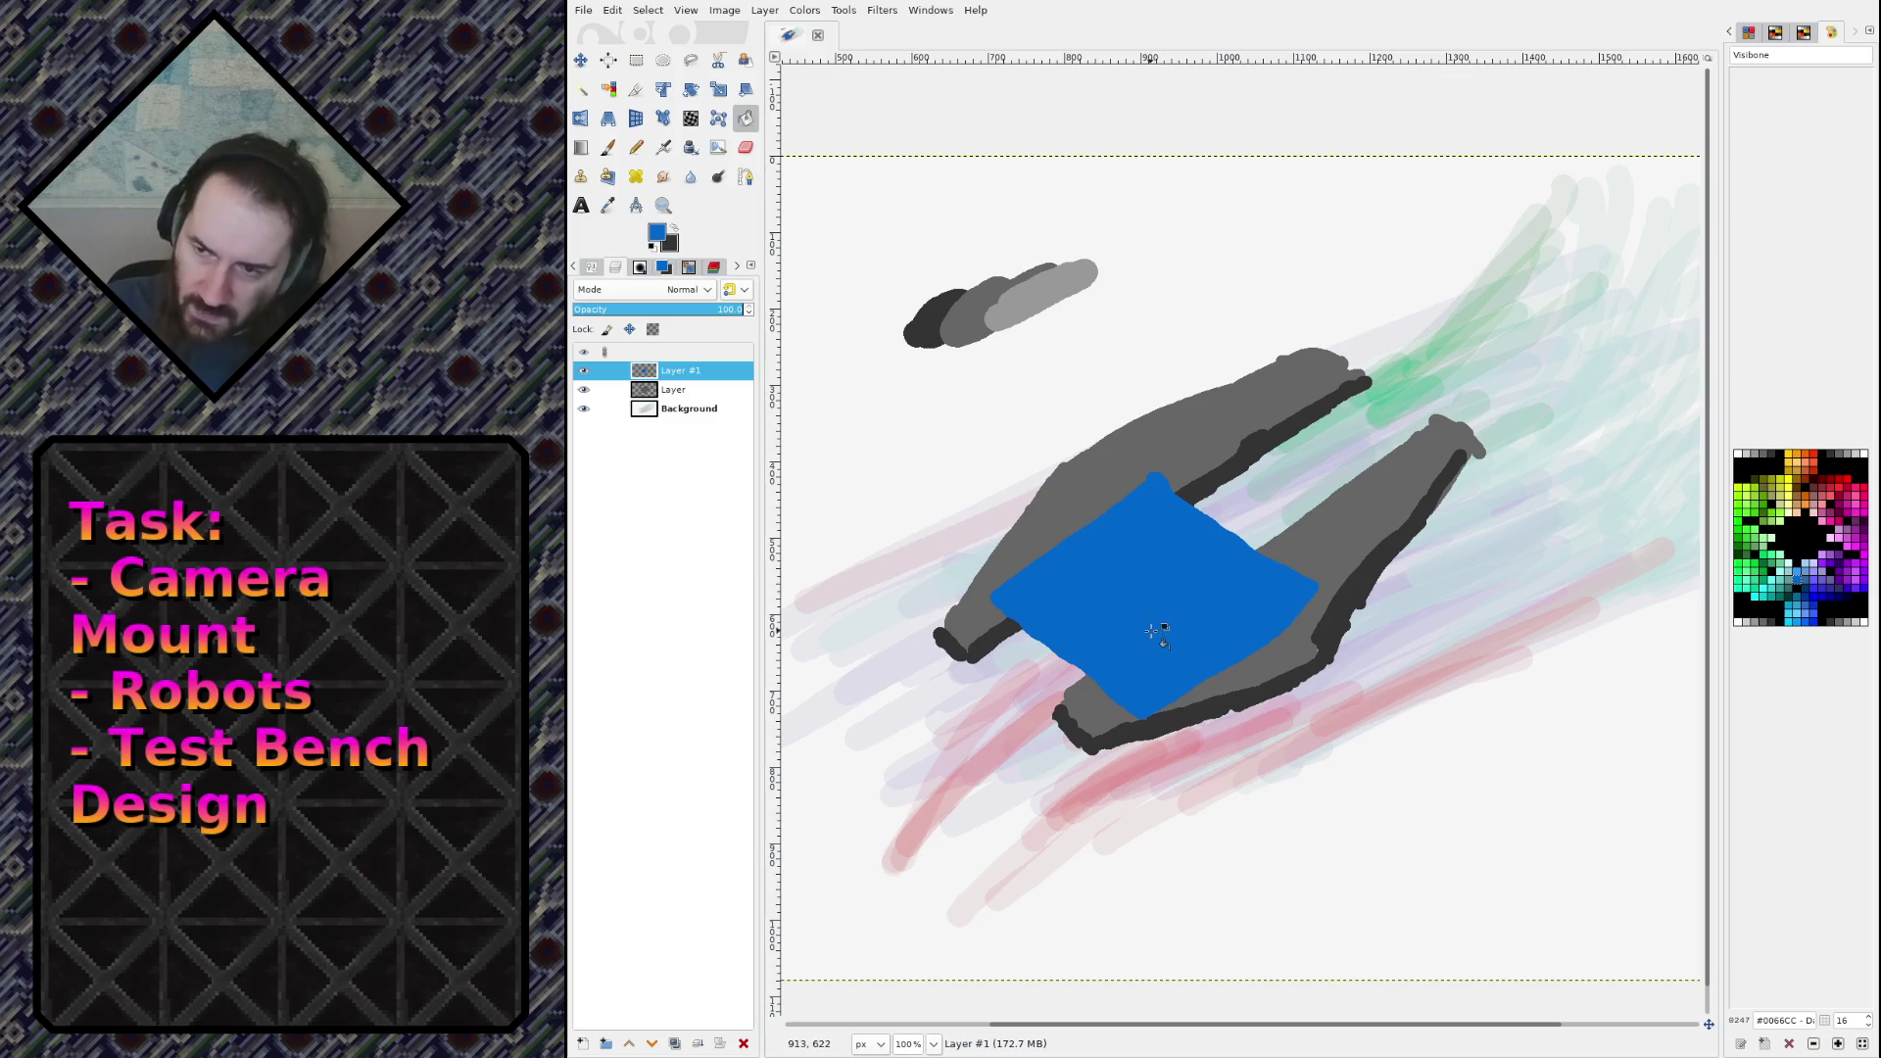
Step: Undo the first attempt, redraw the blue deck outline and fill it solid blue
key(n)
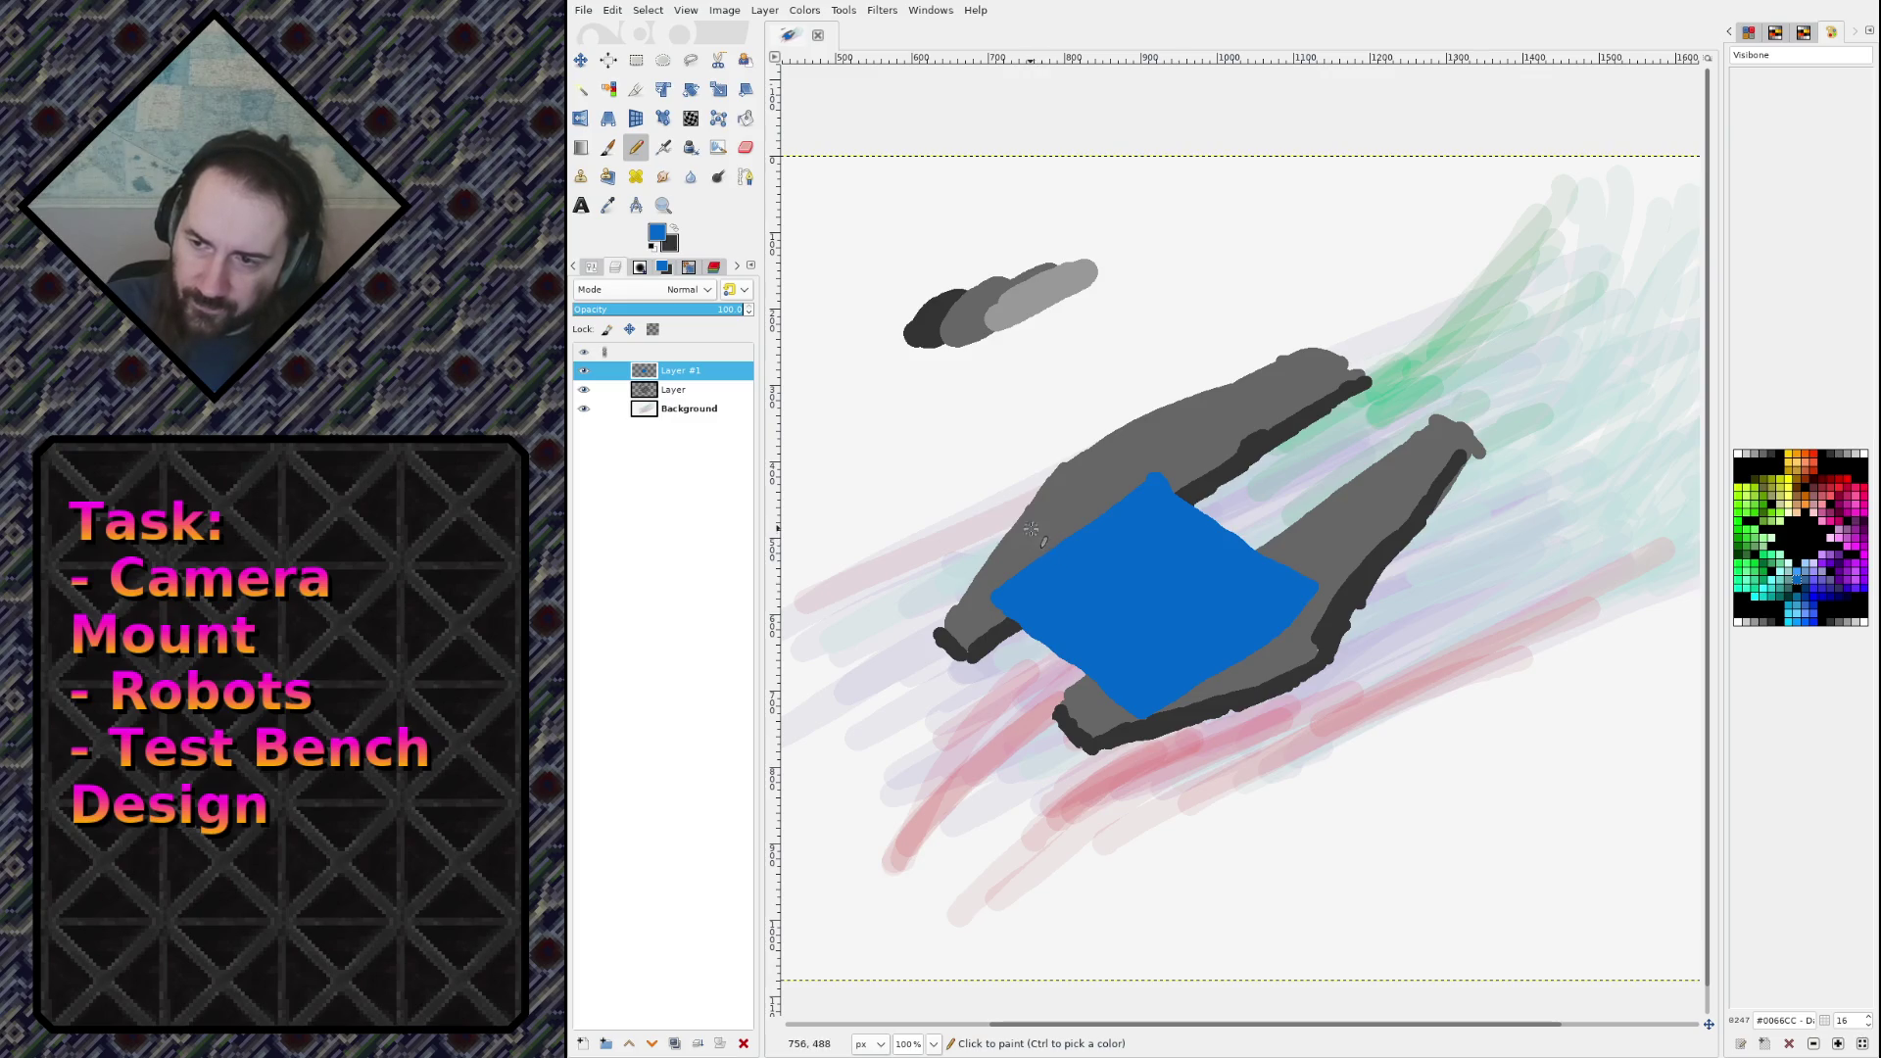
key(ctrl+z)
key(ctrl+z)
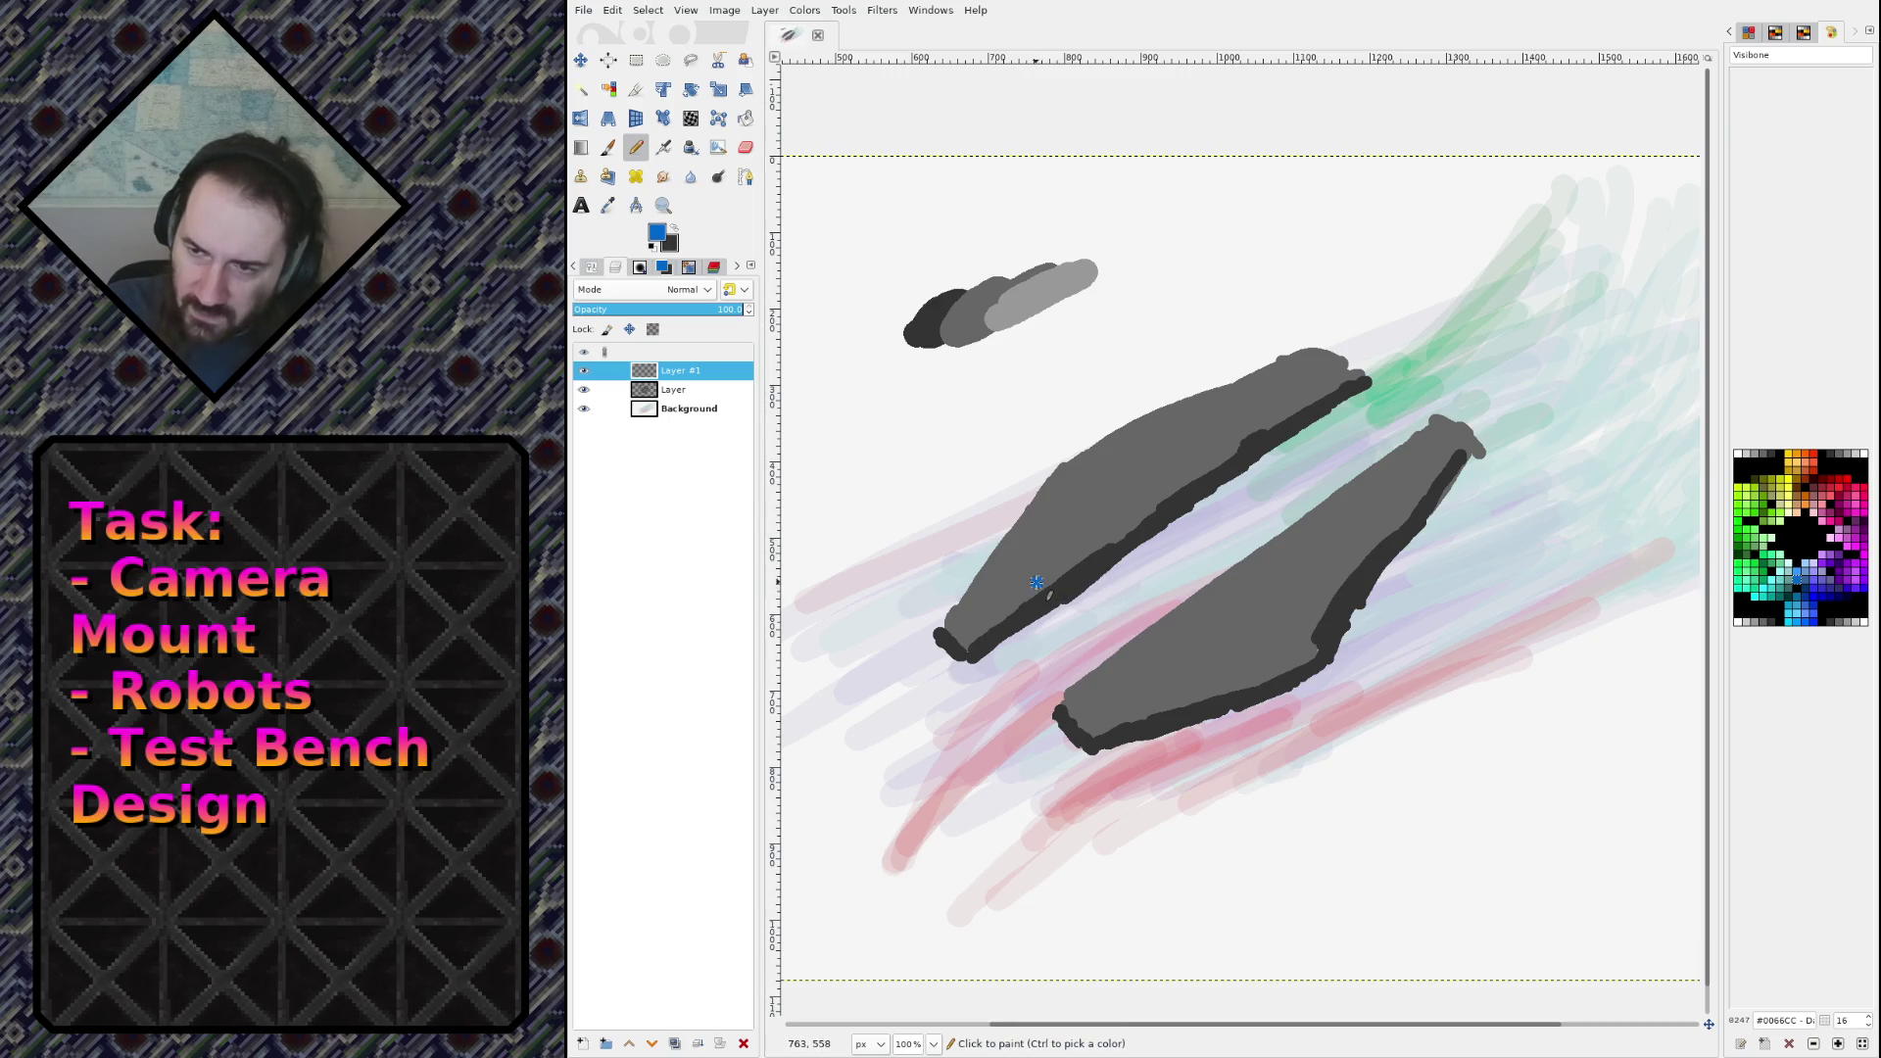
mouse_move(1036, 582)
mouse_down()
mouse_move(1144, 672)
mouse_move(1259, 648)
mouse_move(1317, 593)
mouse_move(1164, 486)
mouse_move(1032, 572)
mouse_up()
key(shift+b)
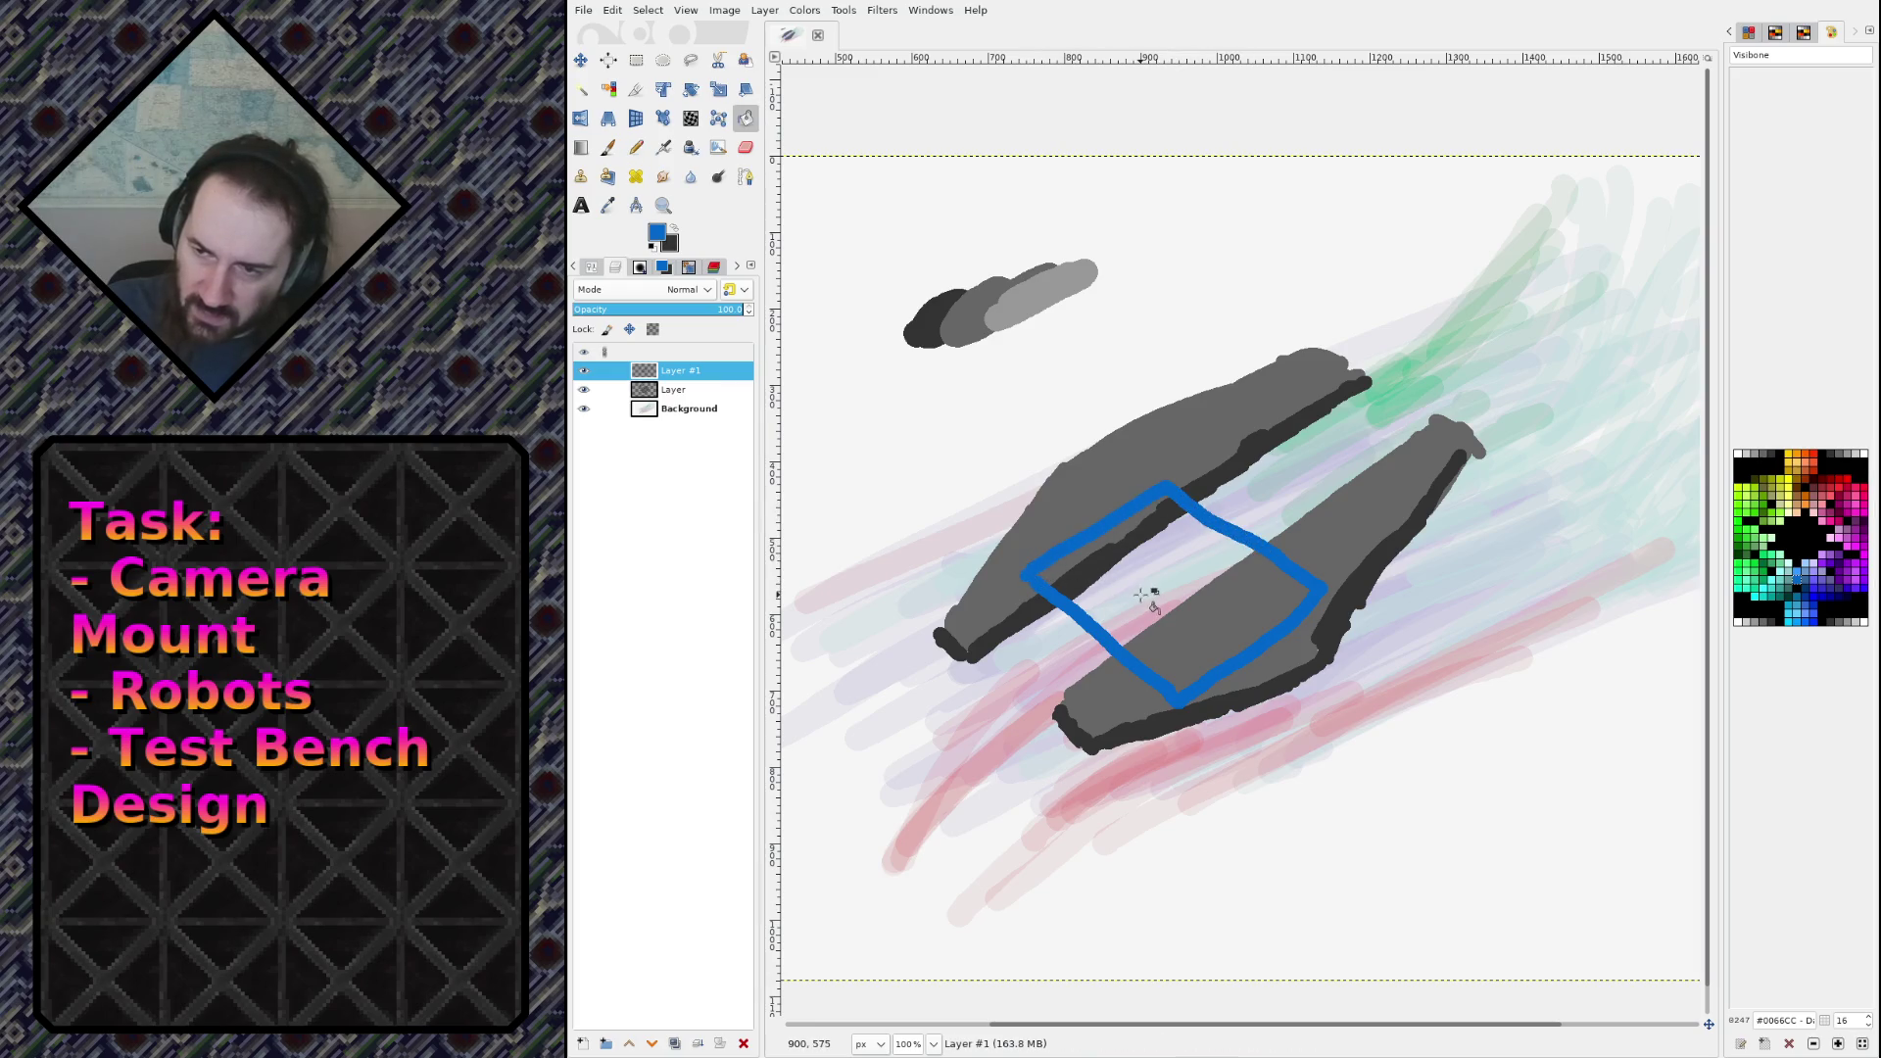
click(1143, 601)
key(n)
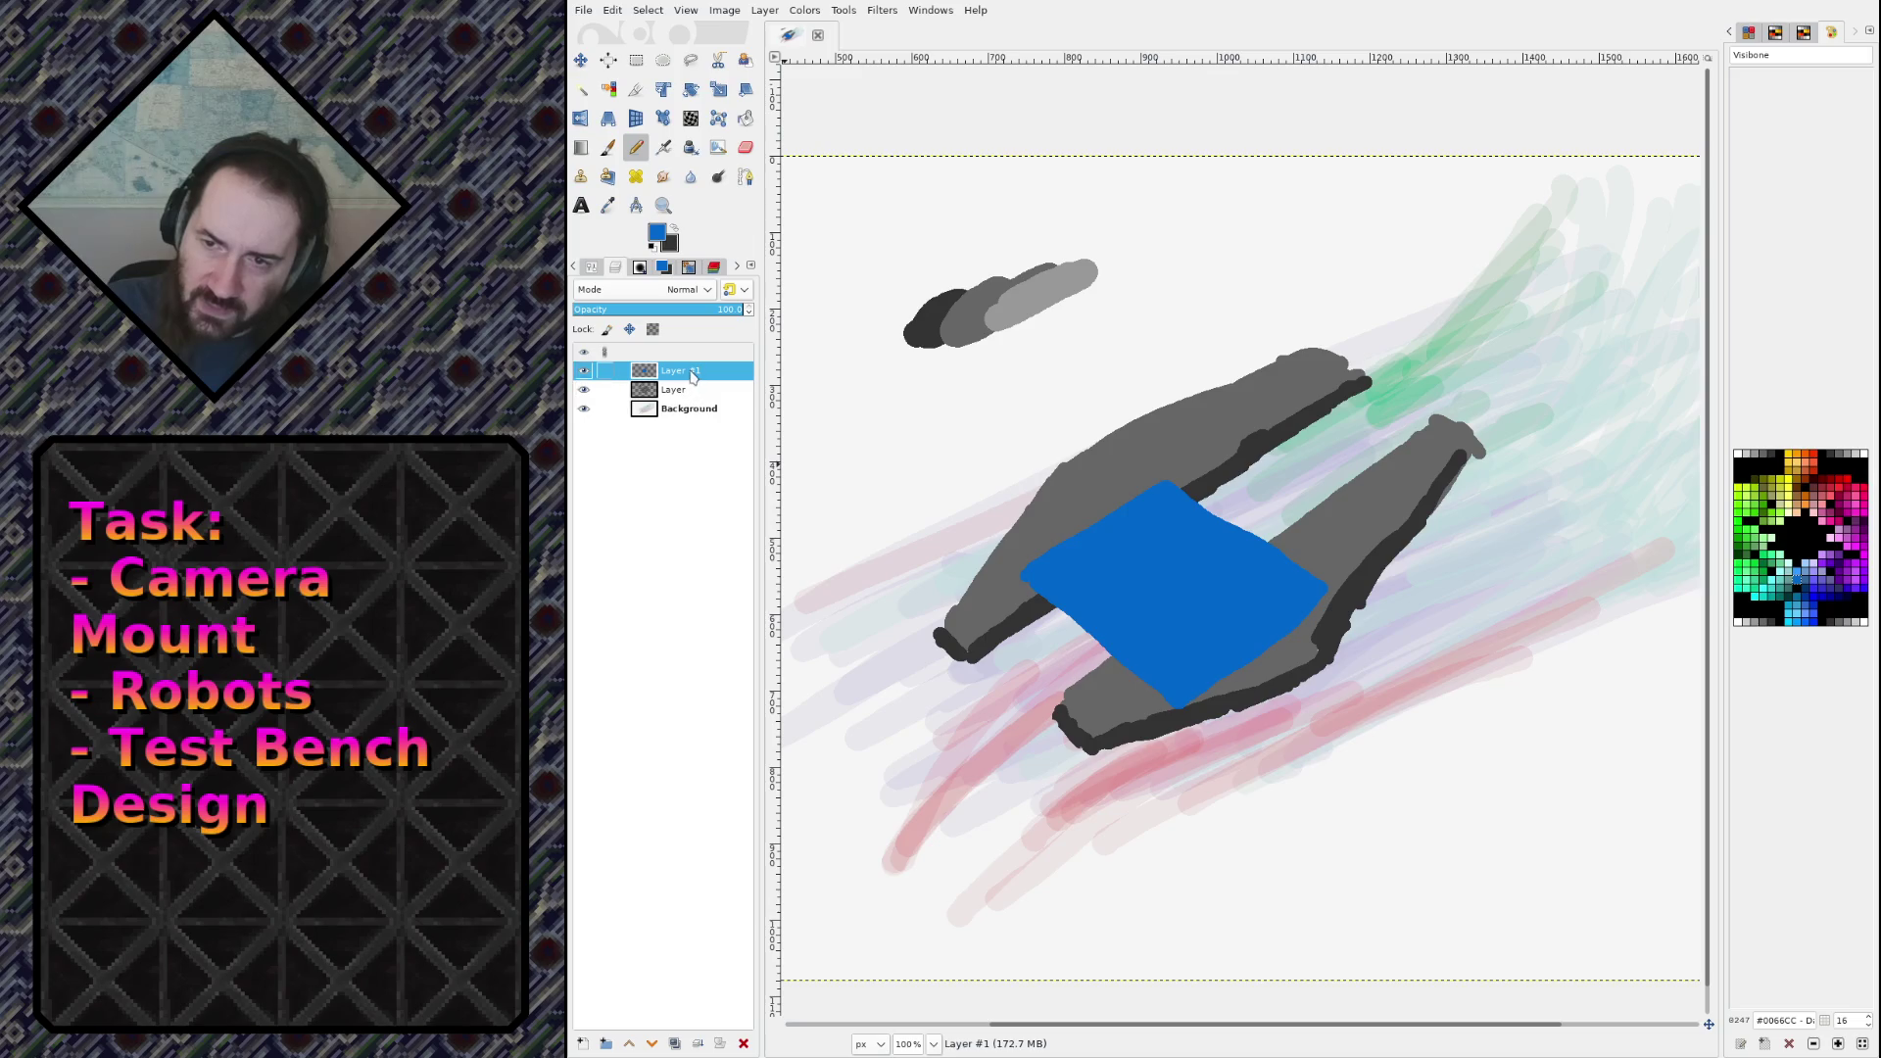
Step: Remove an accidental Visible layer and add another empty layer above the deck
key(ctrl+shift+alt+e)
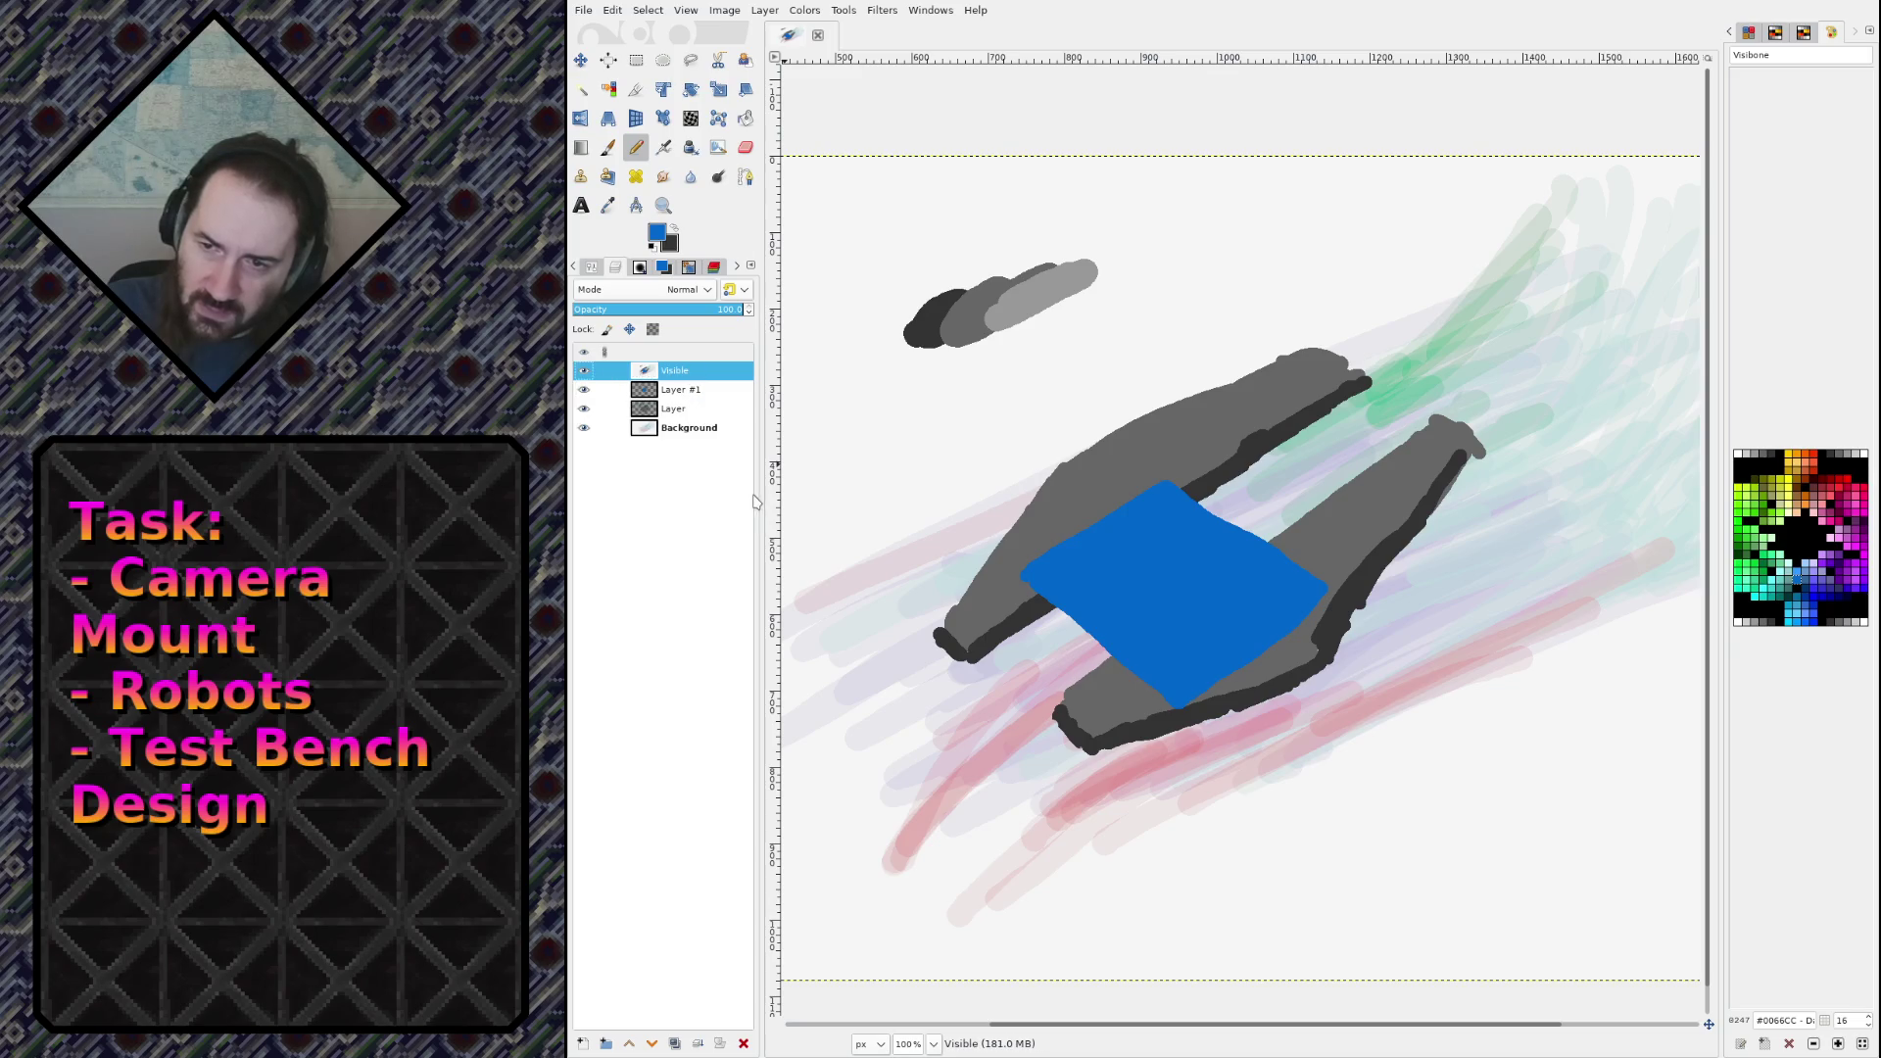
click(679, 388)
click(673, 374)
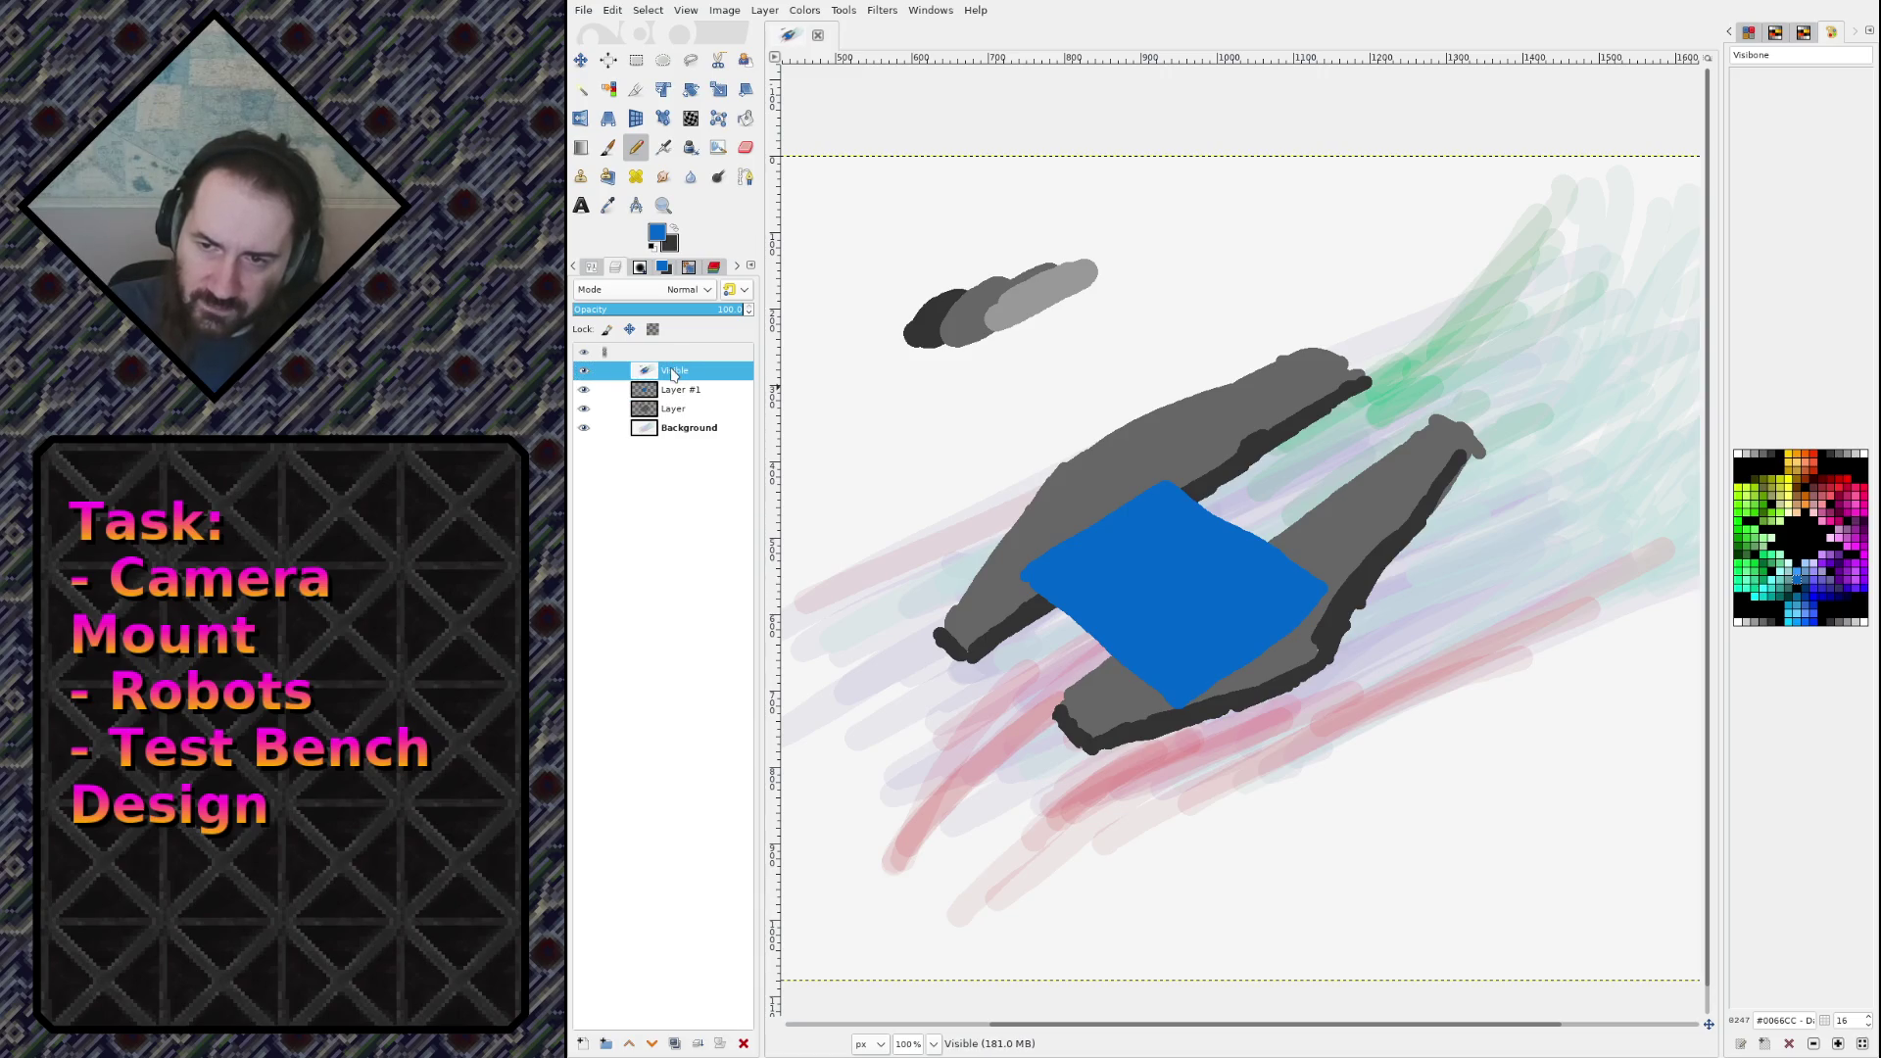
key(ctrl+z)
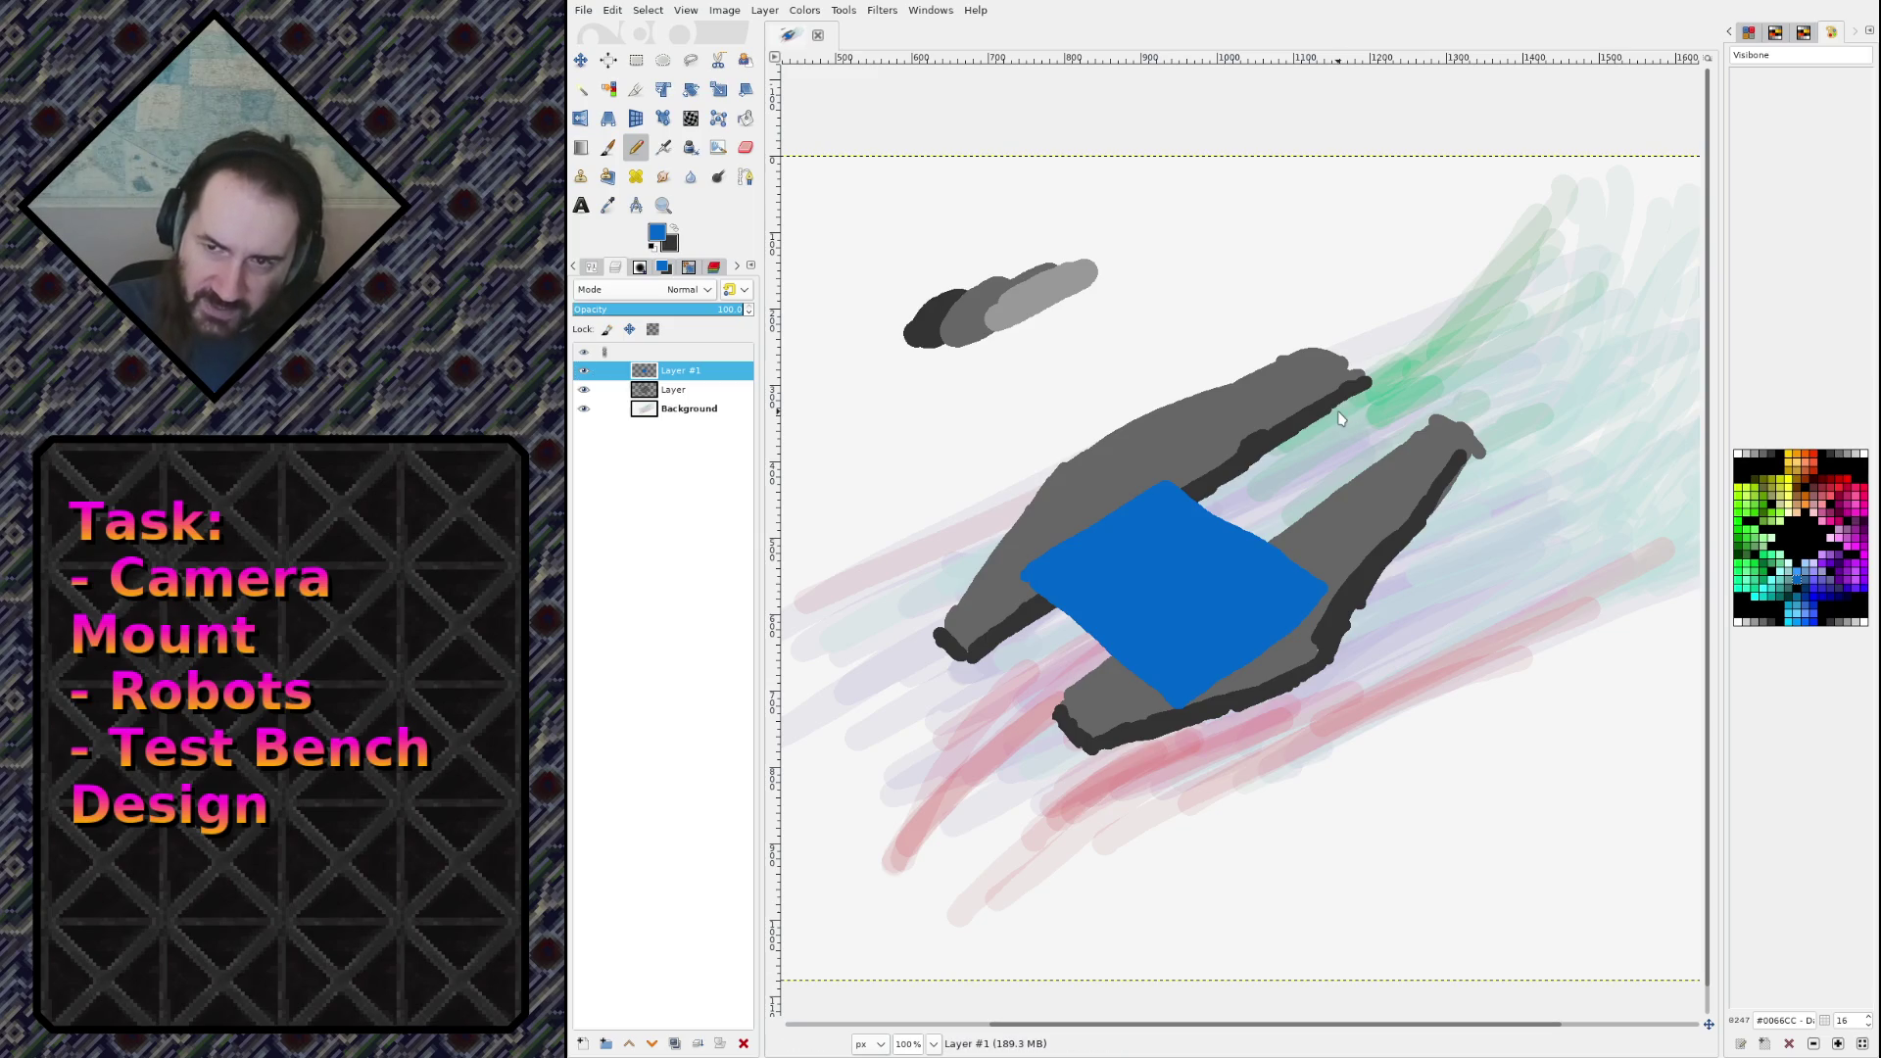
key(Return)
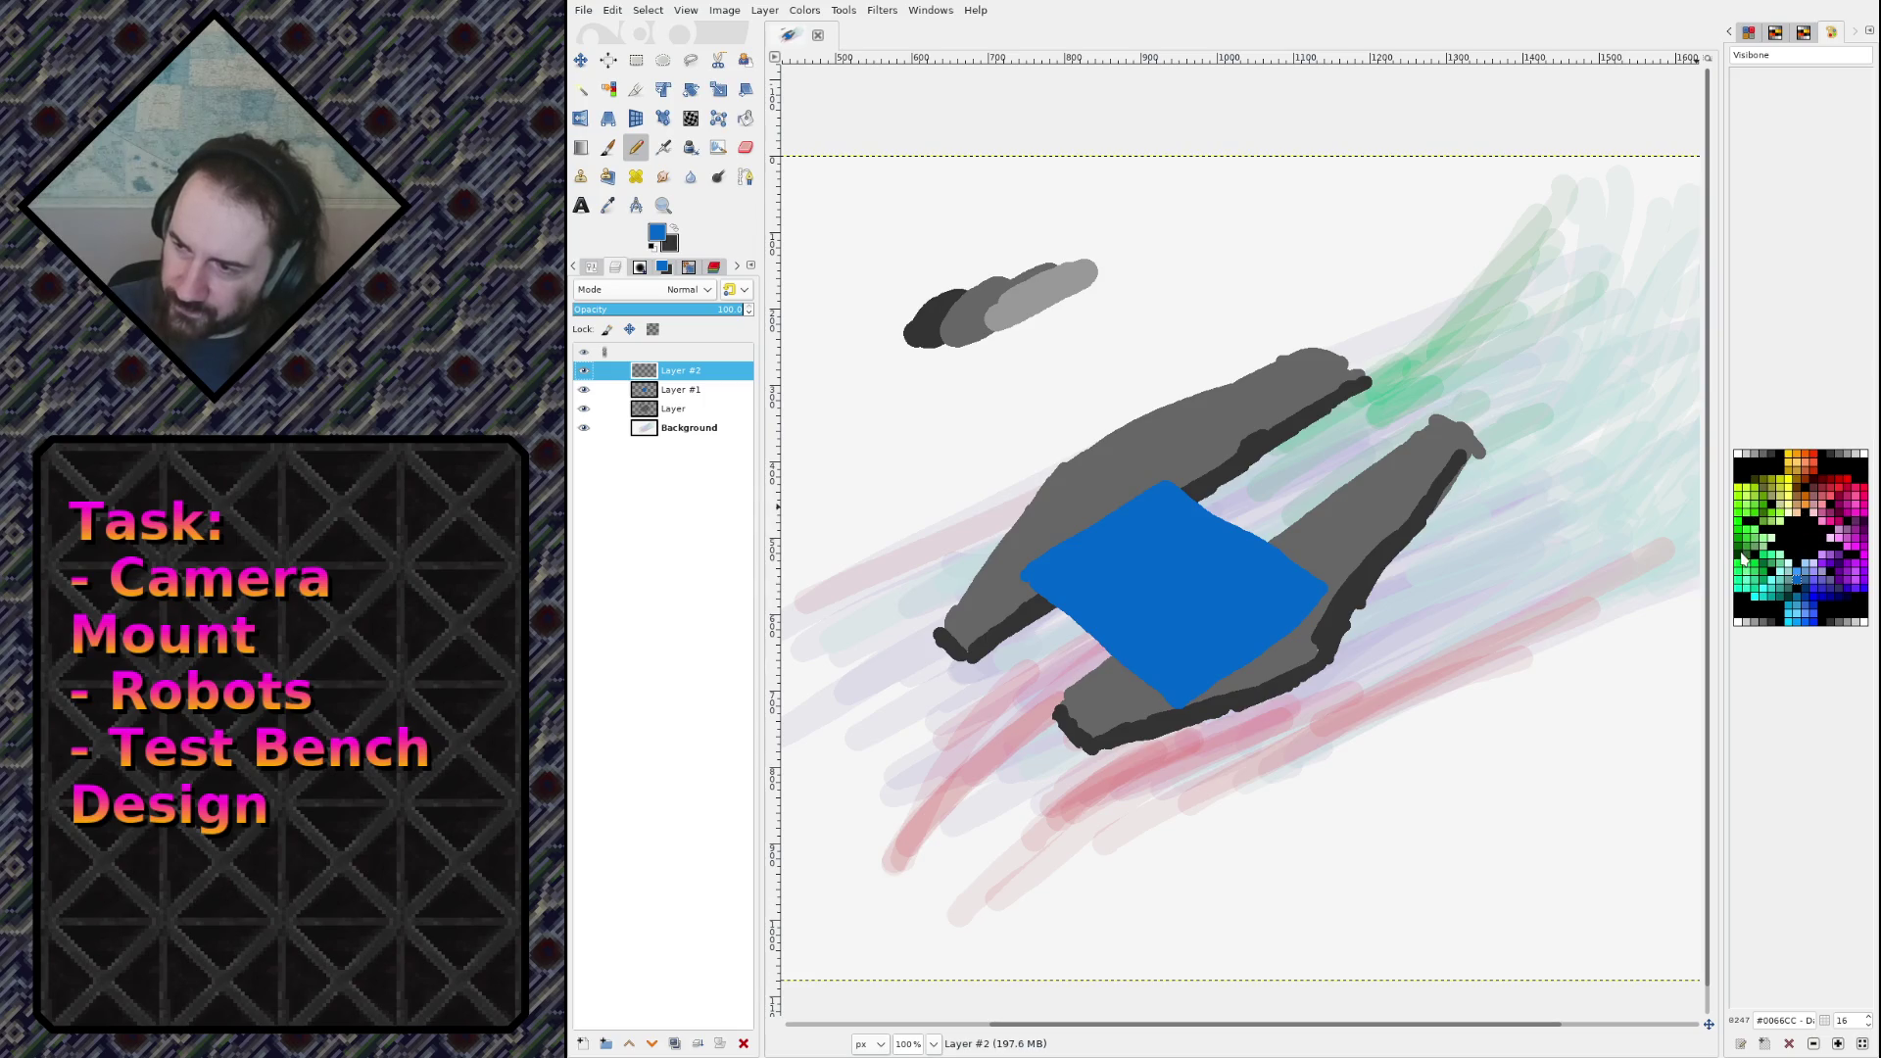
Step: Paint a green box above the deck and fill its top face with muted green #339933
click(1742, 551)
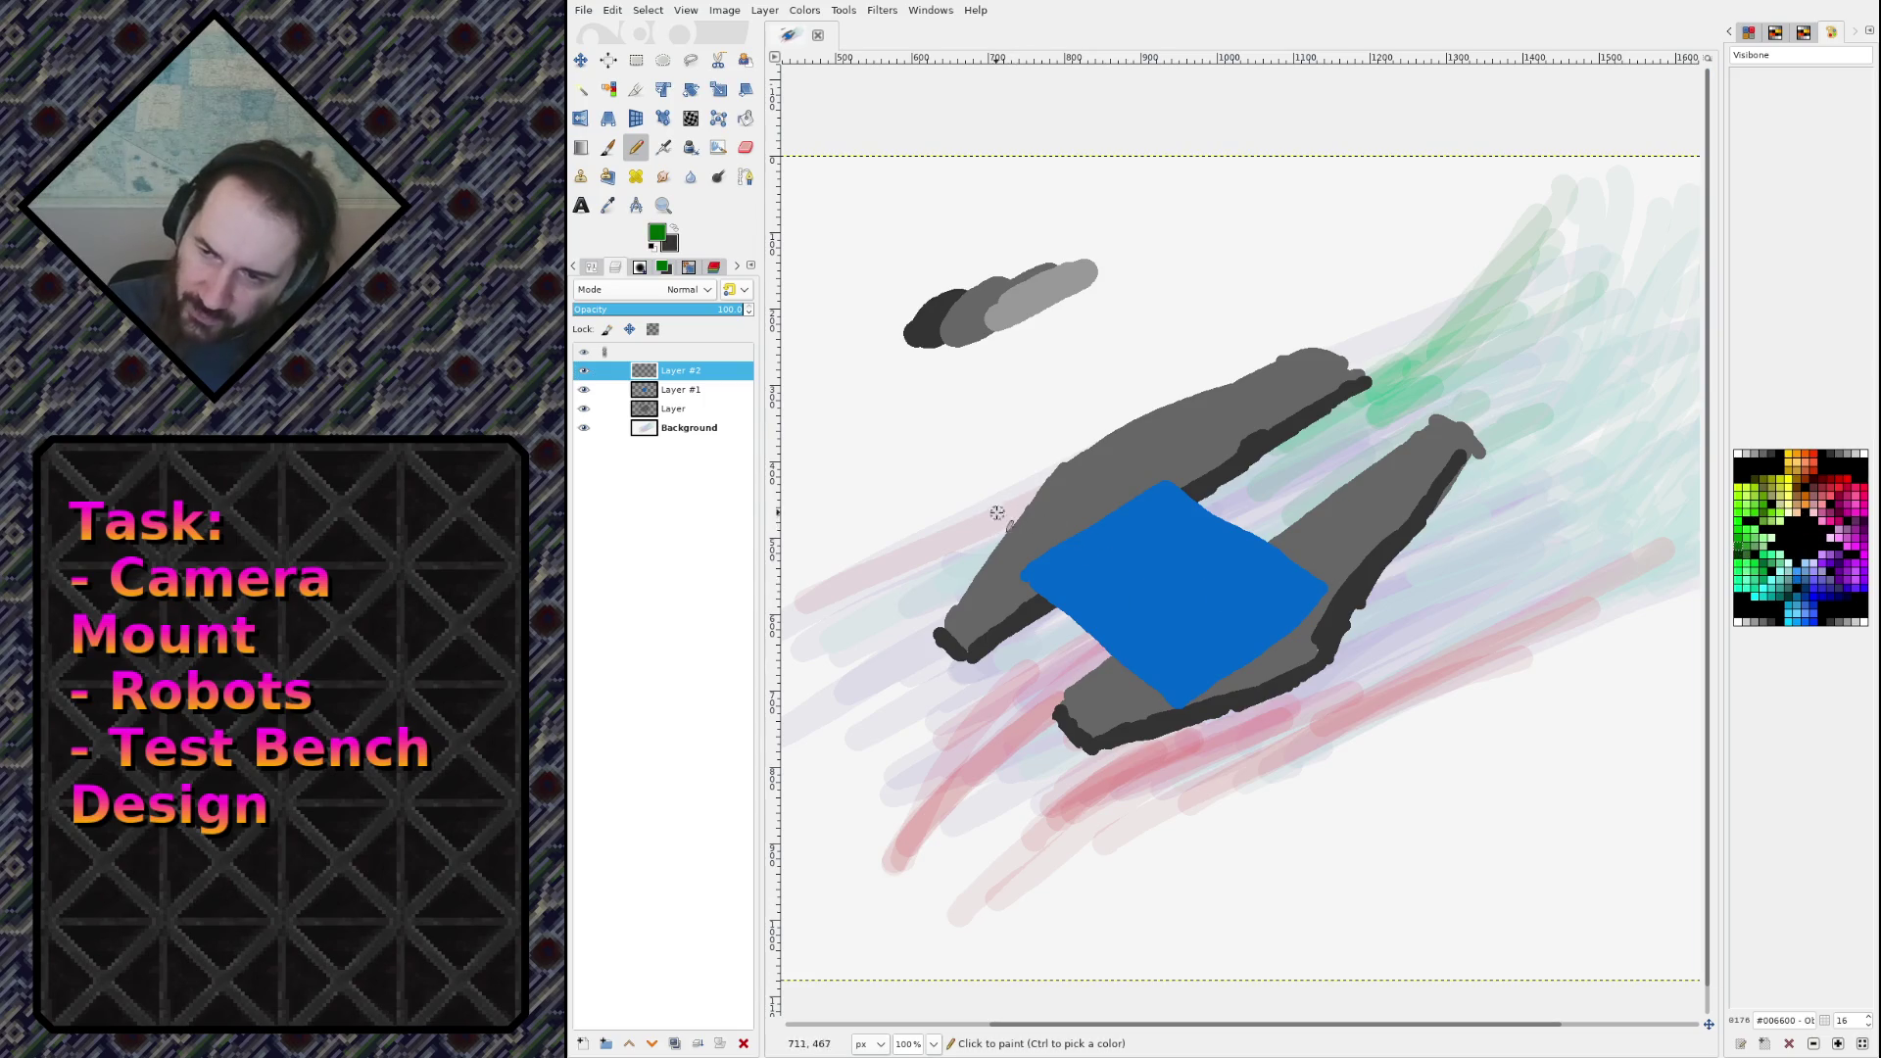
mouse_move(977, 500)
mouse_down()
mouse_move(1013, 540)
mouse_move(972, 480)
mouse_move(999, 511)
mouse_up()
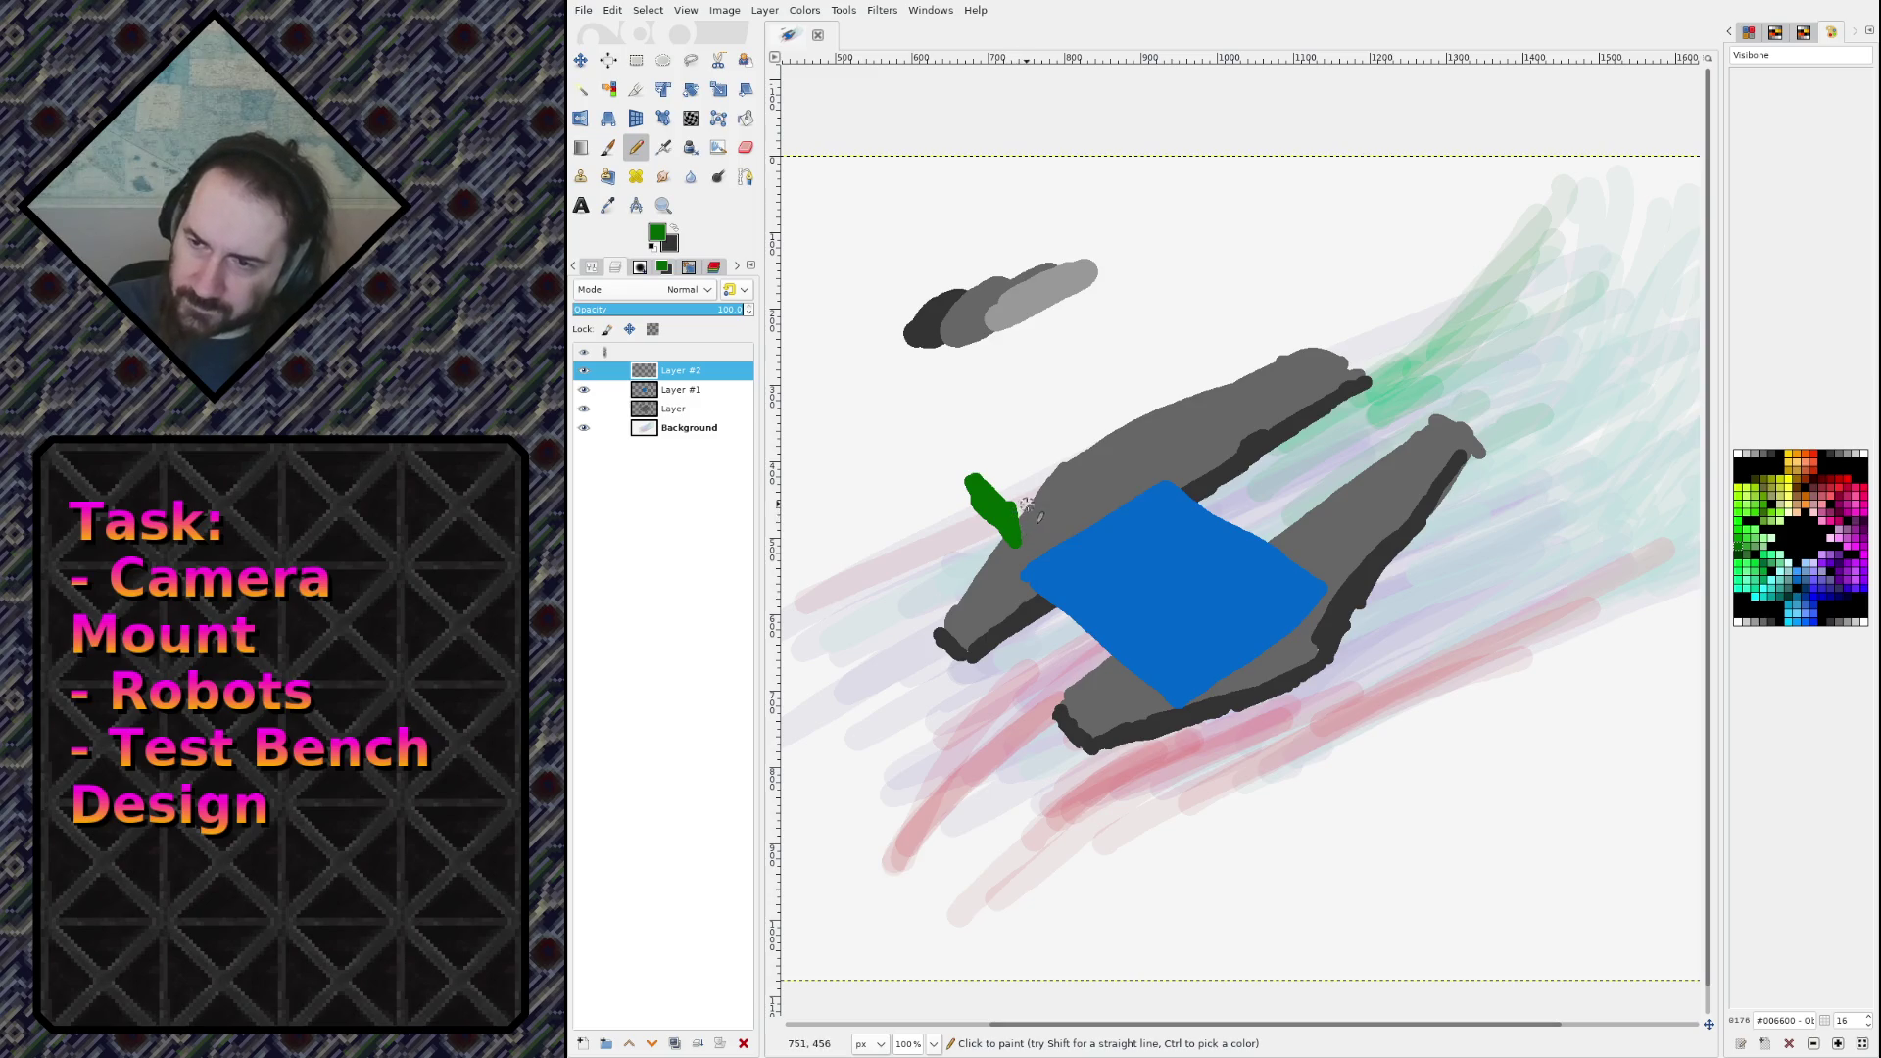
click(1750, 546)
mouse_move(969, 478)
mouse_down()
mouse_move(994, 524)
mouse_move(999, 502)
mouse_move(1058, 494)
mouse_move(1068, 436)
mouse_move(979, 468)
mouse_move(1065, 441)
mouse_move(1017, 471)
mouse_move(1043, 476)
mouse_move(1046, 452)
mouse_move(1029, 489)
mouse_move(1036, 447)
mouse_up()
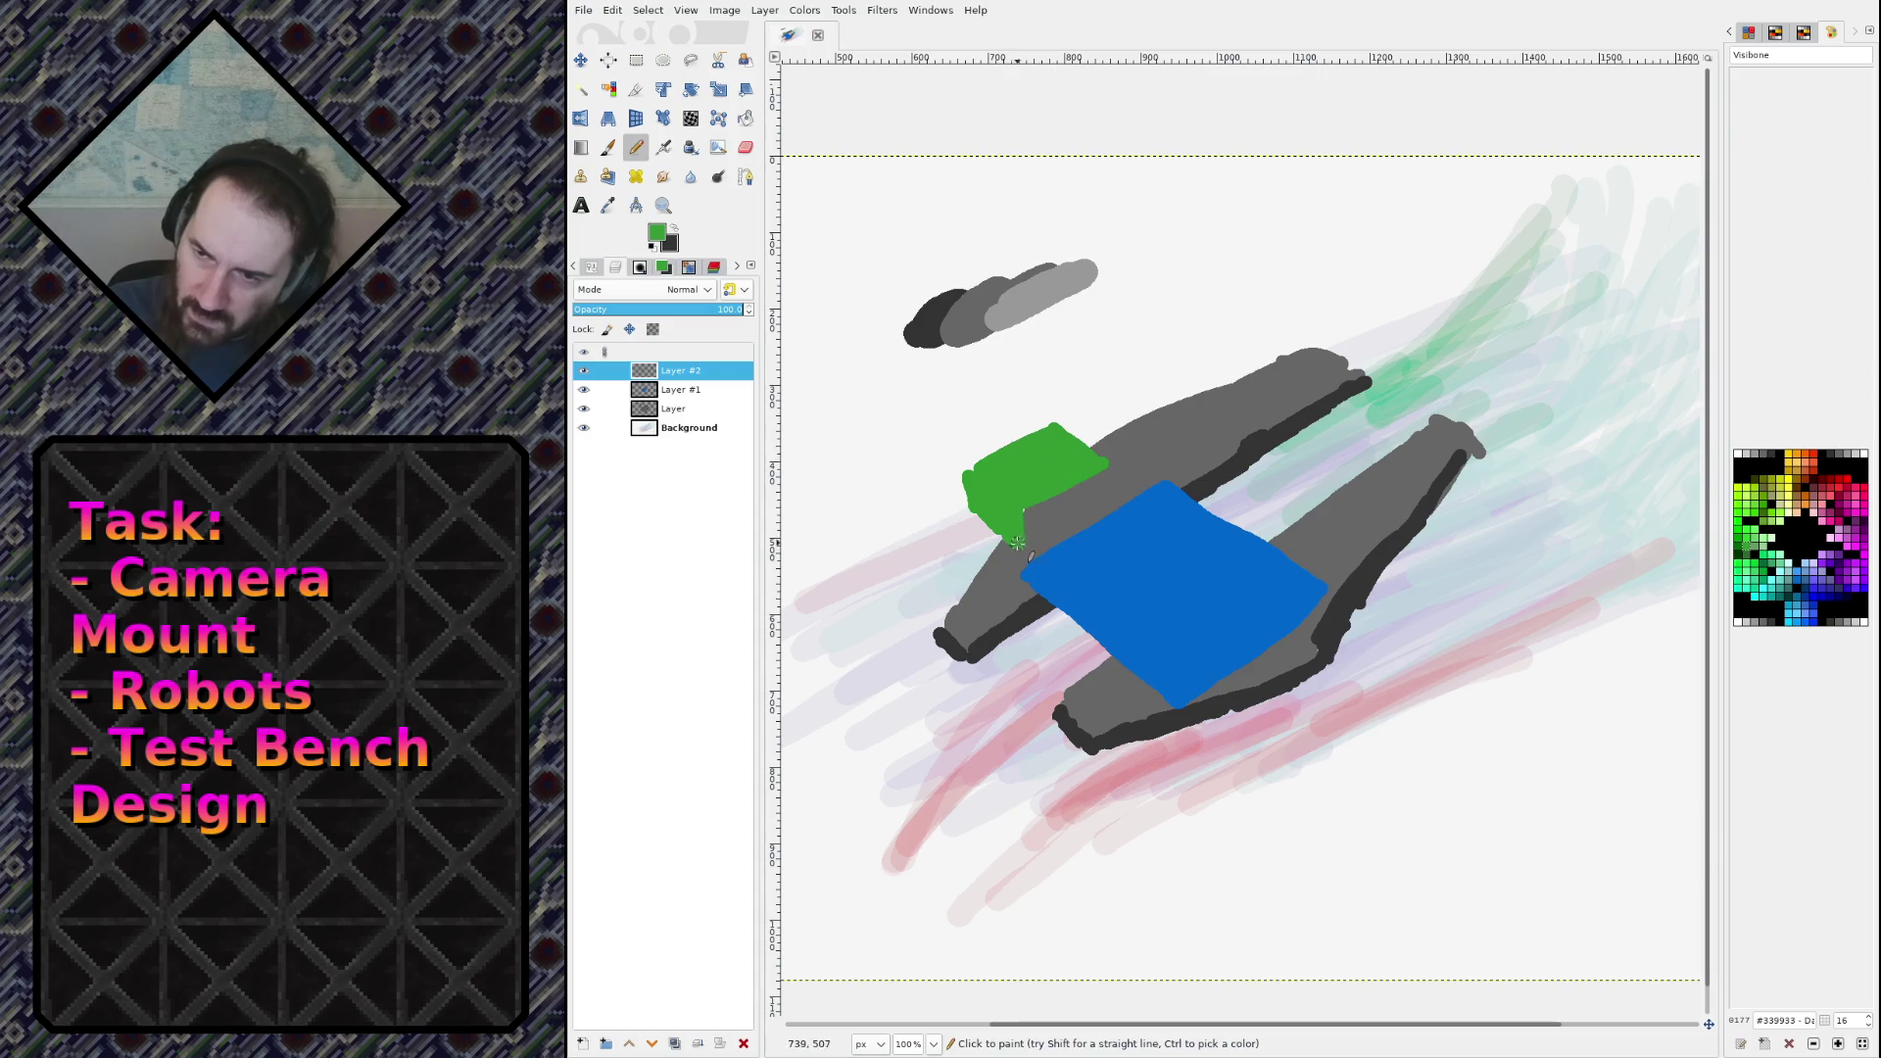
click(1756, 551)
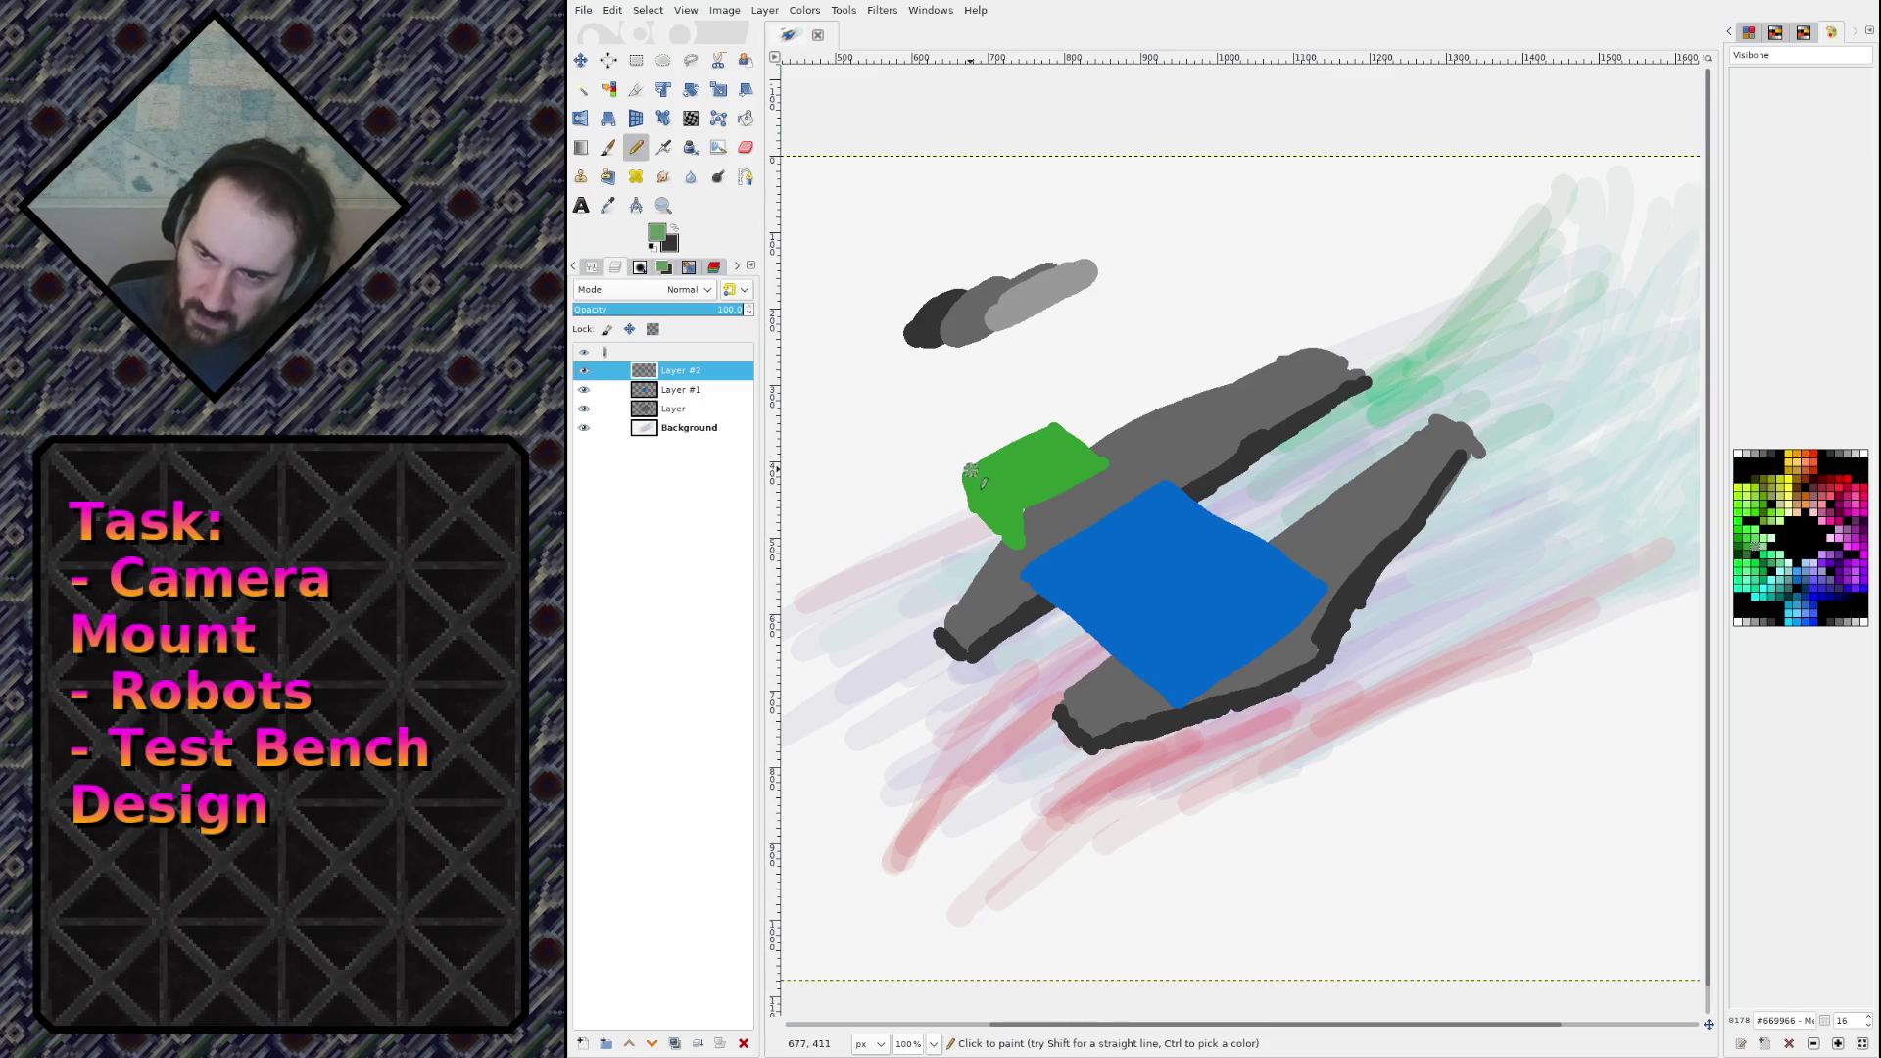
drag(970, 470, 1018, 505)
key(shift+b)
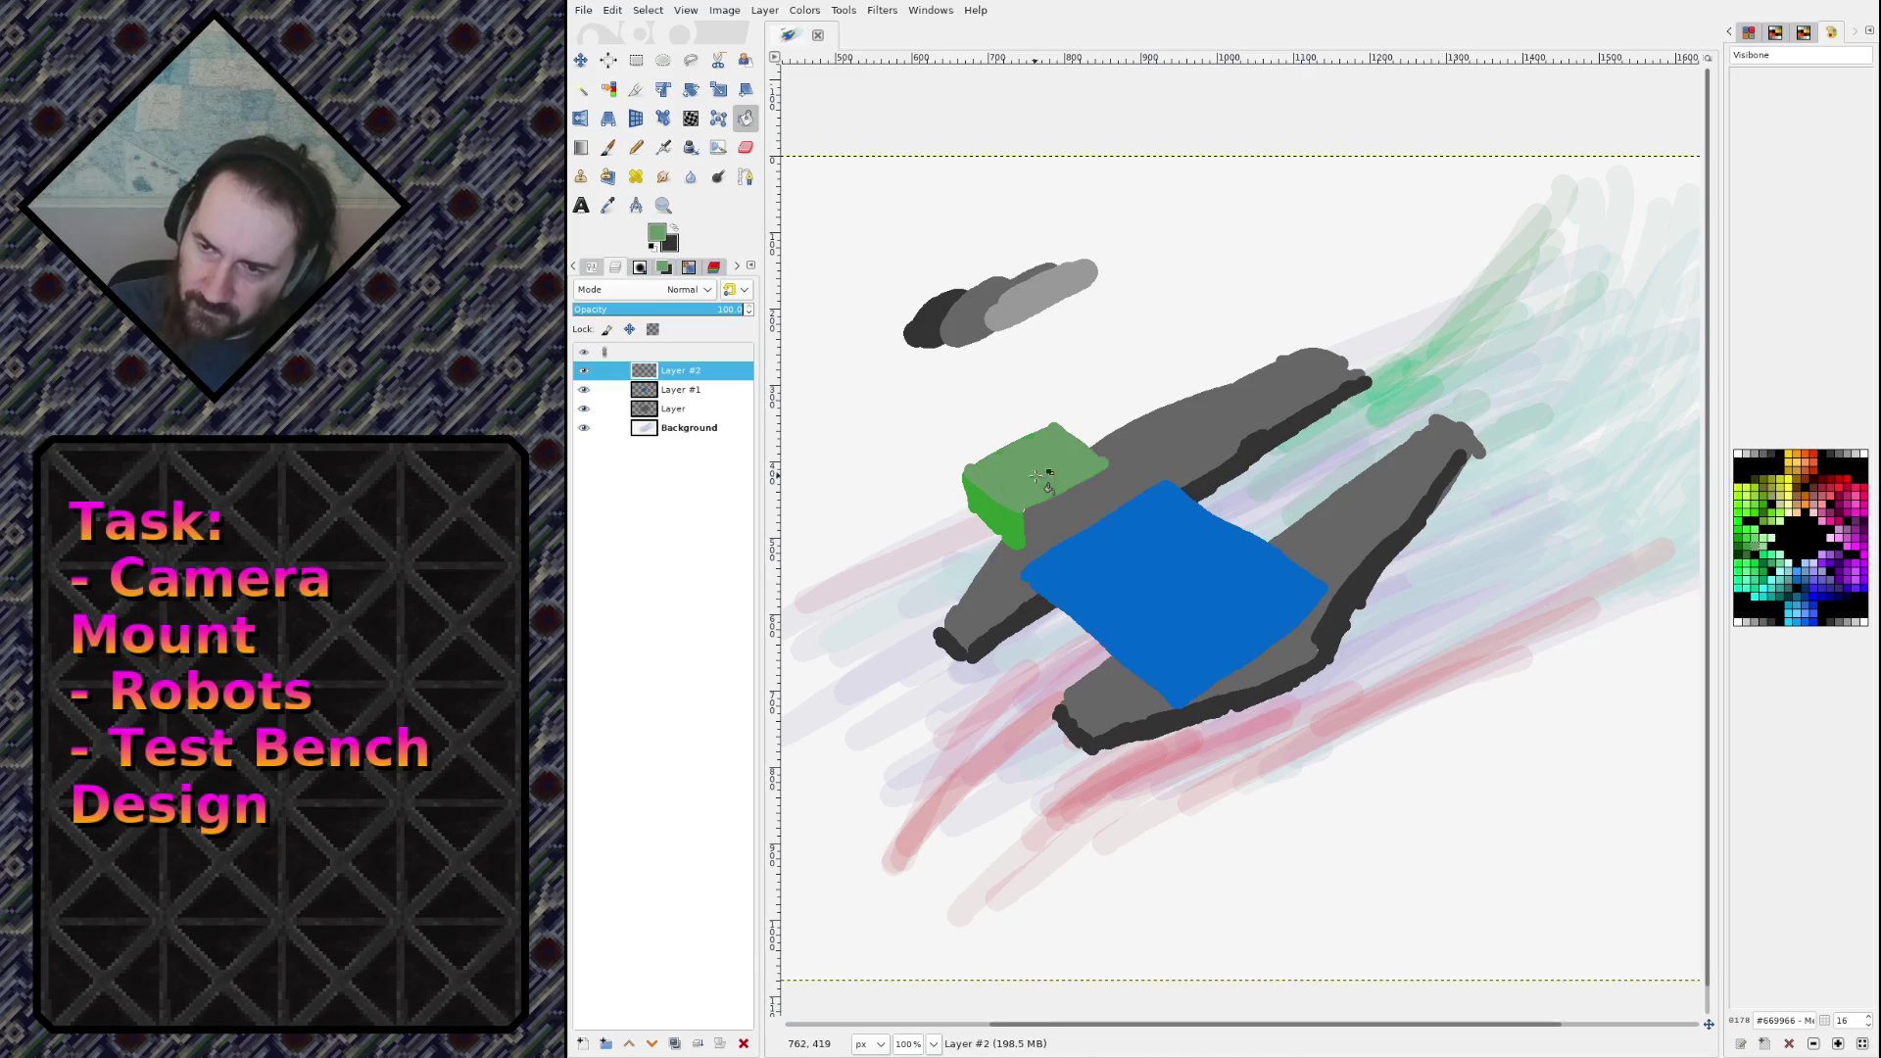
click(1046, 485)
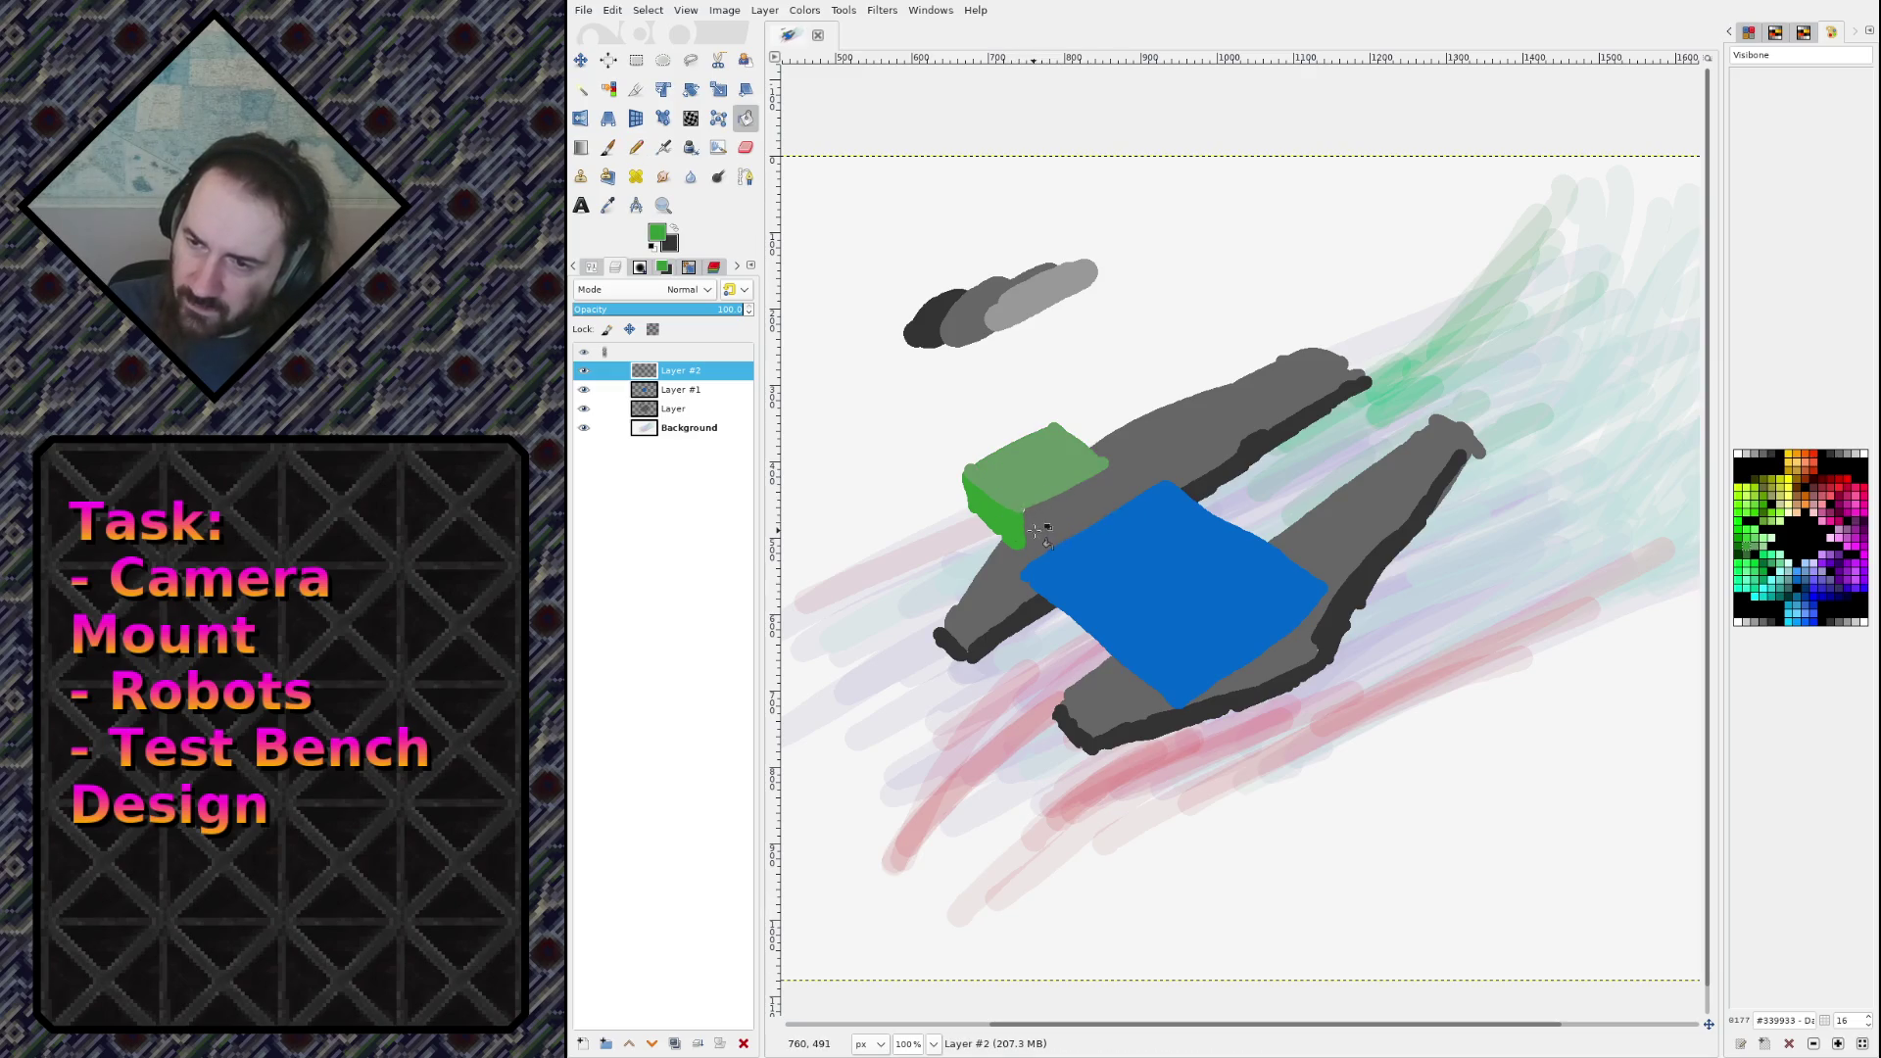
Step: Outline the box's lower edge in dark green #006600 and fill its lower-left side dark green
key(n)
mouse_move(1036, 534)
mouse_down()
mouse_move(1107, 501)
mouse_move(1104, 476)
mouse_move(1021, 516)
mouse_up()
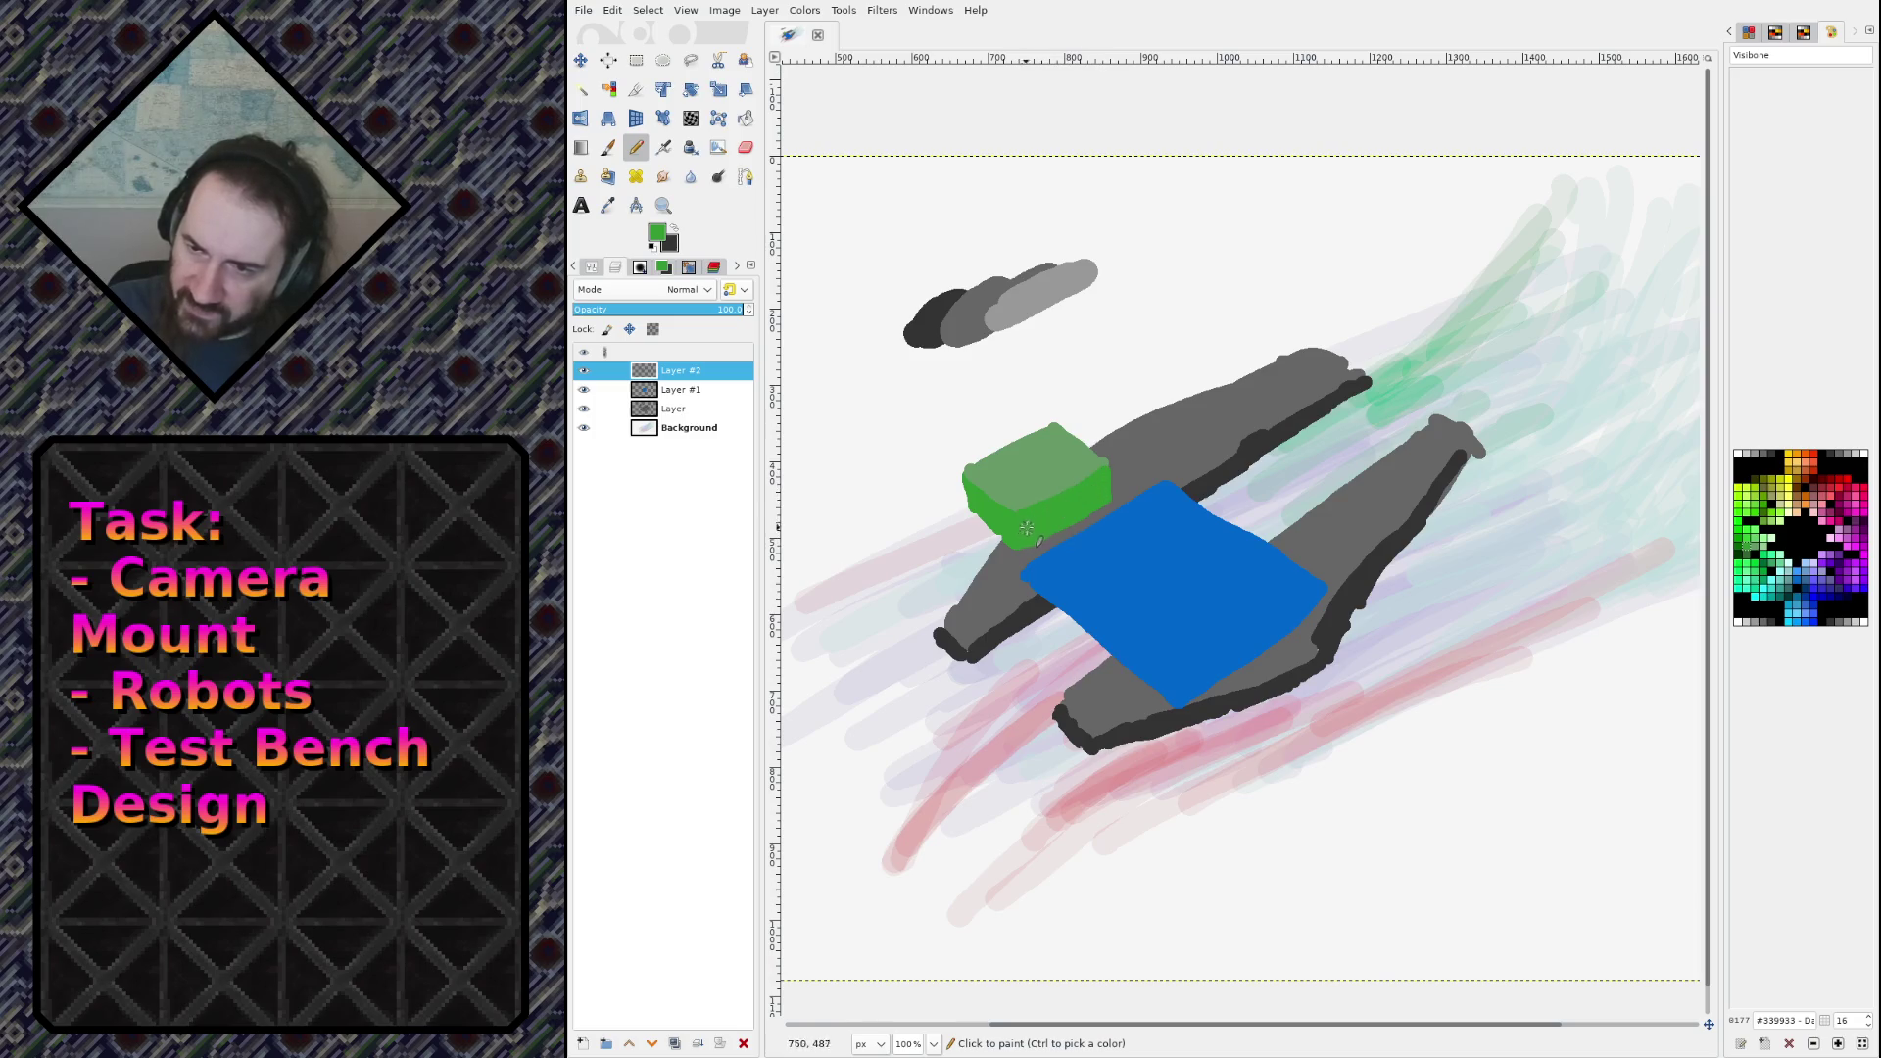
click(1741, 554)
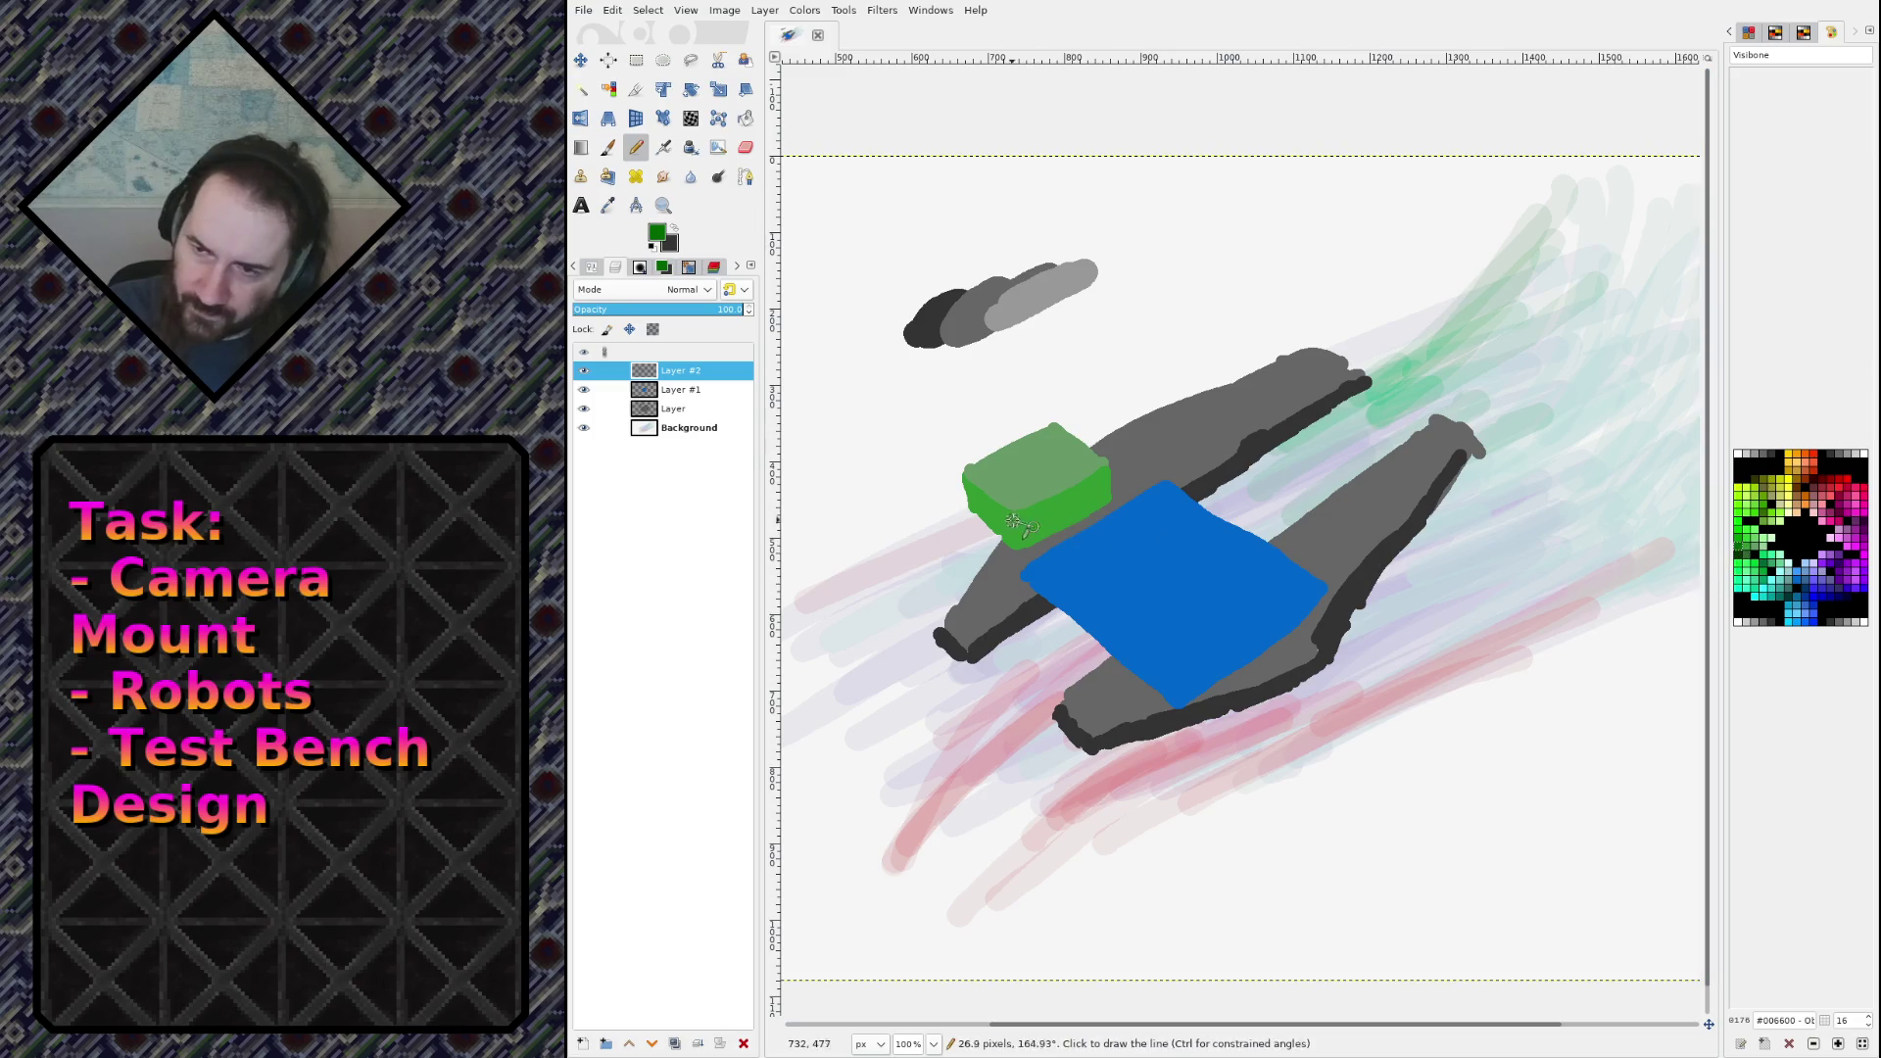
mouse_move(1013, 520)
mouse_down()
mouse_move(1009, 543)
mouse_move(989, 514)
mouse_up()
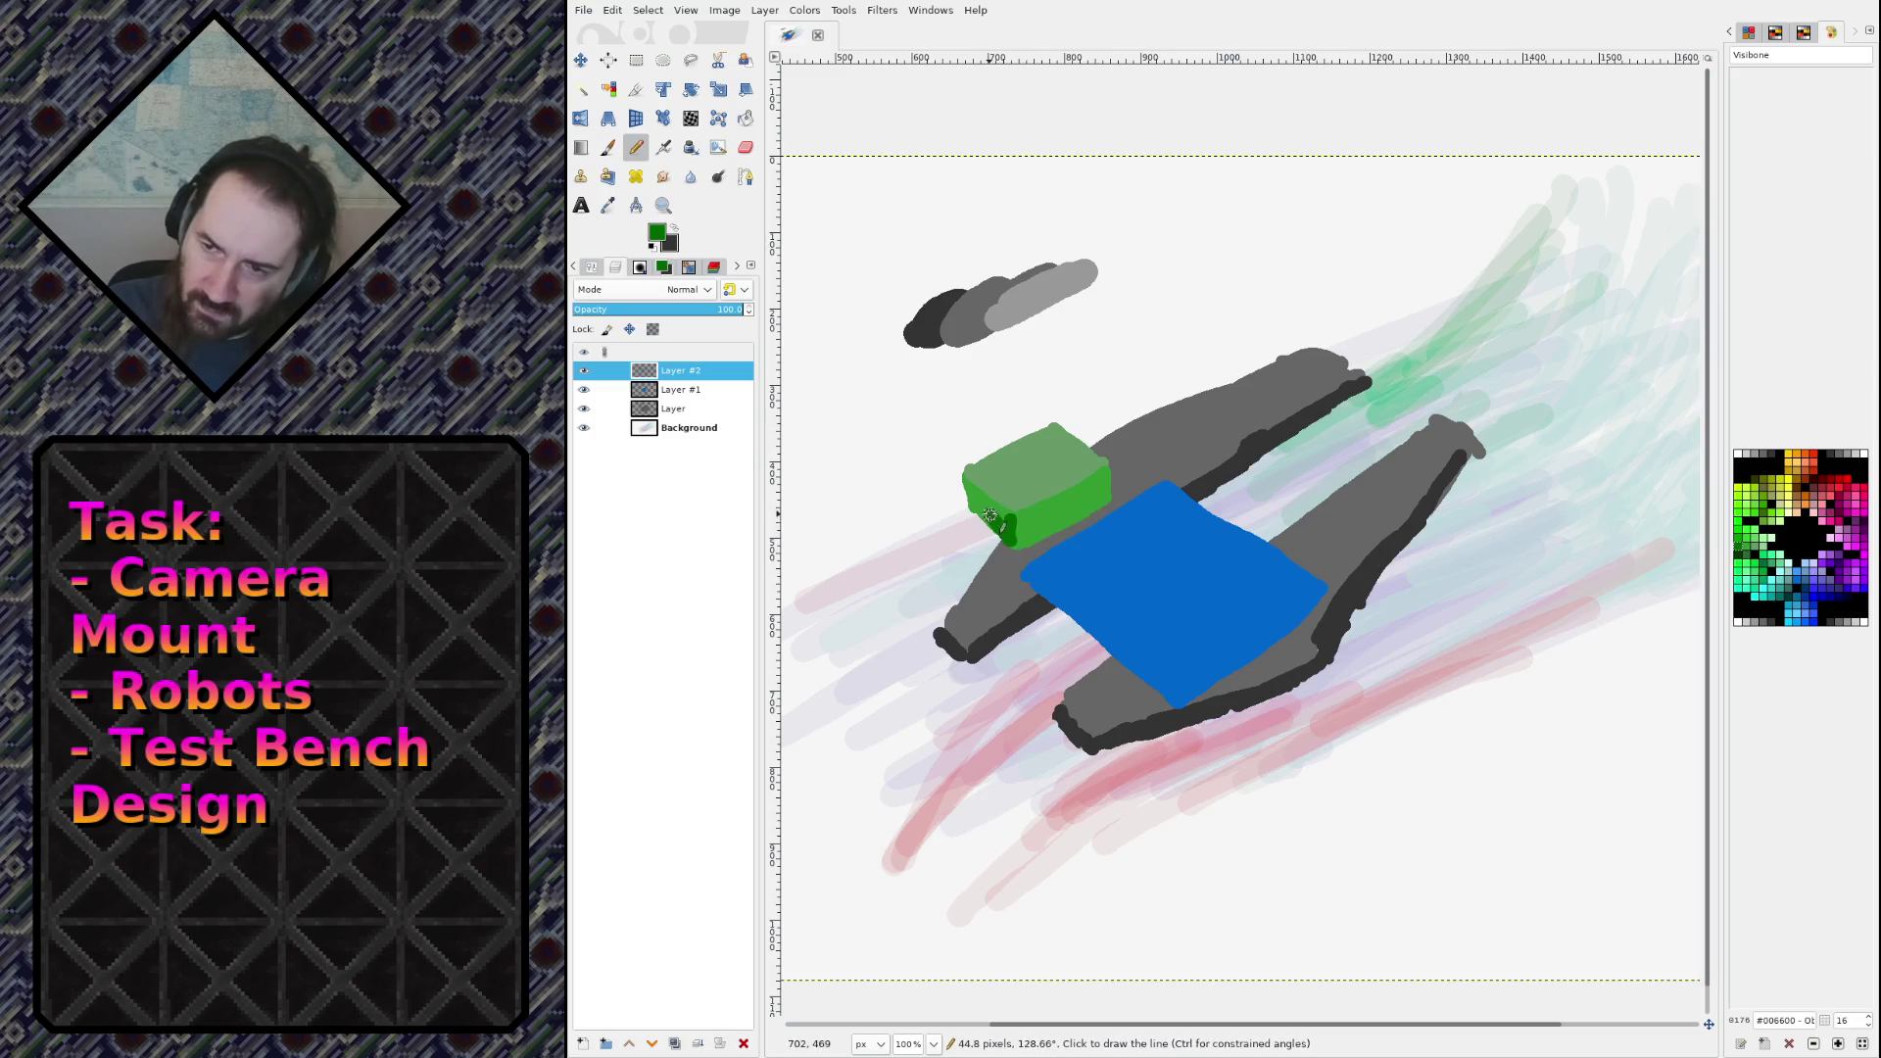
key(shift+b)
click(991, 513)
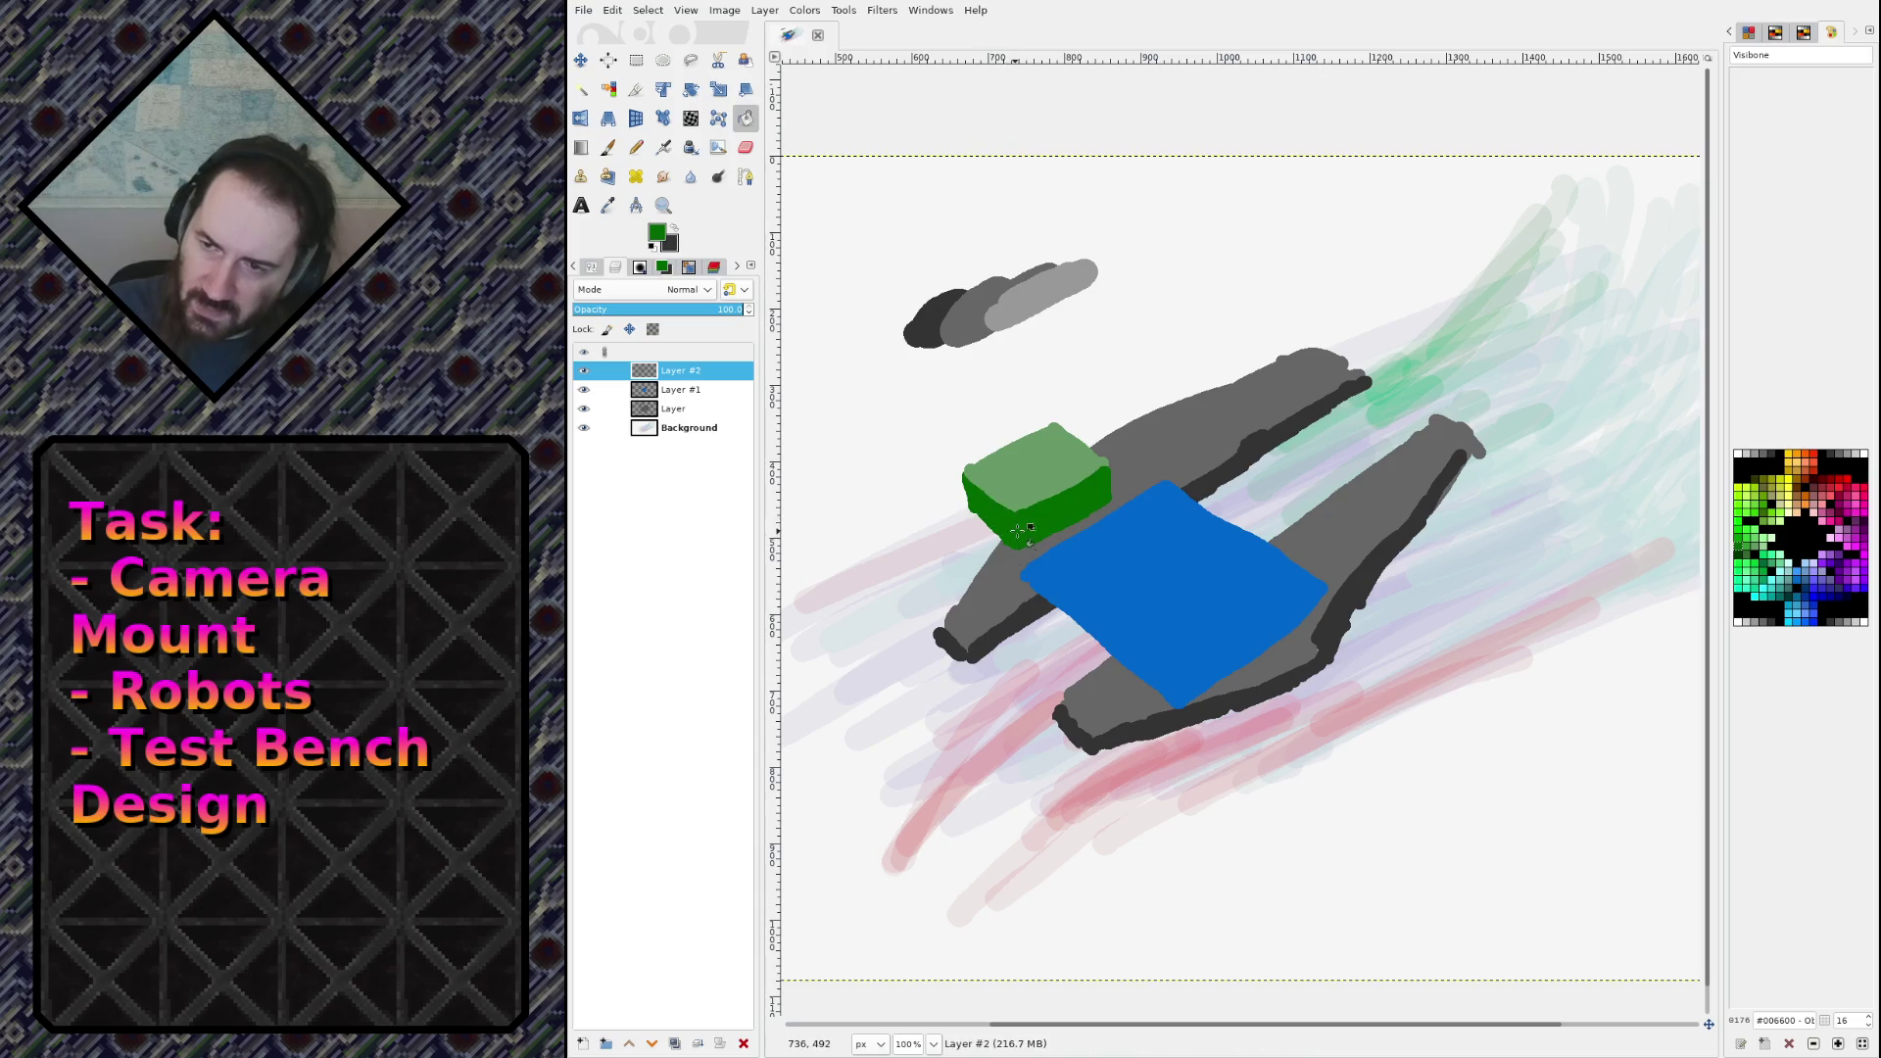
key(ctrl+z)
key(n)
drag(1009, 512, 1016, 546)
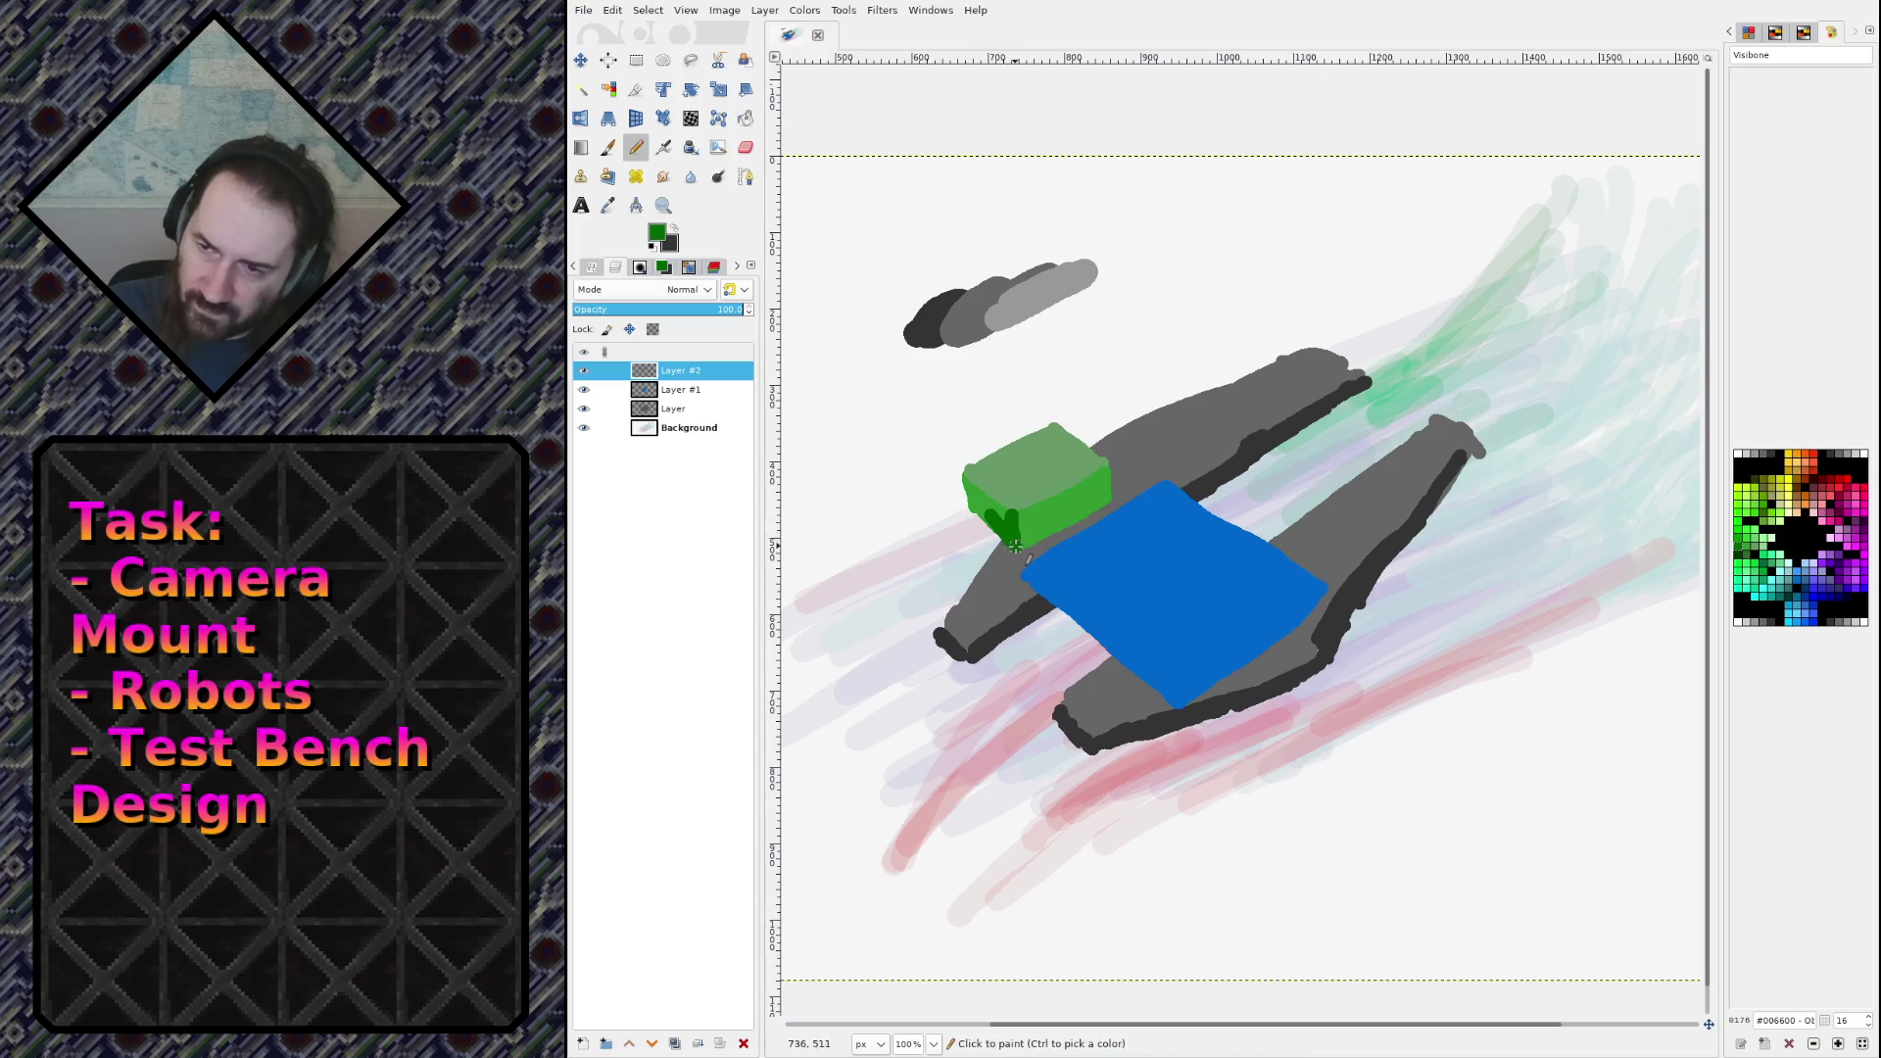
key(shift+b)
click(985, 503)
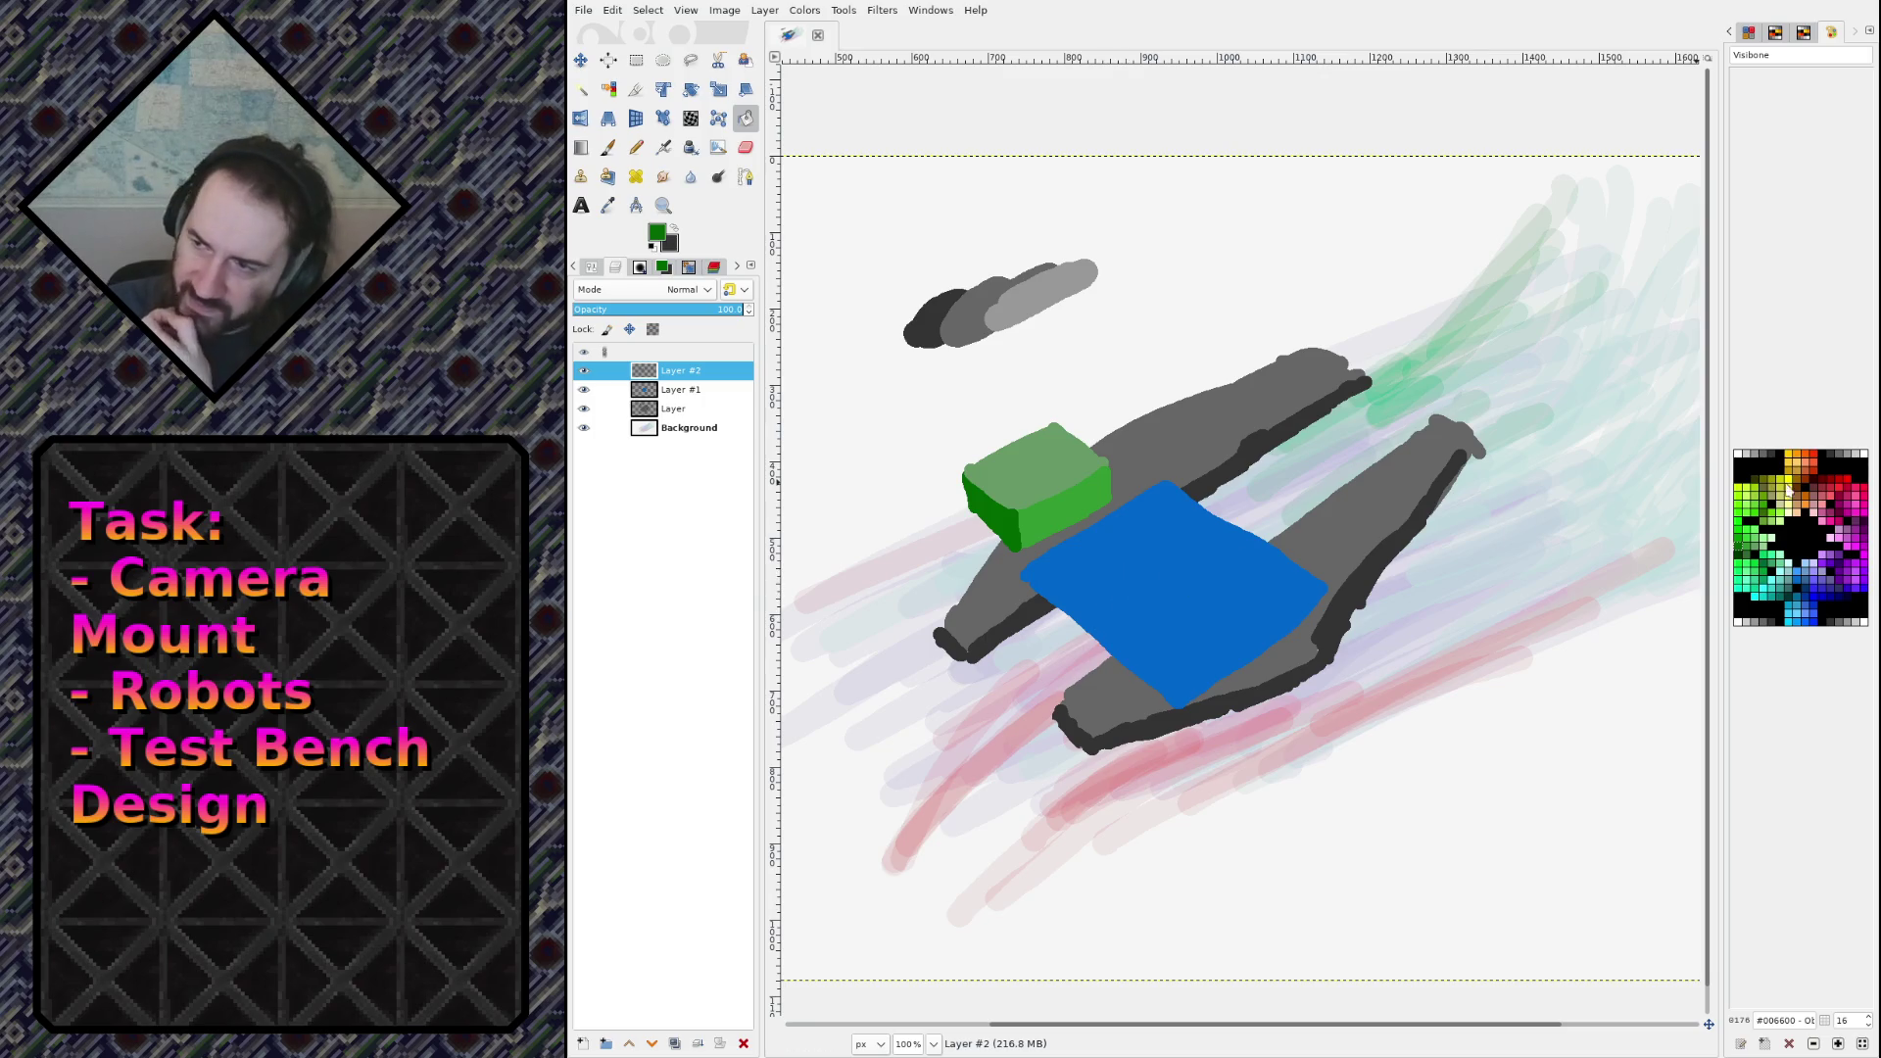
click(1815, 456)
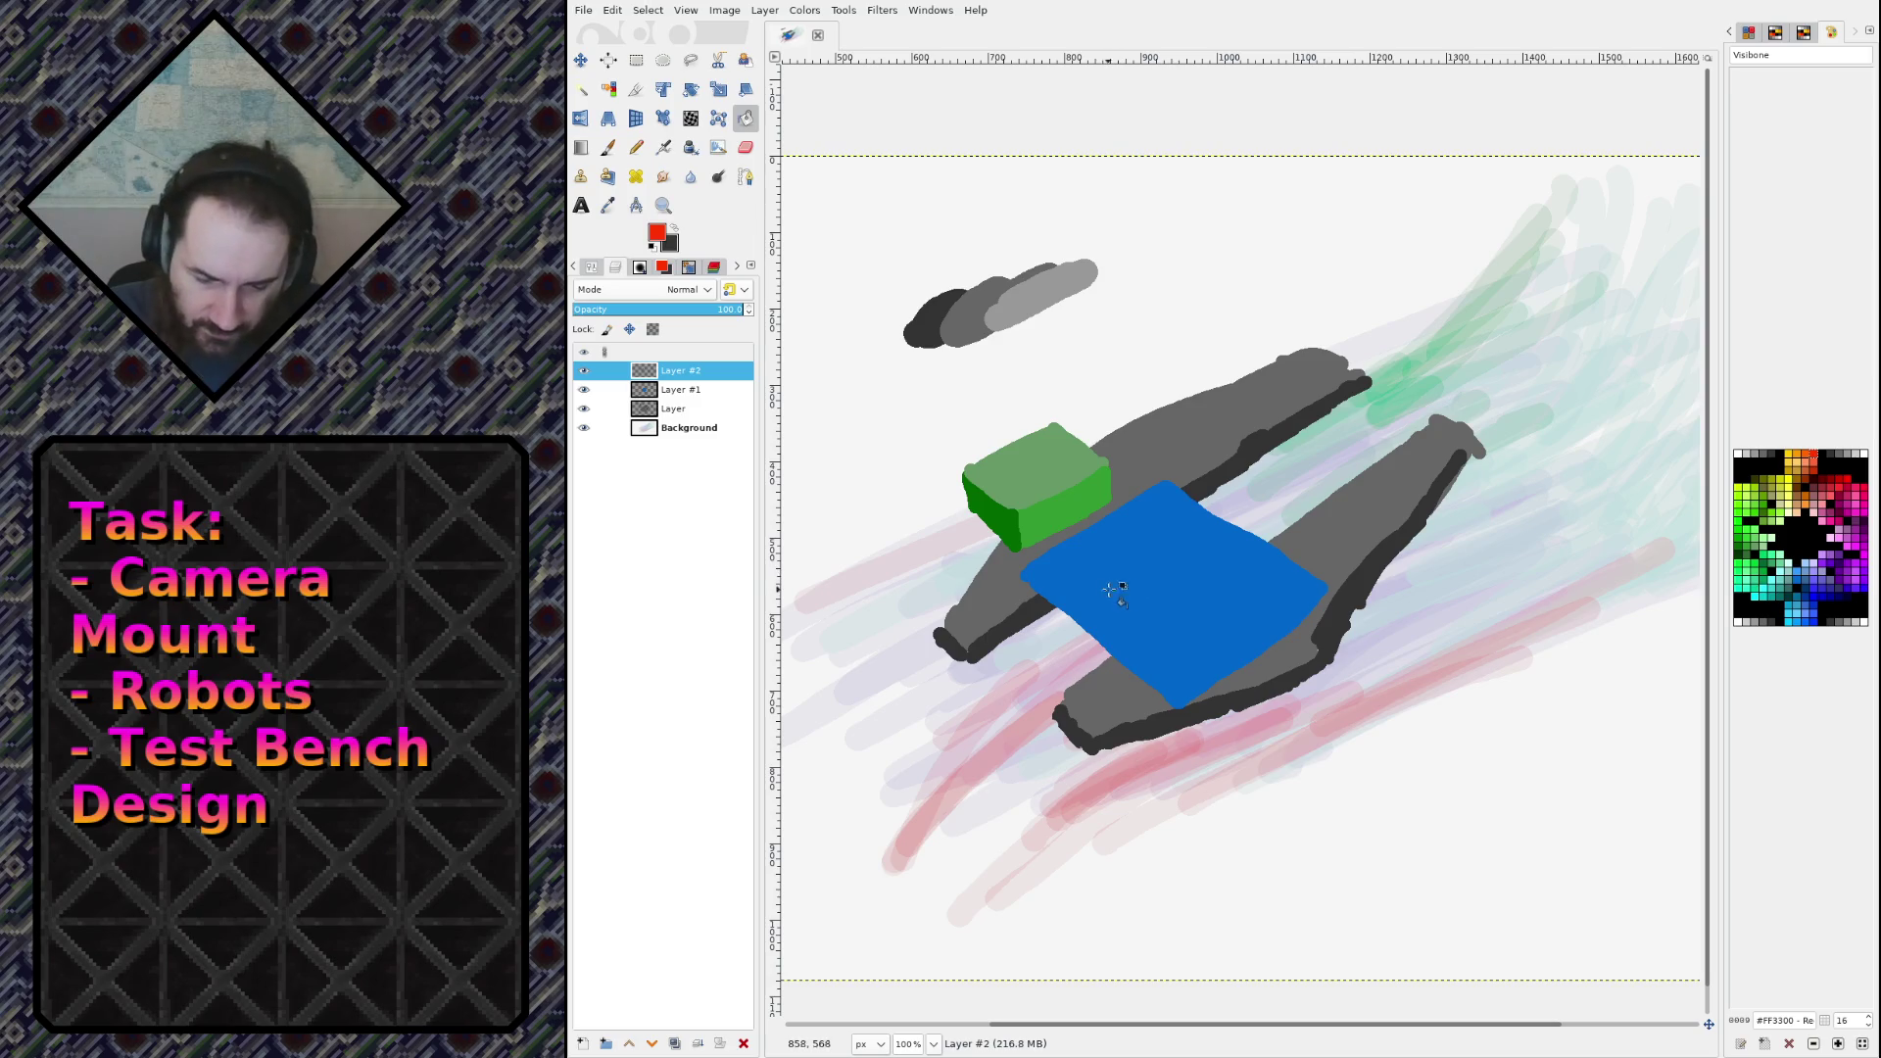
Step: Draw a red oval outline on the blue deck with a smaller pencil
key(m)
key(n)
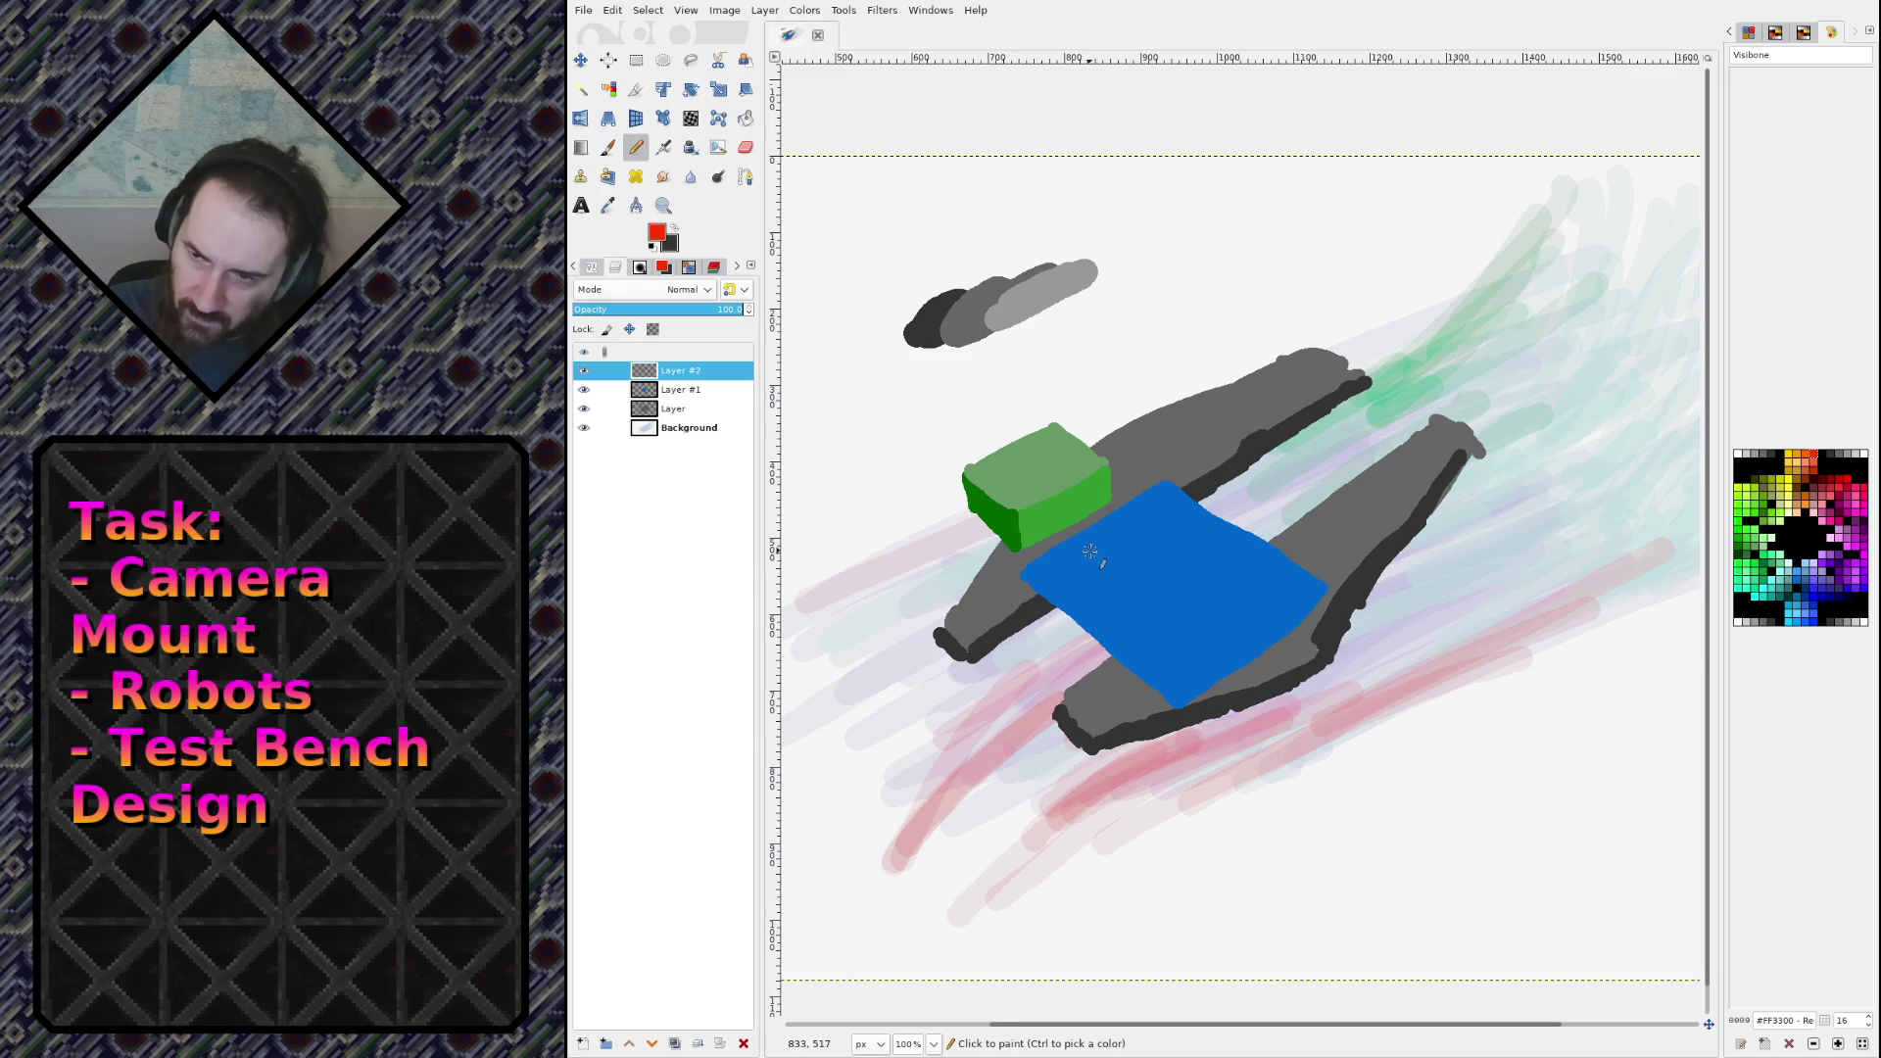
key(bracketleft)
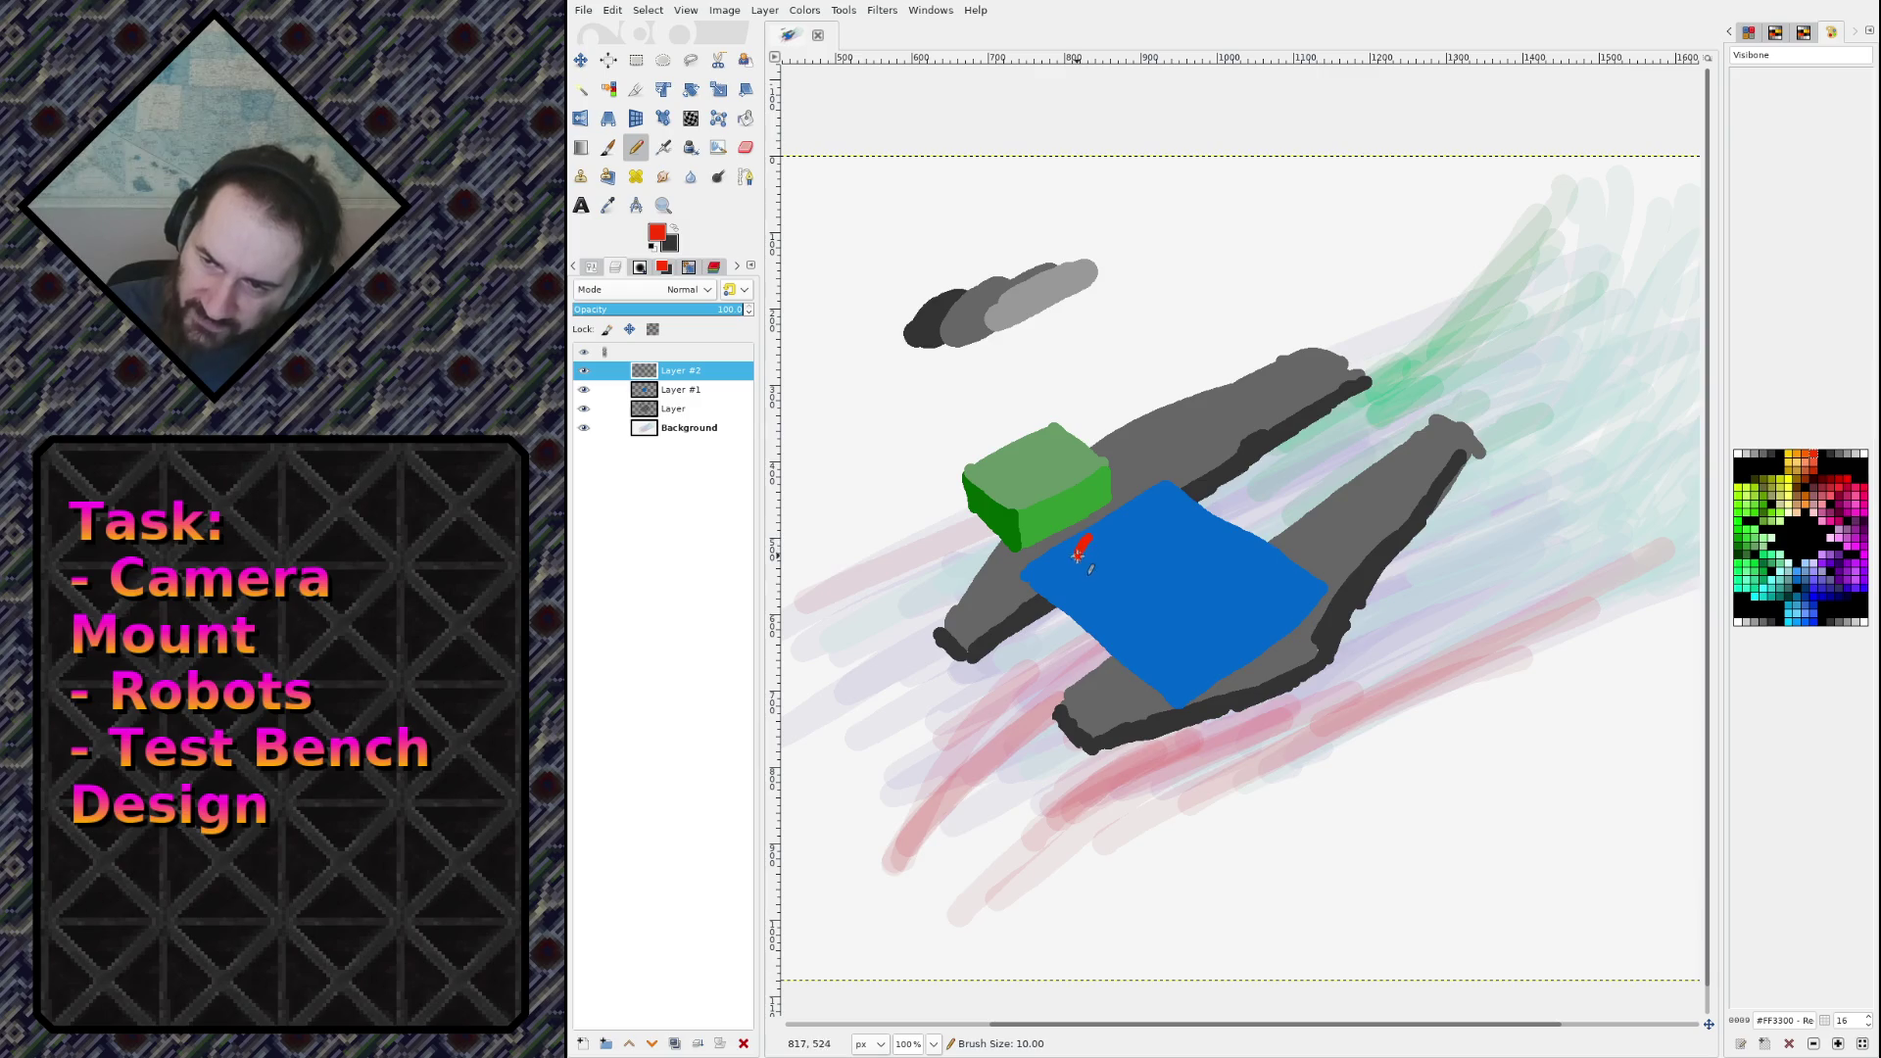
drag(1107, 540, 1105, 533)
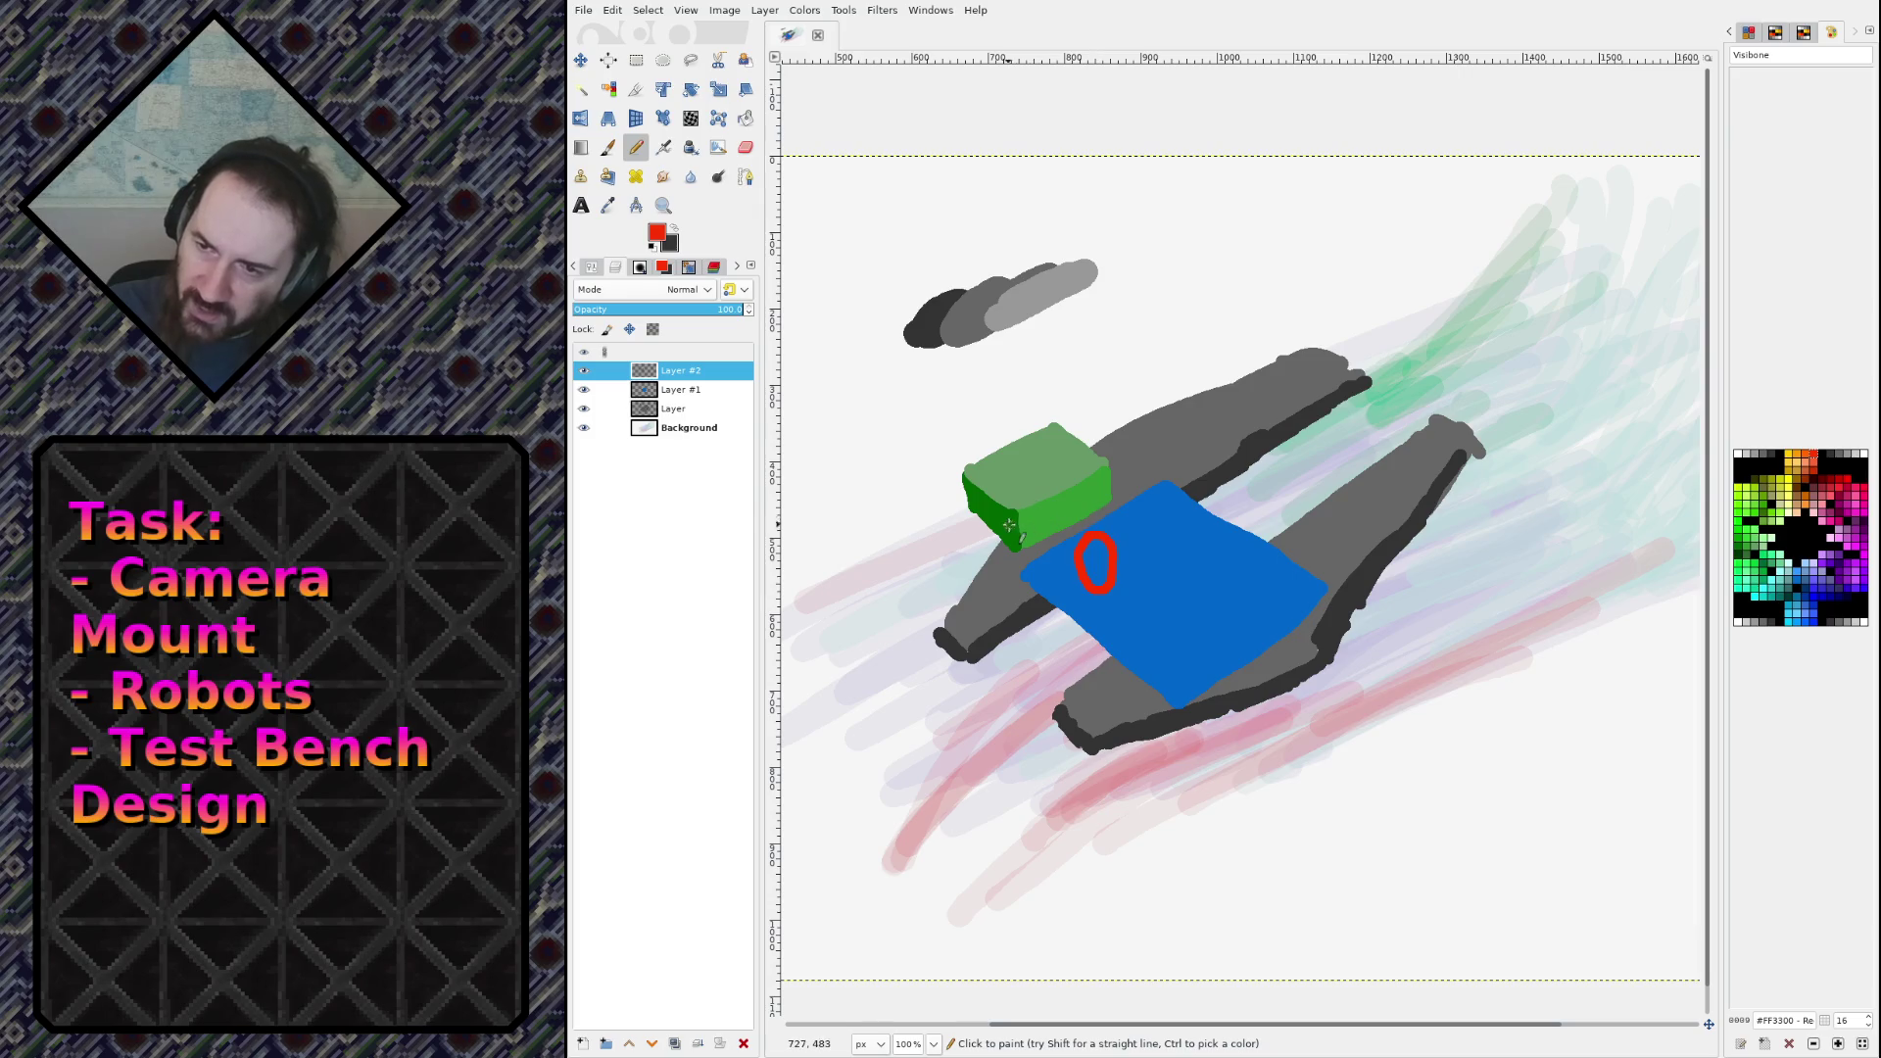
Step: Using the box's green, draw a round detail on the box top and a small arm to its left
ctrl+click(1016, 443)
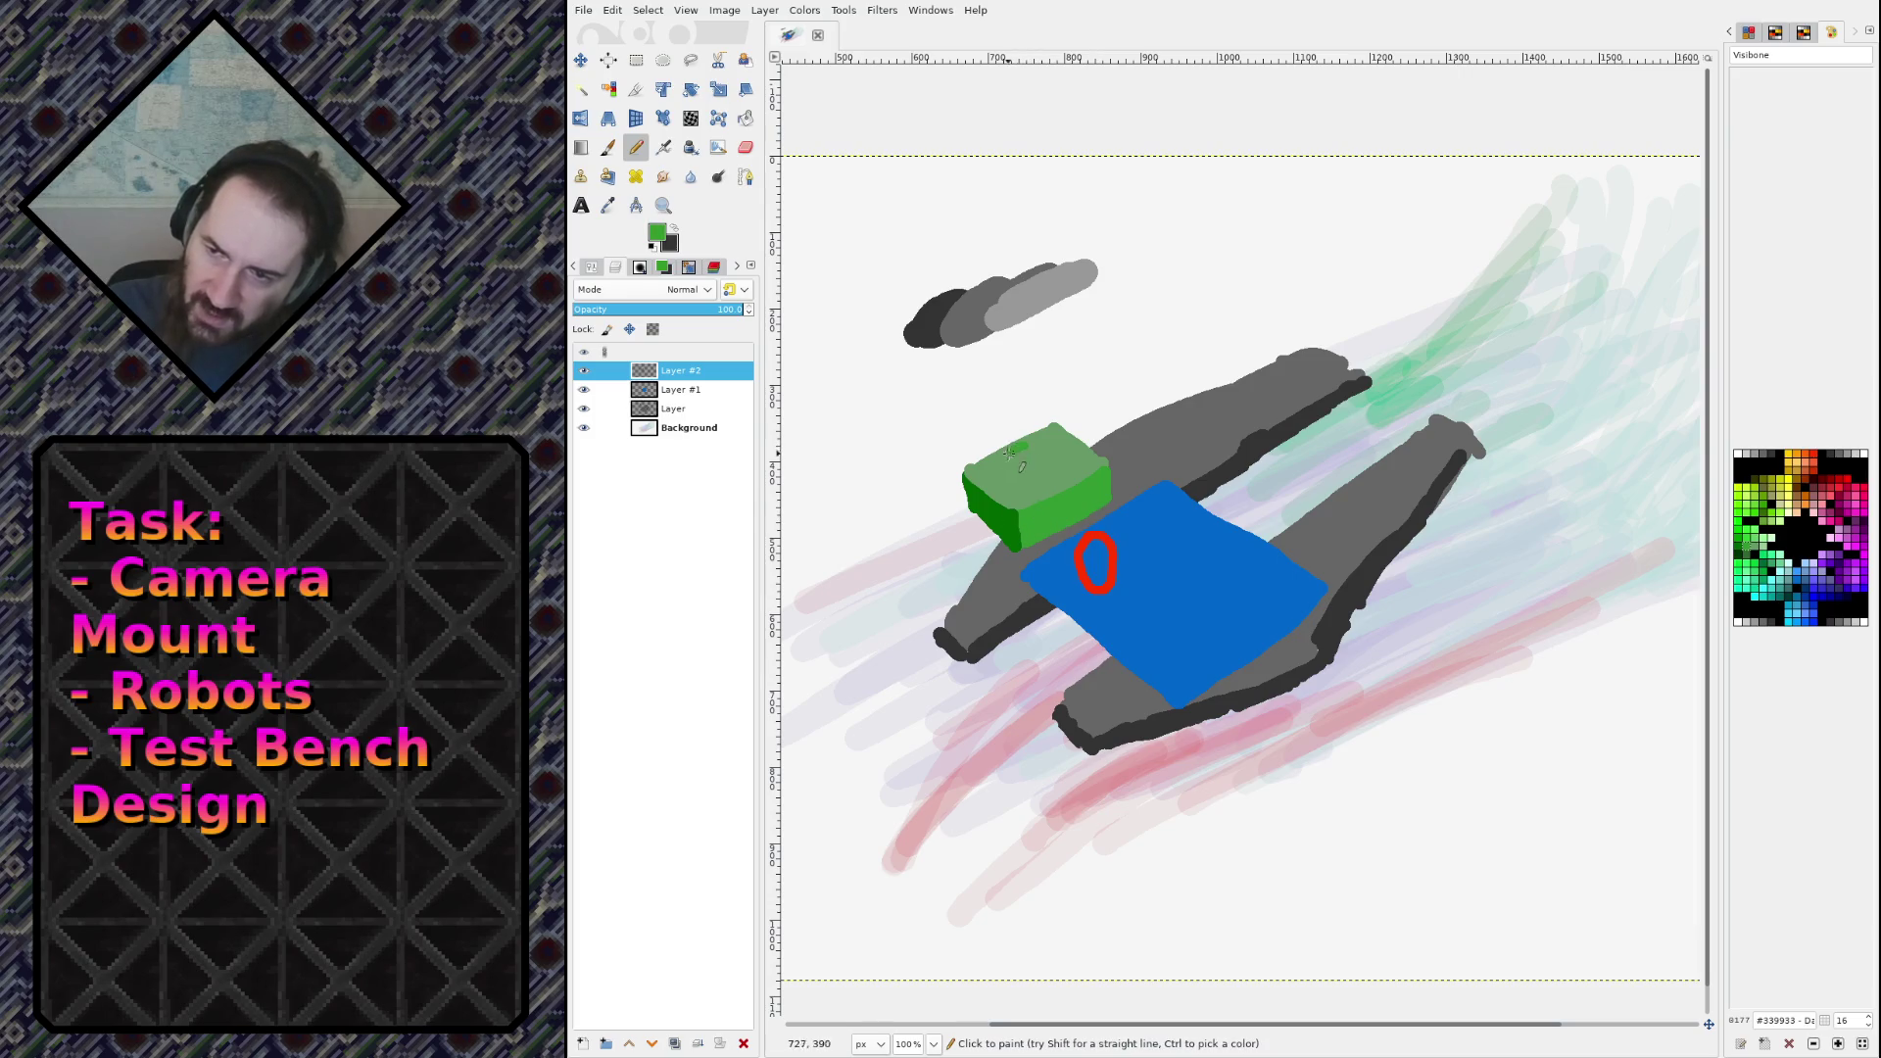
key(ctrl+z)
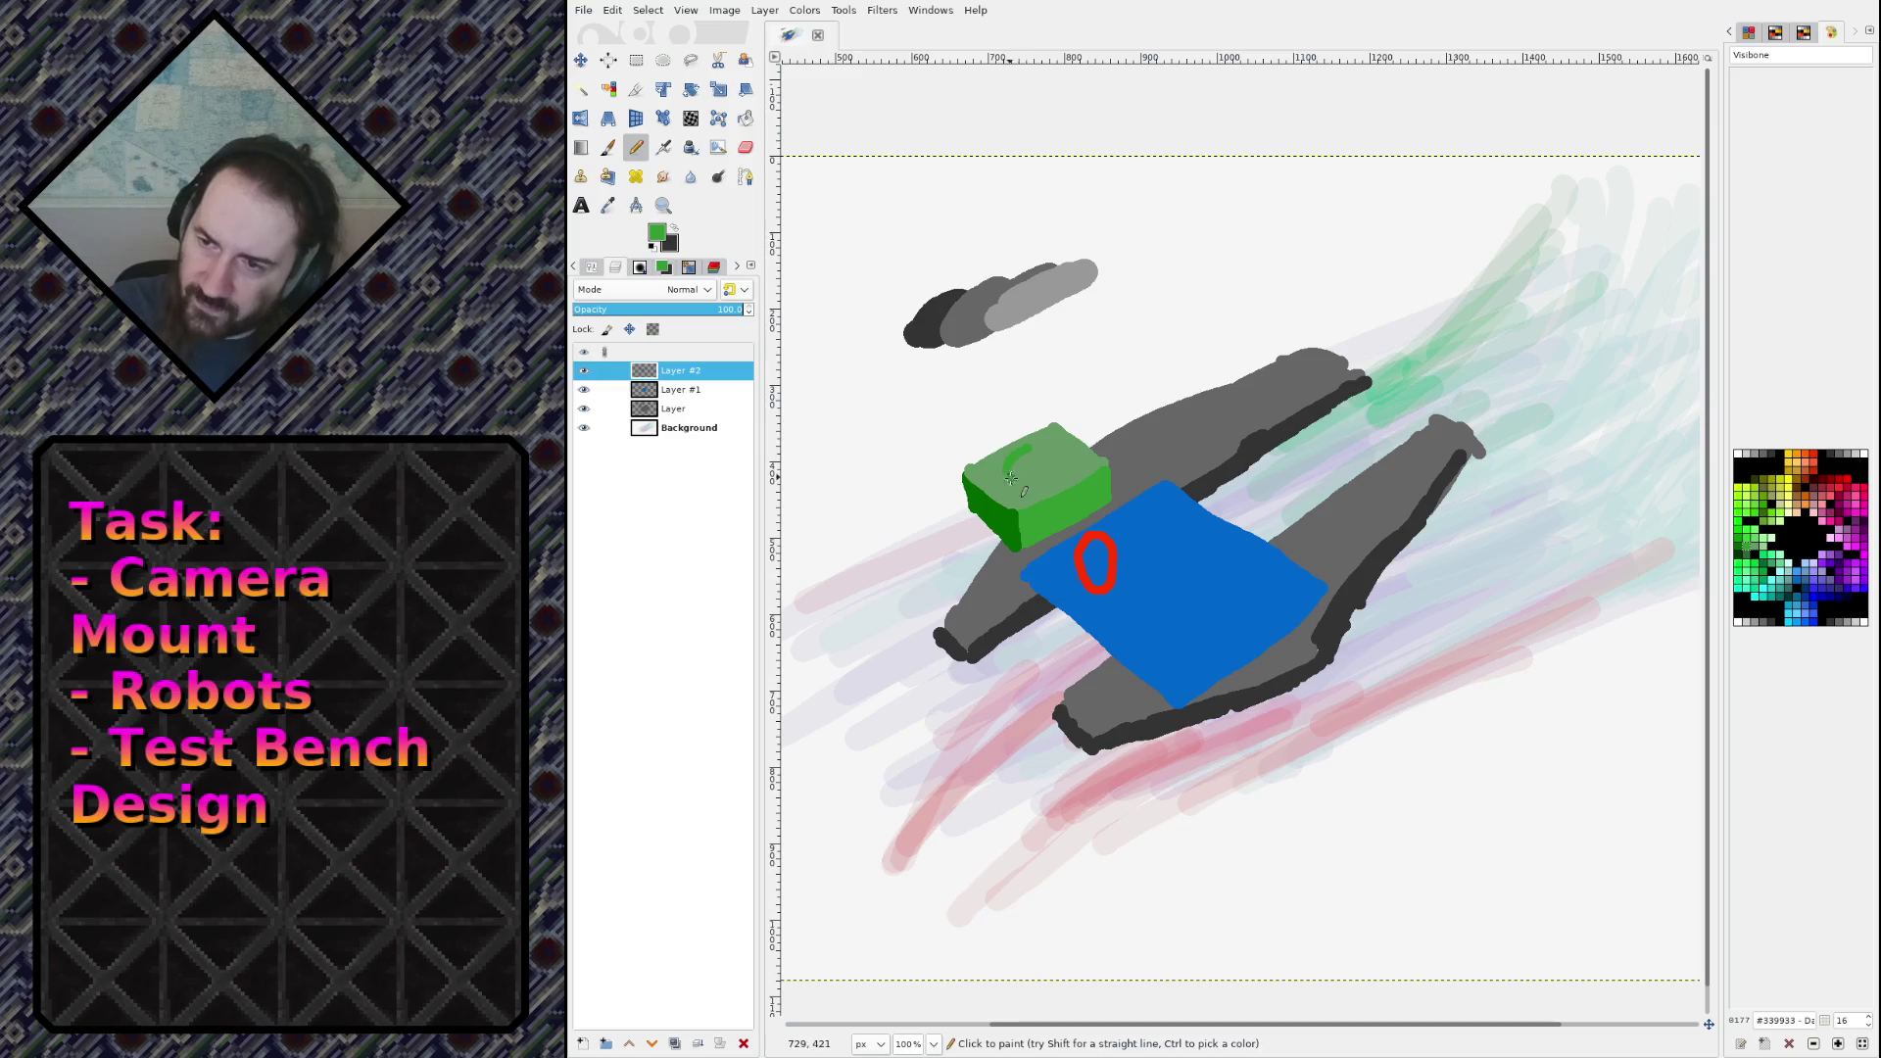
drag(1011, 478, 1058, 473)
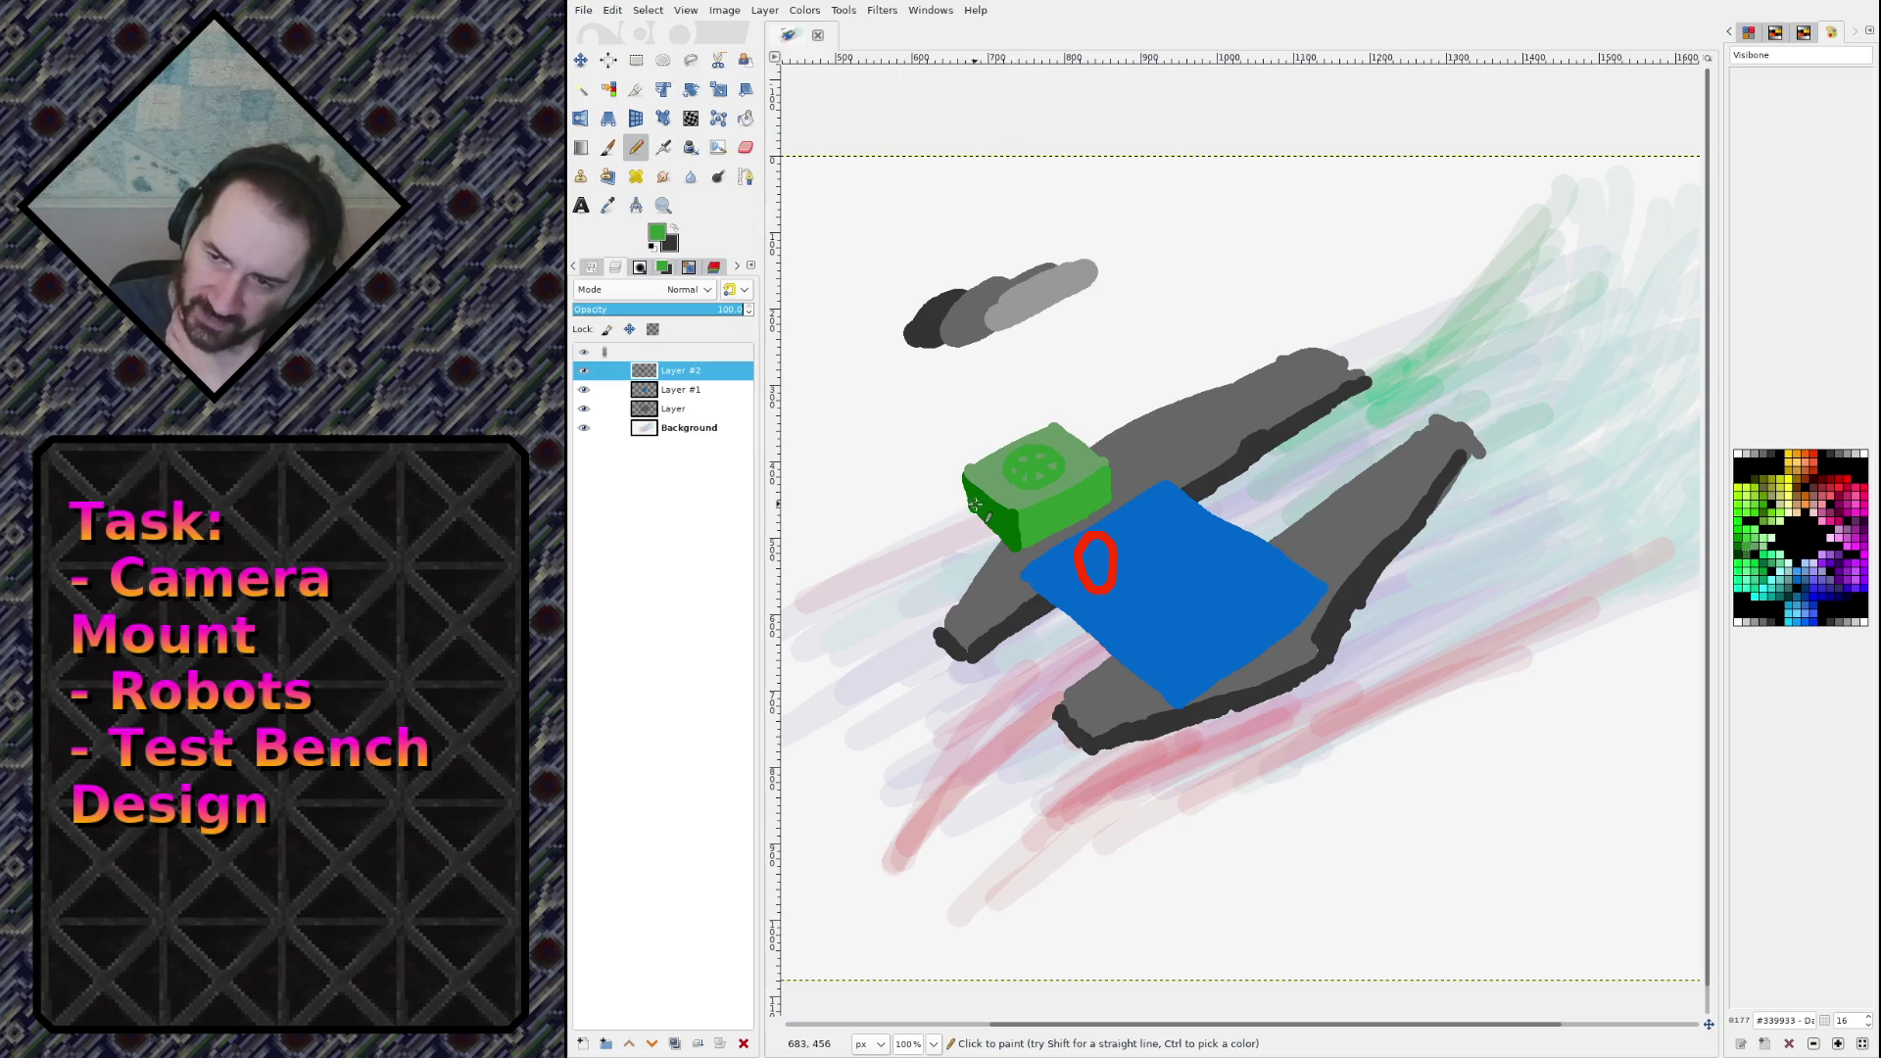
mouse_move(970, 503)
mouse_down()
mouse_move(950, 521)
mouse_move(979, 511)
mouse_move(974, 537)
mouse_move(997, 541)
mouse_up()
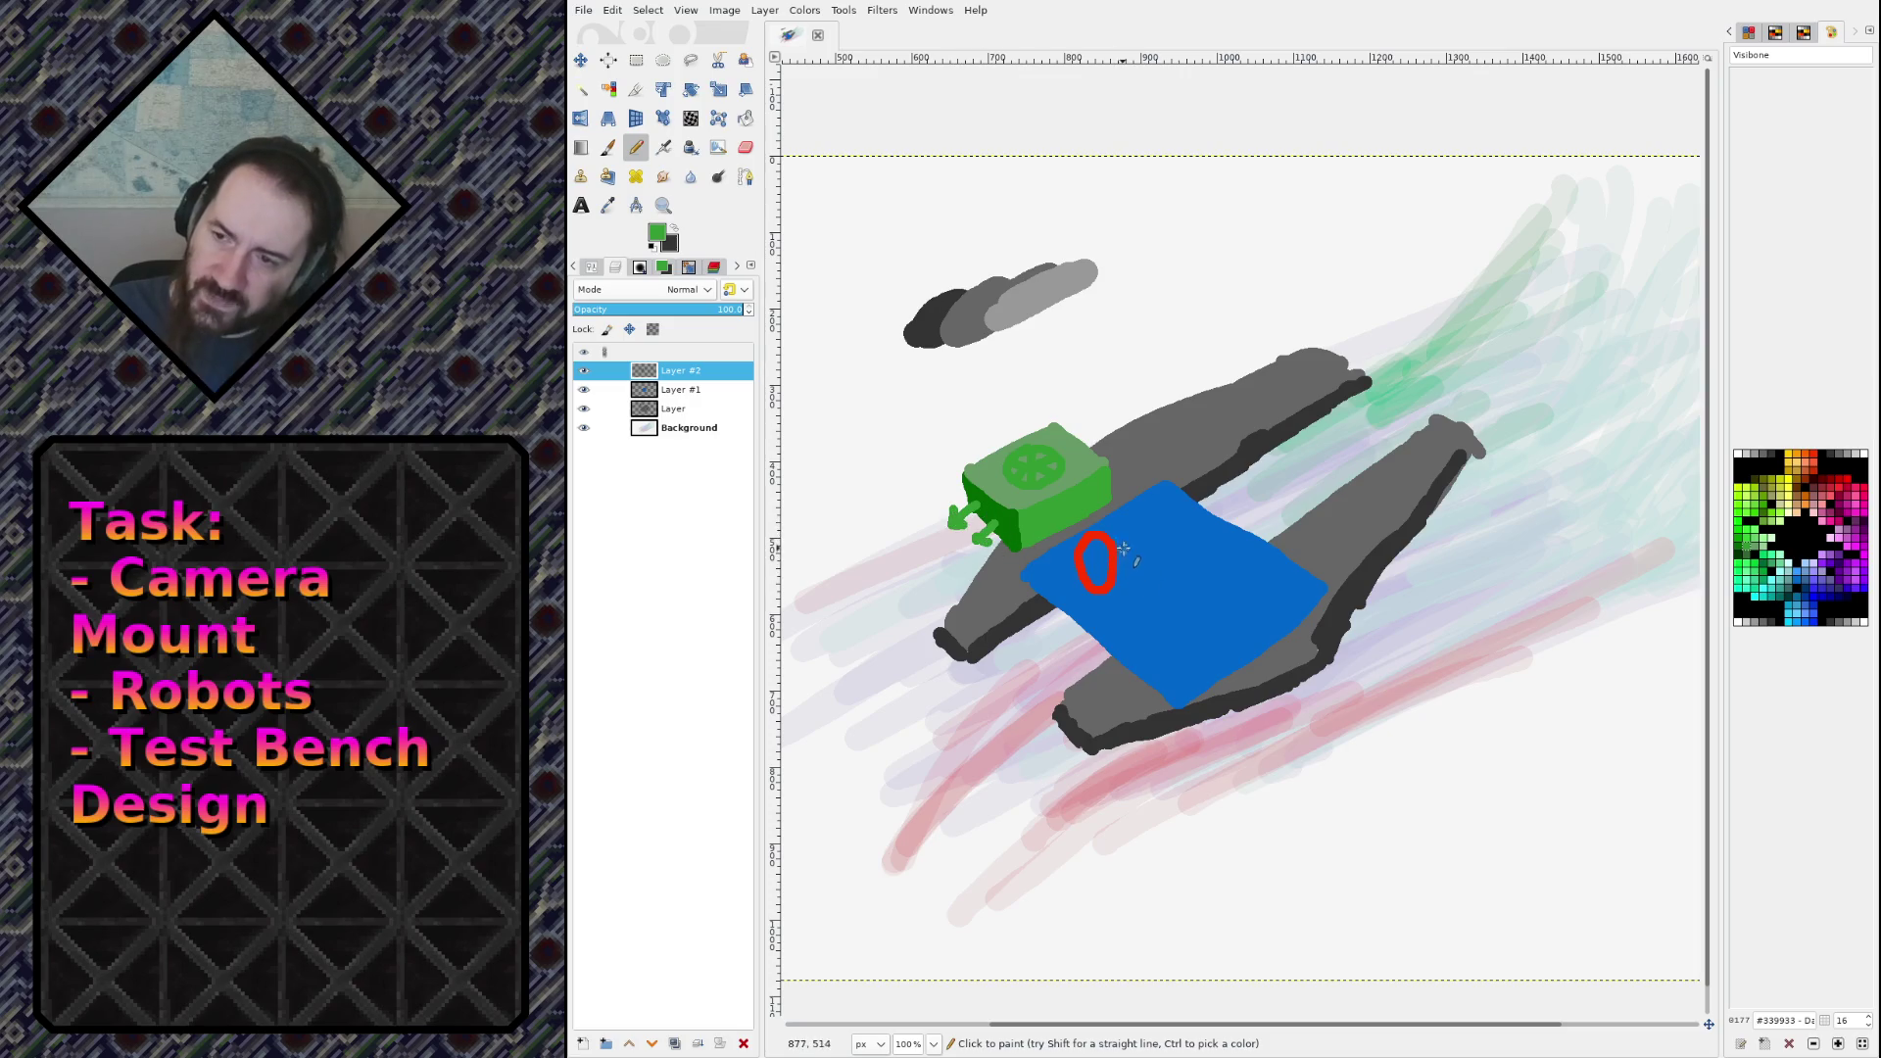
ctrl+click(1101, 532)
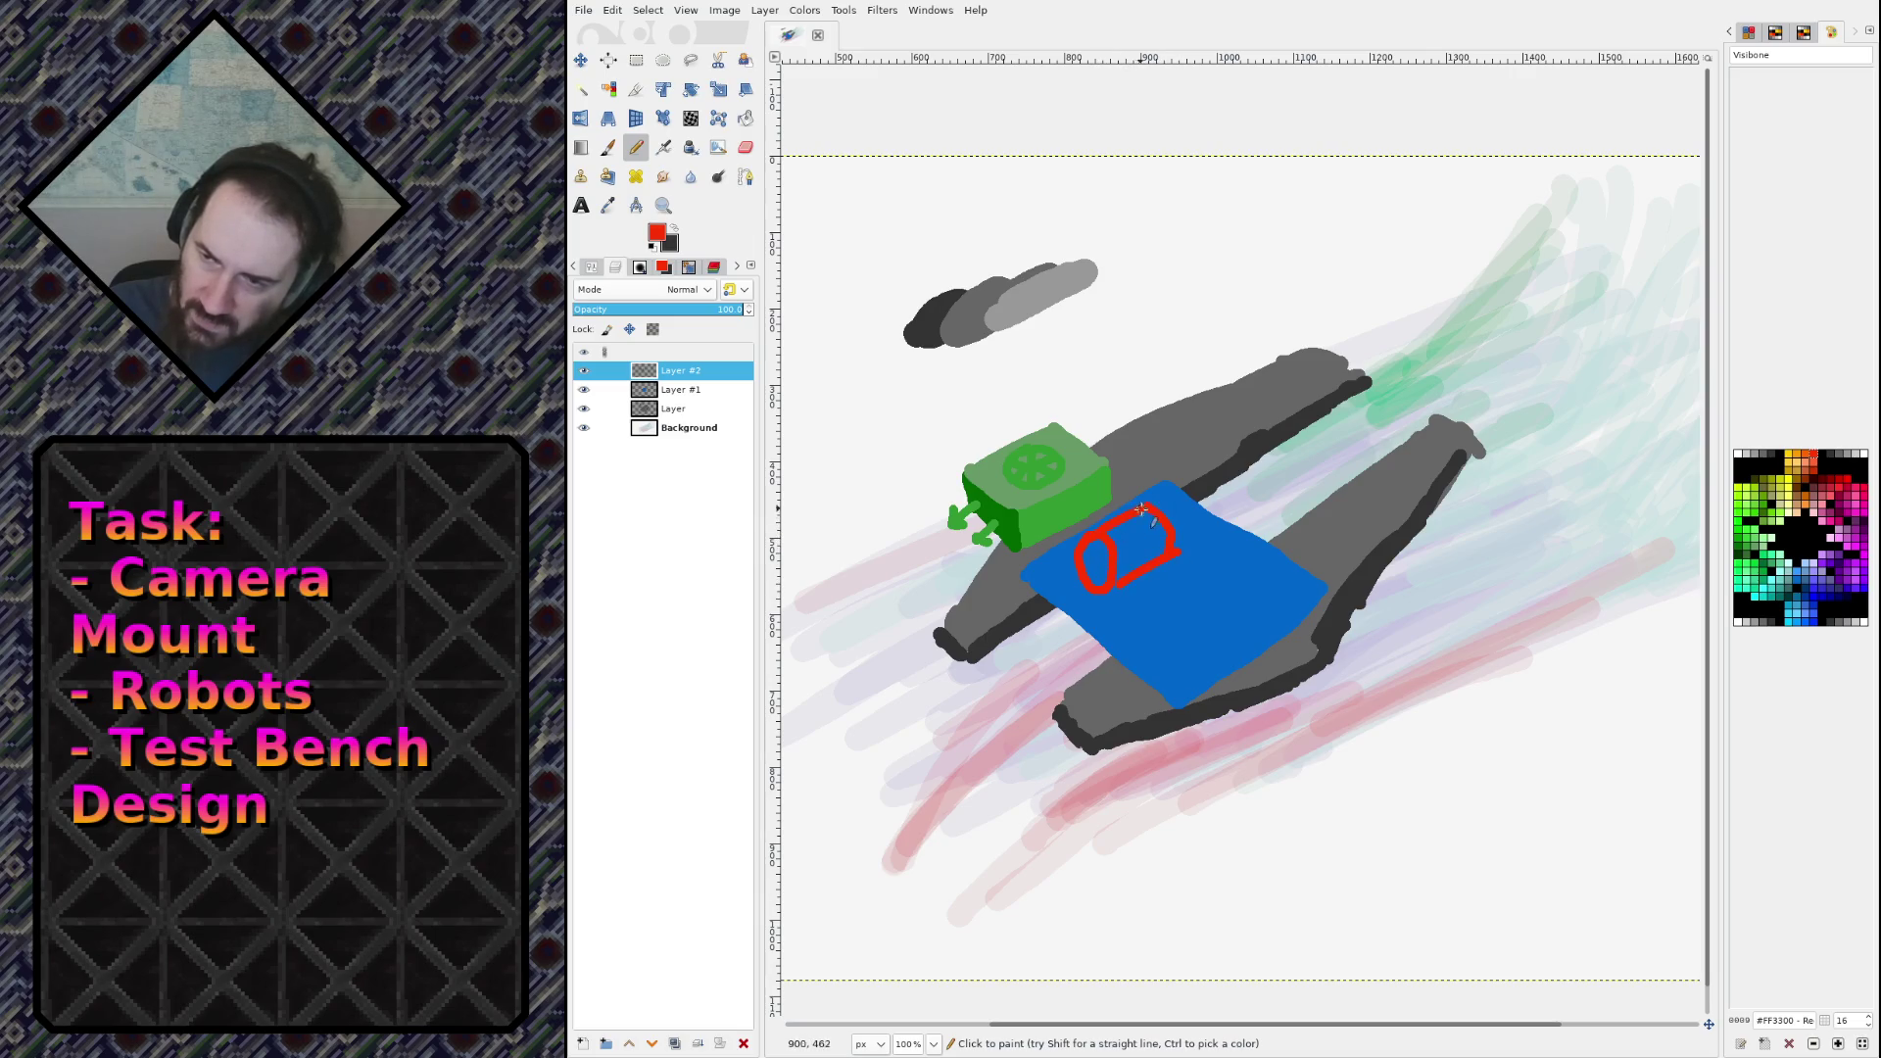
Step: Extend the red oval into a cube outline with an inner edge, plus a small red hook beneath
key(ctrl+z)
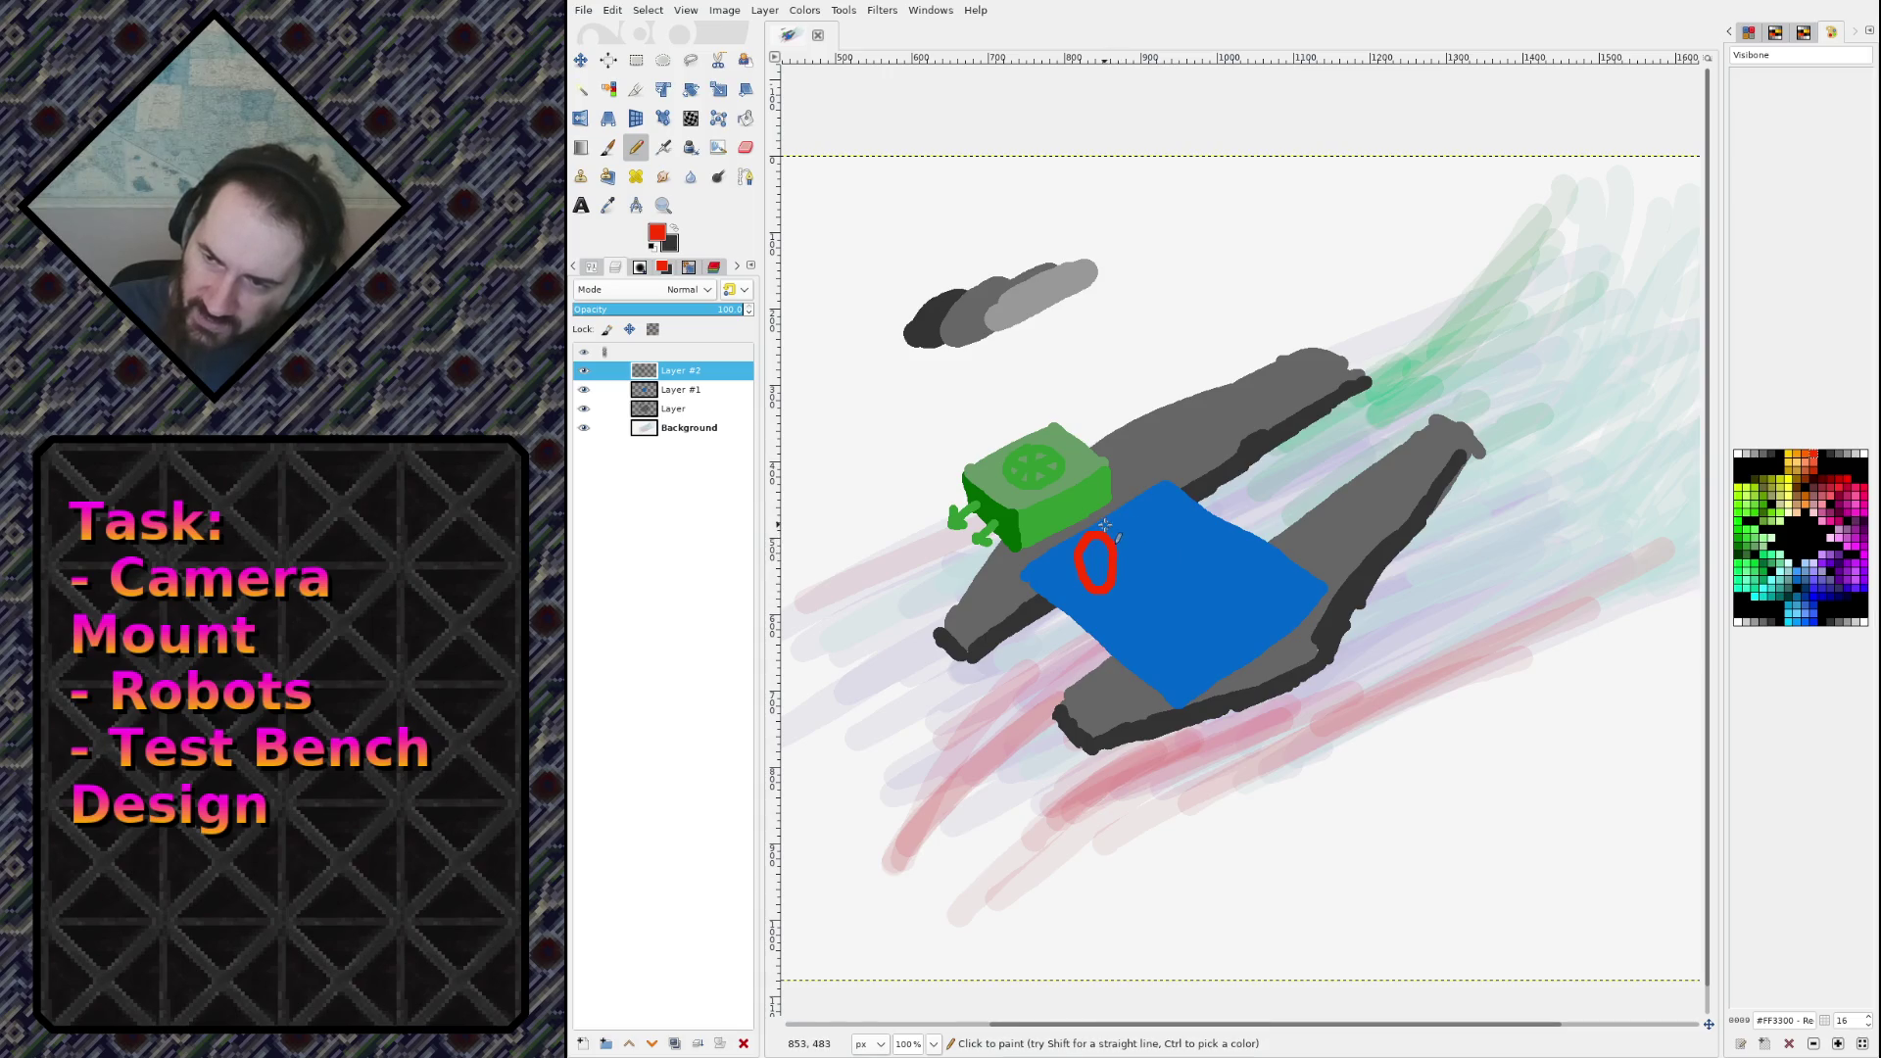
mouse_move(1154, 540)
mouse_down()
mouse_move(1171, 525)
mouse_move(1131, 508)
mouse_move(1175, 531)
mouse_up()
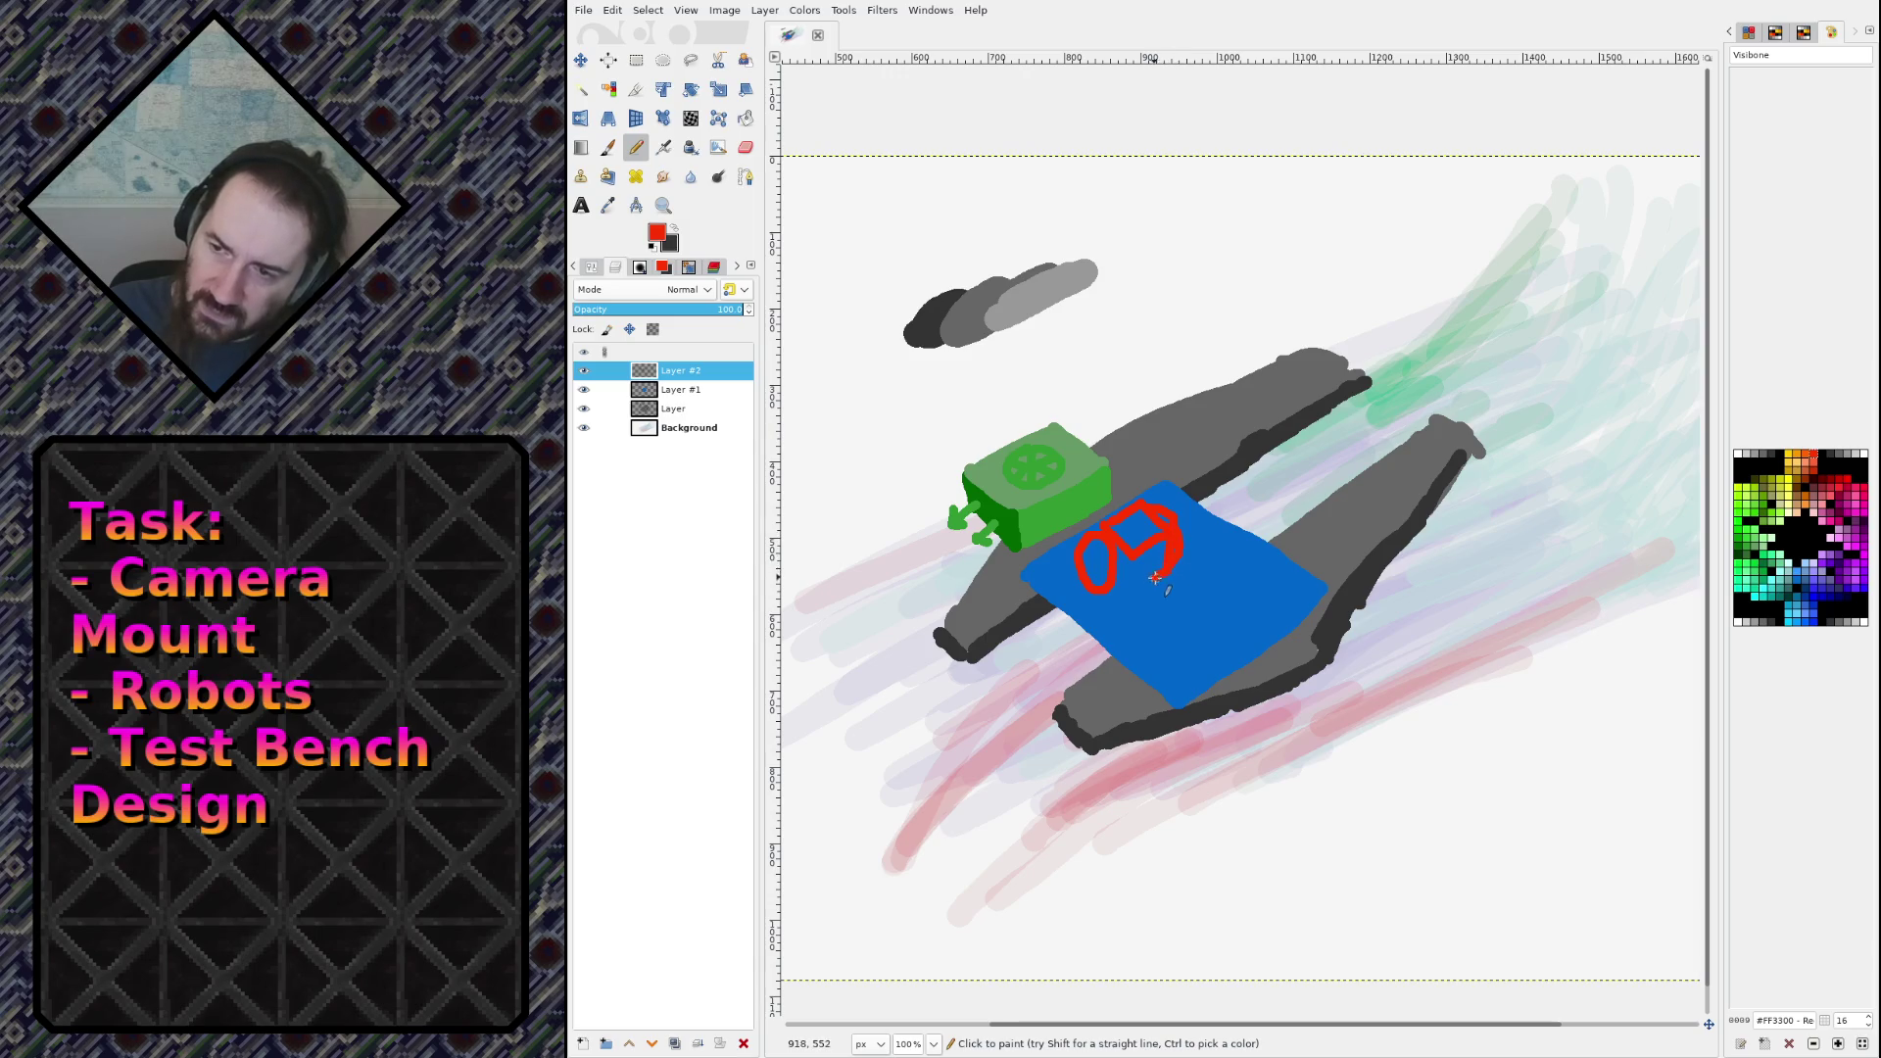
drag(1130, 583, 1128, 548)
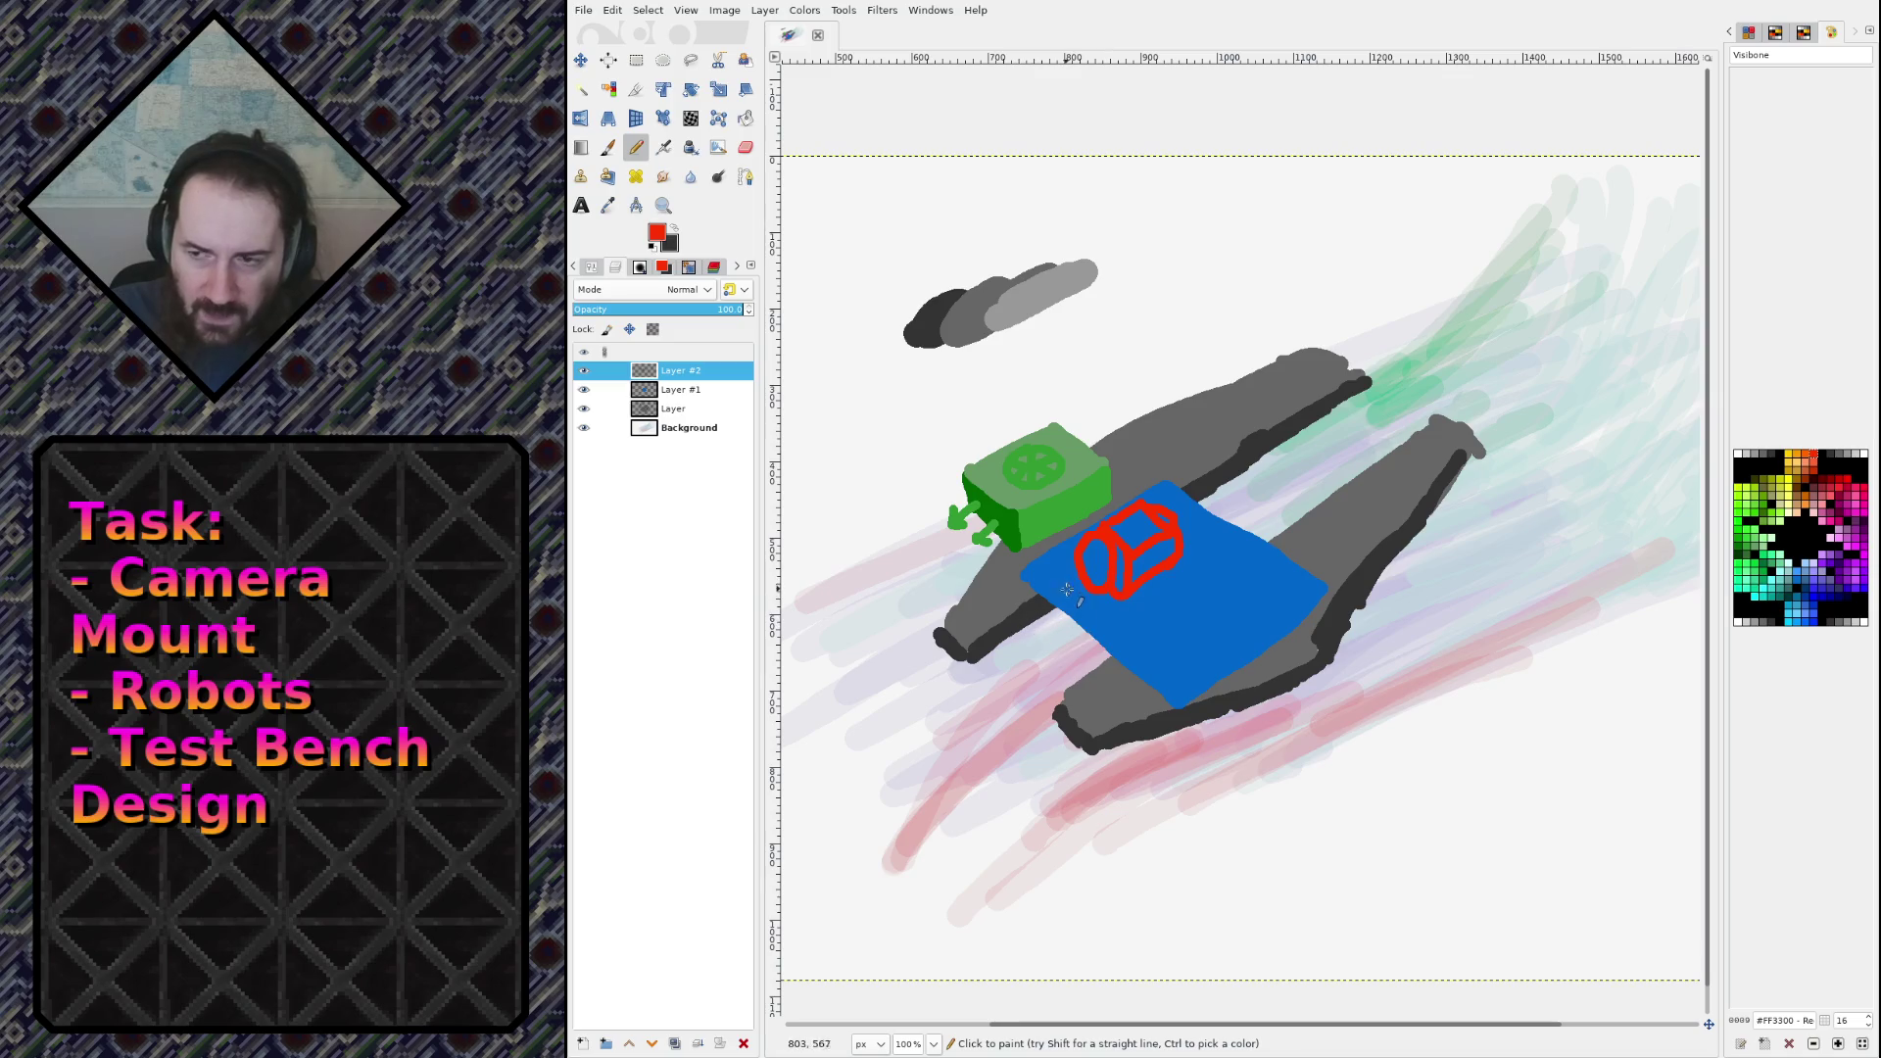
mouse_move(1066, 595)
mouse_down()
mouse_move(1042, 619)
mouse_move(1060, 582)
mouse_up()
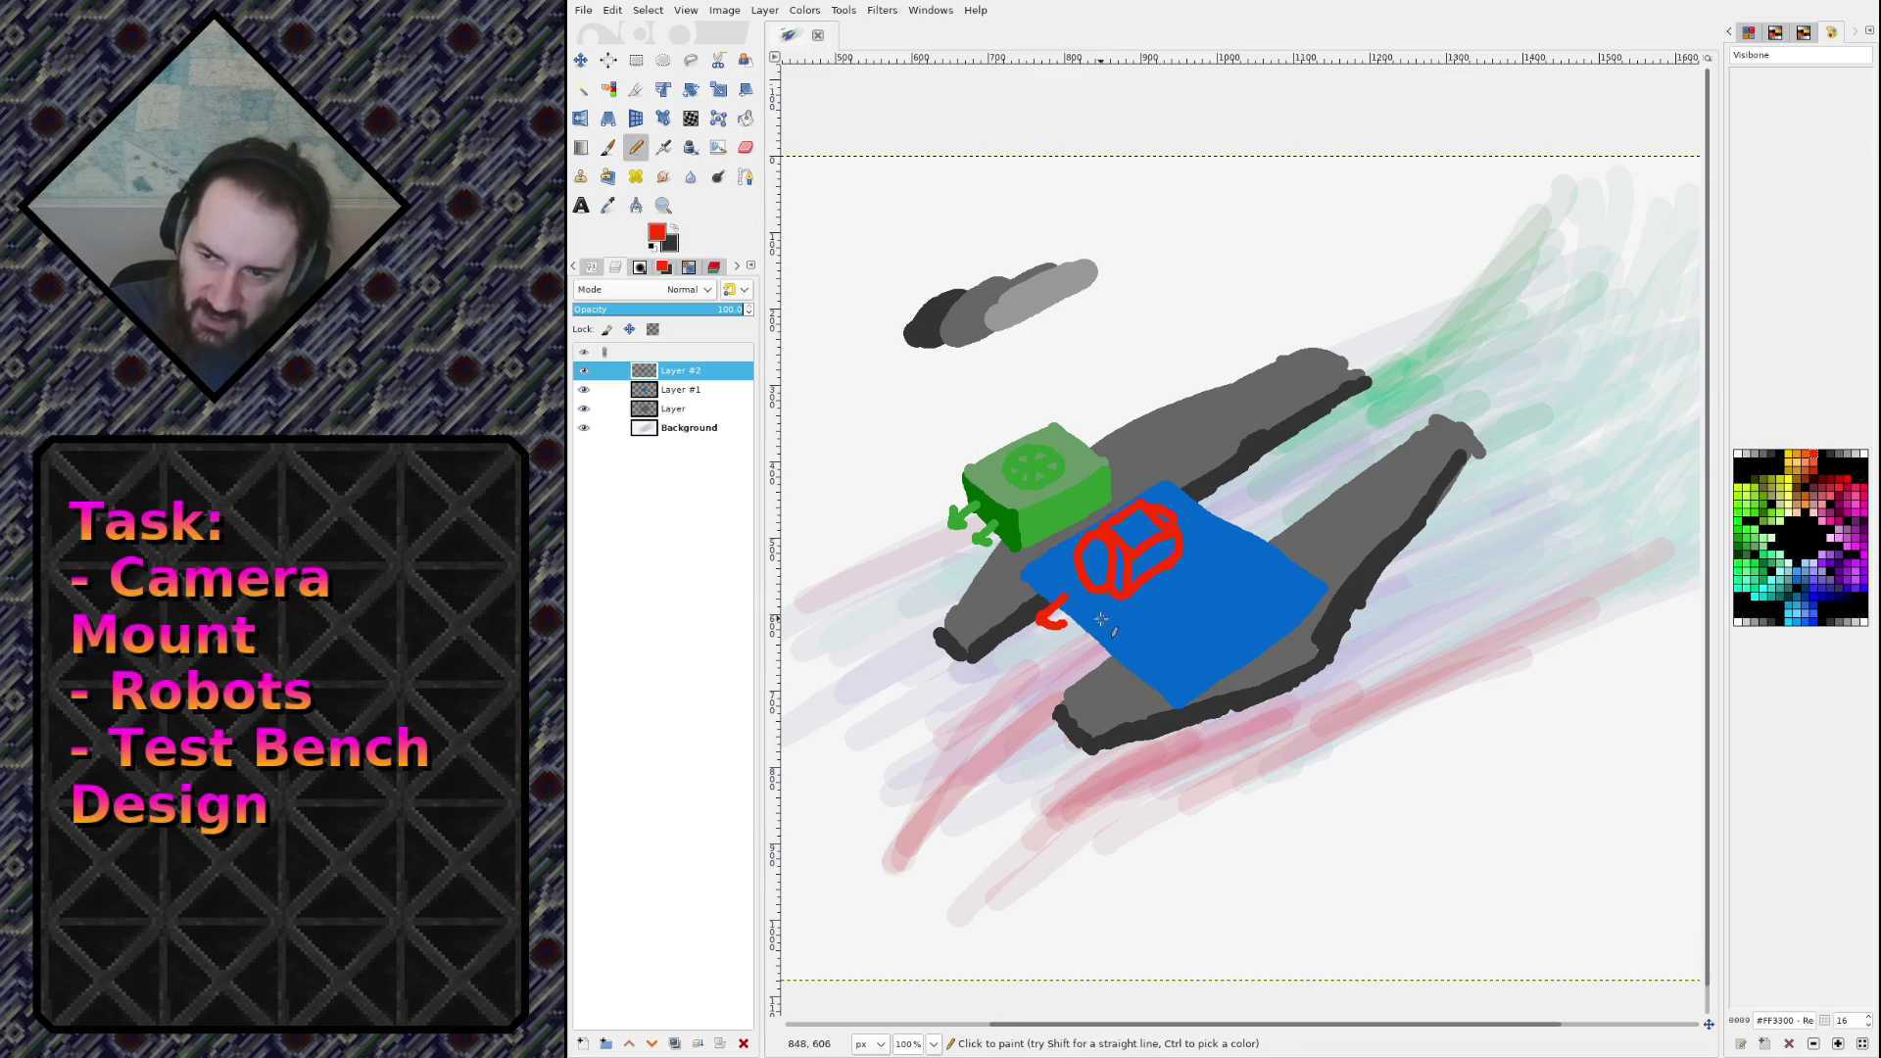
click(662, 390)
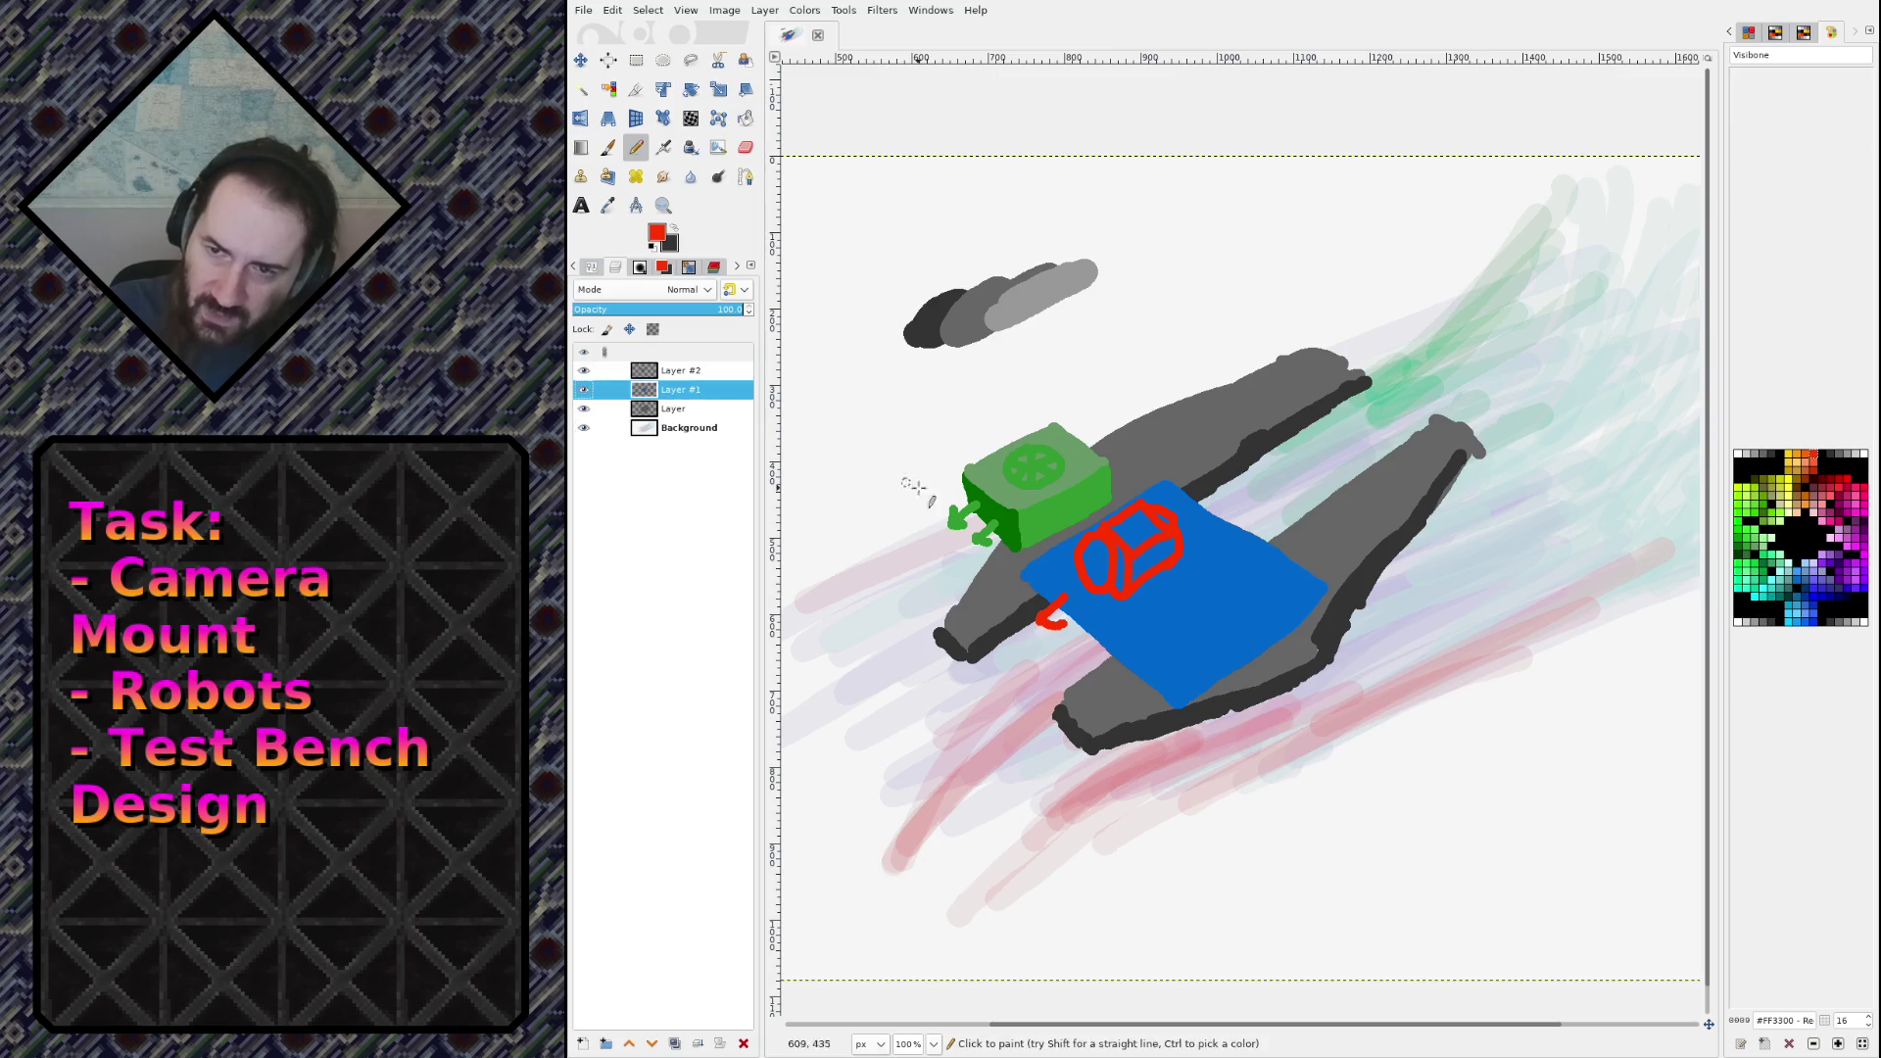
Step: On Layer #1, paint a dark blue #0000CC strip along the deck's left edge
click(1803, 573)
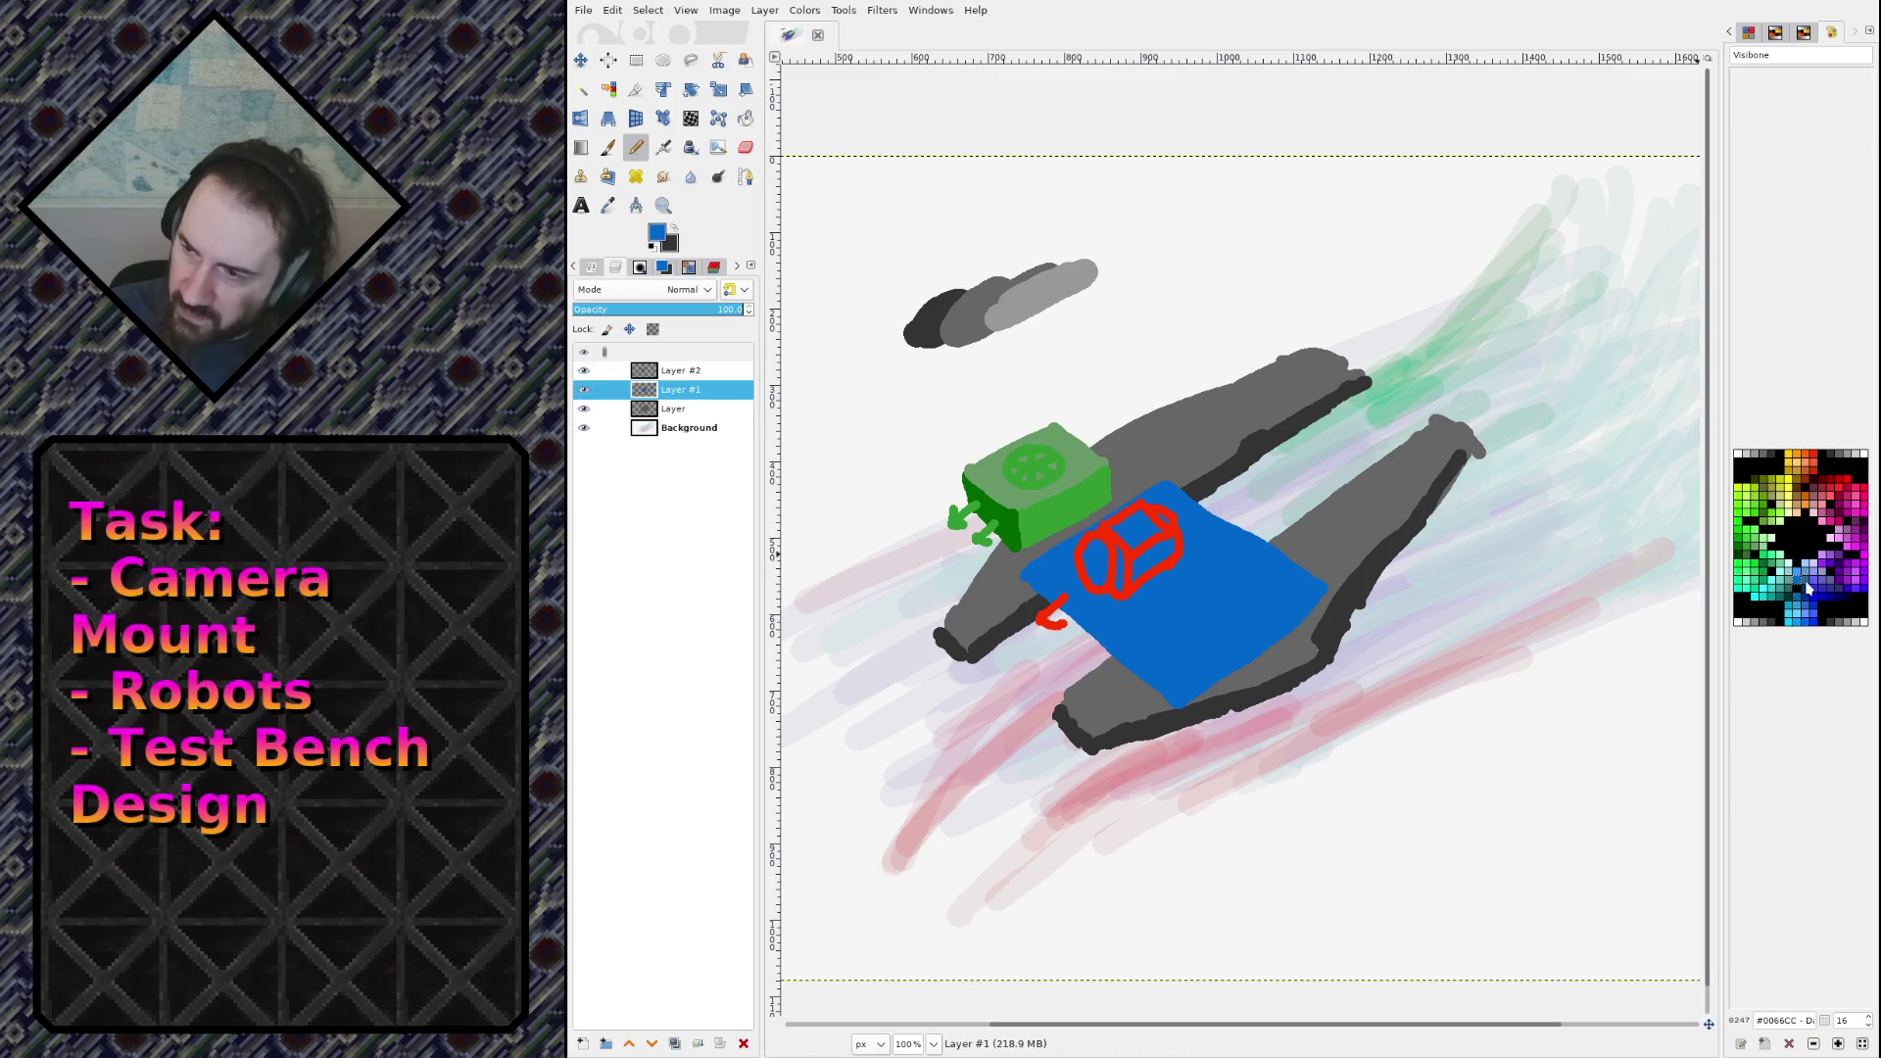
click(1816, 603)
click(1820, 596)
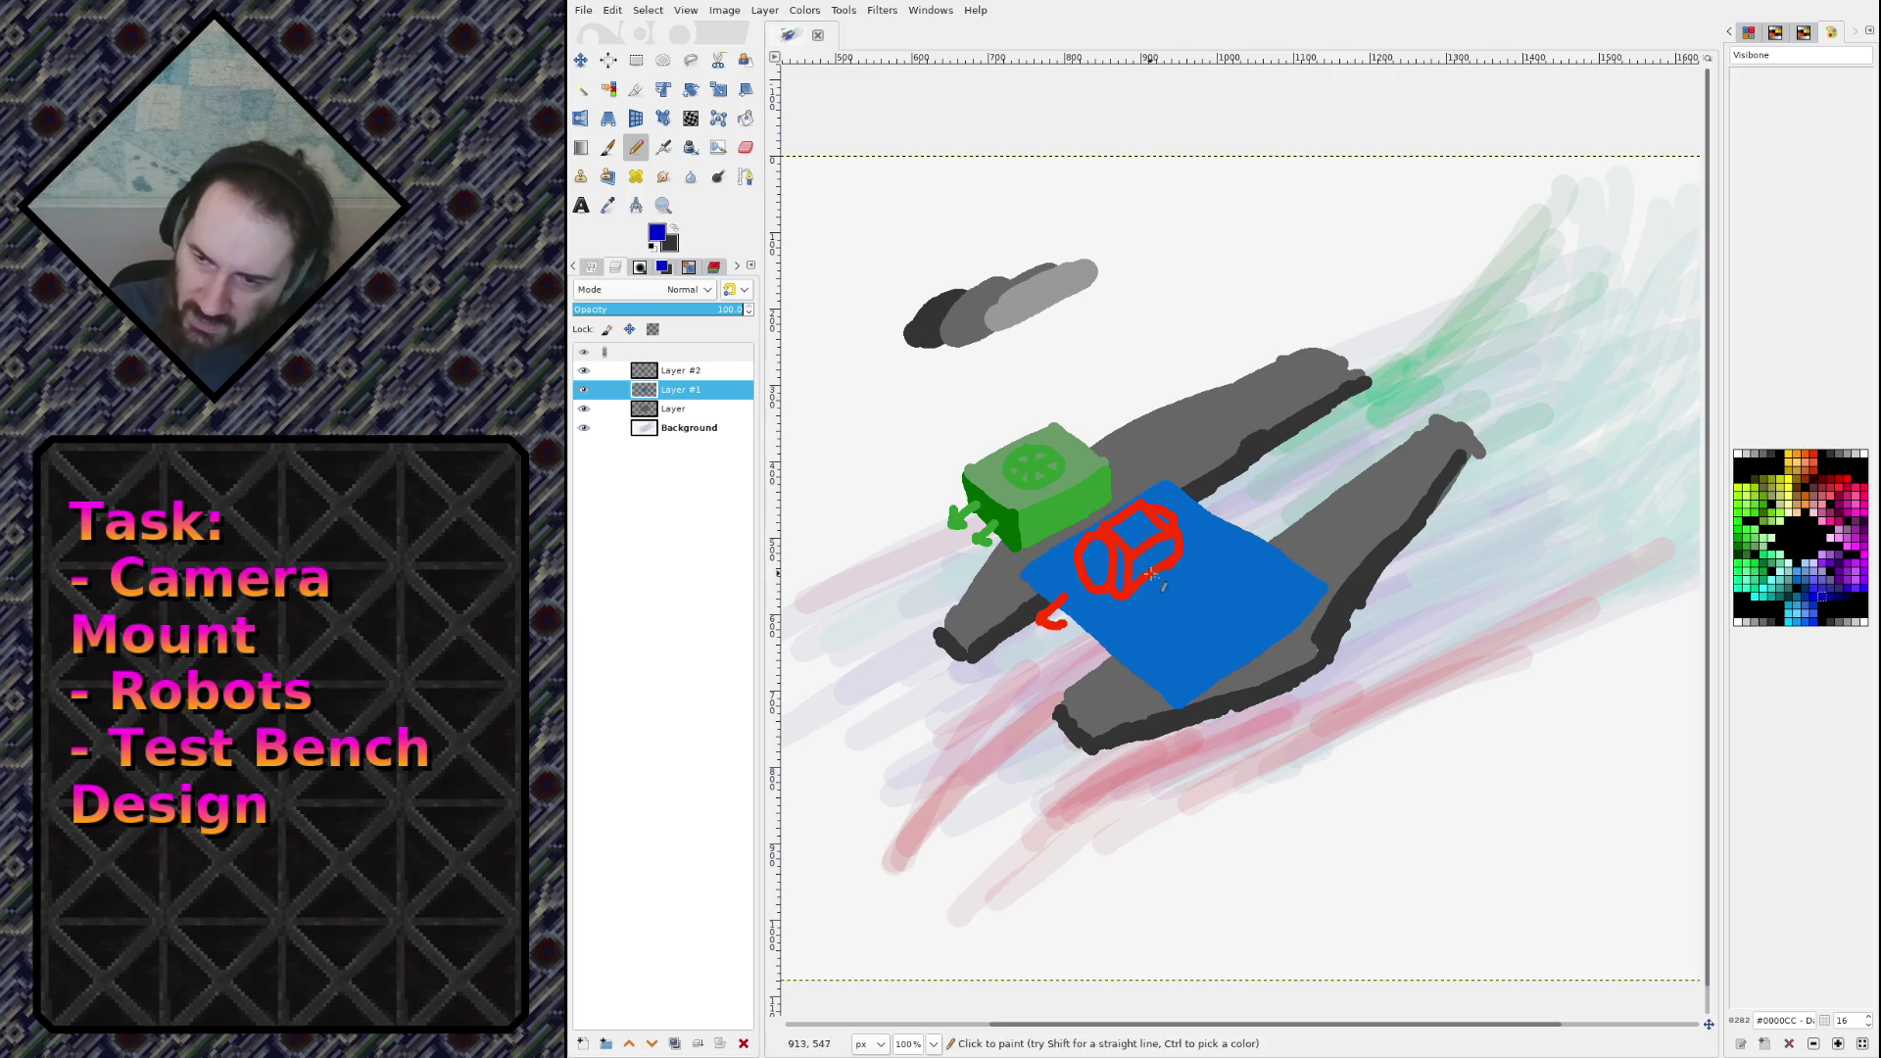
mouse_move(1023, 585)
mouse_down()
mouse_move(1025, 559)
mouse_move(1107, 637)
mouse_up()
mouse_move(1024, 564)
mouse_down()
mouse_move(1019, 590)
mouse_move(1098, 631)
mouse_move(1028, 576)
mouse_move(1075, 600)
mouse_move(1103, 642)
mouse_up()
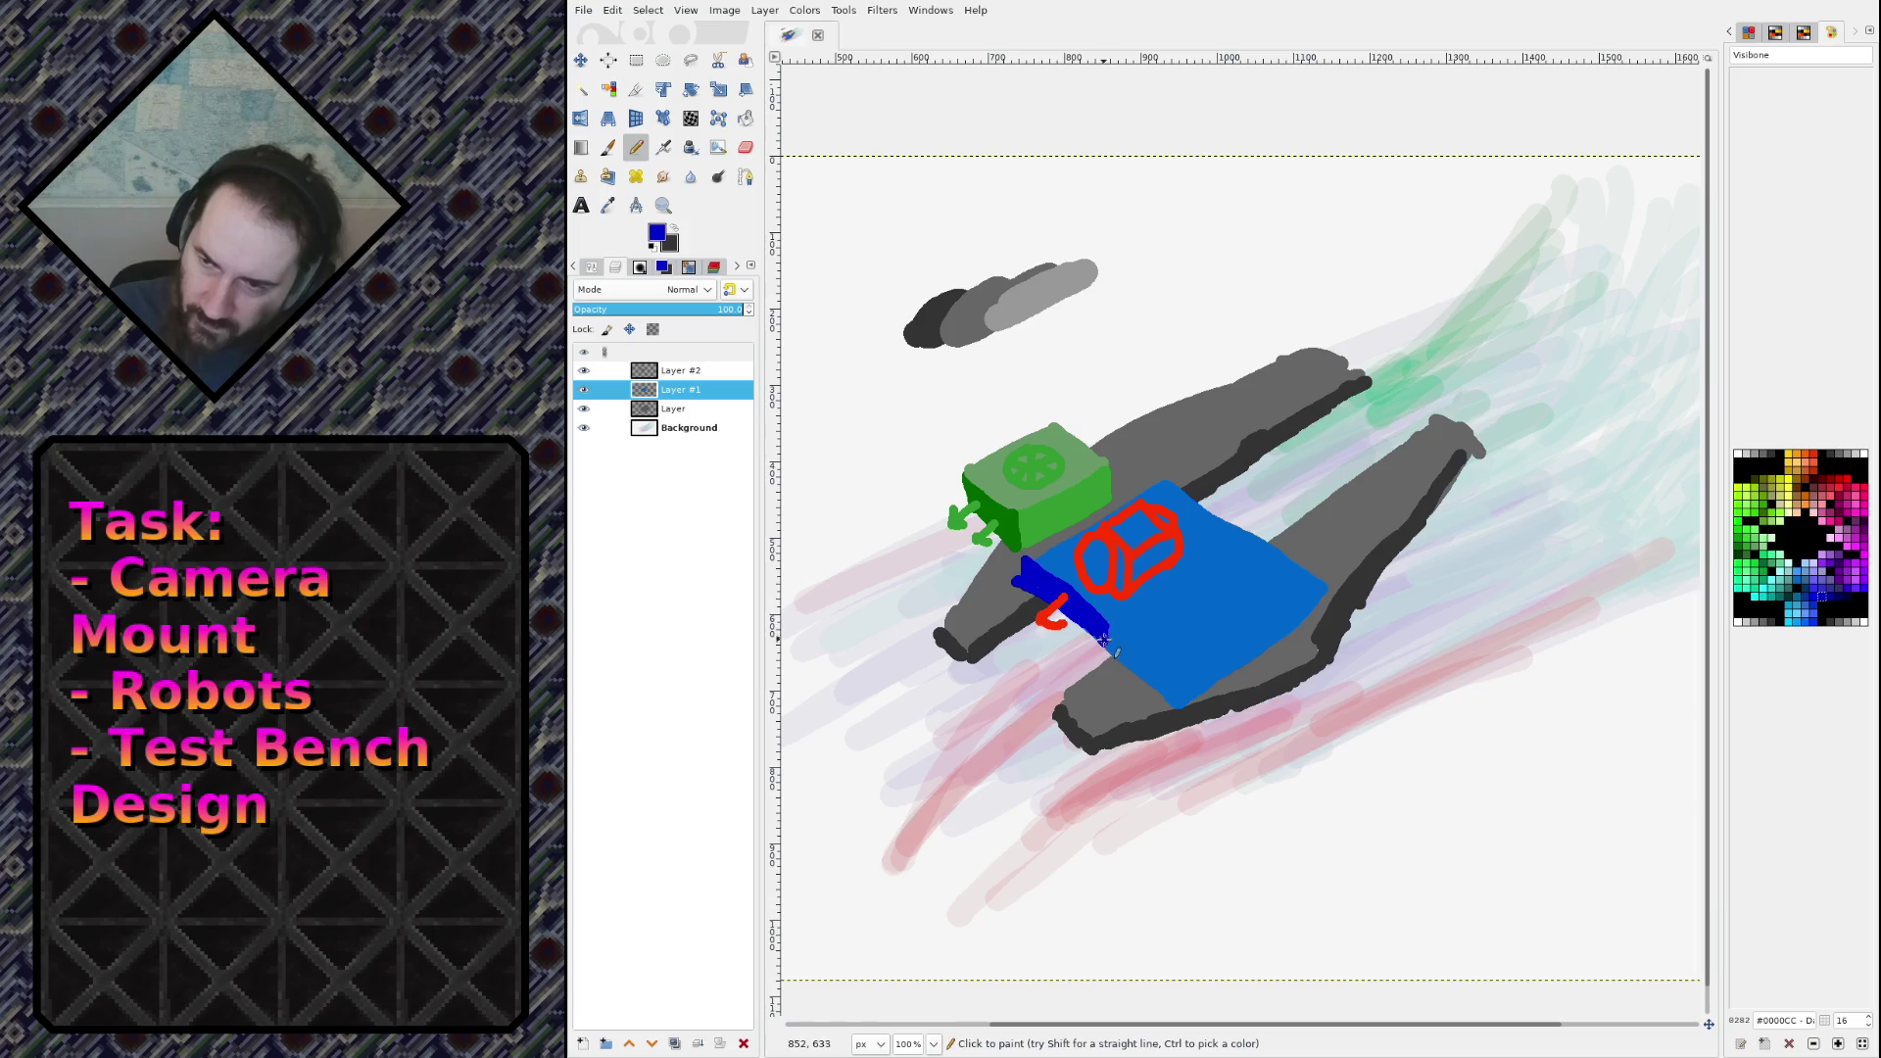
drag(1030, 578, 1034, 577)
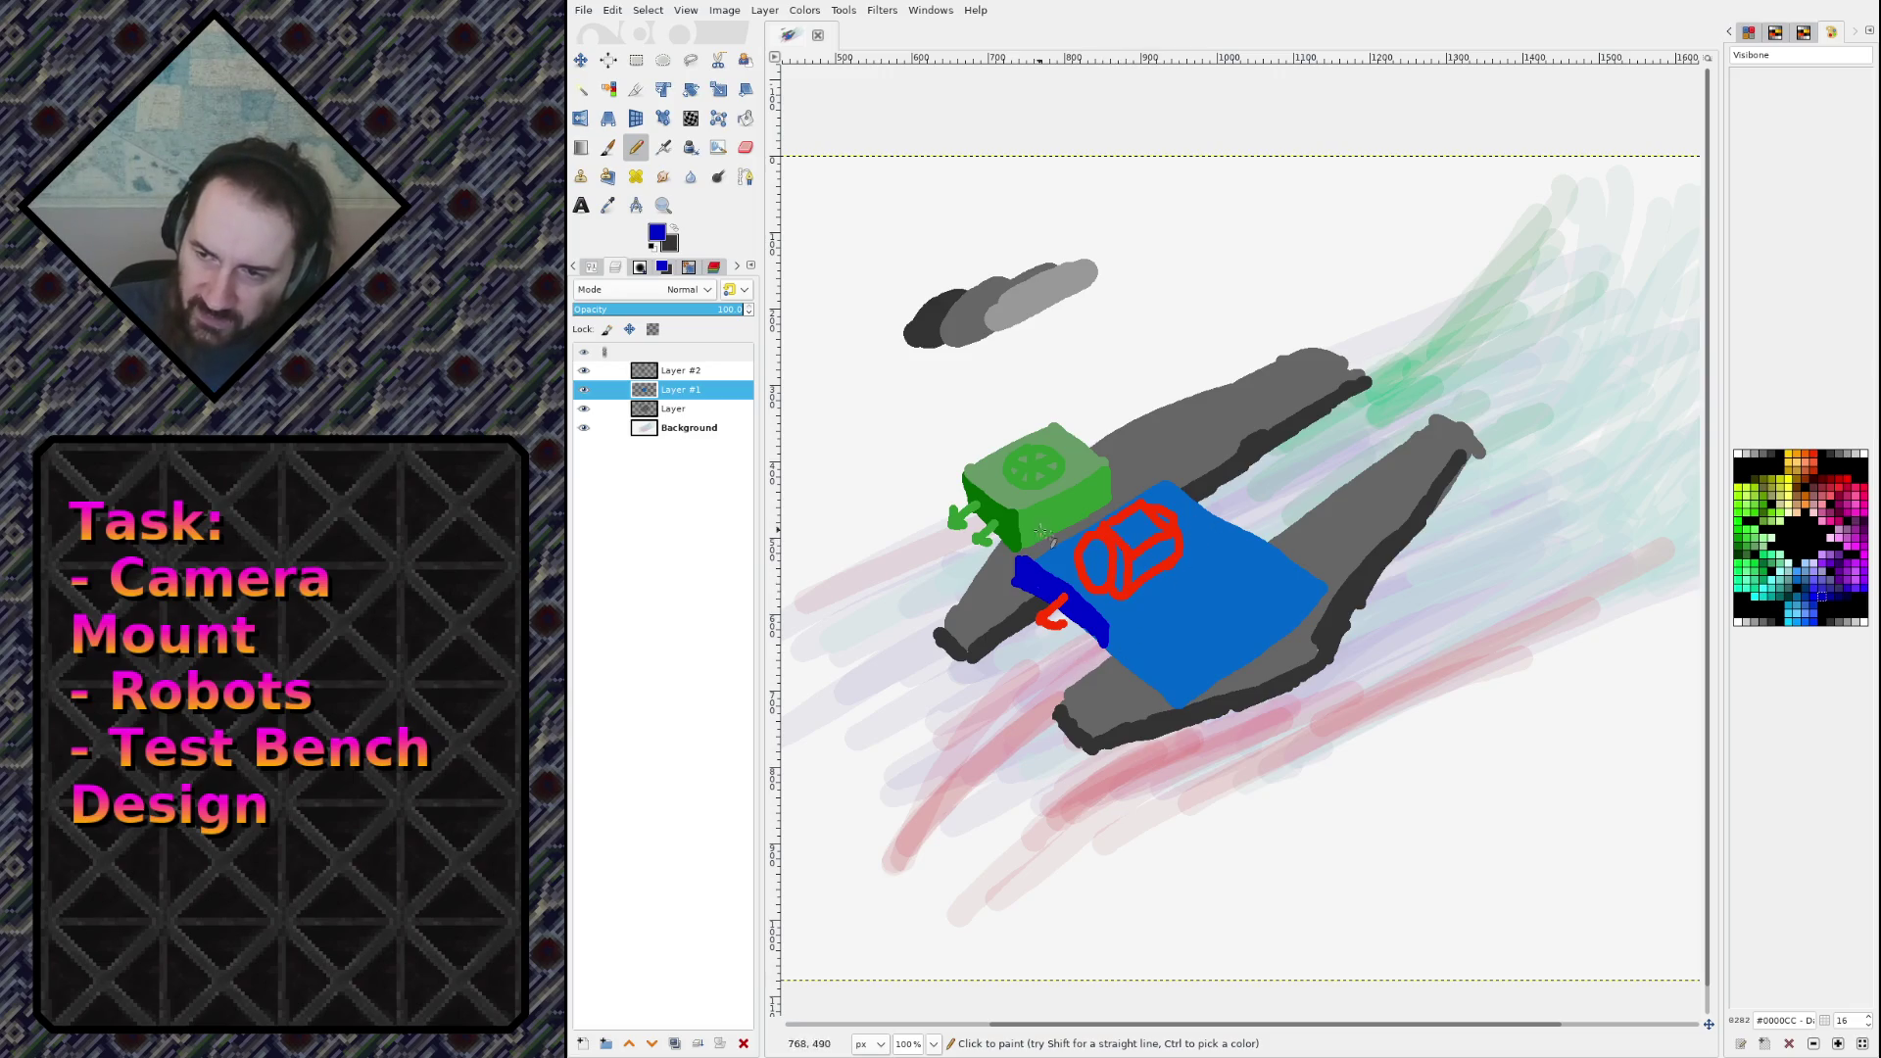
Step: Back on Layer #2, sample the cube's red and fill in the hook solid red
key(Page_Up)
ctrl+click(1115, 548)
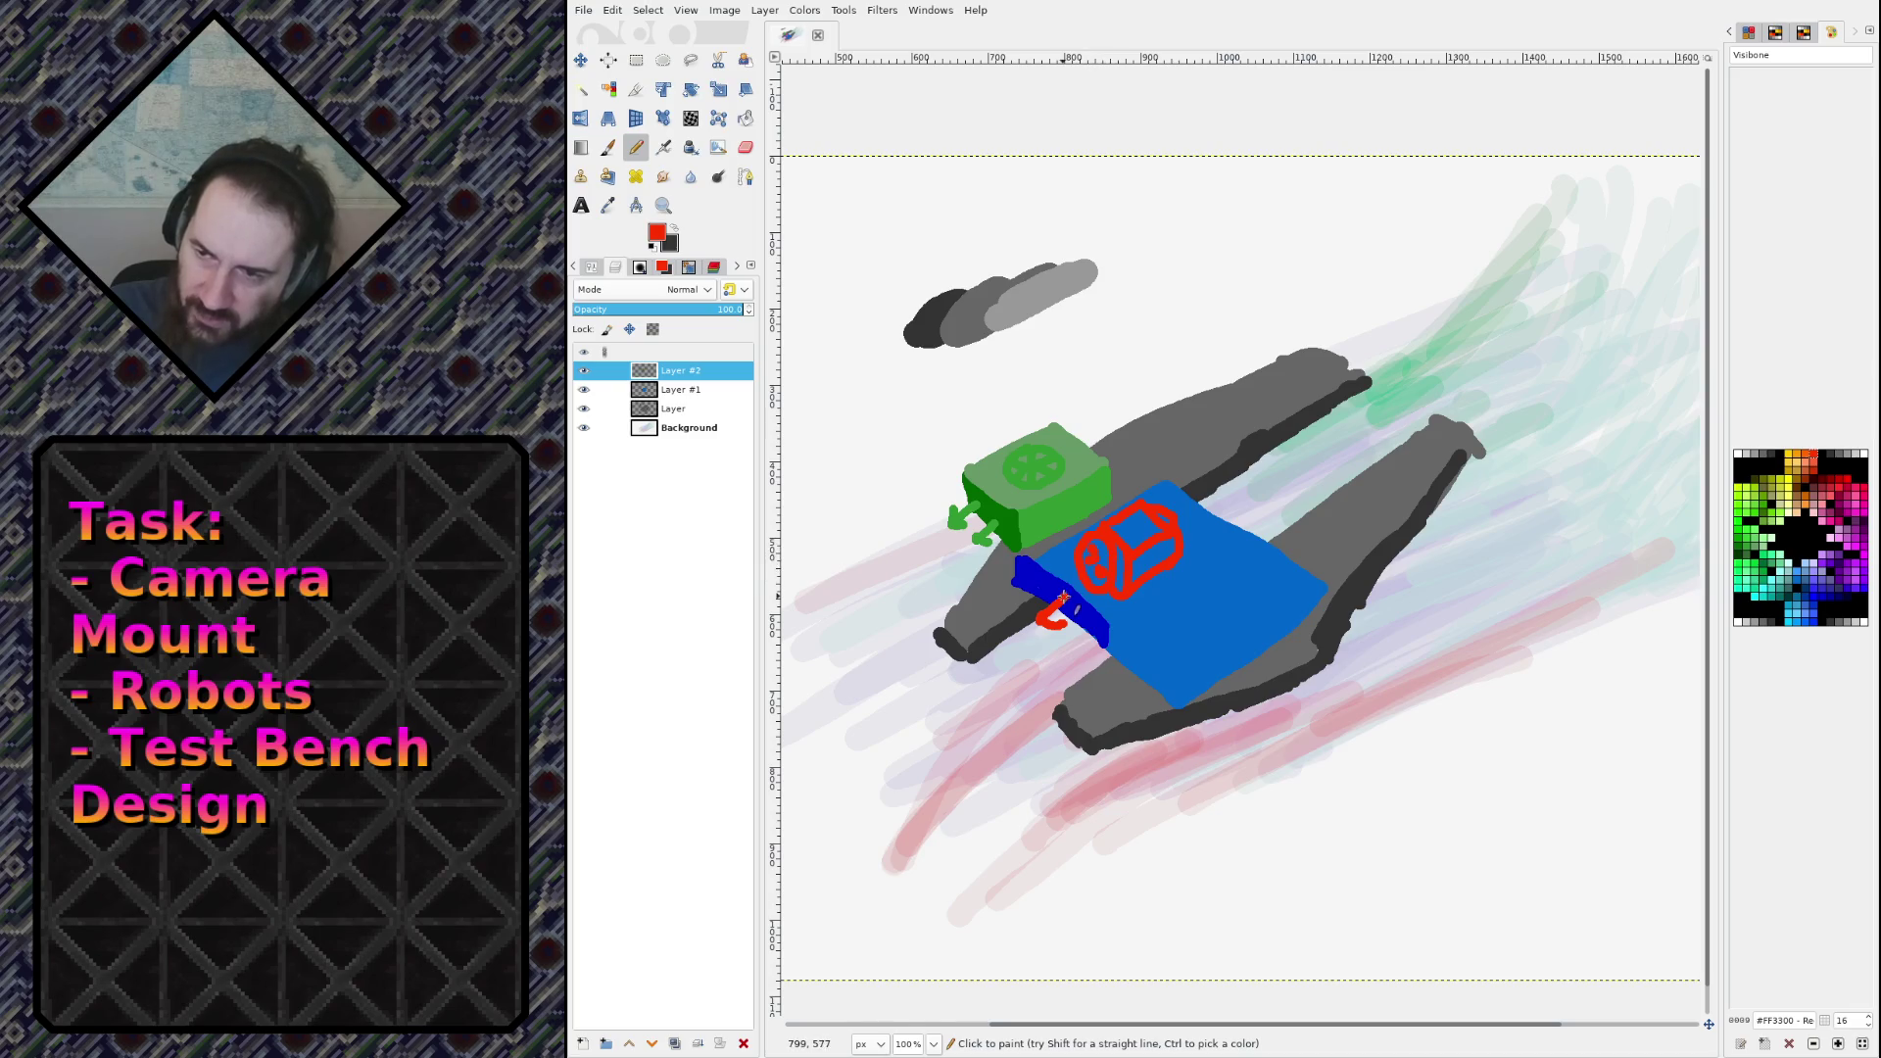
drag(1040, 613, 1058, 627)
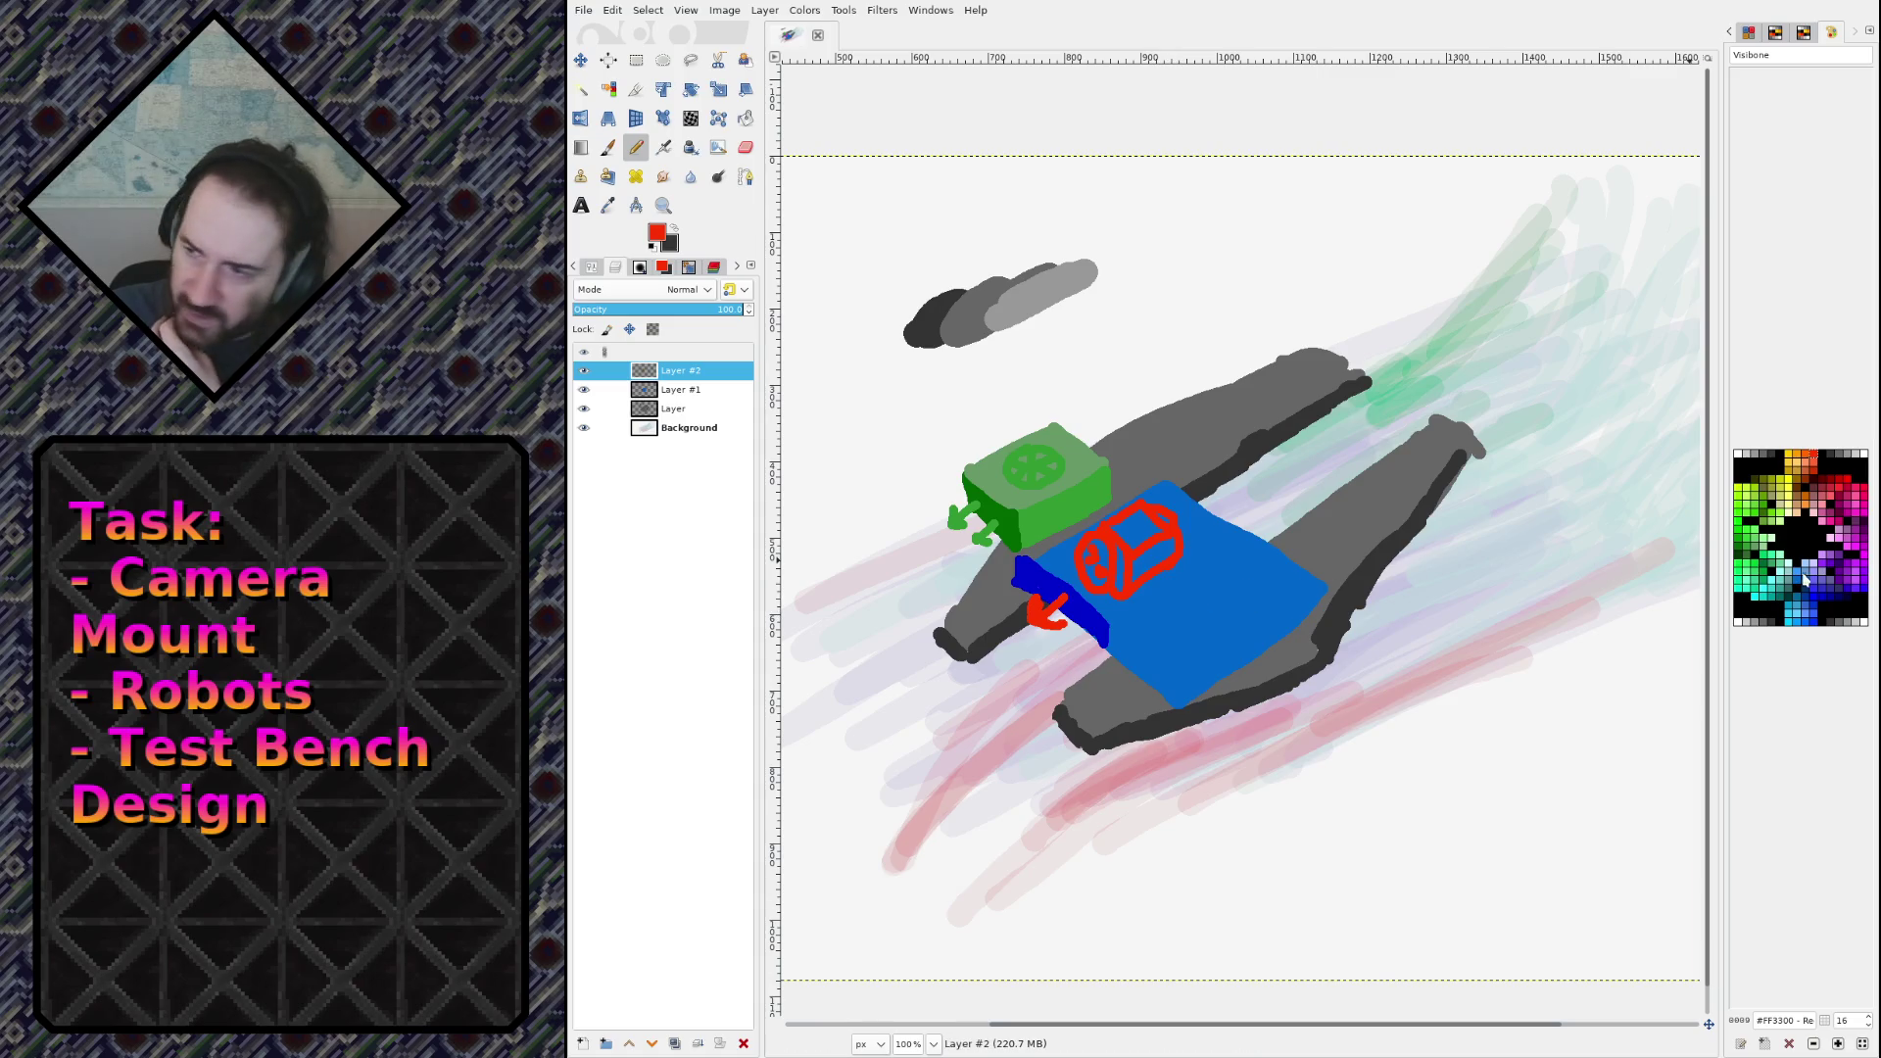
click(1854, 511)
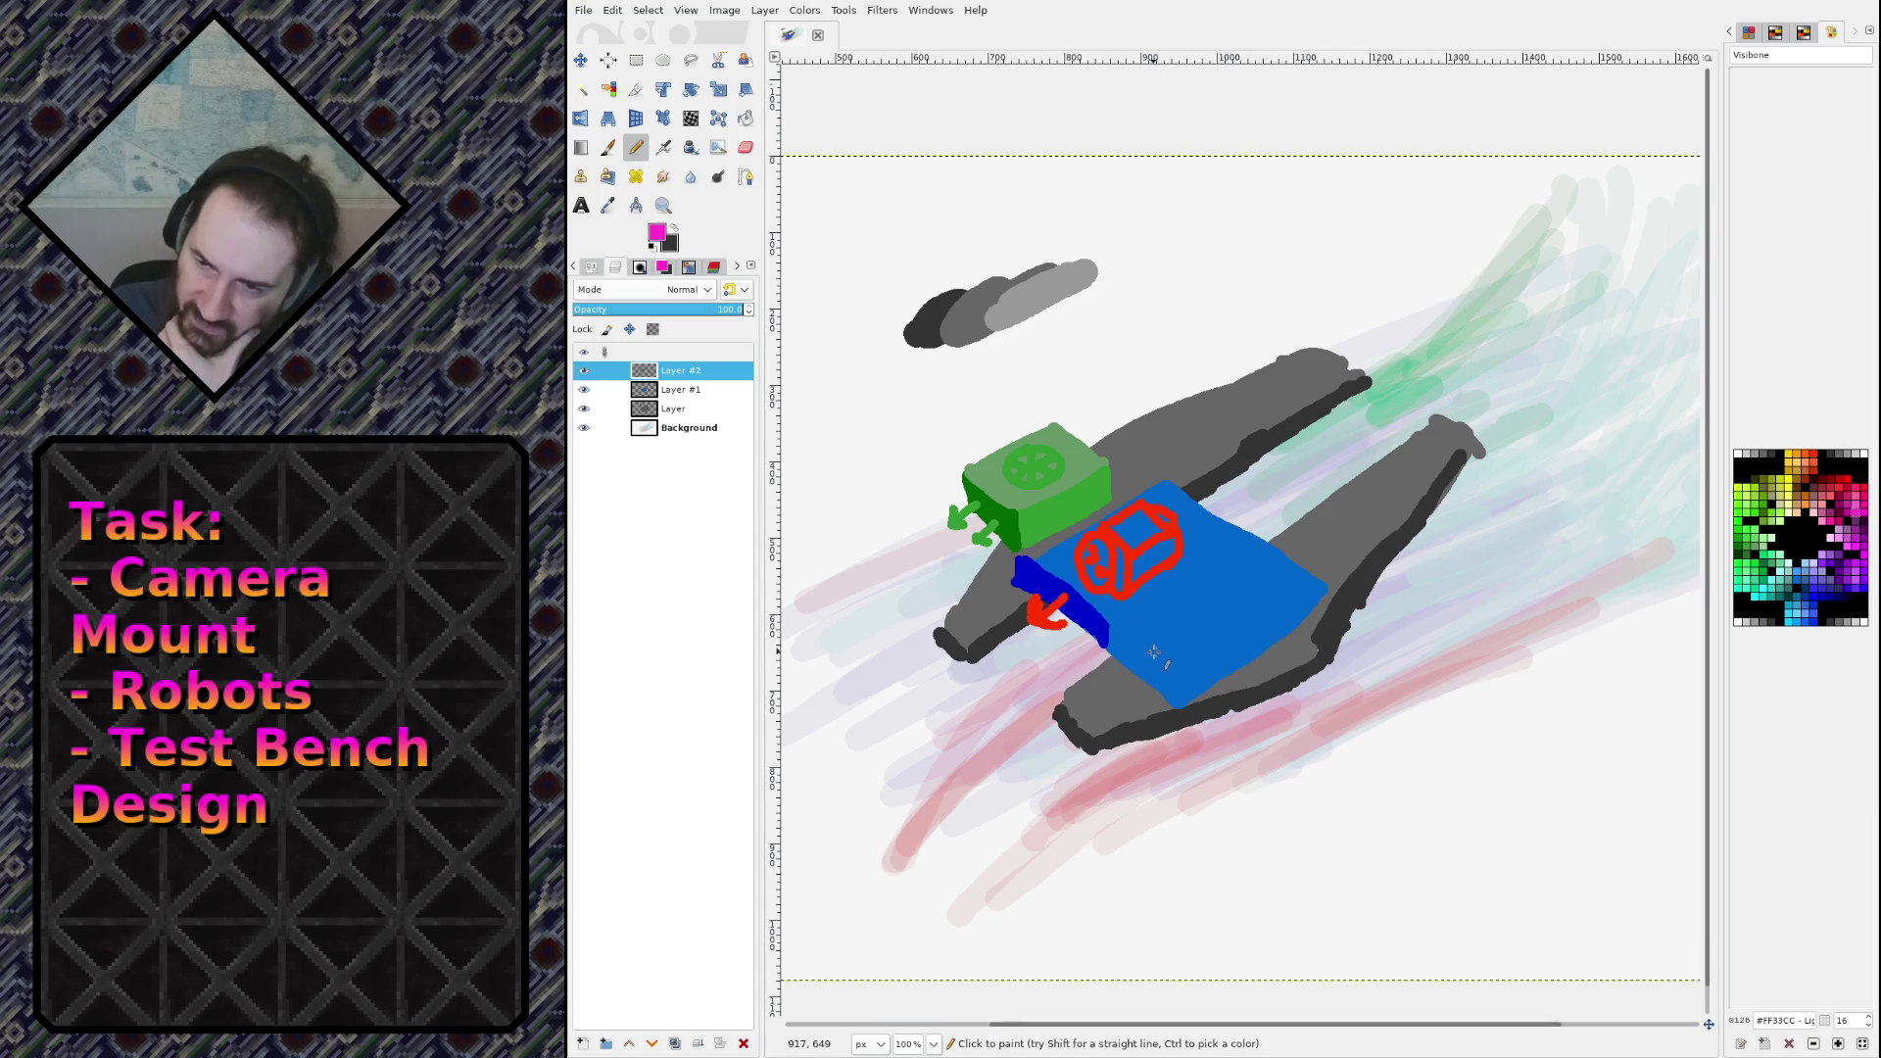
Step: Draw the magenta block's edges on the deck and shade its left end dark maroon
mouse_move(1143, 630)
mouse_down()
mouse_move(1147, 592)
mouse_move(1140, 647)
mouse_move(1269, 516)
mouse_up()
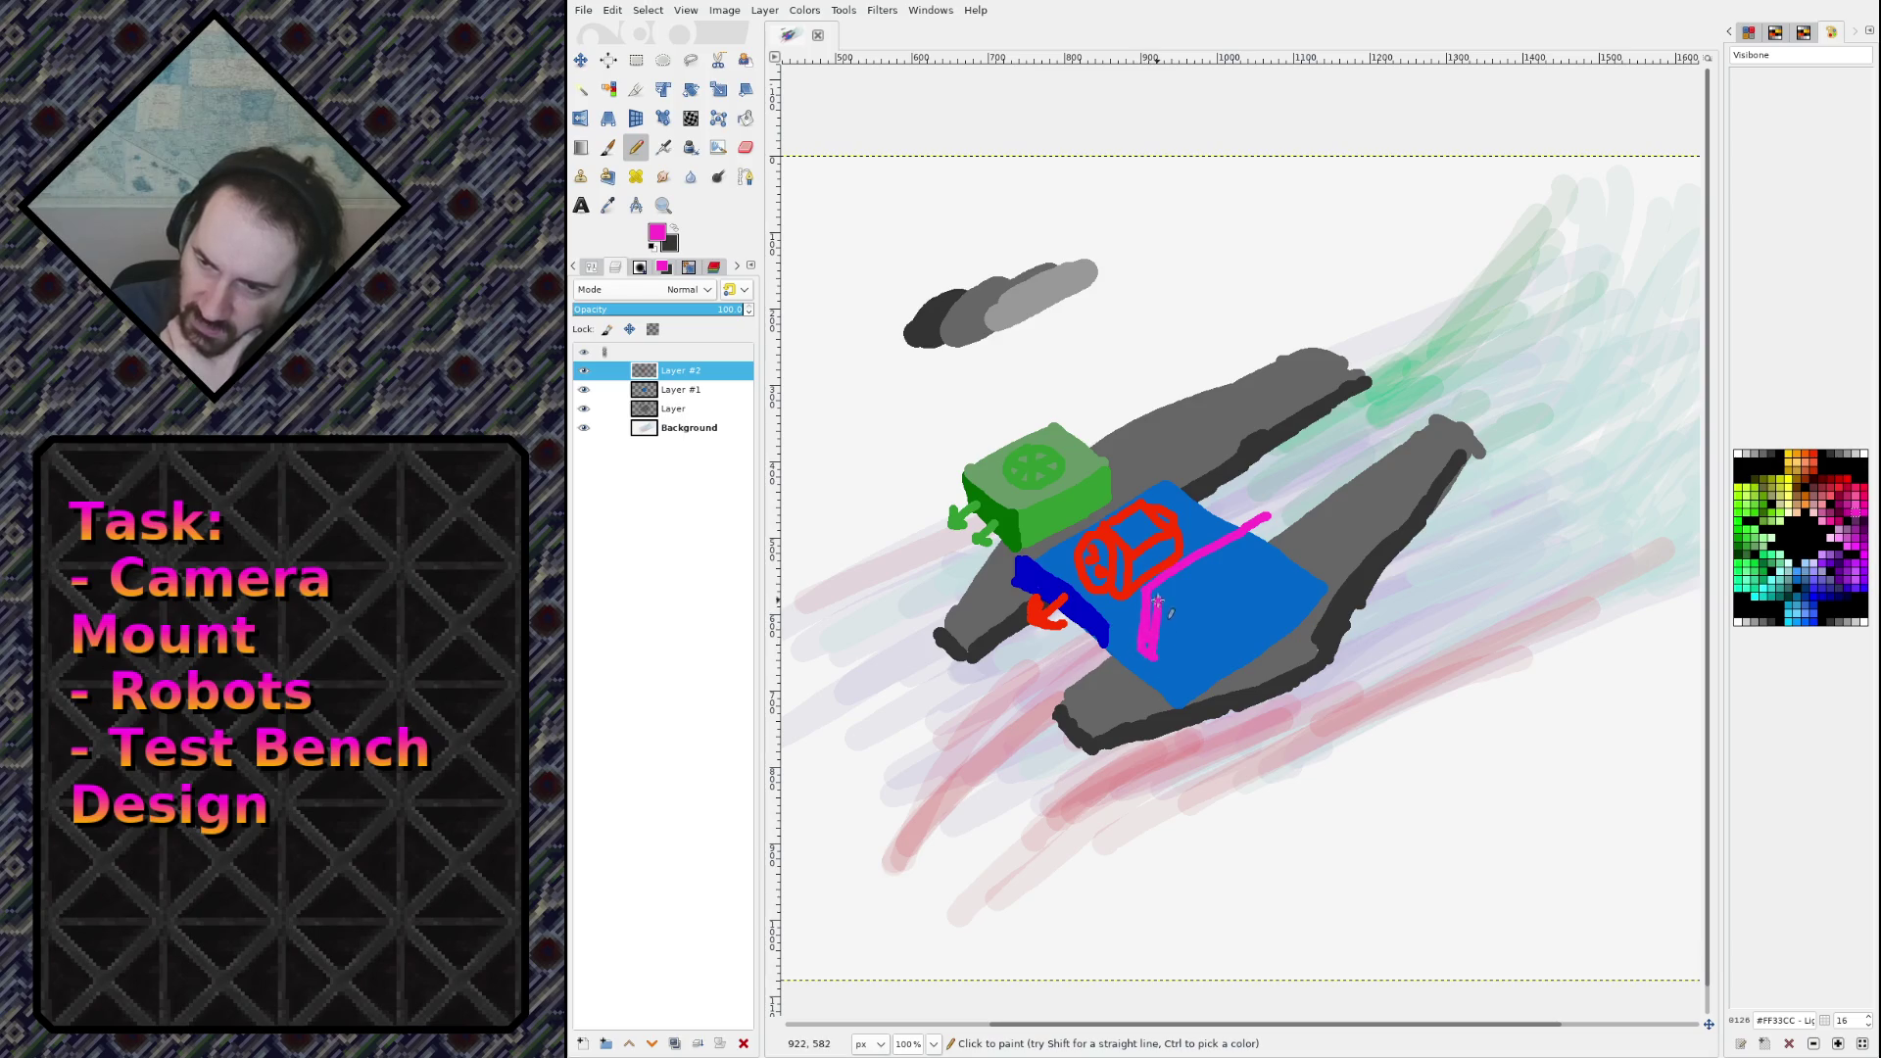
mouse_move(1152, 590)
mouse_down()
mouse_move(1283, 526)
mouse_move(1270, 516)
mouse_up()
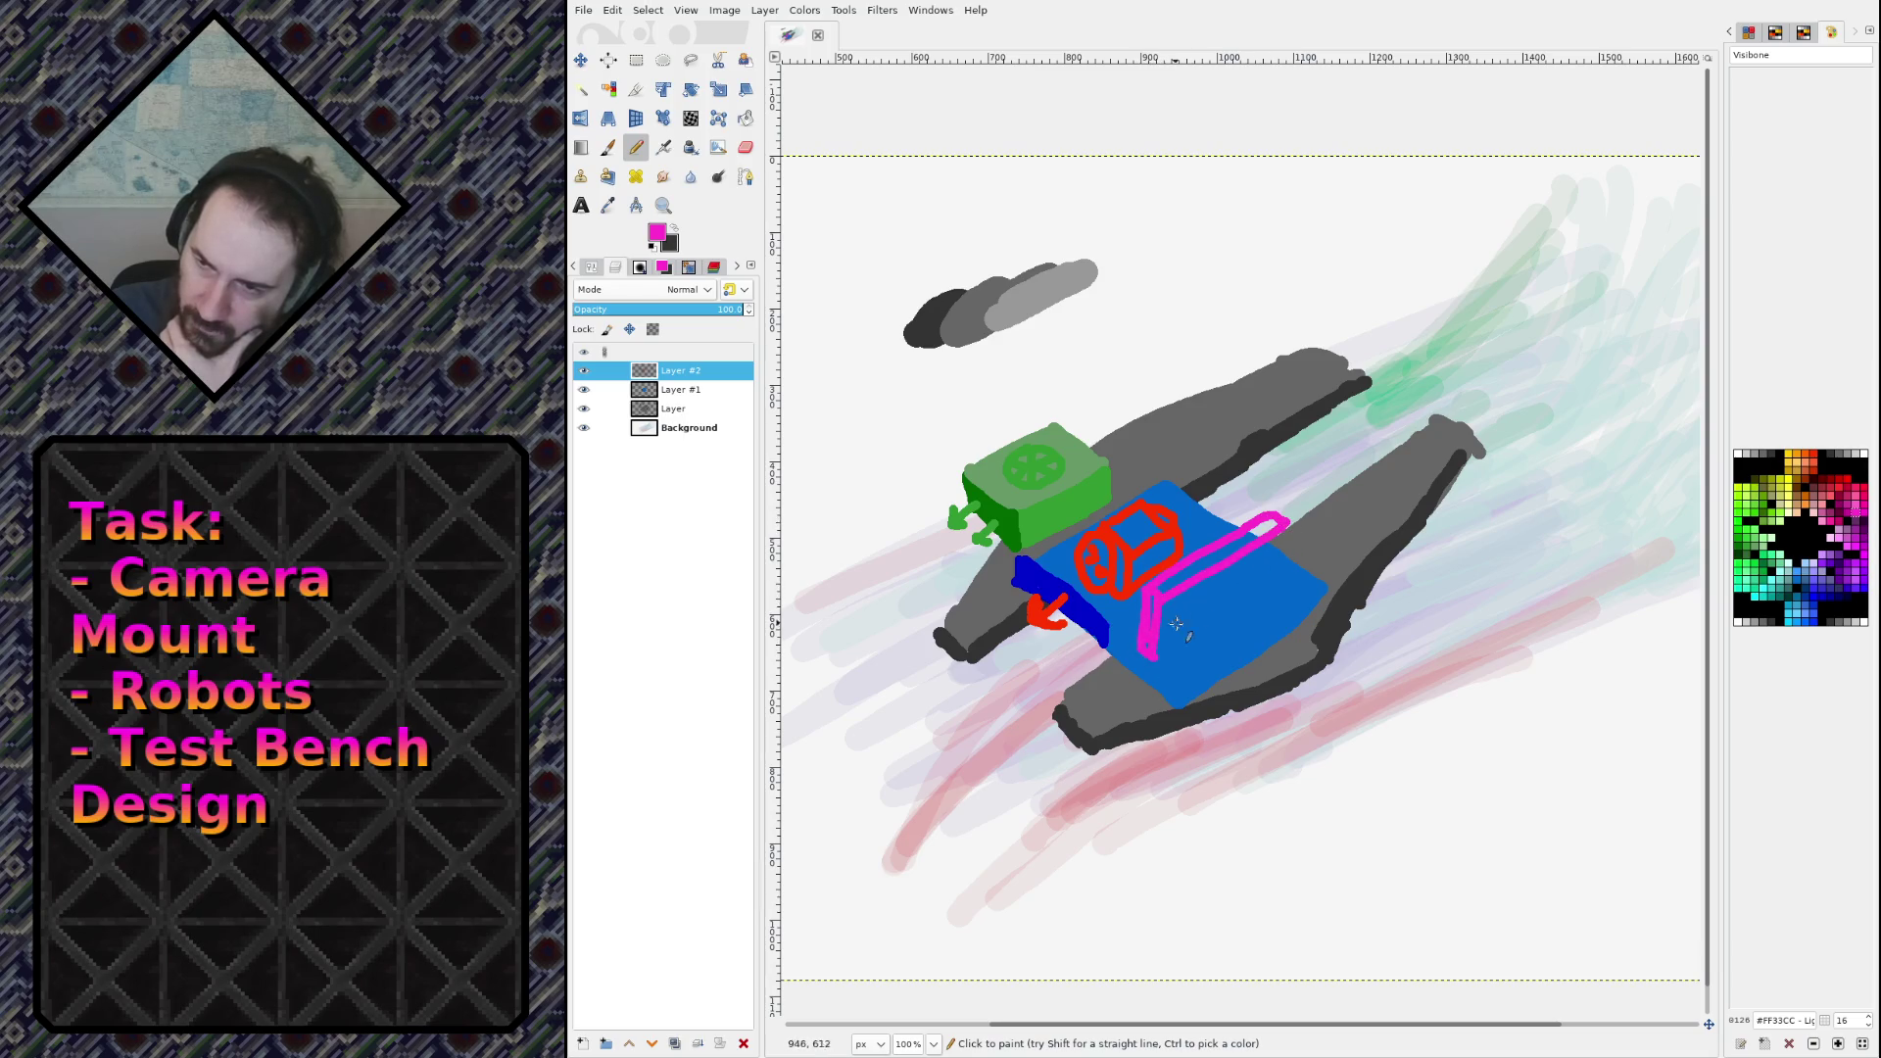
drag(1153, 655, 1275, 565)
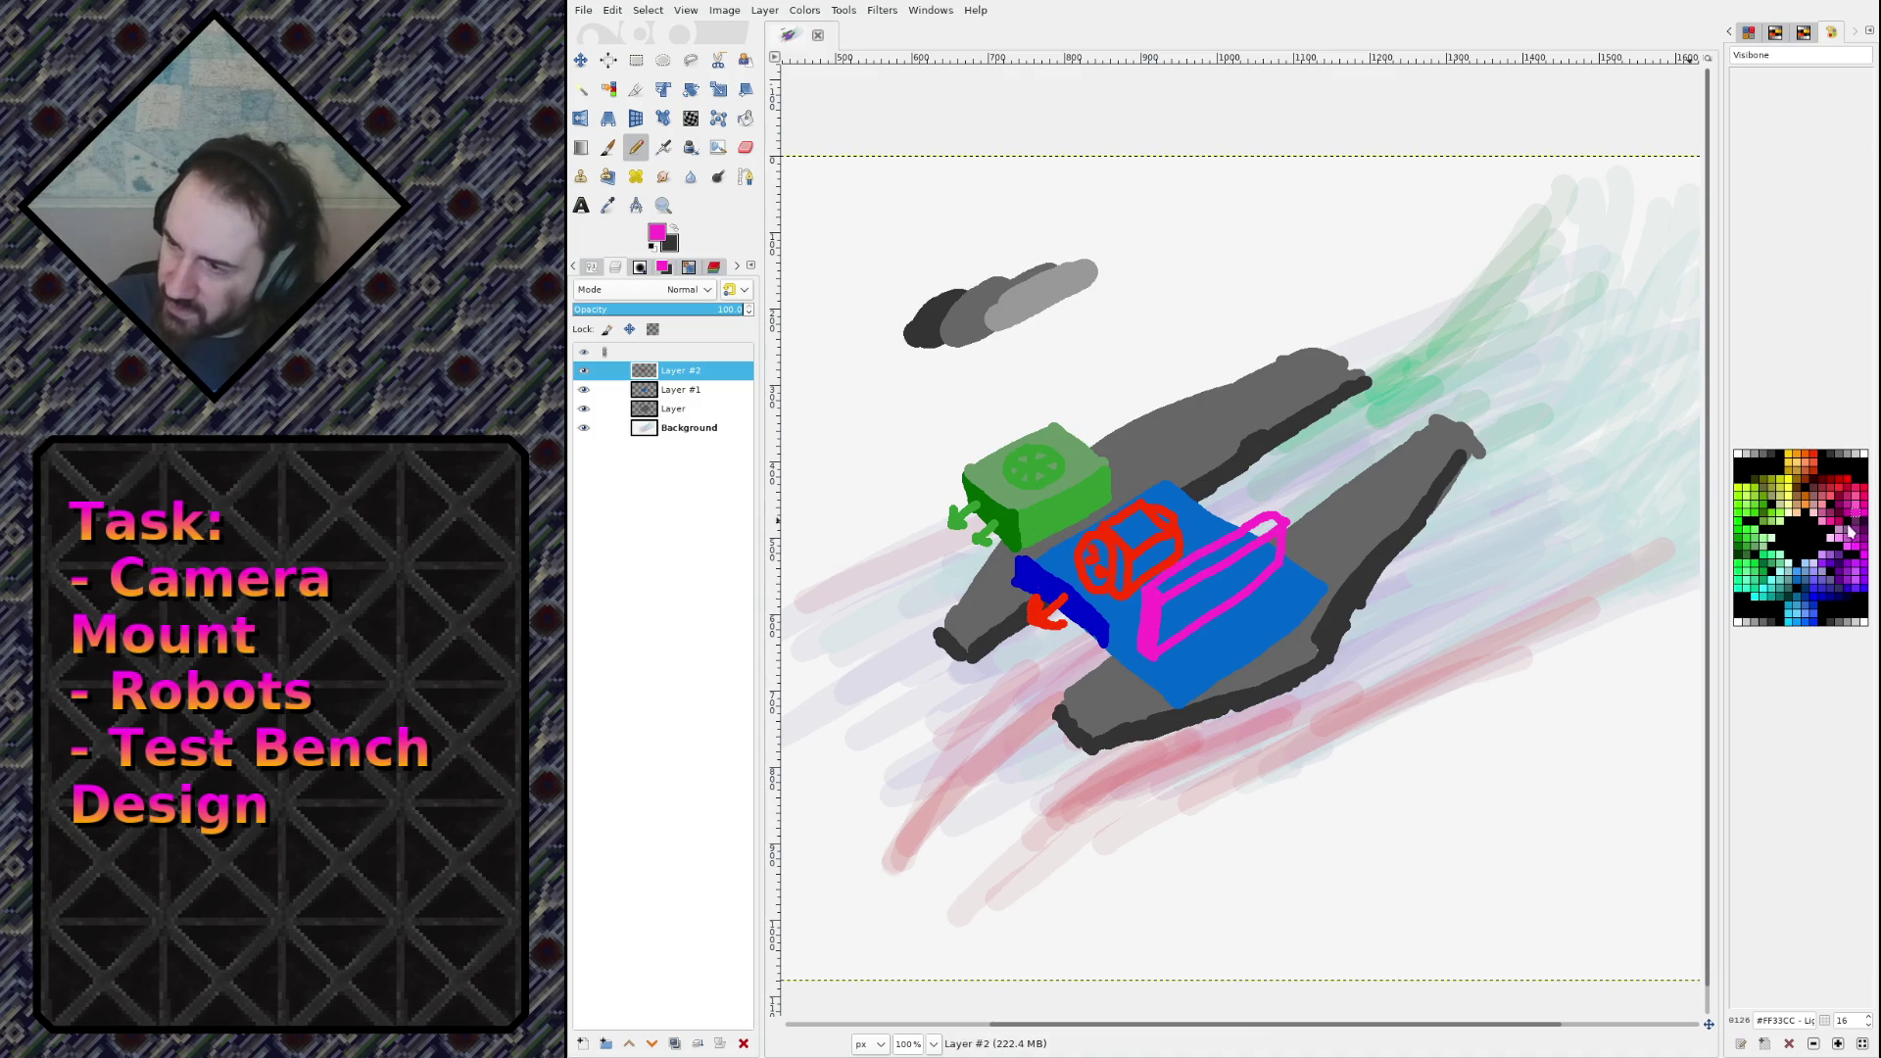
click(1839, 515)
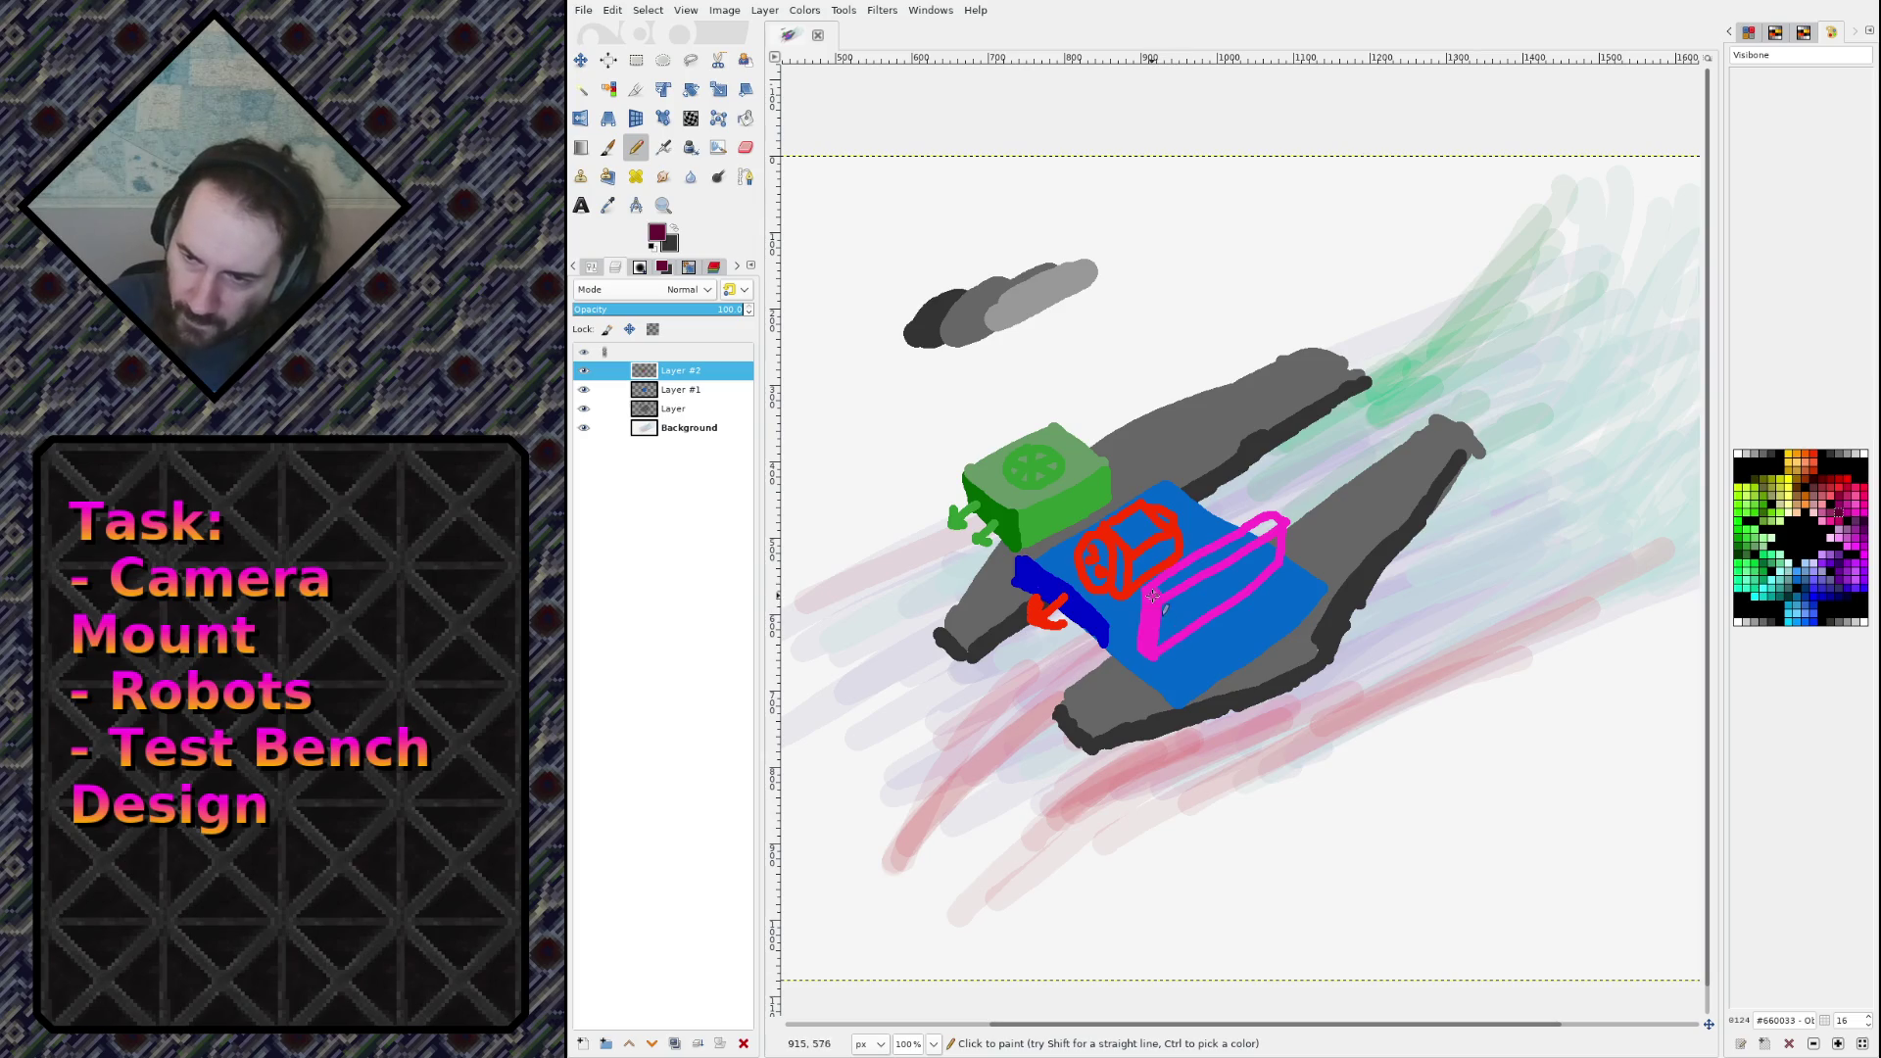
drag(1152, 594, 1154, 653)
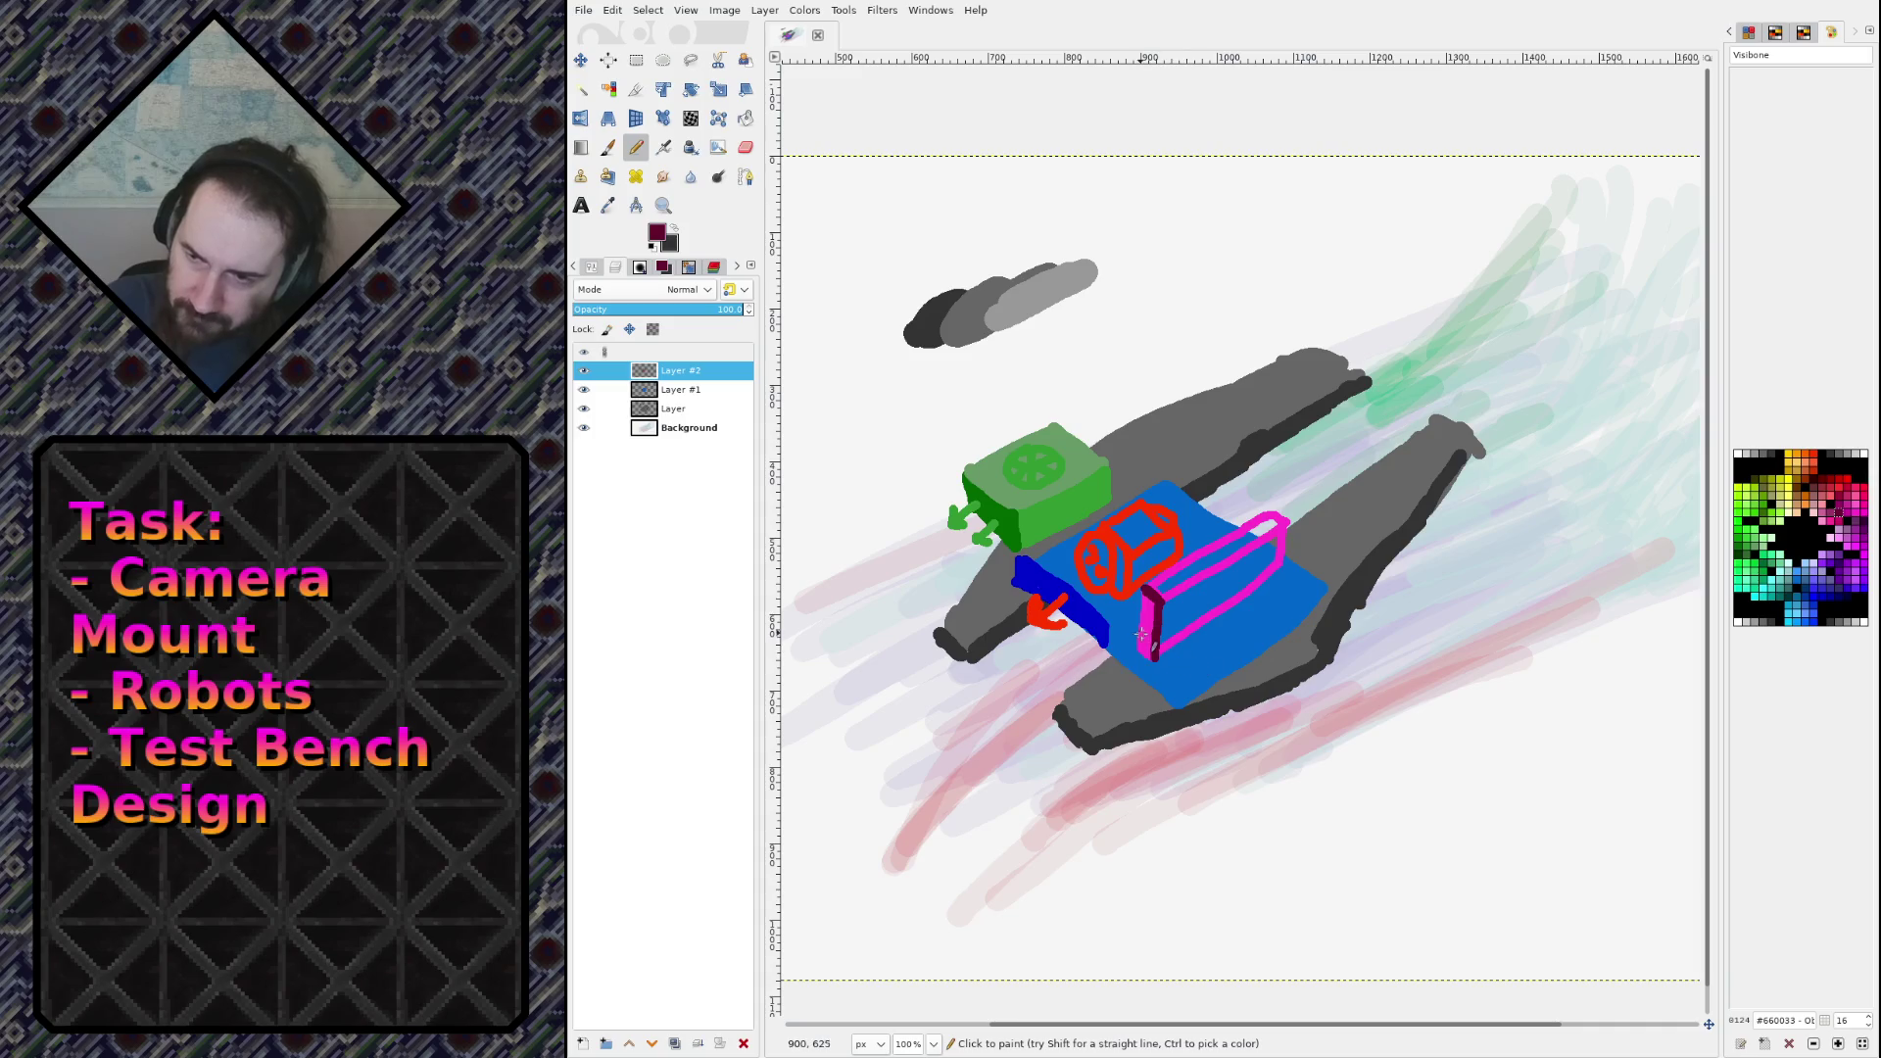
Step: Close the block's edge and bucket-fill its face with magenta #CC0099
key(w)
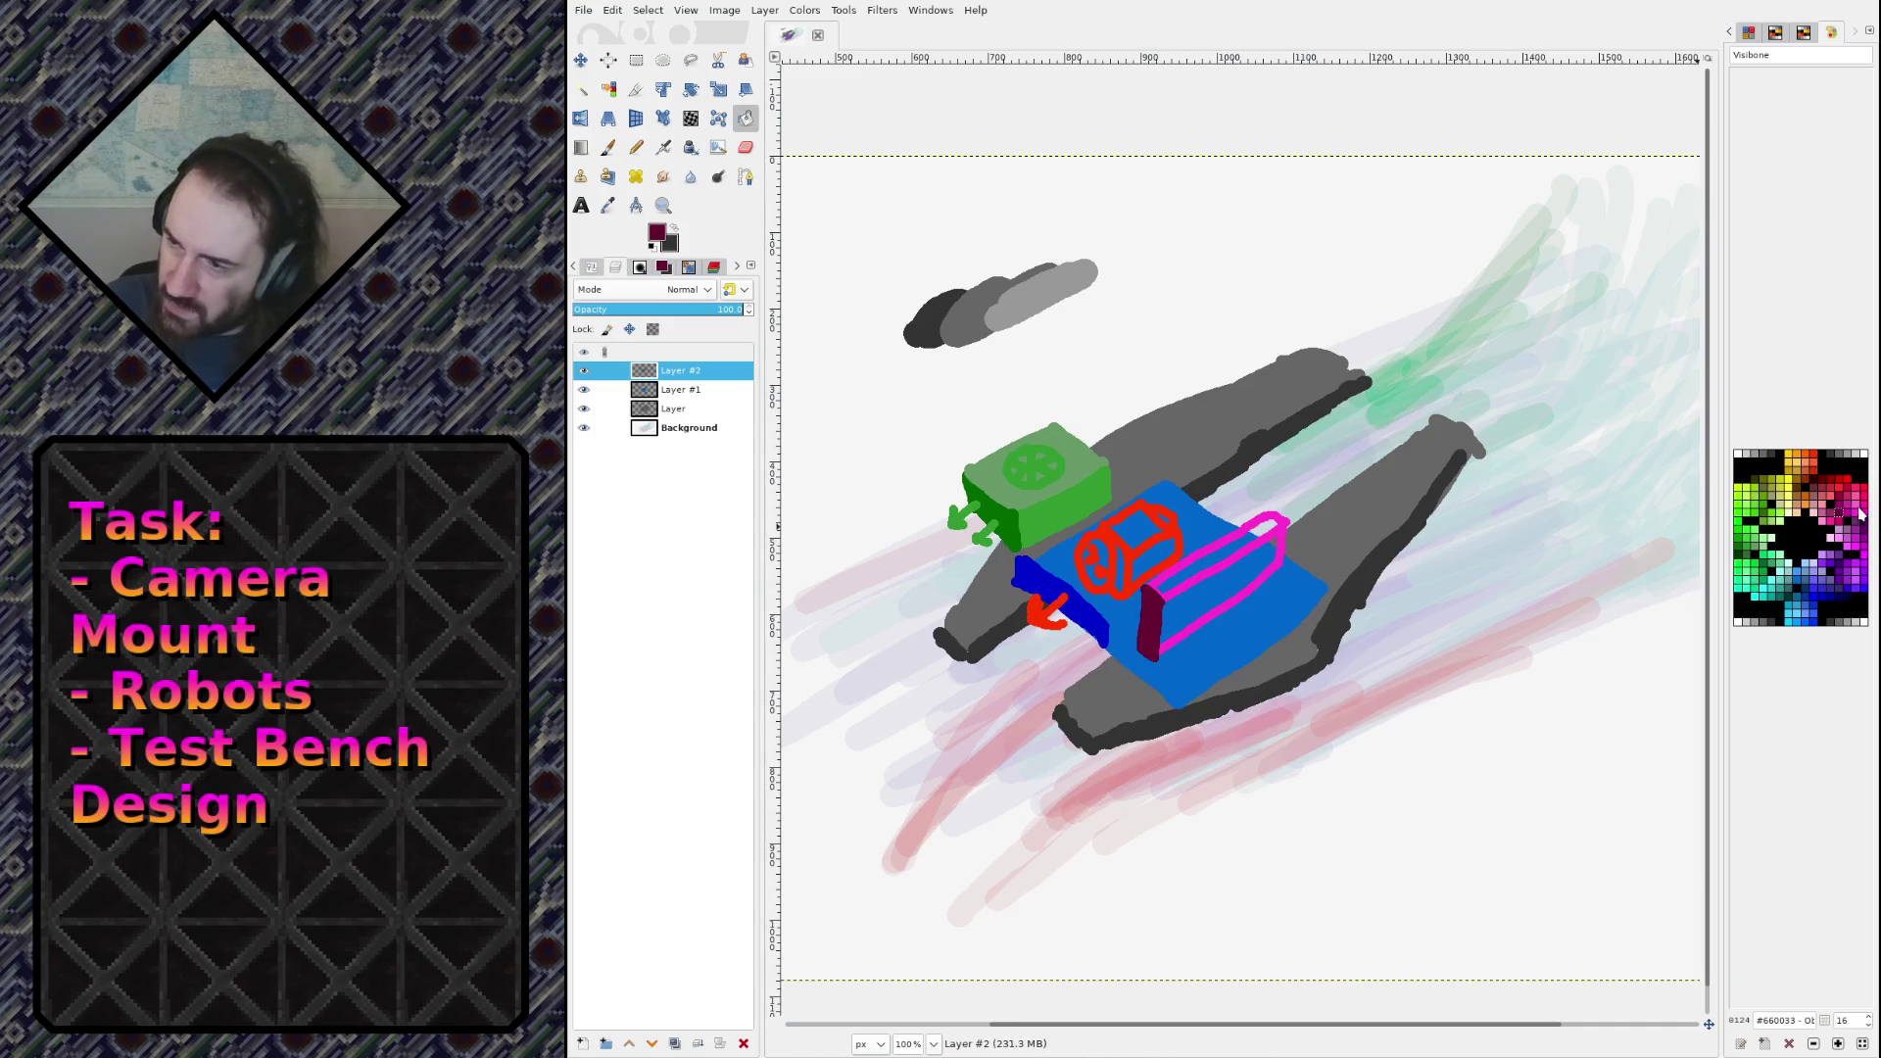
click(1847, 517)
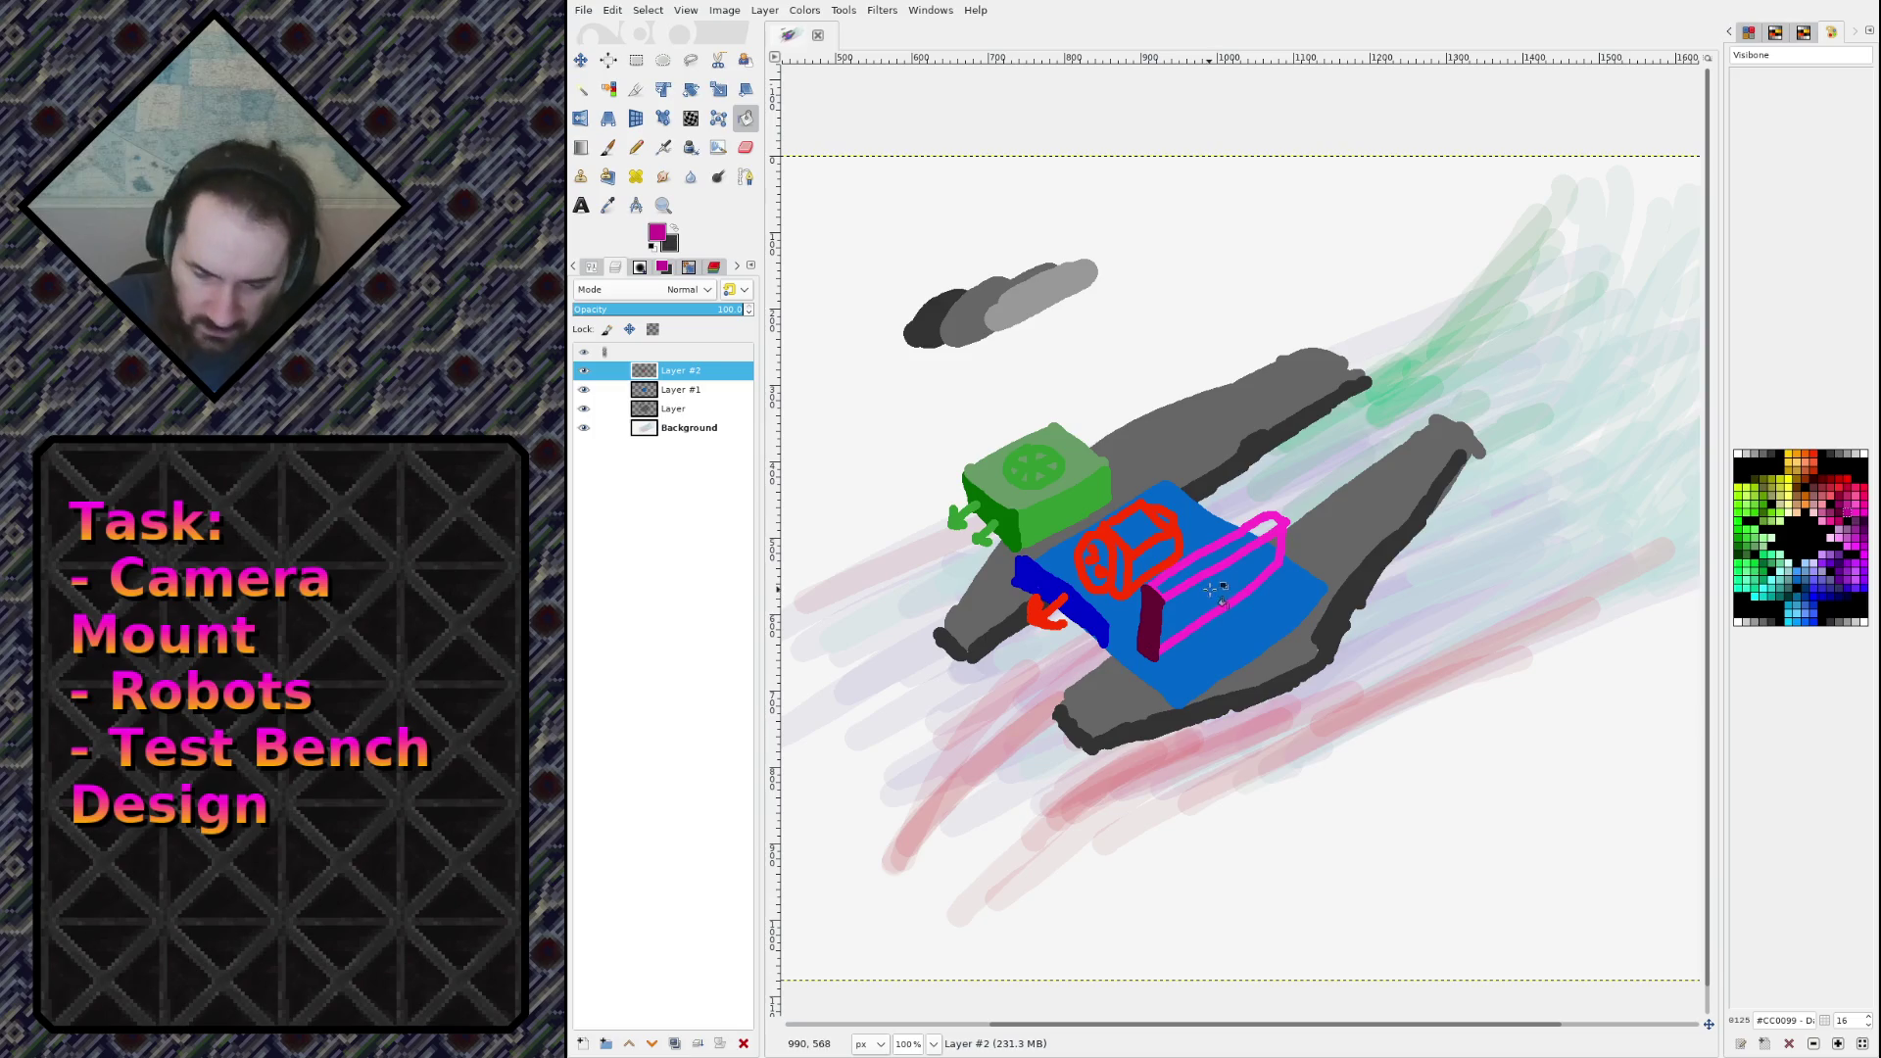
key(n)
drag(1195, 595, 1239, 576)
key(ctrl+z)
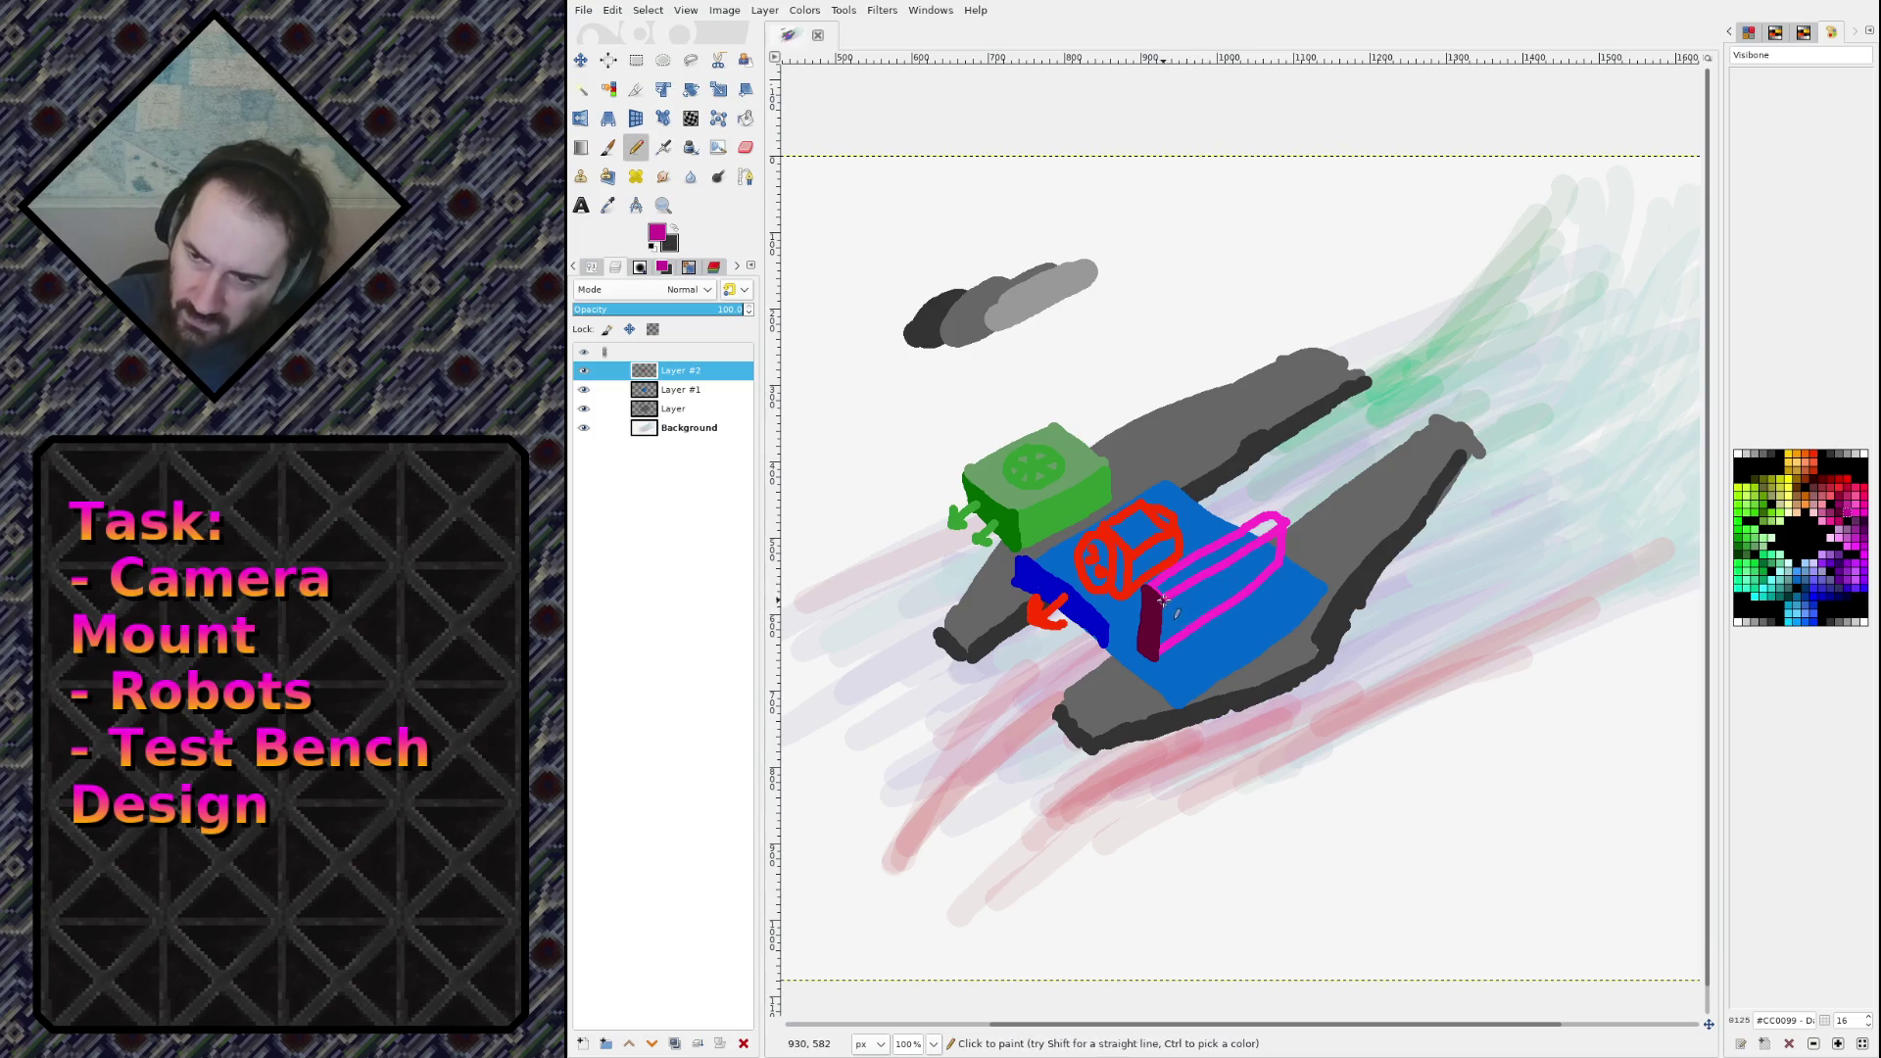
shift+click(1284, 523)
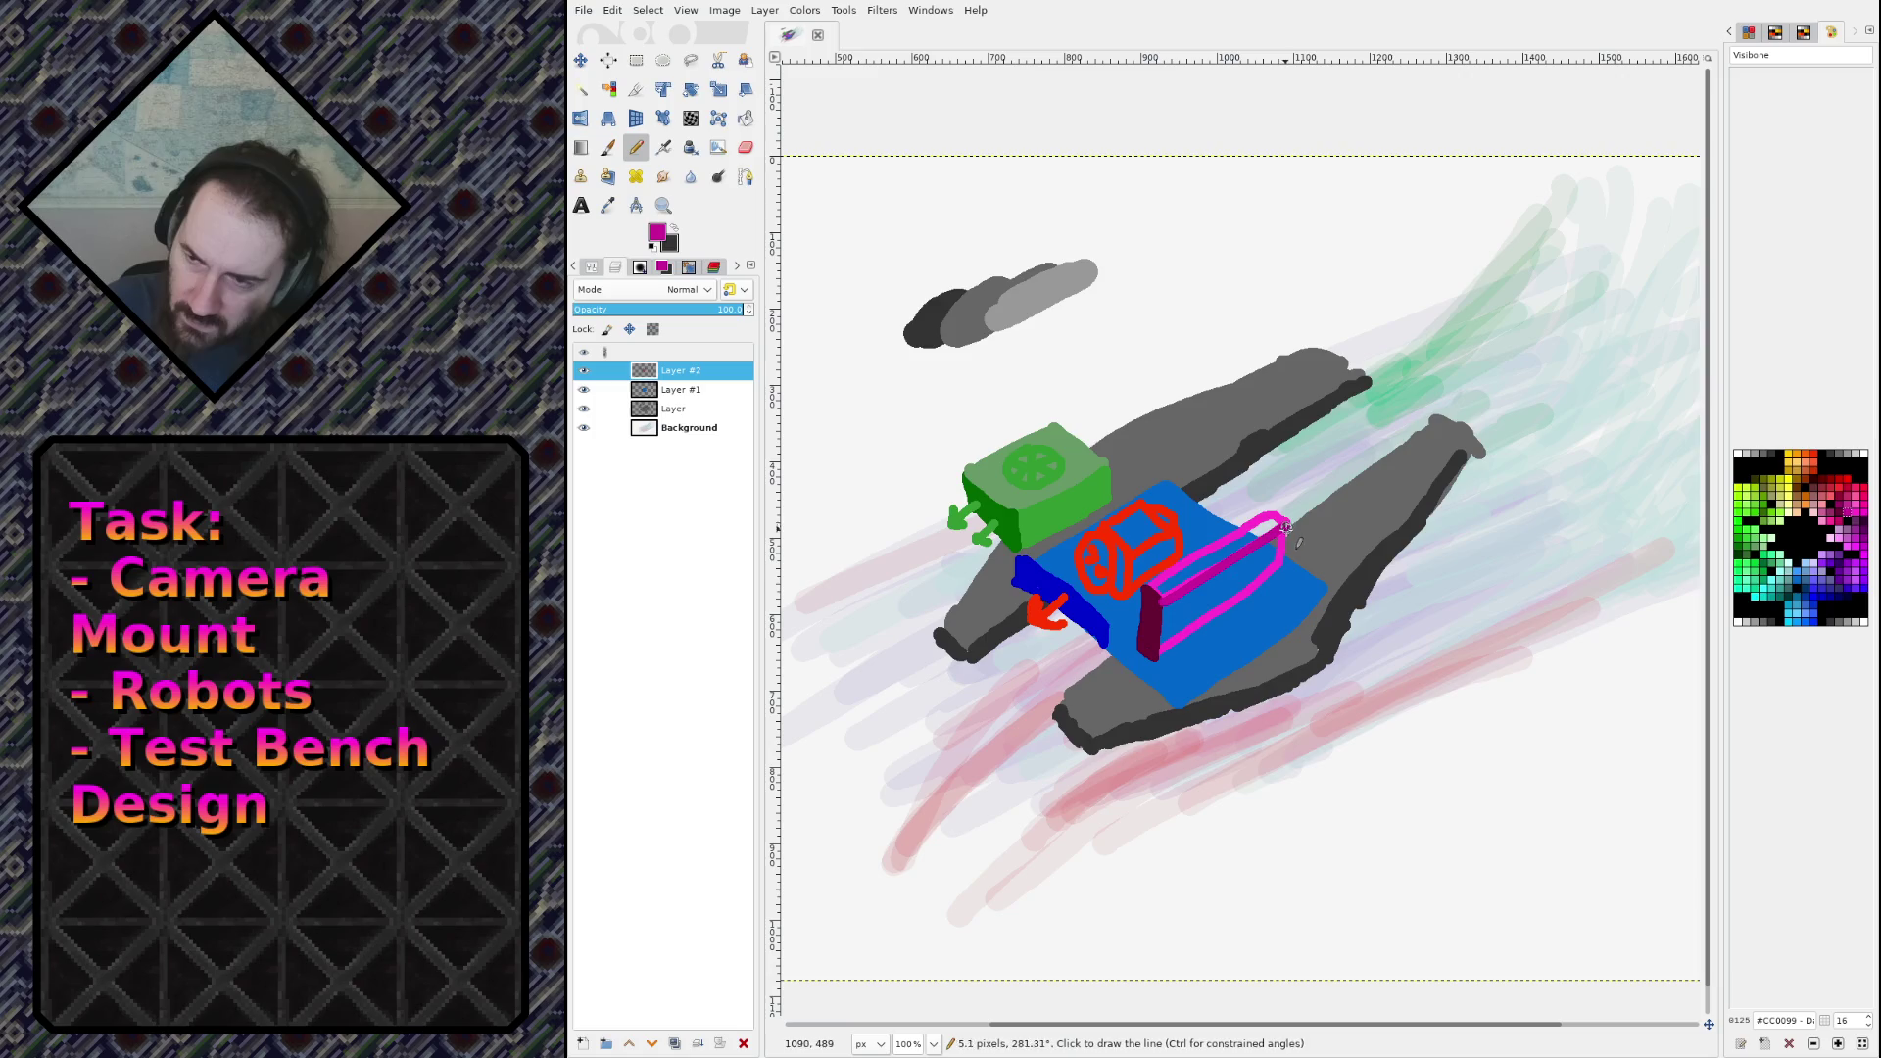
key(shift+b)
click(1190, 619)
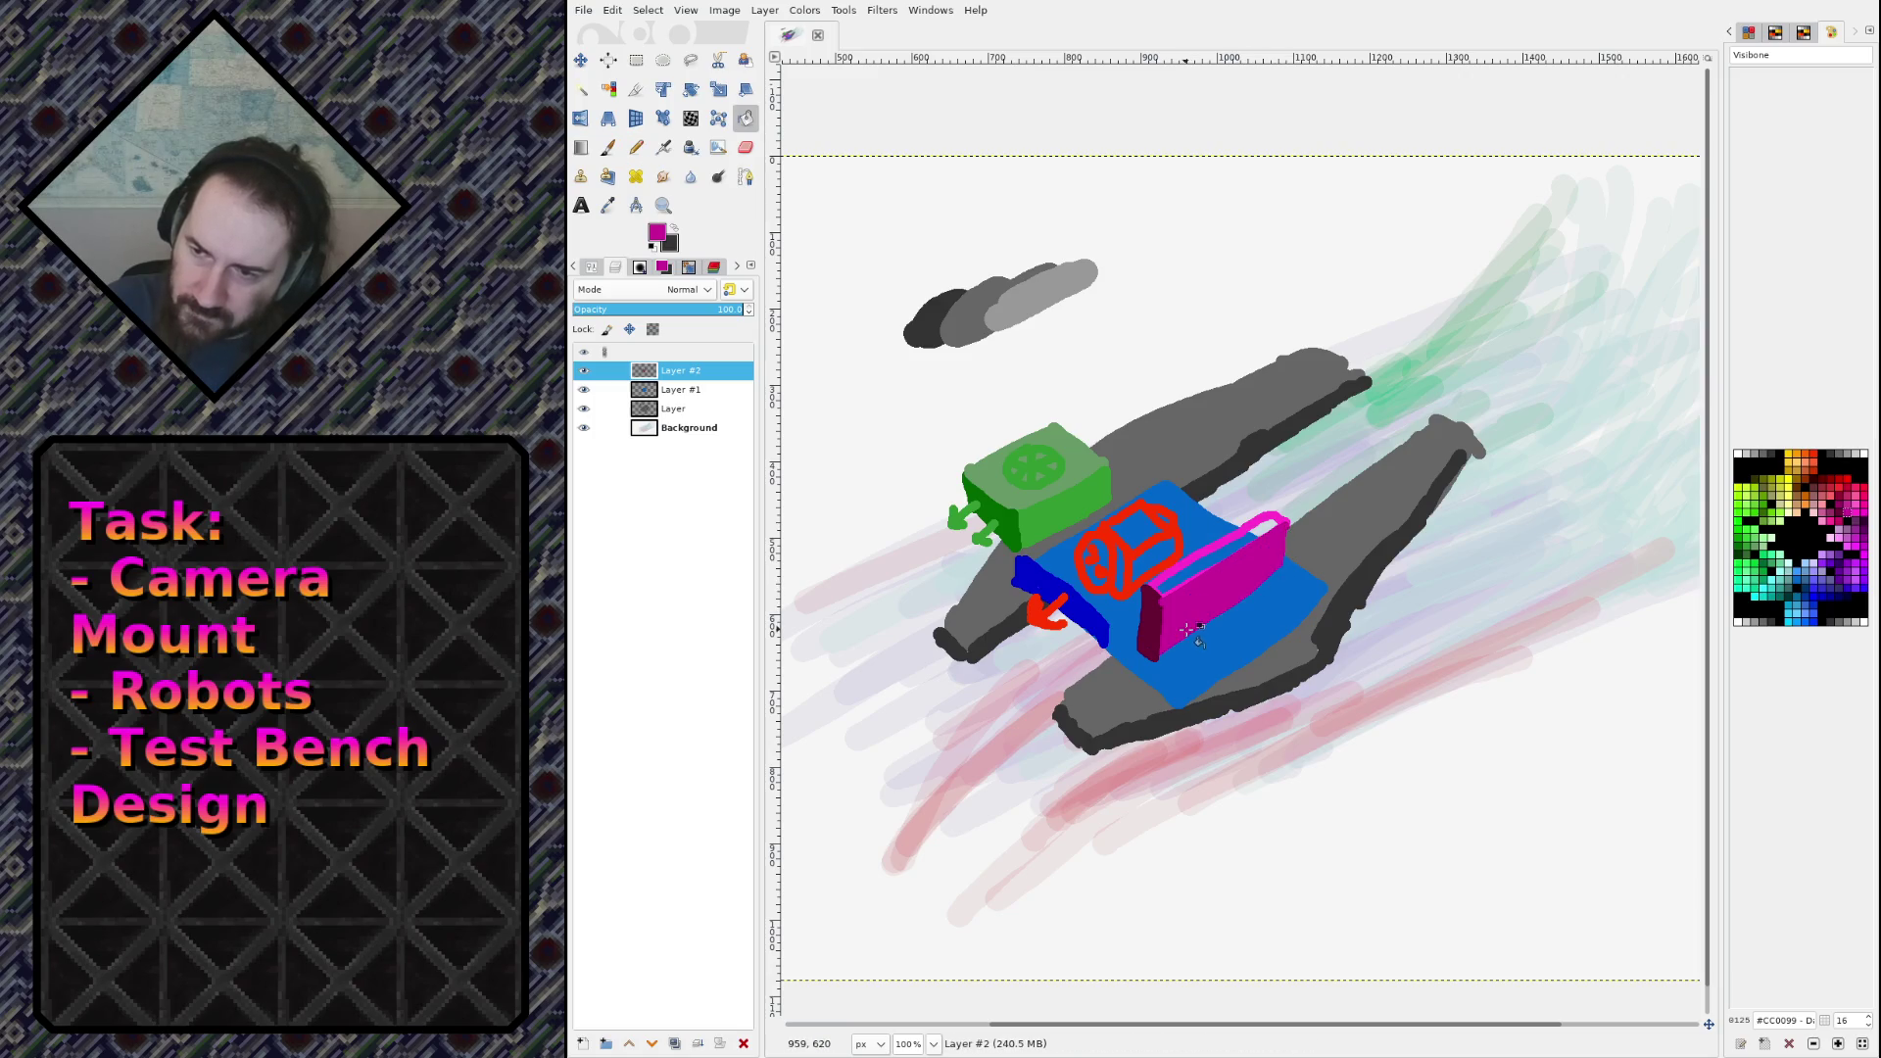
Step: Paint the block's top end pink #FF33CC and add a small magenta mark at its corner
key(n)
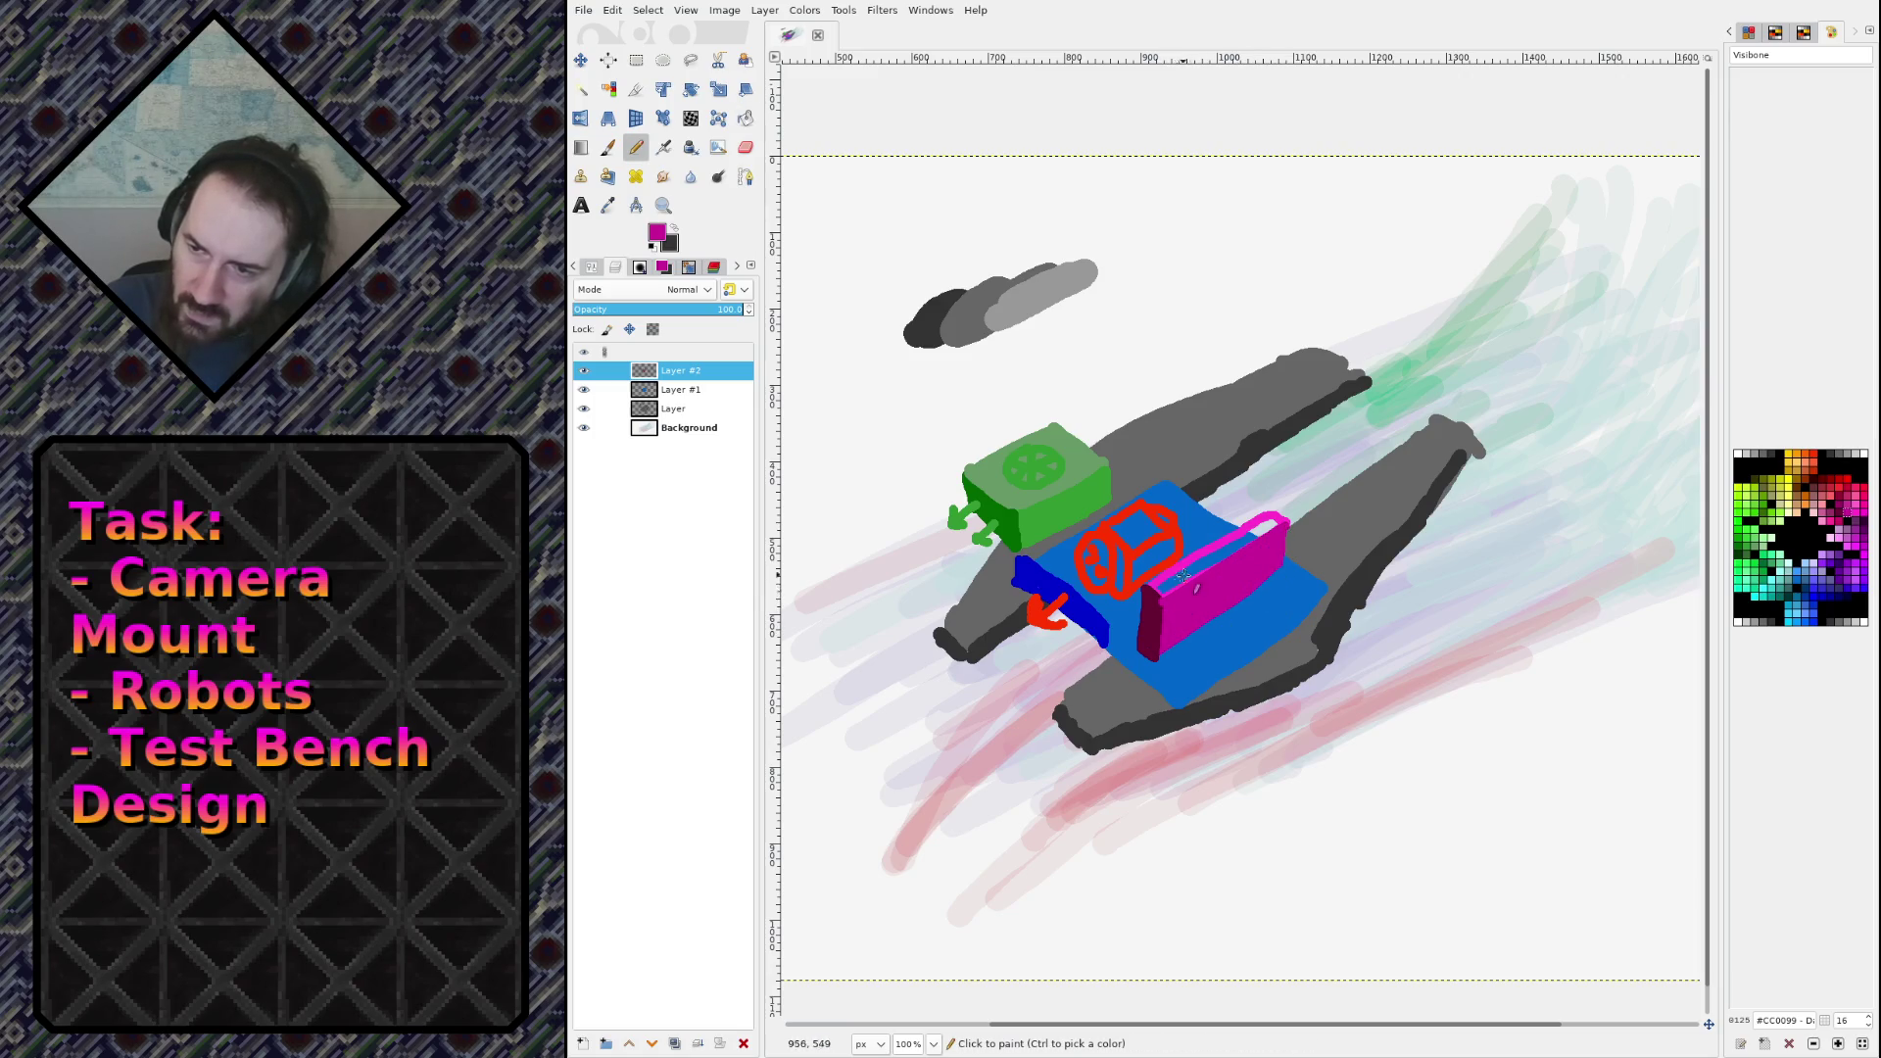
ctrl+click(1158, 586)
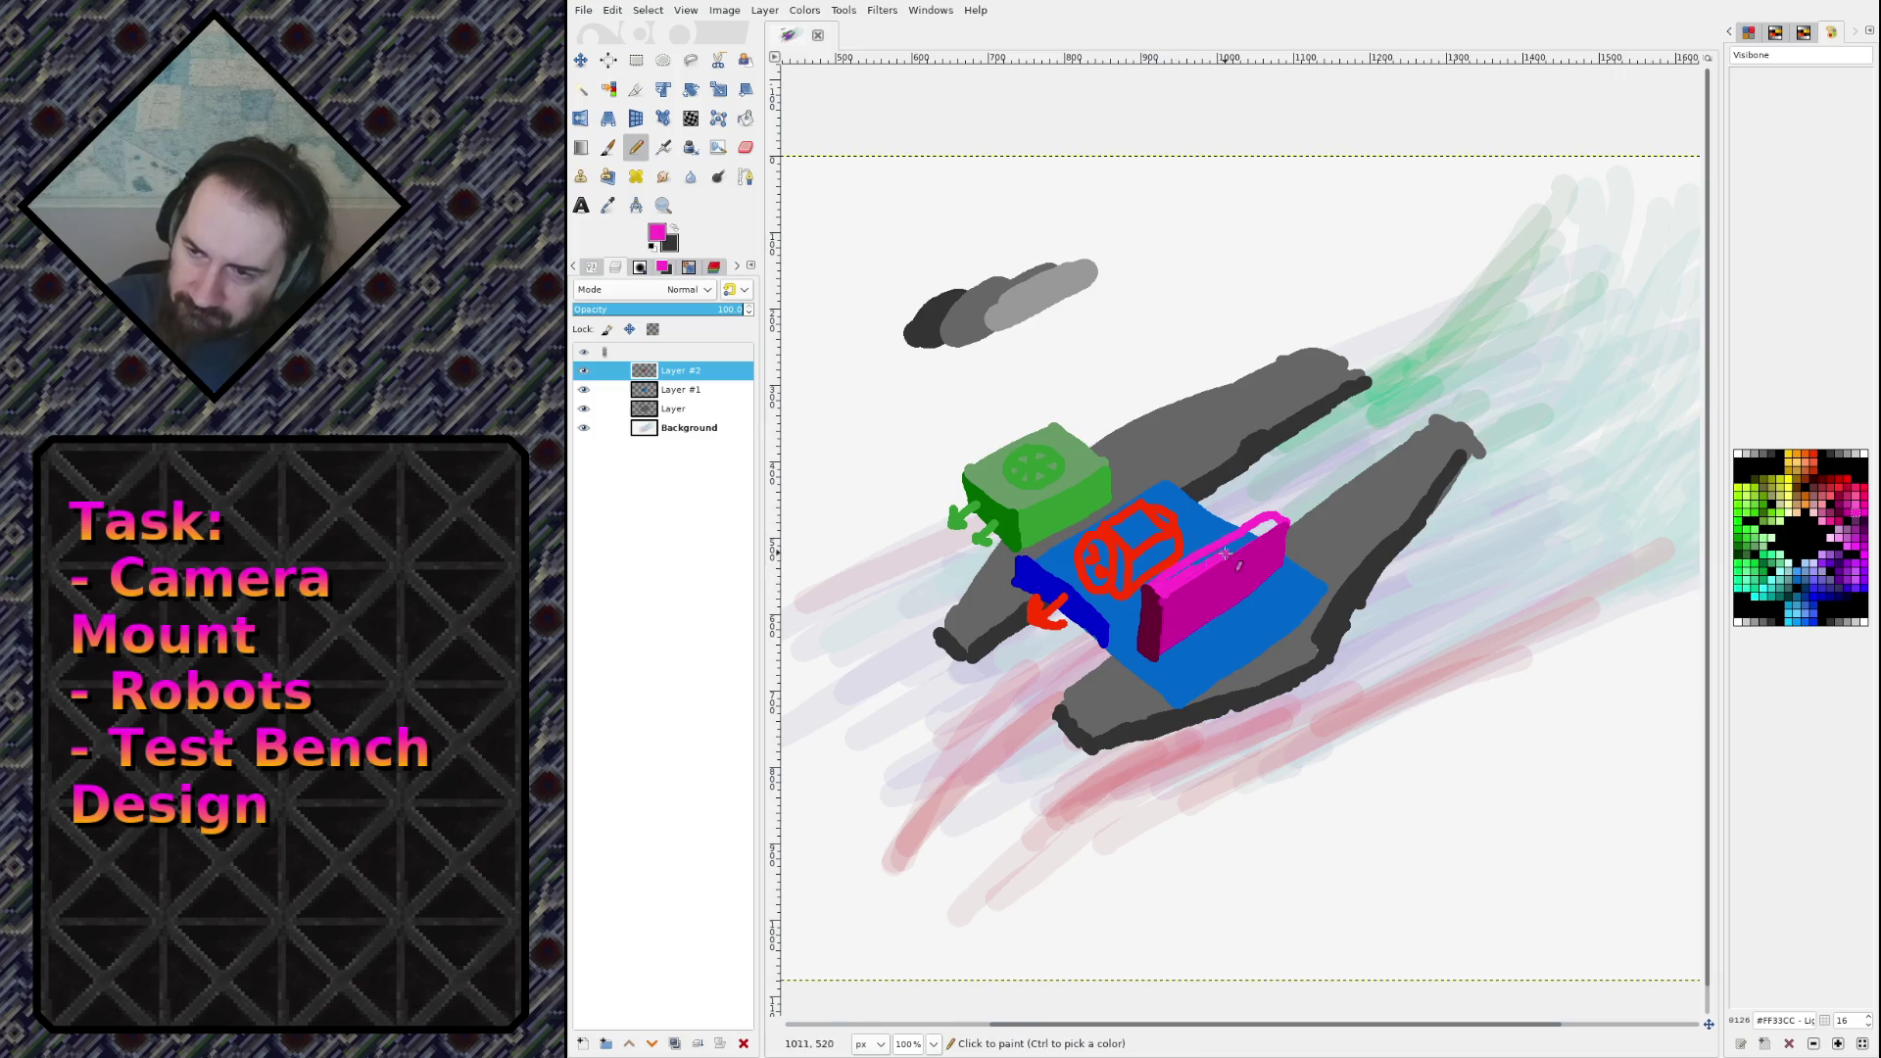
mouse_move(1250, 536)
mouse_down()
mouse_move(1275, 522)
mouse_move(1254, 568)
mouse_move(1273, 551)
mouse_up()
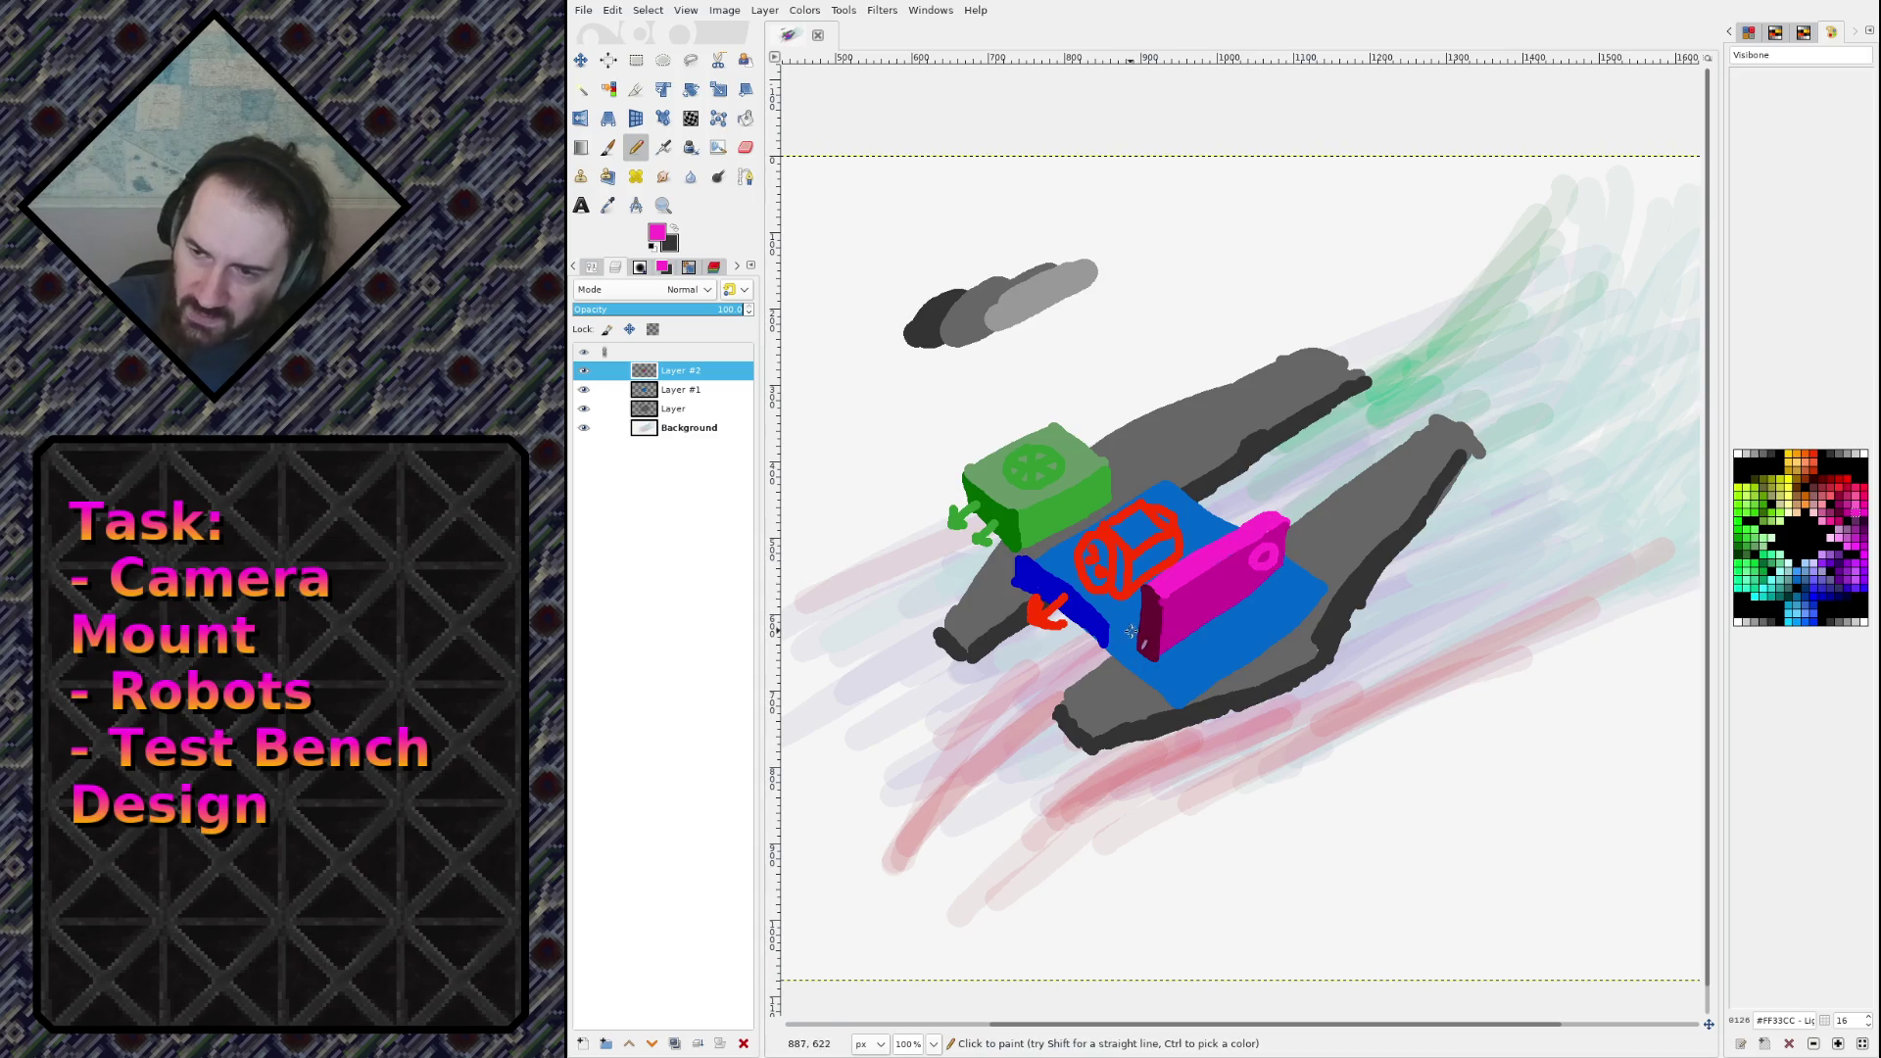
drag(1137, 635, 1104, 659)
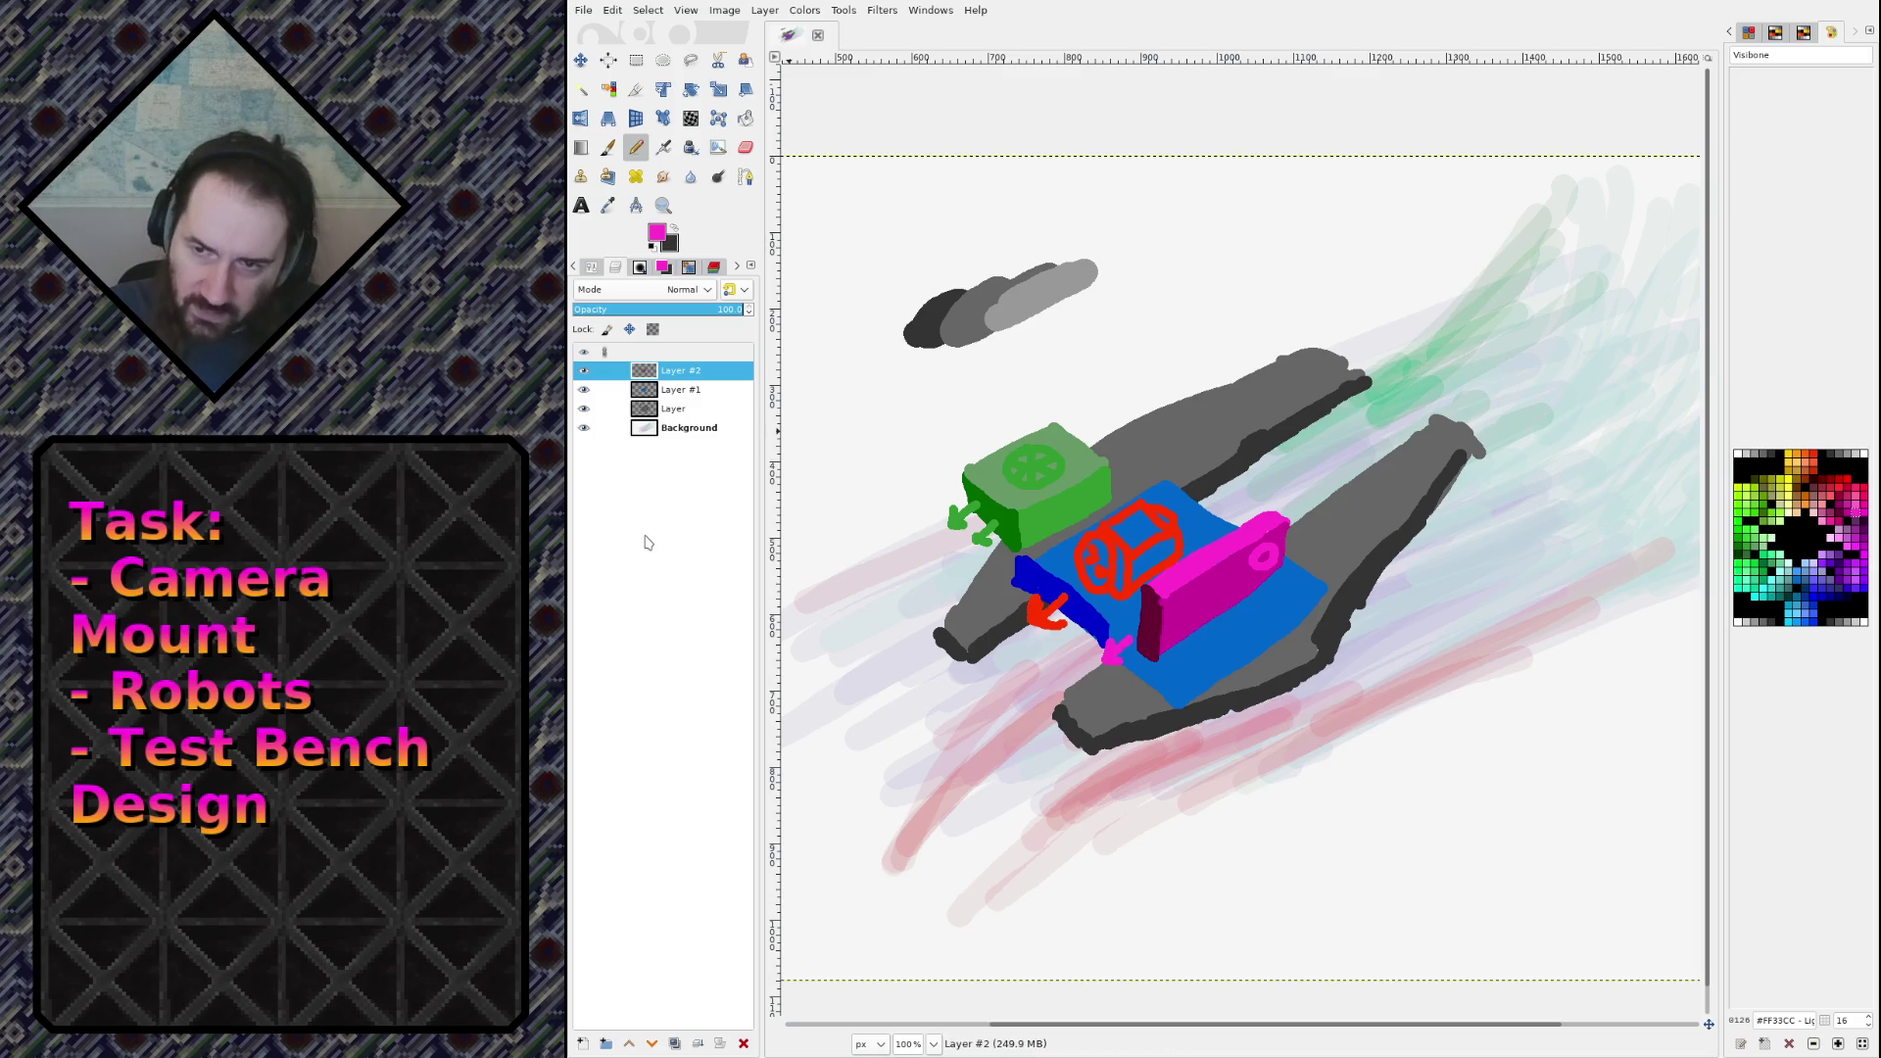
Step: Add a new layer and freehand-select around the magenta block
key(shift+ctrl+n)
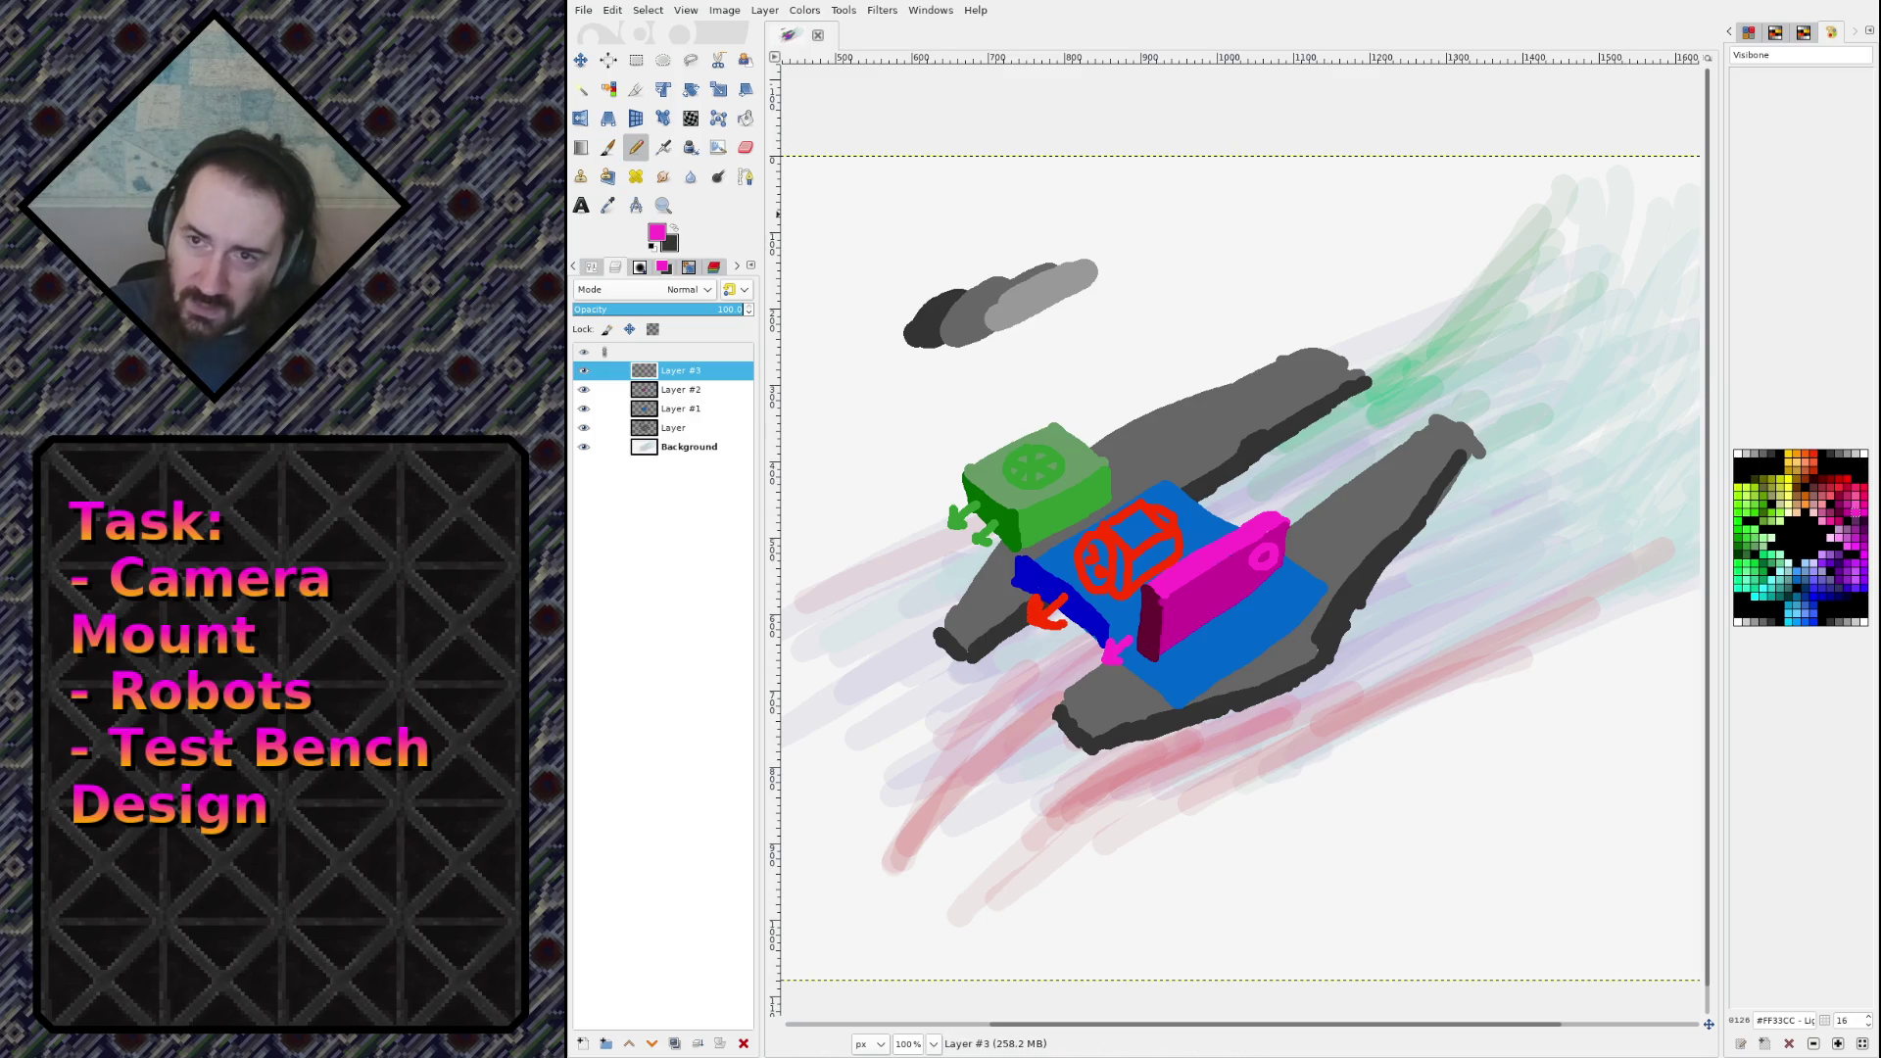
key(r)
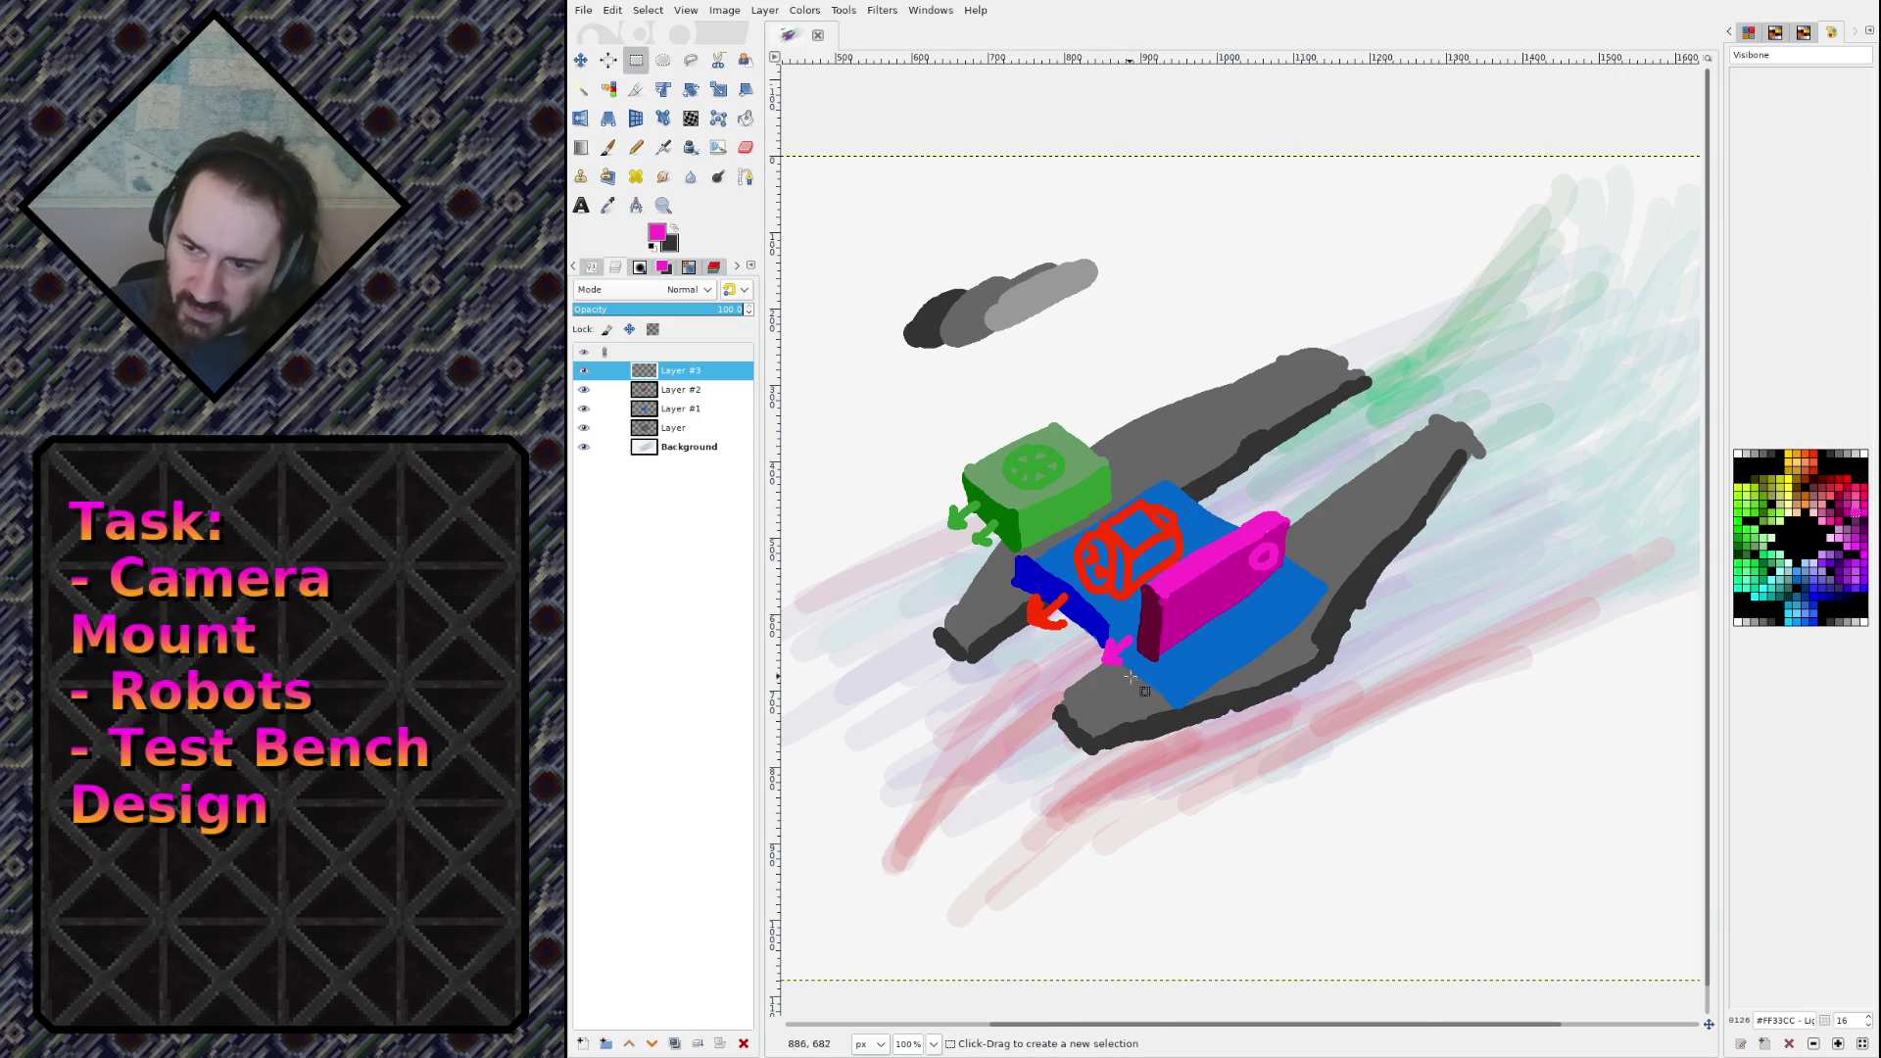
scroll(1144, 686, up, 4)
scroll(1312, 510, up, 3)
scroll(1312, 510, right, 3)
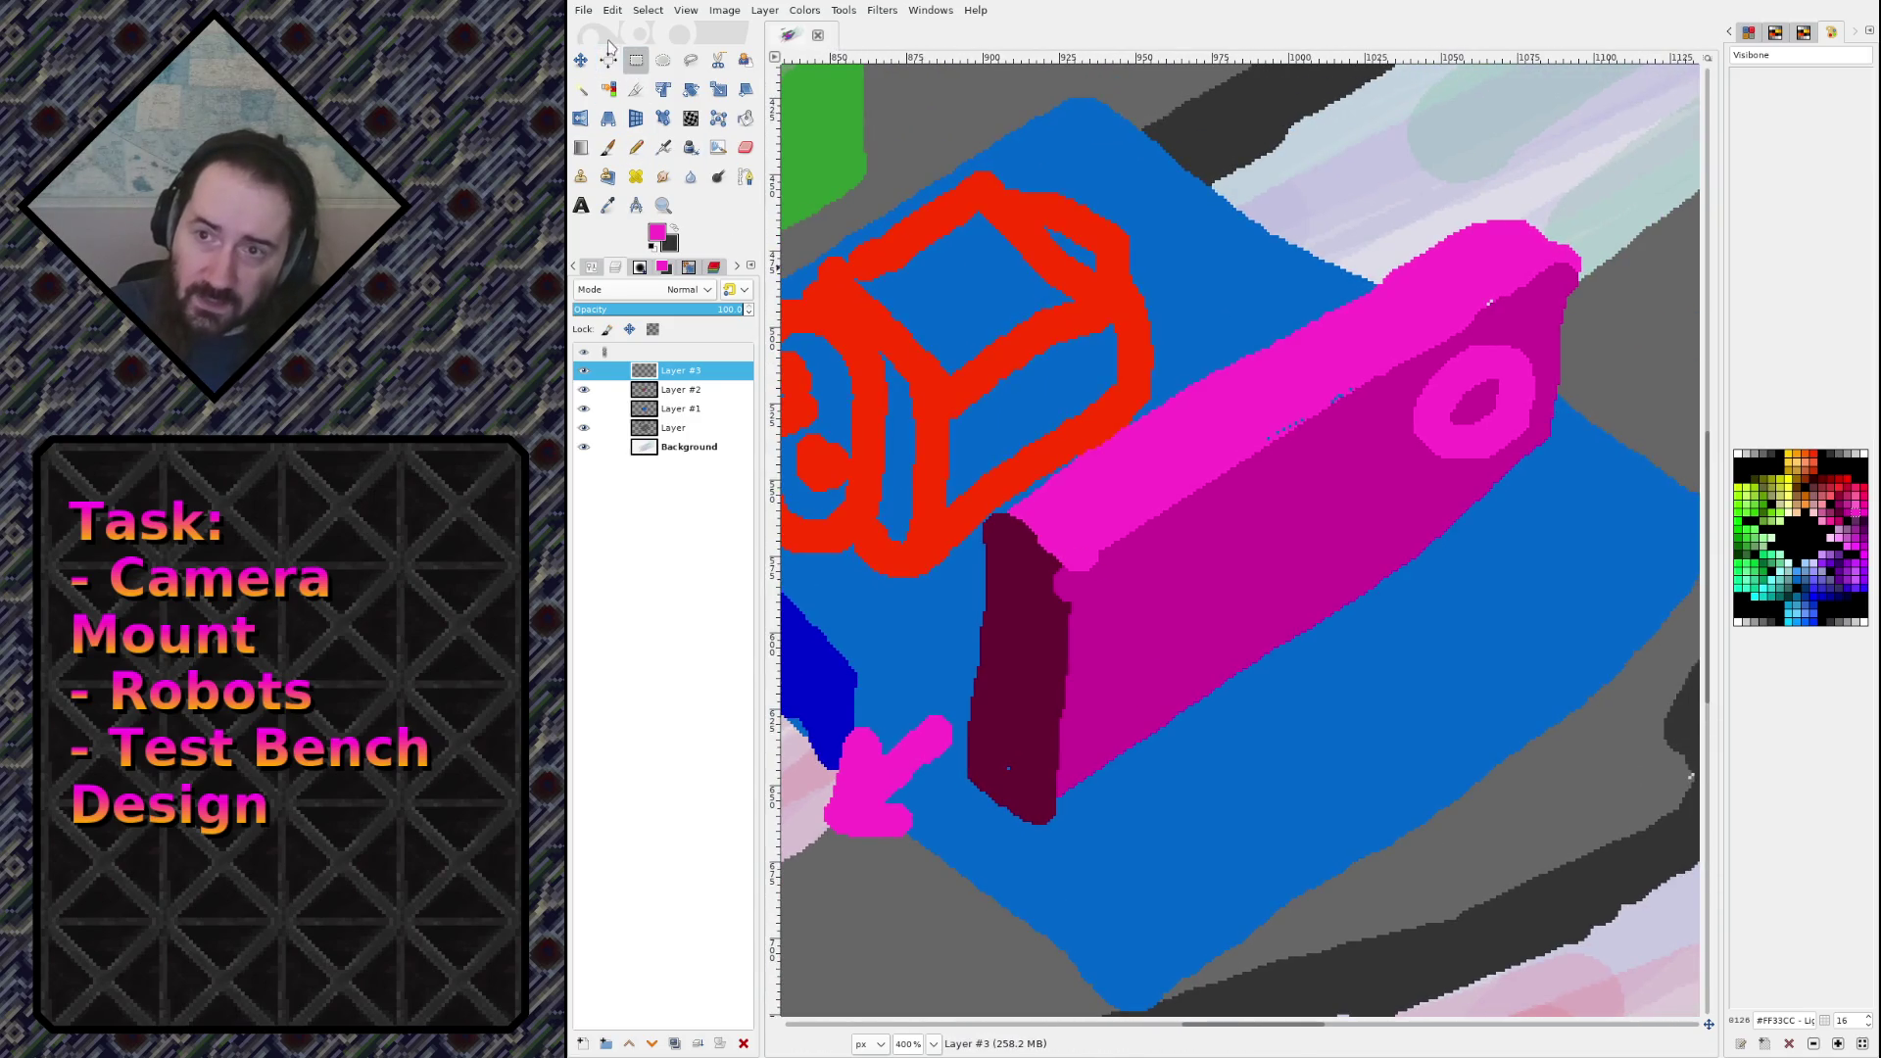
click(690, 59)
mouse_move(1509, 207)
mouse_down()
mouse_move(1347, 265)
mouse_move(996, 520)
mouse_move(938, 637)
mouse_move(963, 784)
mouse_move(1073, 837)
mouse_move(1438, 600)
mouse_move(1598, 437)
mouse_move(1545, 199)
mouse_move(1508, 208)
mouse_up()
key(Return)
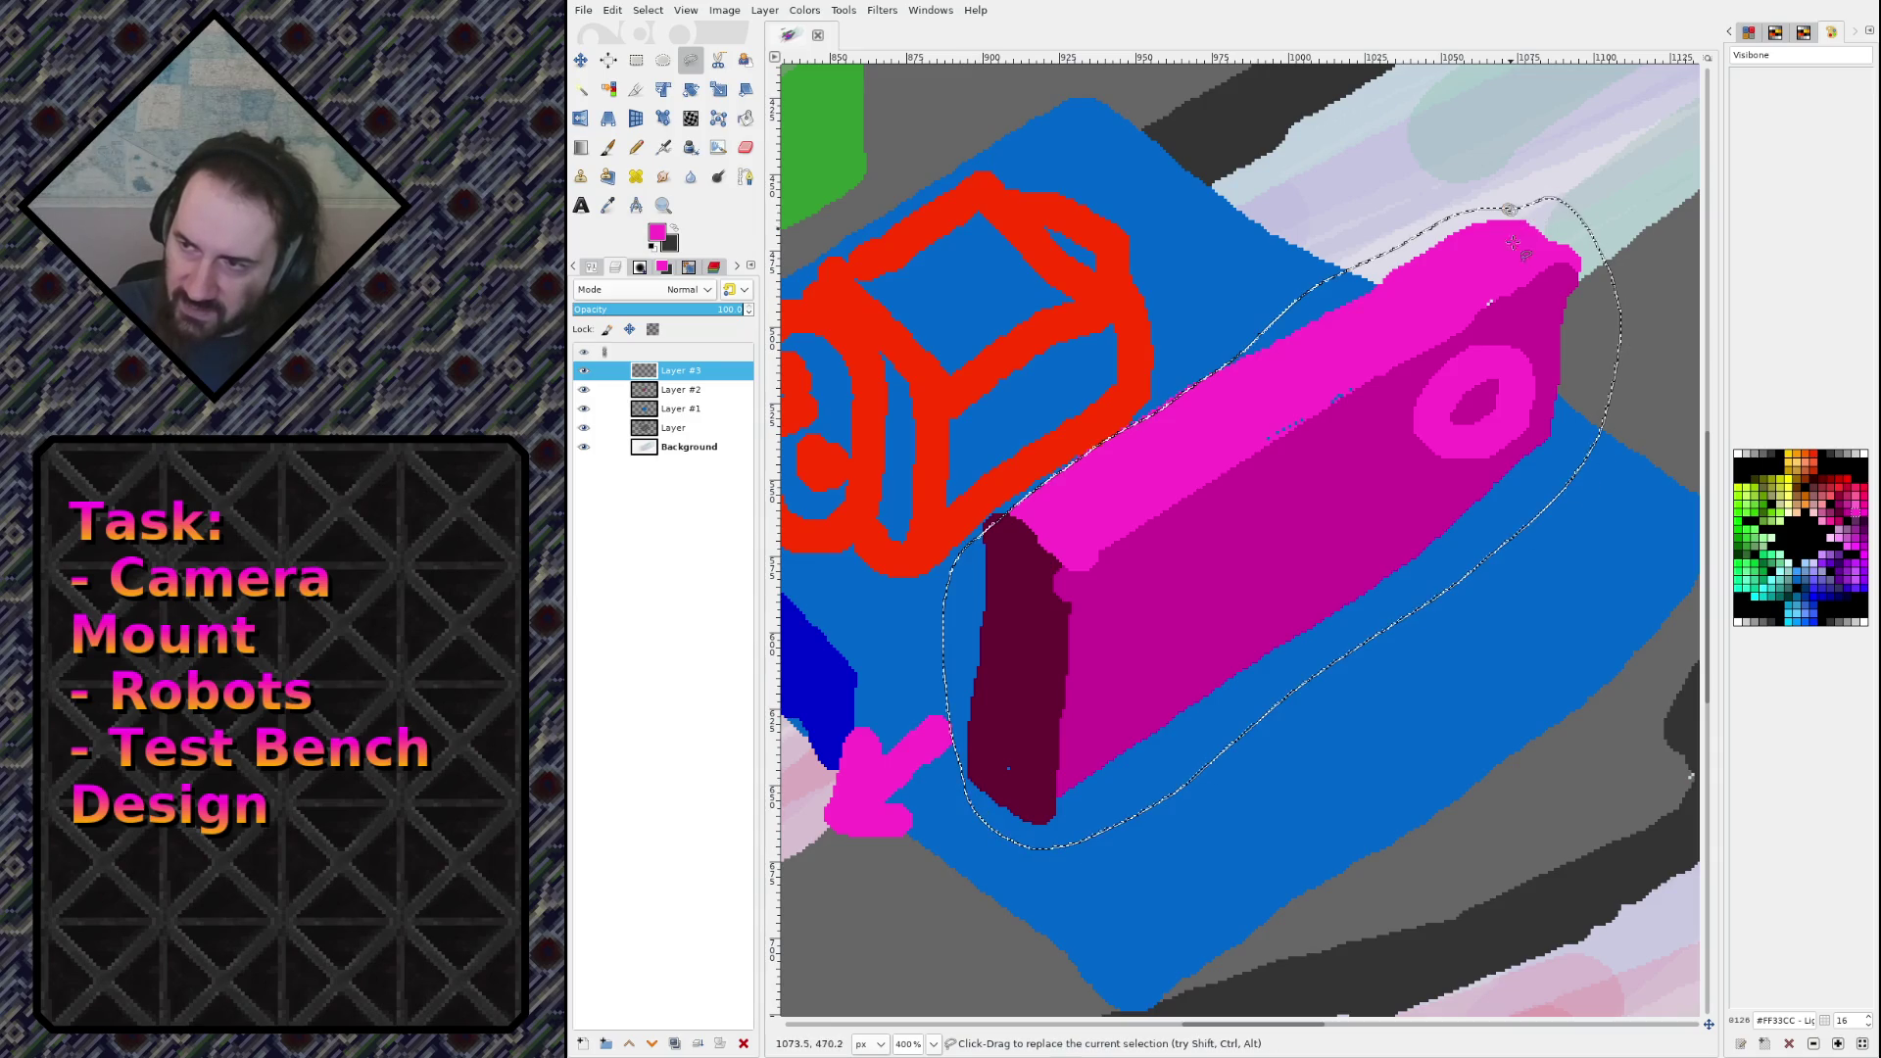
Step: Copy the magenta block, paste it and anchor the pasted copy
scroll(1273, 294, down, 2)
scroll(993, 169, up, 1)
key(r)
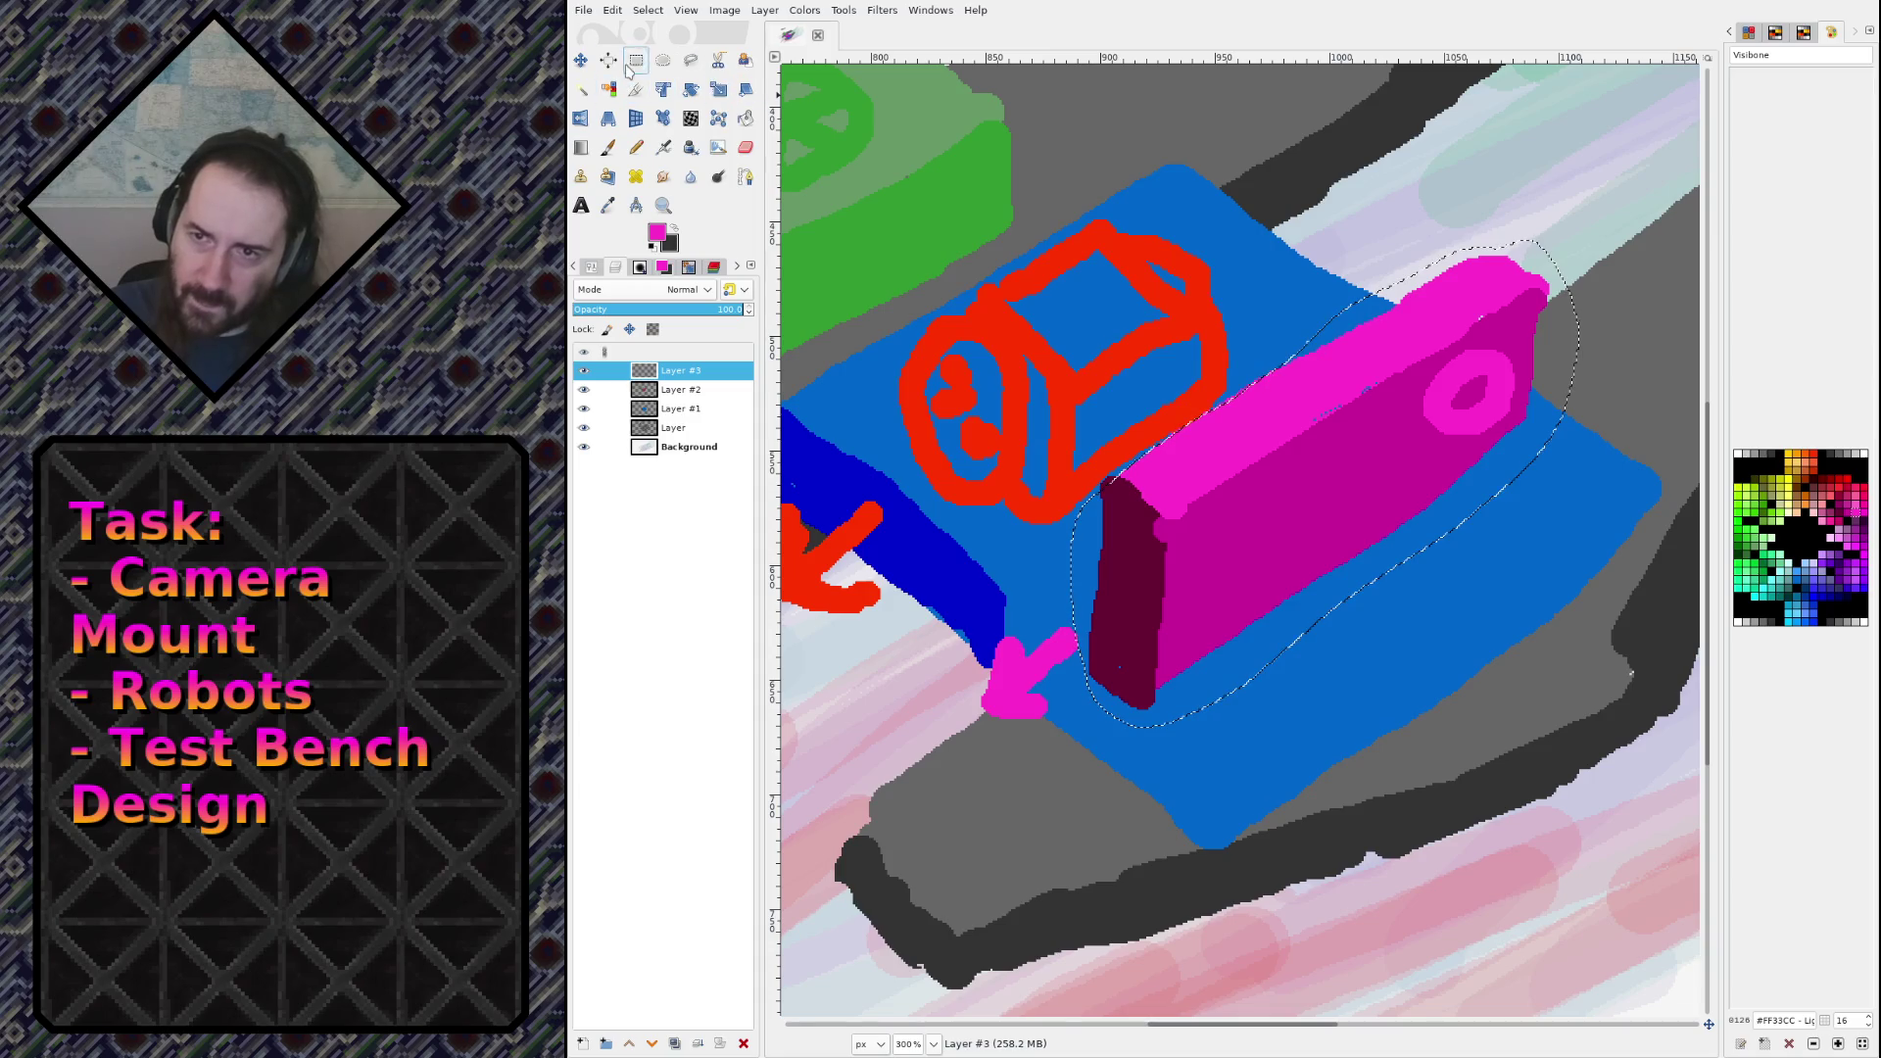
key(ctrl+c)
key(ctrl+v)
drag(1330, 462, 1412, 516)
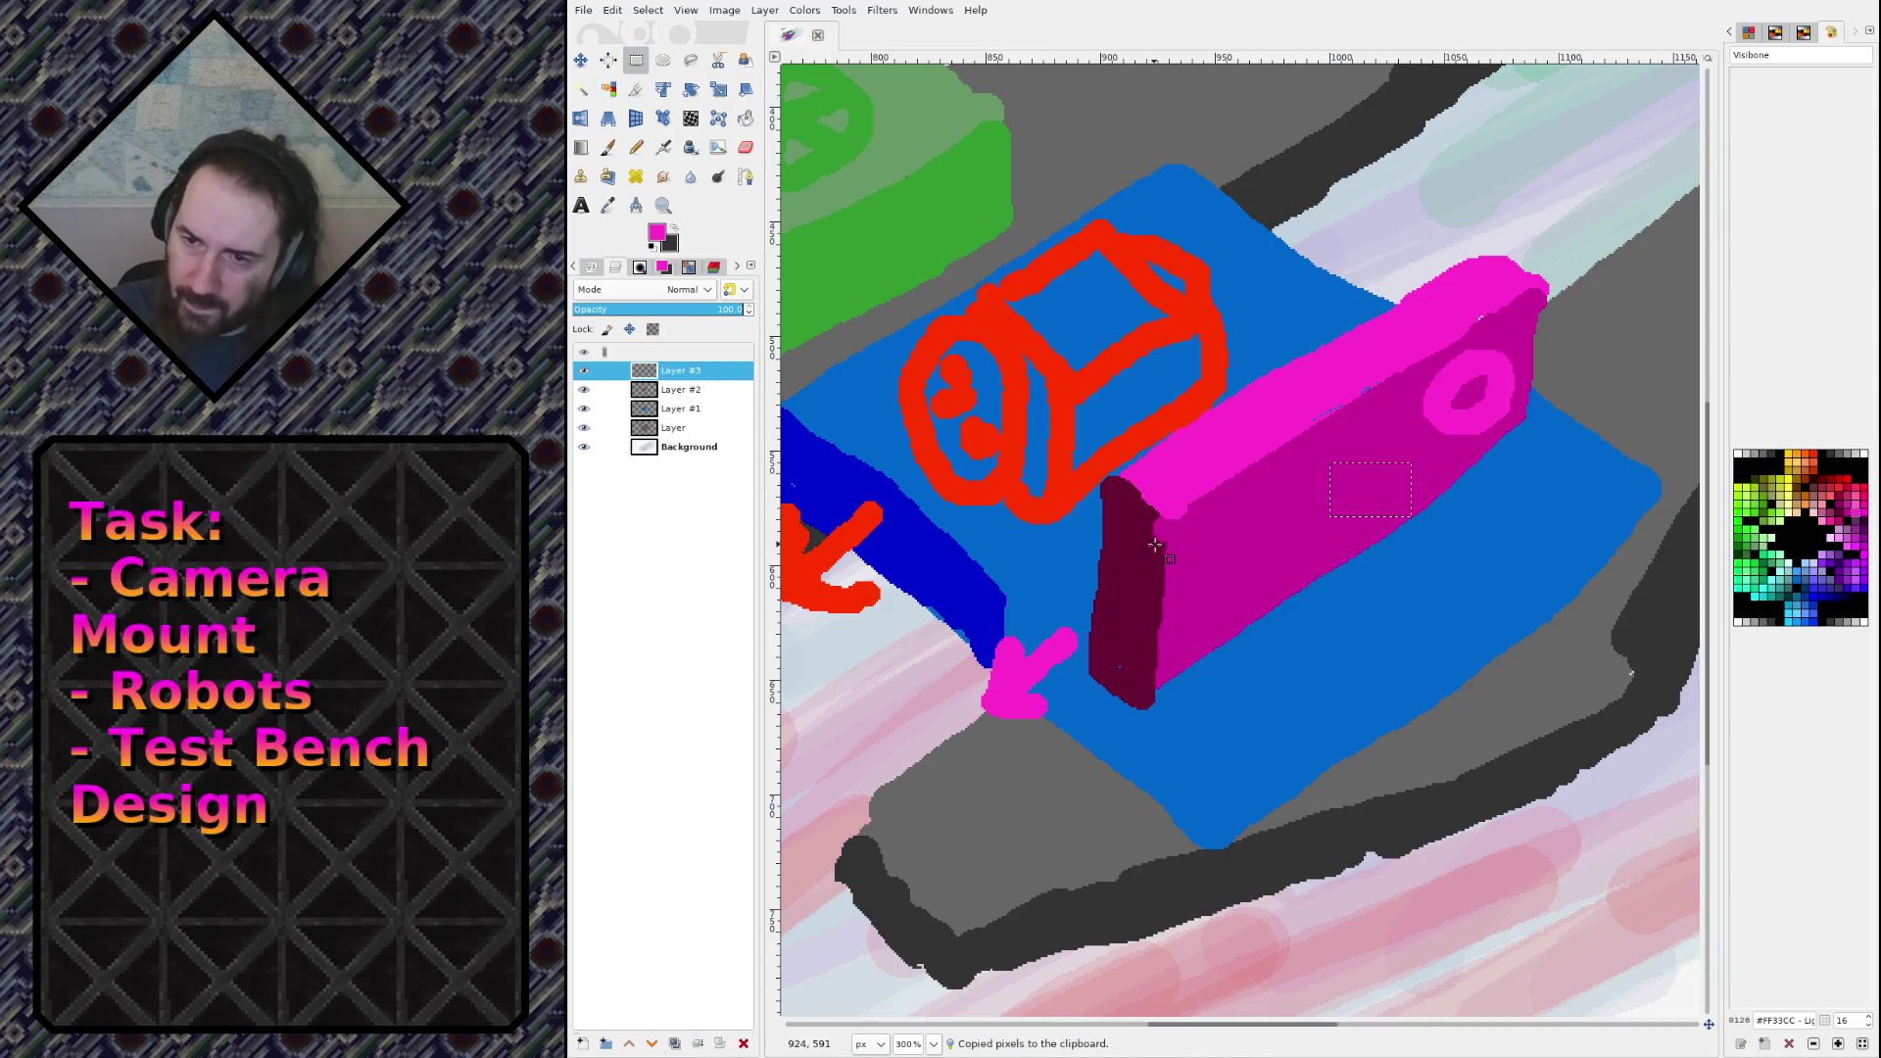
click(1265, 658)
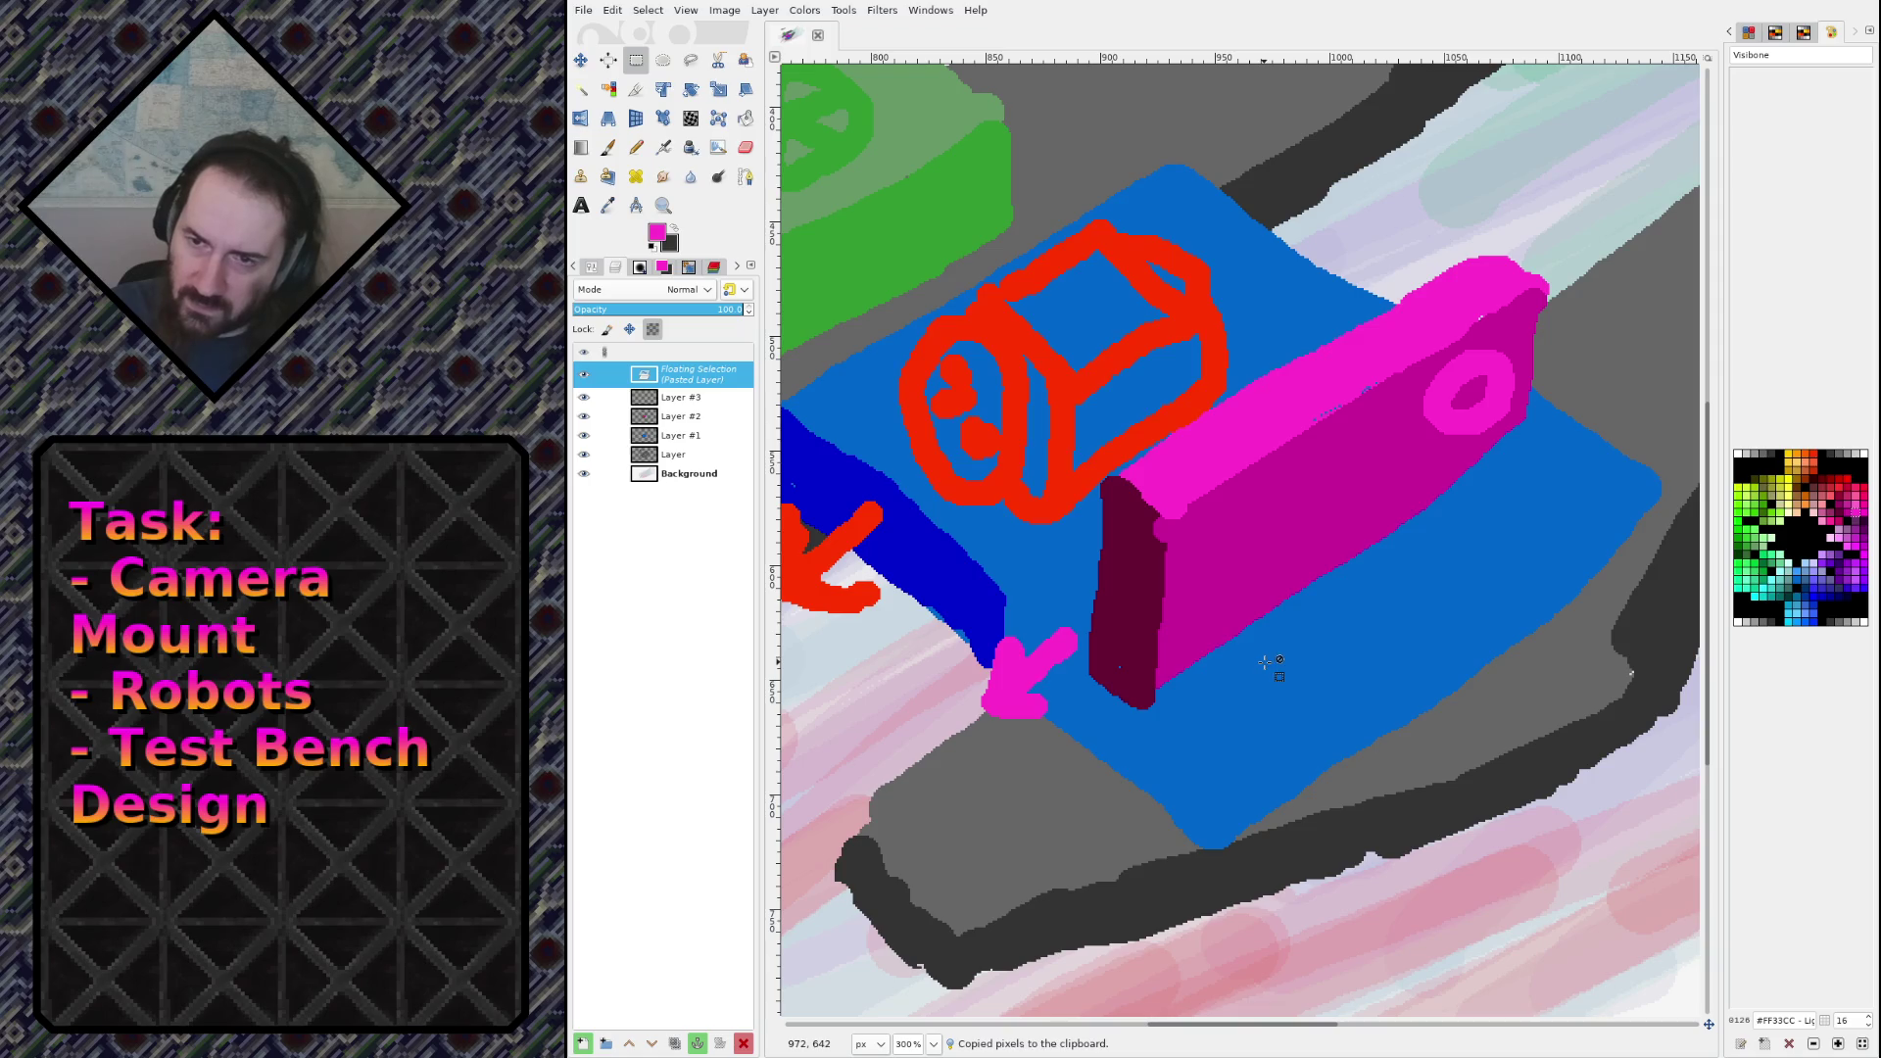
key(ctrl+h)
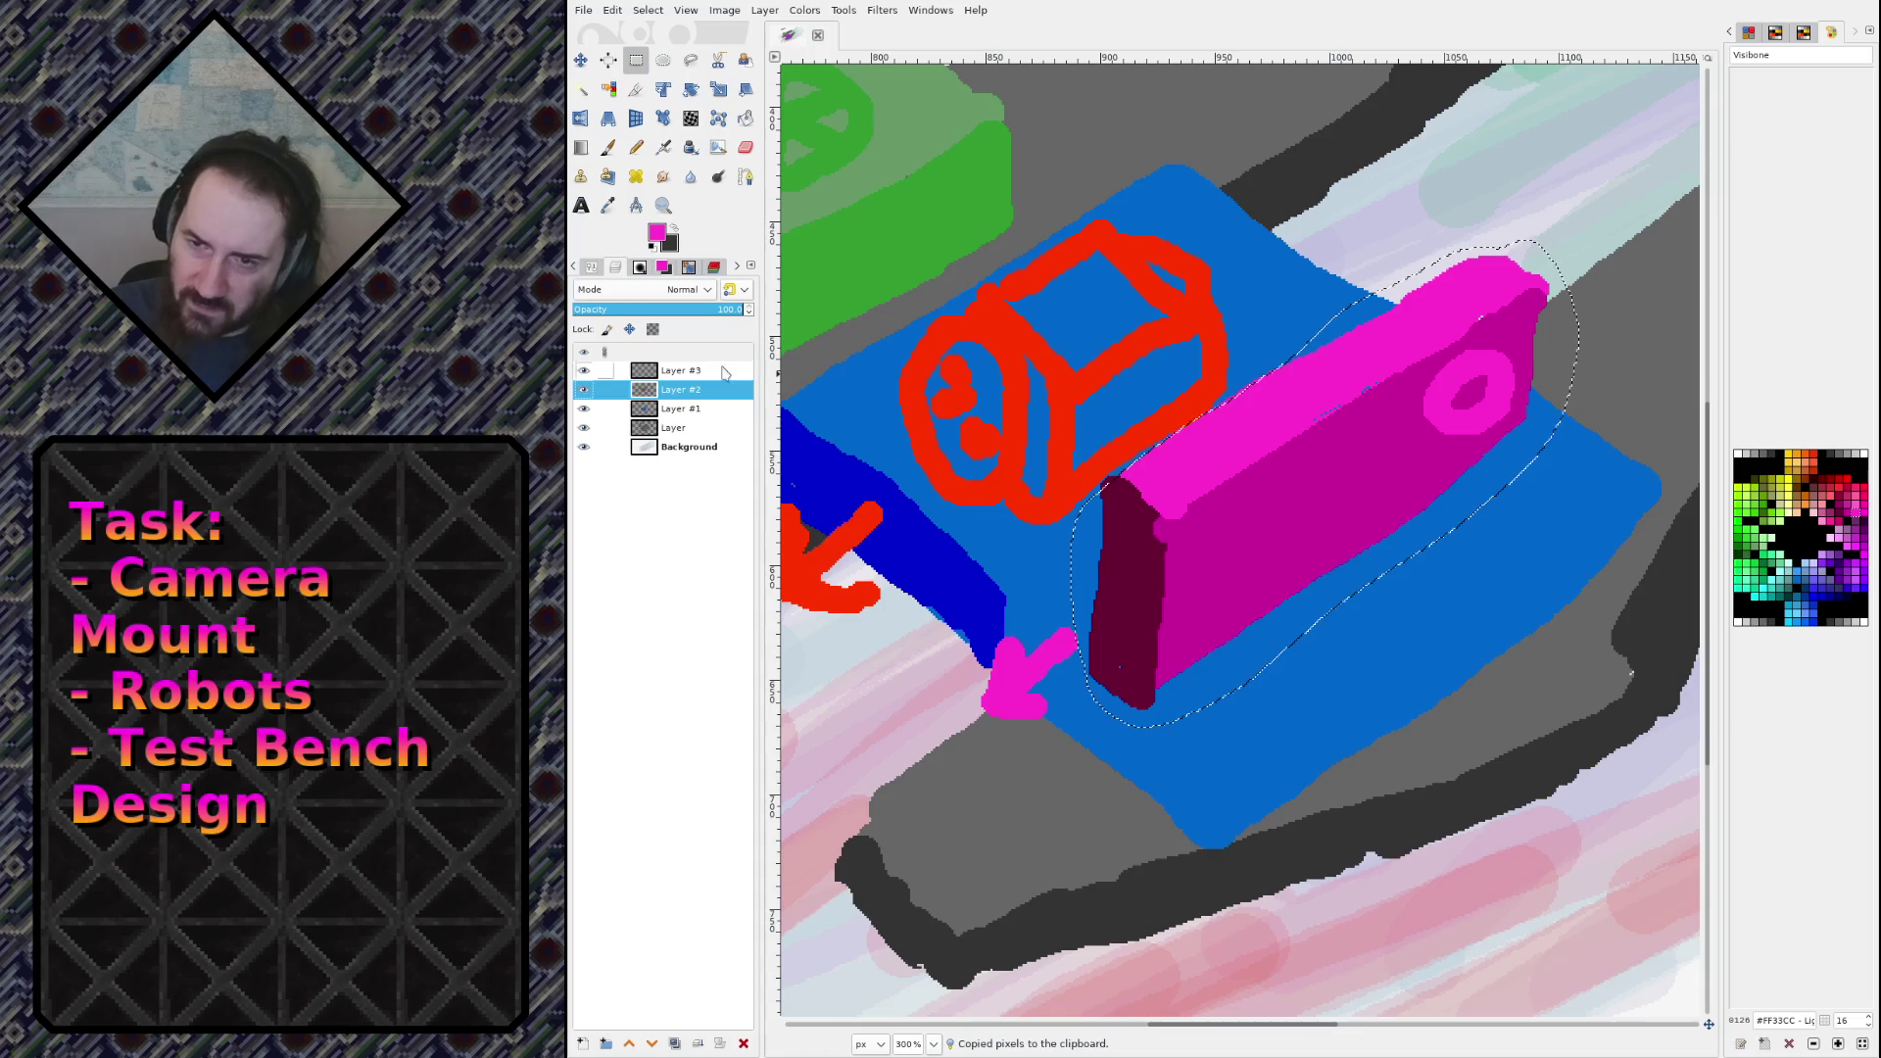
Step: Paste another copy onto Layer #3, move it beside the original and anchor it
key(Page_Up)
key(ctrl+v)
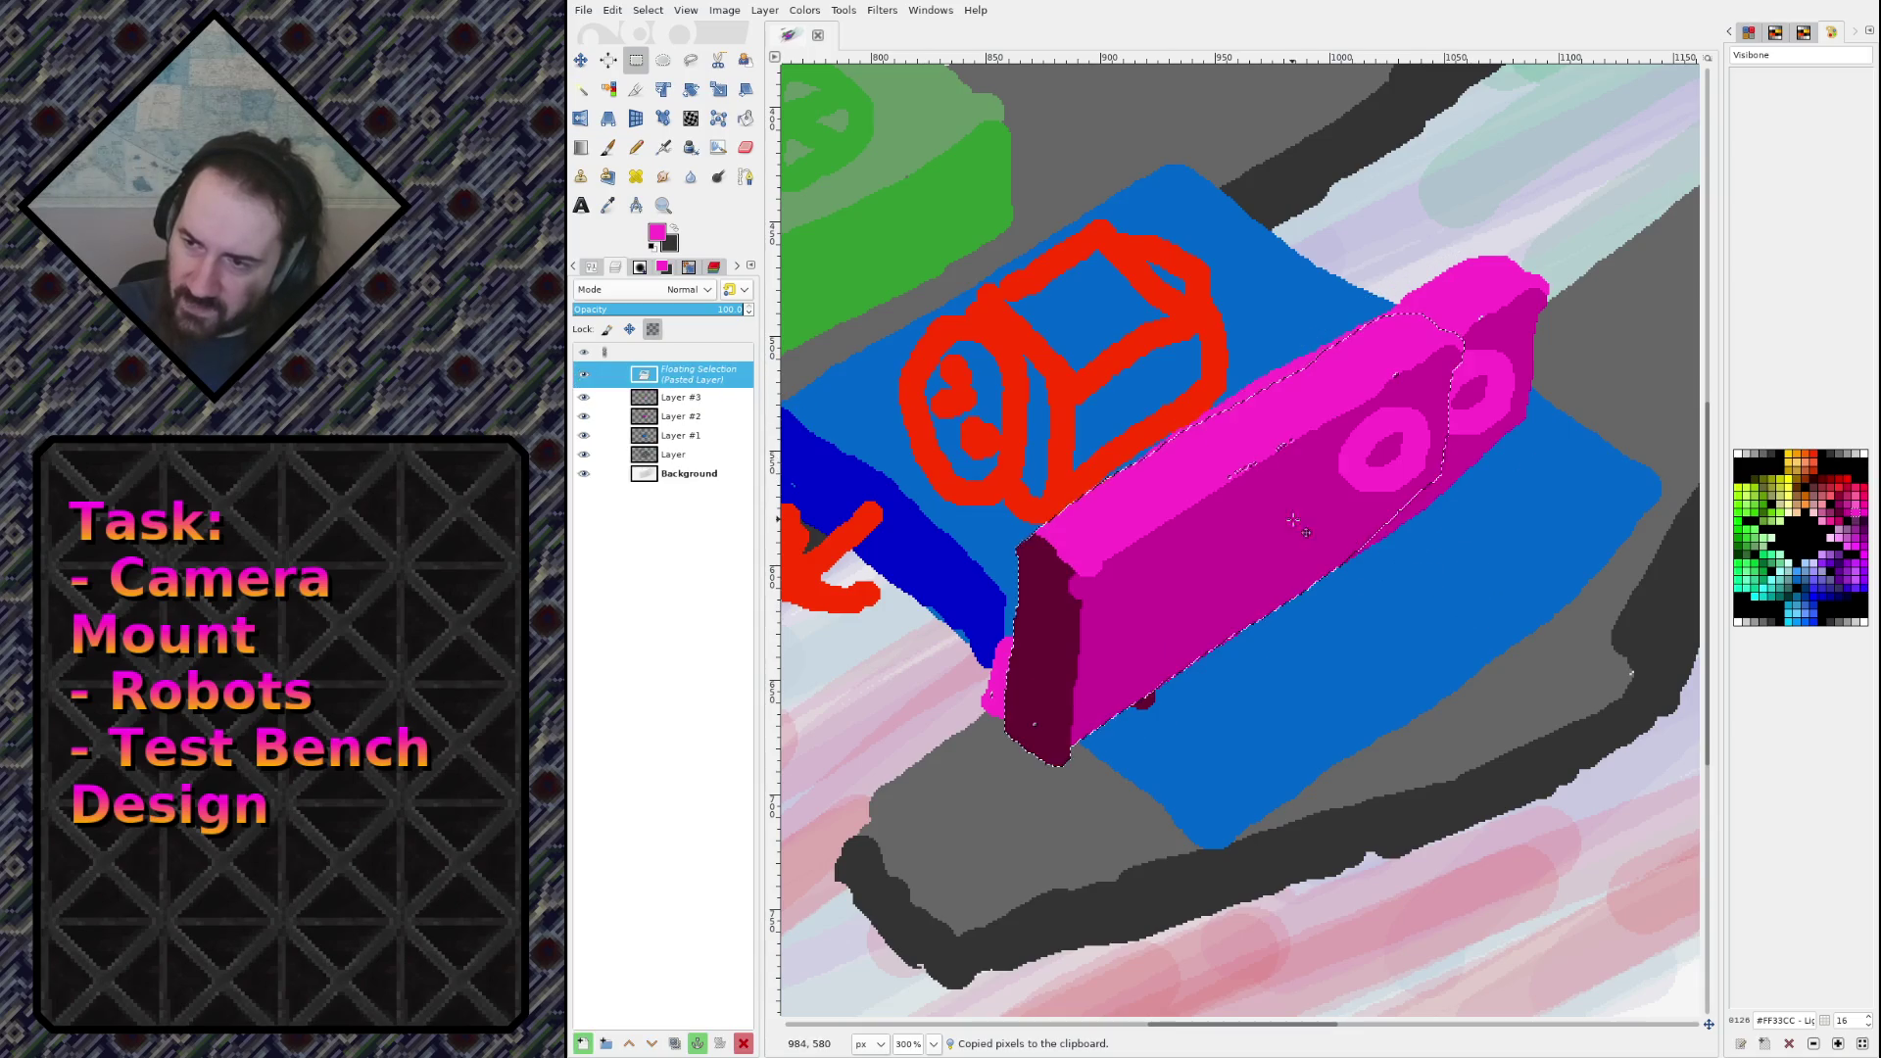
drag(1293, 519, 1481, 543)
click(1493, 725)
Step: Pencil a small magenta peg under the second magenta block, then make orange #FF6600 the paint colour
key(1)
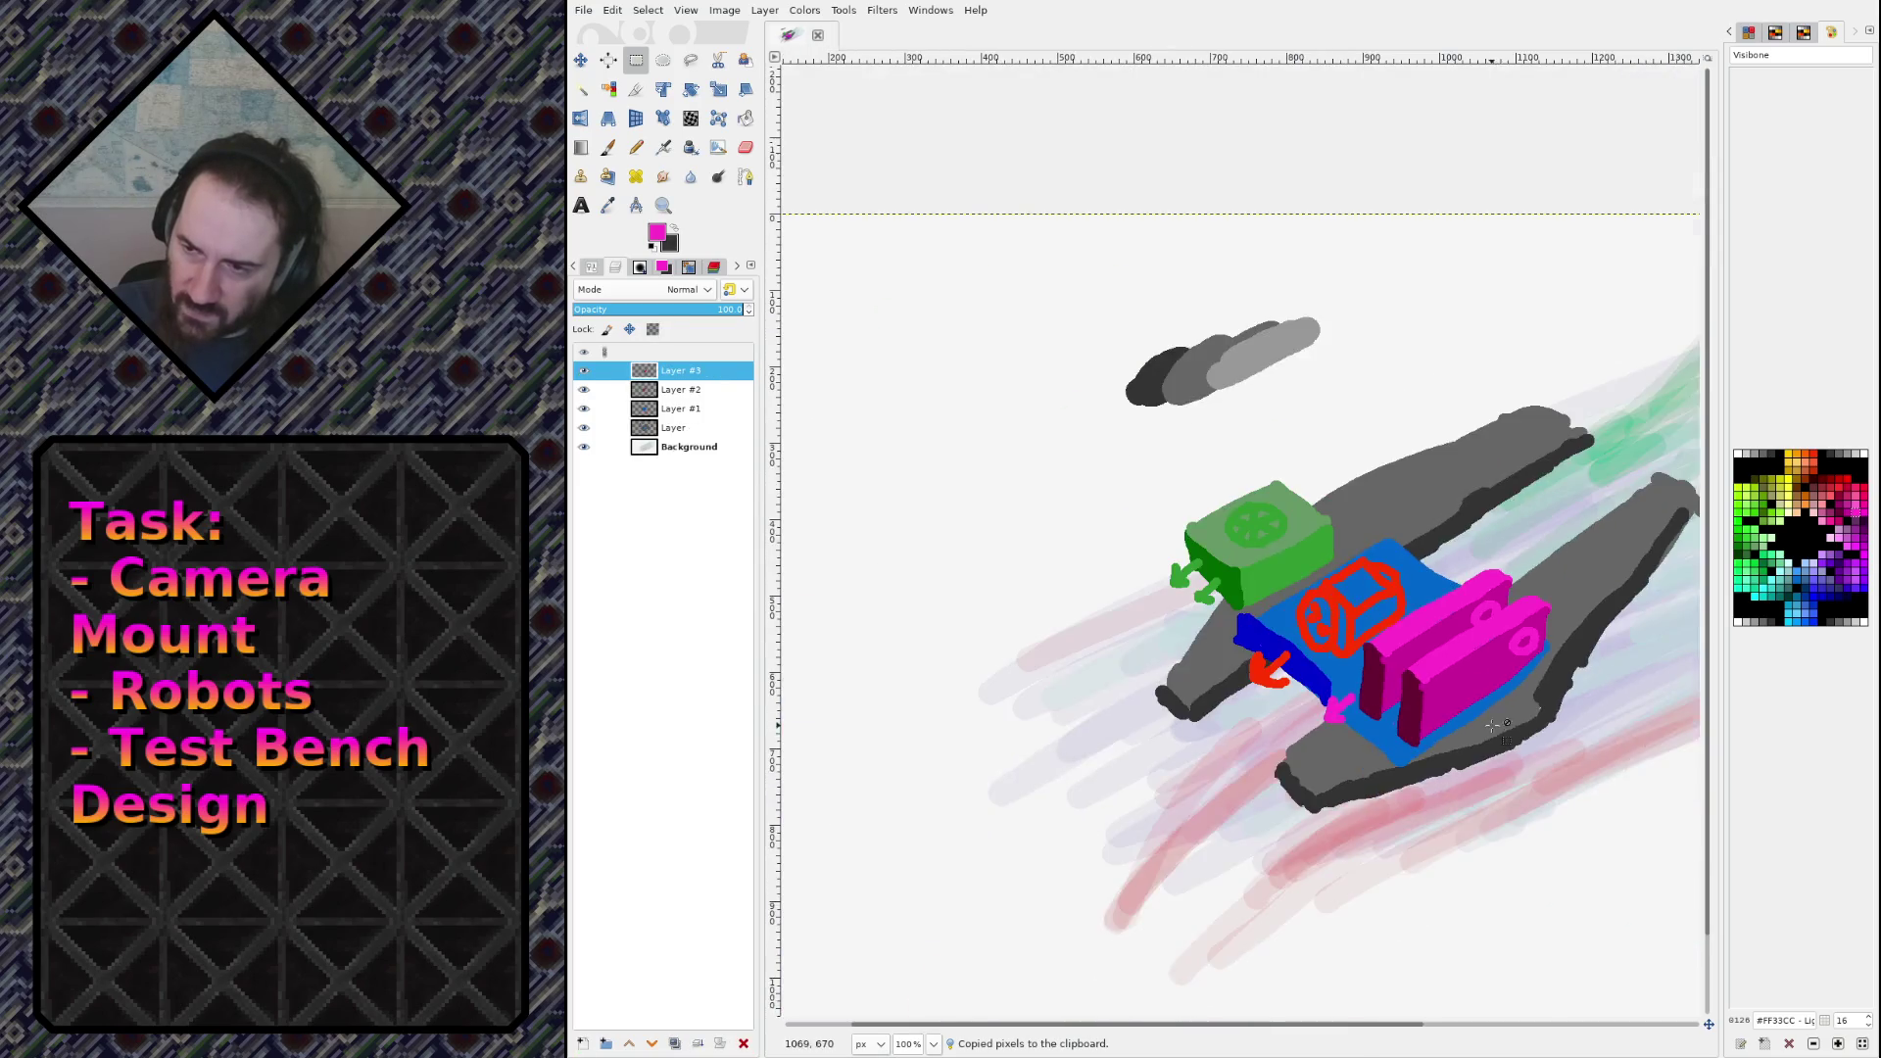
scroll(1568, 566, right, 3)
scroll(1568, 566, down, 1)
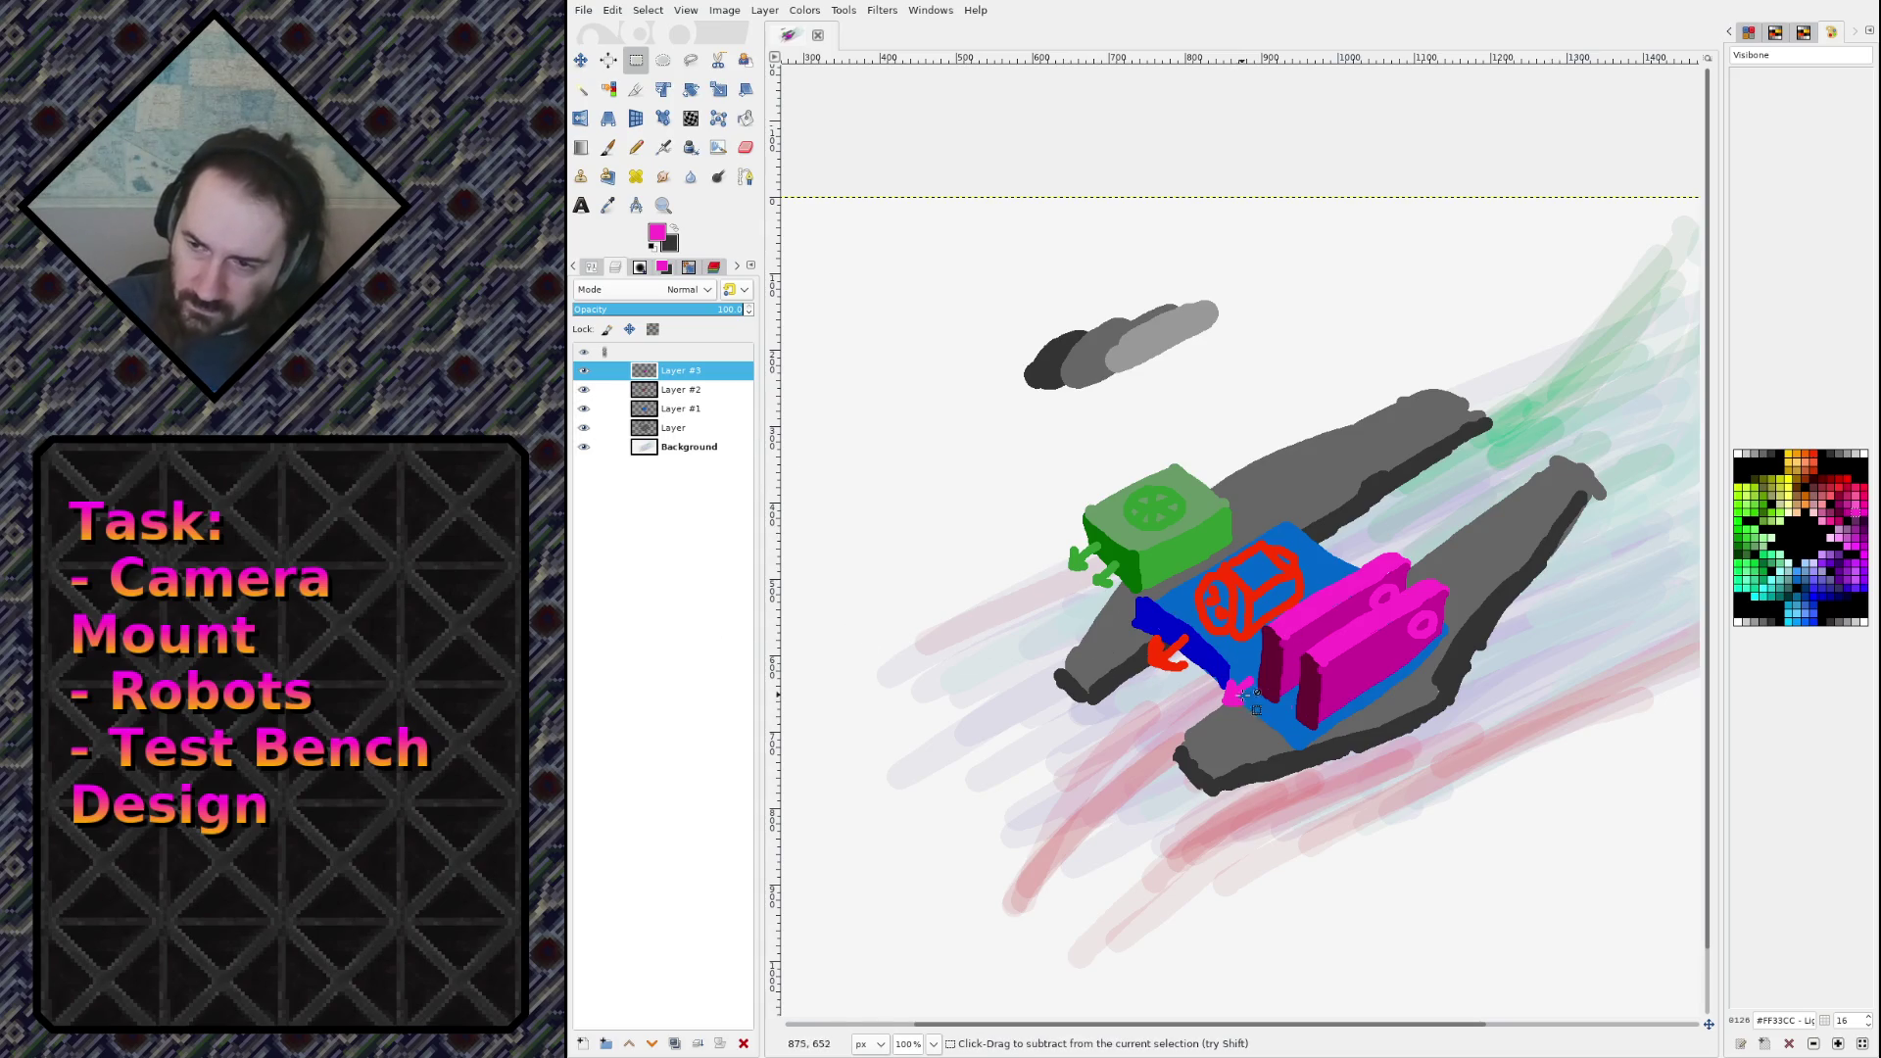
key(n)
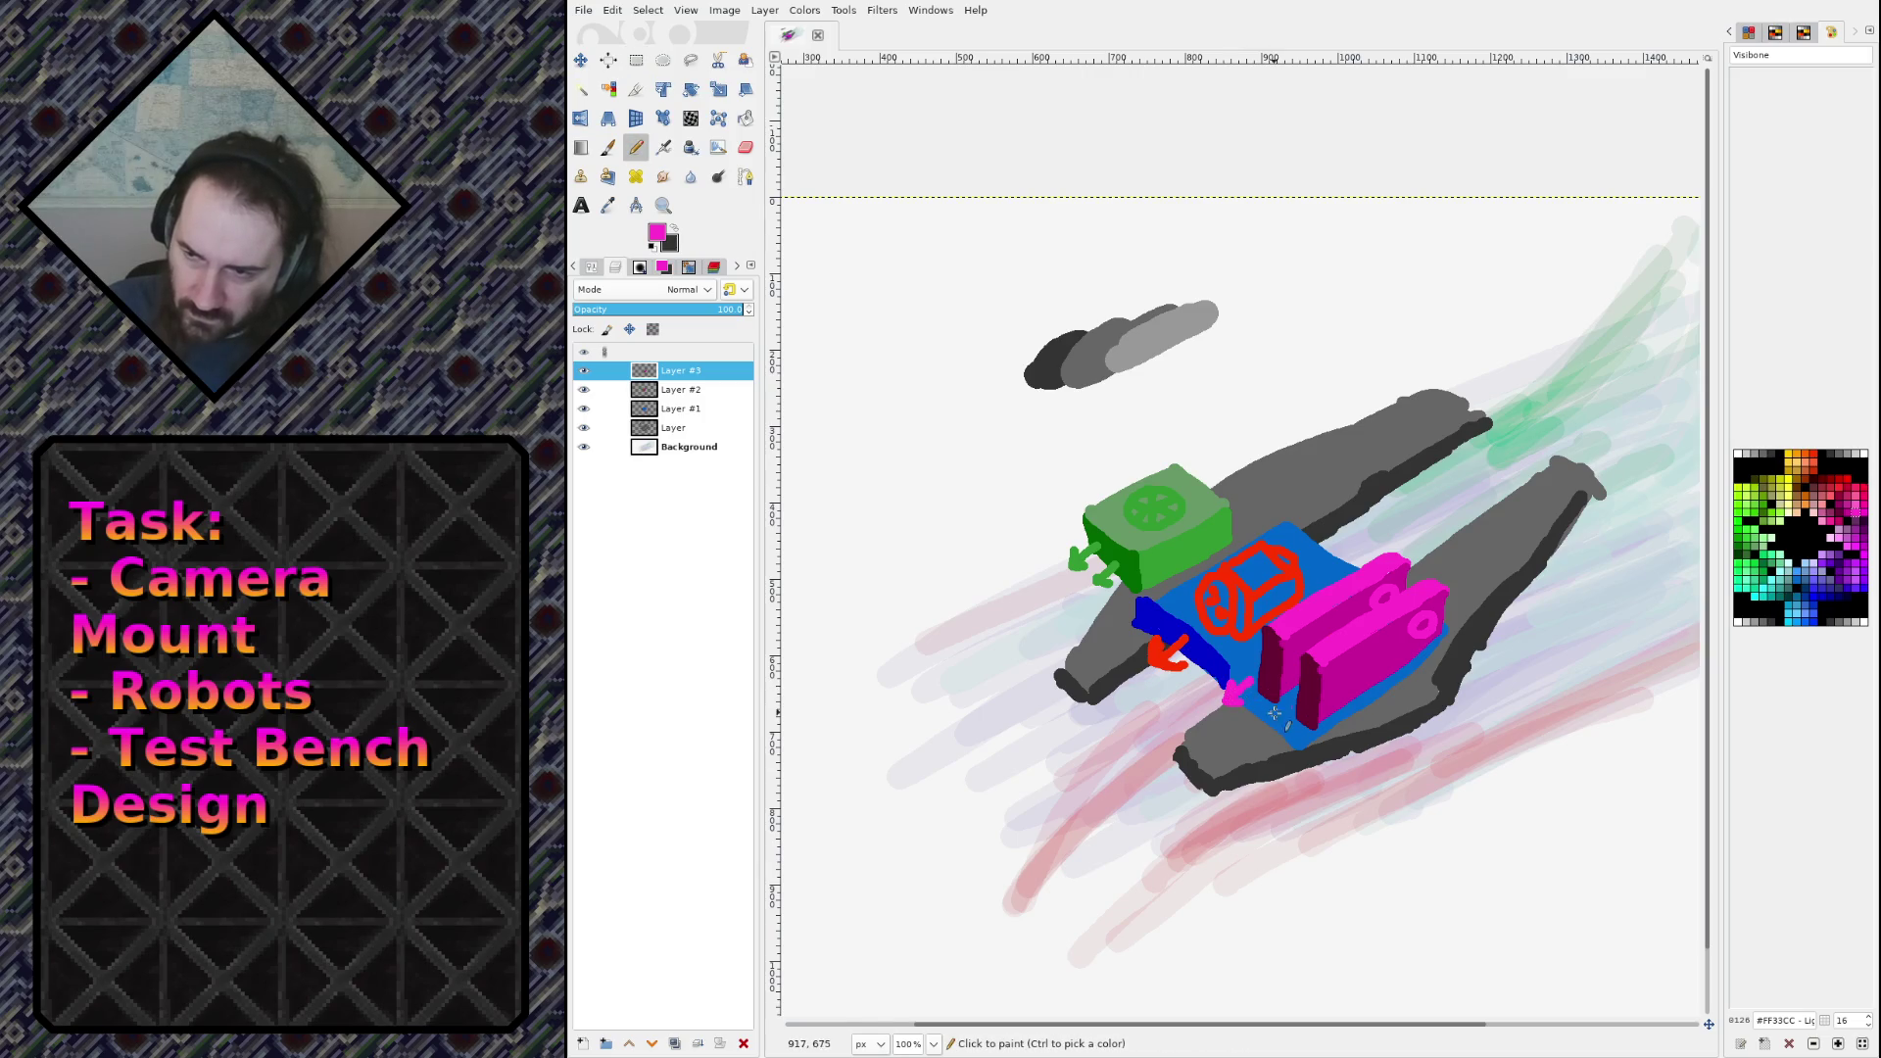
drag(1275, 727, 1281, 725)
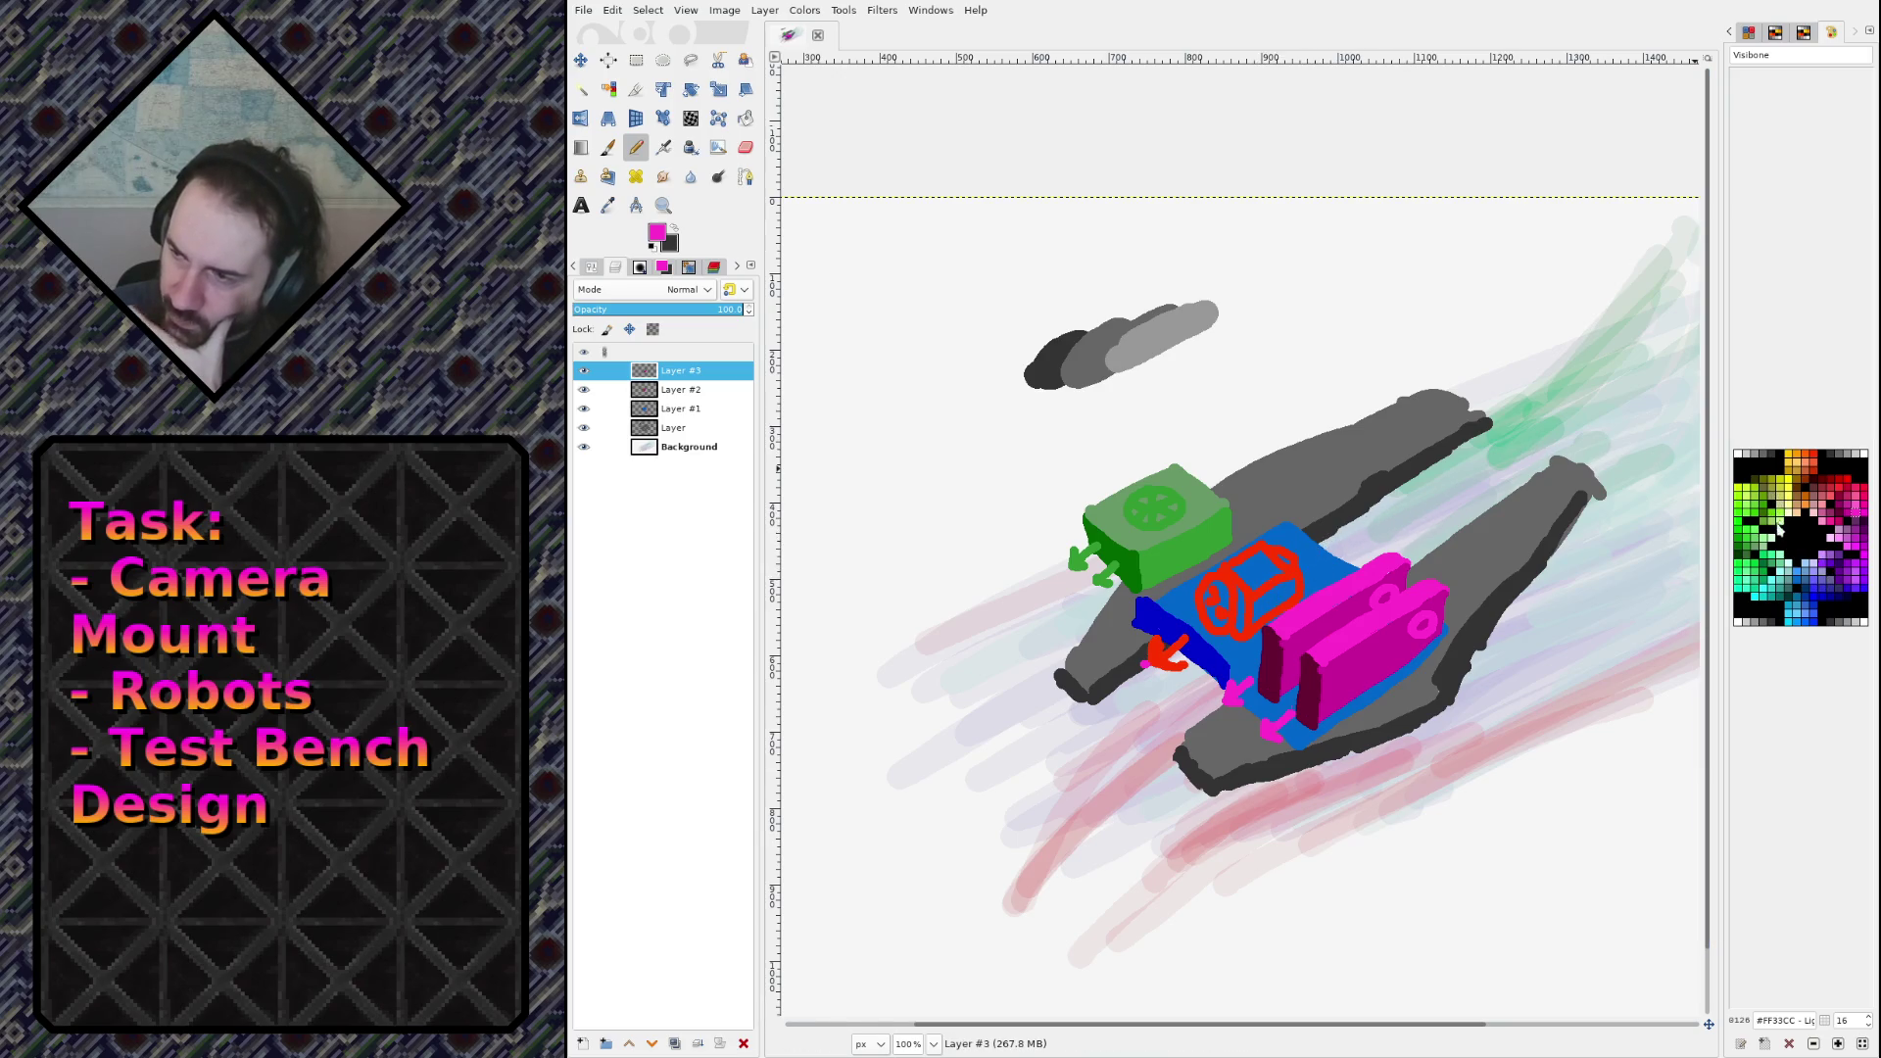
click(1829, 566)
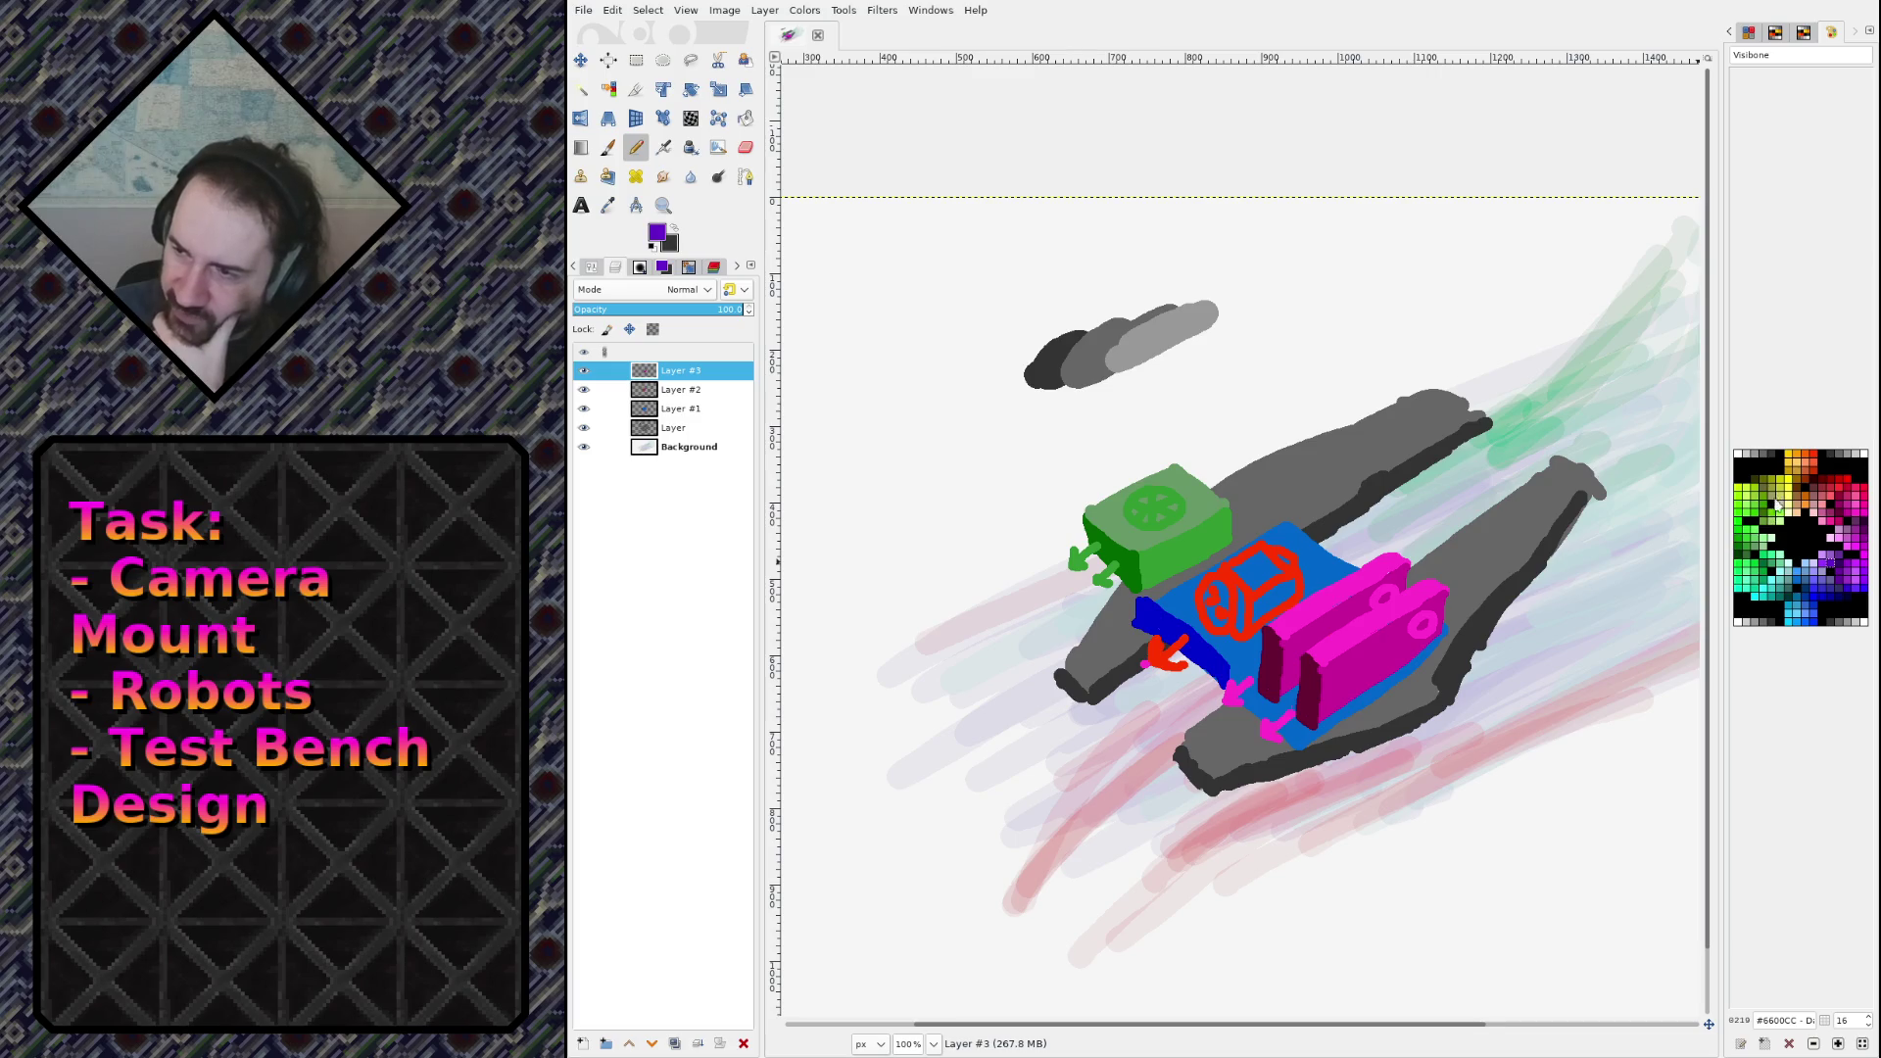
click(1807, 458)
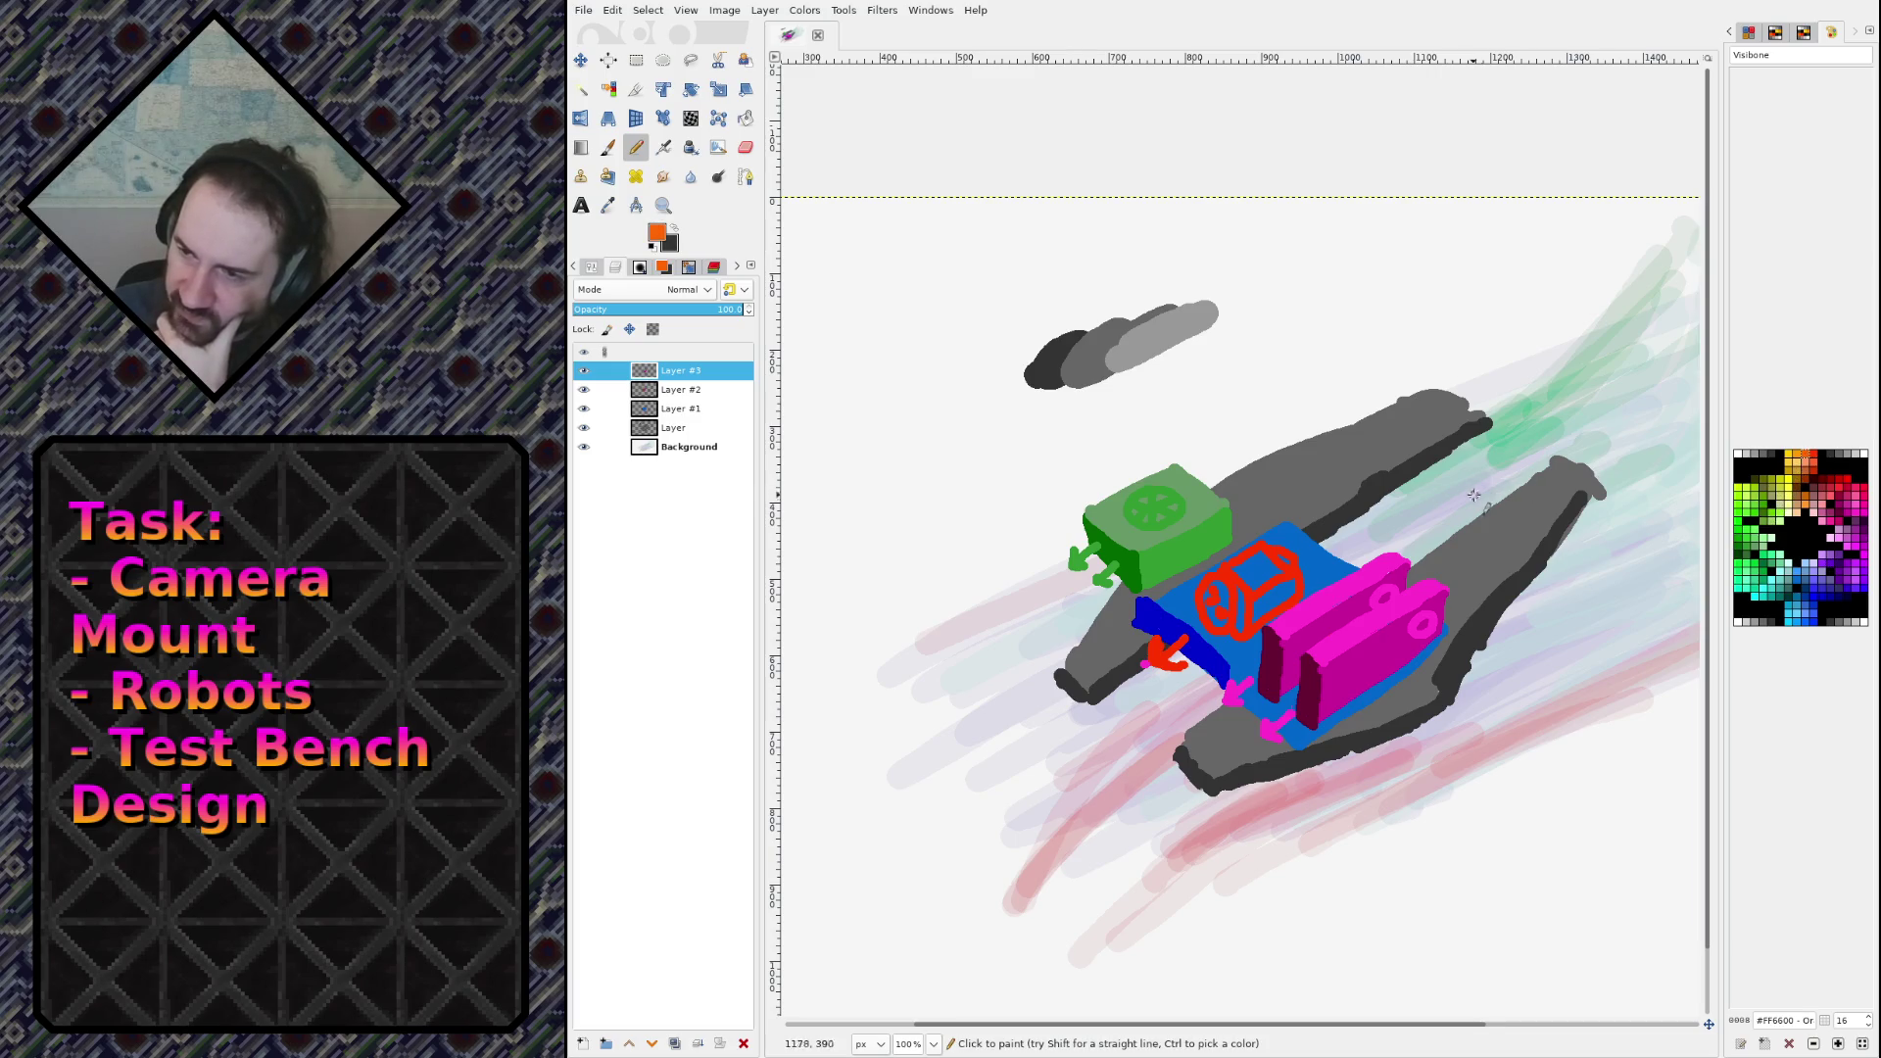
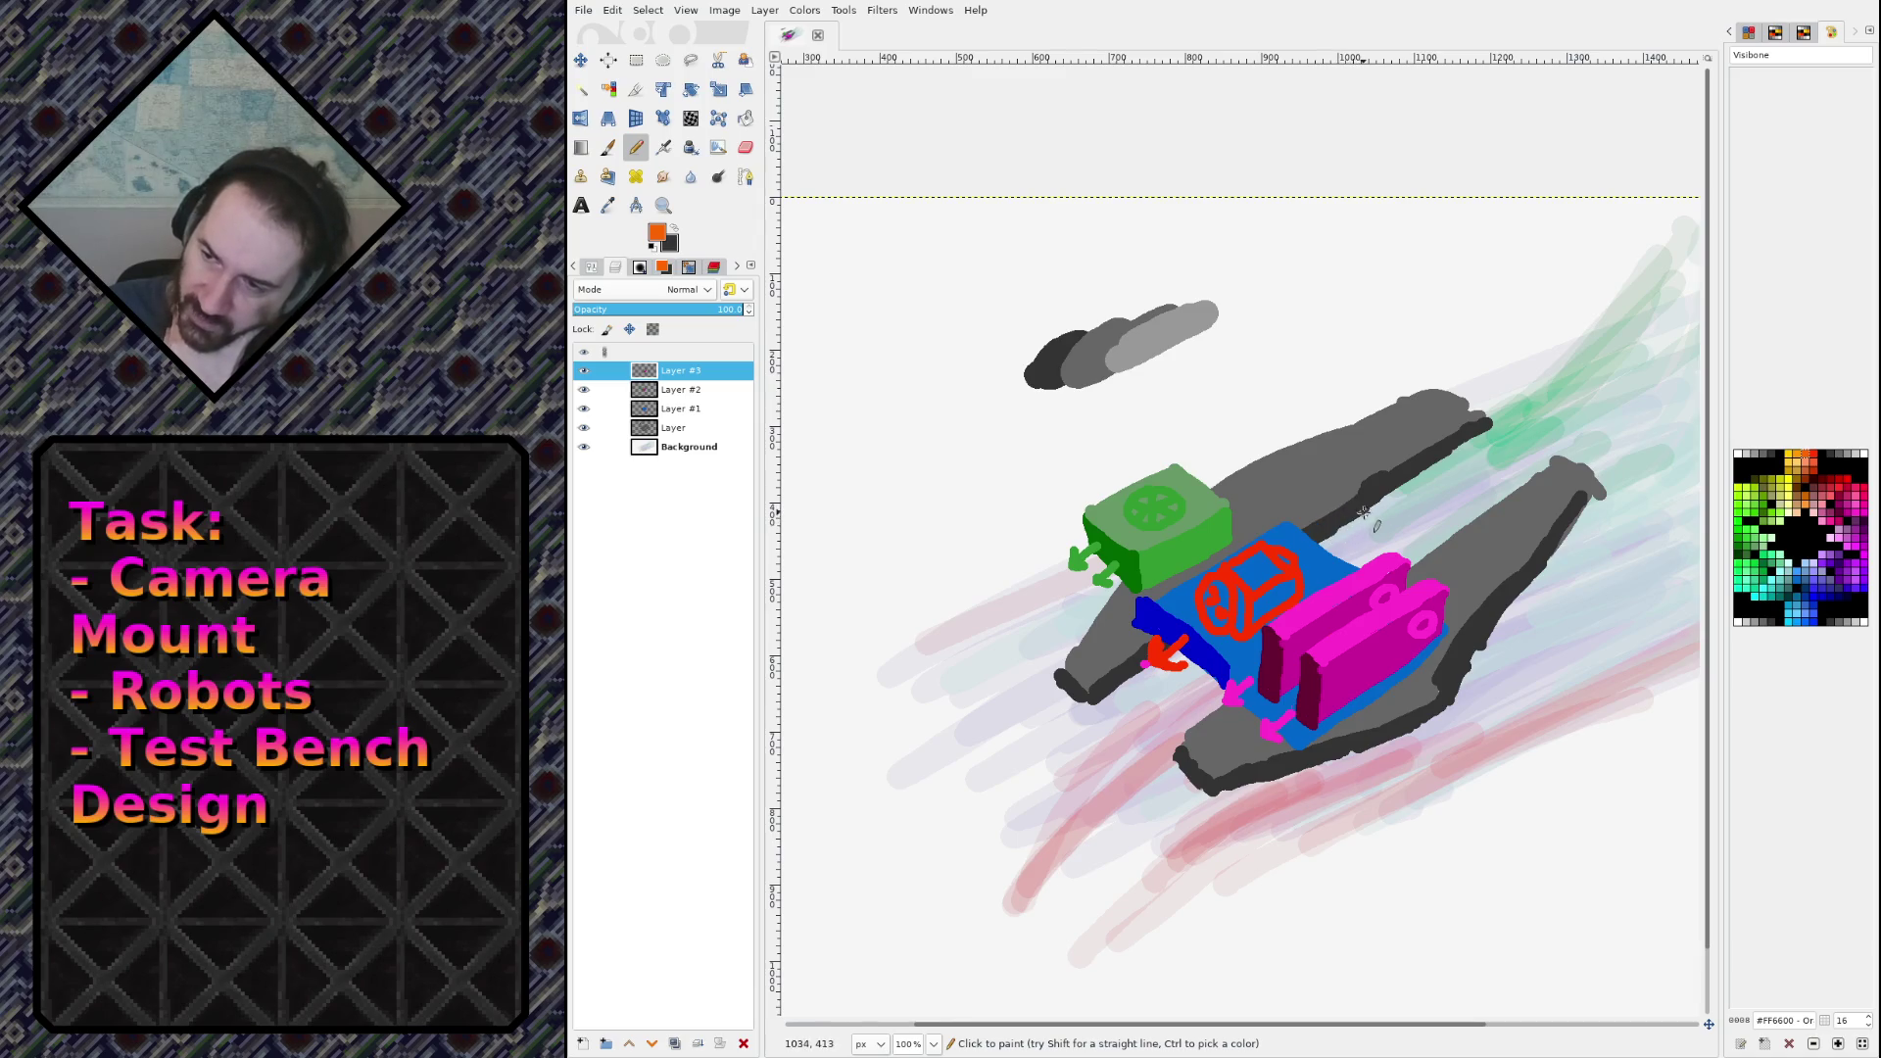
Step: On Layer #2, pencil dark red over the box's left end
mouse_move(1373, 510)
mouse_down()
mouse_move(1324, 519)
mouse_move(1342, 555)
mouse_move(1384, 519)
mouse_move(1280, 540)
mouse_up()
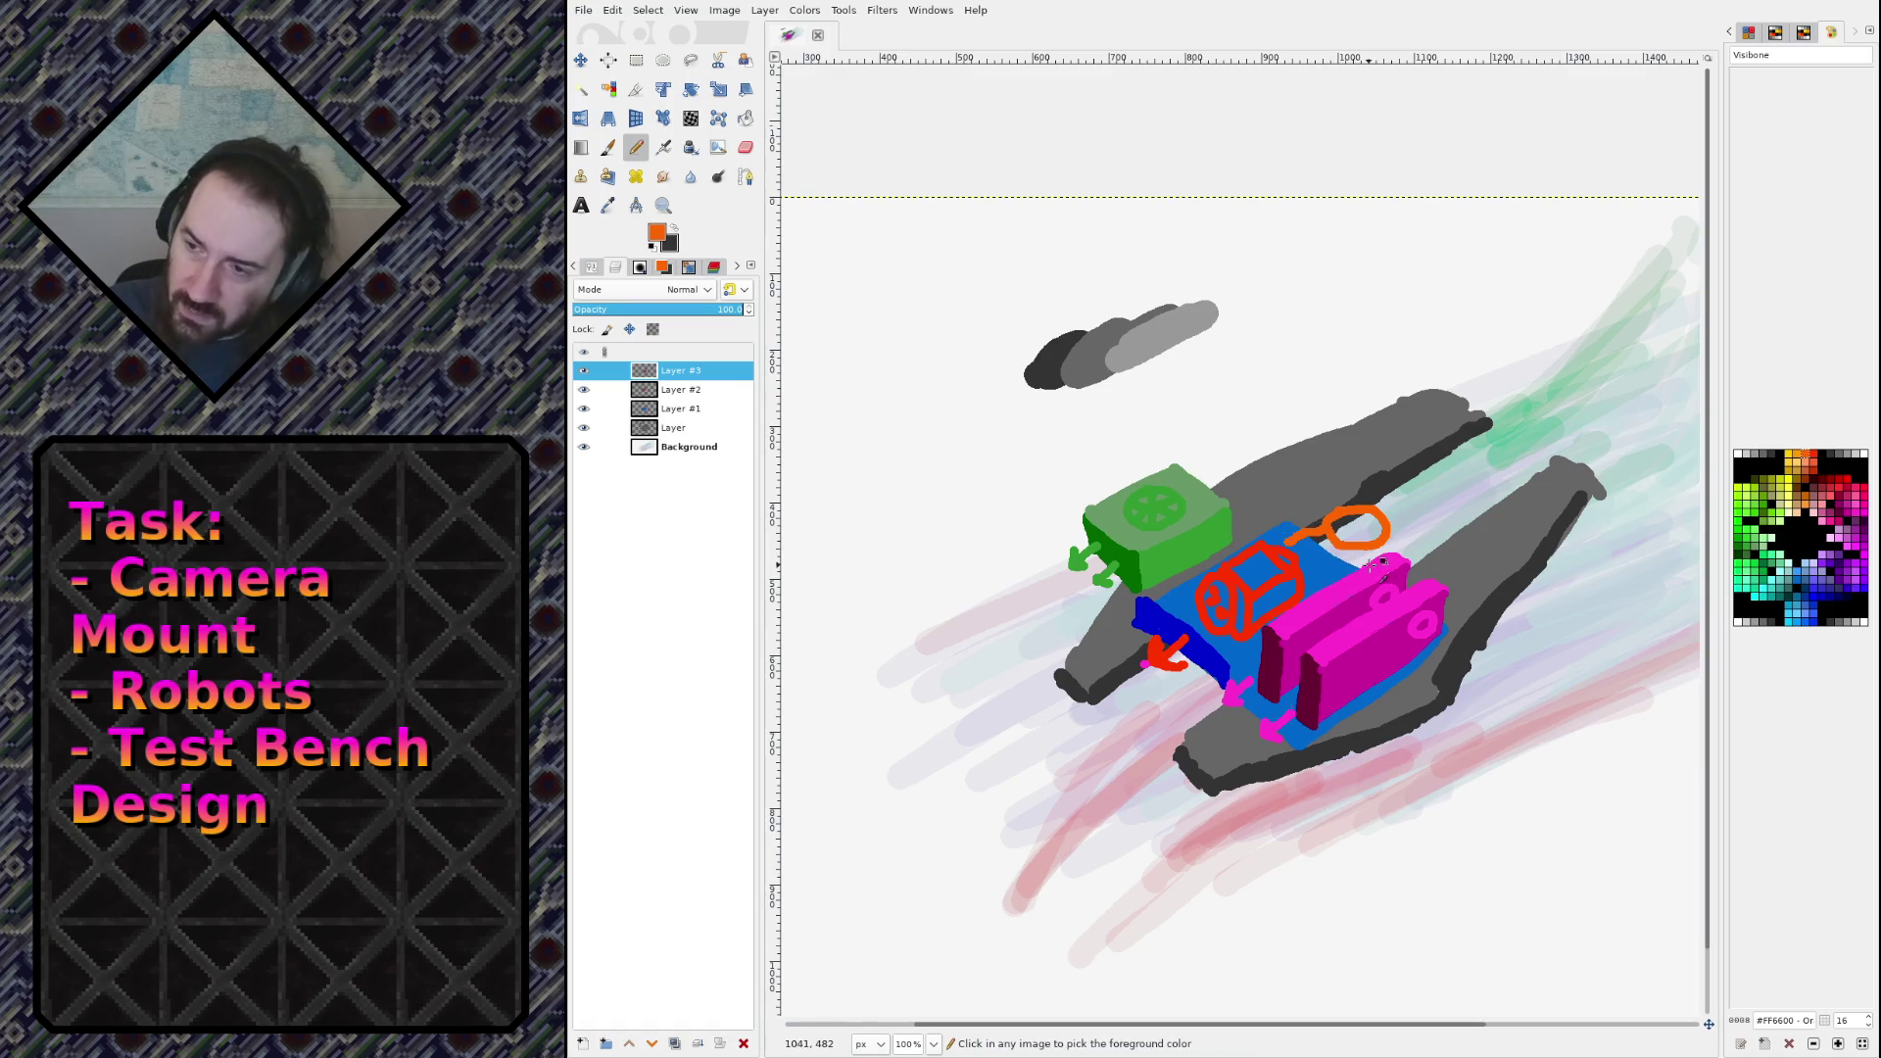
key(ctrl+z)
key(ctrl+z)
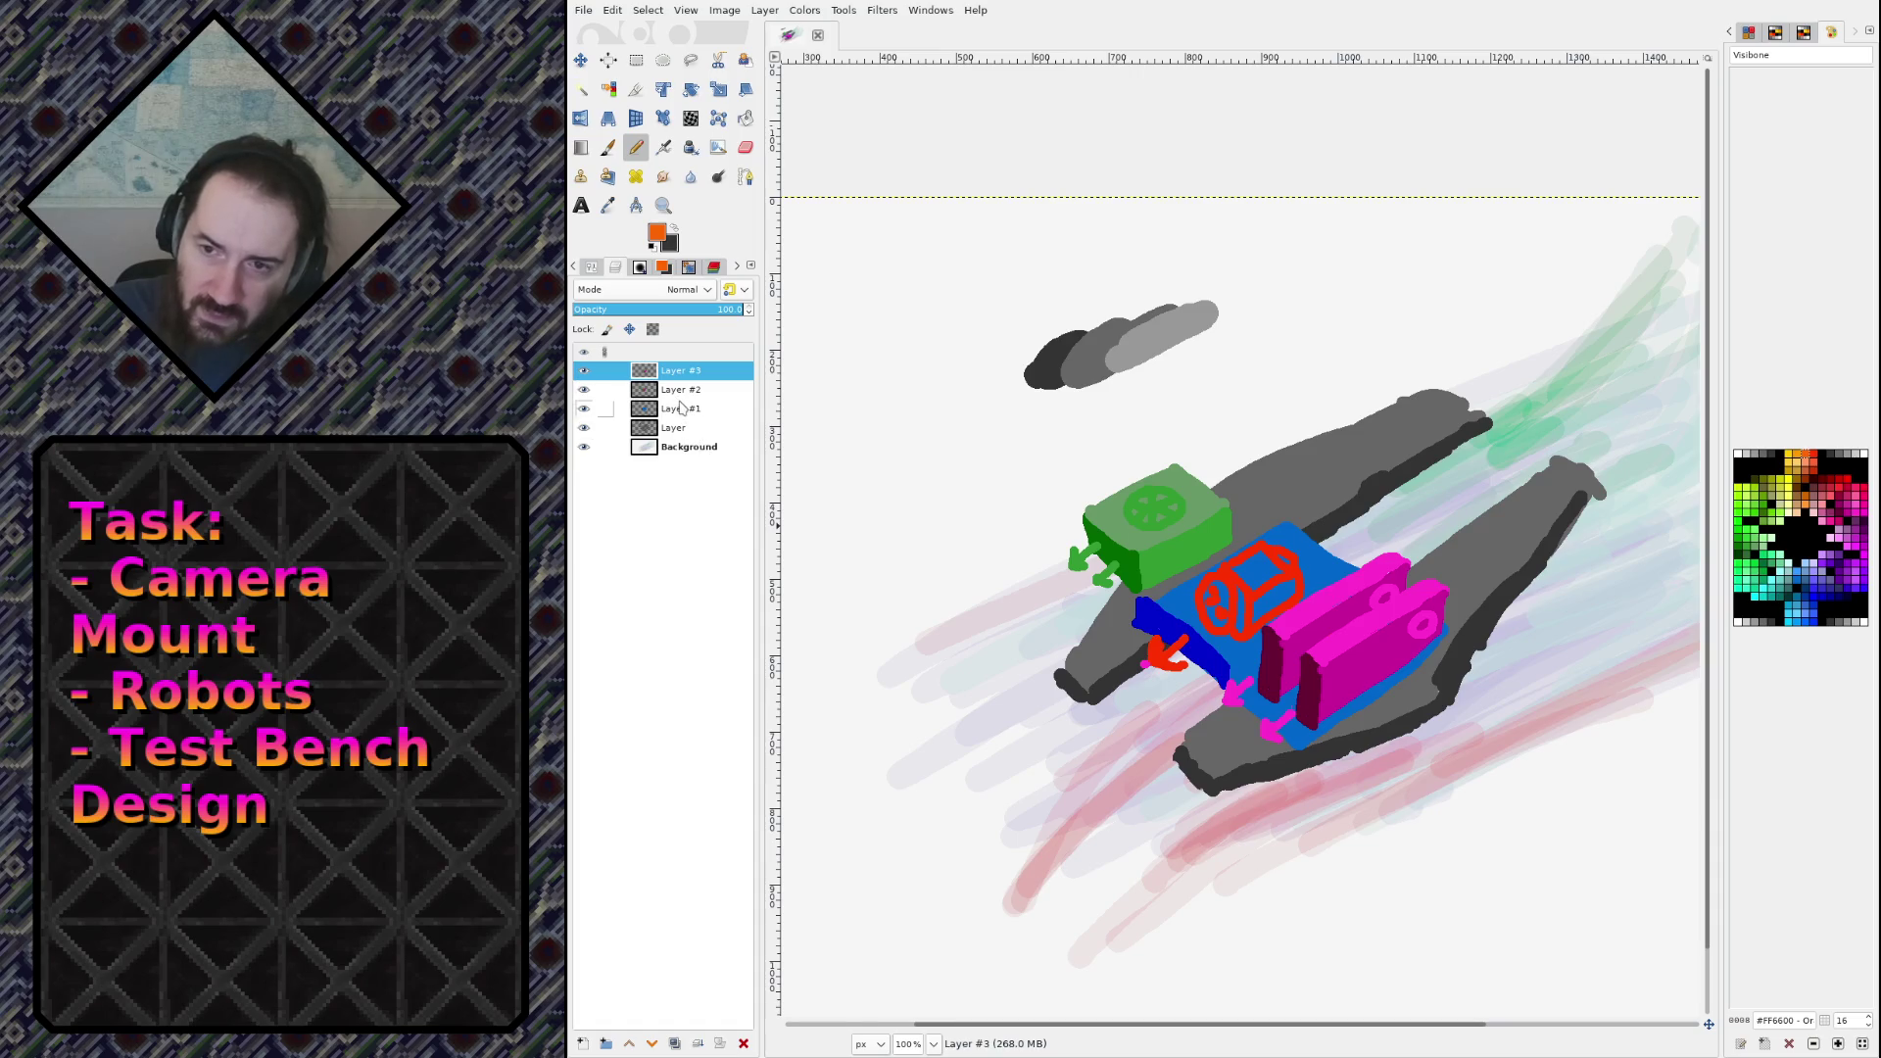
click(682, 407)
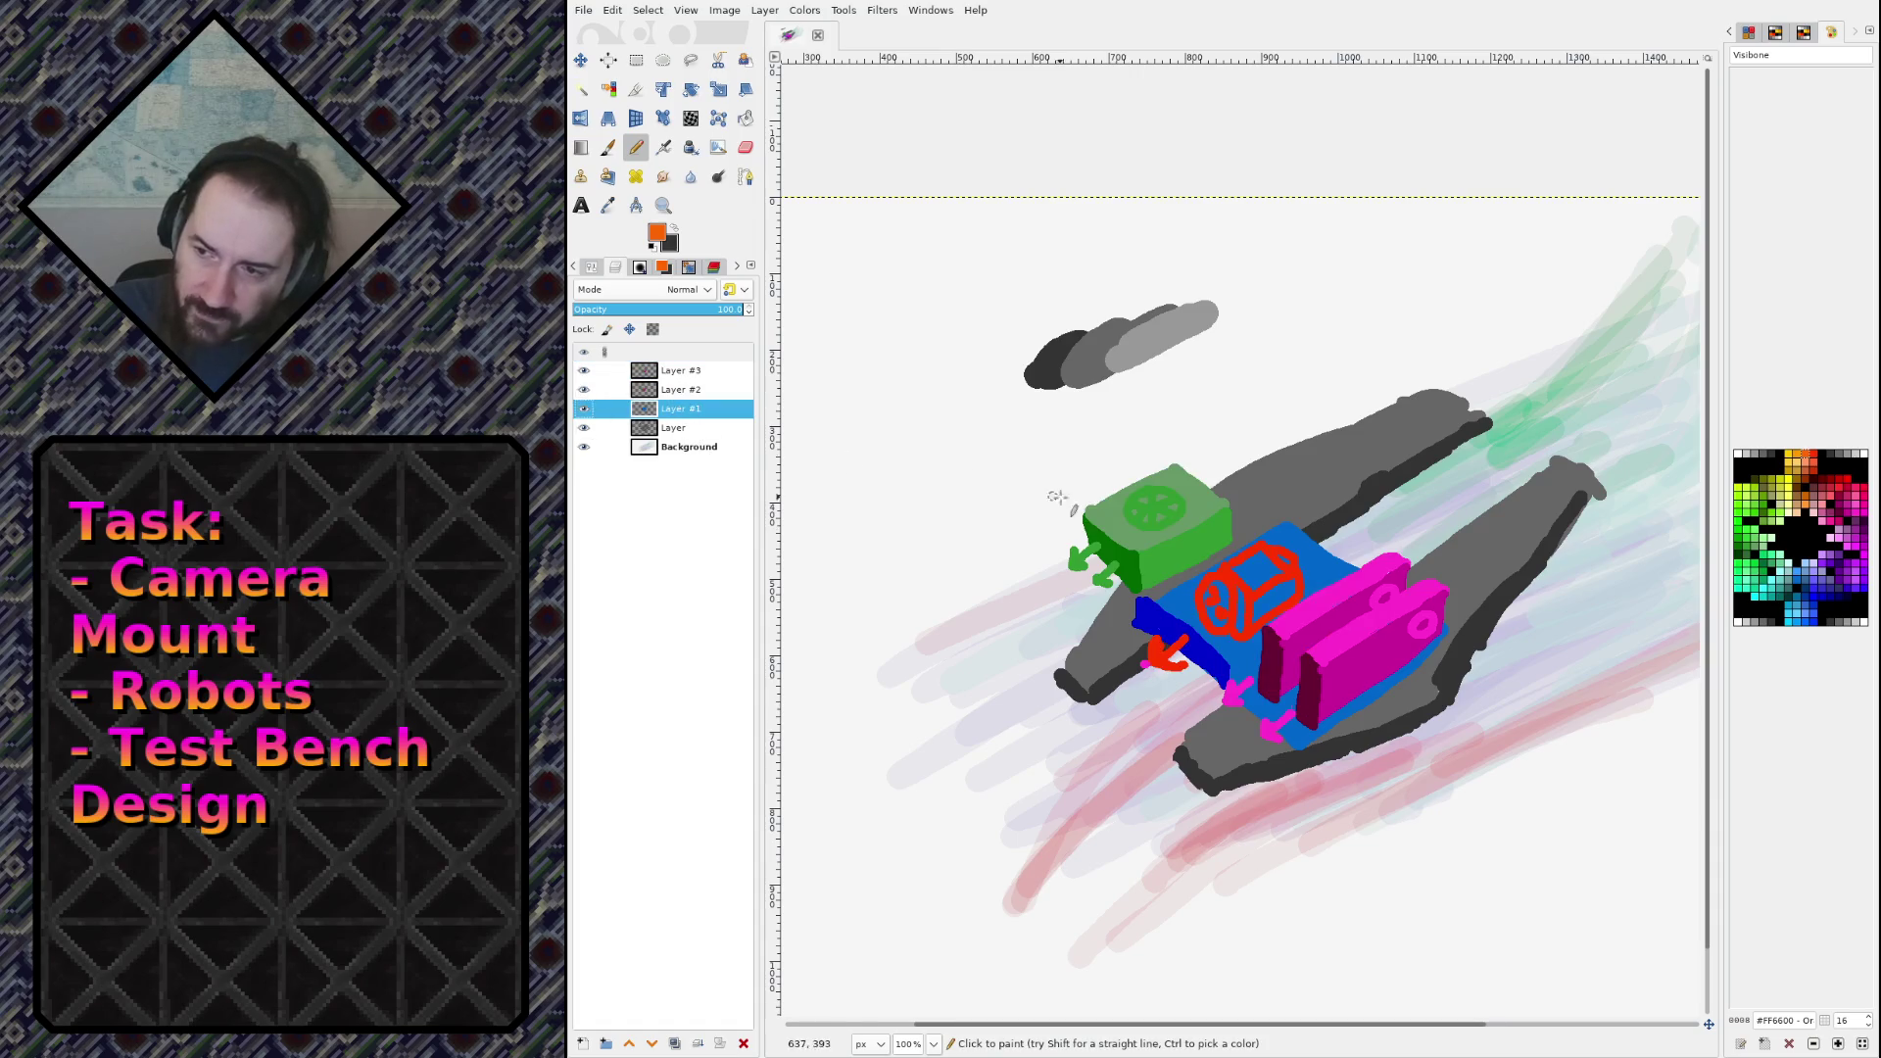
click(701, 389)
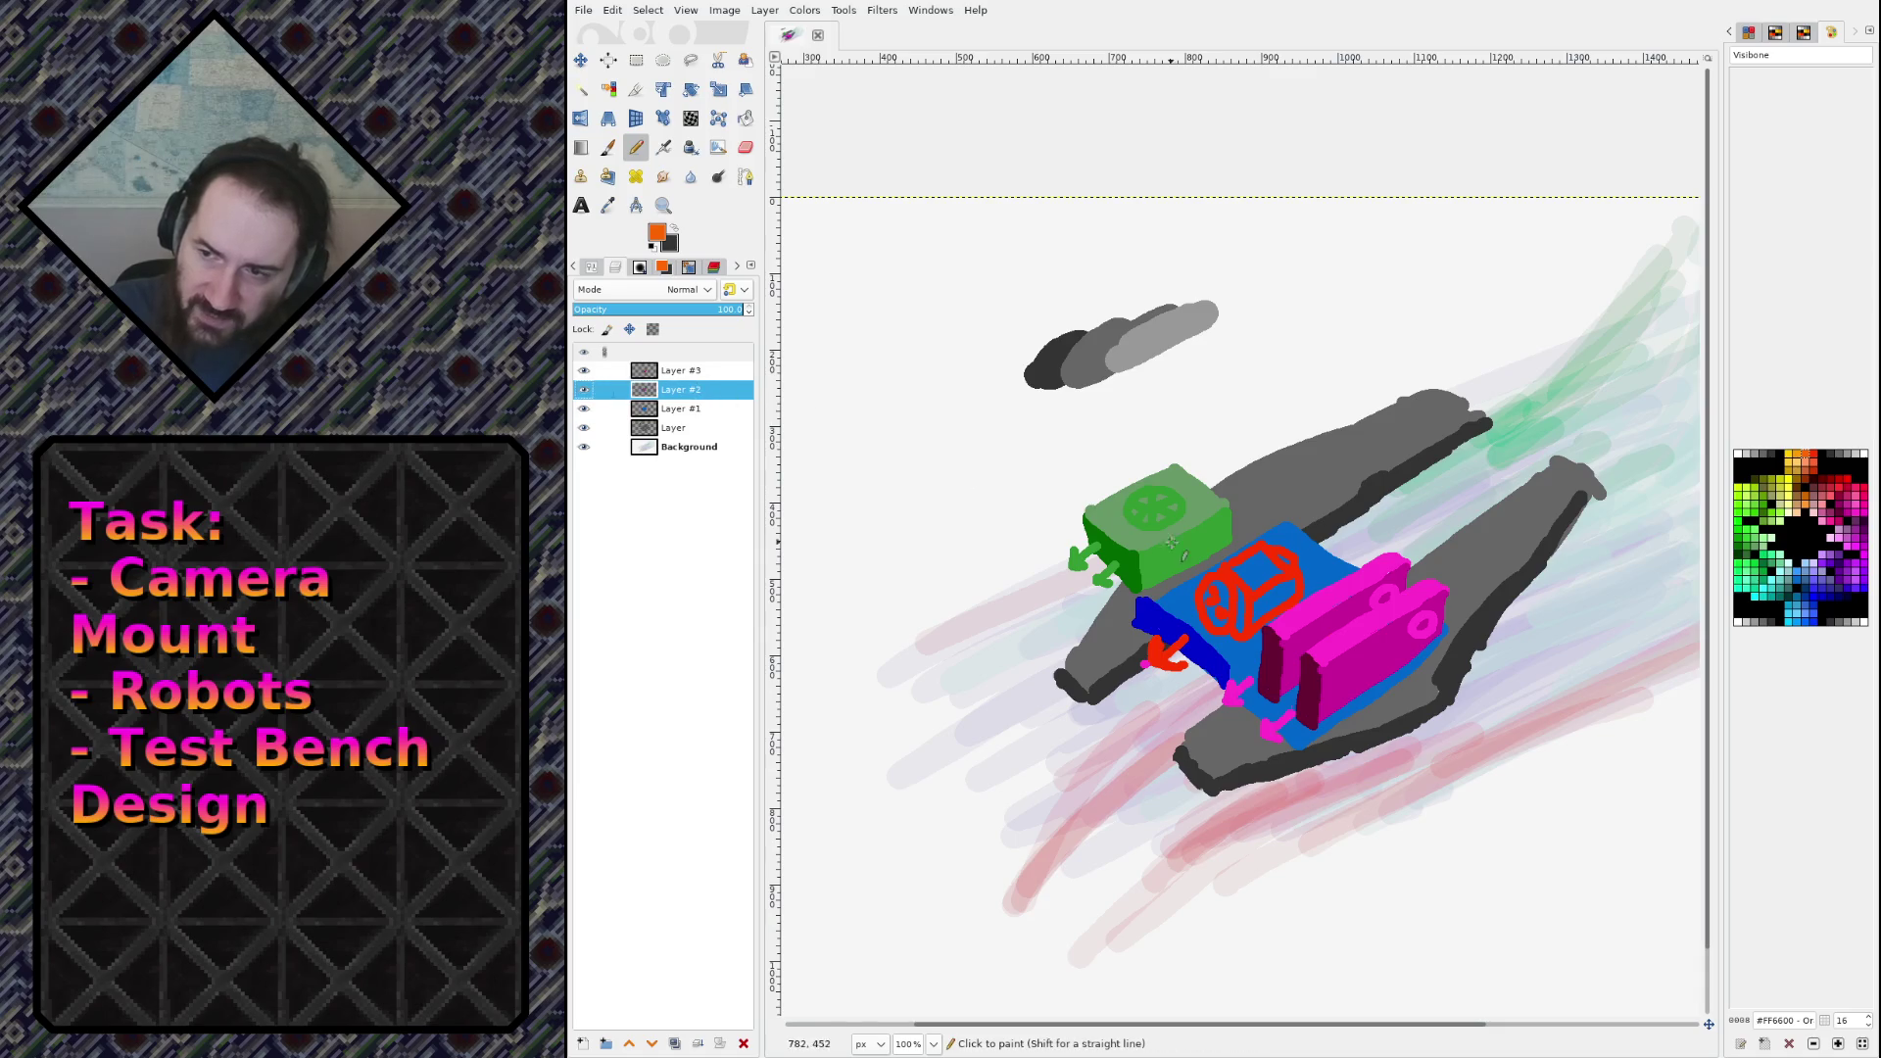
ctrl+click(1239, 585)
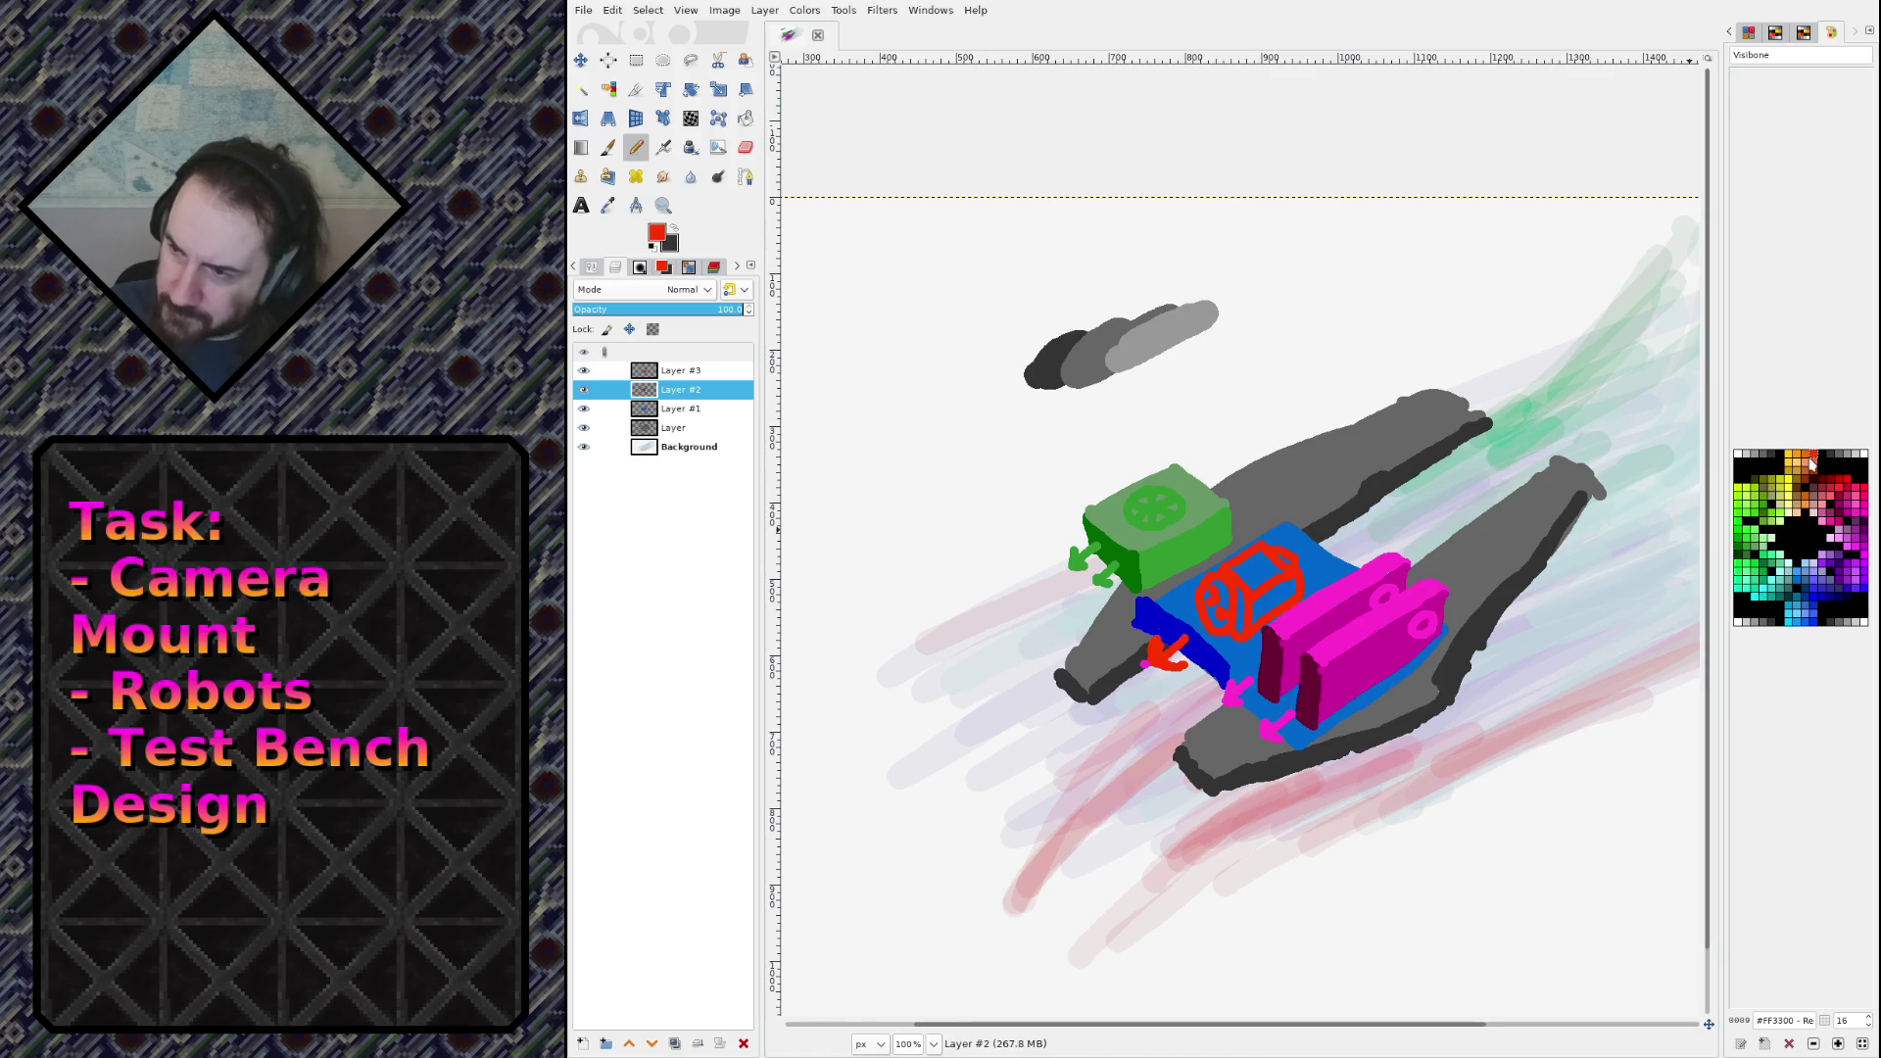
click(1829, 481)
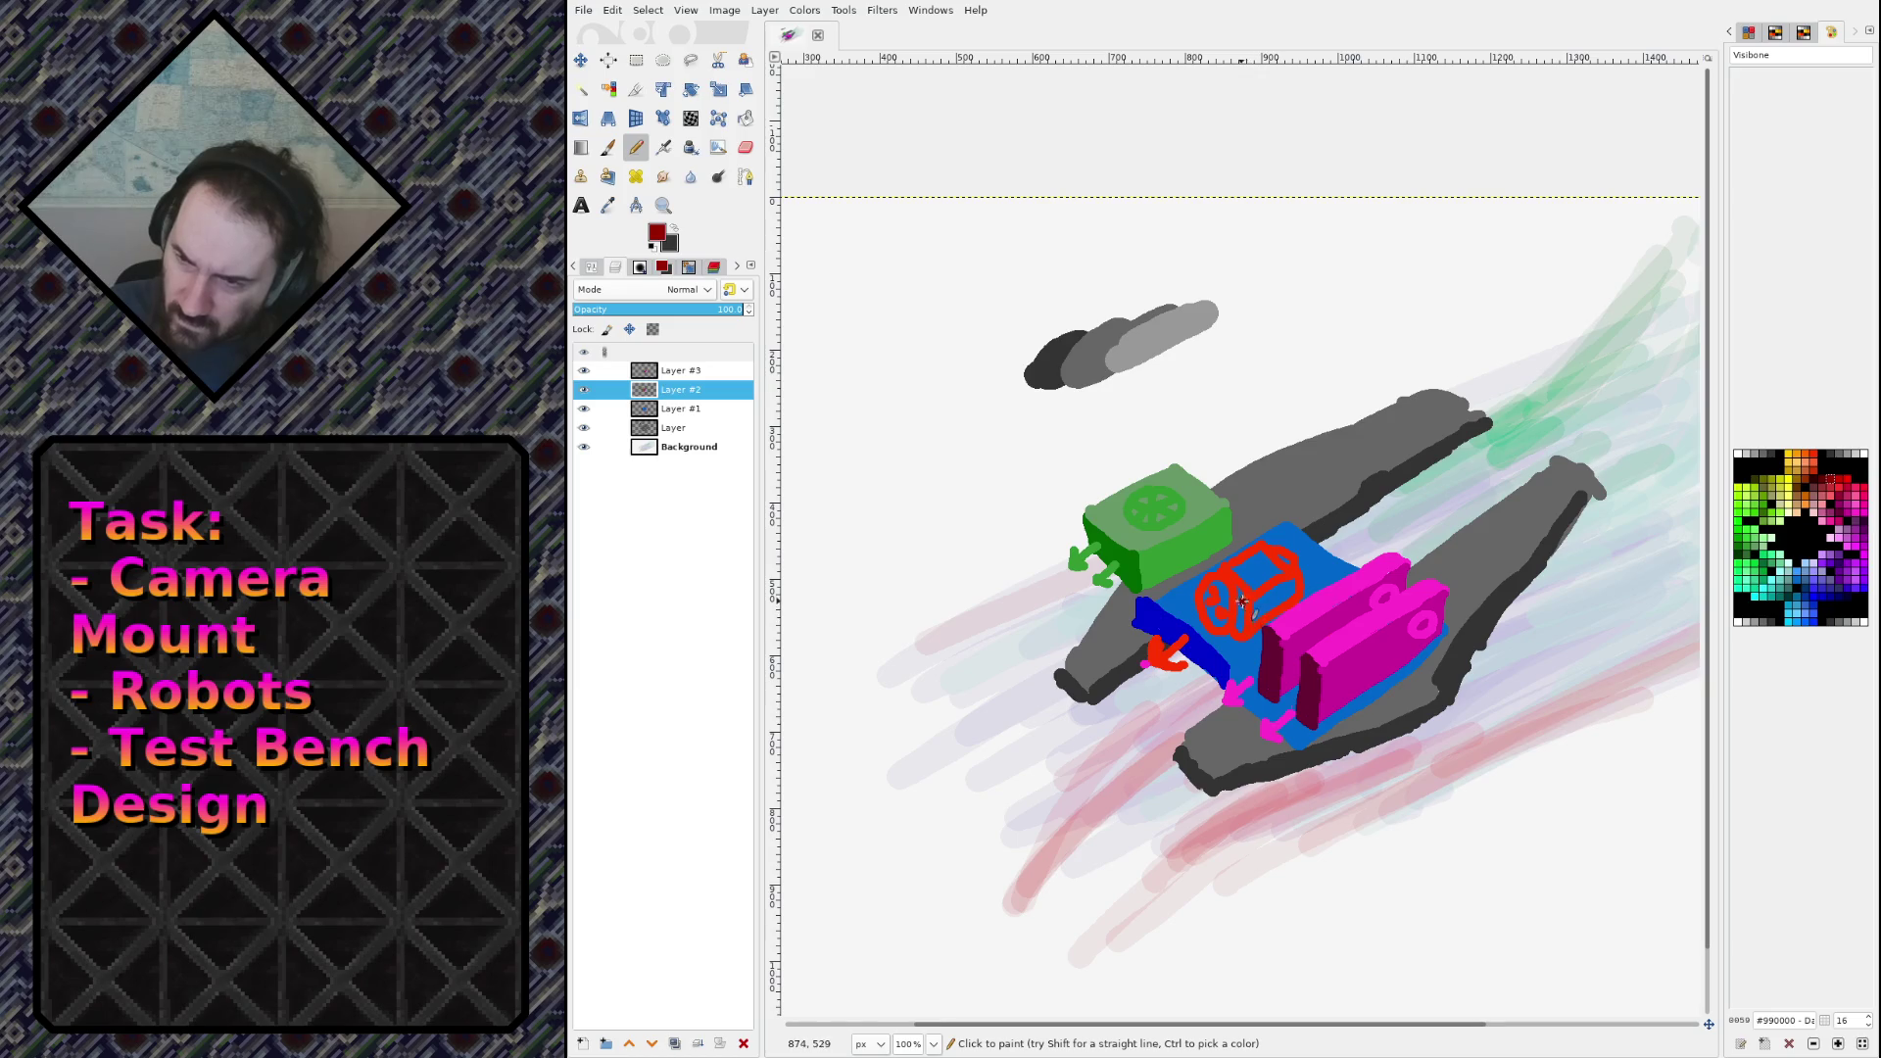
mouse_move(1241, 600)
mouse_down()
mouse_move(1242, 635)
mouse_move(1213, 647)
mouse_move(1197, 616)
mouse_move(1222, 578)
mouse_move(1205, 600)
mouse_move(1219, 627)
mouse_move(1231, 608)
mouse_move(1213, 587)
mouse_move(1214, 607)
mouse_up()
key(w)
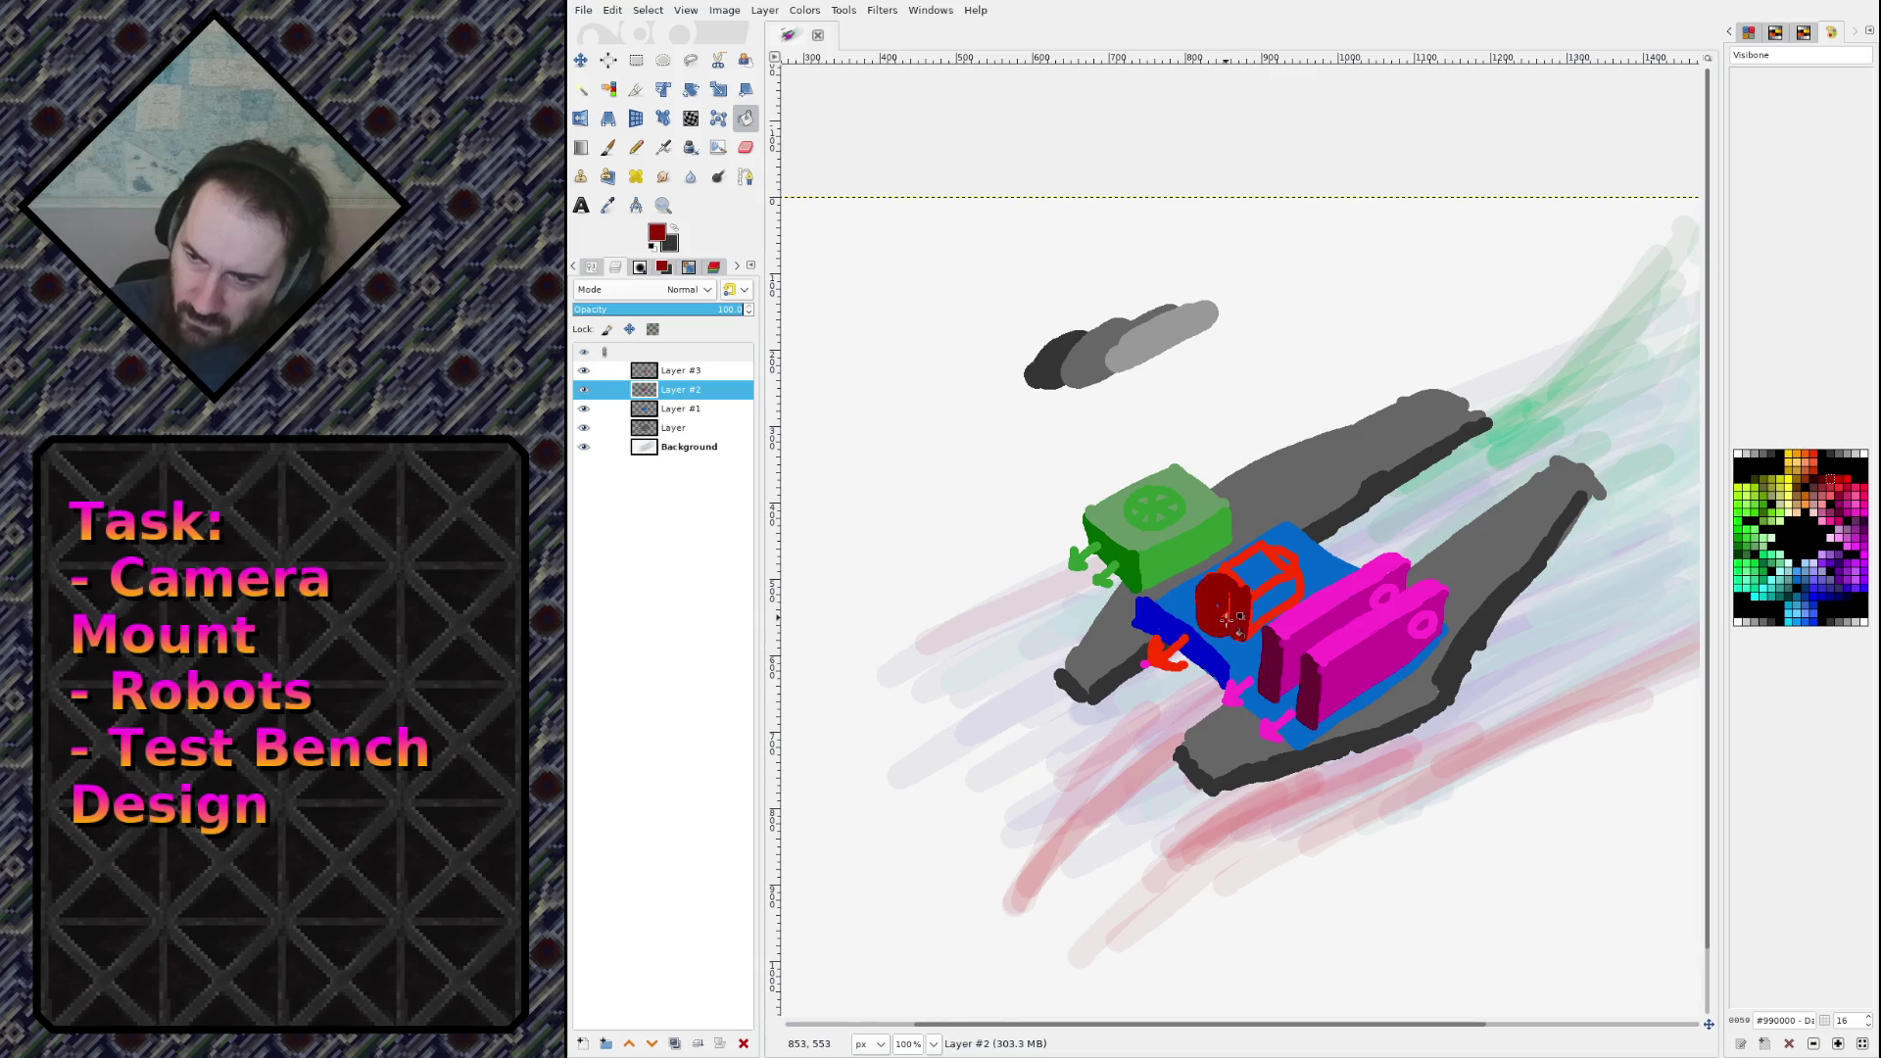
key(n)
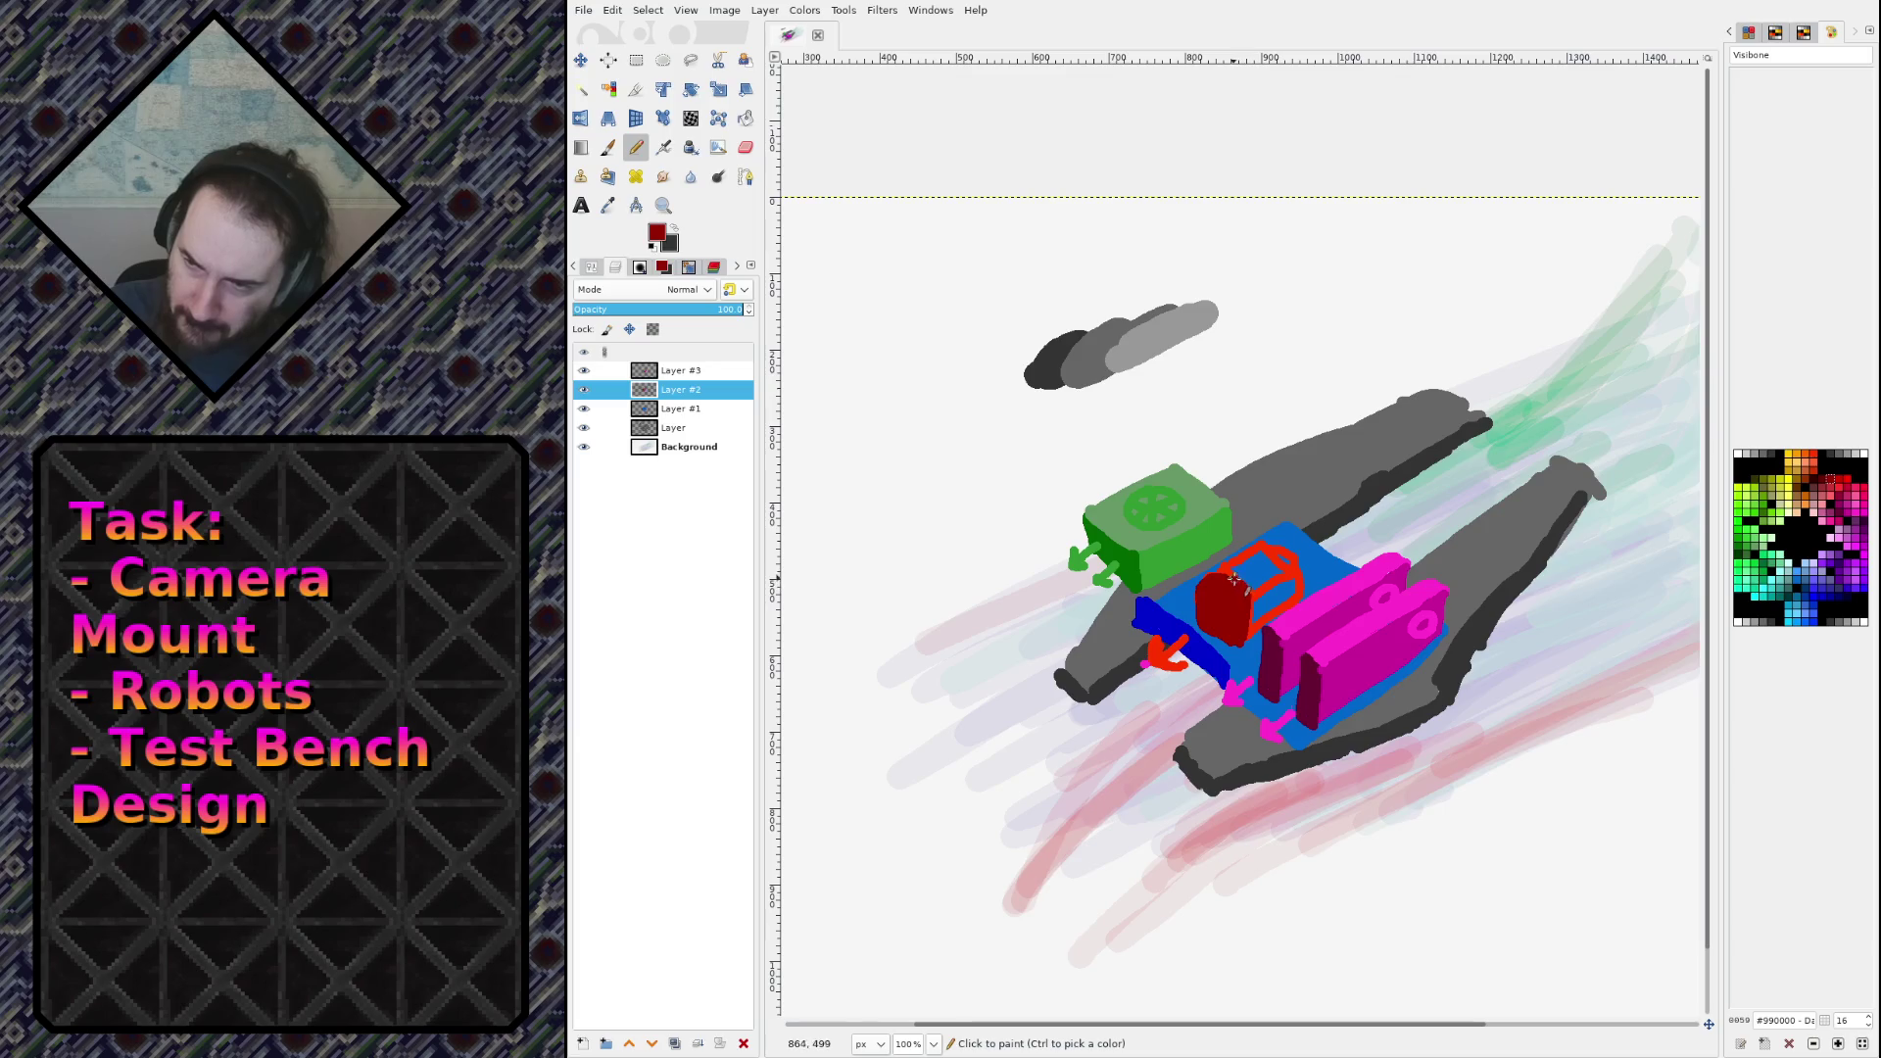
mouse_move(1231, 579)
mouse_down()
mouse_move(1215, 568)
mouse_move(1205, 597)
mouse_move(1248, 600)
mouse_up()
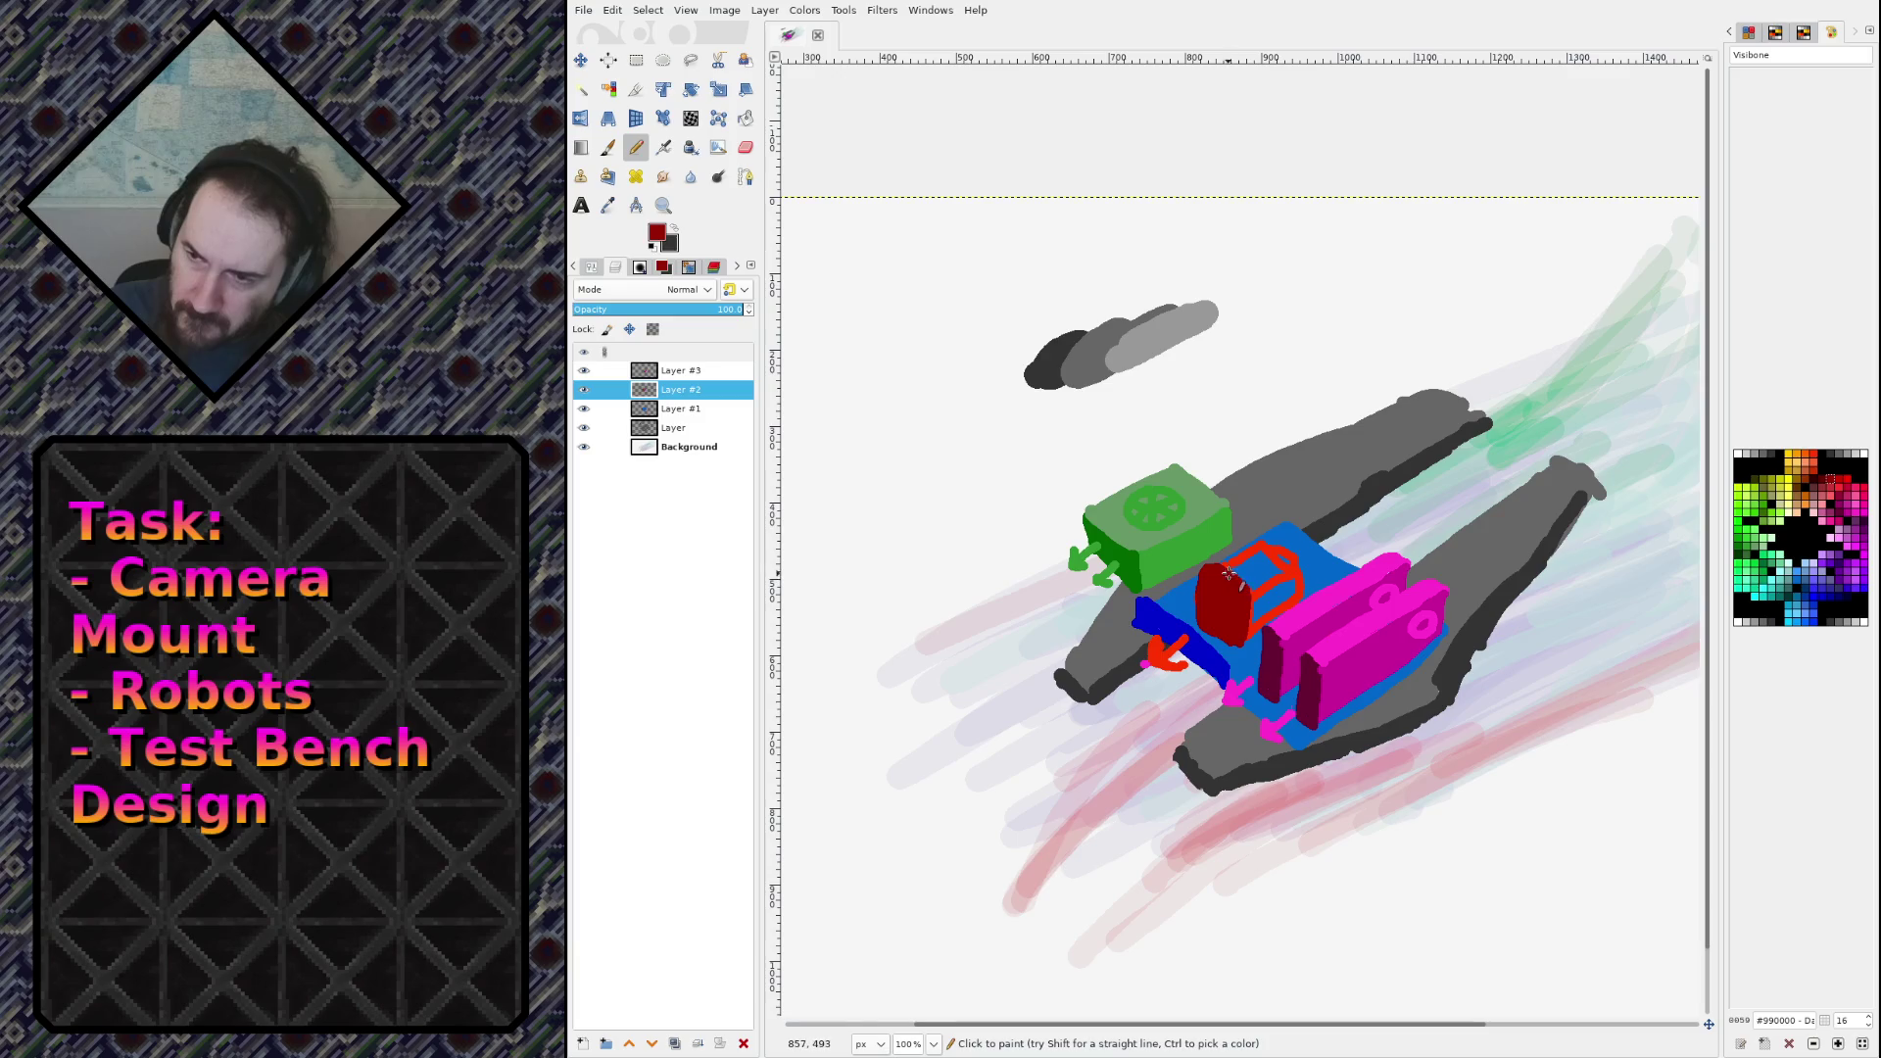
Step: Fill the box's outlined front face with red #CC0000
click(1838, 483)
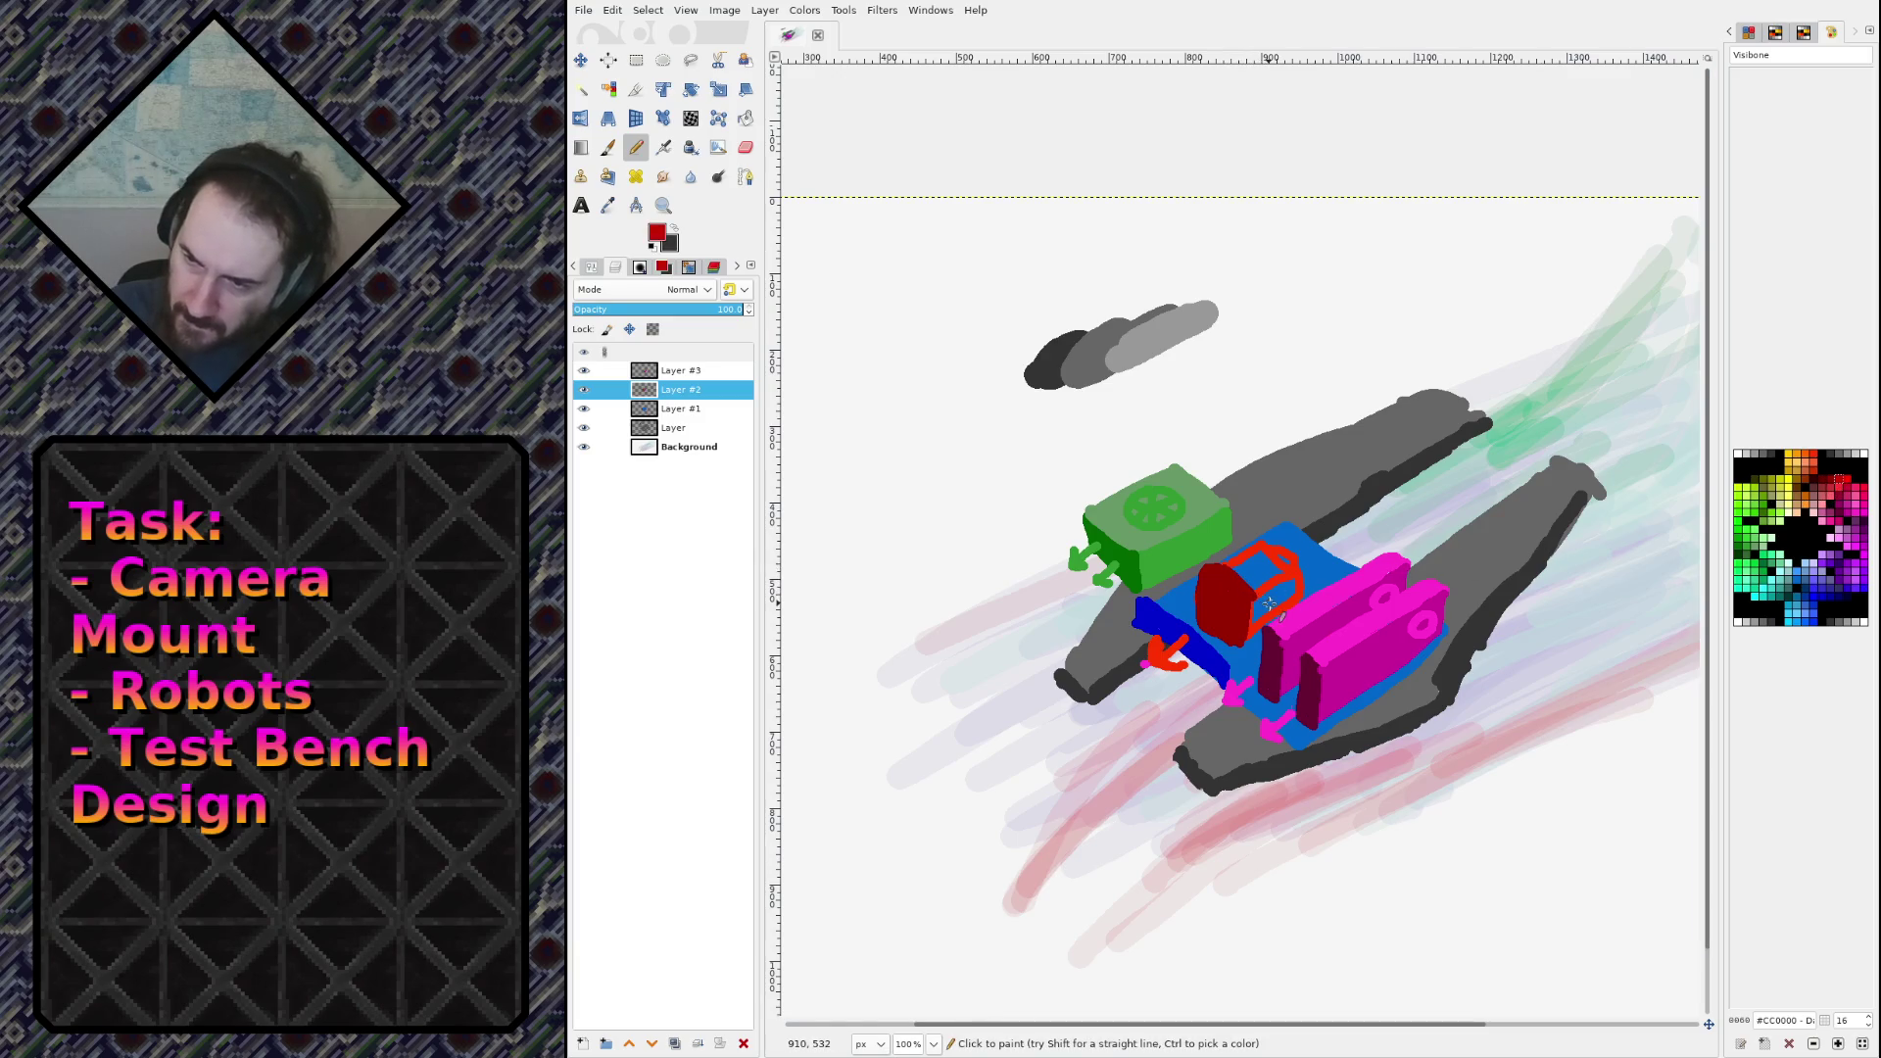
key(shift+b)
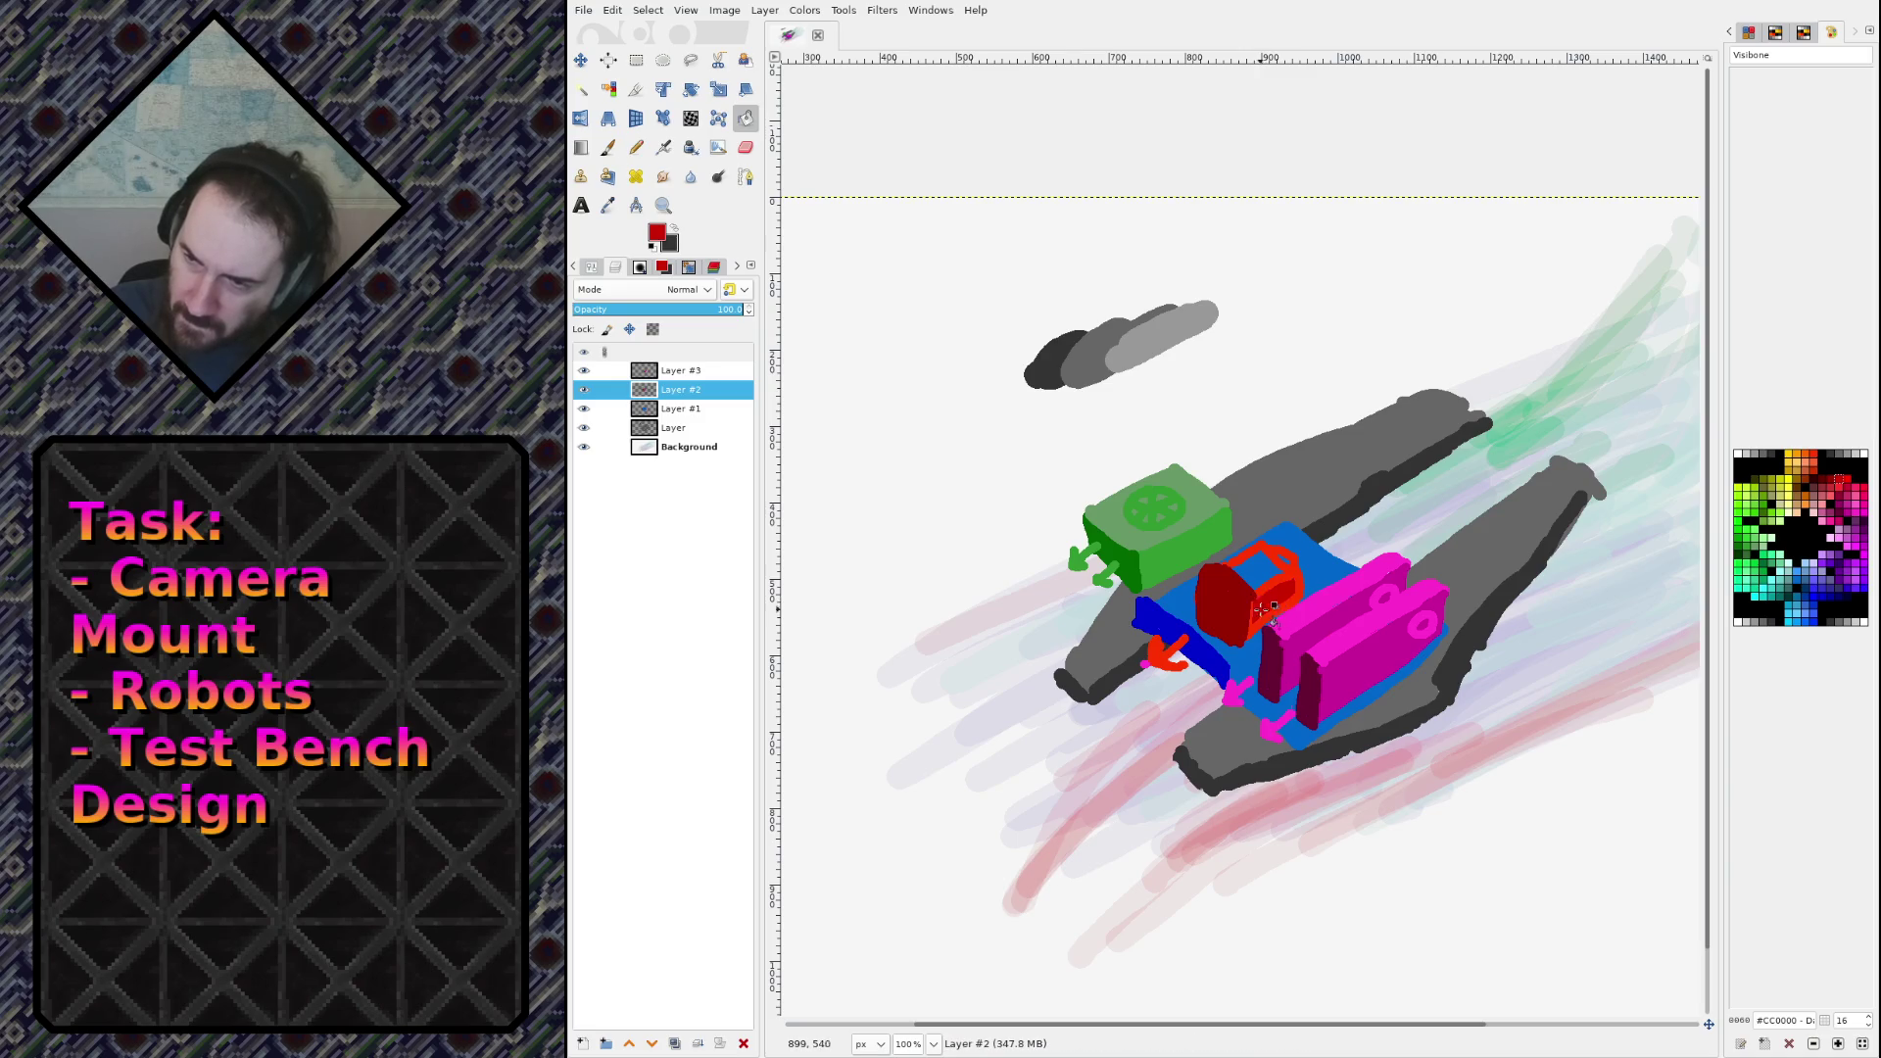
click(1268, 588)
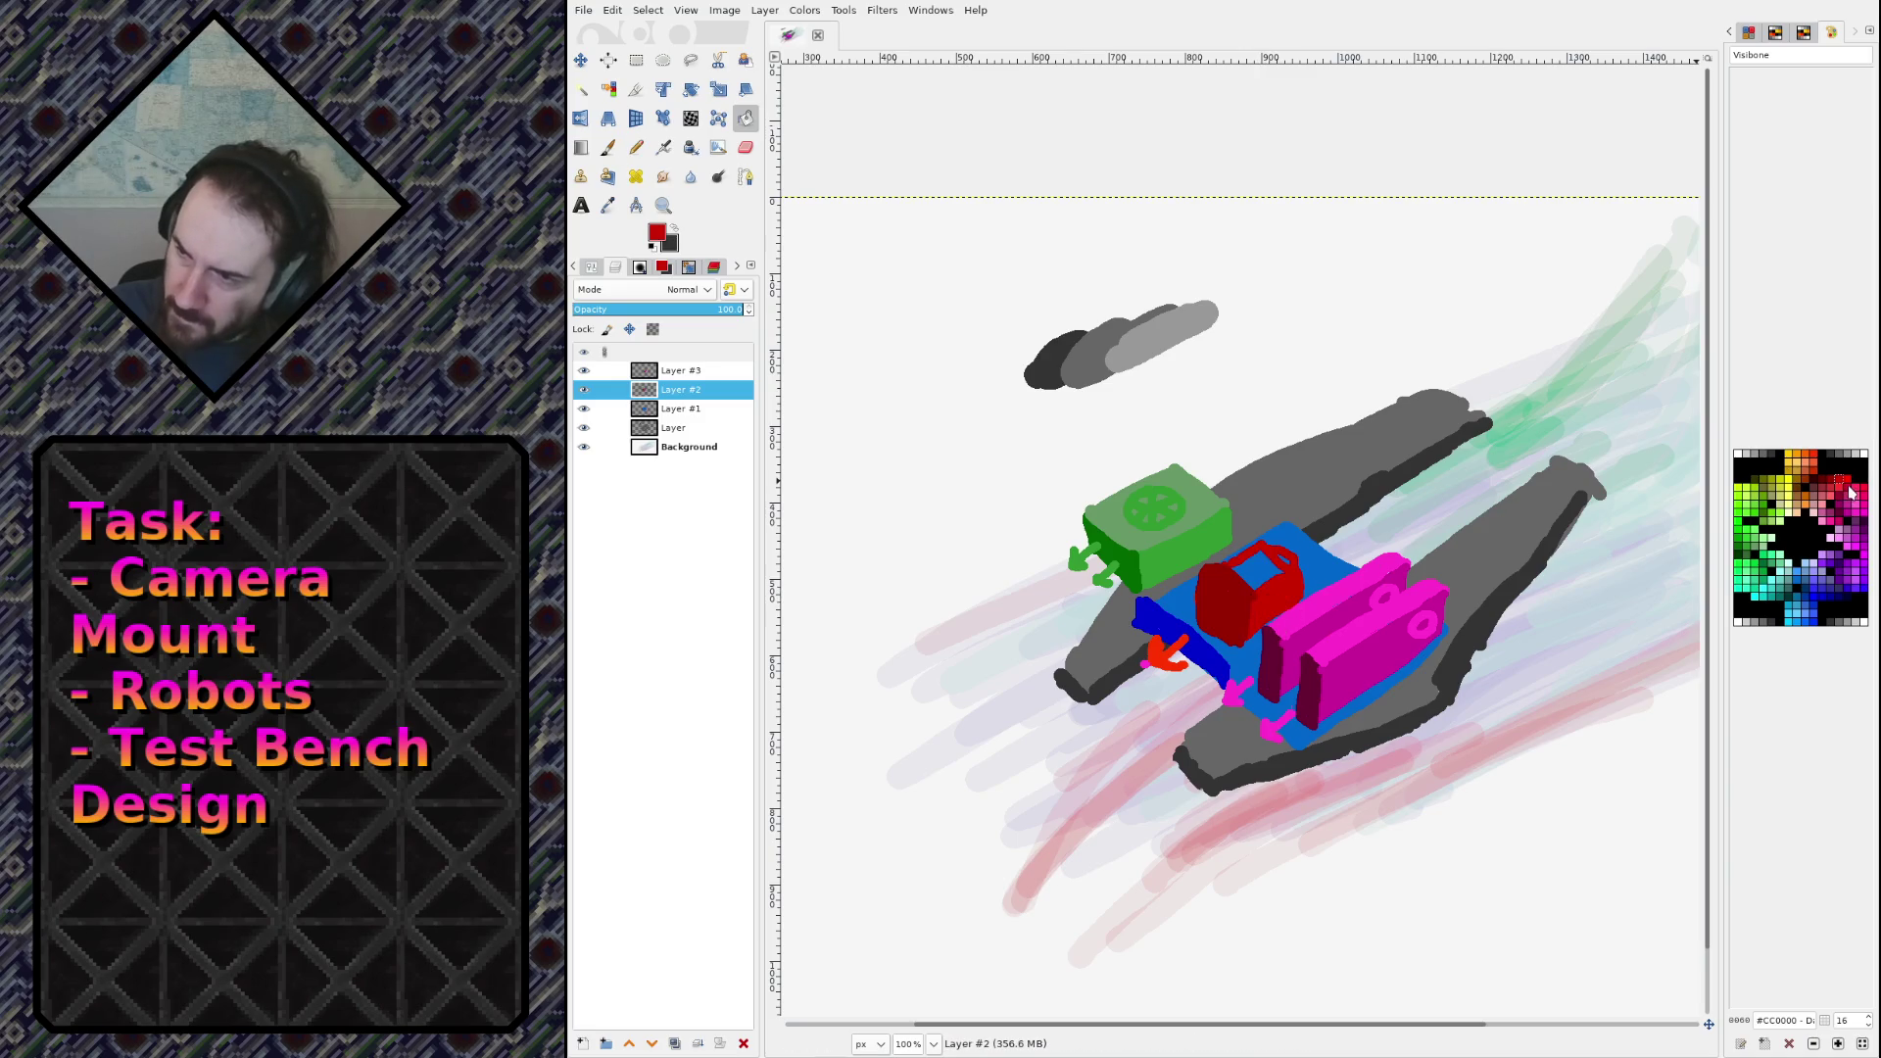
Step: Draw a straight pure red #FF0000 edge and fill the box's top face bright red
click(1846, 482)
key(n)
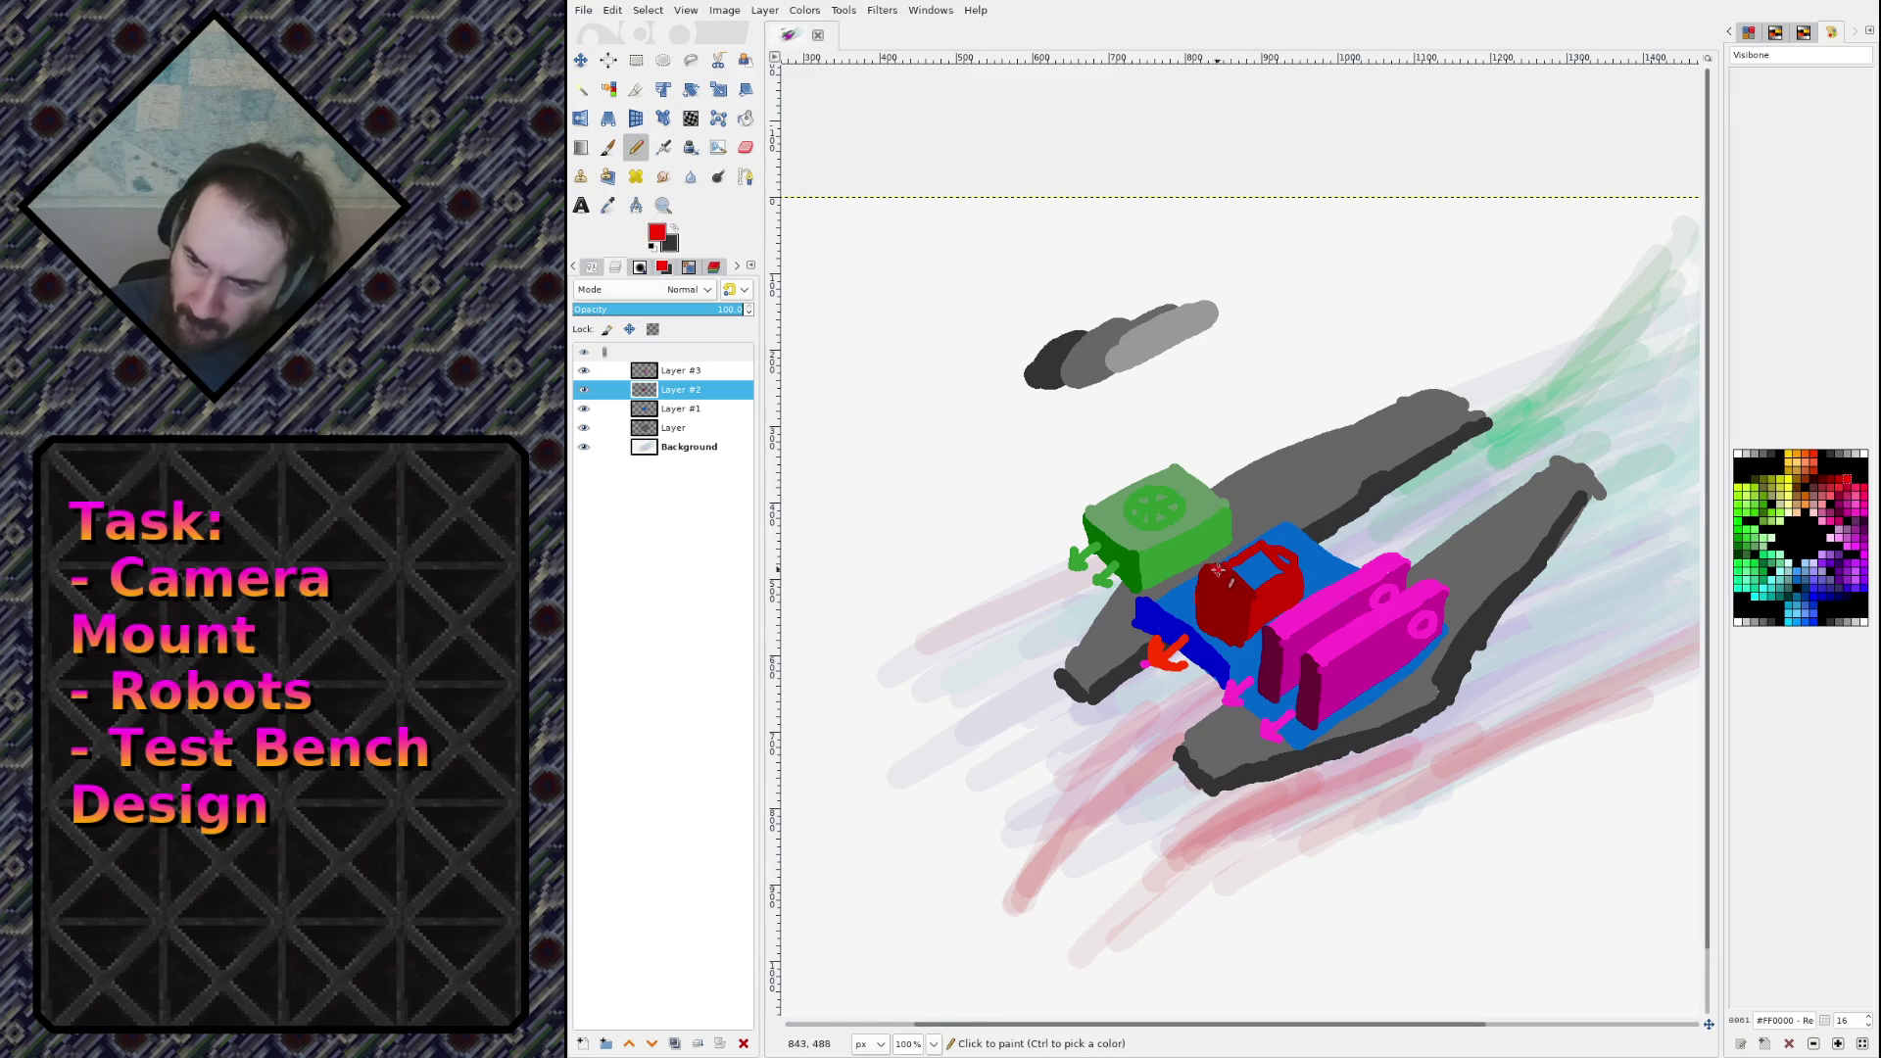
click(1303, 570)
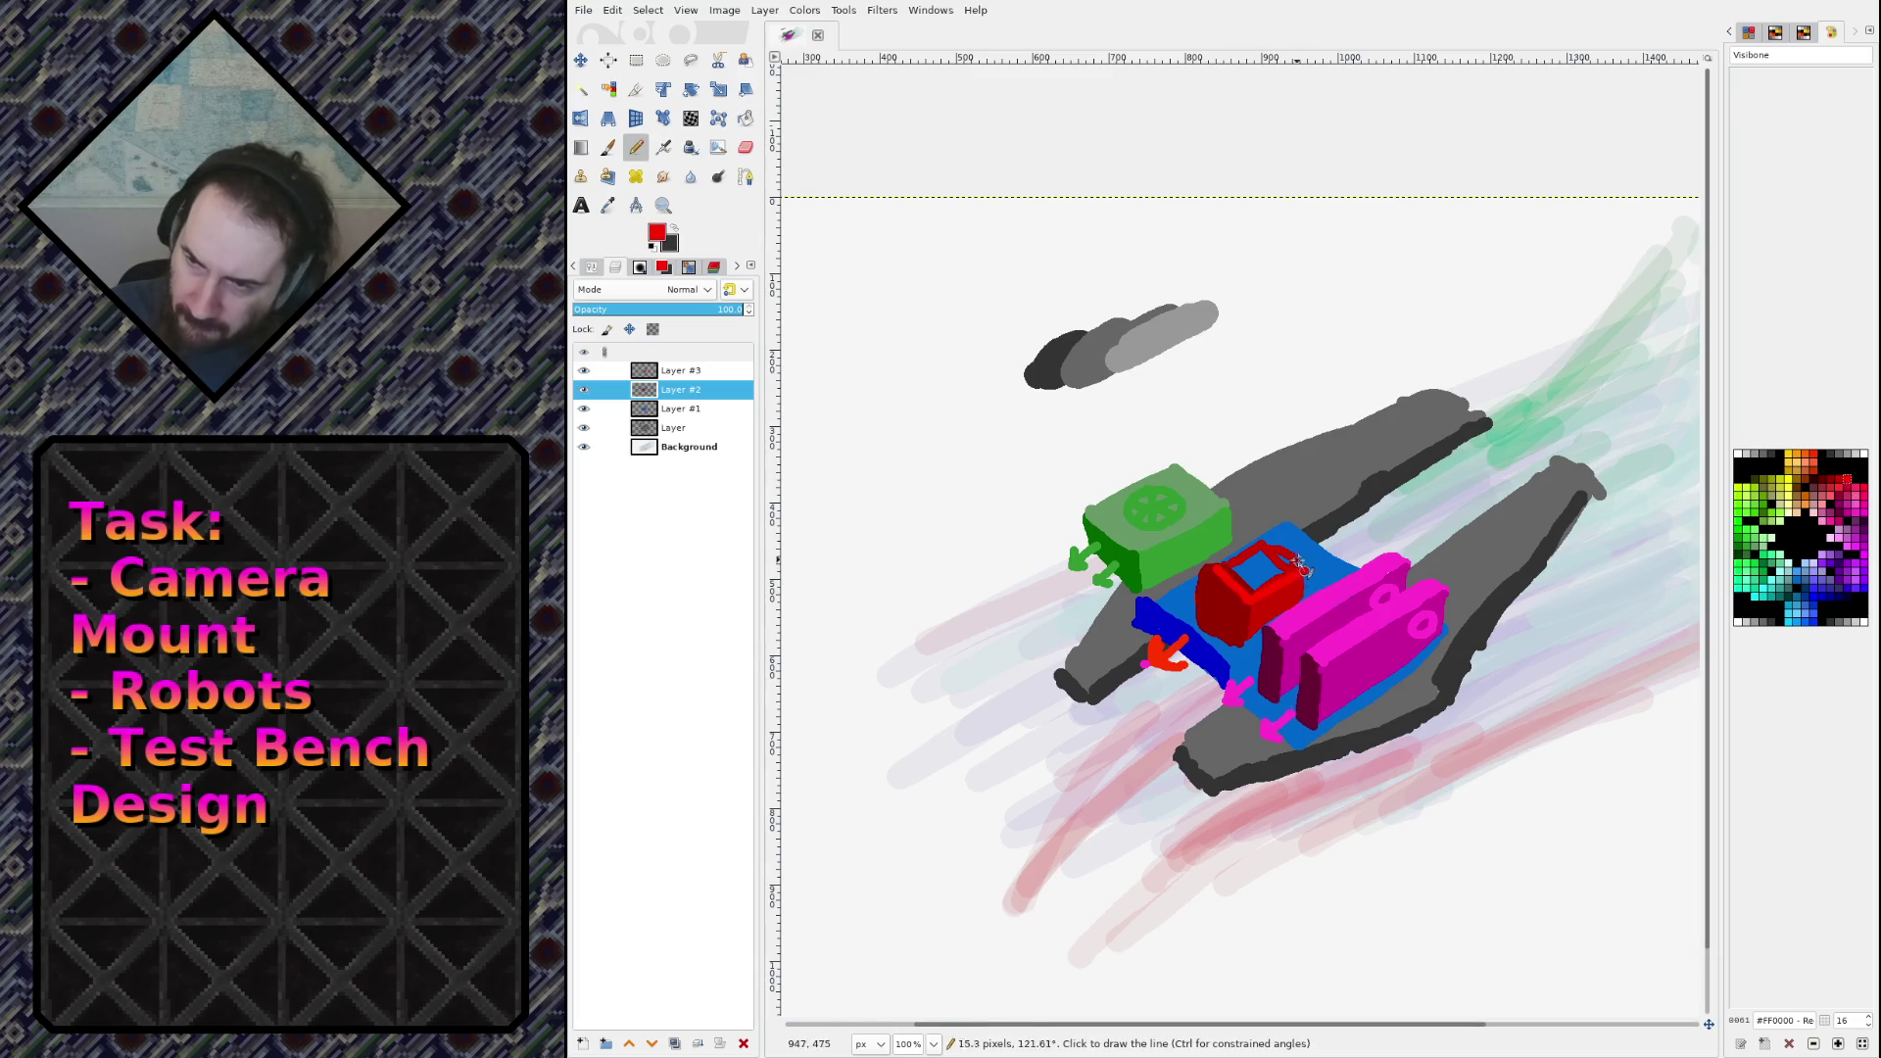
shift+click(1270, 544)
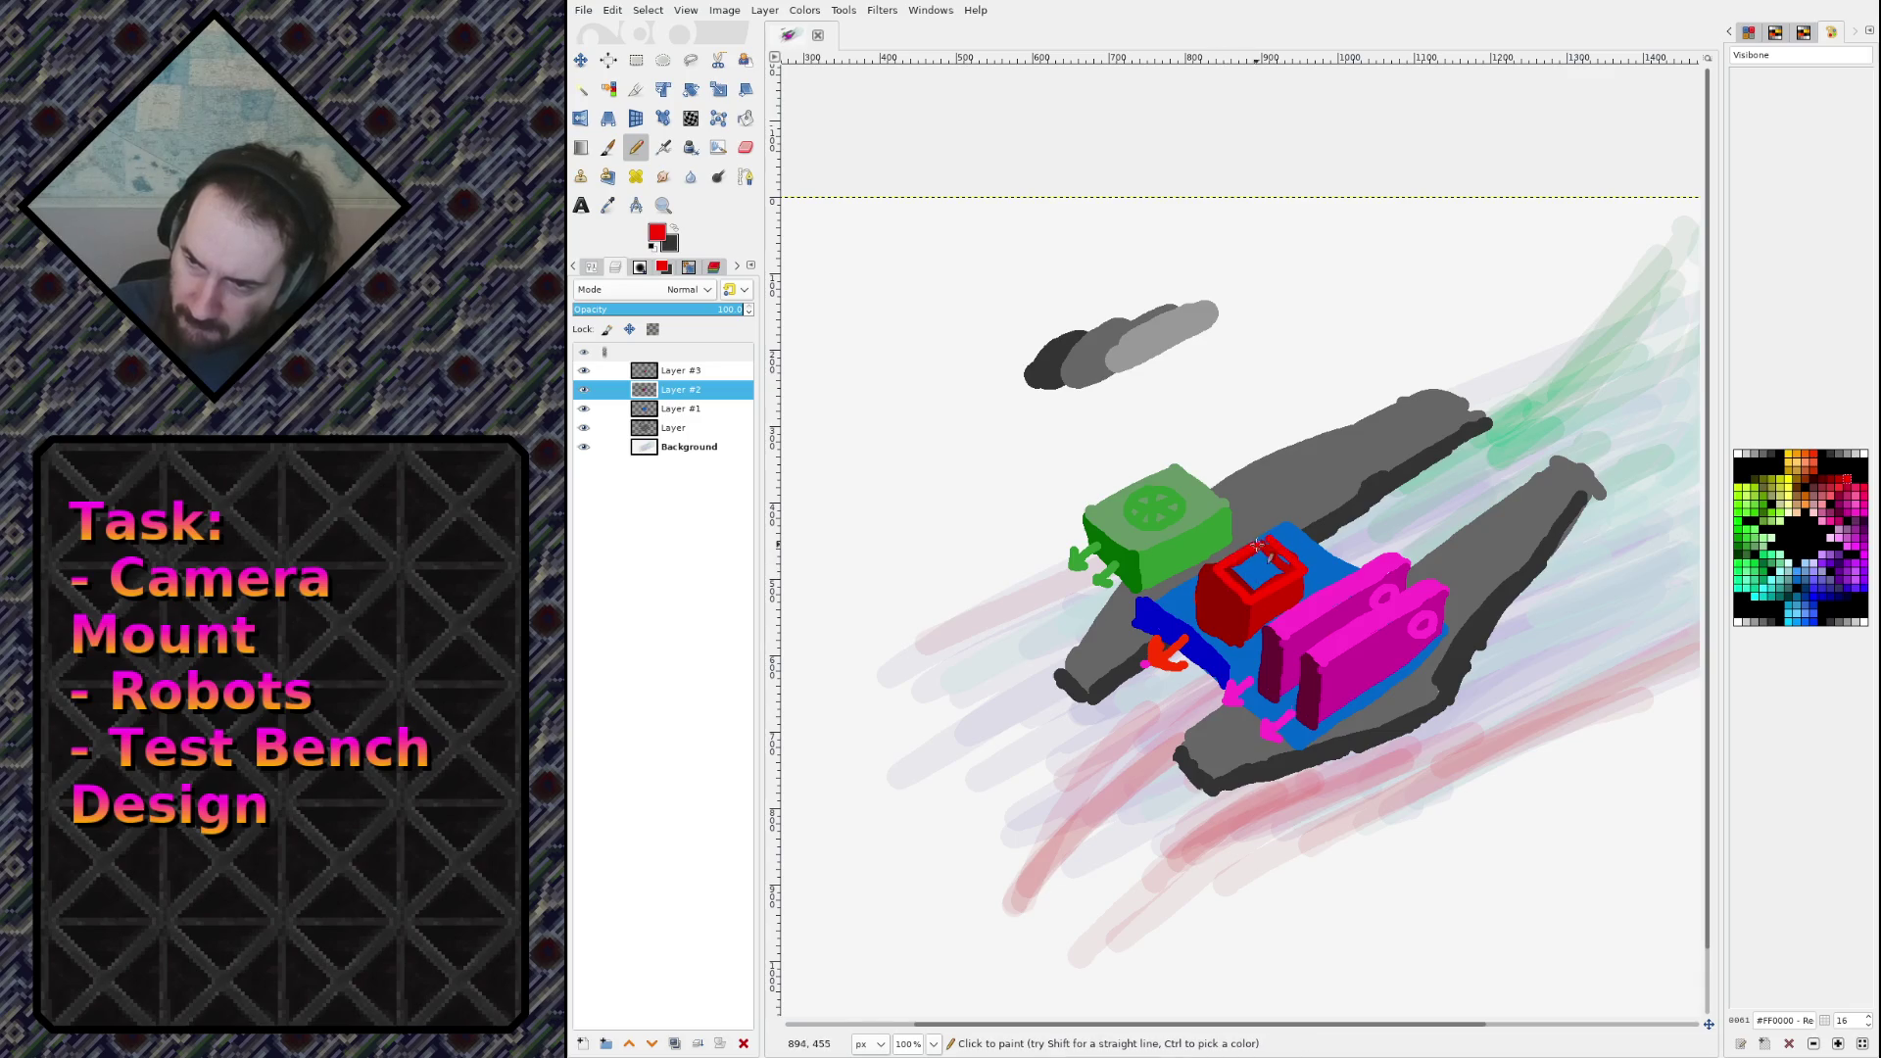
key(shift+b)
click(1265, 564)
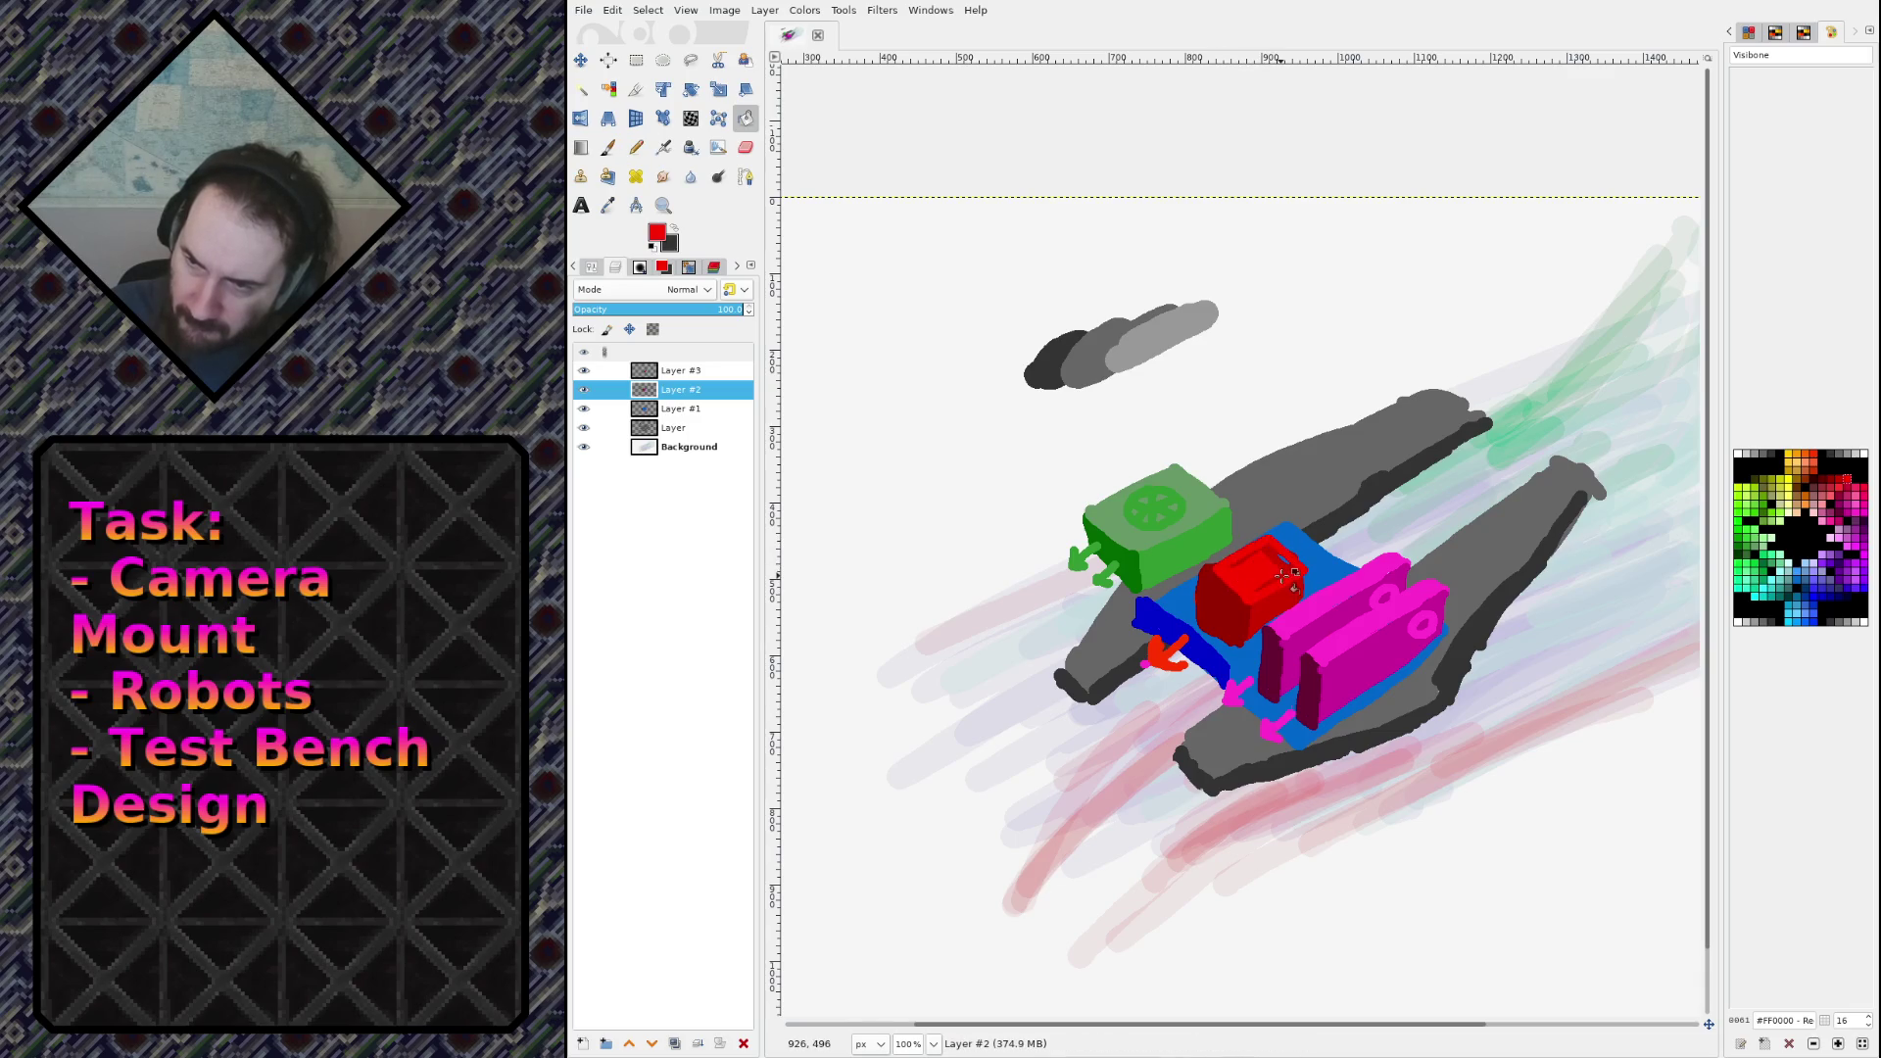
click(1287, 560)
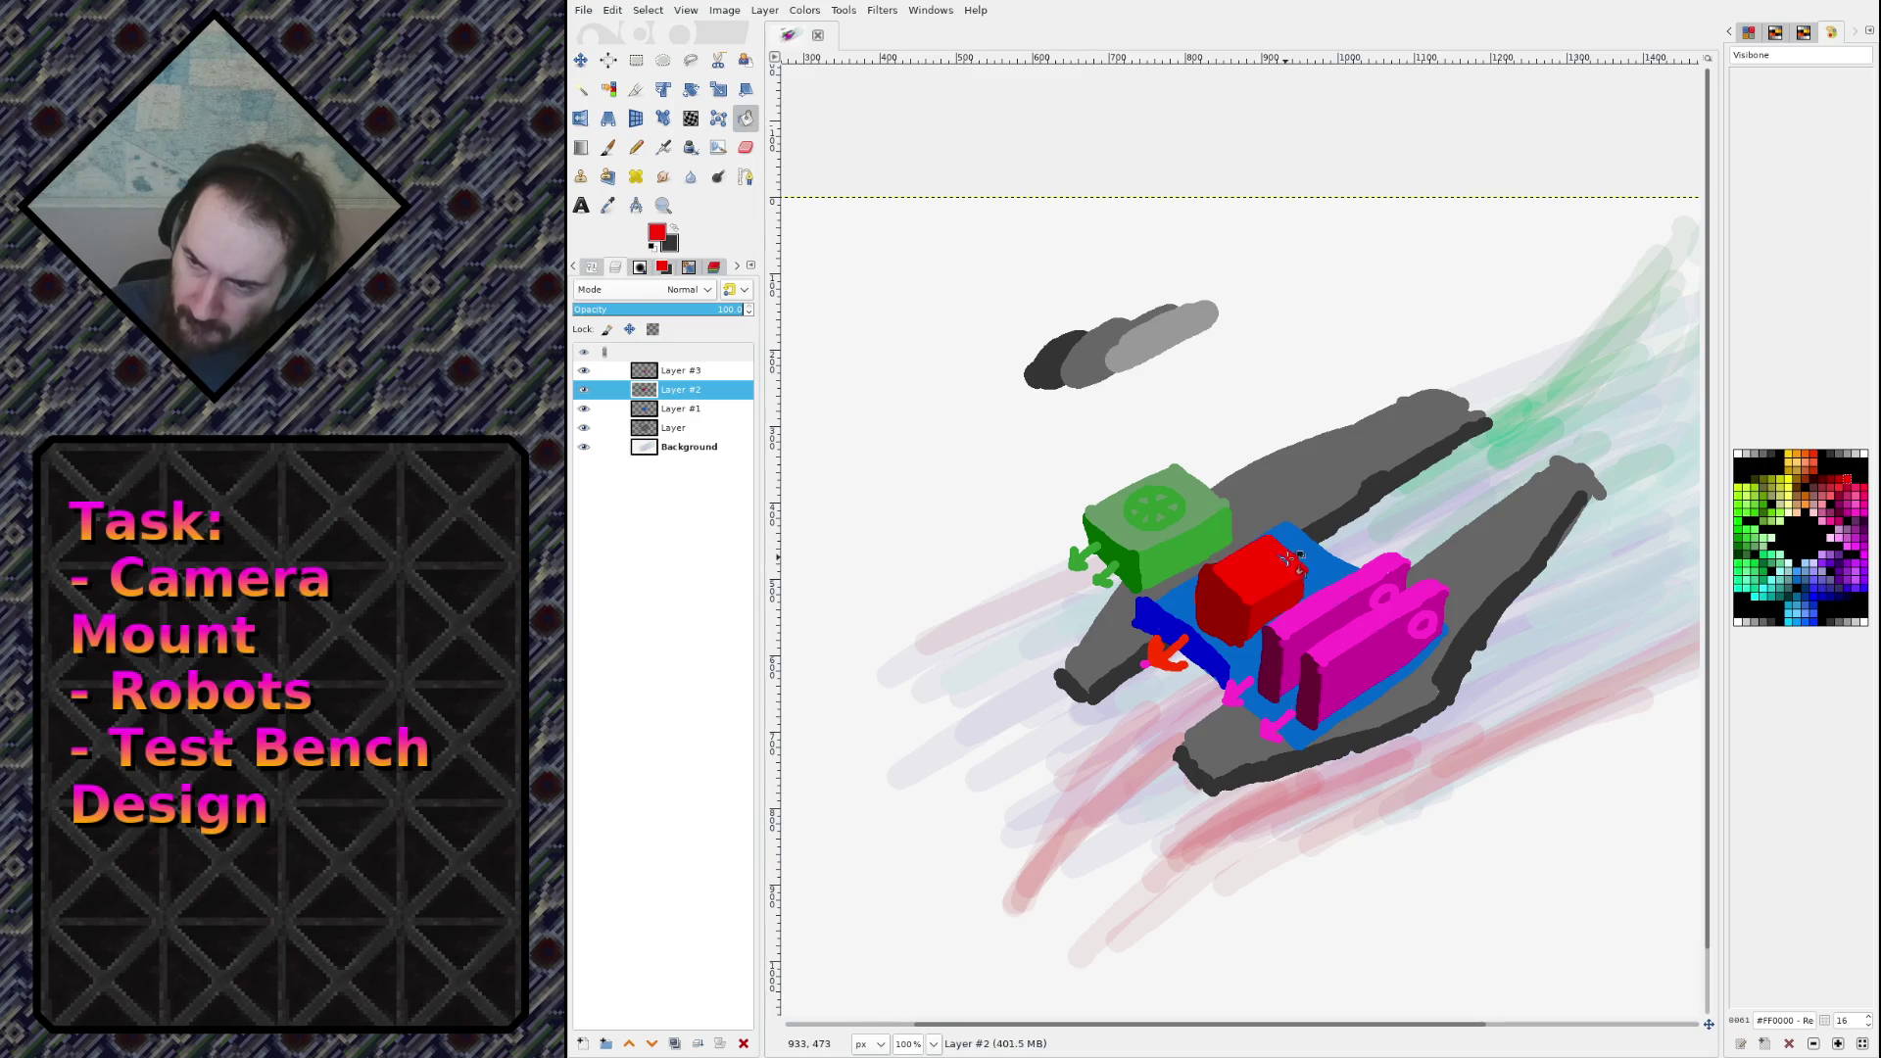
click(1289, 563)
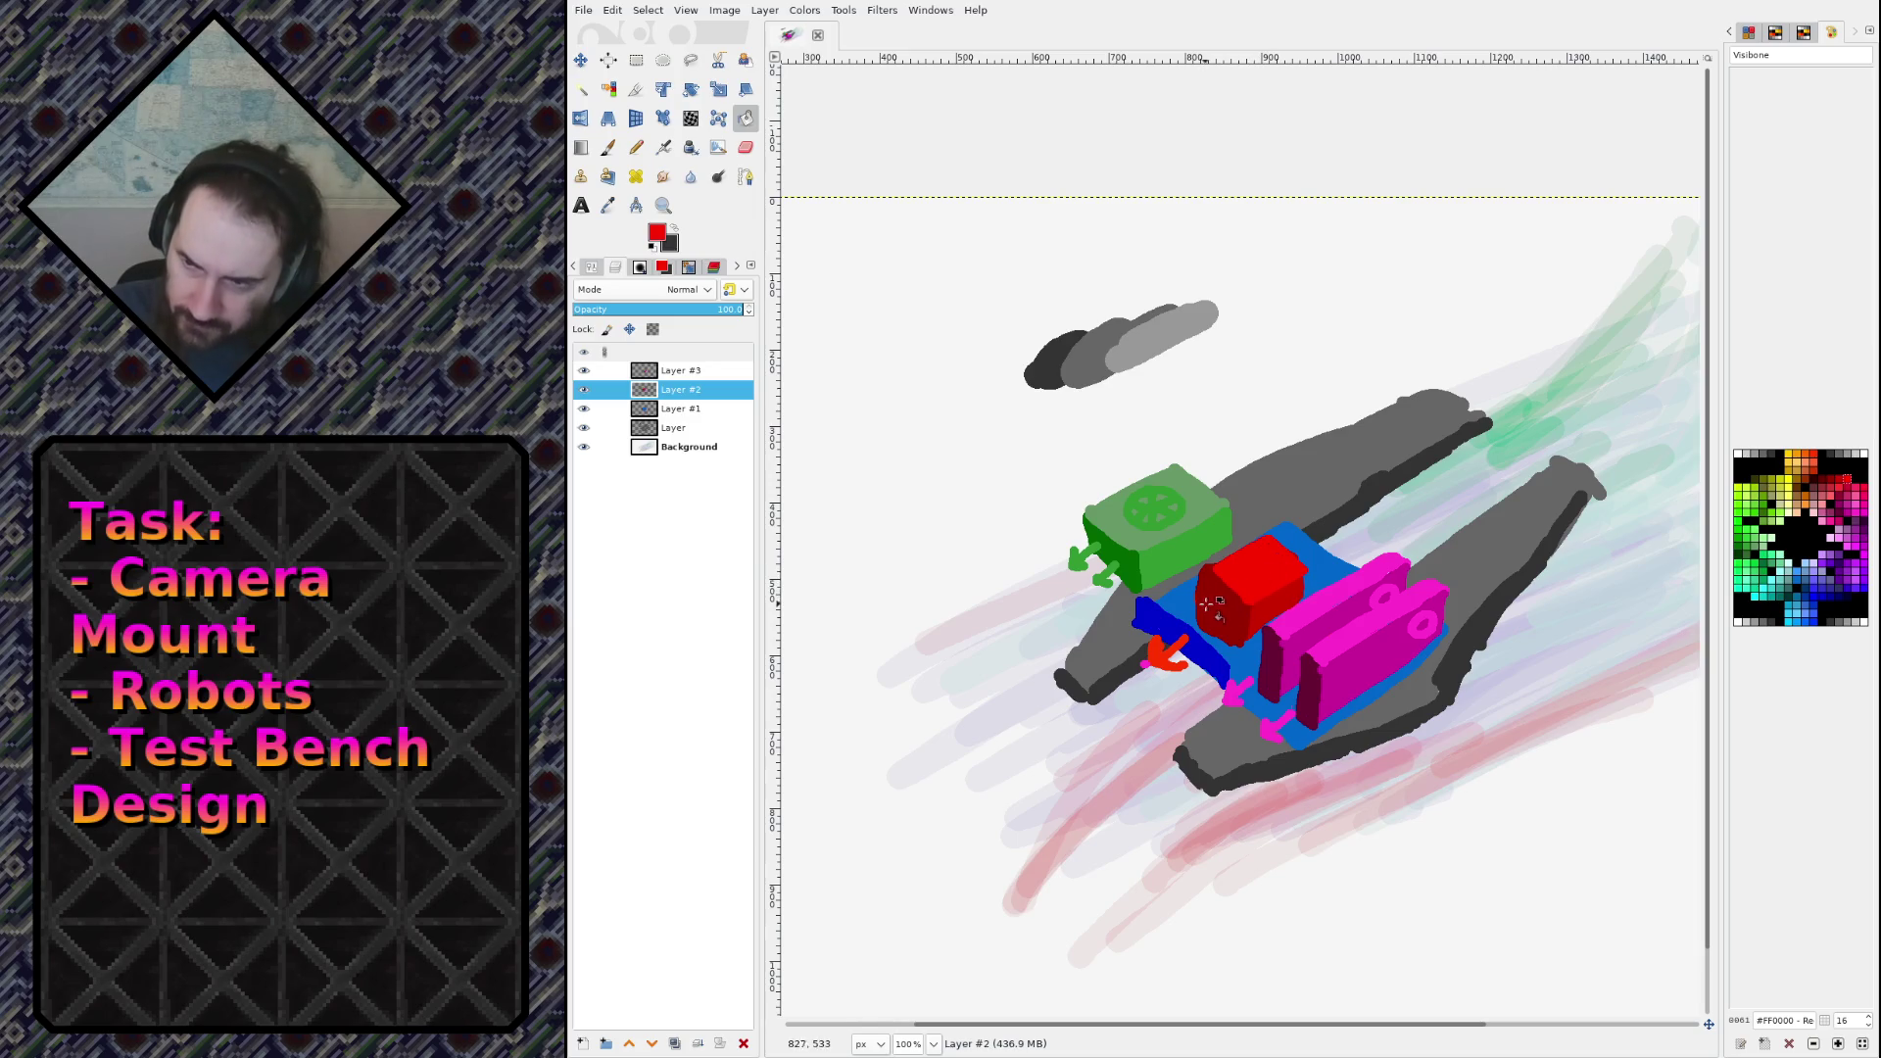
Step: Pencil a dark red circle on the box's front
key(n)
mouse_move(1206, 596)
mouse_down()
mouse_move(1210, 630)
mouse_move(1236, 605)
mouse_move(1215, 598)
mouse_up()
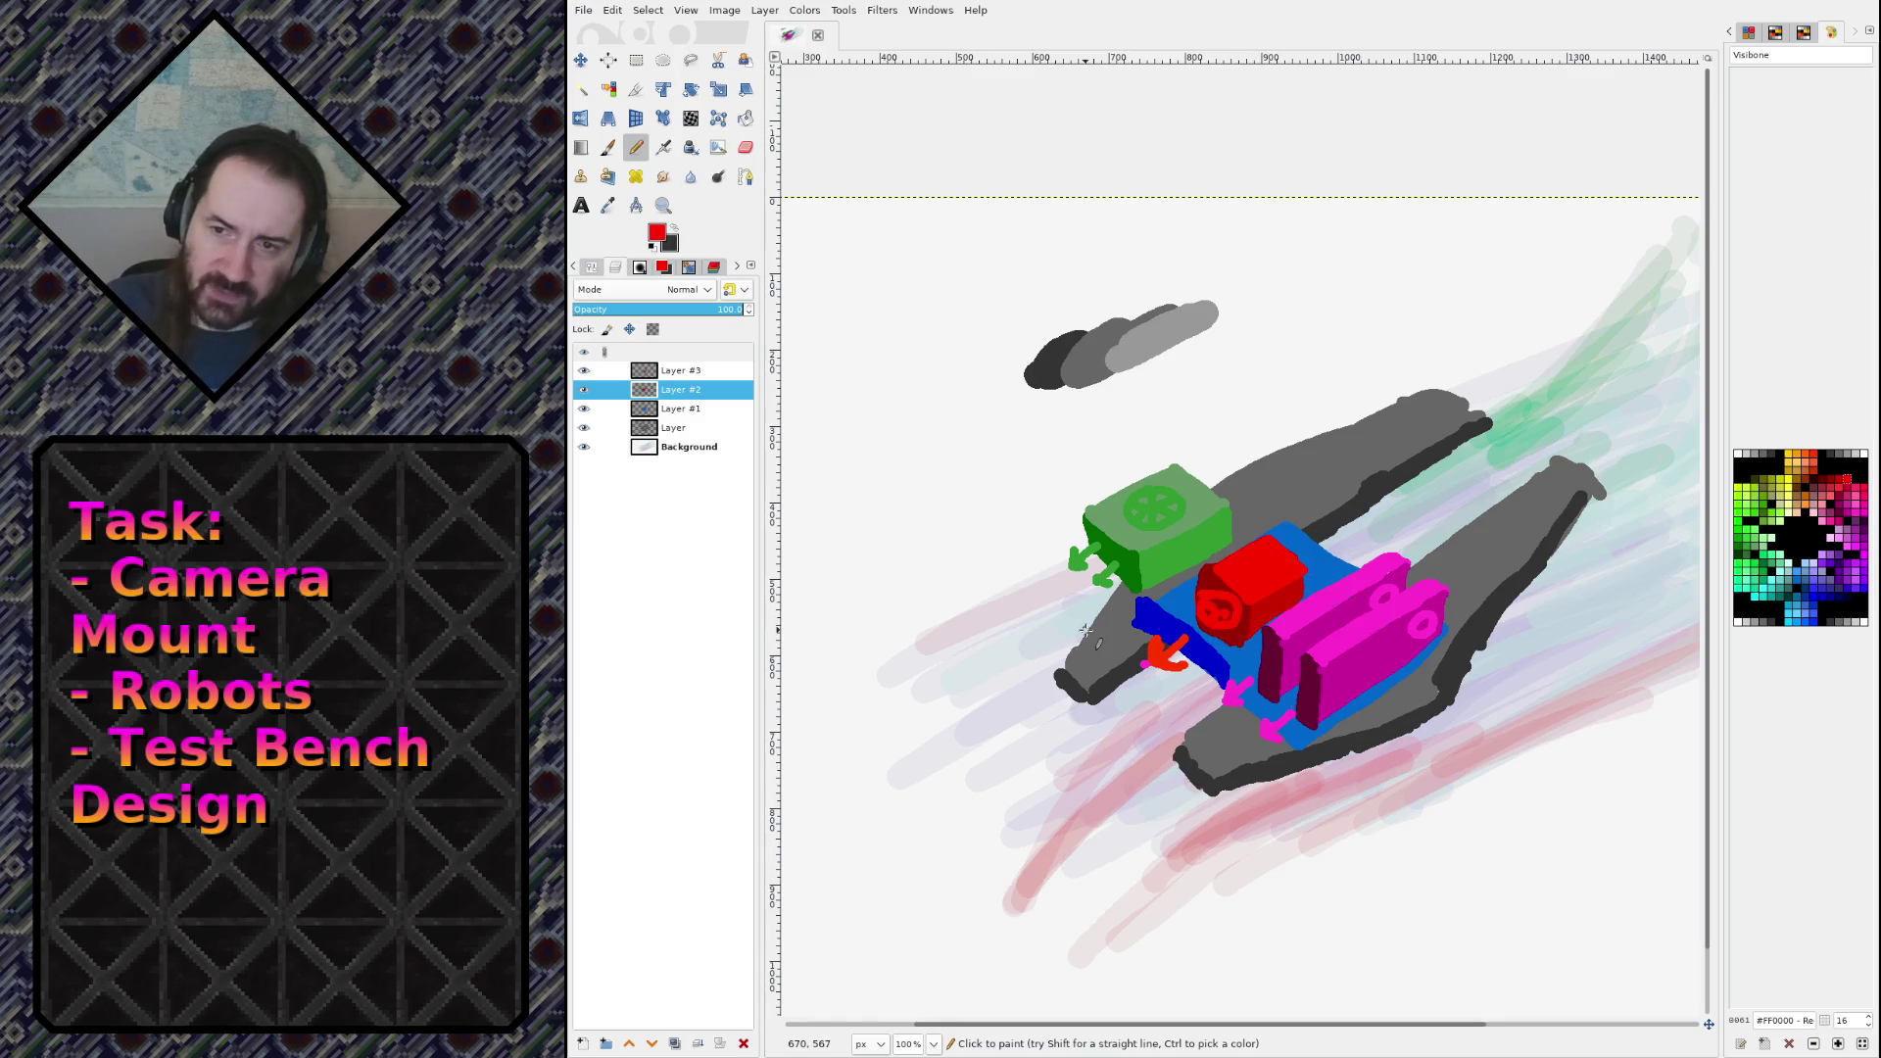
click(692, 410)
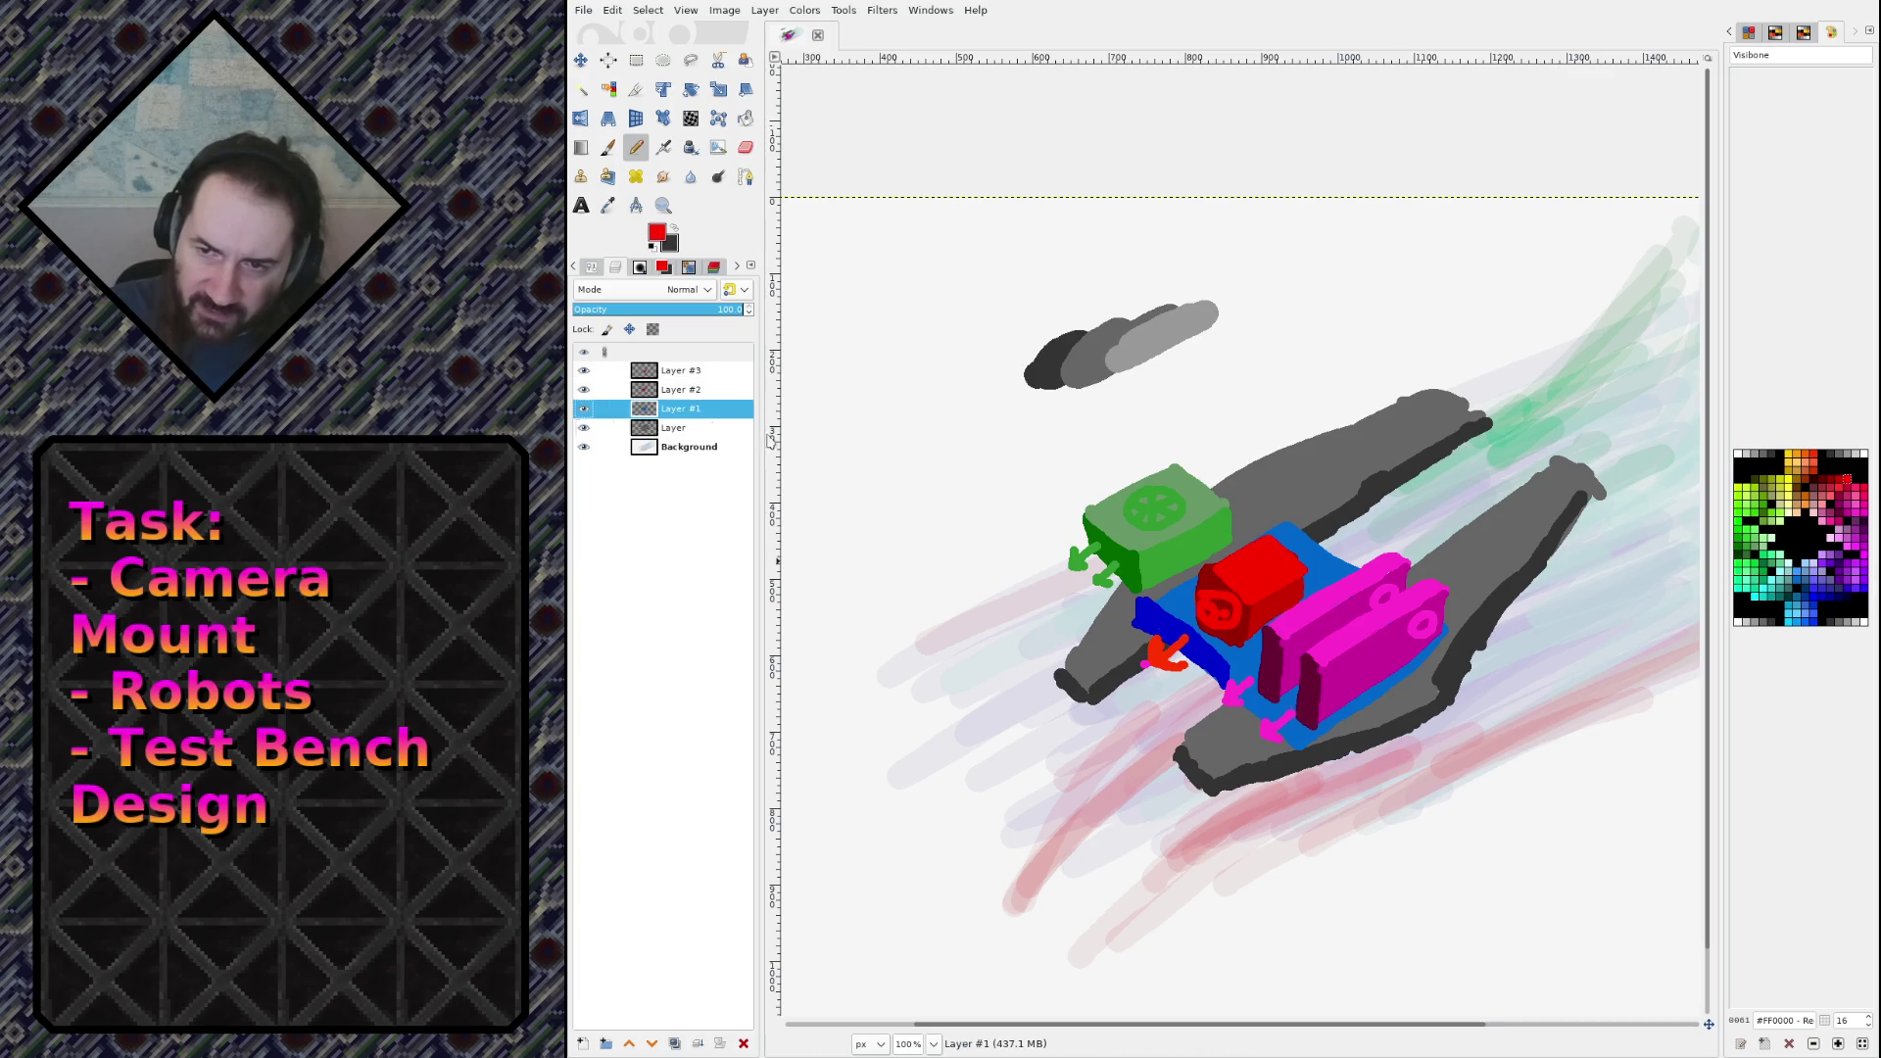
Step: On a new layer, pencil a pale yellow #FFCC66 arm from the mount to the red block
key(shift+ctrl+n)
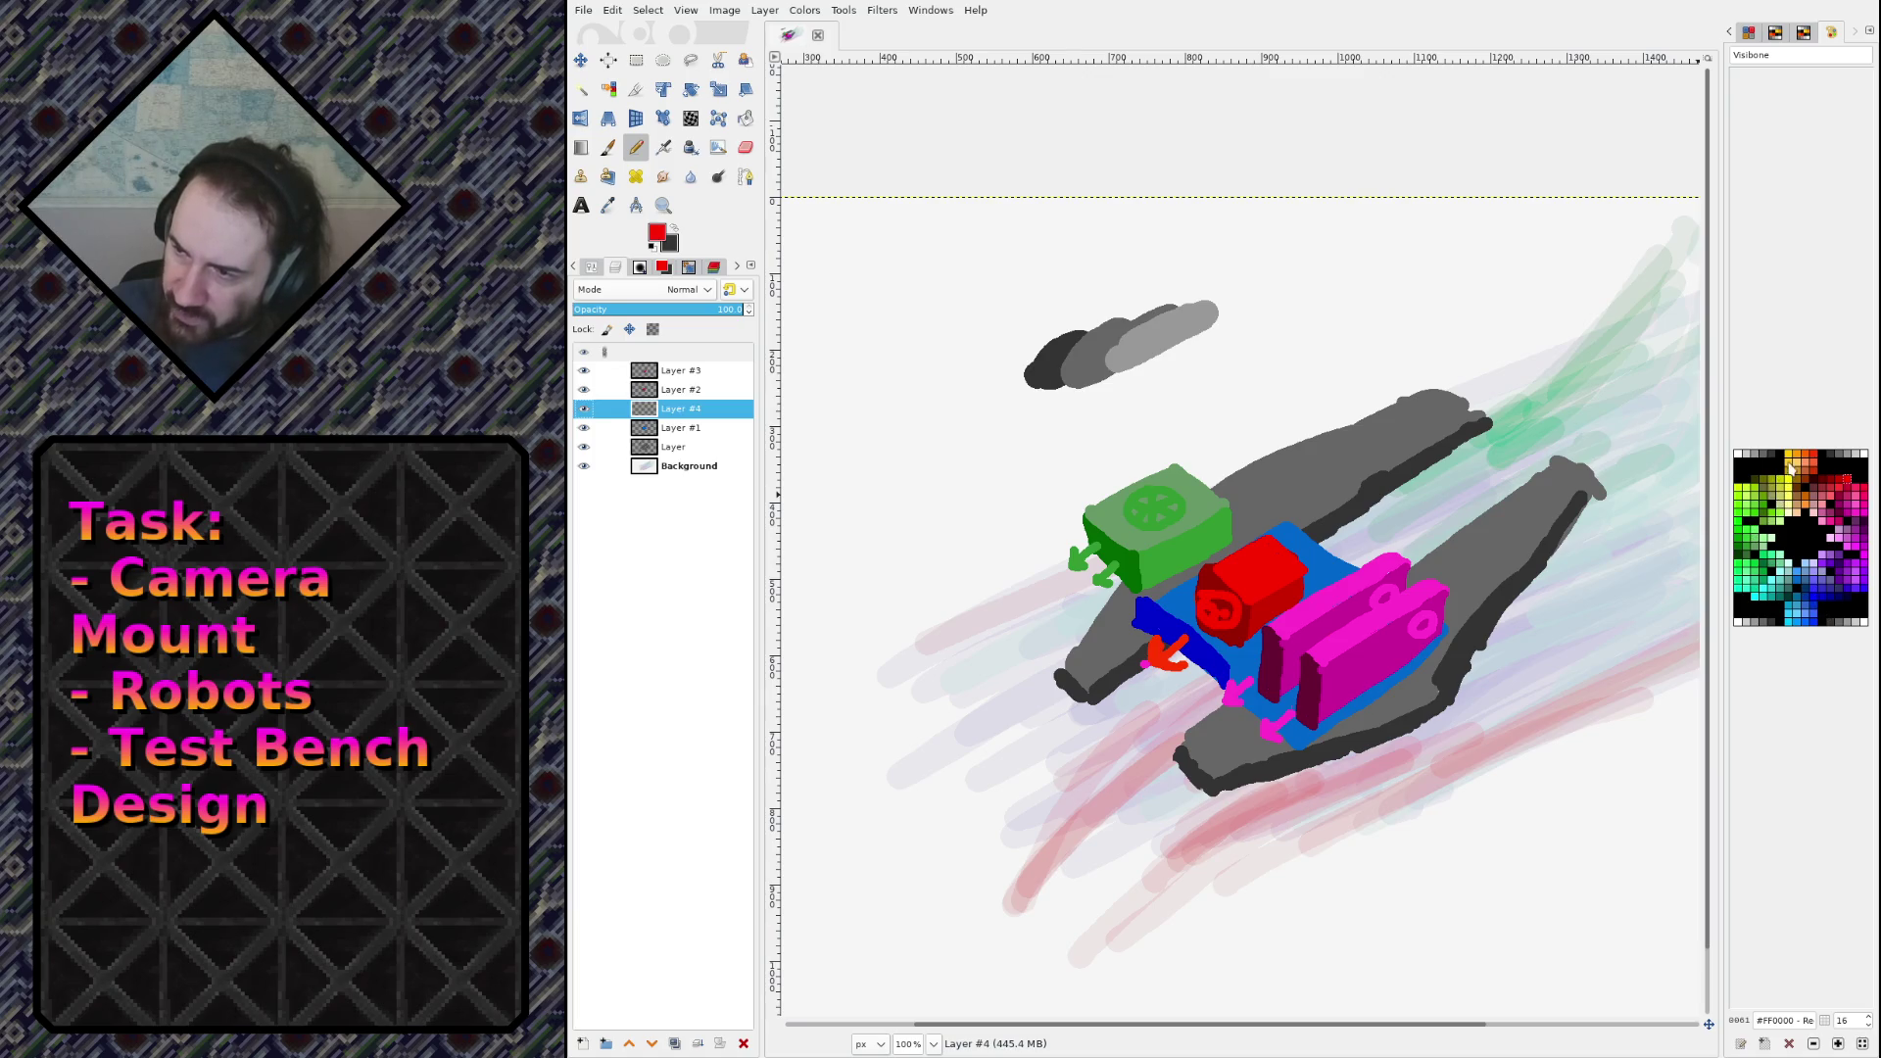
click(1791, 455)
drag(1467, 488, 1399, 521)
click(1796, 460)
key(ctrl+z)
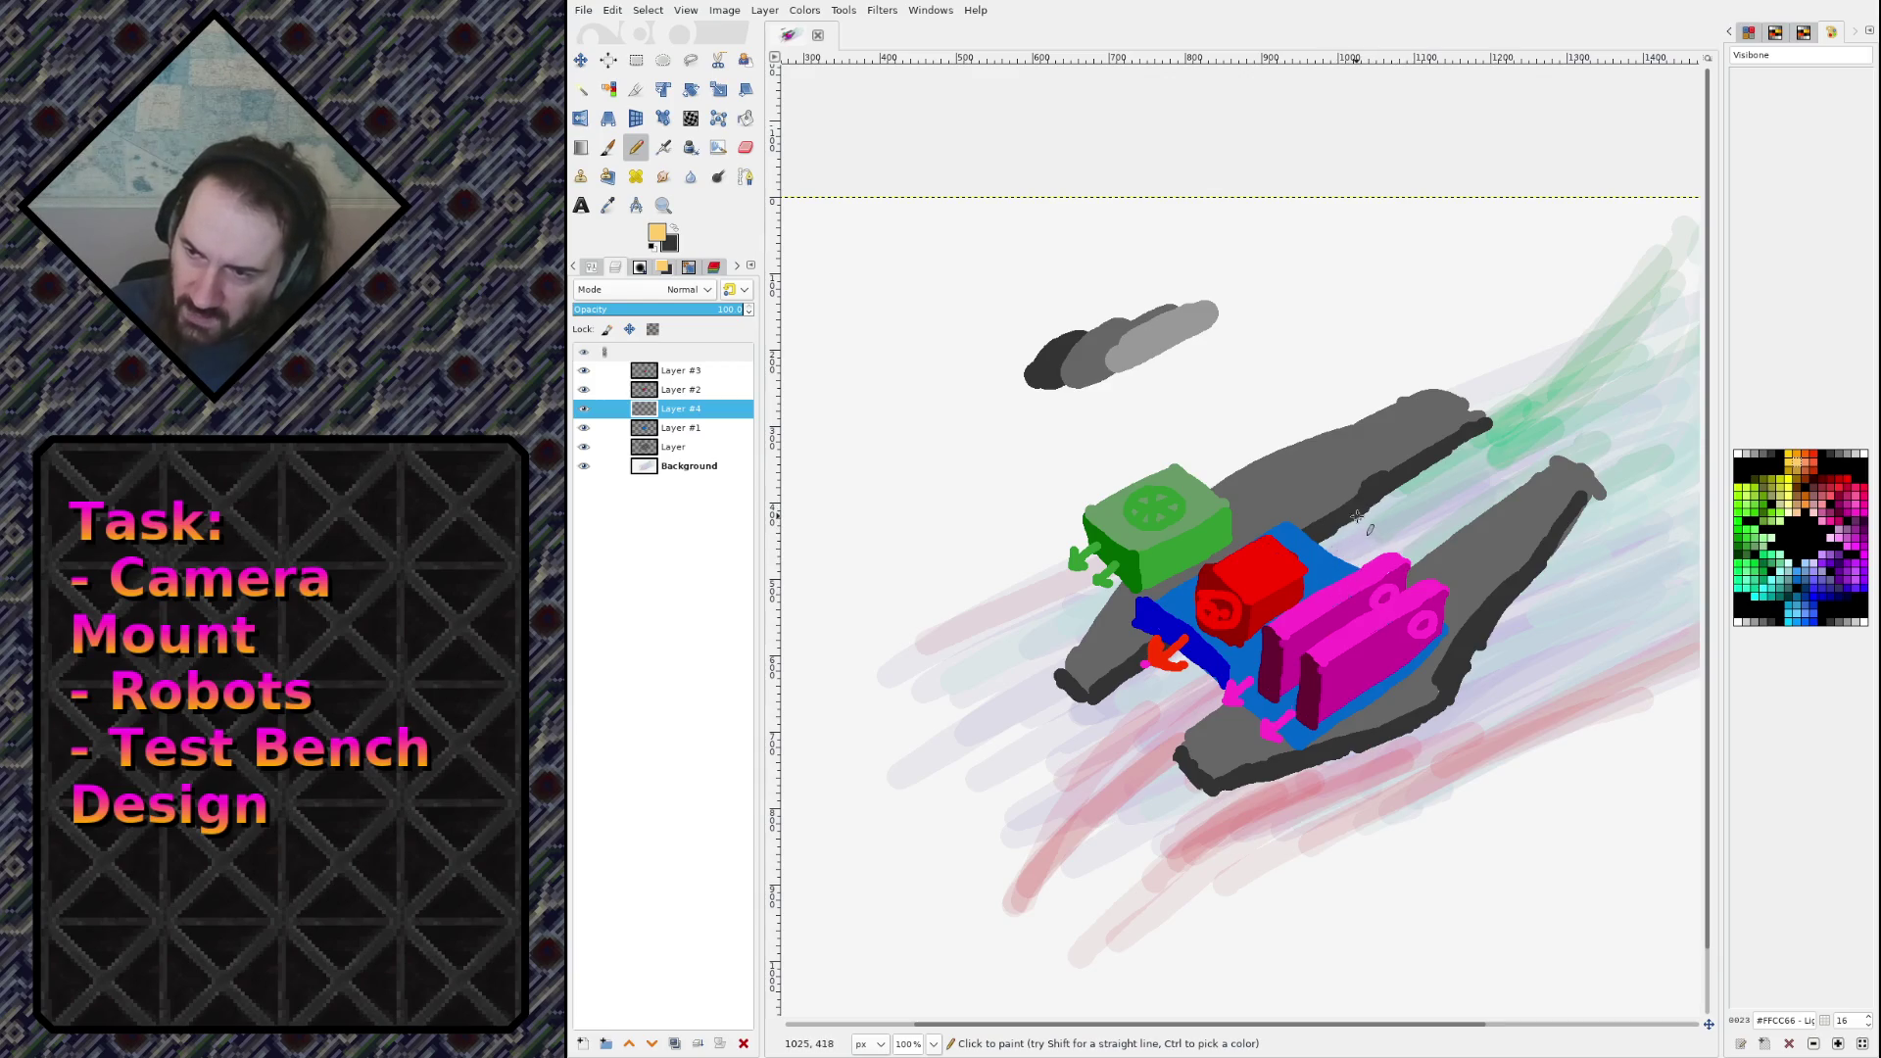
mouse_move(1357, 490)
mouse_down()
mouse_move(1330, 507)
mouse_move(1375, 530)
mouse_move(1398, 489)
mouse_move(1344, 489)
mouse_move(1365, 534)
mouse_move(1395, 511)
mouse_up()
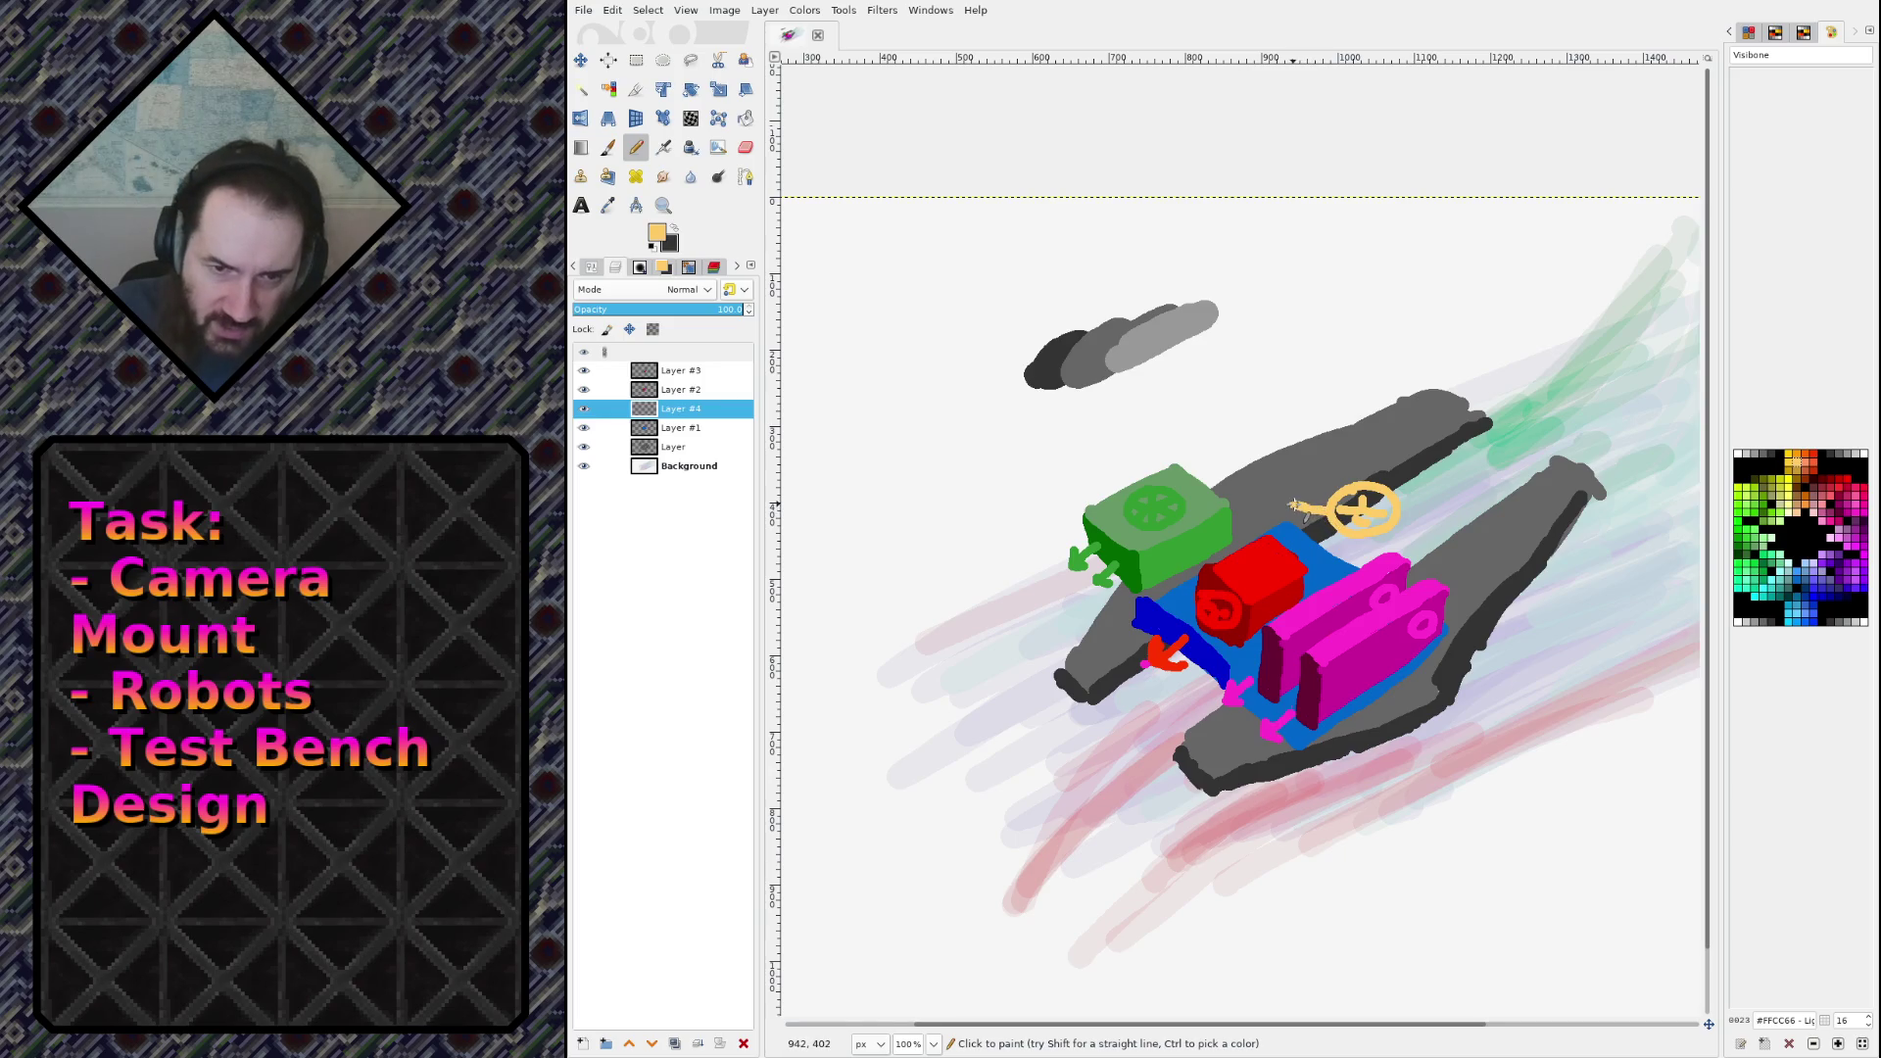
key(ctrl+z)
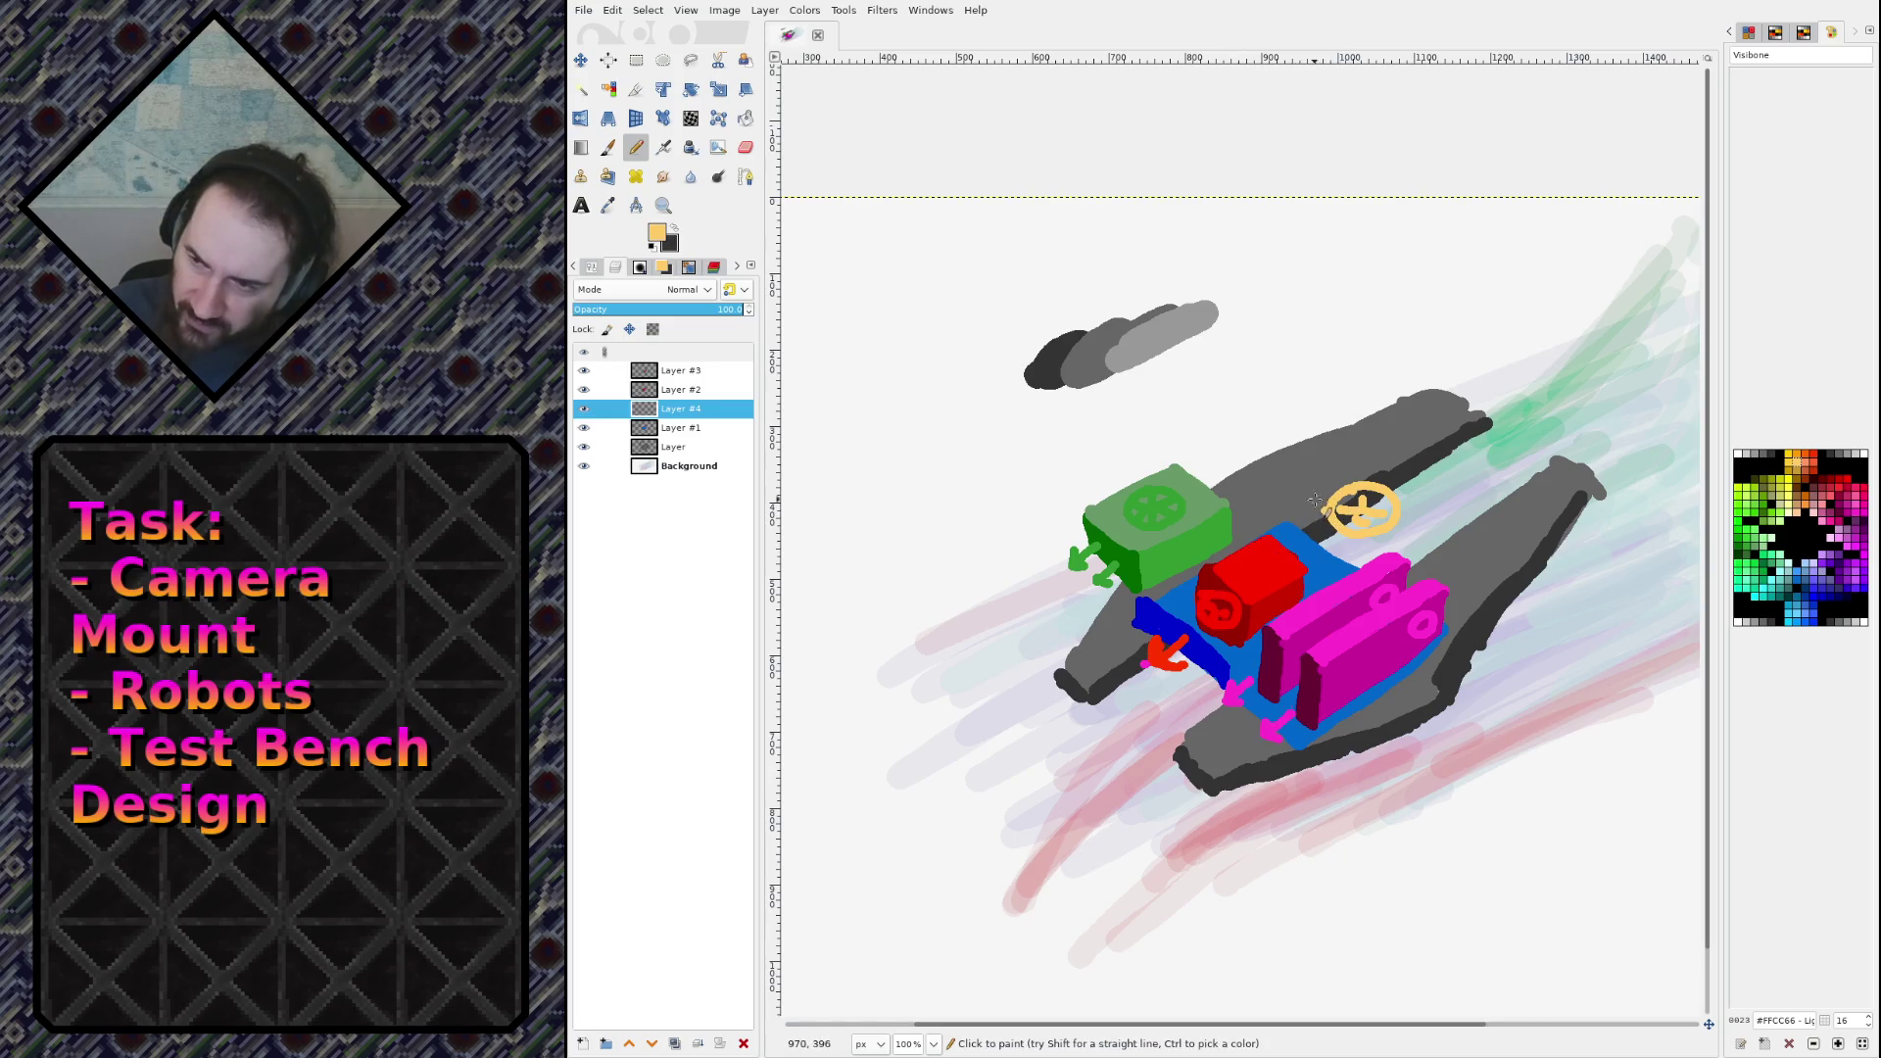
drag(1316, 511, 1211, 566)
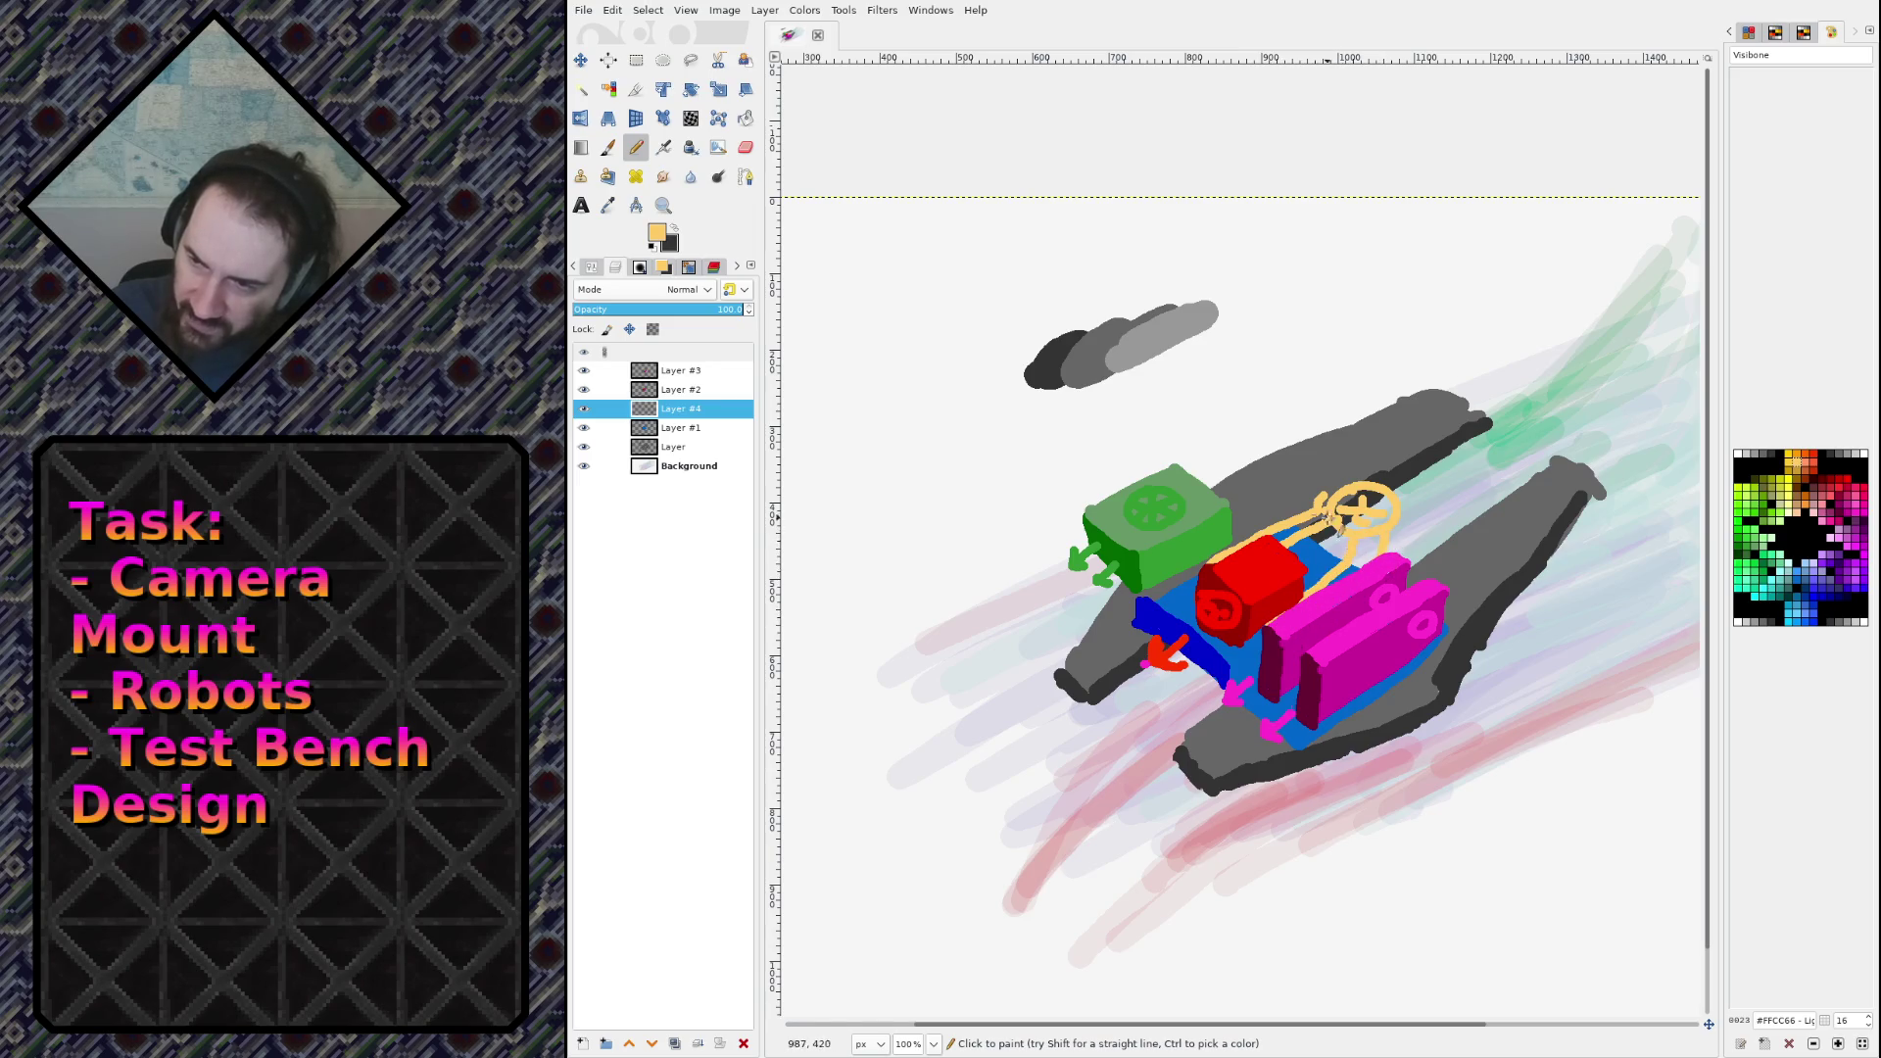
mouse_move(1280, 536)
mouse_down()
mouse_move(1330, 515)
mouse_move(1357, 550)
mouse_move(1334, 586)
mouse_up()
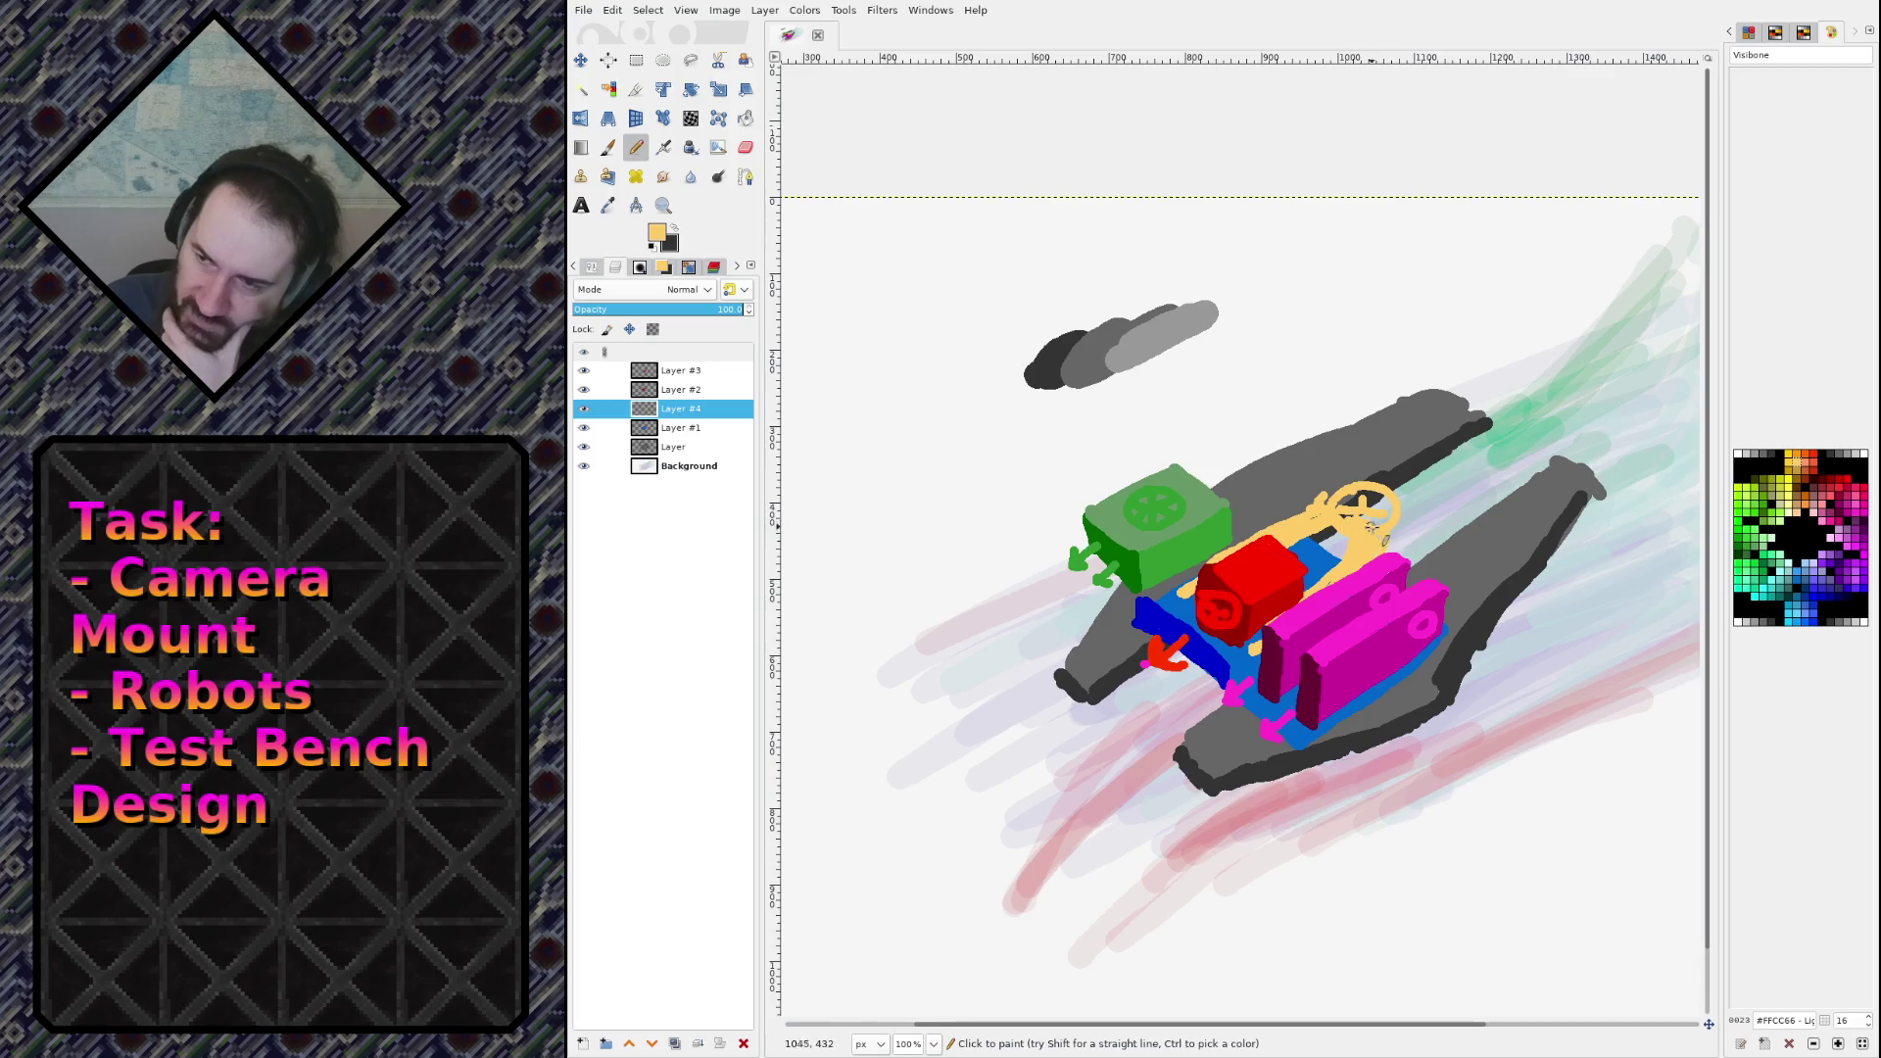
Step: Fill the round mount yellow and outline it with a salmon ring
mouse_move(1362, 505)
mouse_down()
mouse_move(1367, 524)
mouse_move(1386, 497)
mouse_up()
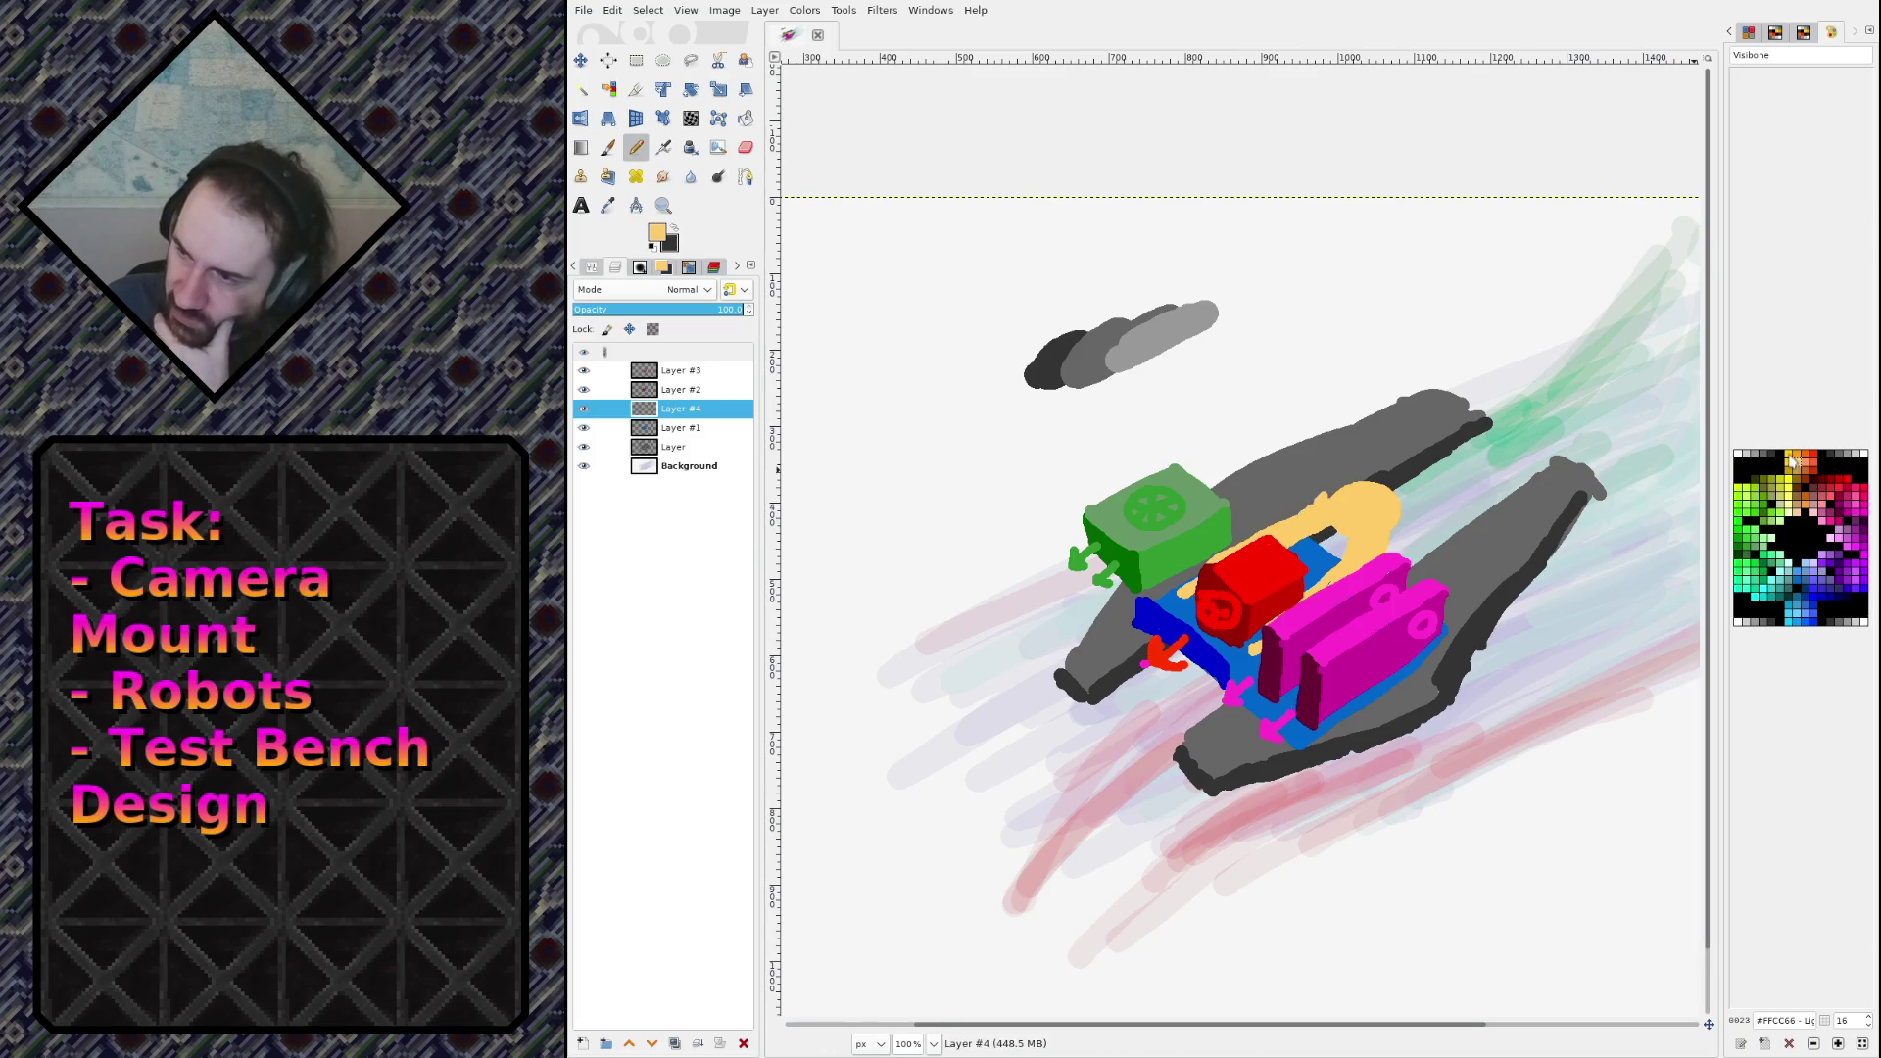
mouse_move(1373, 492)
mouse_down()
mouse_move(1352, 524)
mouse_move(1407, 501)
mouse_up()
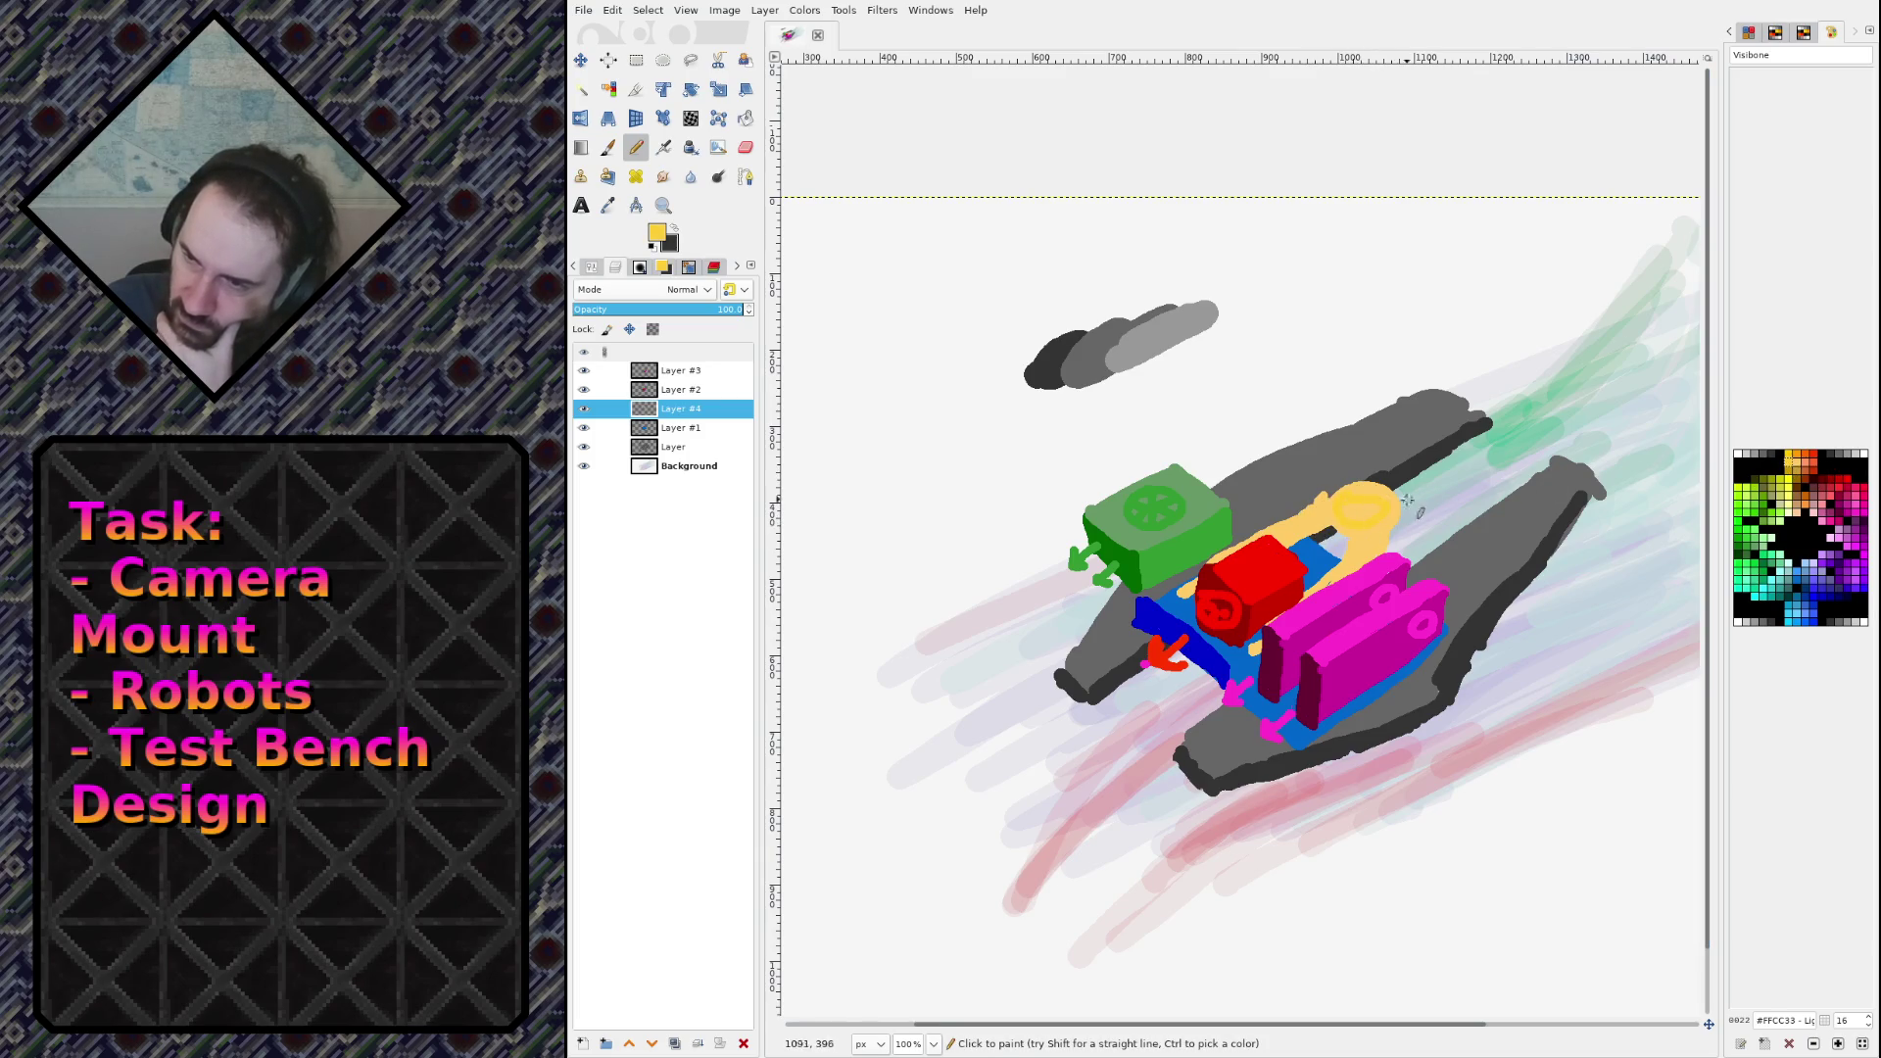
click(1807, 470)
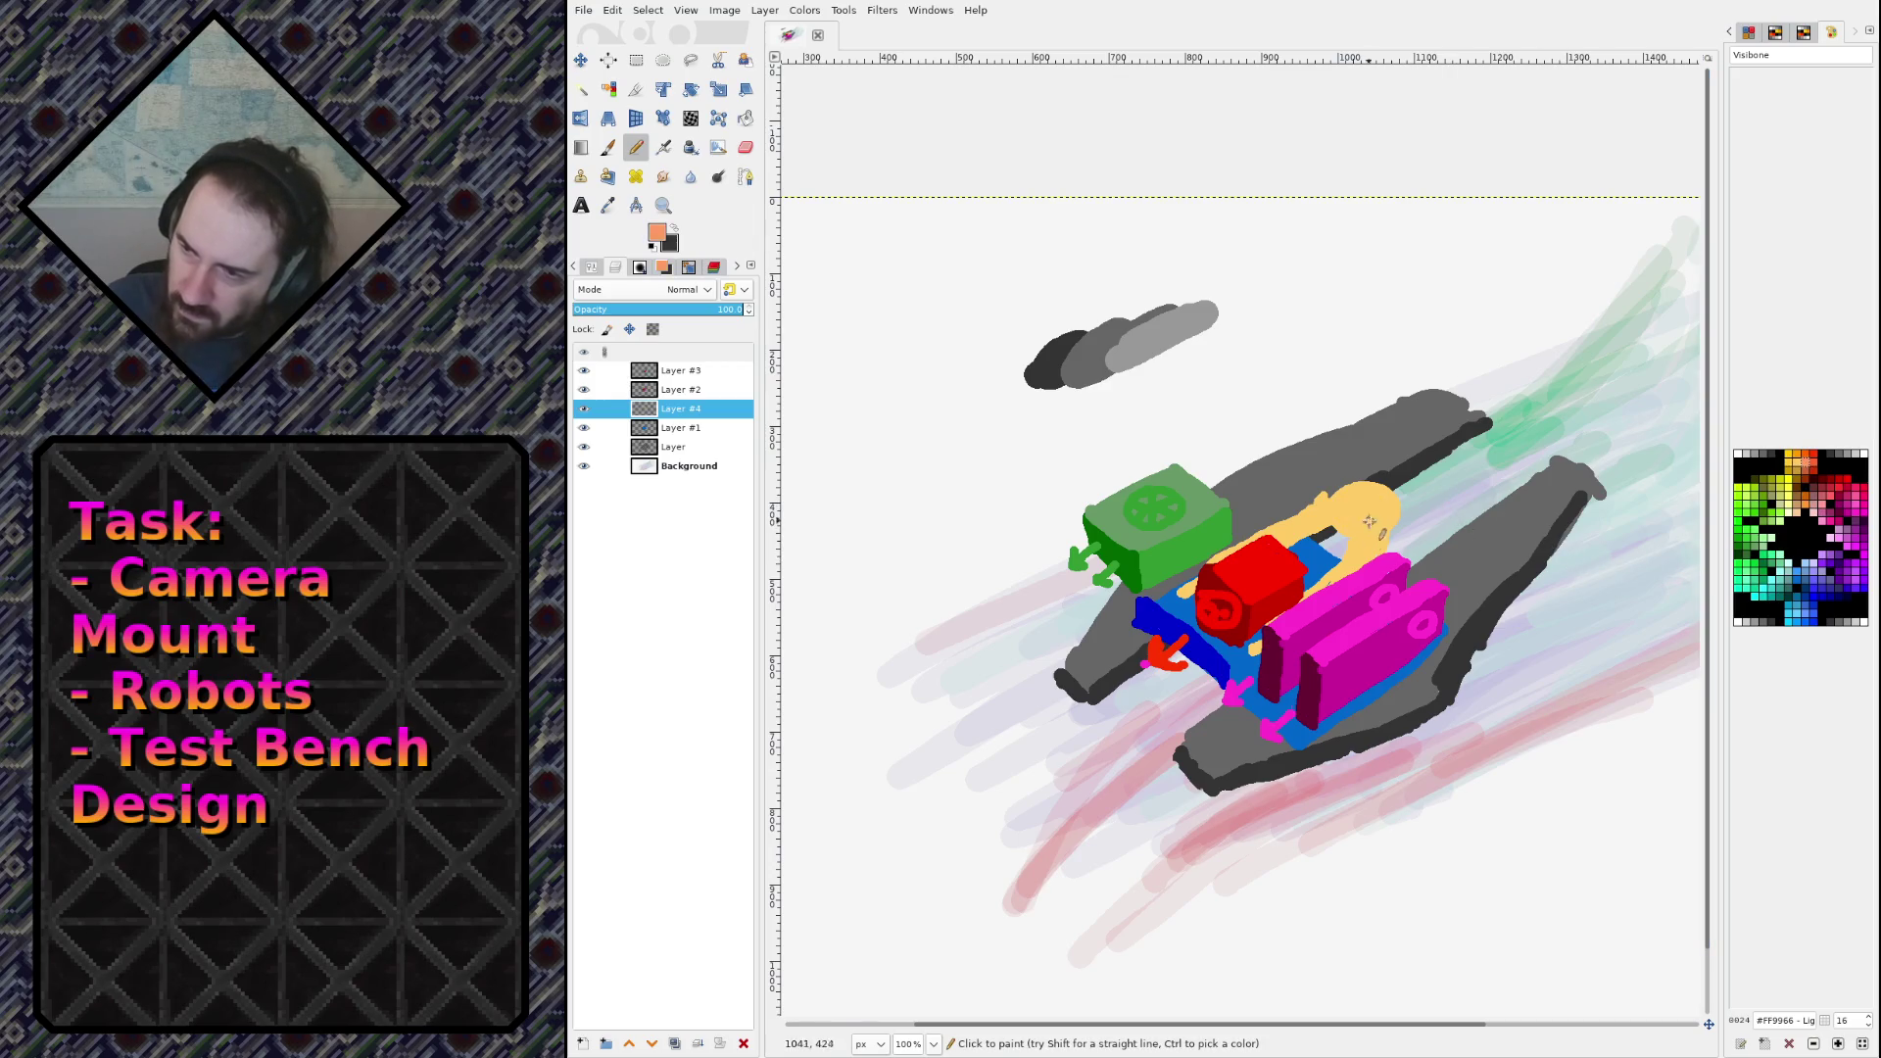
mouse_move(1348, 495)
mouse_down()
mouse_move(1340, 528)
mouse_move(1349, 501)
mouse_move(1371, 517)
mouse_move(1340, 519)
mouse_move(1381, 529)
mouse_move(1363, 504)
mouse_move(1371, 537)
mouse_move(1366, 516)
mouse_up()
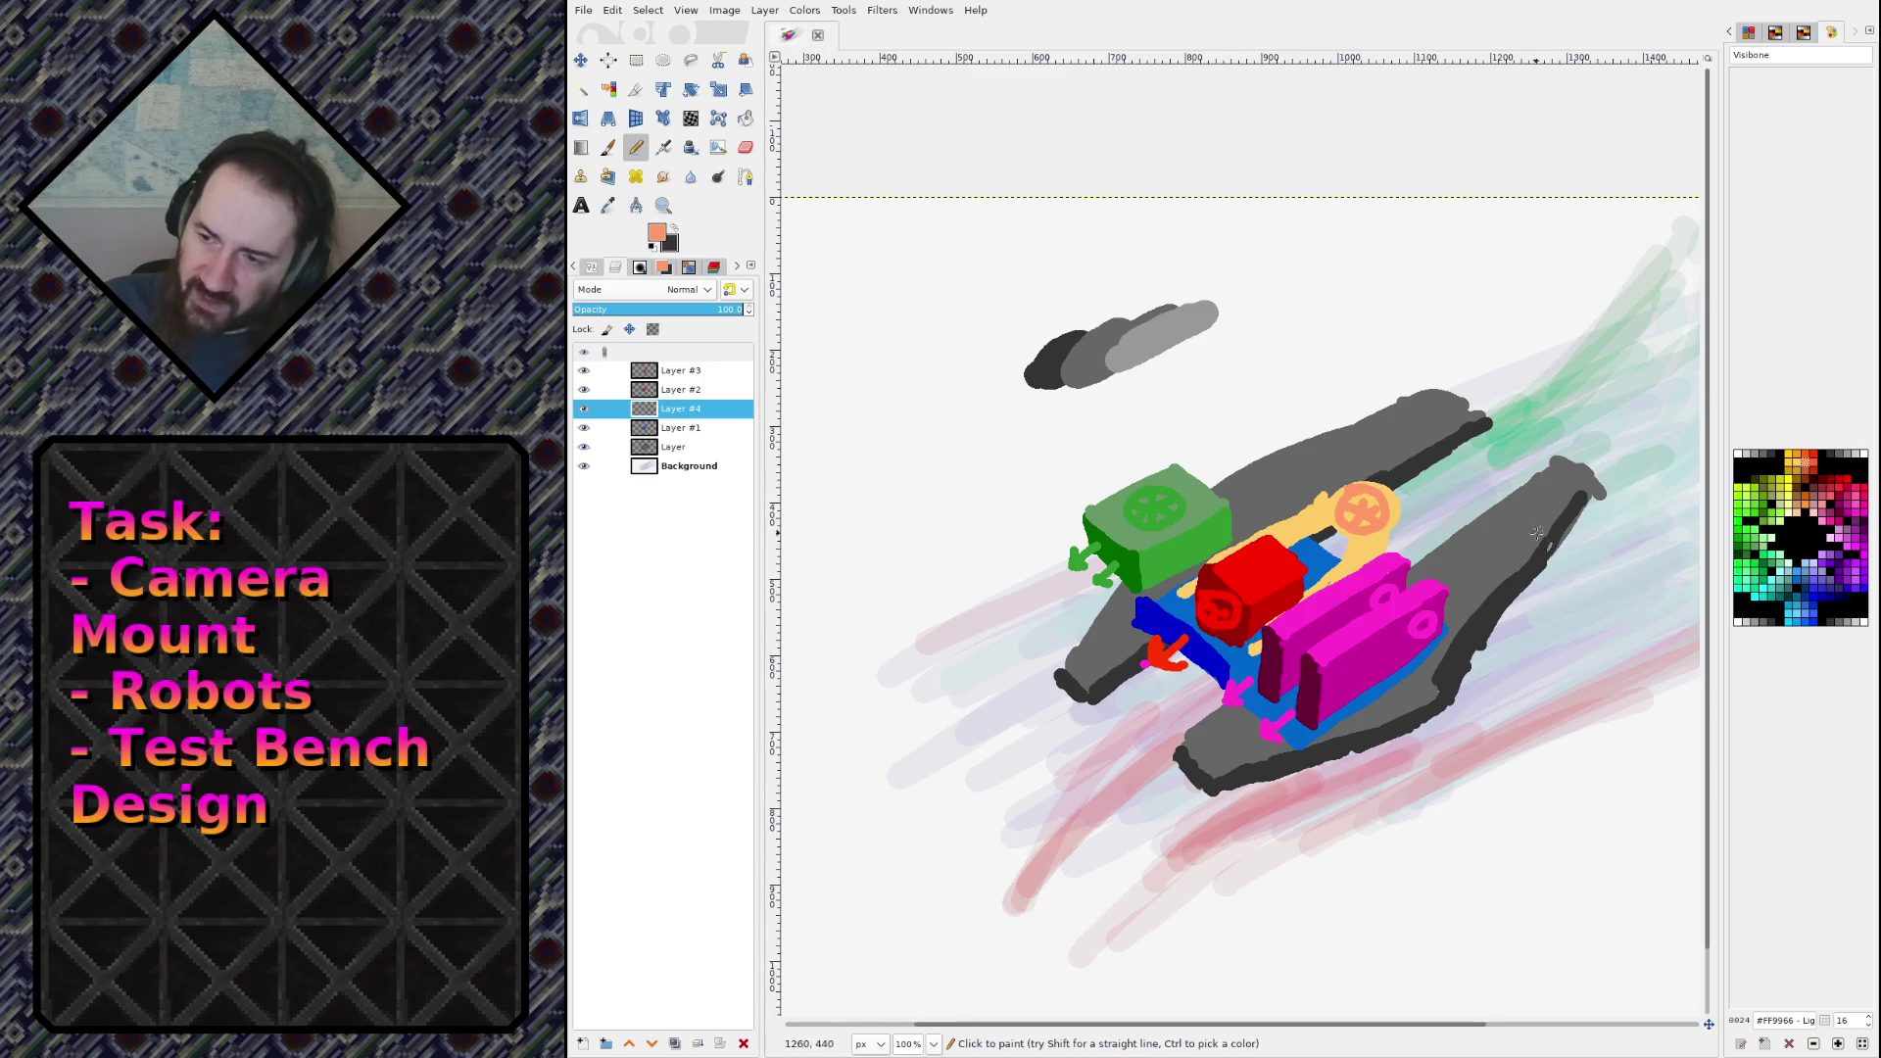
Step: On the layer named Layer, erase back the upper grey arm's top edge with a size 38 eraser
click(690, 449)
key(shift+e)
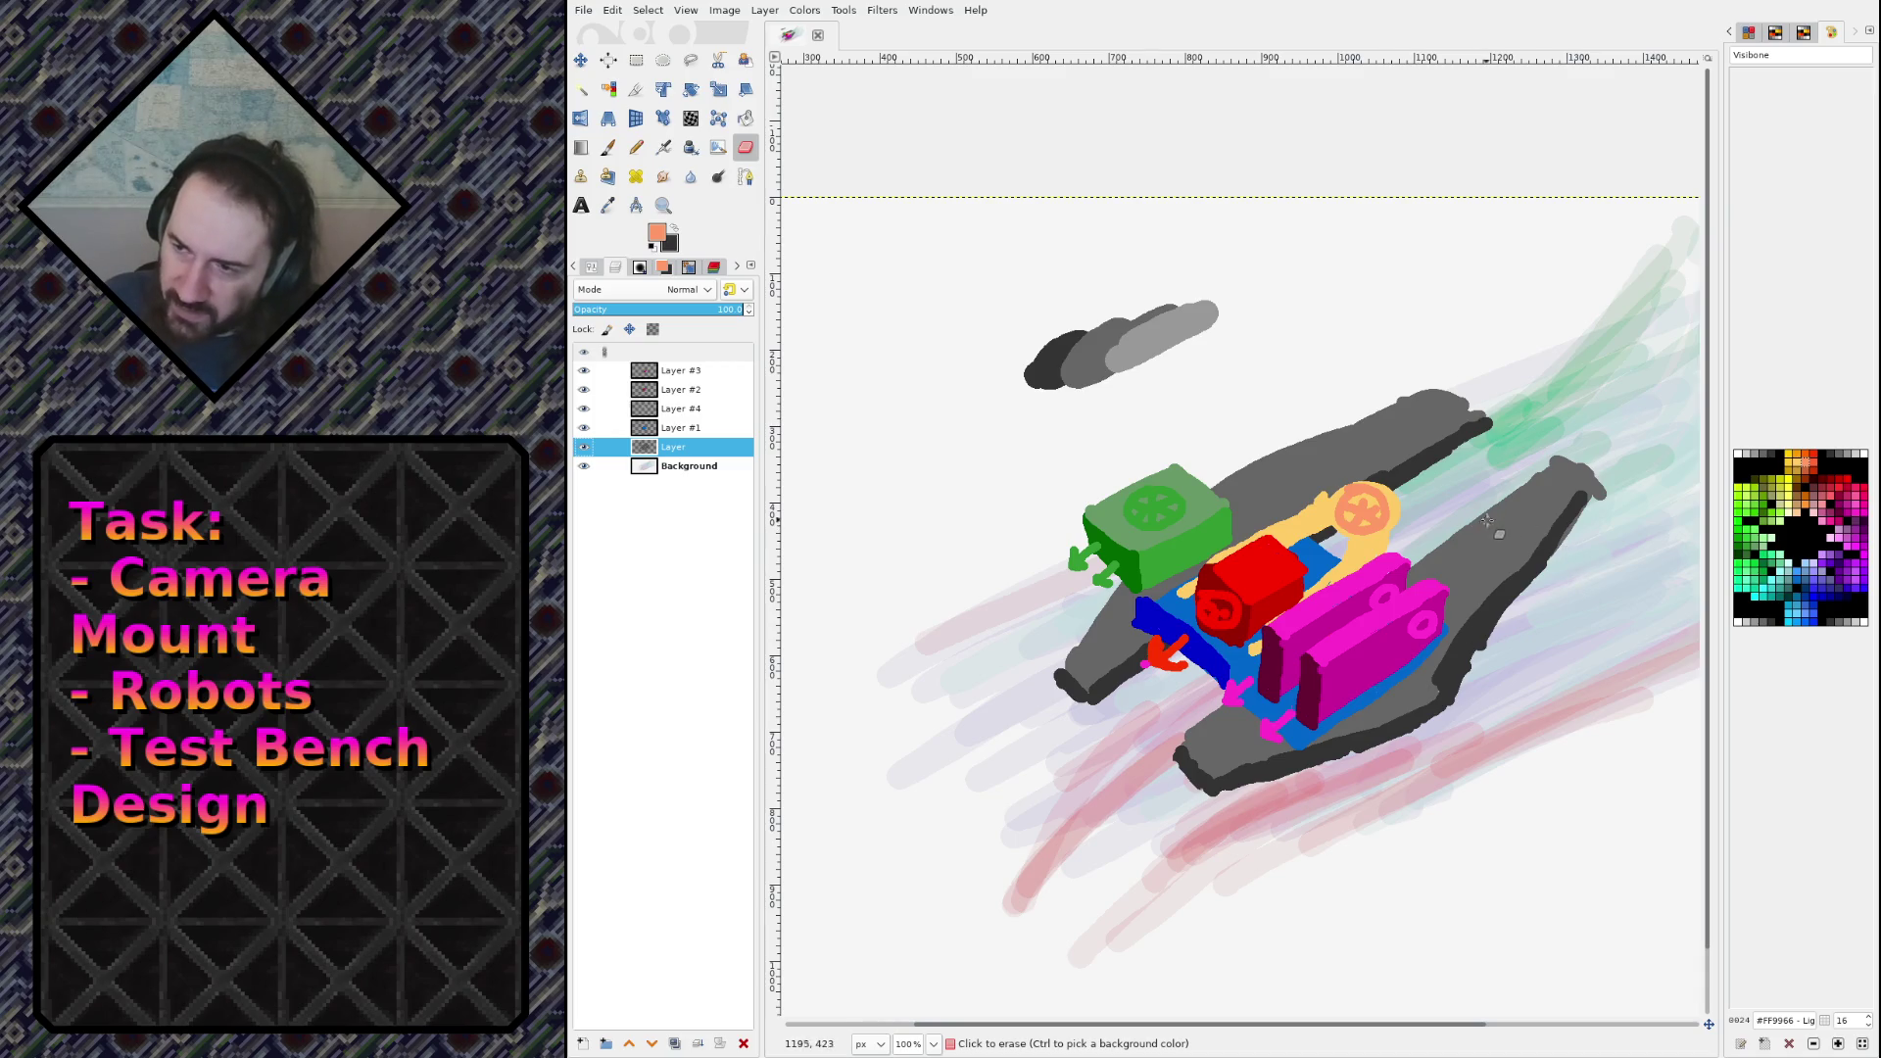
mouse_move(1527, 490)
mouse_down()
mouse_move(1522, 528)
mouse_move(1535, 477)
mouse_move(1528, 578)
mouse_move(1572, 484)
mouse_move(1591, 491)
mouse_move(1578, 471)
mouse_move(1483, 495)
mouse_move(1533, 539)
mouse_move(1358, 417)
mouse_move(1460, 392)
mouse_up()
key(bracketleft)
key(bracketright)
key(bracketright)
key(bracketright)
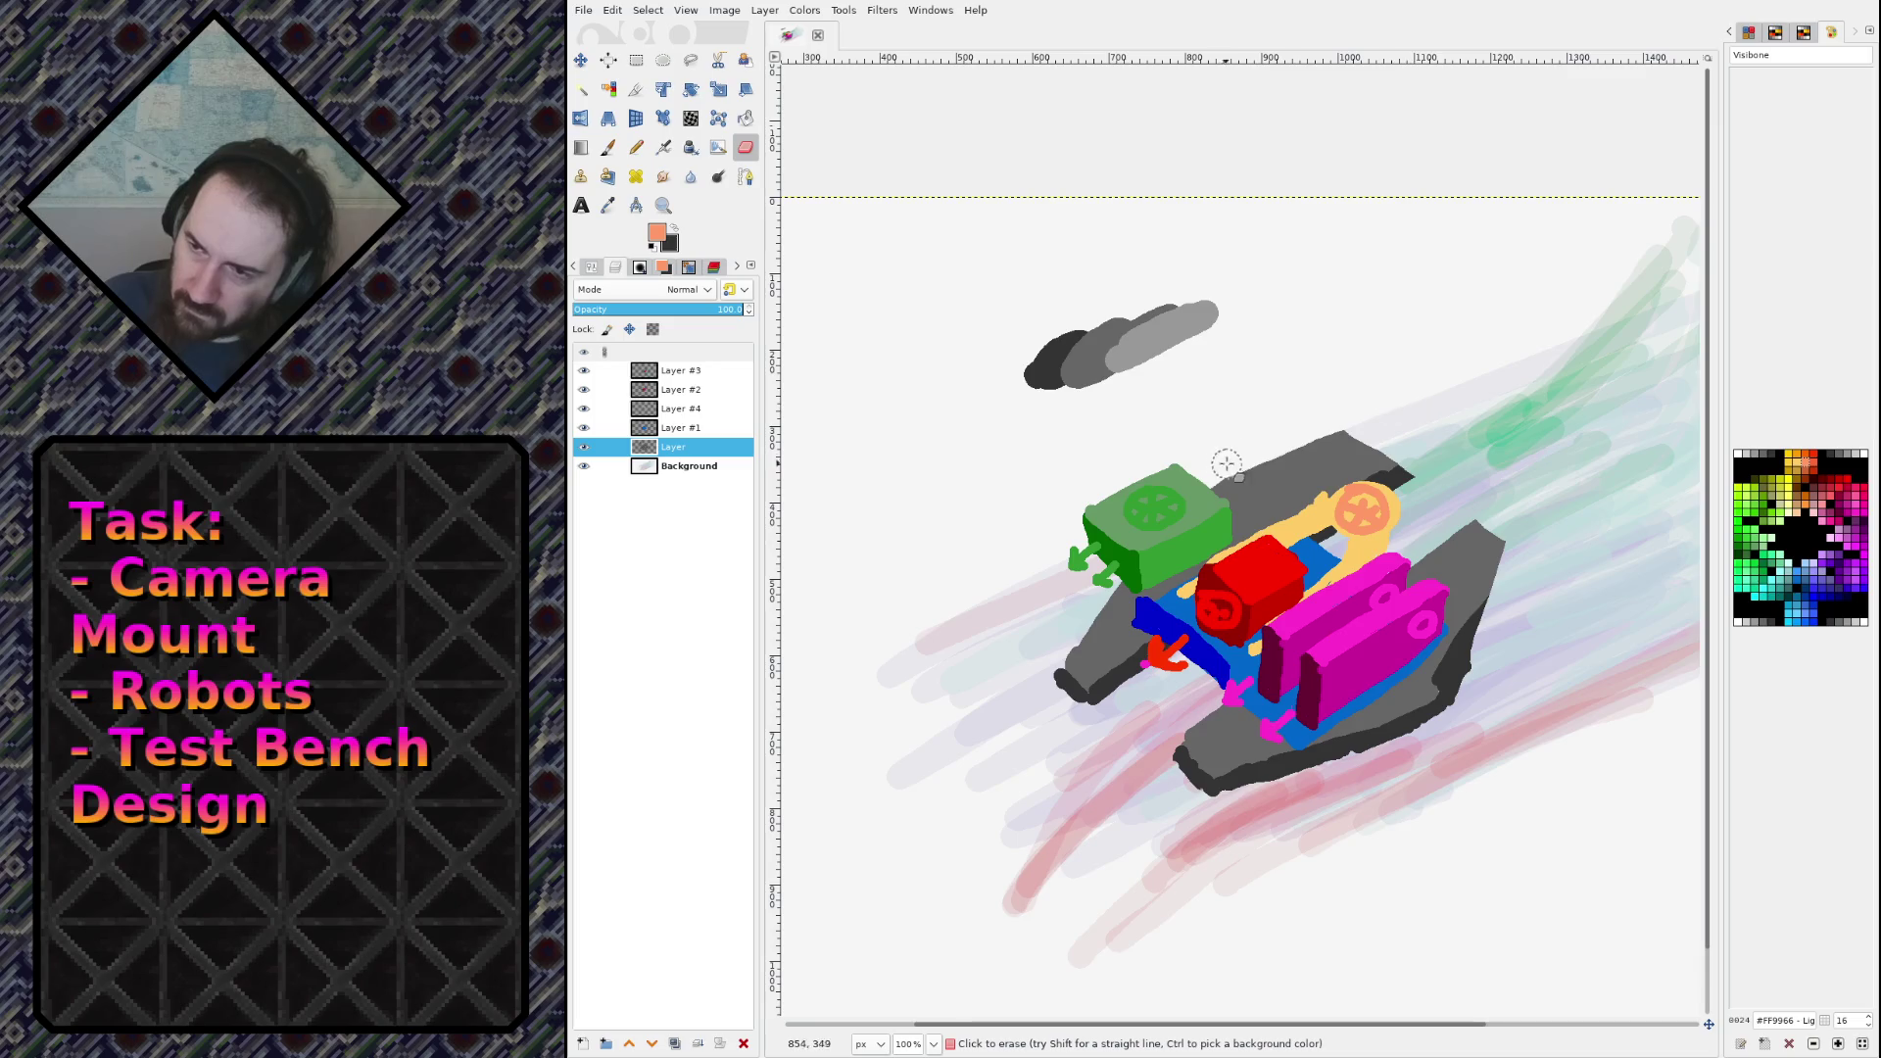
mouse_move(1230, 475)
mouse_down()
mouse_move(1362, 437)
mouse_move(1403, 477)
mouse_up()
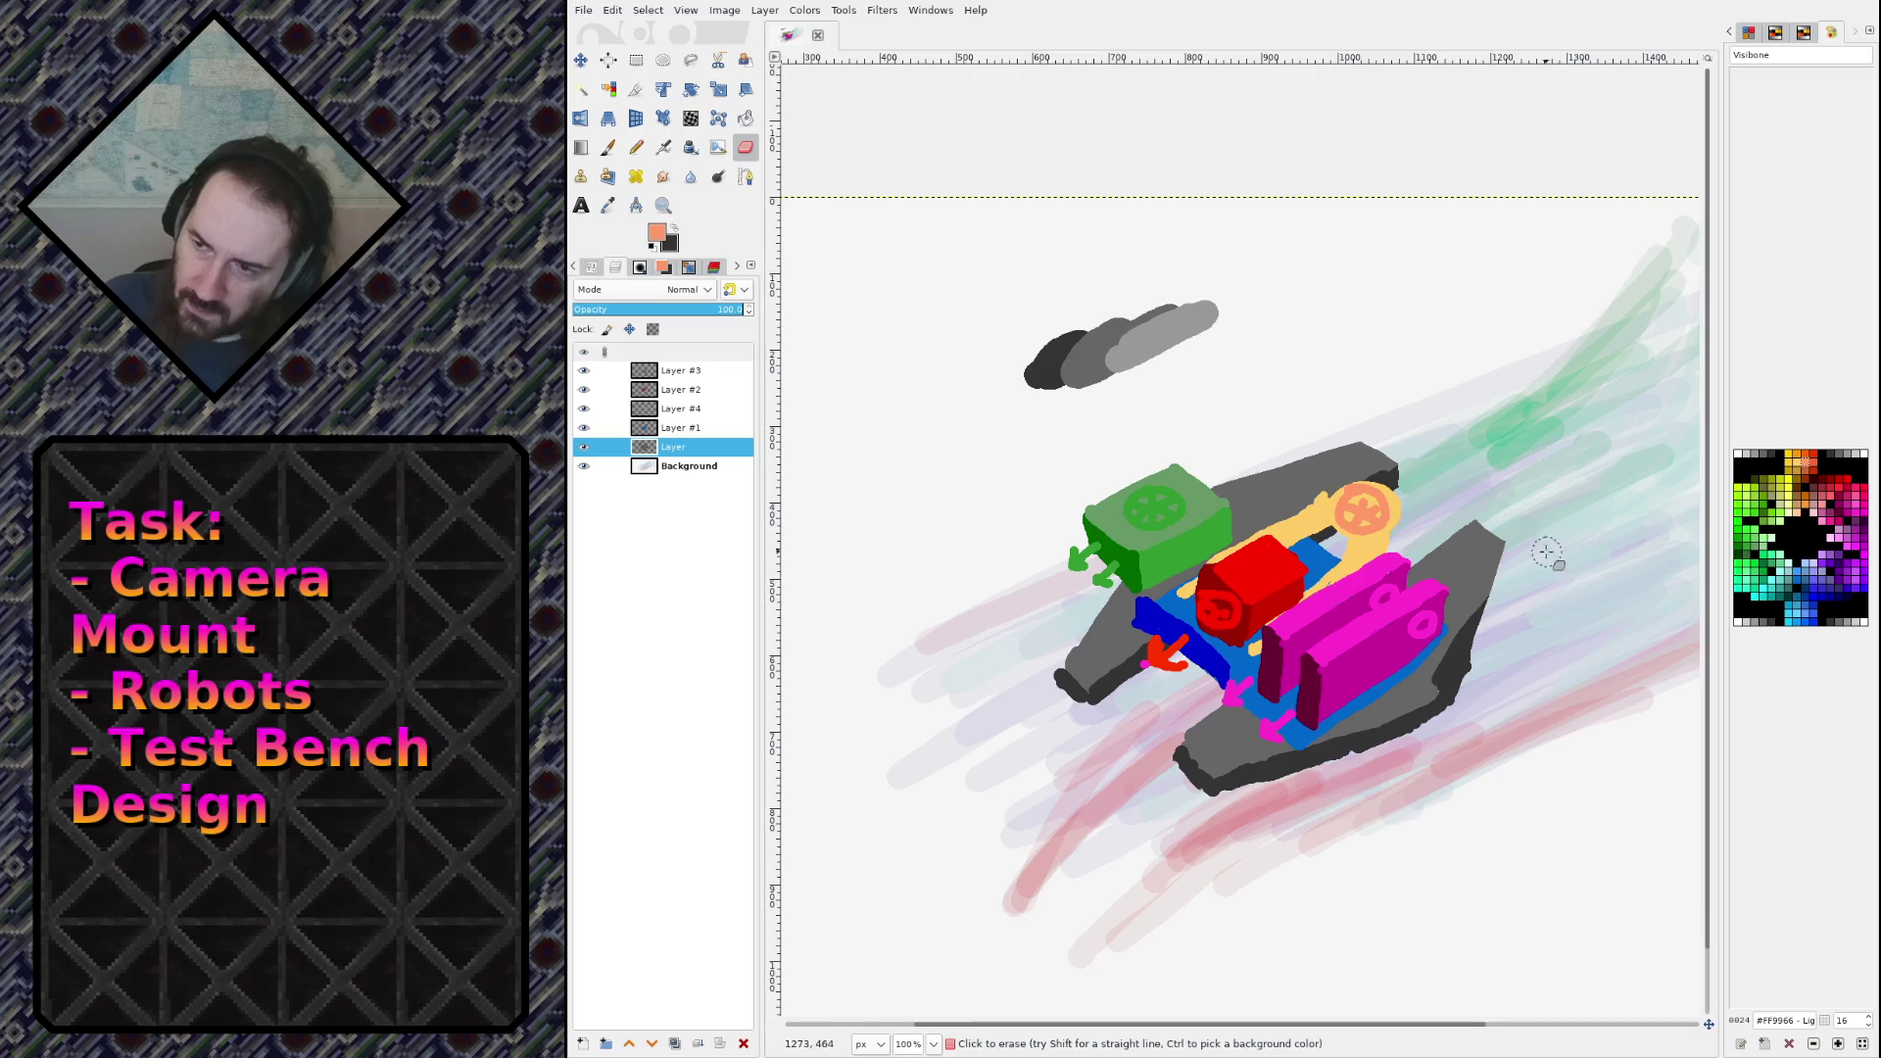
Step: Sample dark grey #333333 from the hull as the Pencil colour
ctrl+click(1473, 650)
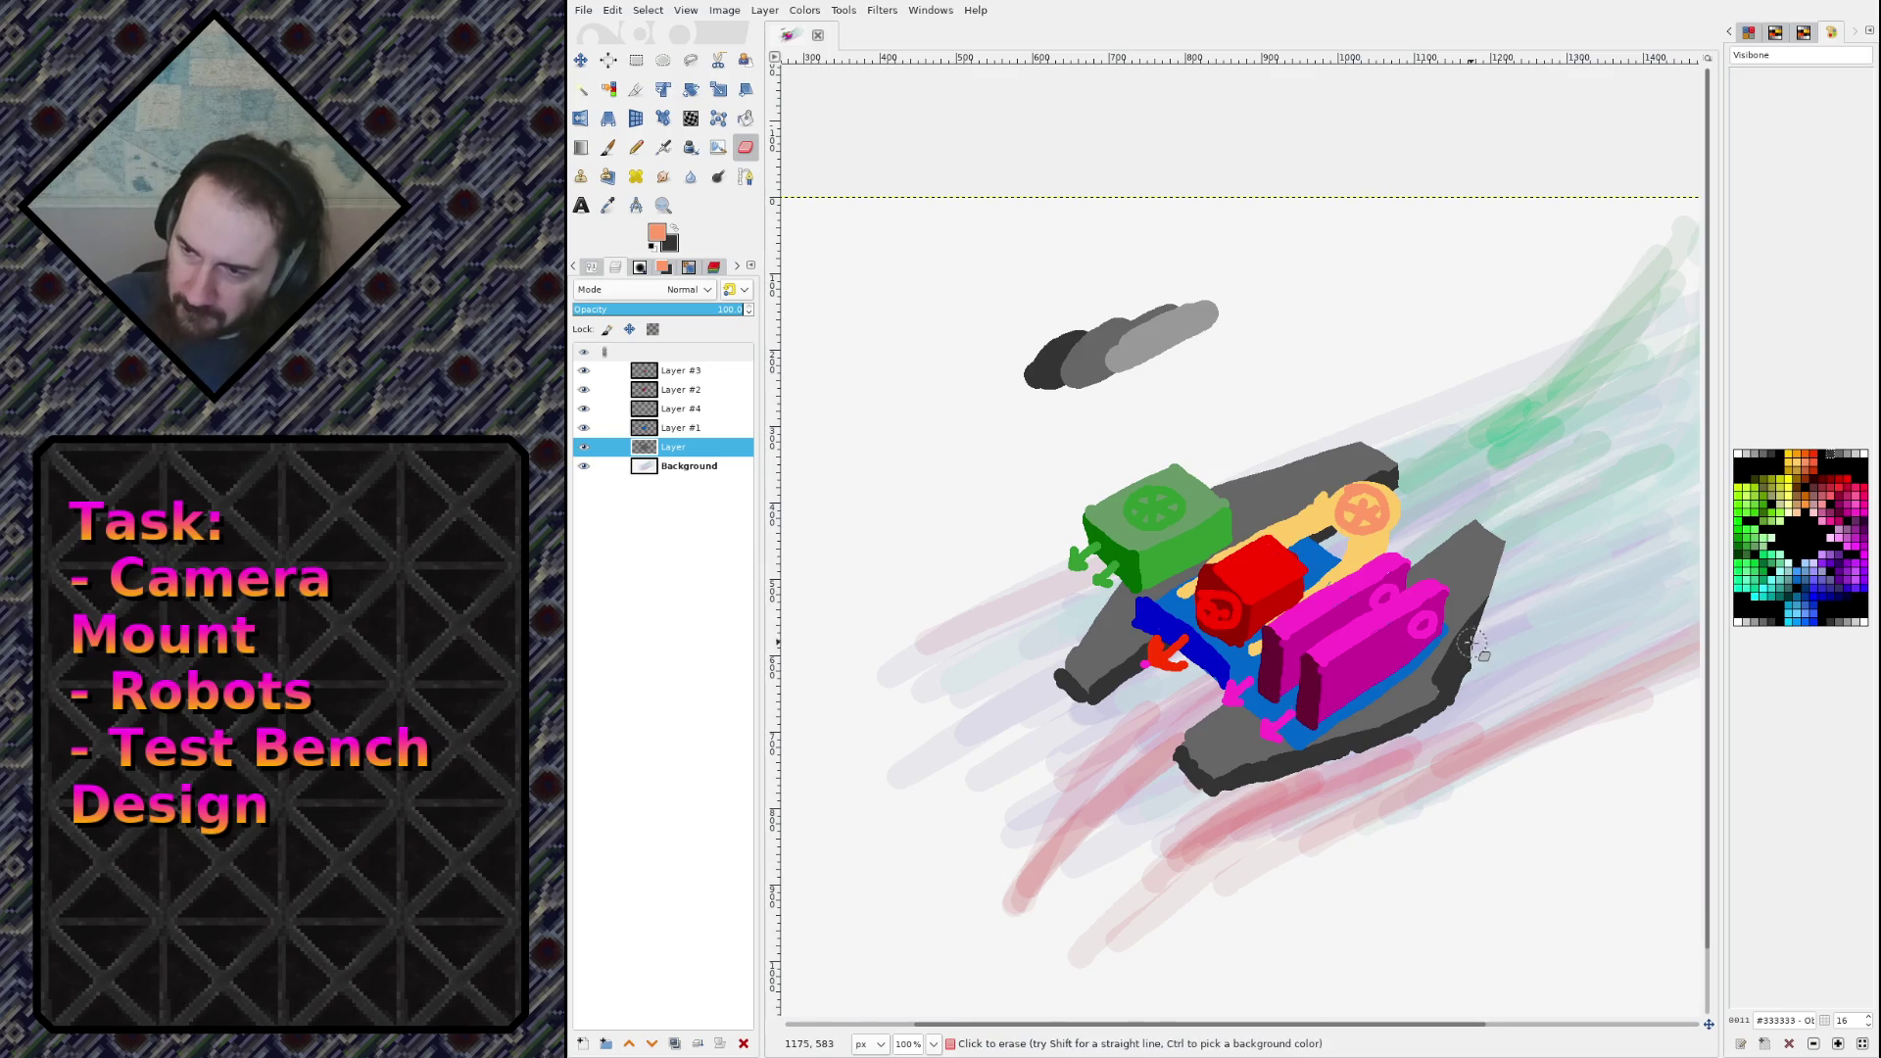
key(n)
ctrl+click(1470, 651)
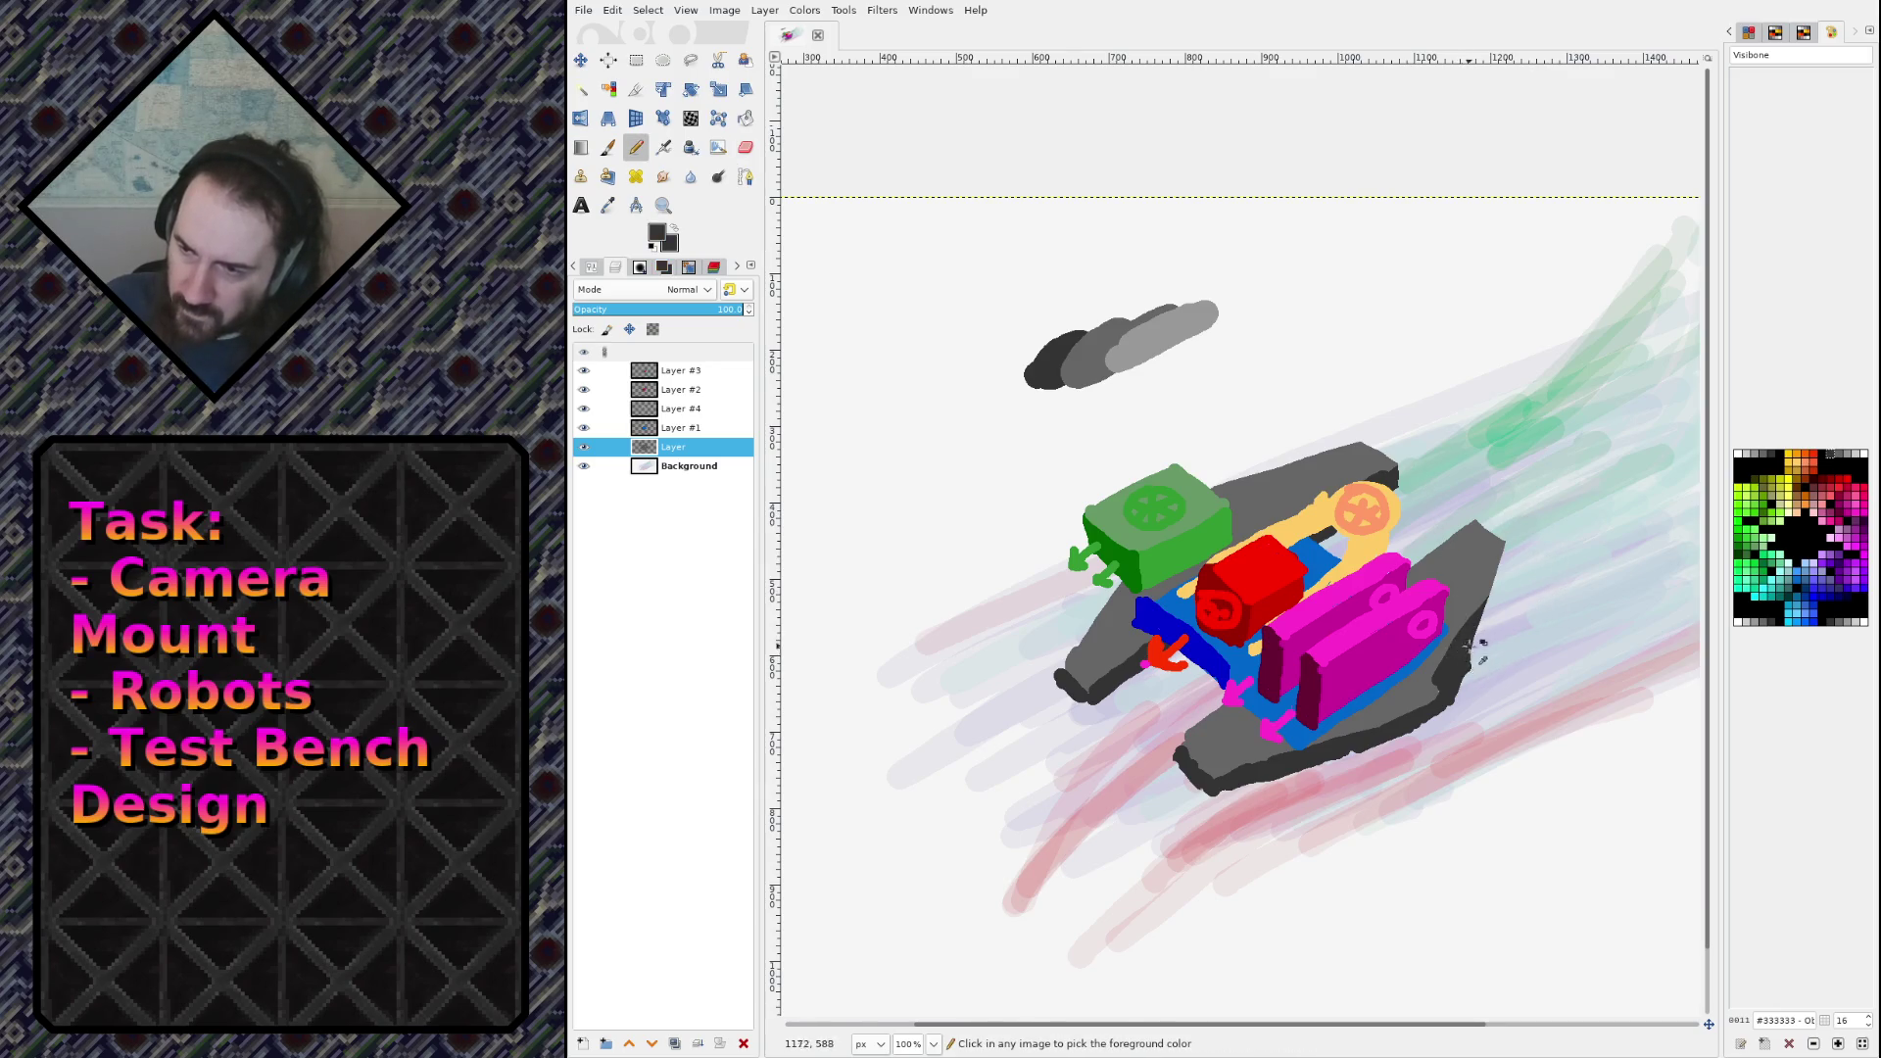
Step: Paint a dark grey edge along the right arm's outer side and save sketch.xcf
key(bracketright)
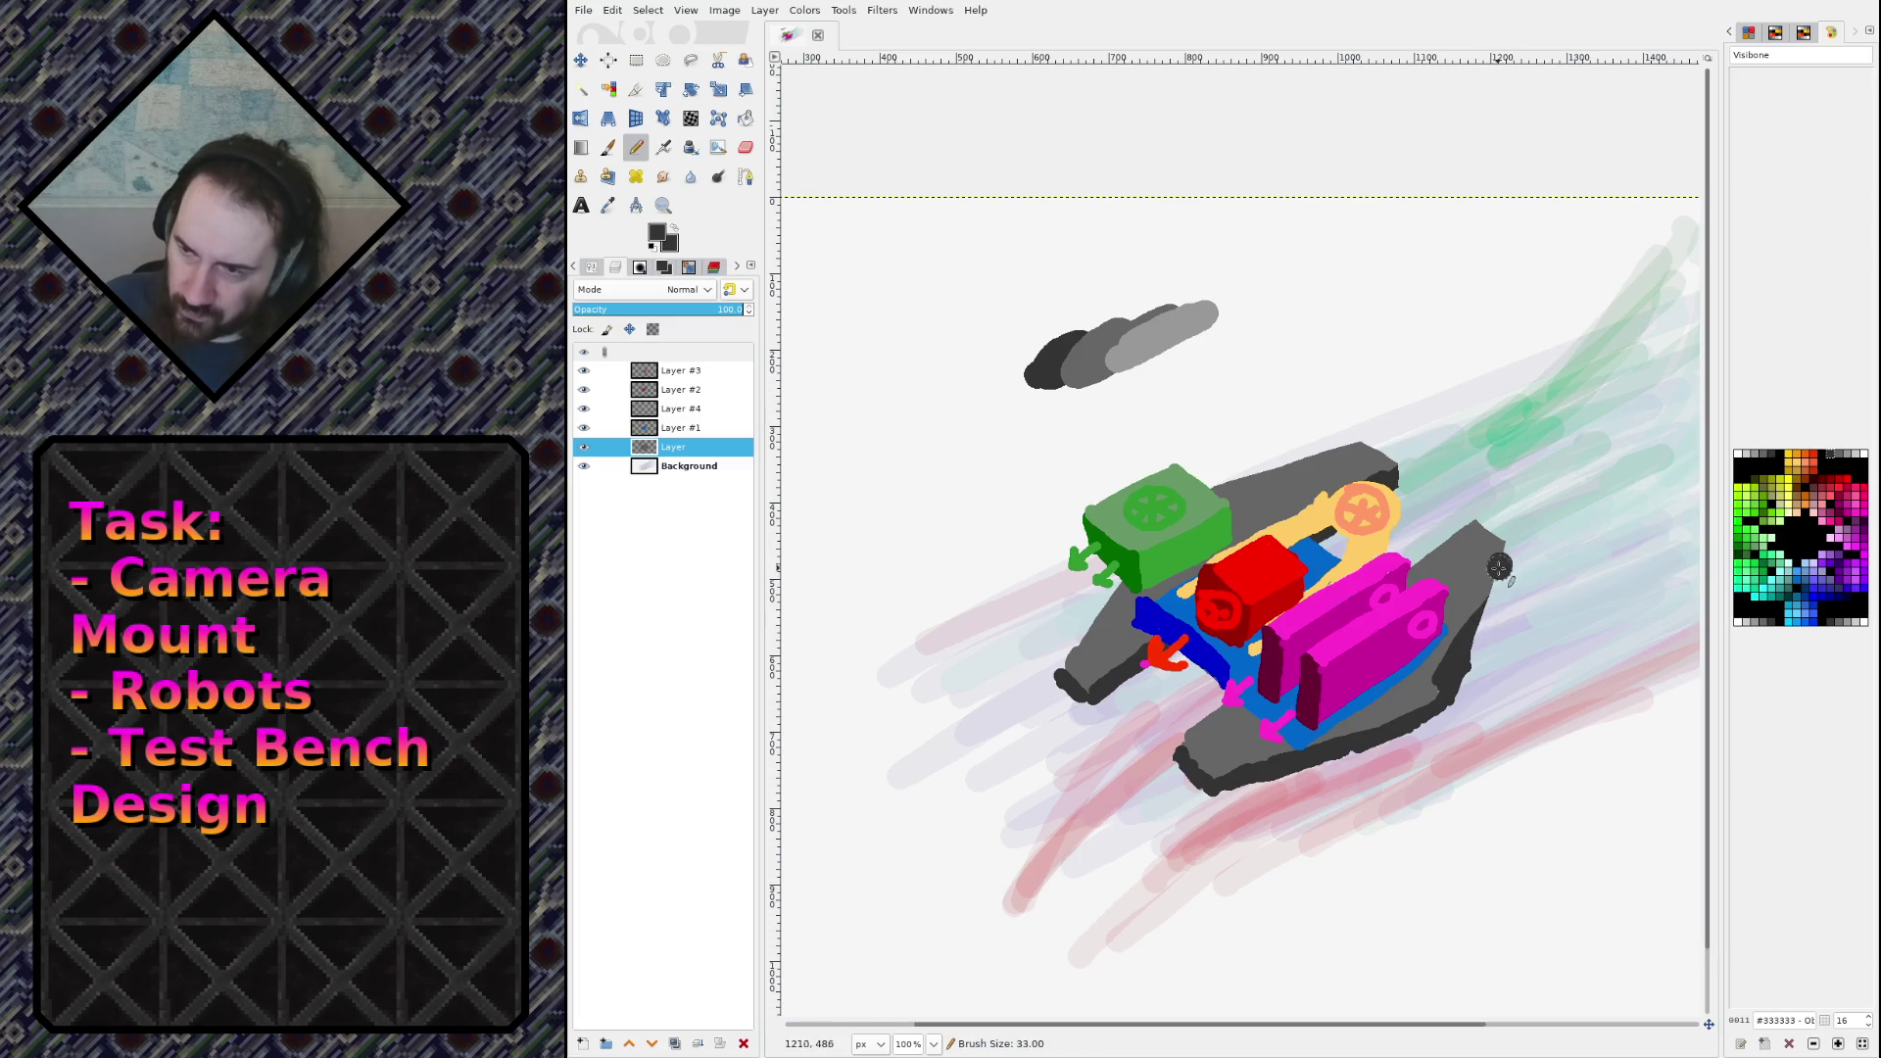
key(bracketleft)
key(bracketleft)
key(bracketleft)
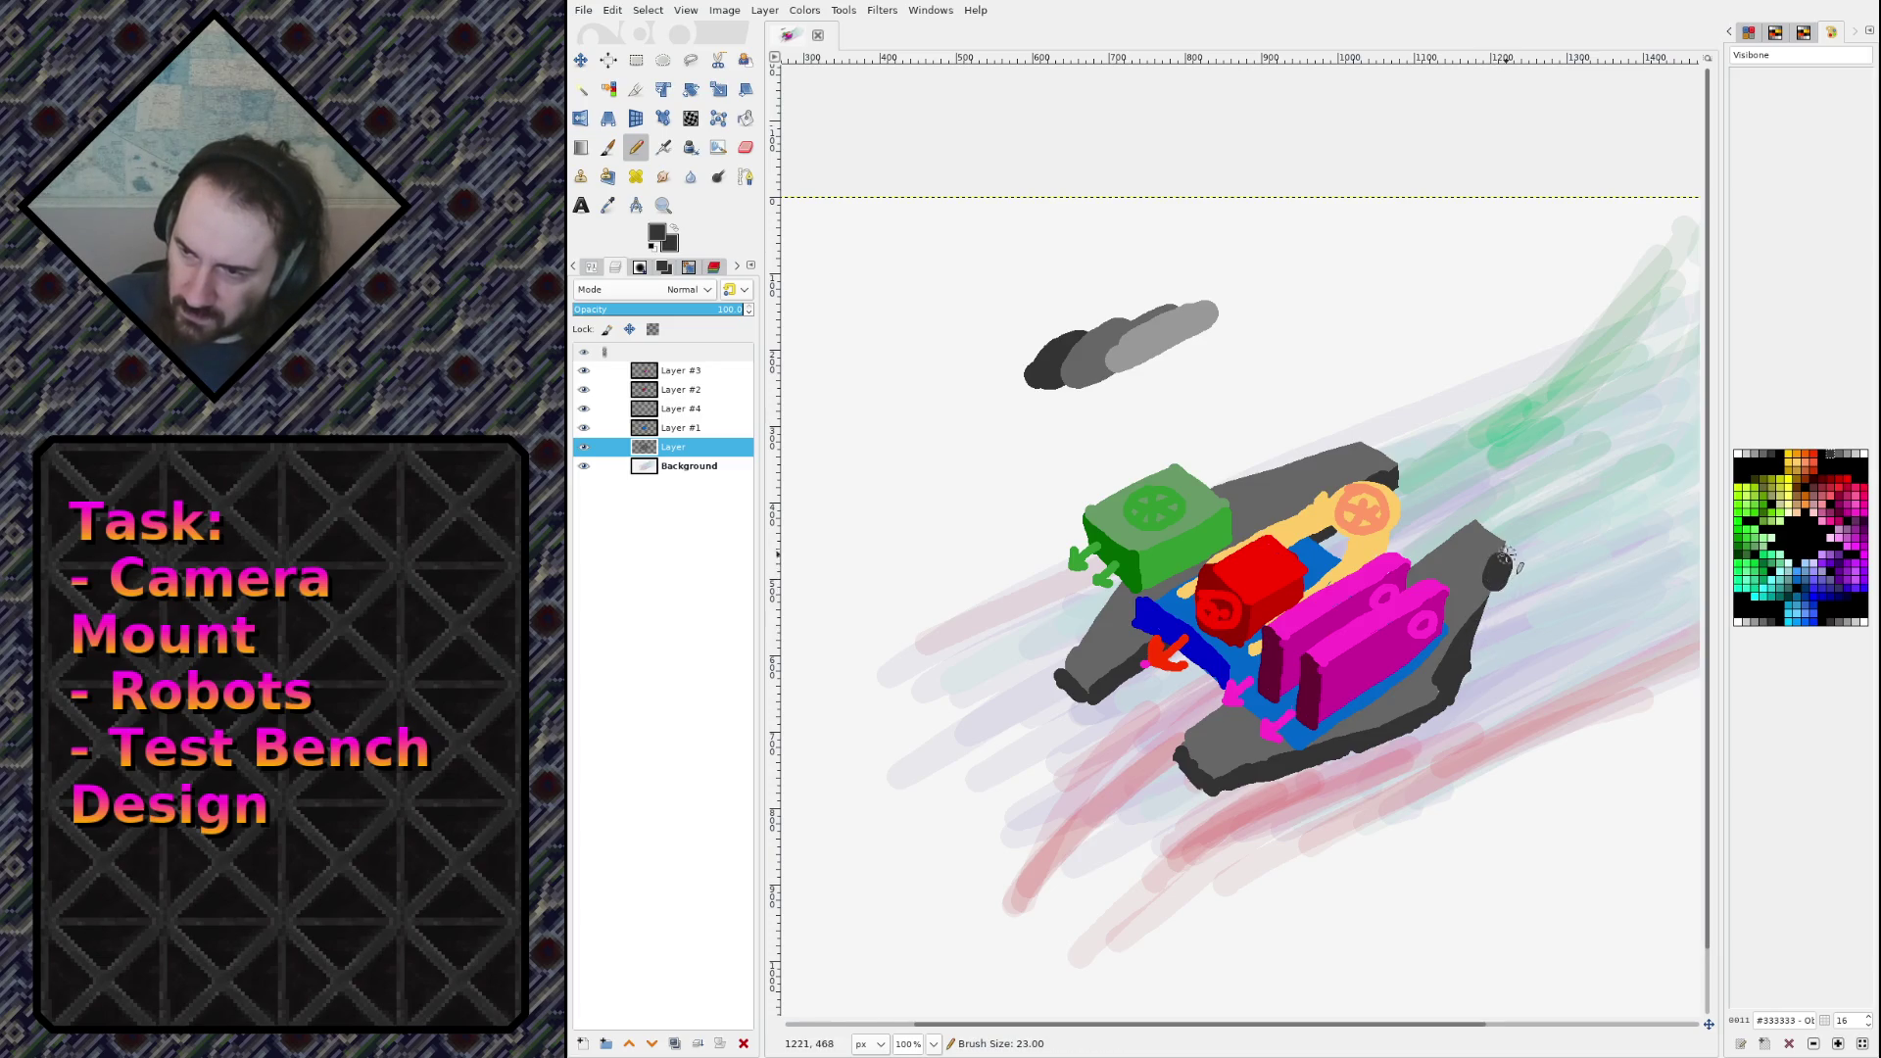
mouse_move(1508, 551)
mouse_down()
mouse_move(1456, 686)
mouse_move(1498, 551)
mouse_up()
key(period)
key(ctrl+z)
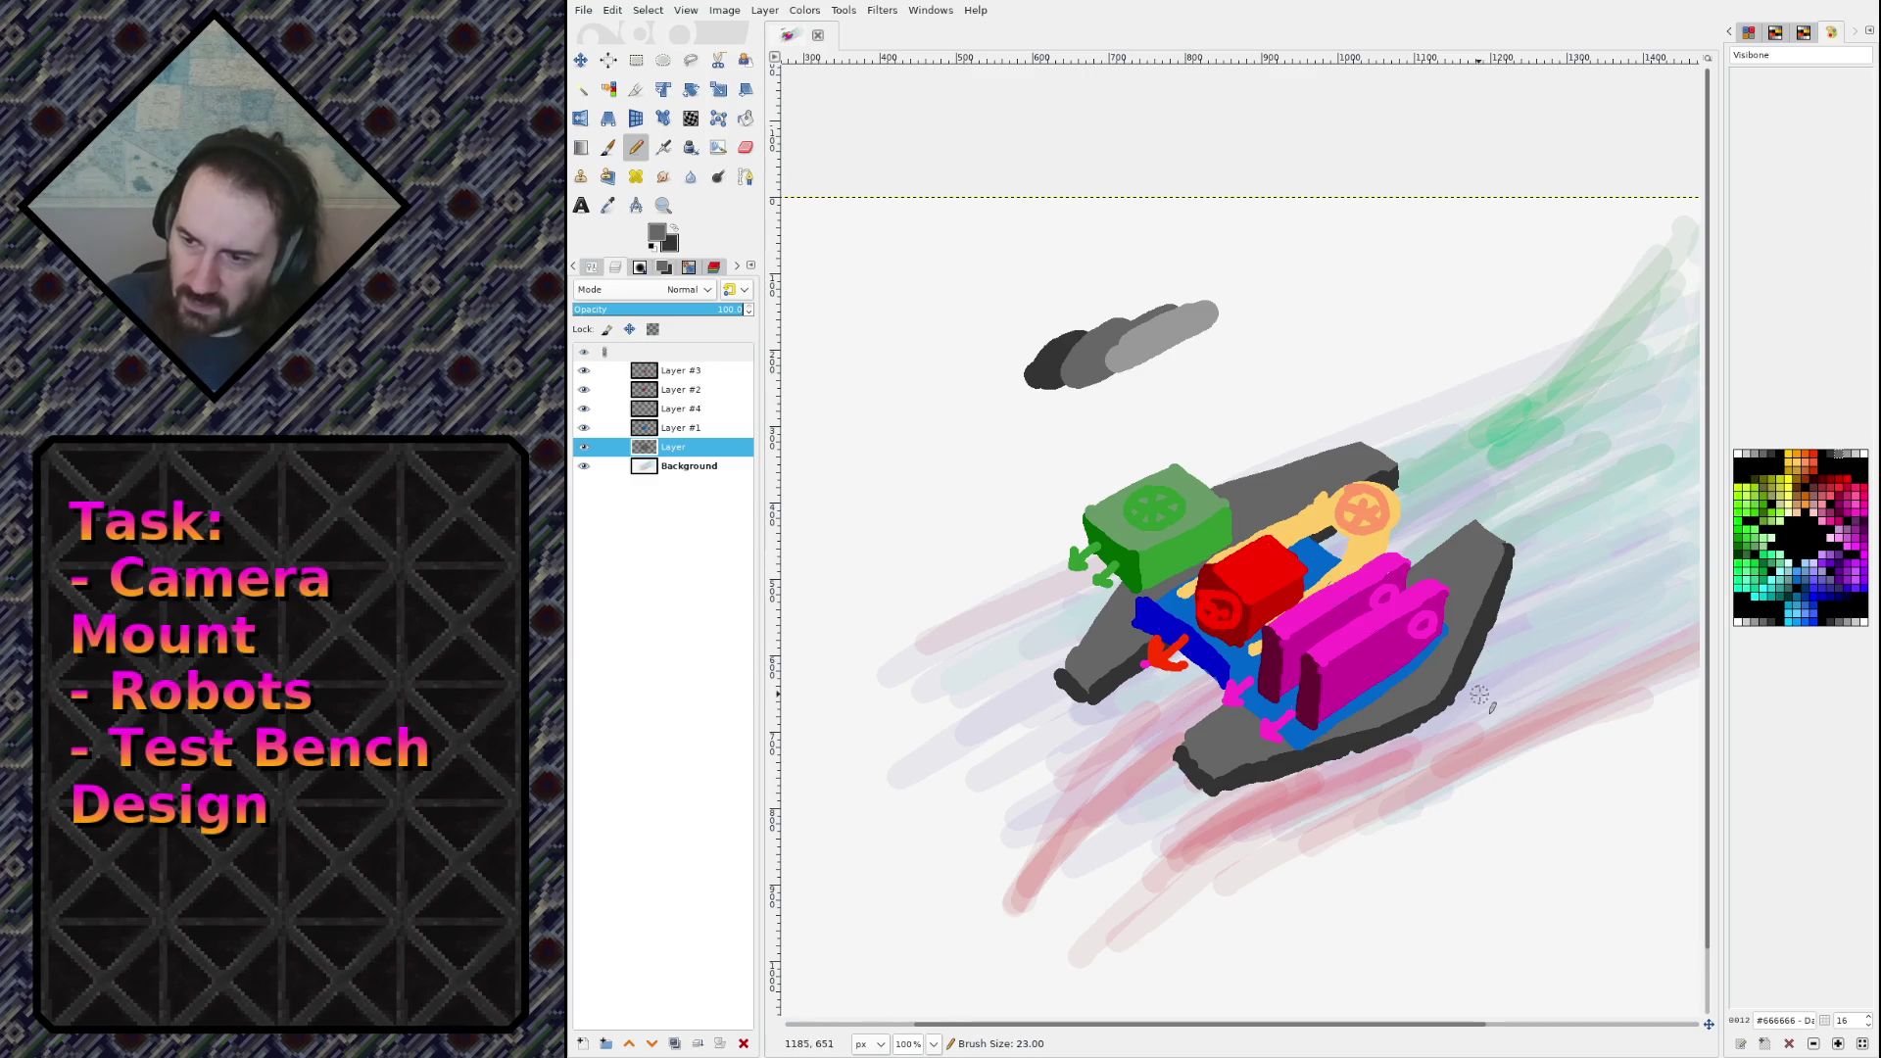
key(shift+e)
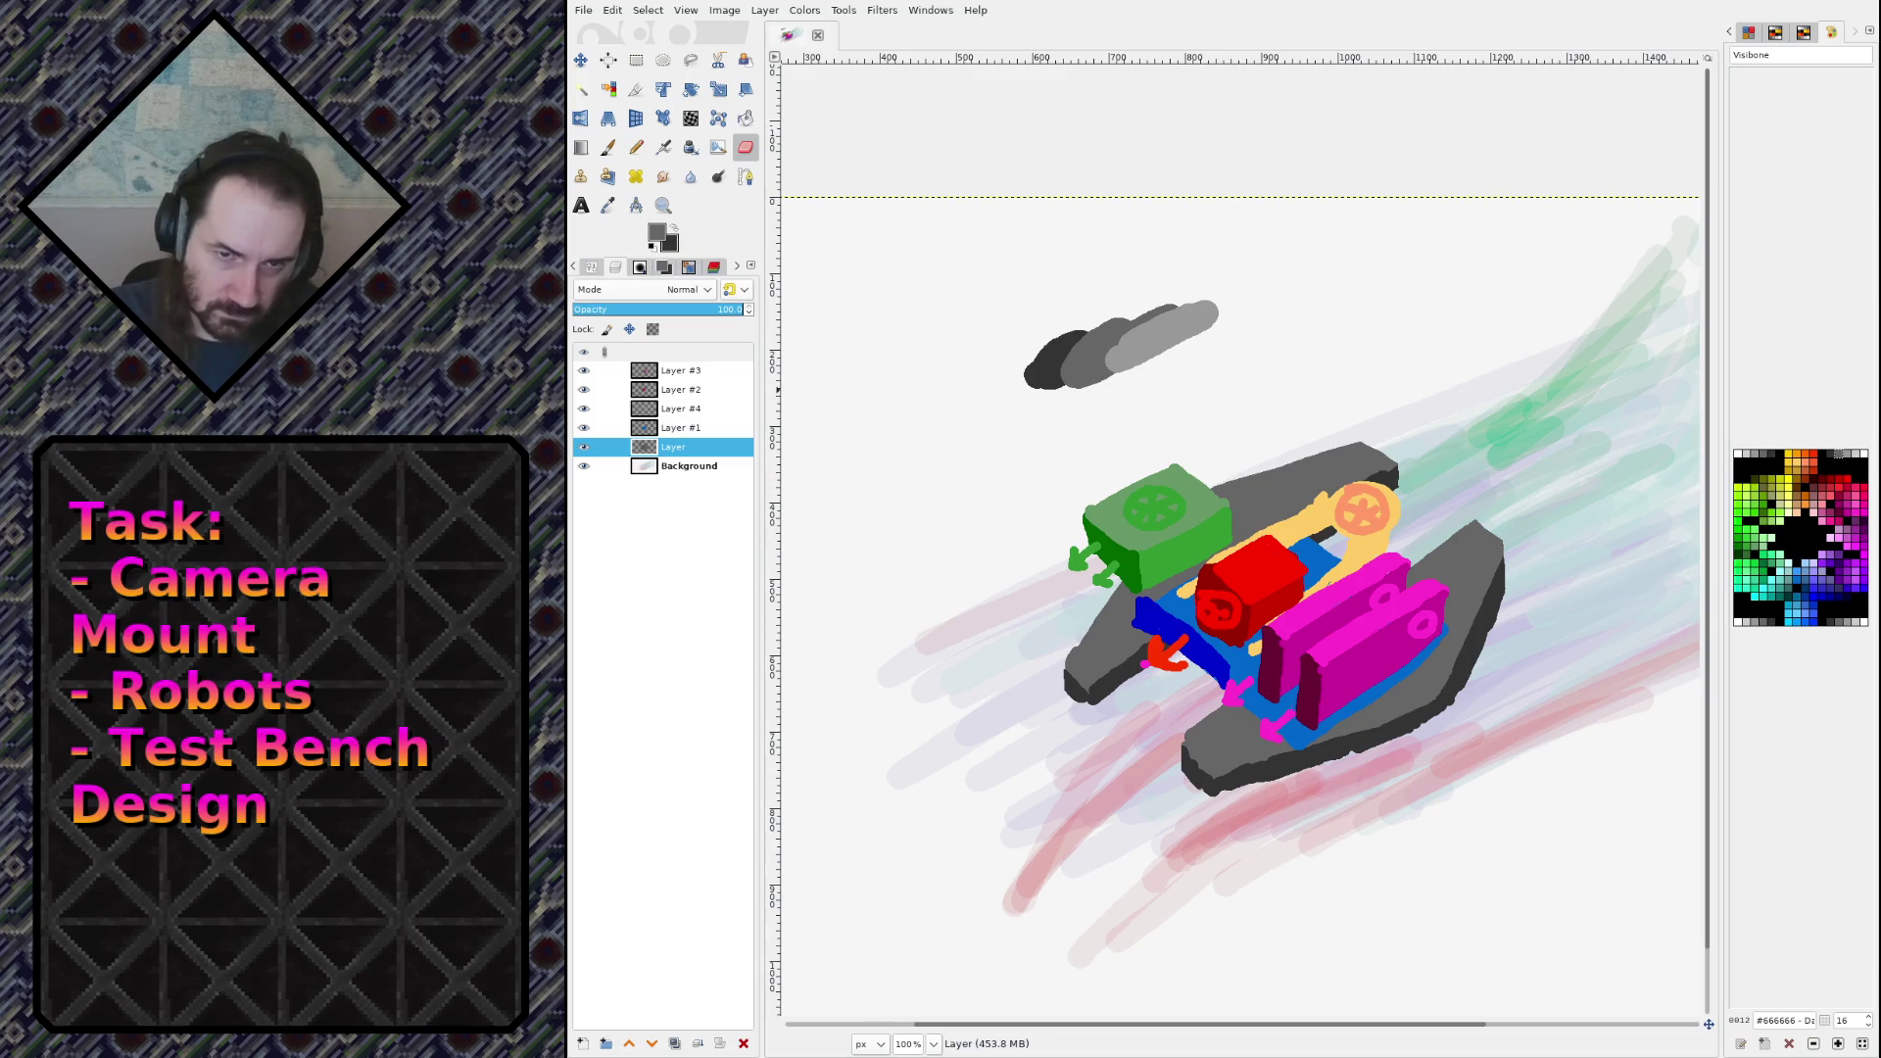
key(ctrl+s)
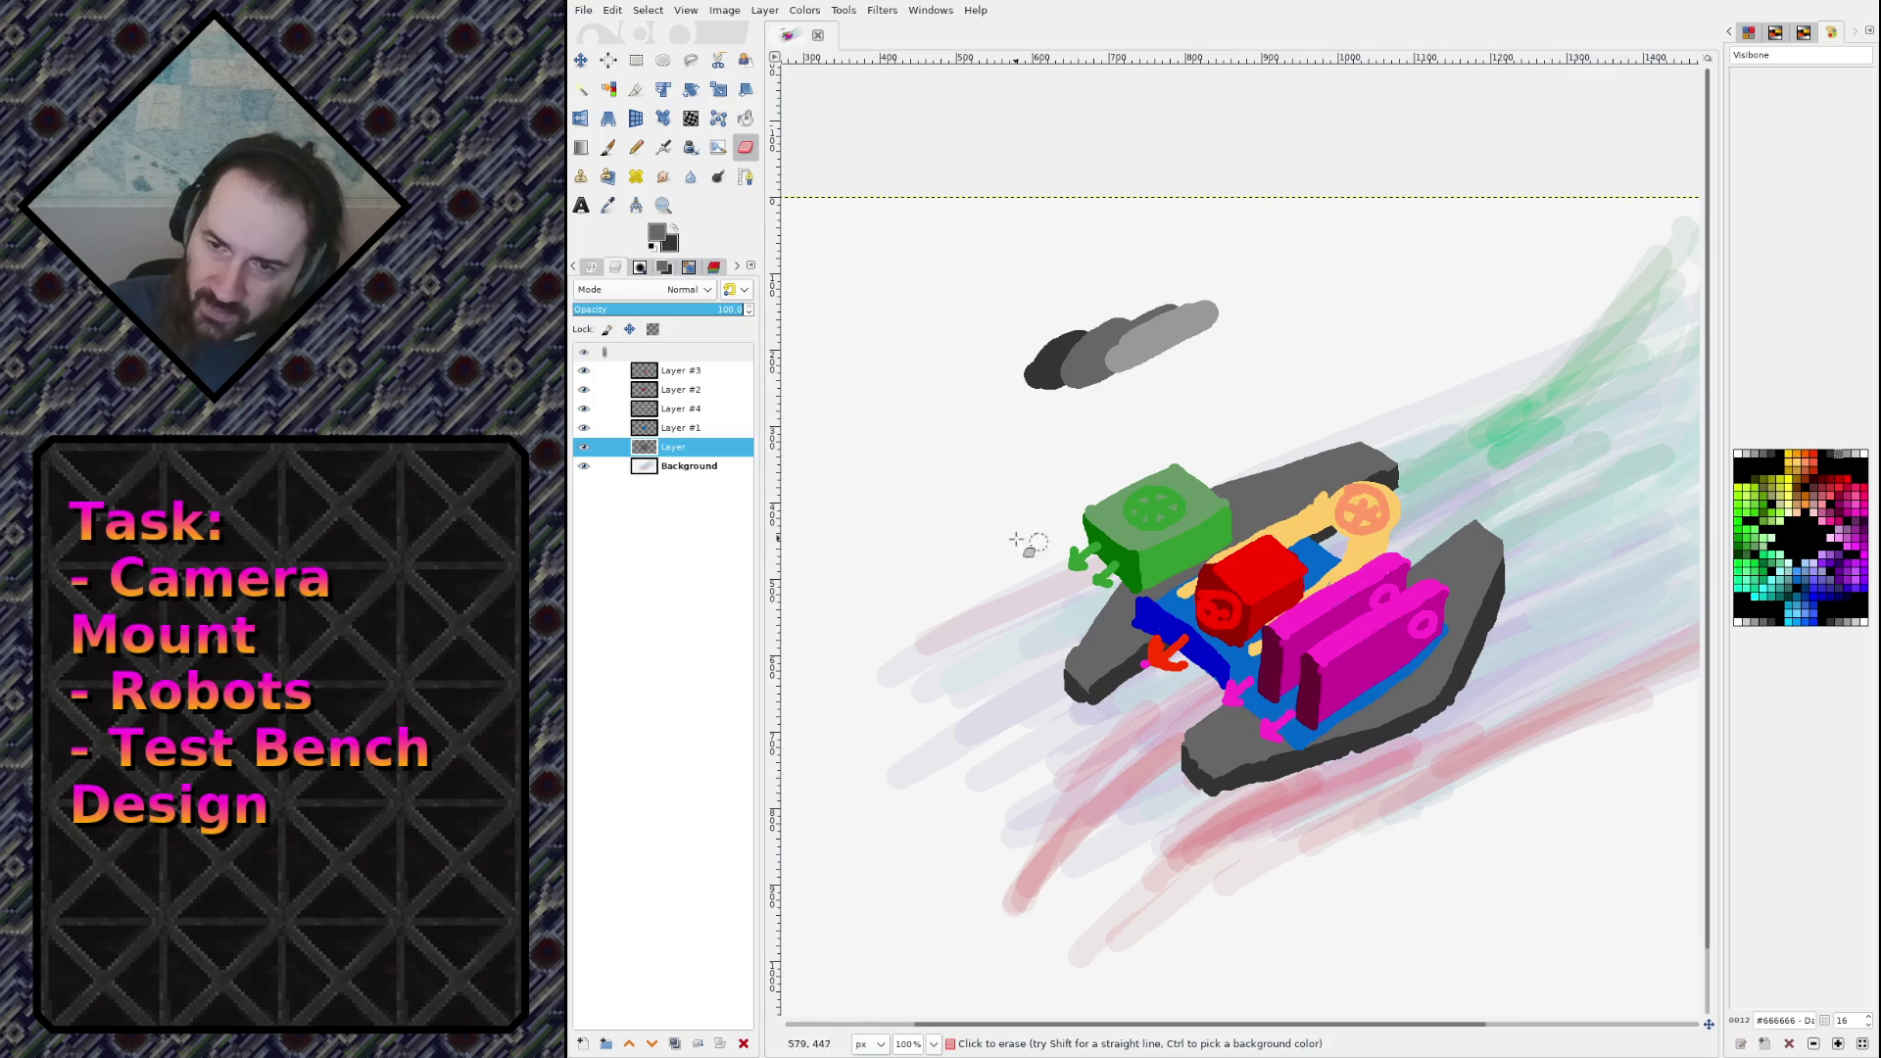
click(694, 372)
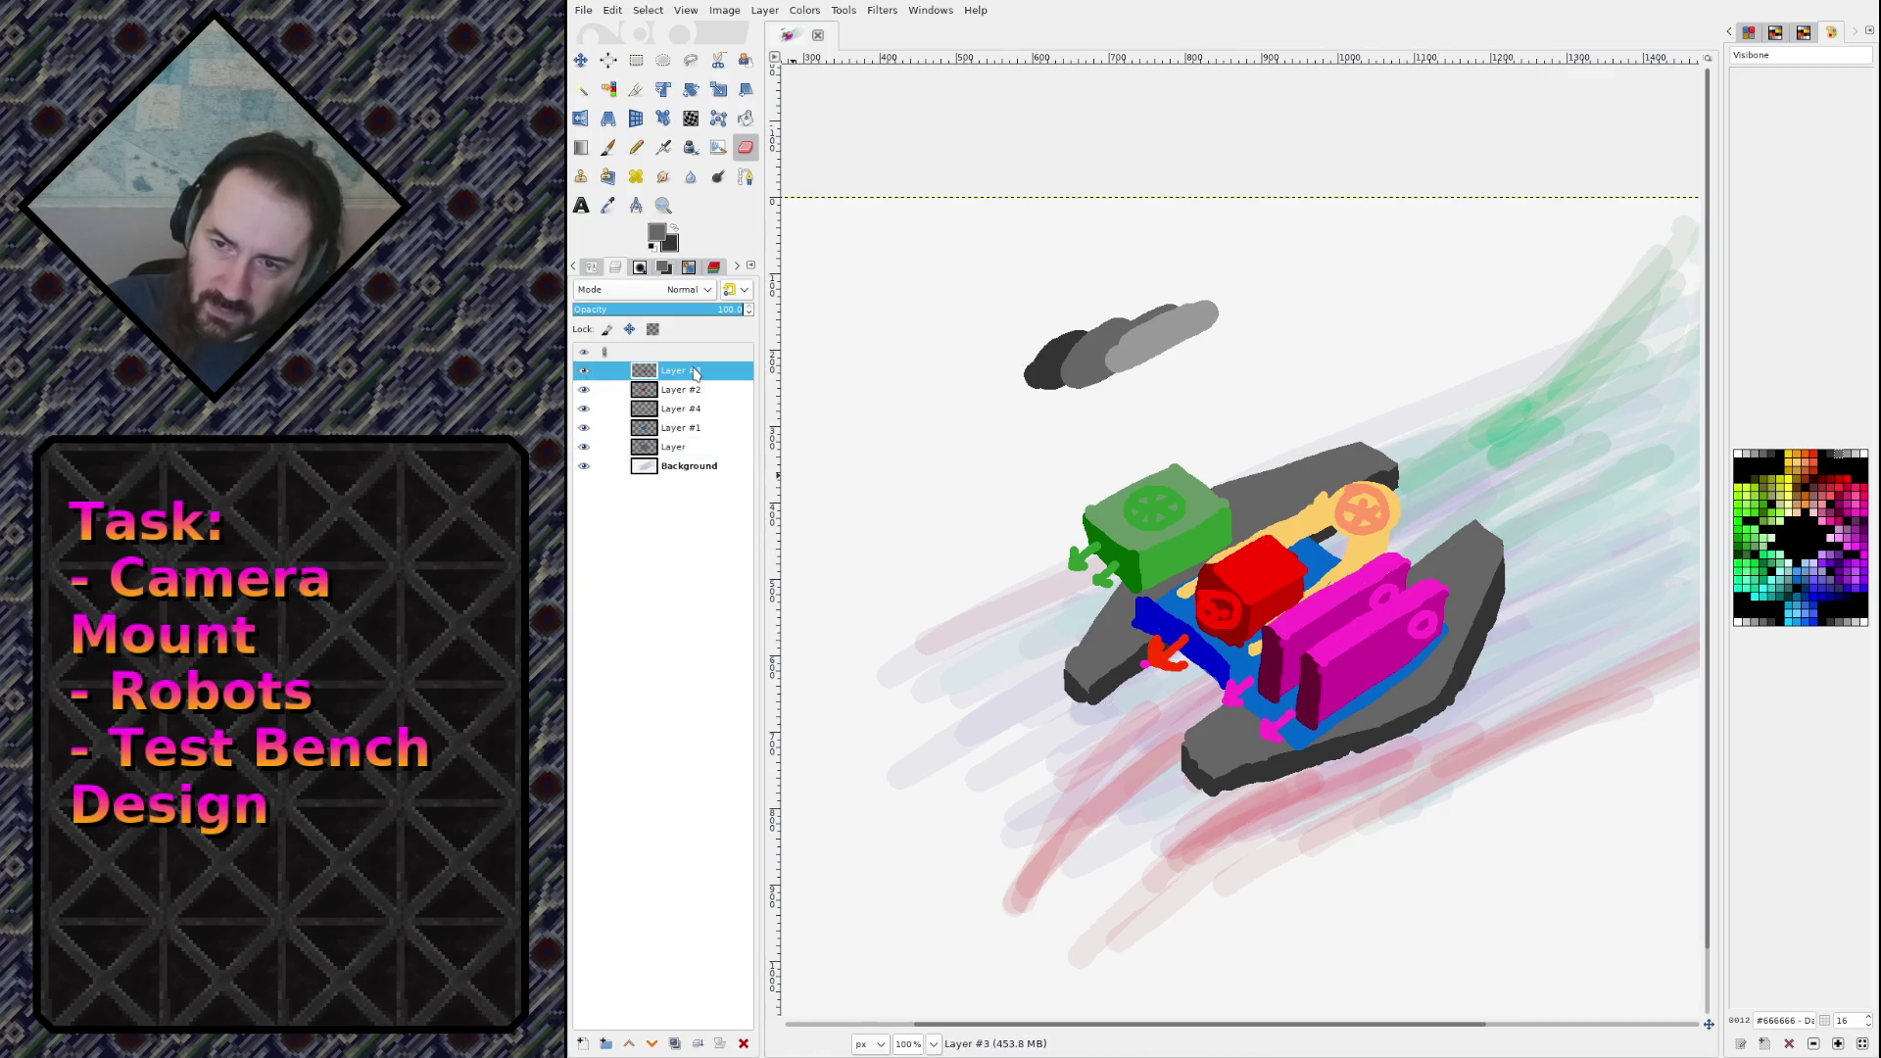
Step: On a new Layer #5 above Layer #3, draw thin cyan cable arcs over the robot
key(shift+ctrl+n)
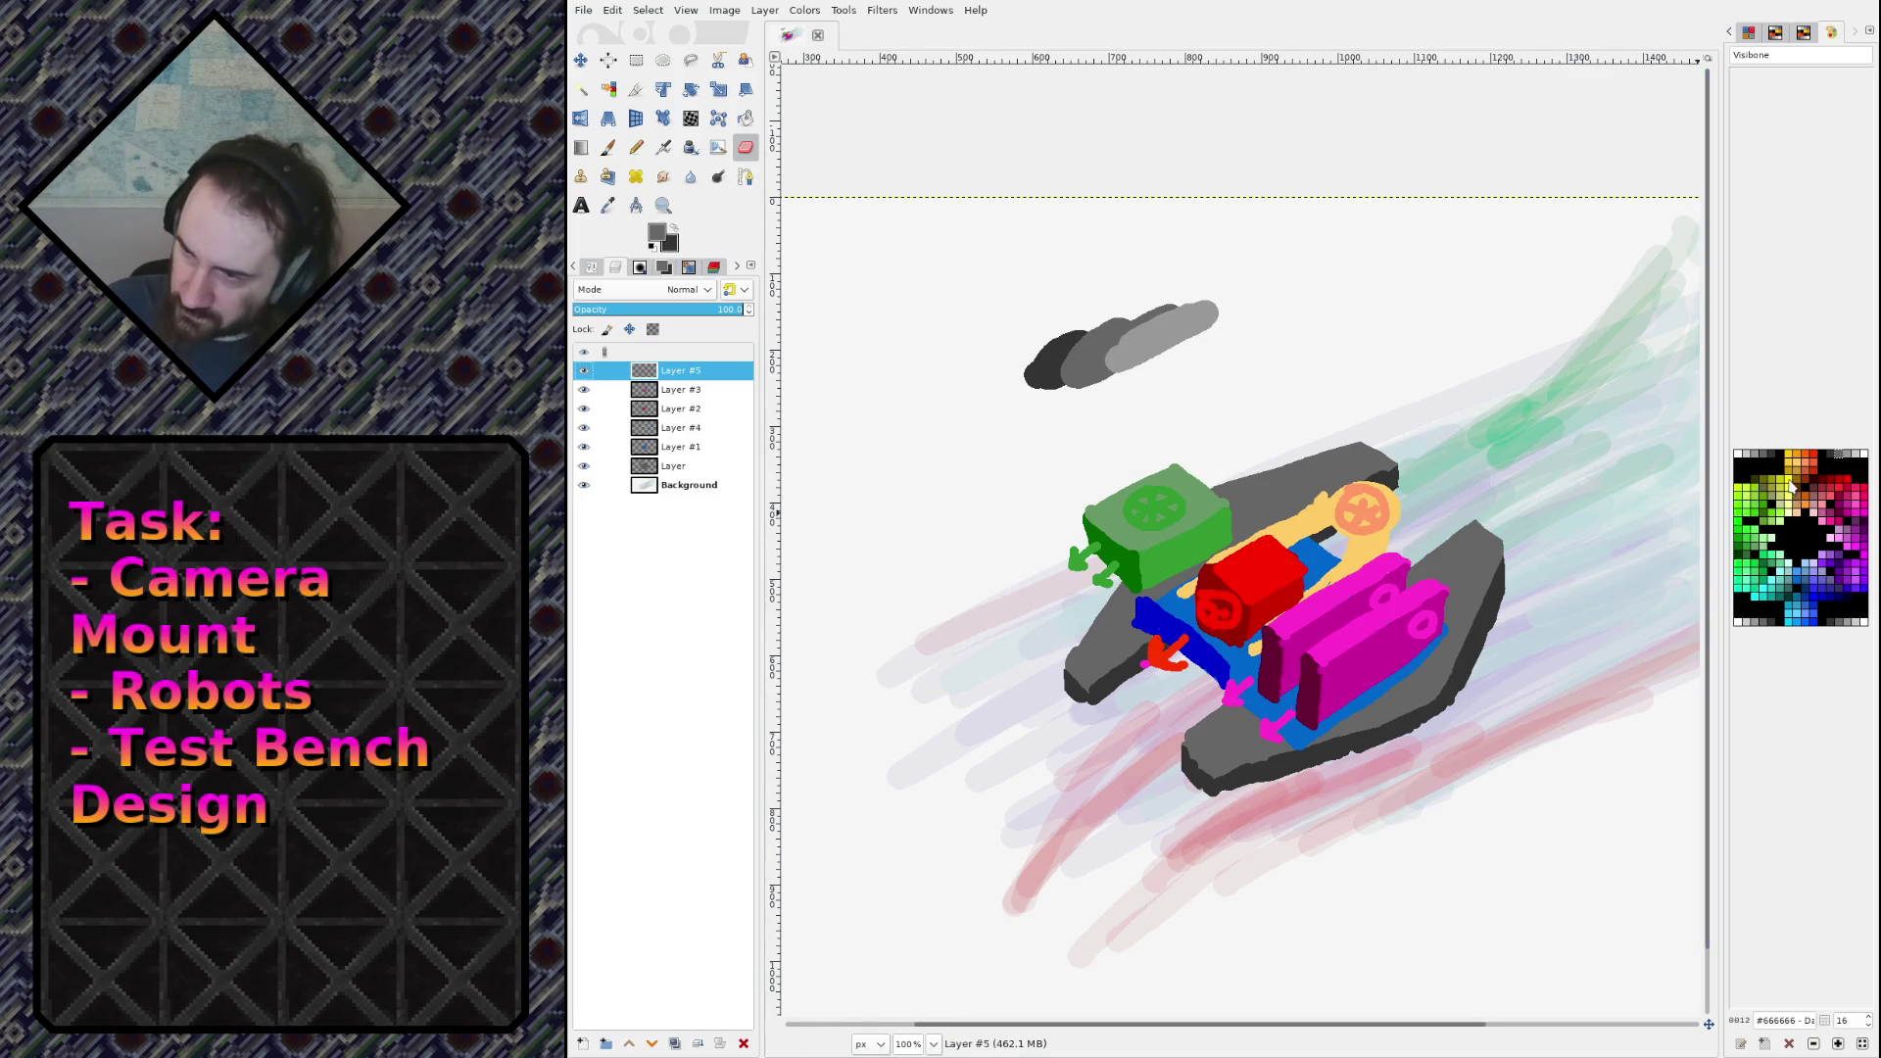
click(1758, 600)
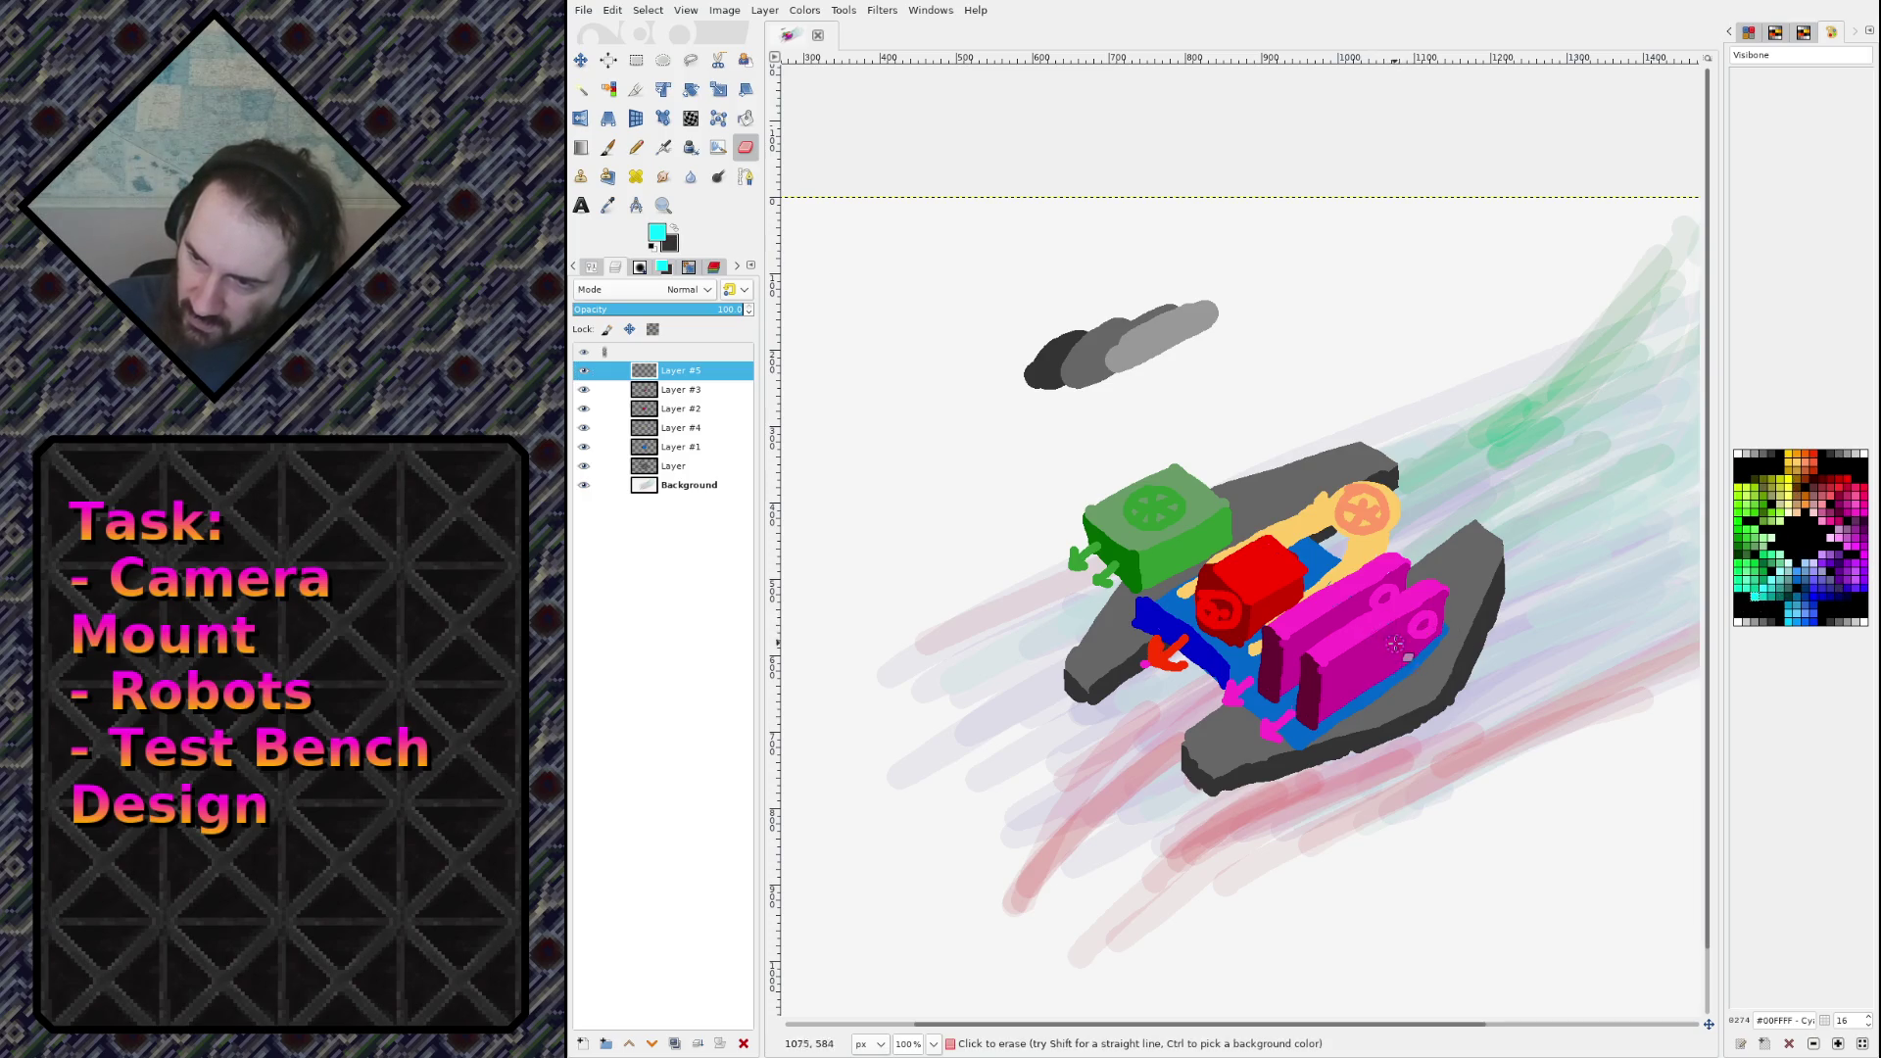
key(n)
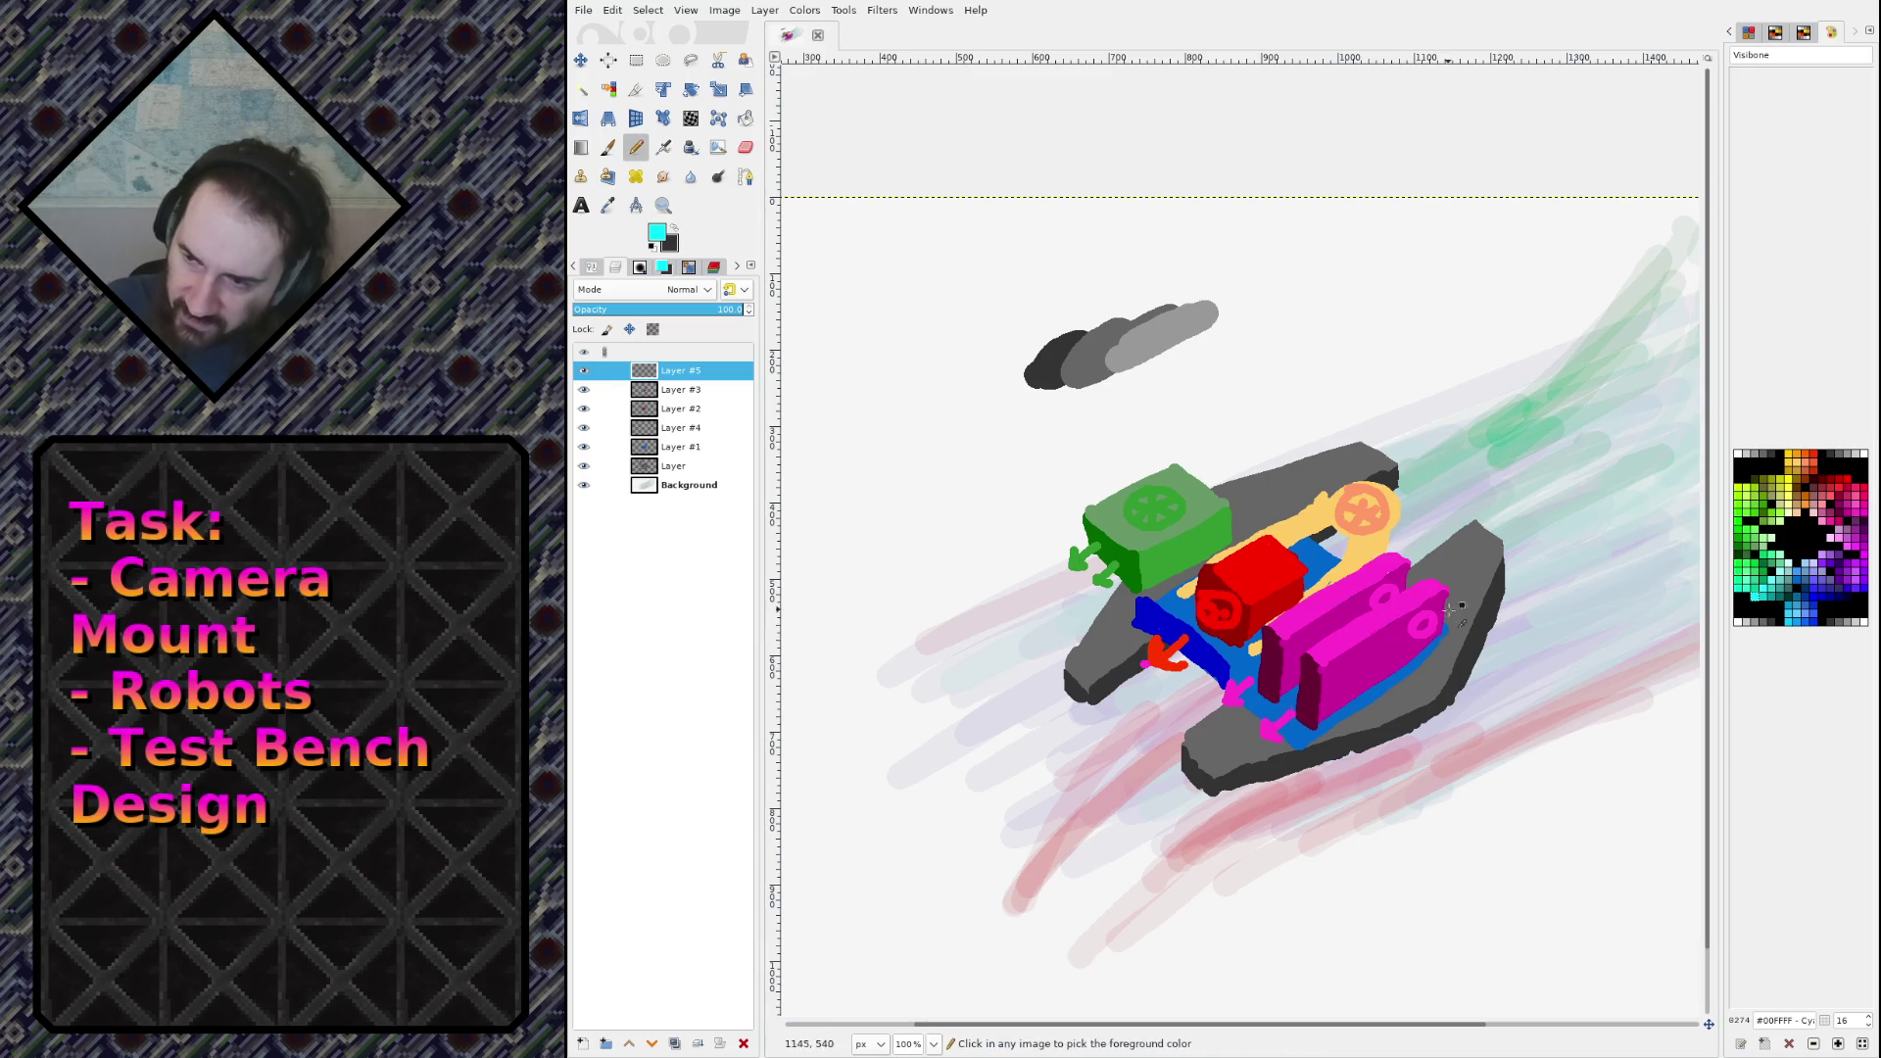
key(bracketleft)
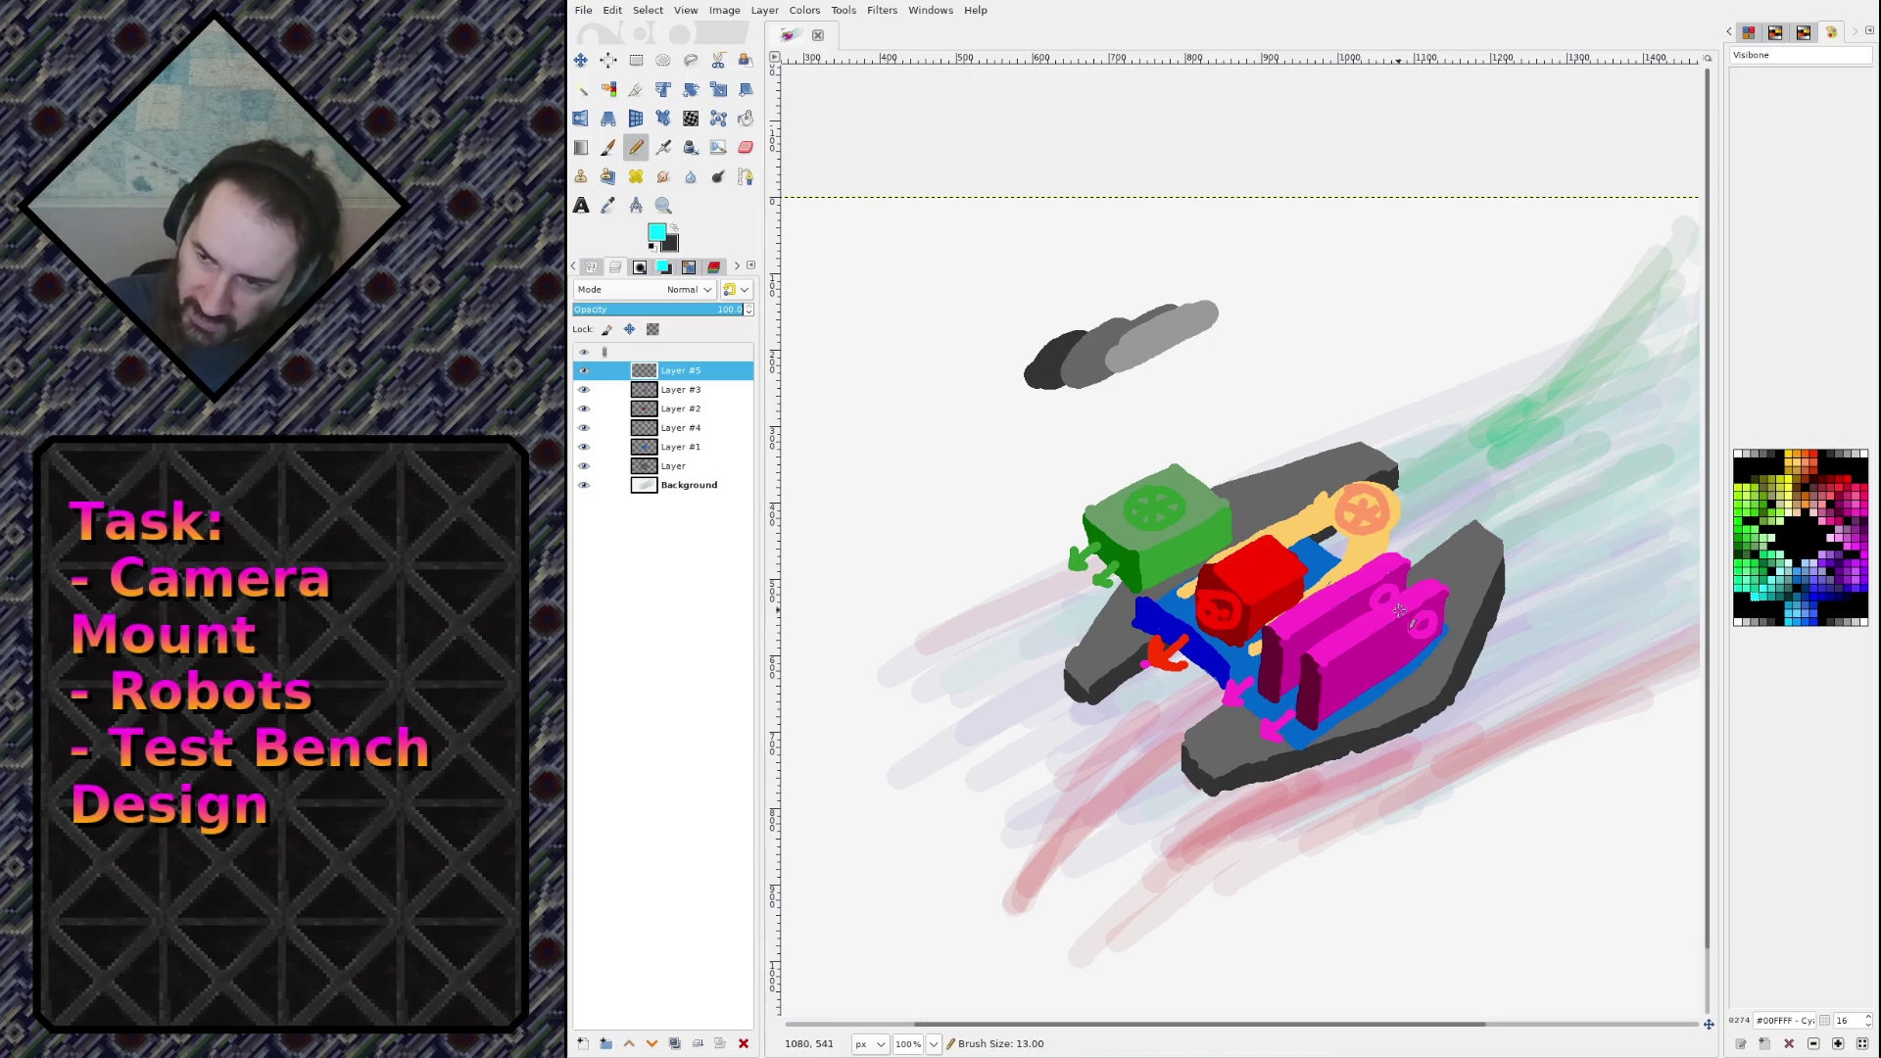
mouse_move(1405, 601)
mouse_down()
mouse_move(1428, 589)
mouse_move(1374, 573)
mouse_move(1474, 548)
mouse_move(1482, 562)
mouse_move(1447, 568)
mouse_move(1469, 593)
mouse_up()
mouse_move(1197, 474)
mouse_down()
mouse_move(1256, 504)
mouse_move(1254, 538)
mouse_up()
mouse_move(1216, 476)
mouse_down()
mouse_move(1250, 505)
mouse_move(1304, 480)
mouse_move(1291, 519)
mouse_move(1312, 495)
mouse_up()
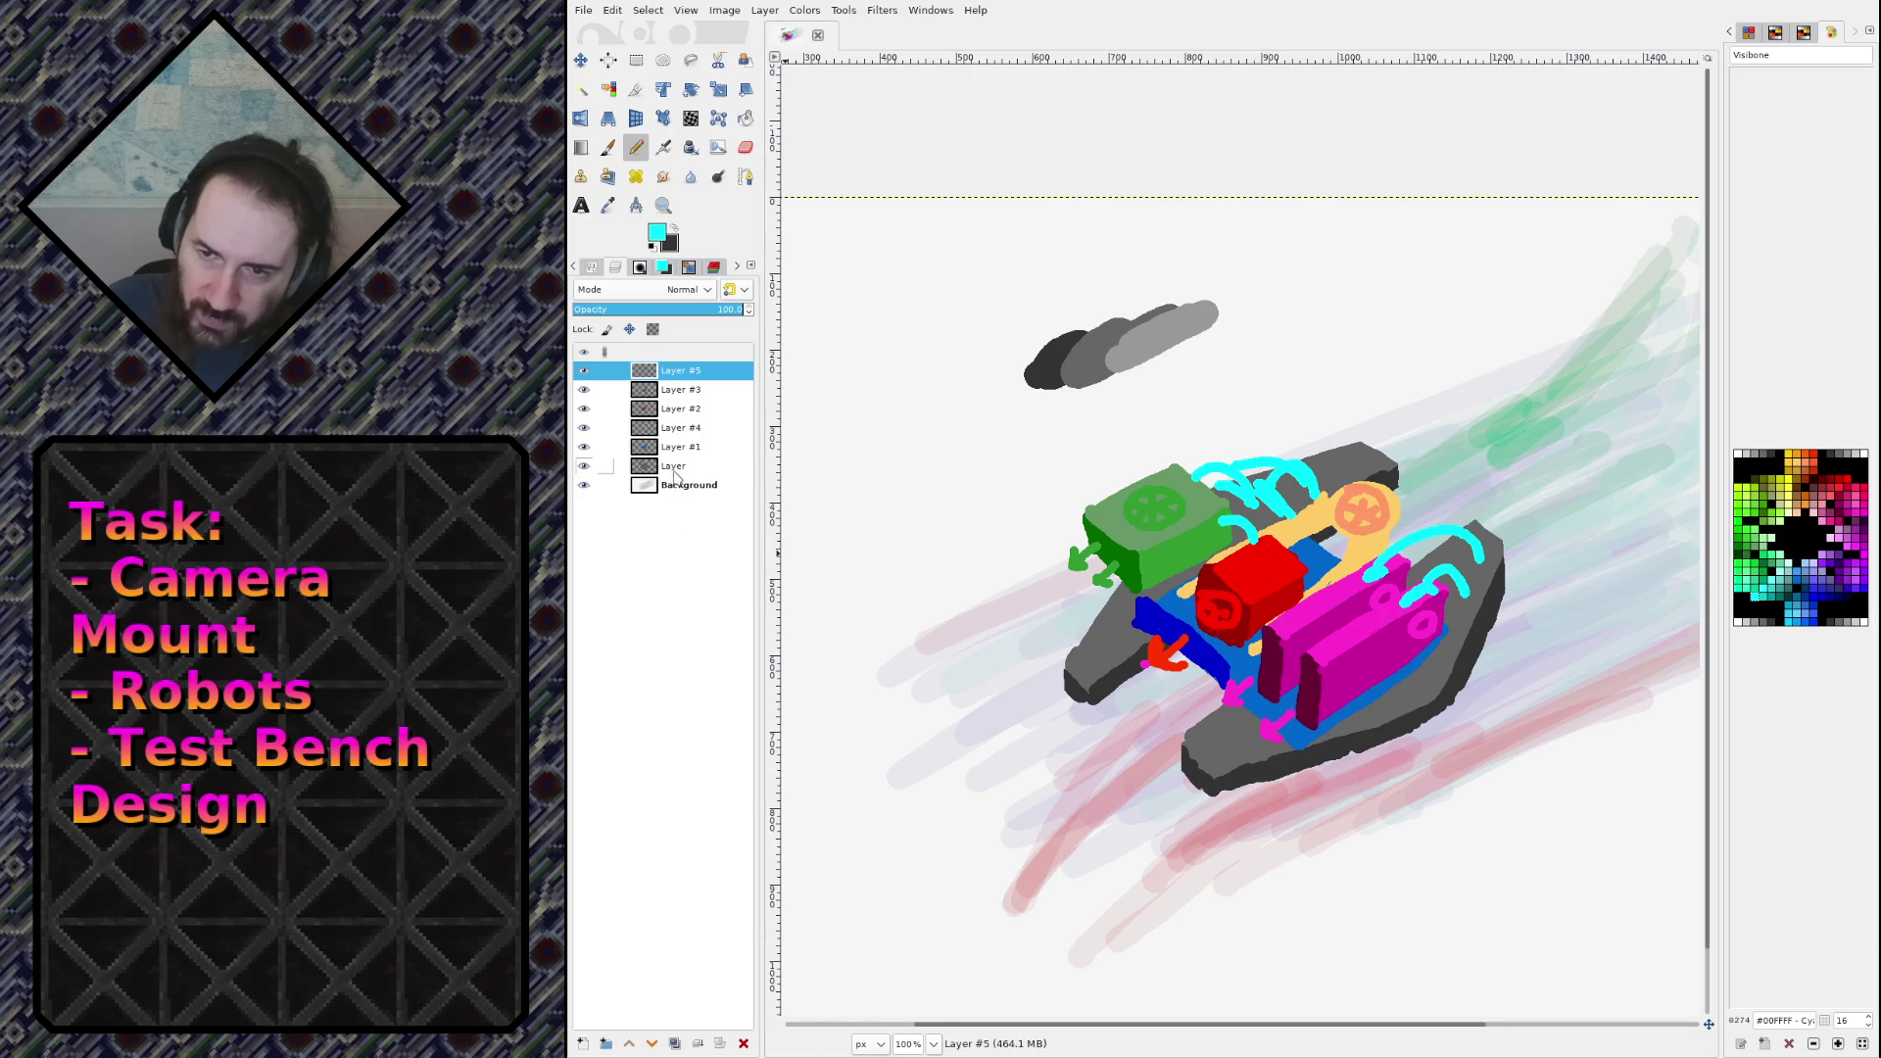
Step: Add an empty Layer #6 and move it directly above Background
click(656, 470)
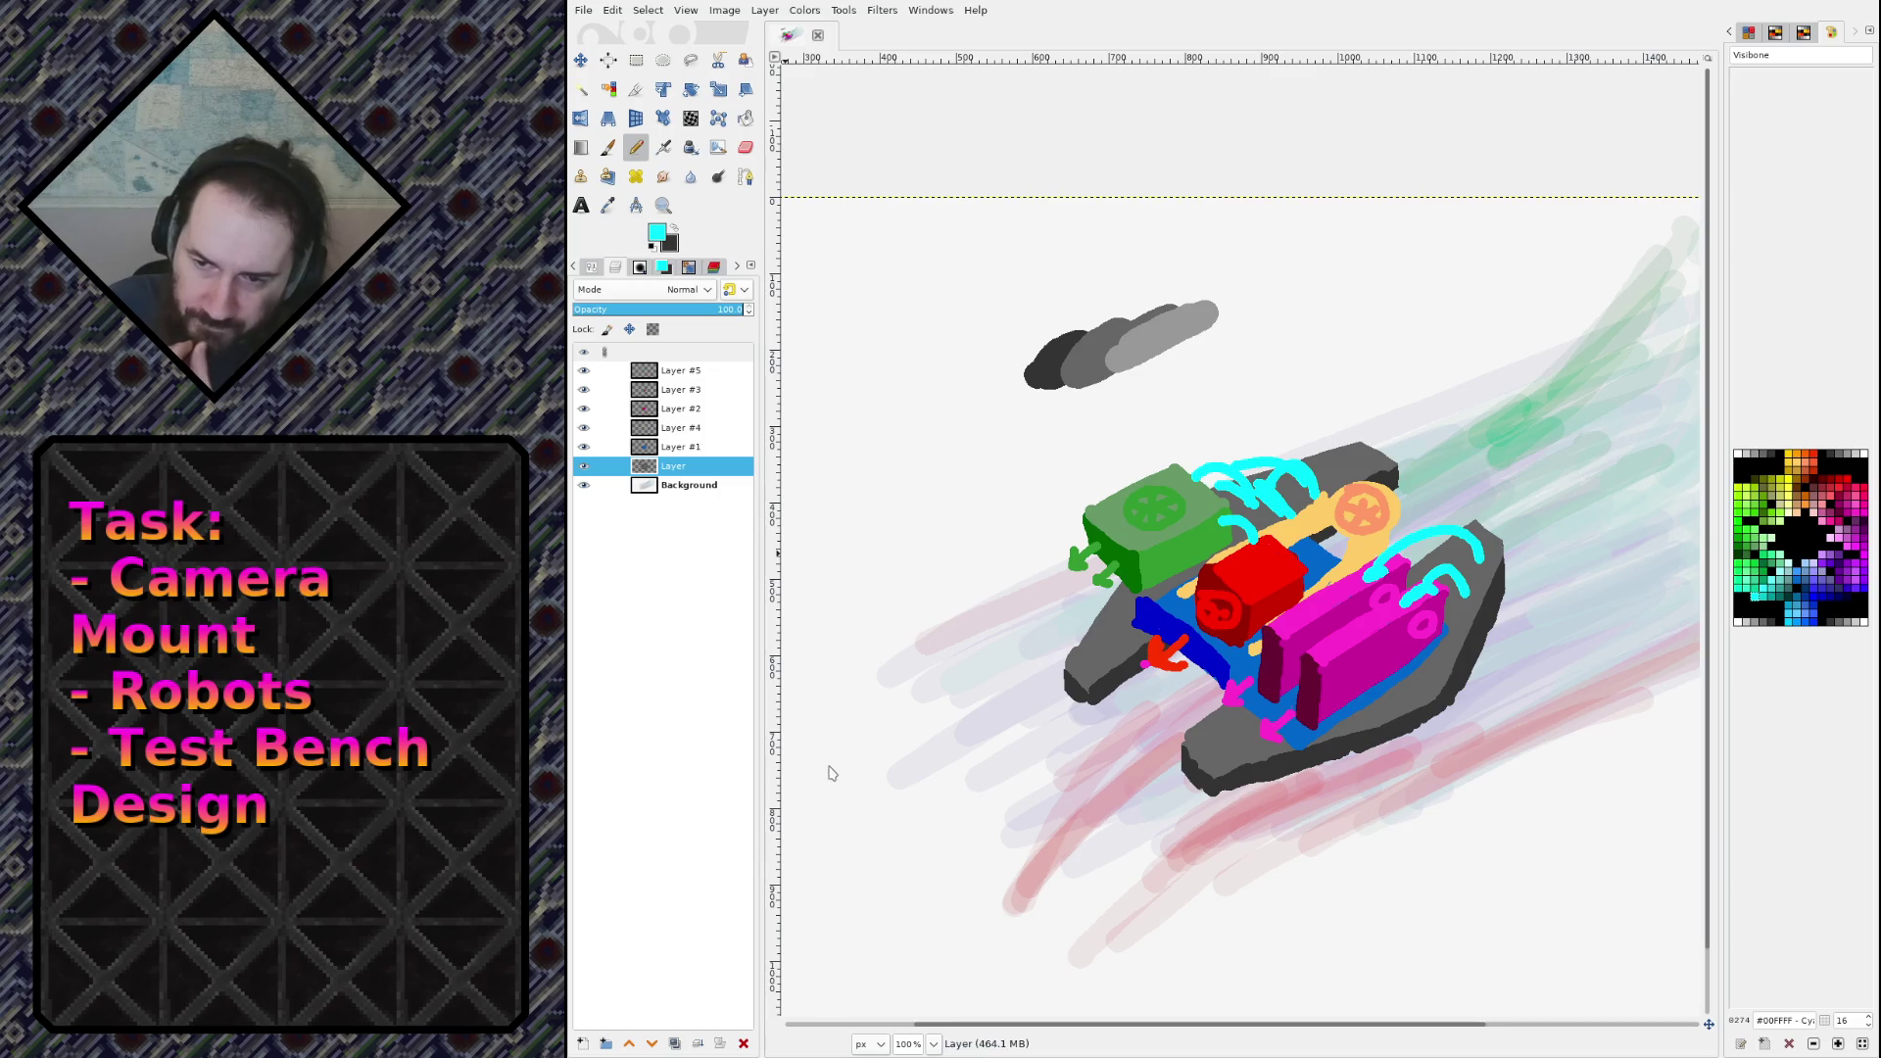
key(shift+ctrl+n)
drag(672, 488, 689, 500)
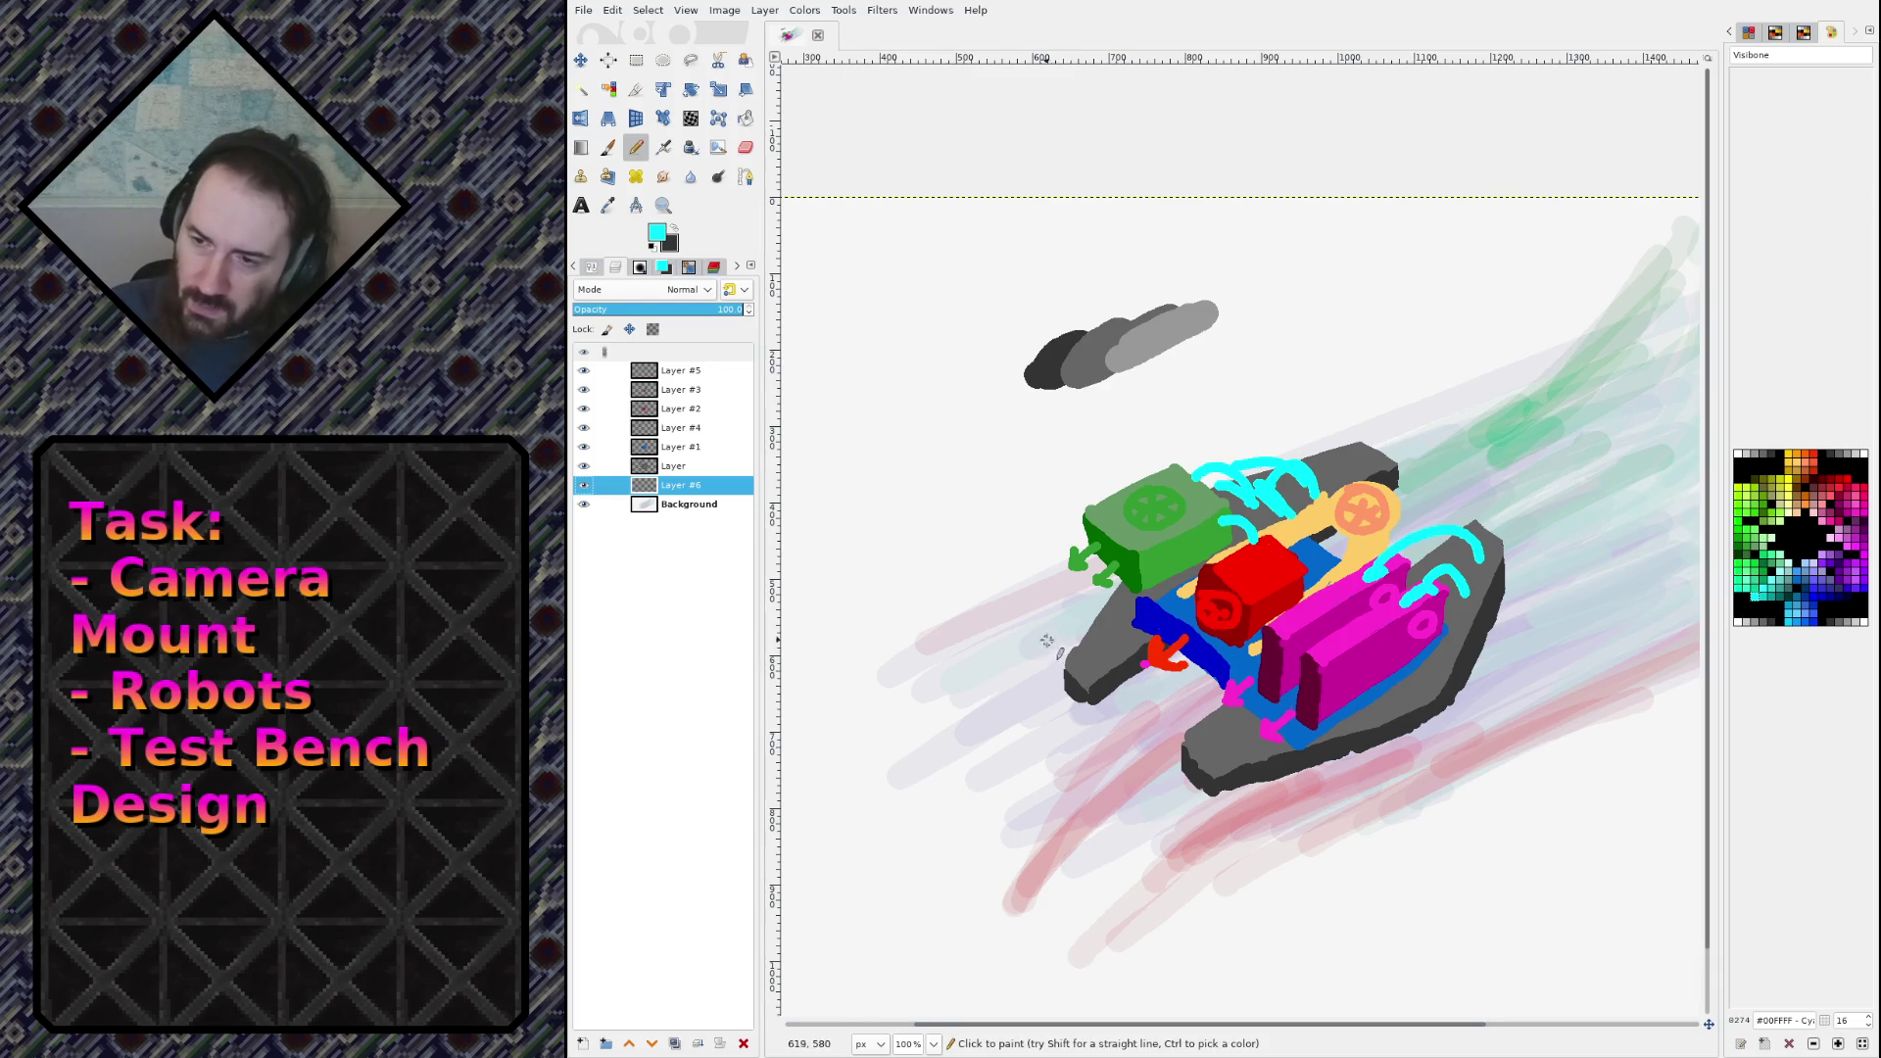
Step: Outline a black leg reaching out to the left of the robot
ctrl+click(1115, 644)
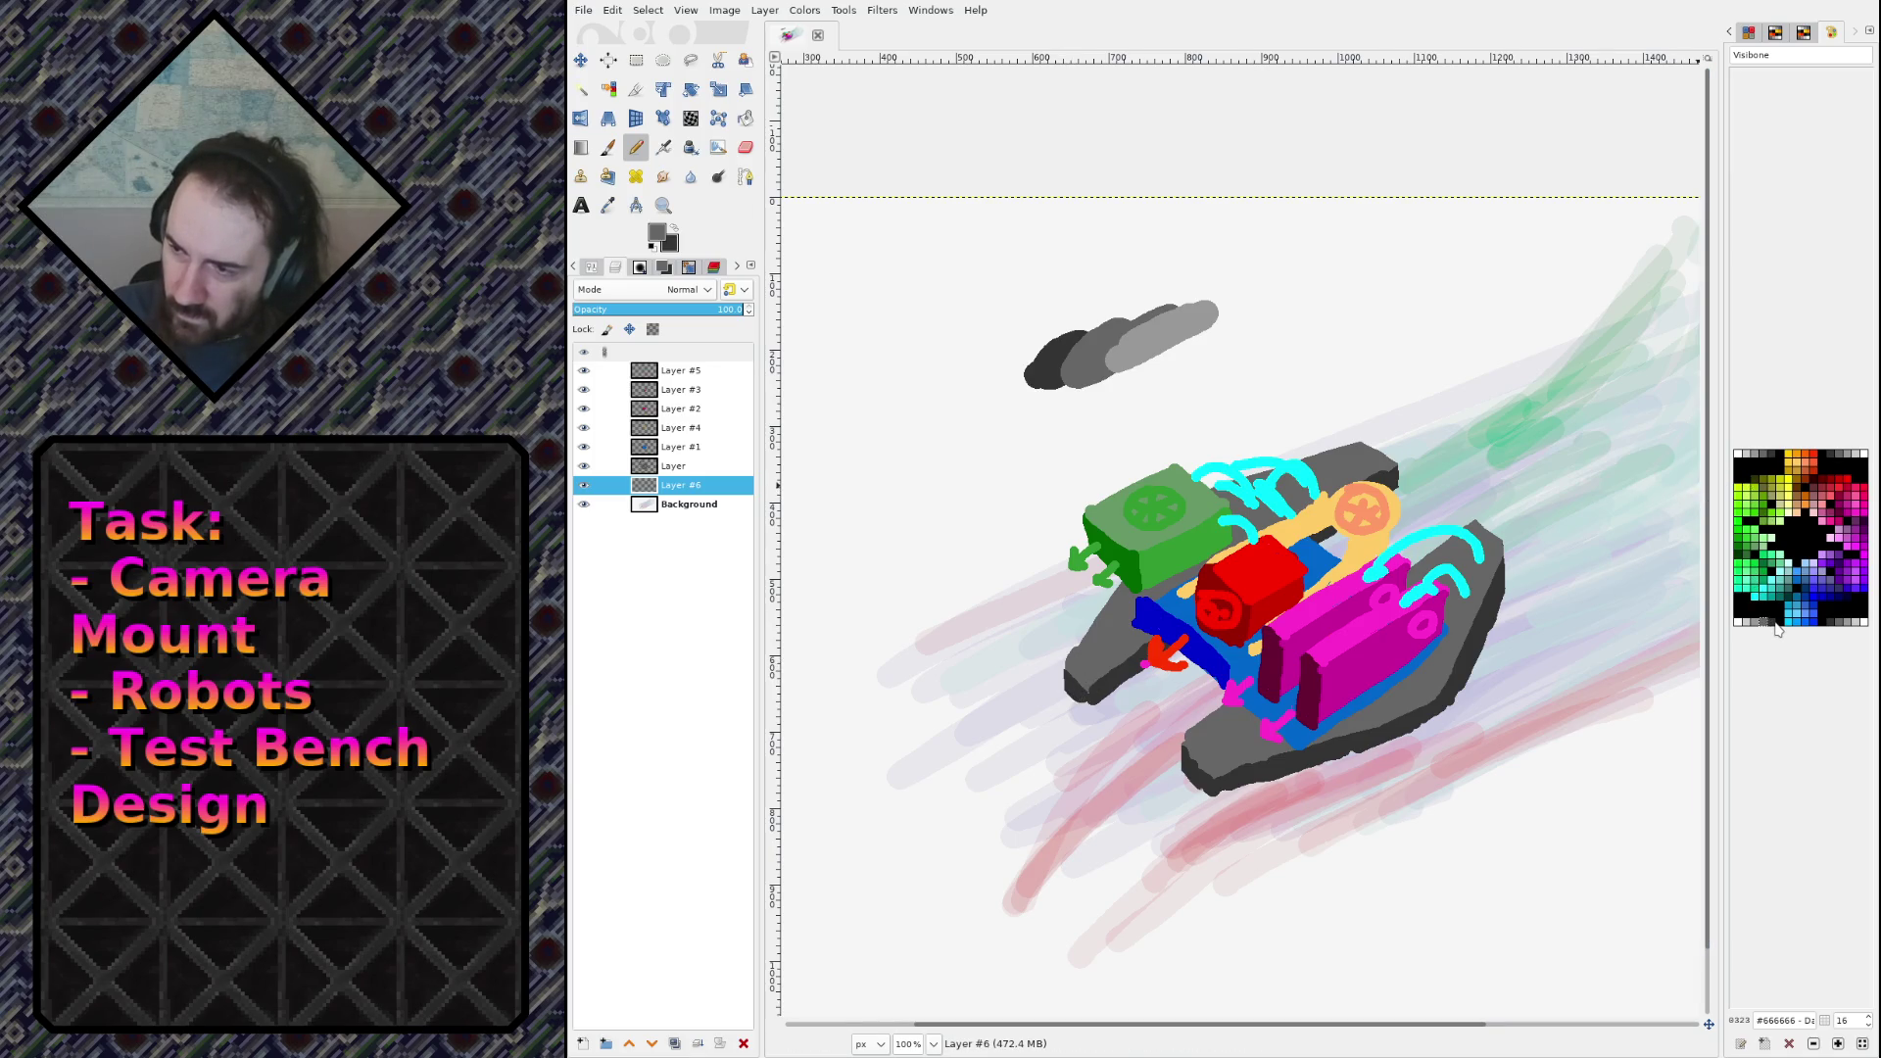
click(1778, 621)
drag(1068, 713, 1063, 695)
key(ctrl+z)
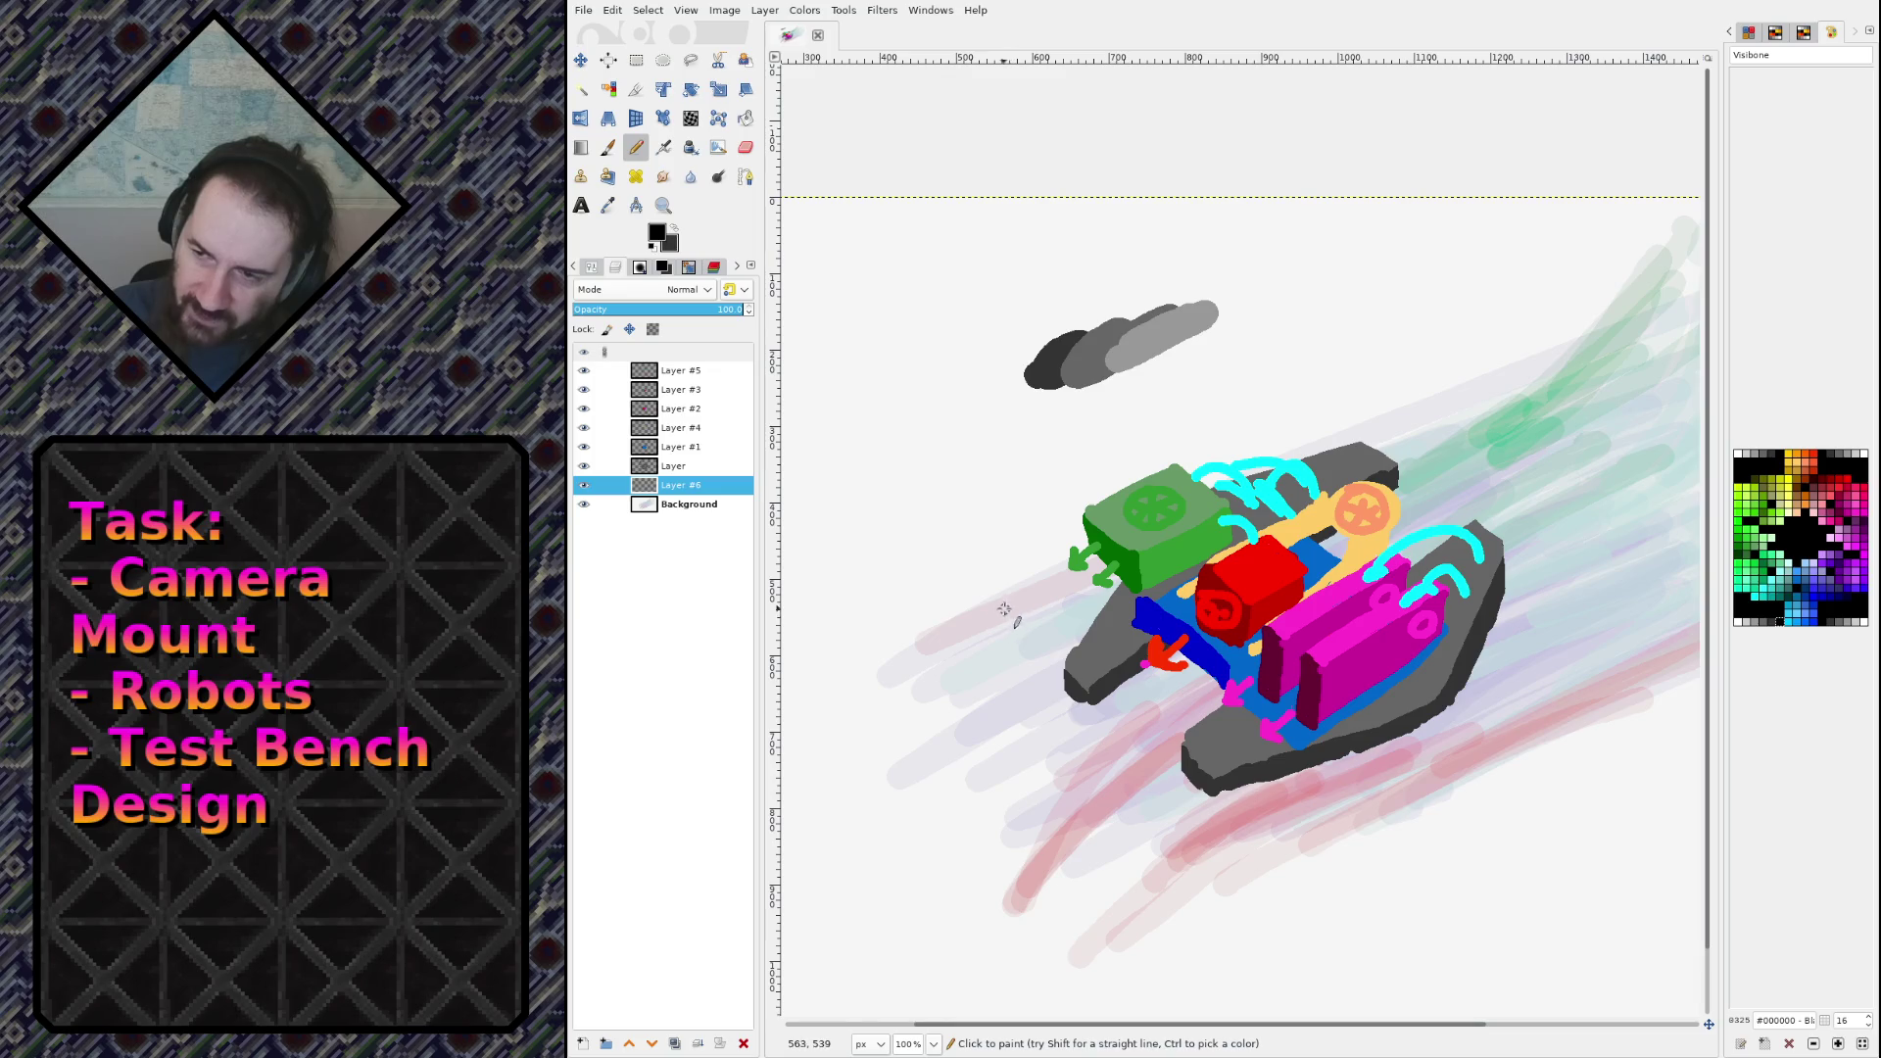
mouse_move(988, 615)
mouse_down()
mouse_move(1024, 661)
mouse_move(1009, 614)
mouse_move(1050, 645)
mouse_move(1134, 568)
mouse_up()
key(ctrl+z)
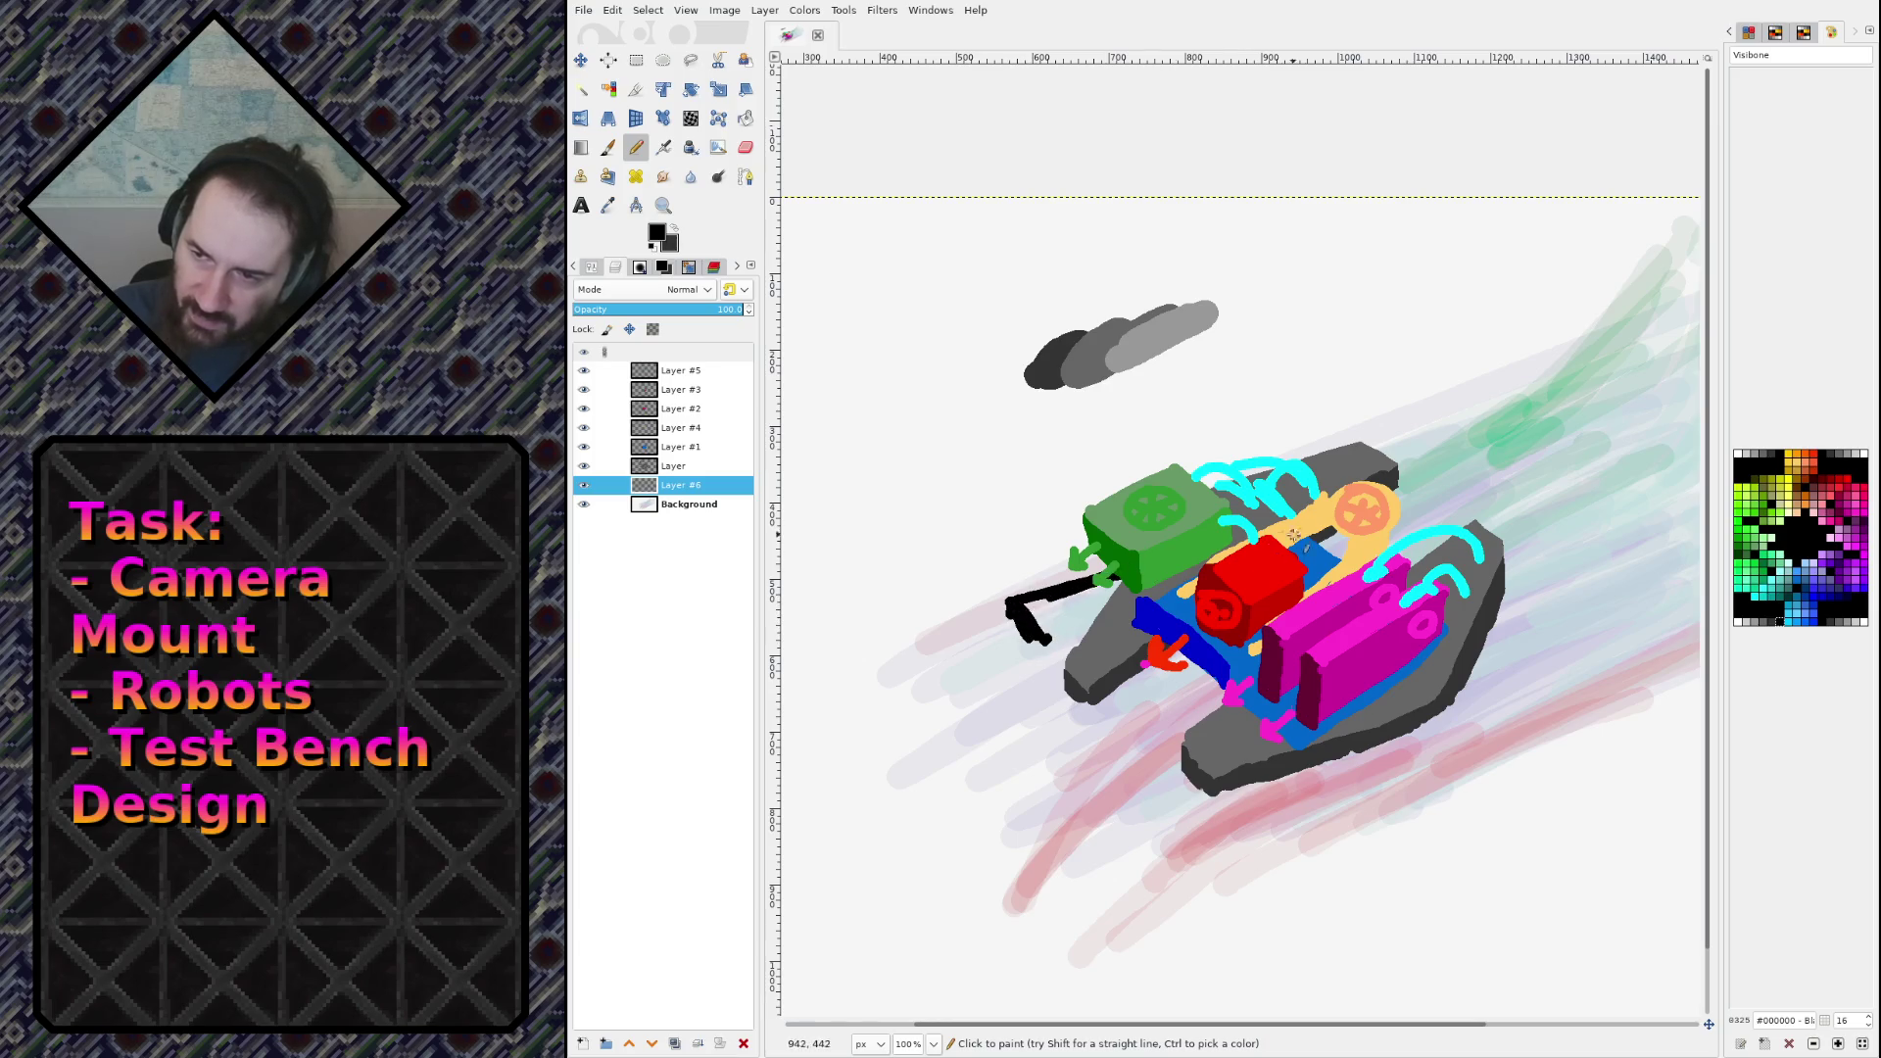
drag(1040, 639, 1095, 621)
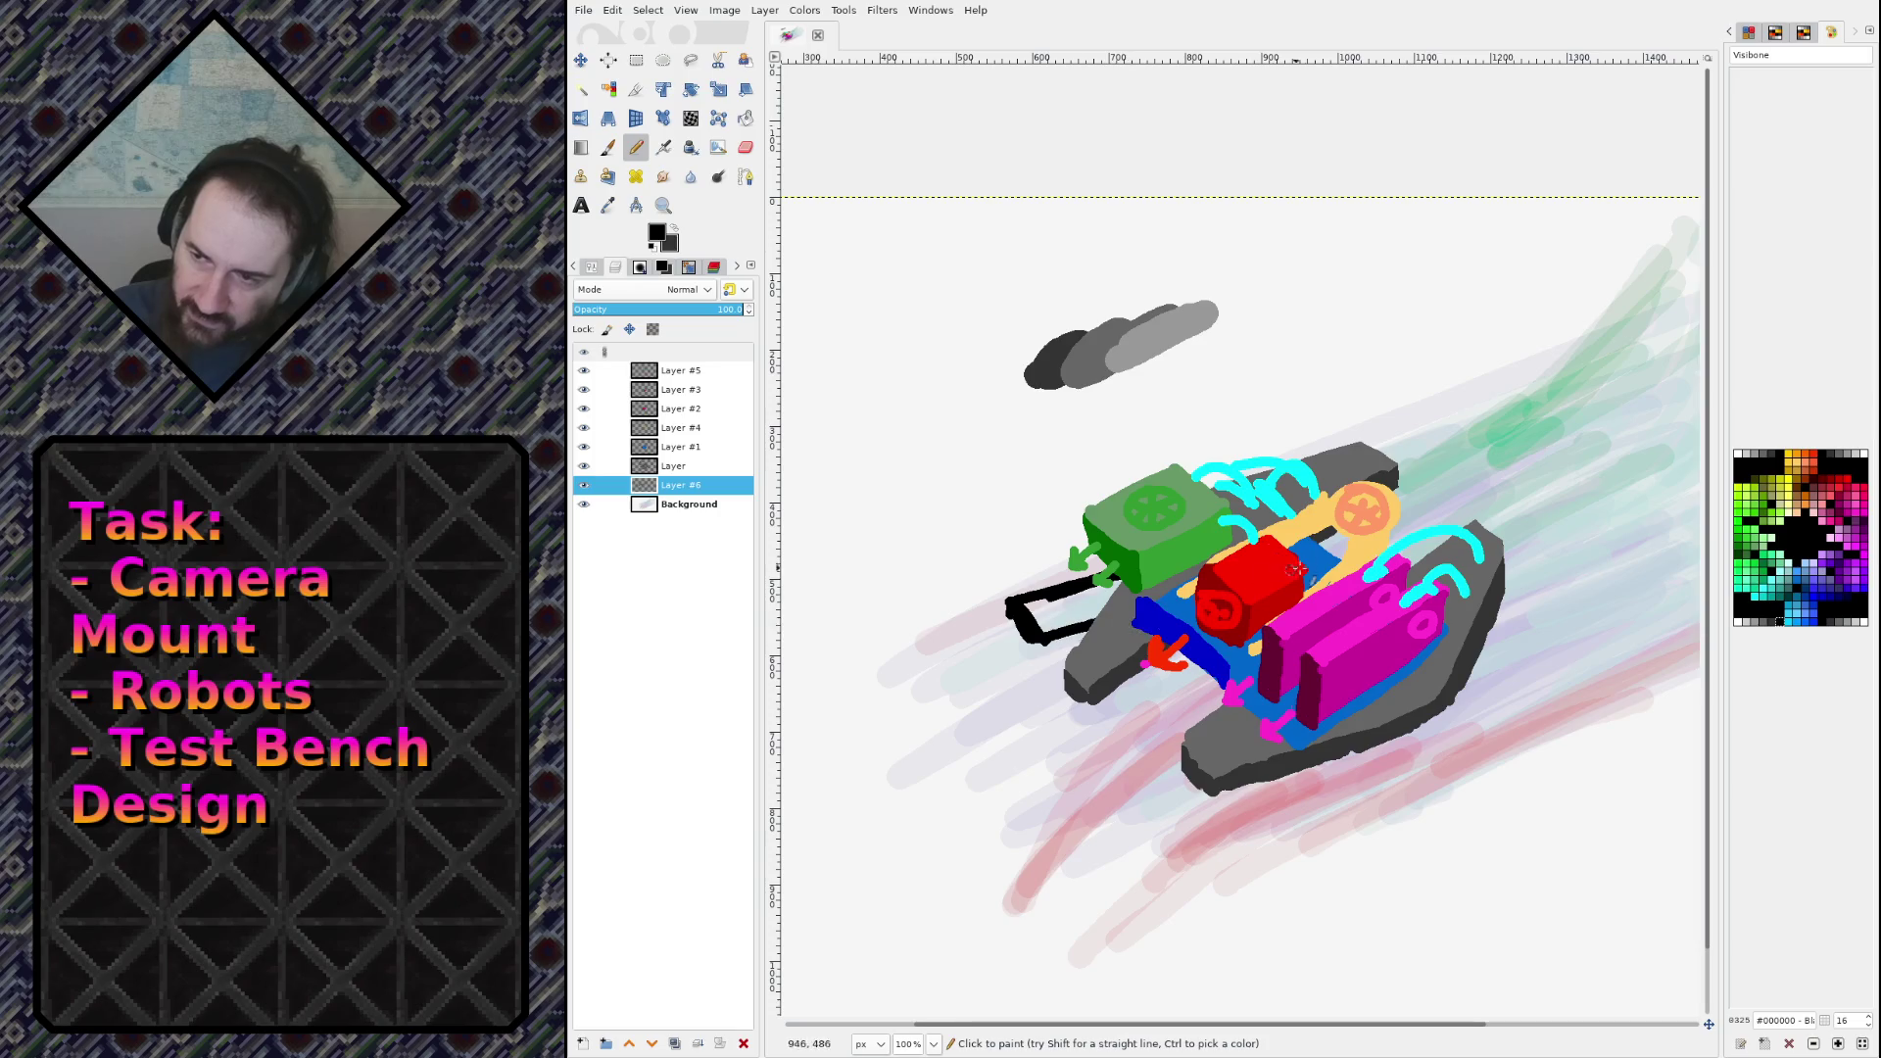
Step: Draw a V-shaped black leg below the platform and check Layer #6 shown solo
drag(1239, 808, 1352, 754)
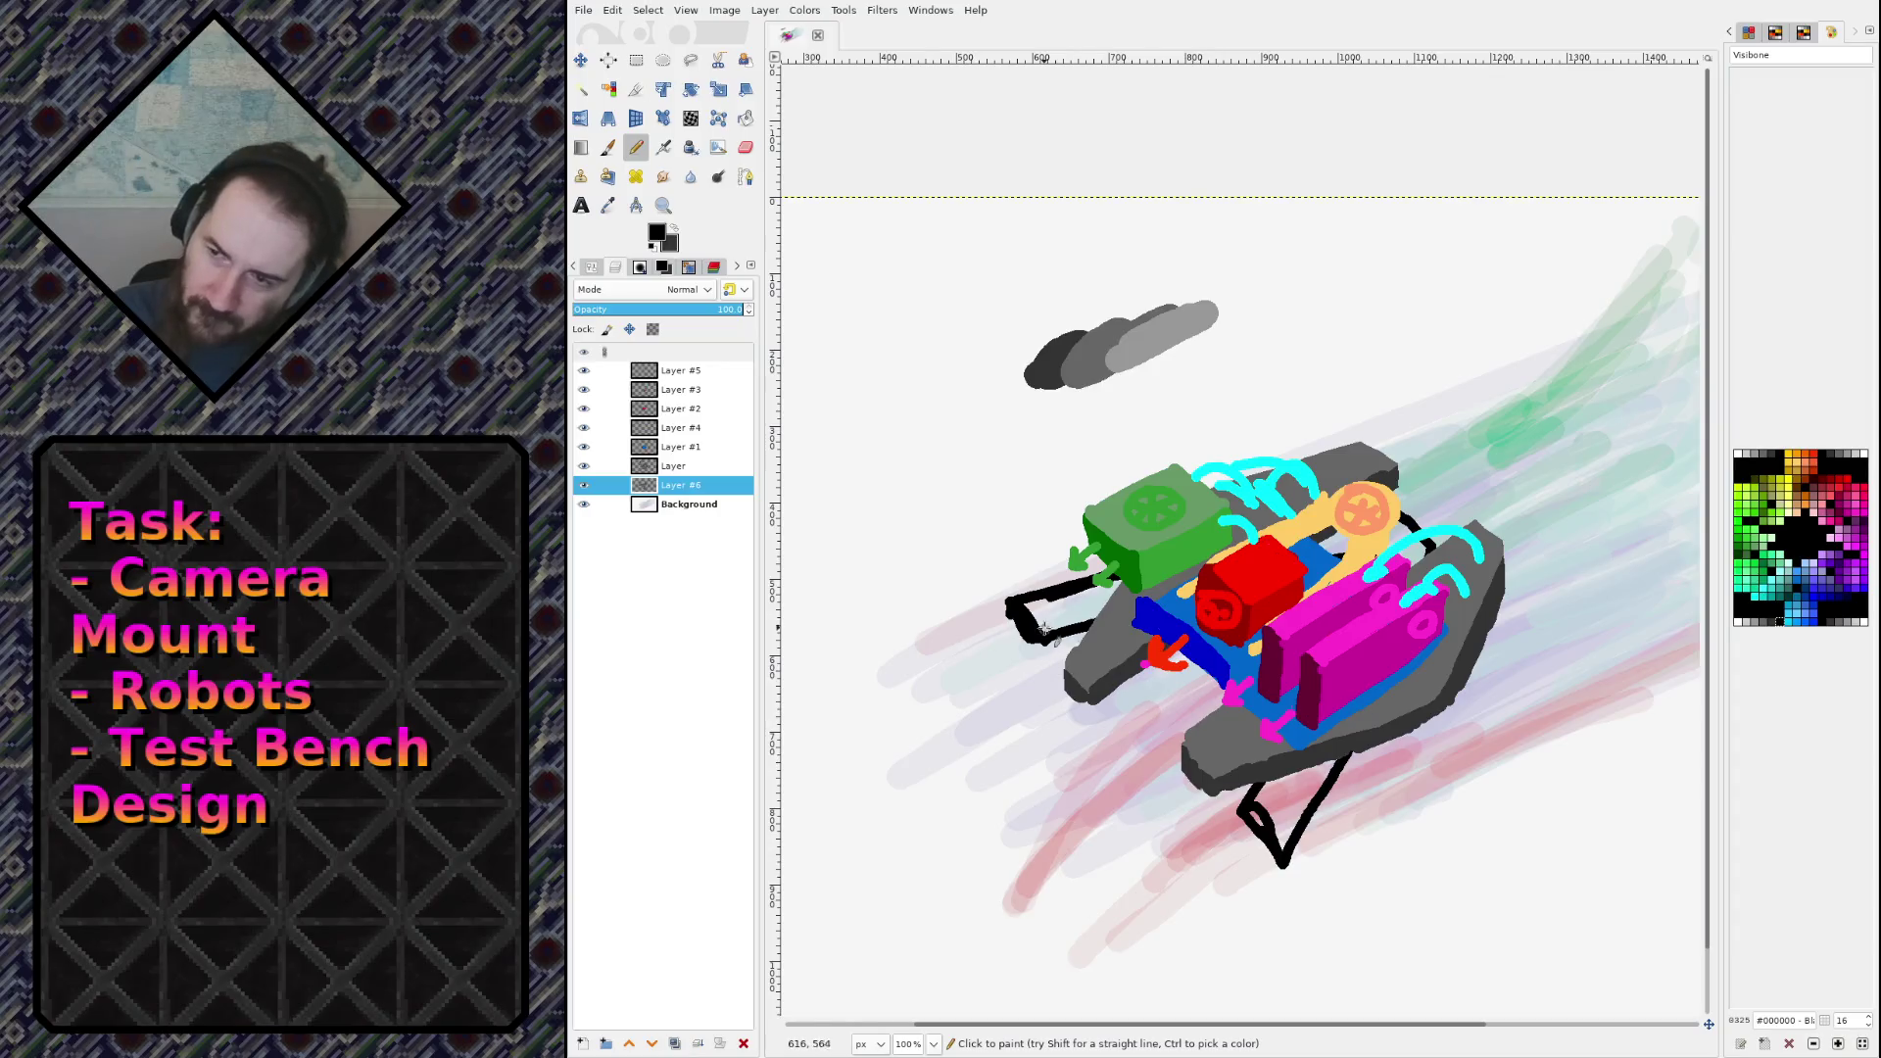
click(584, 484)
click(584, 484)
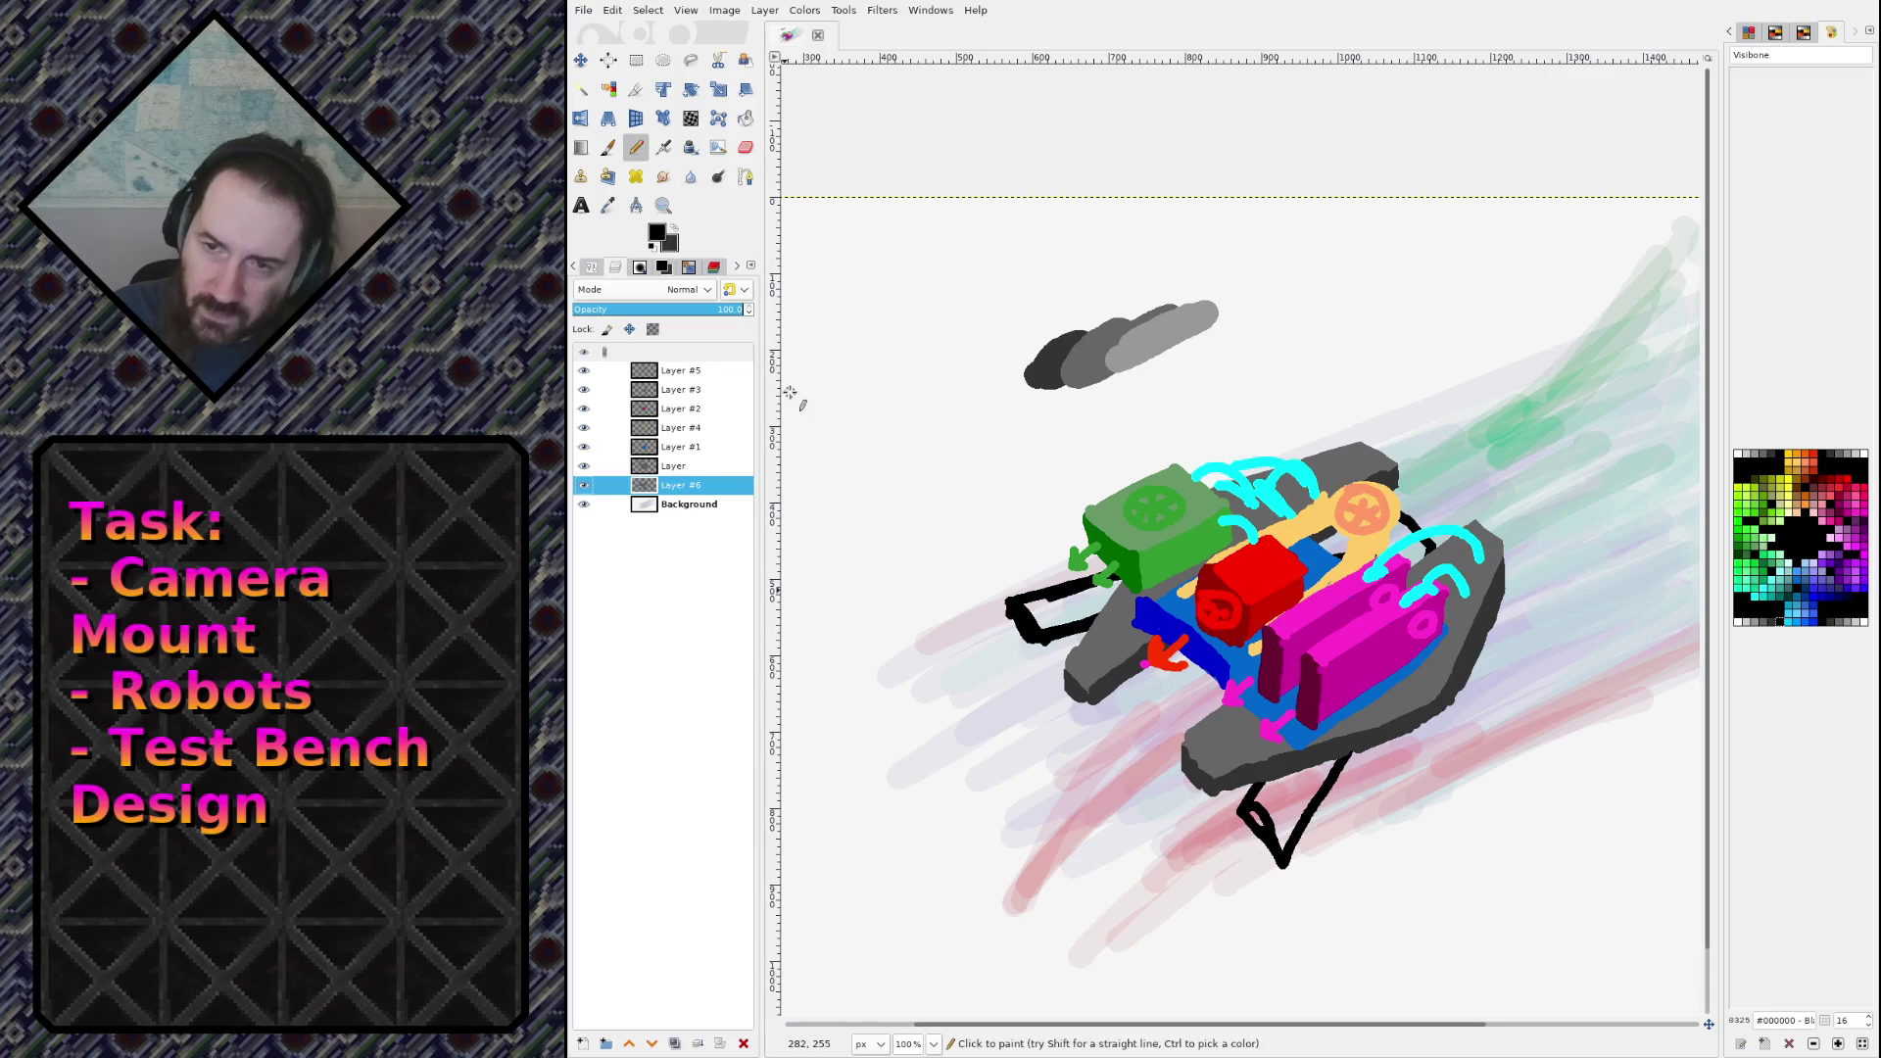
click(585, 483)
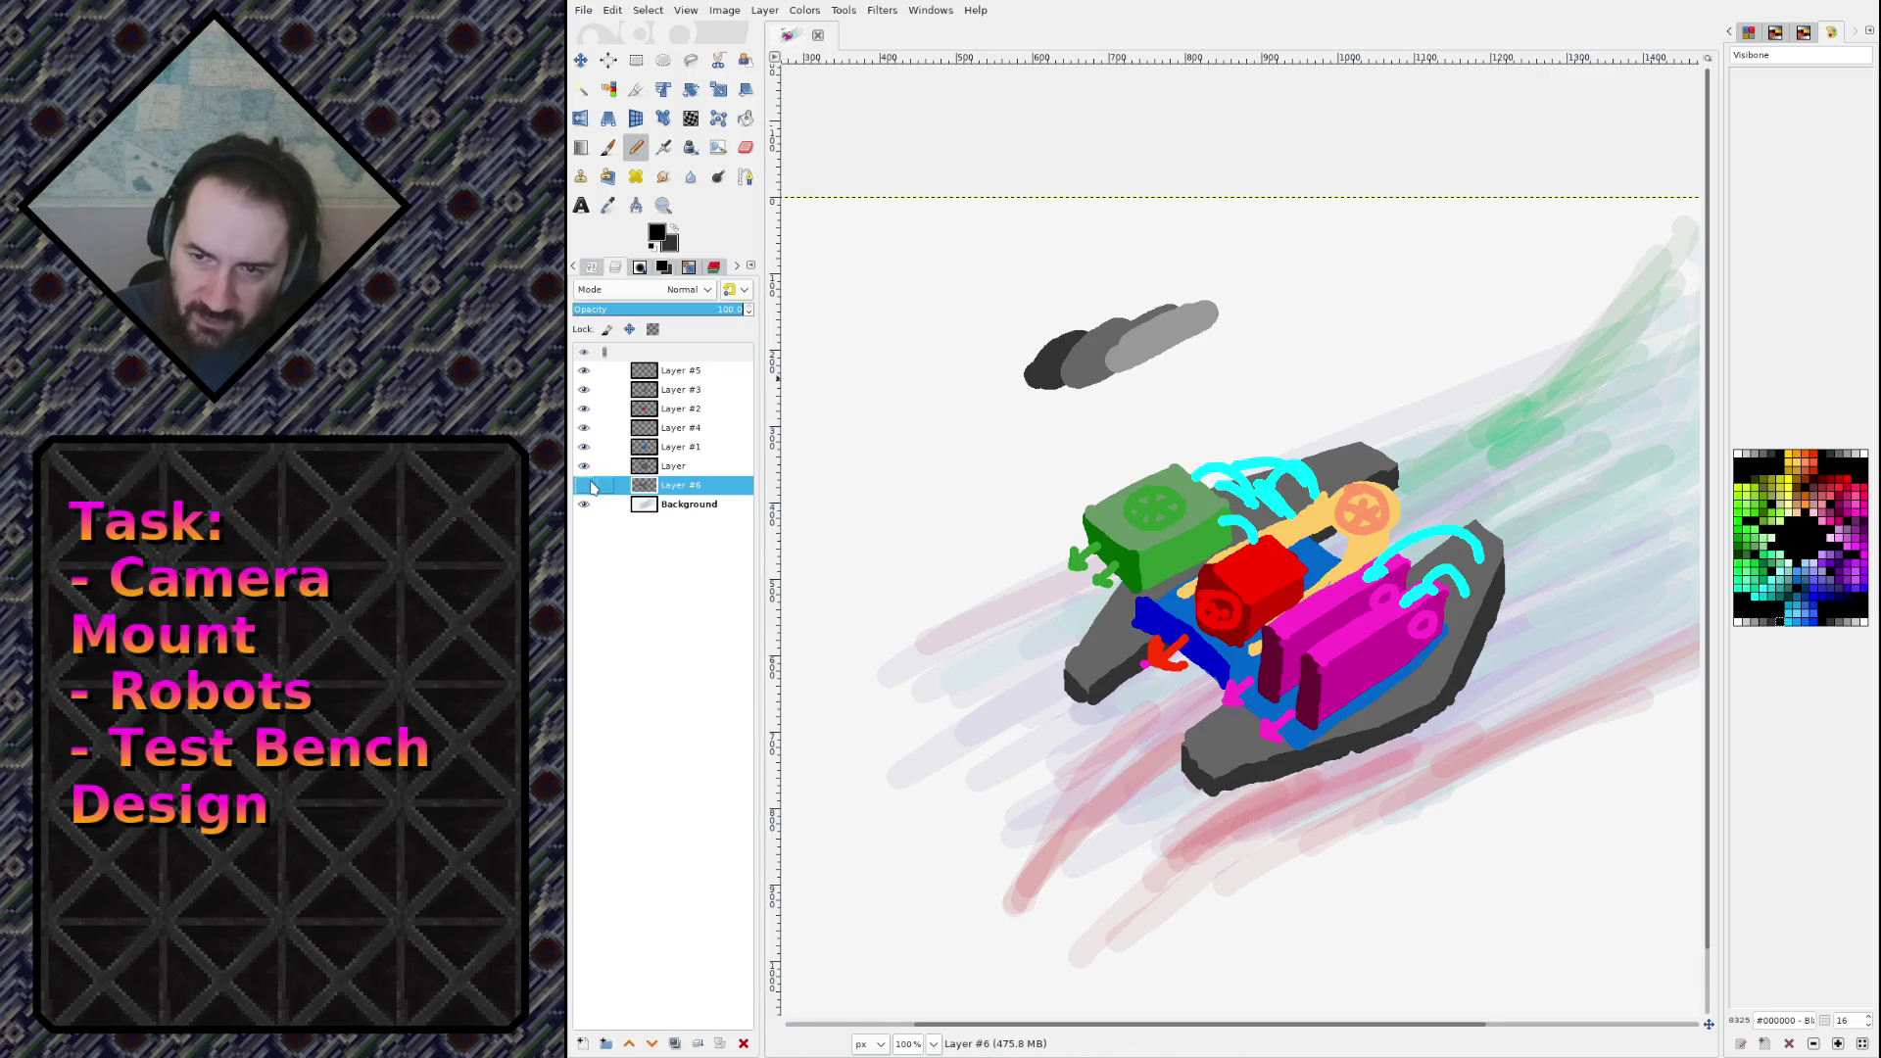
click(584, 484)
shift+click(585, 484)
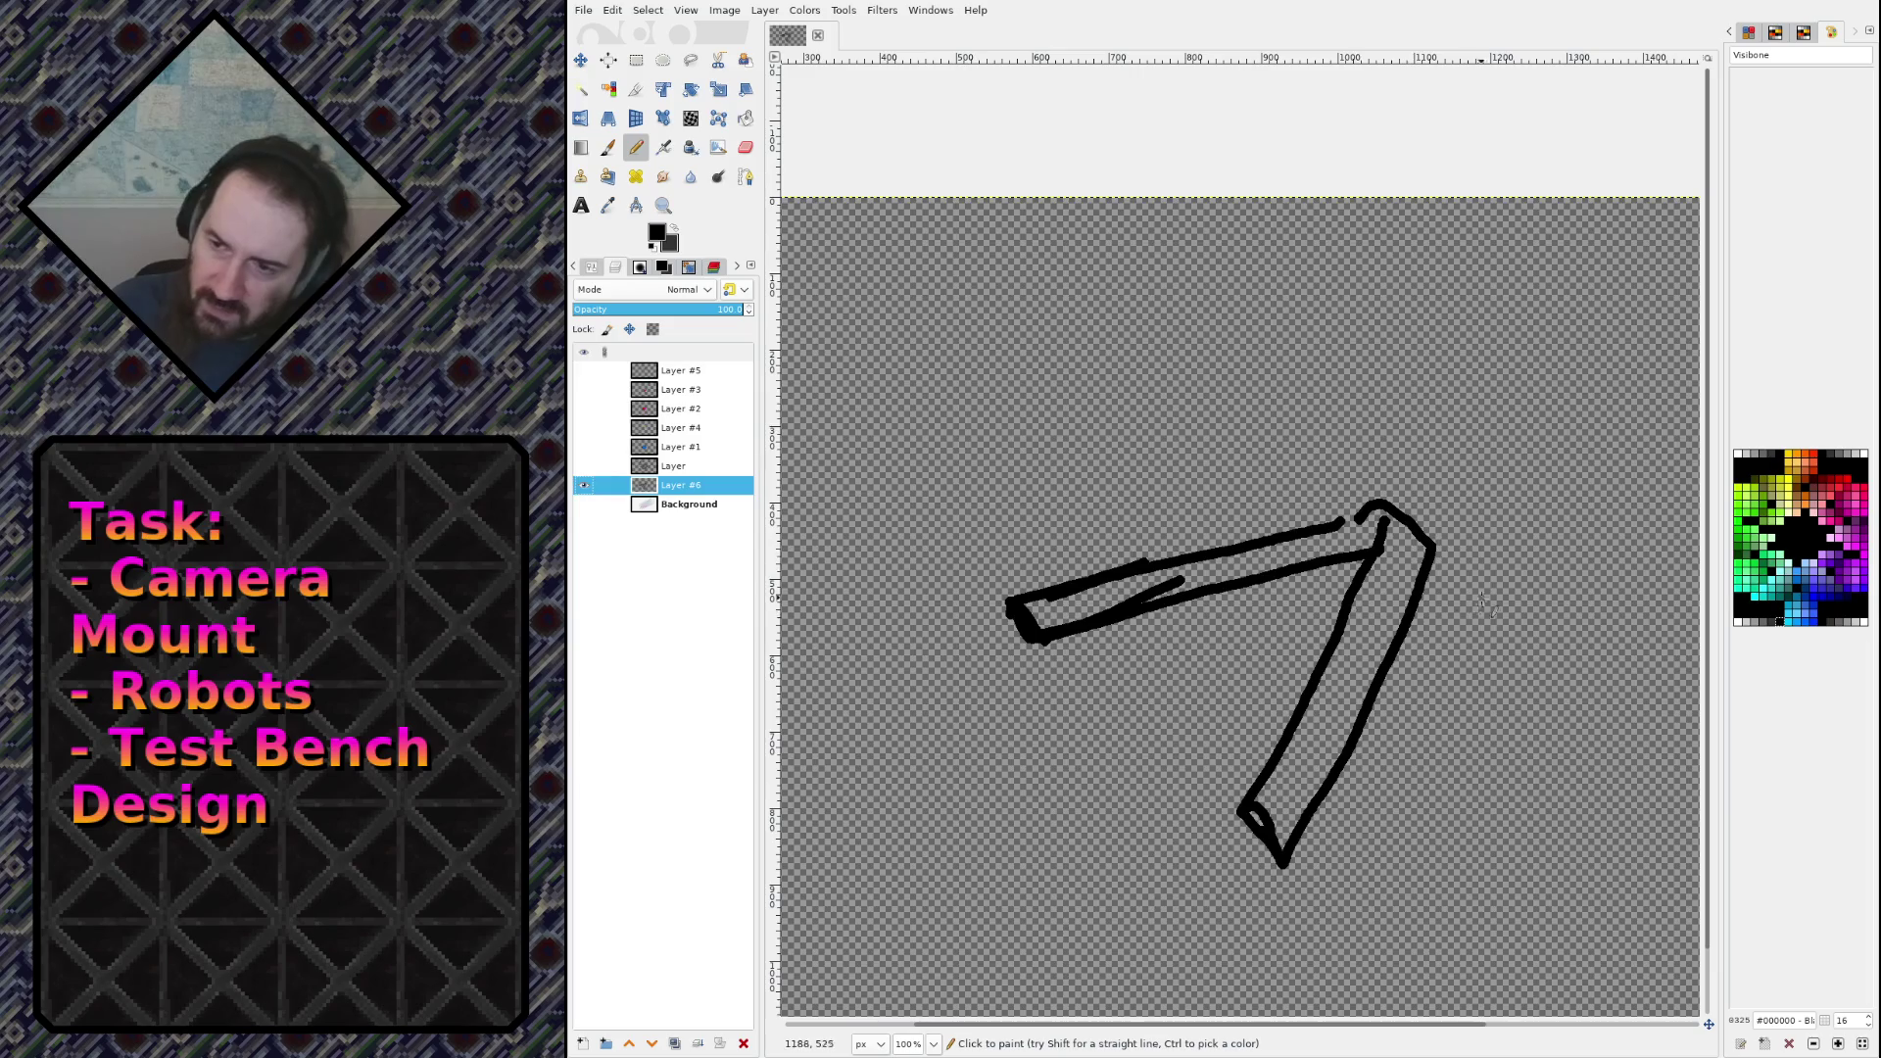
Step: Thicken the leg outlines and bucket-fill both the horizontal and vertical leg bars solid black
mouse_move(1332, 529)
mouse_down()
mouse_move(1366, 511)
mouse_move(1312, 521)
mouse_move(1376, 504)
mouse_move(1379, 529)
mouse_move(1127, 566)
mouse_move(1270, 535)
mouse_up()
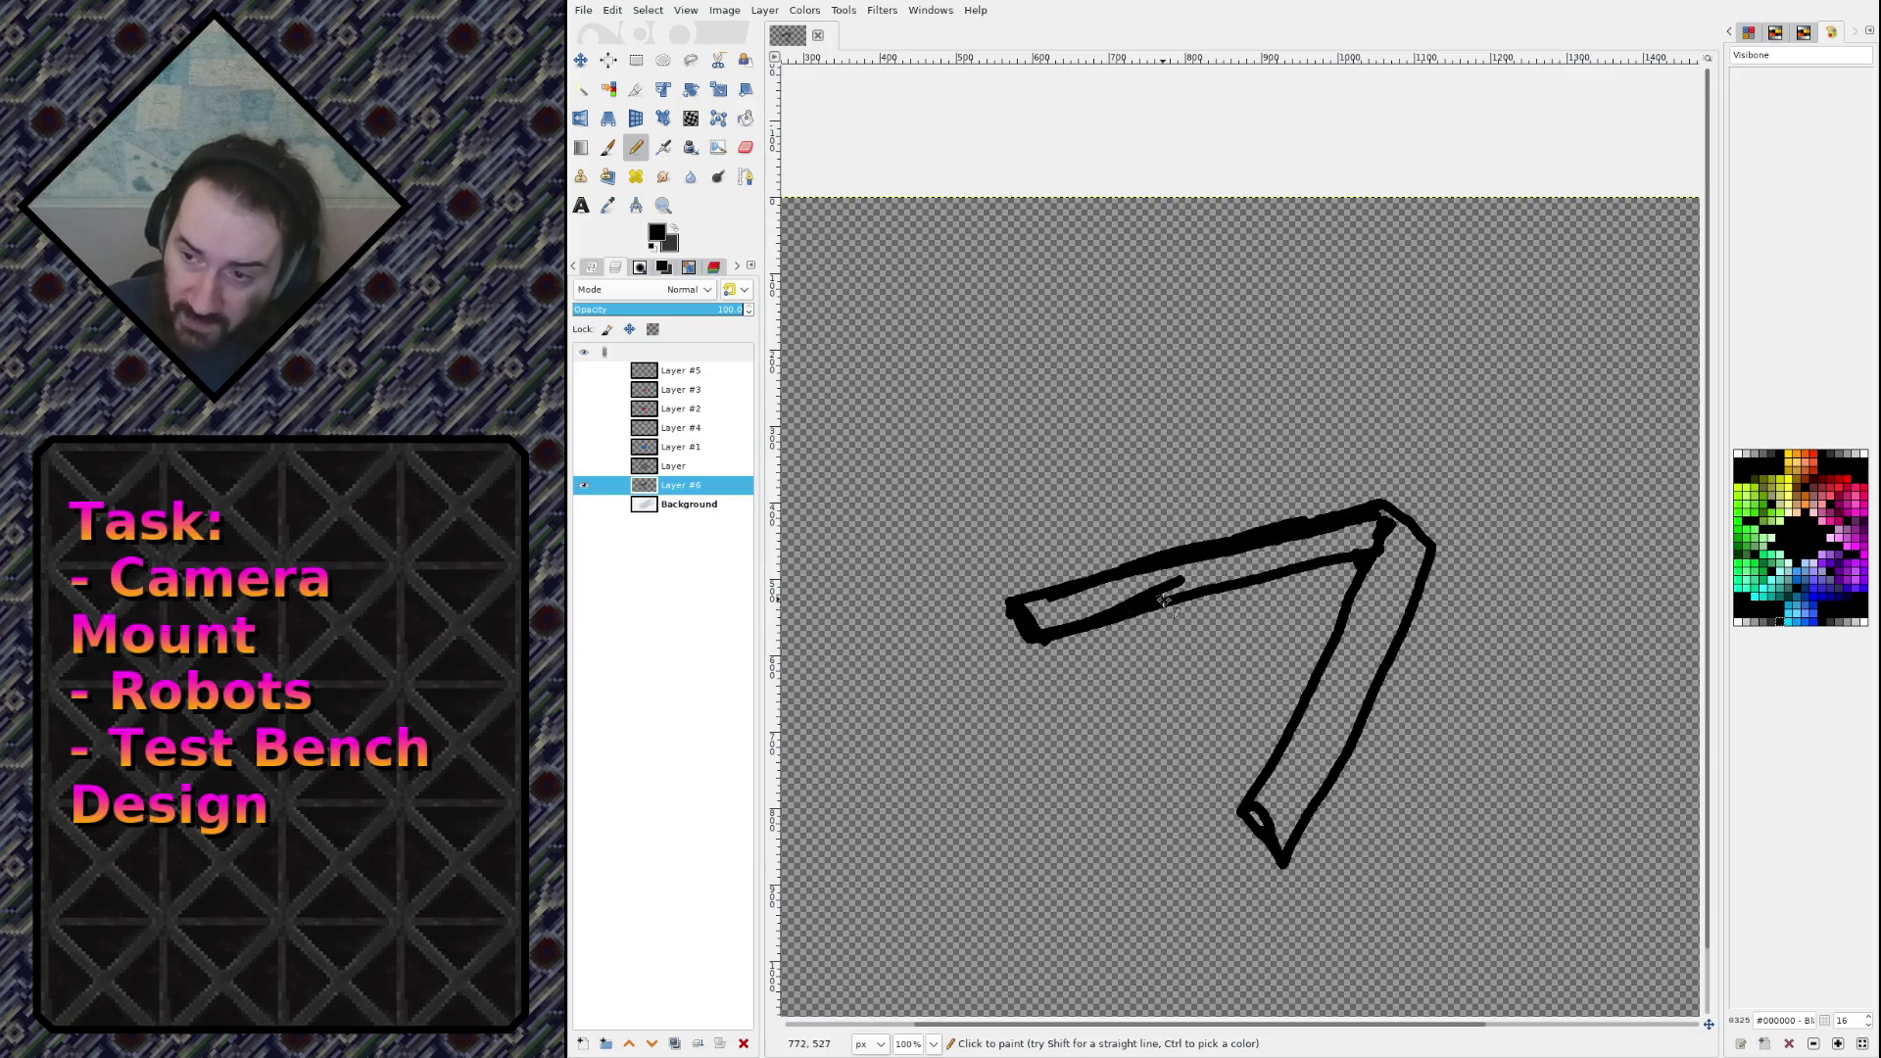
mouse_move(1157, 597)
mouse_down()
mouse_move(1287, 561)
mouse_move(1357, 554)
mouse_move(1372, 573)
mouse_move(1258, 821)
mouse_up()
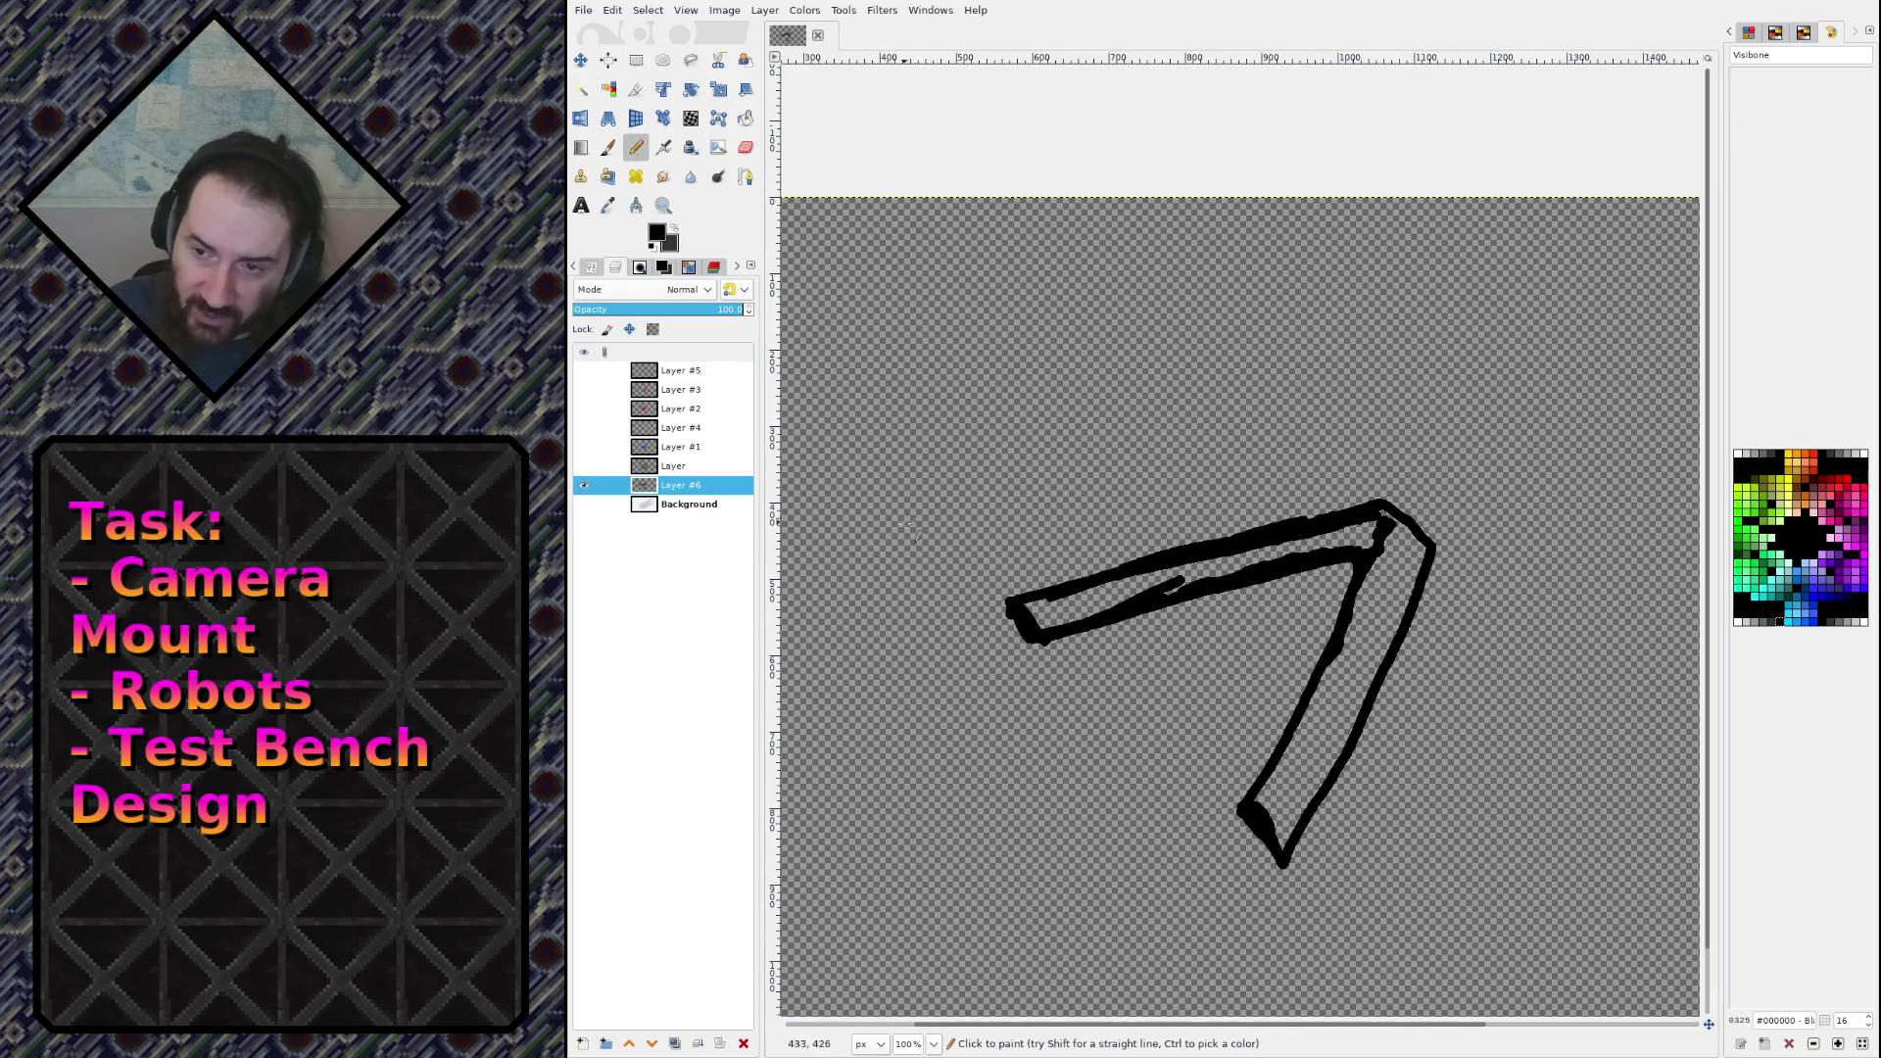
key(shift+b)
click(1141, 581)
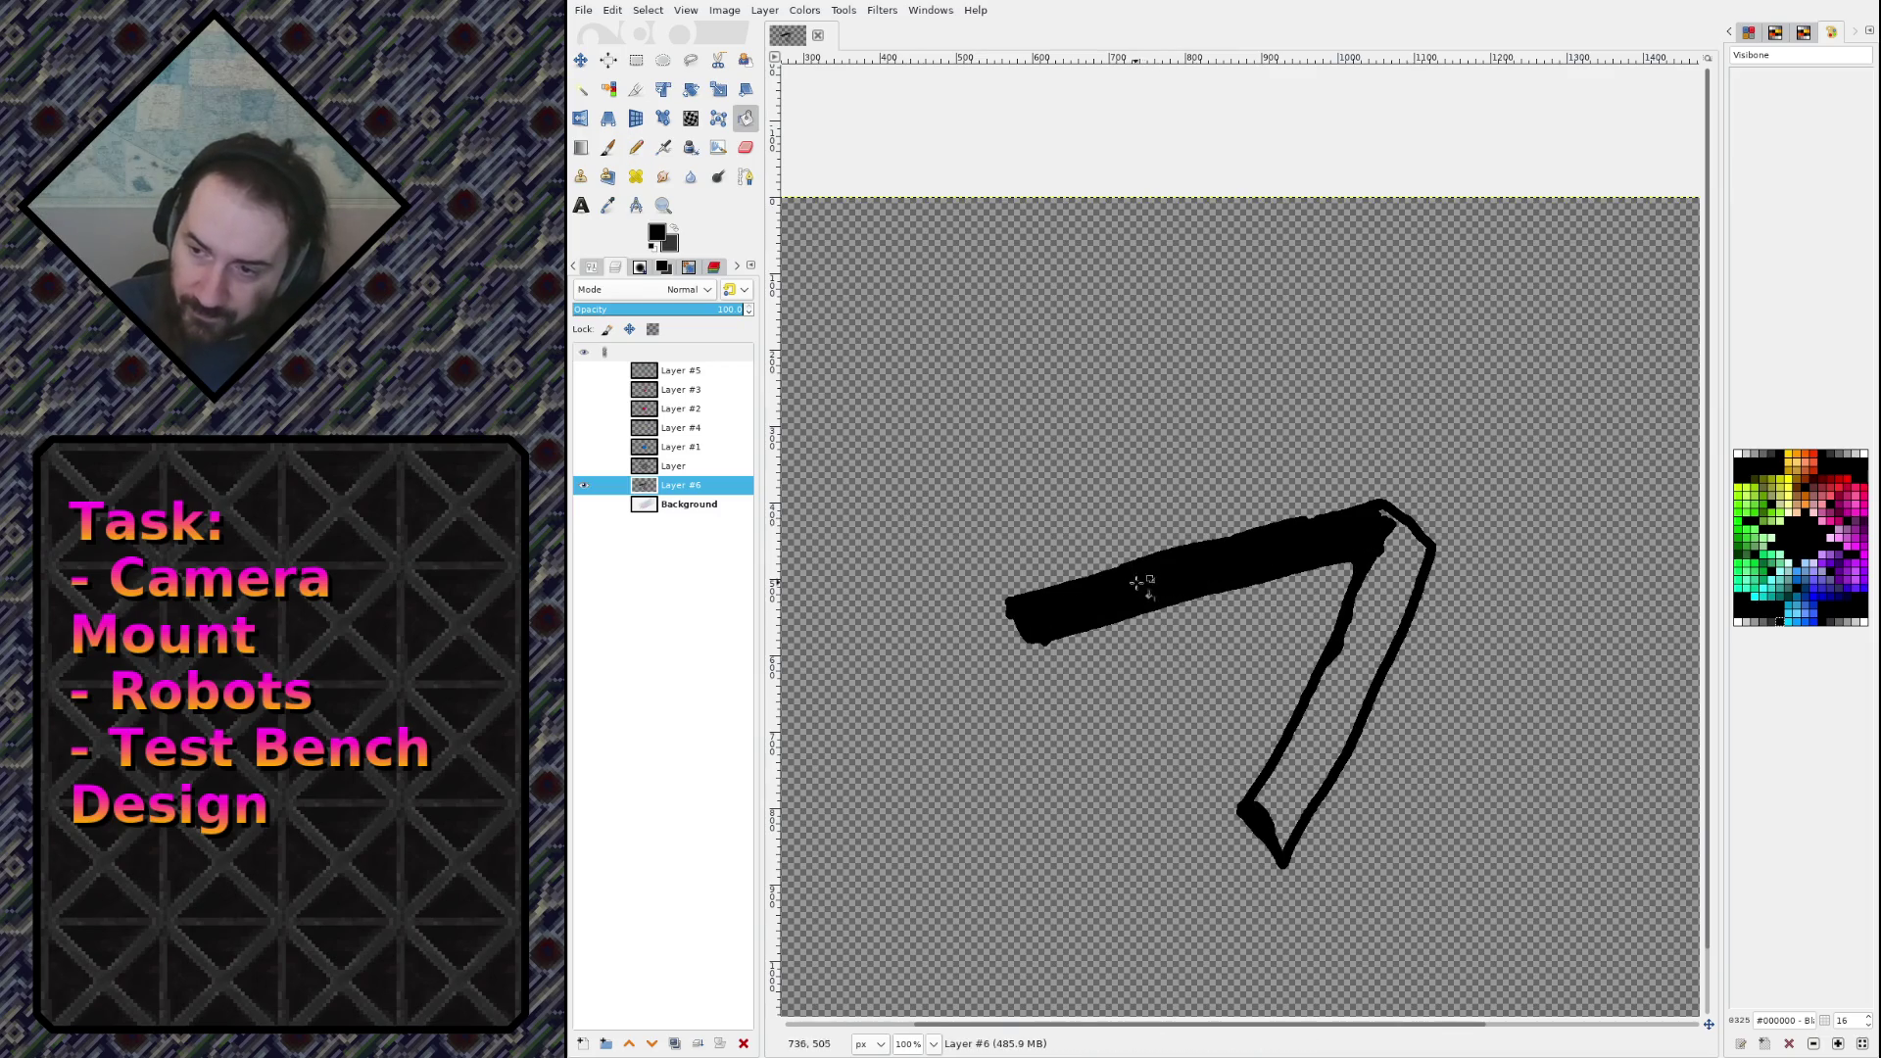
click(1344, 658)
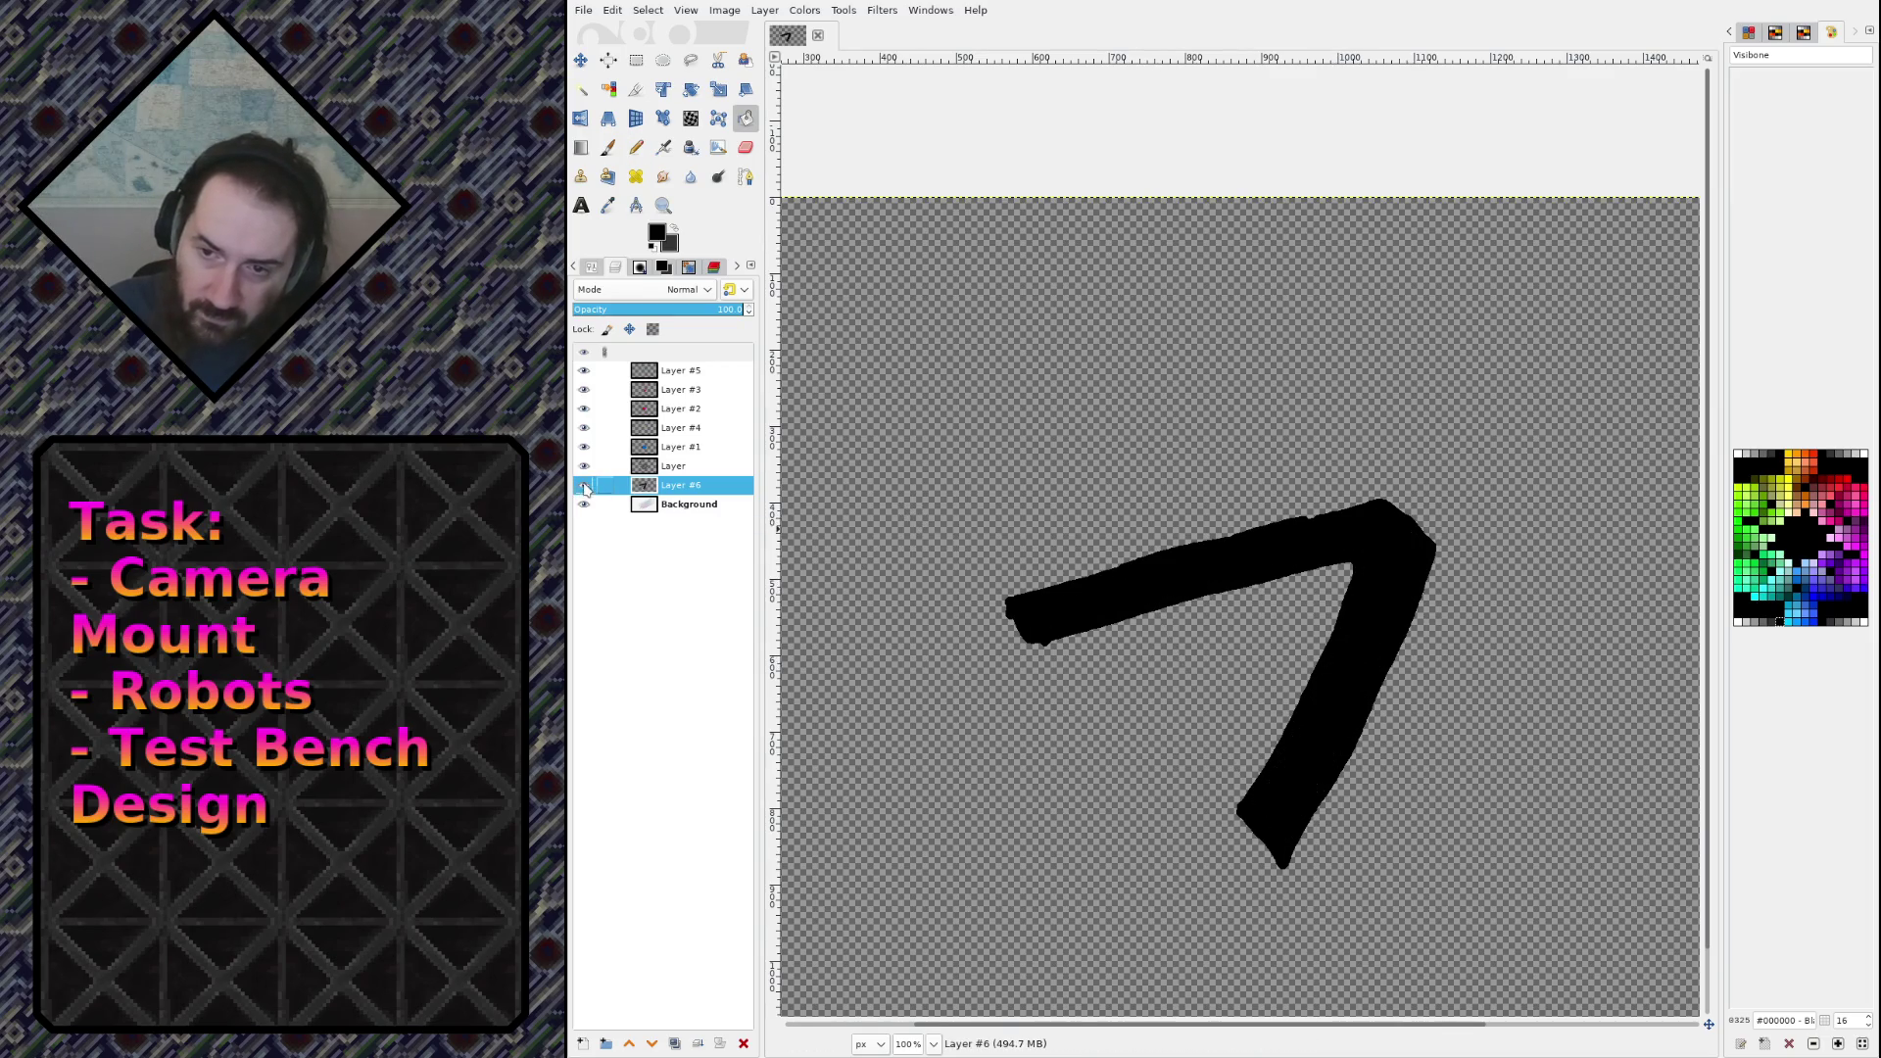
Step: Show all layers again, select Background and save sketch.xcf
shift+click(584, 485)
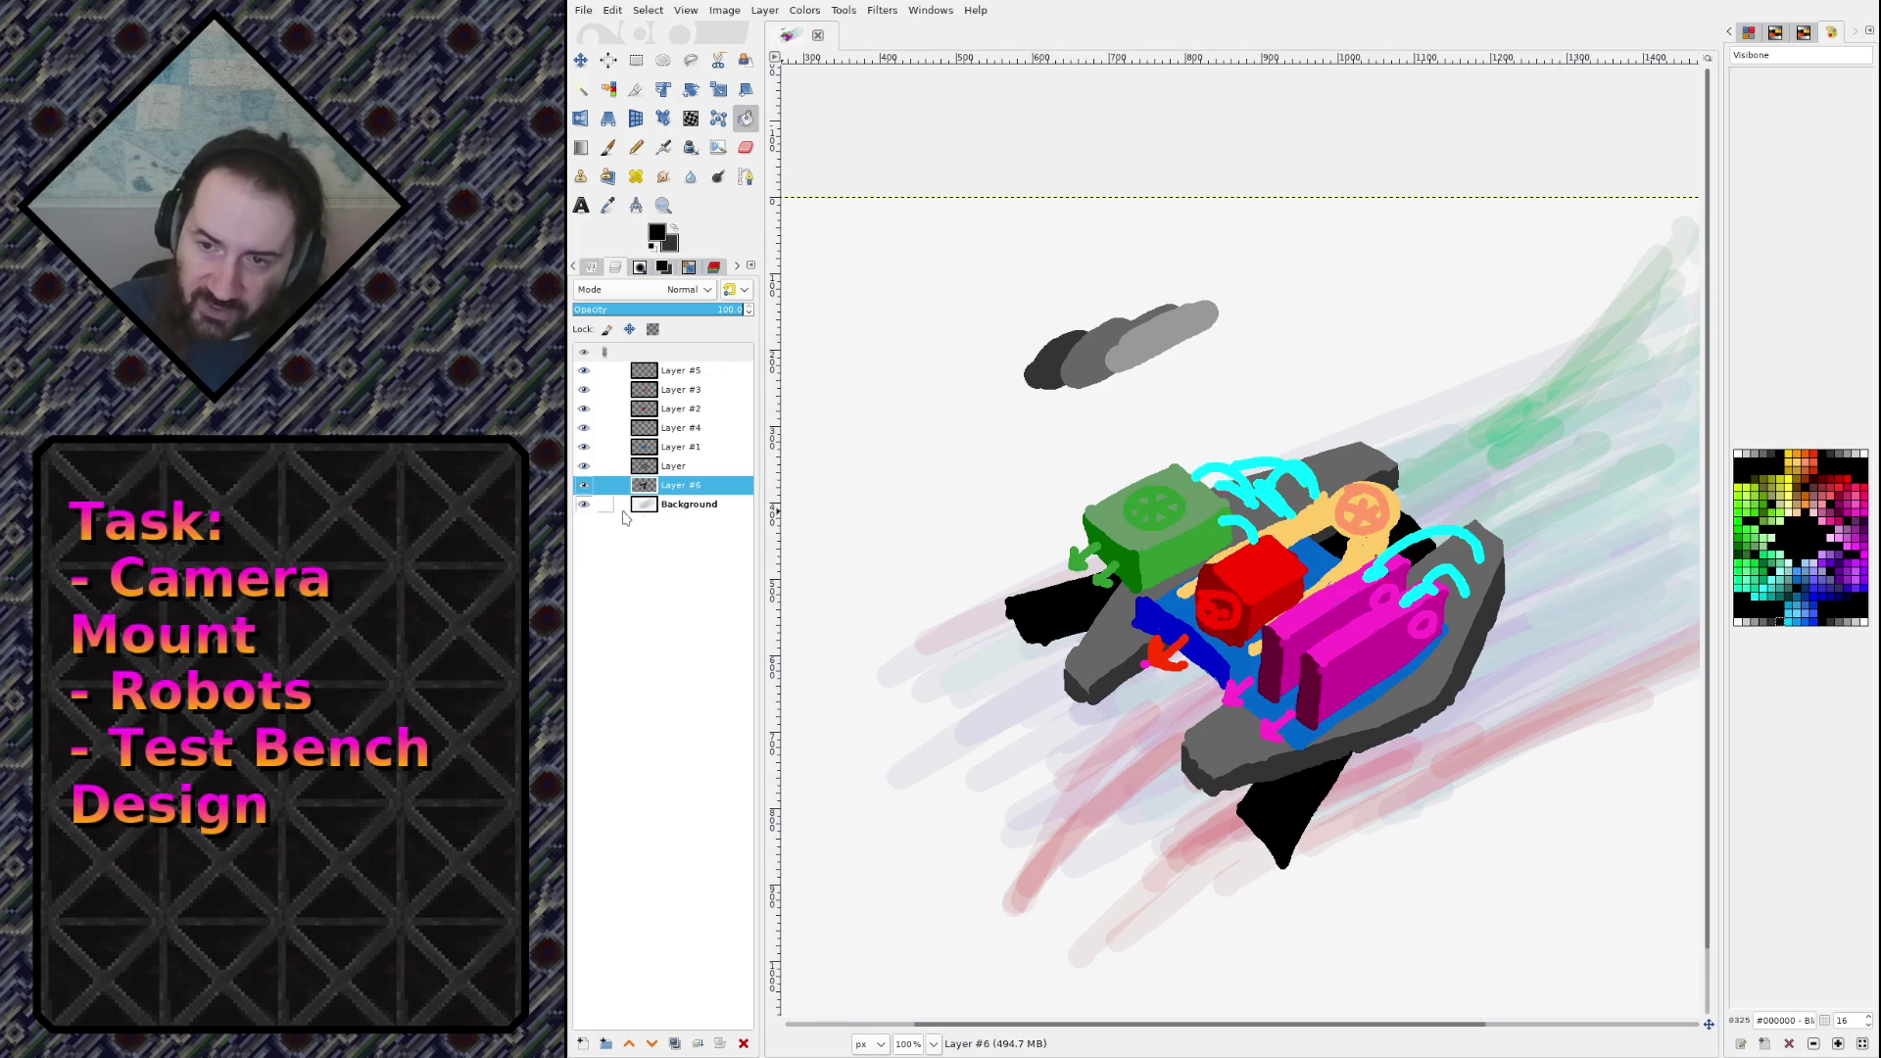
click(685, 504)
key(ctrl+s)
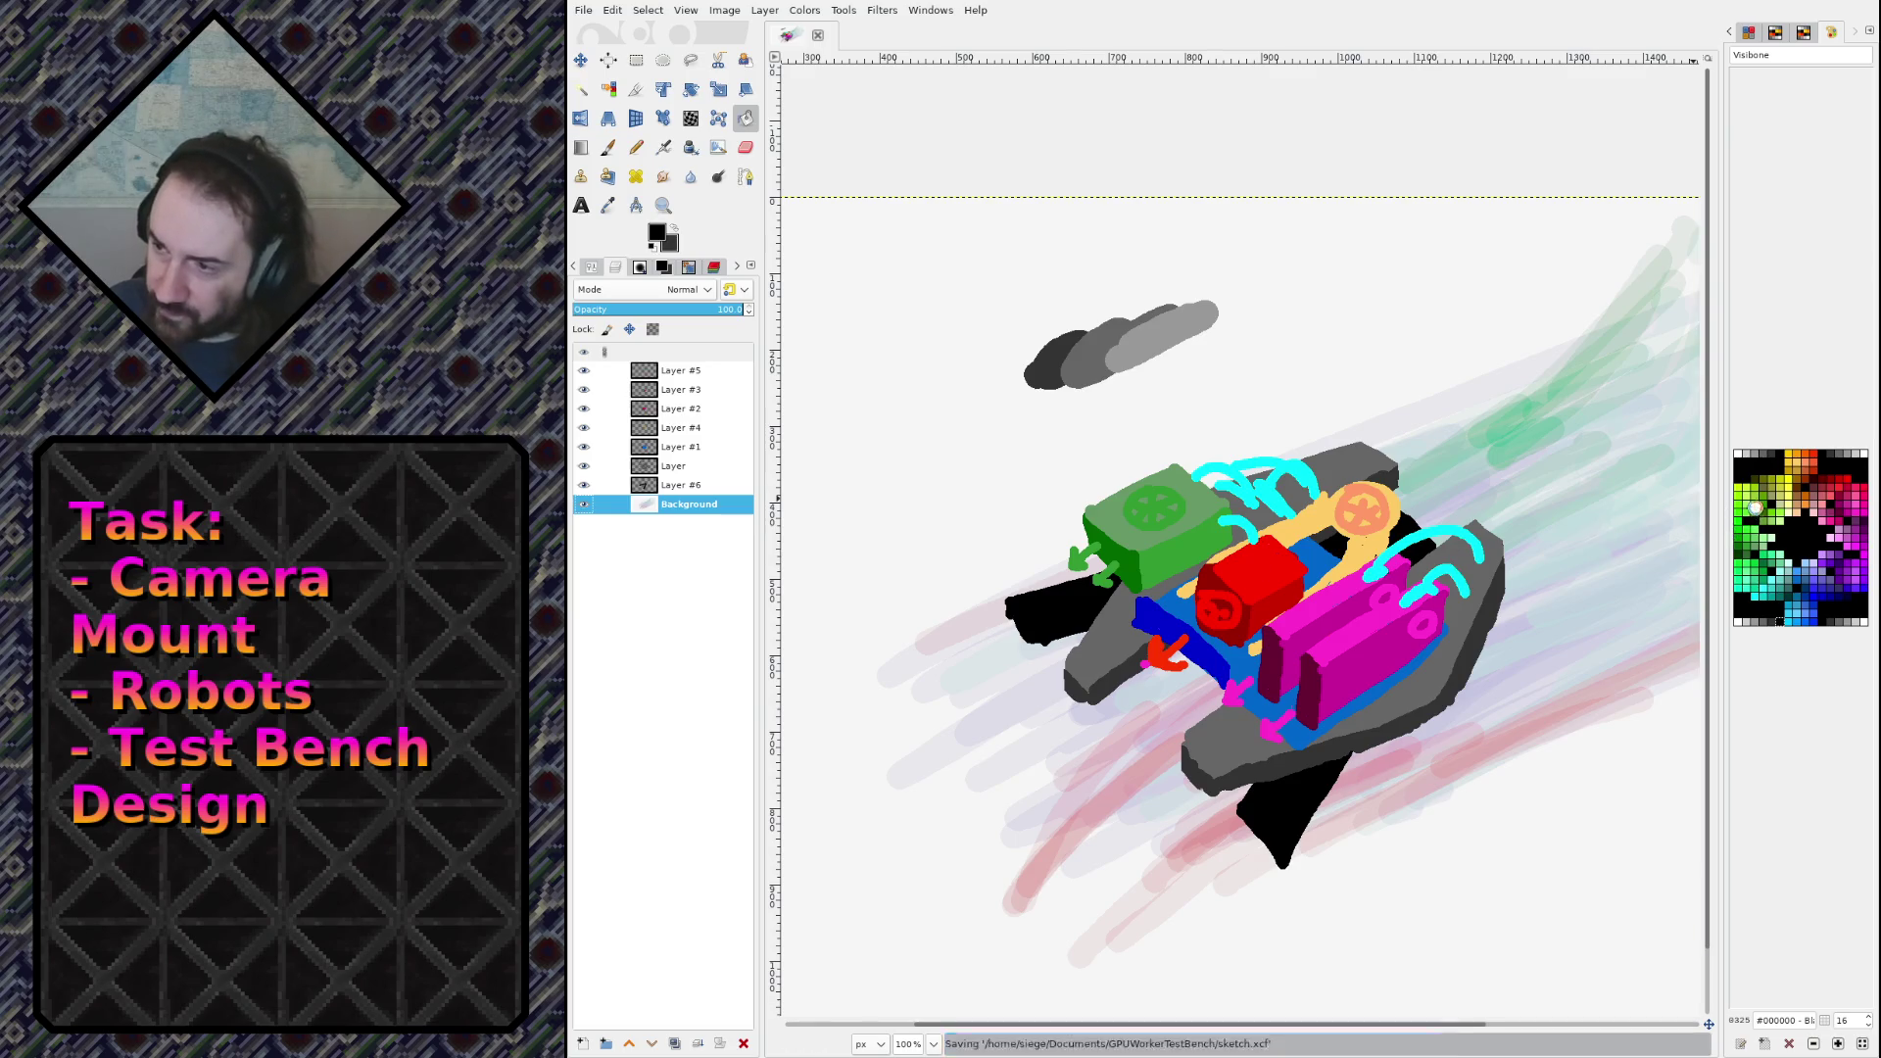
Step: Pencil a magenta G and down-left arrow left of the robot and save sketch.xcf
click(1855, 546)
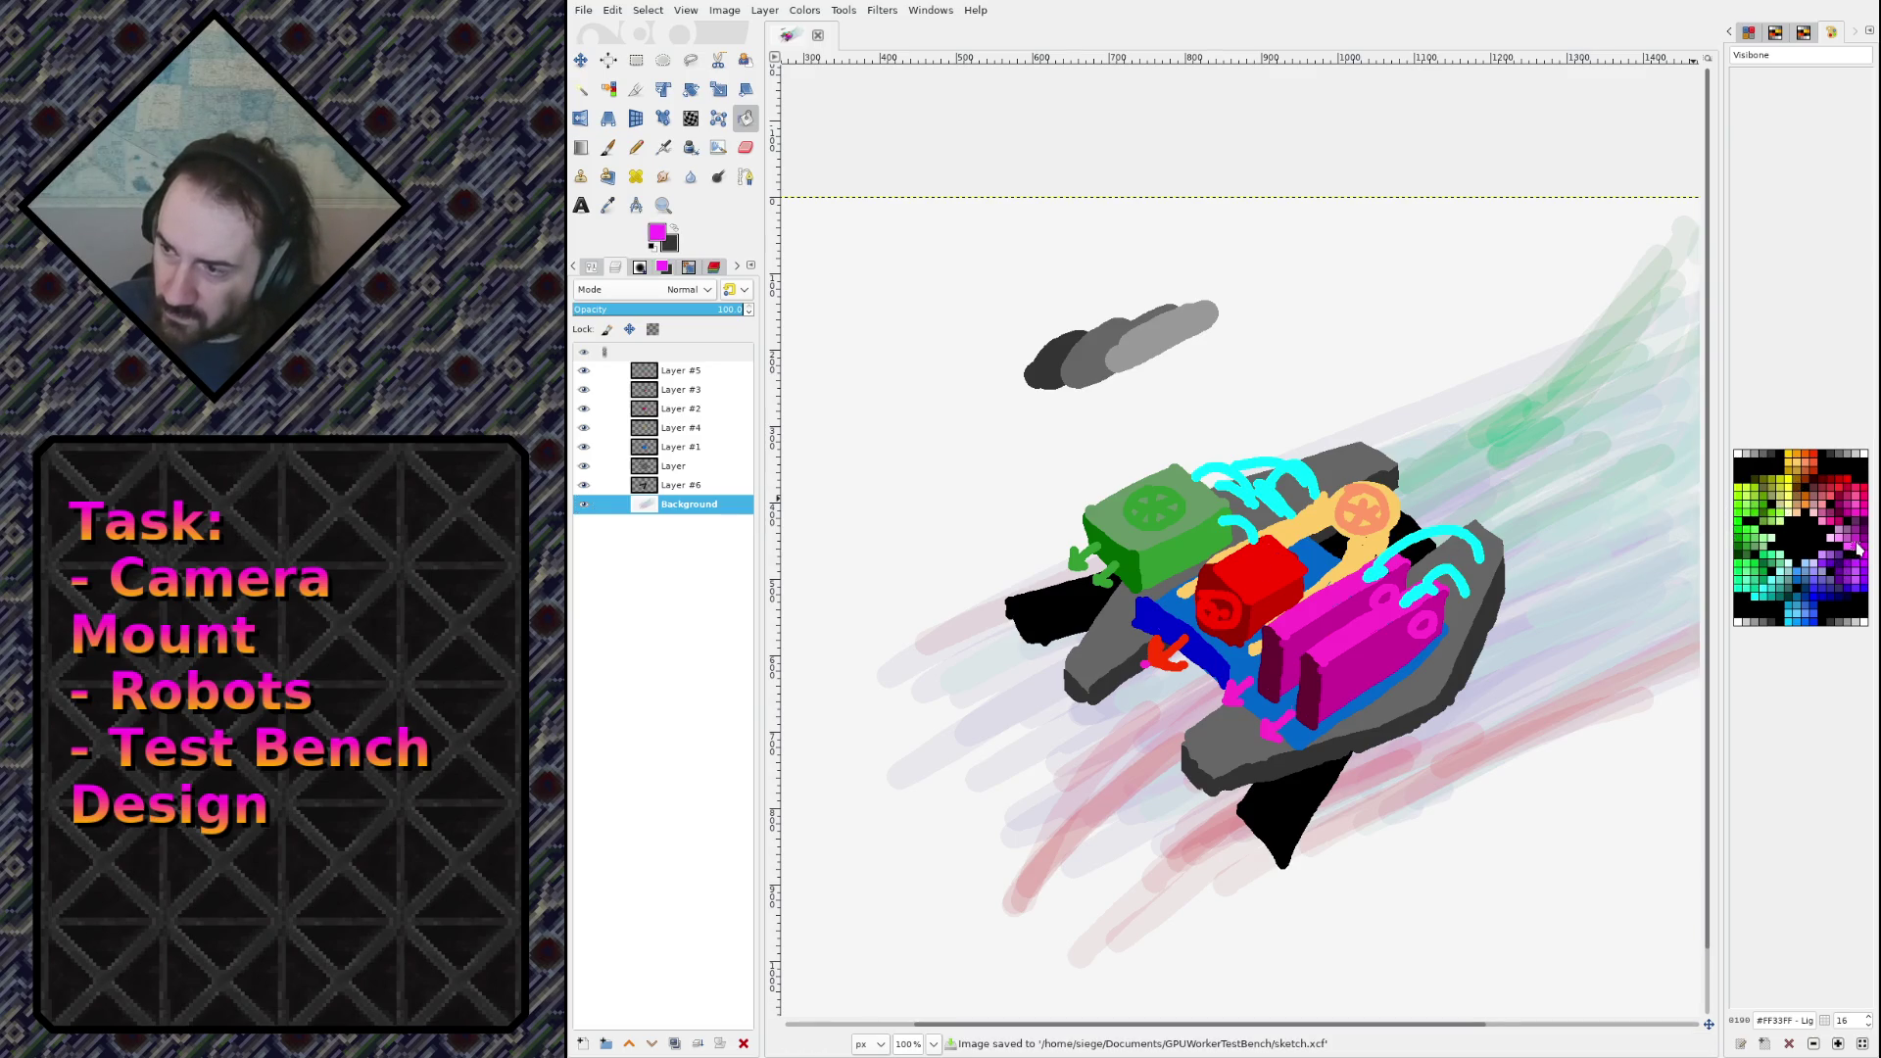
key(n)
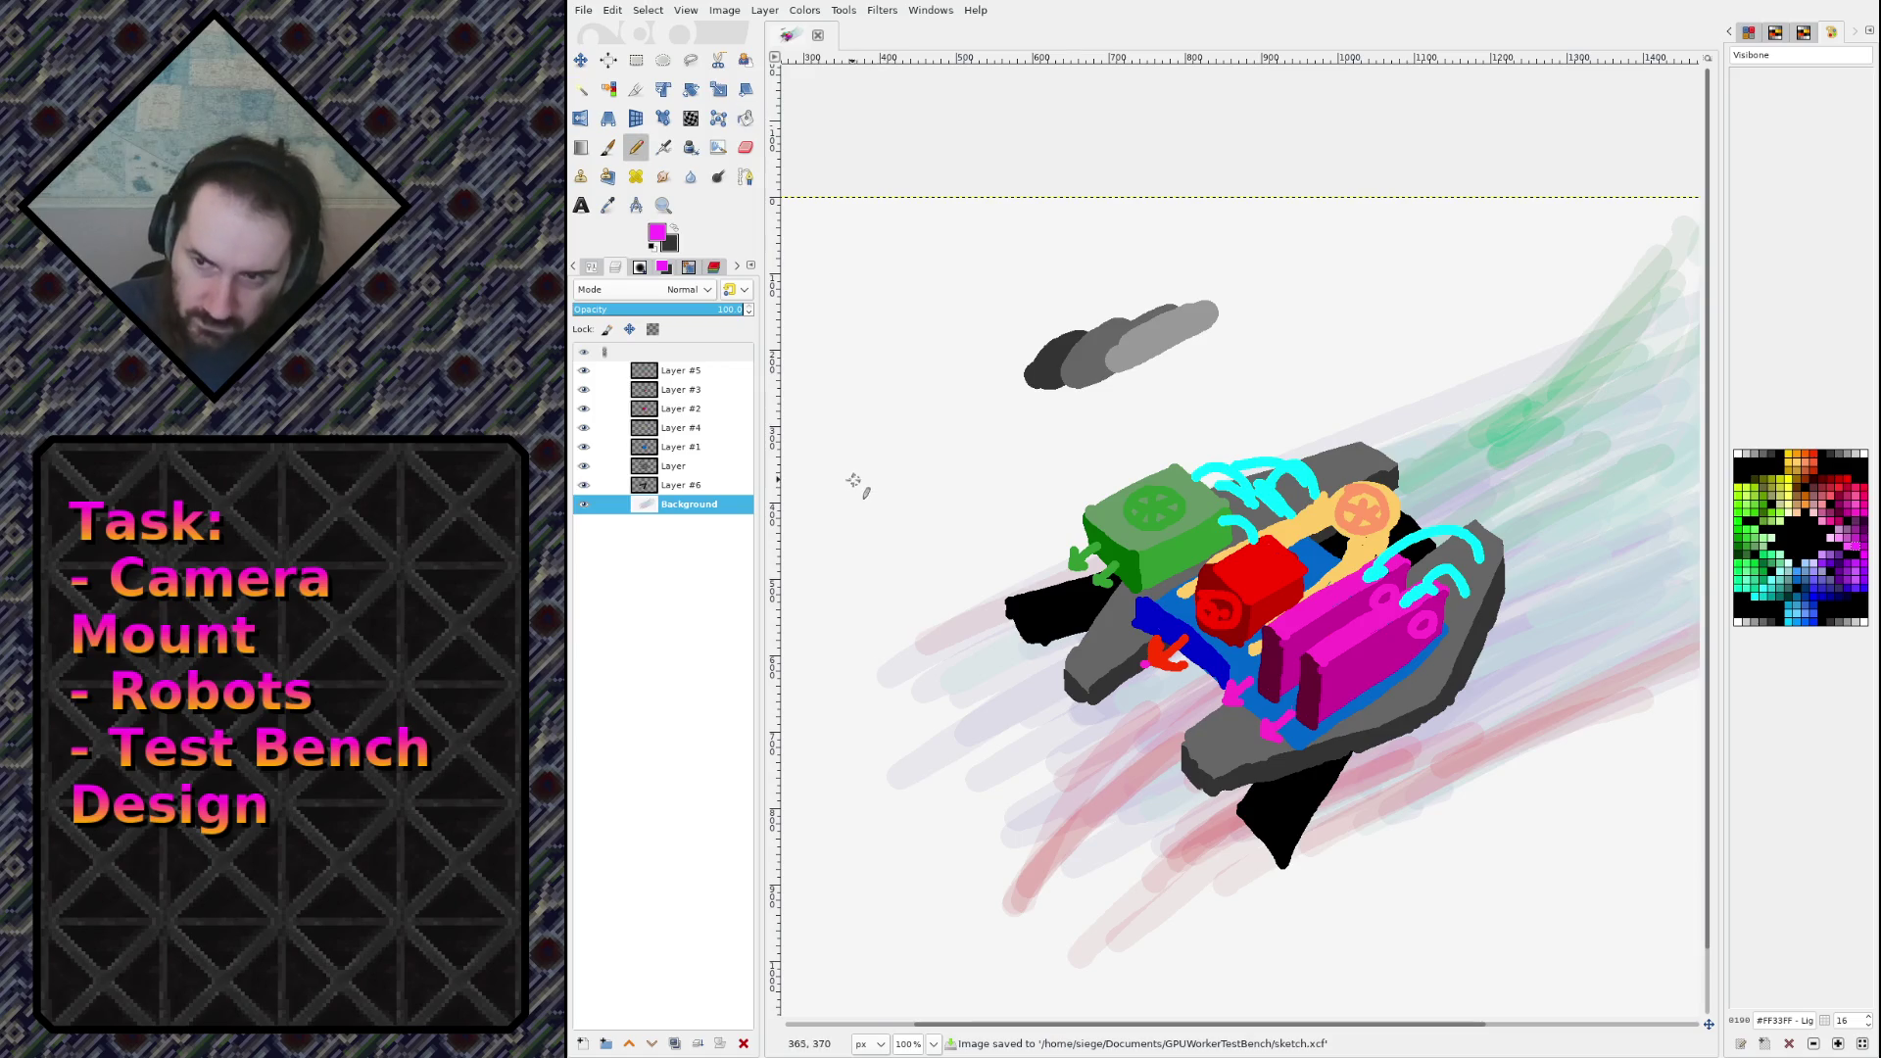
mouse_move(833, 510)
mouse_down()
mouse_move(901, 469)
mouse_move(813, 522)
mouse_move(886, 517)
mouse_up()
mouse_move(930, 387)
mouse_down()
mouse_move(921, 415)
mouse_move(954, 417)
mouse_move(942, 388)
mouse_move(958, 433)
mouse_move(937, 419)
mouse_move(943, 375)
mouse_move(931, 438)
mouse_move(975, 422)
mouse_move(942, 416)
mouse_up()
key(ctrl+z)
key(ctrl+z)
key(ctrl+z)
key(ctrl+z)
key(ctrl+s)
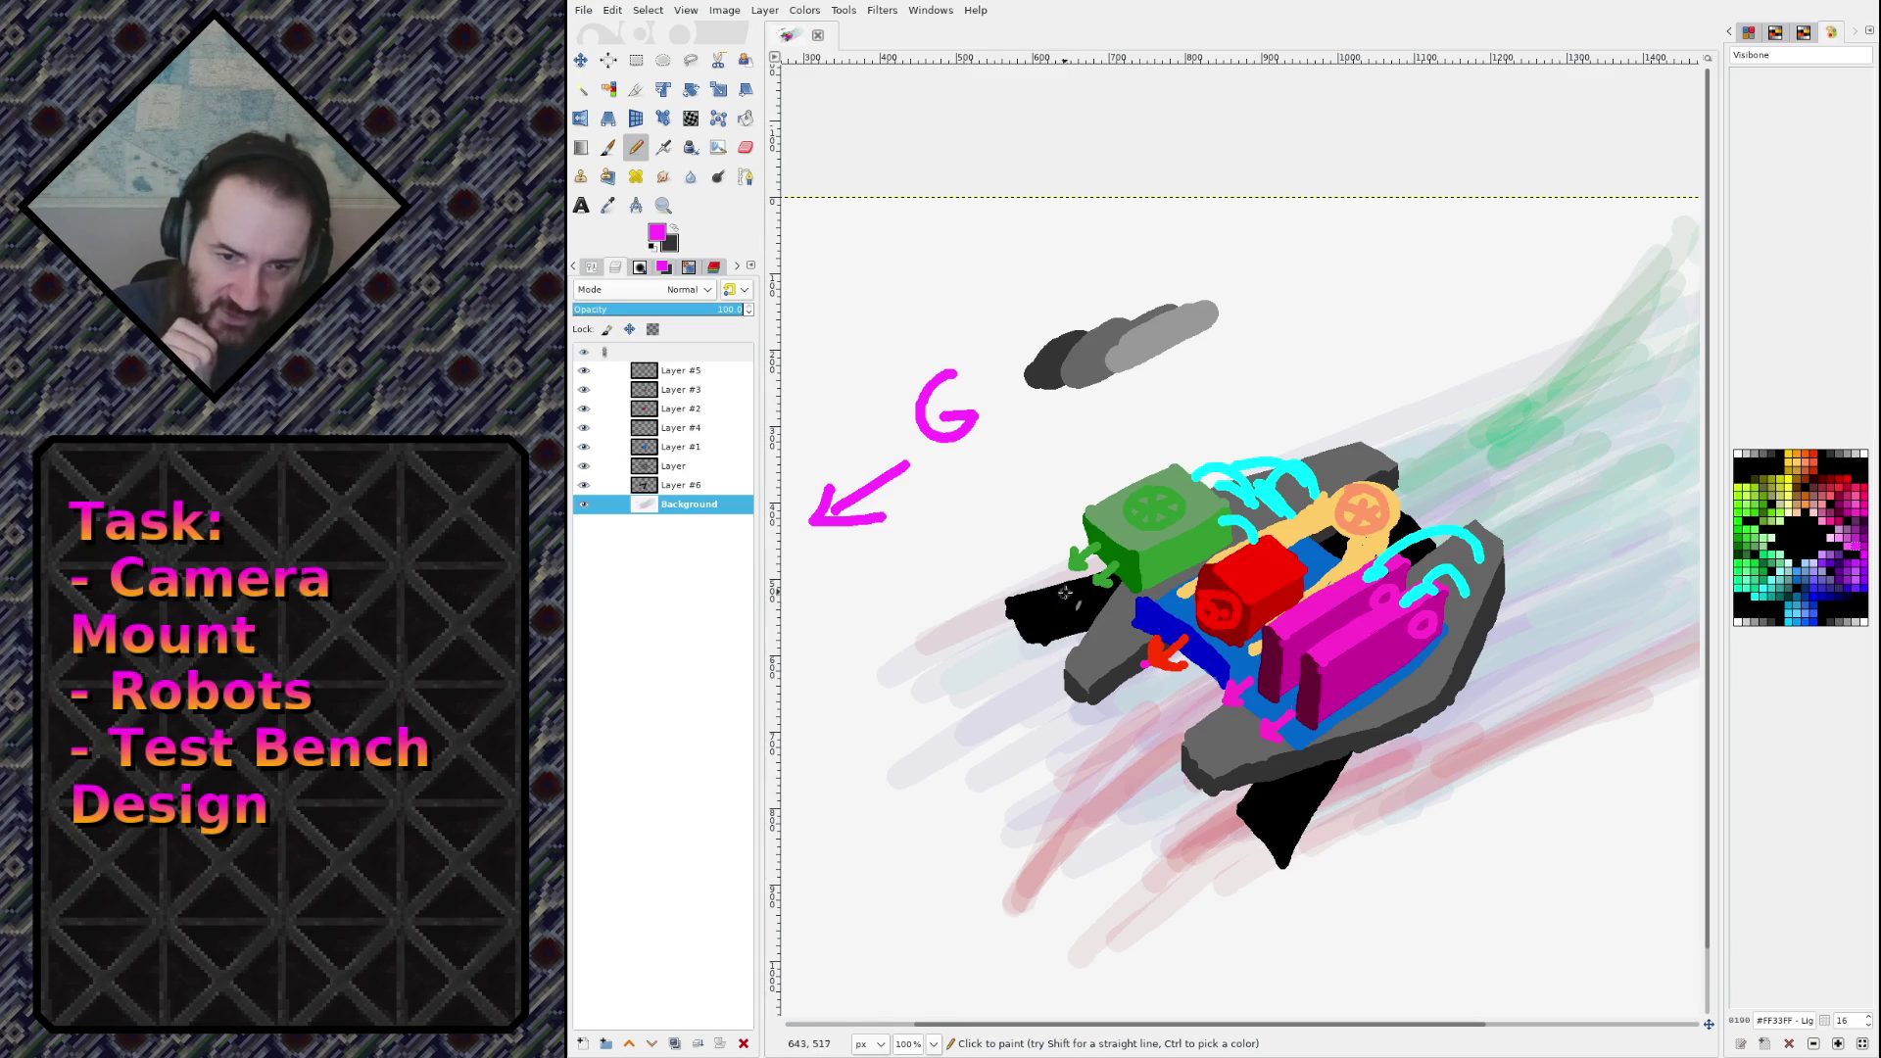
drag(1293, 713, 1267, 731)
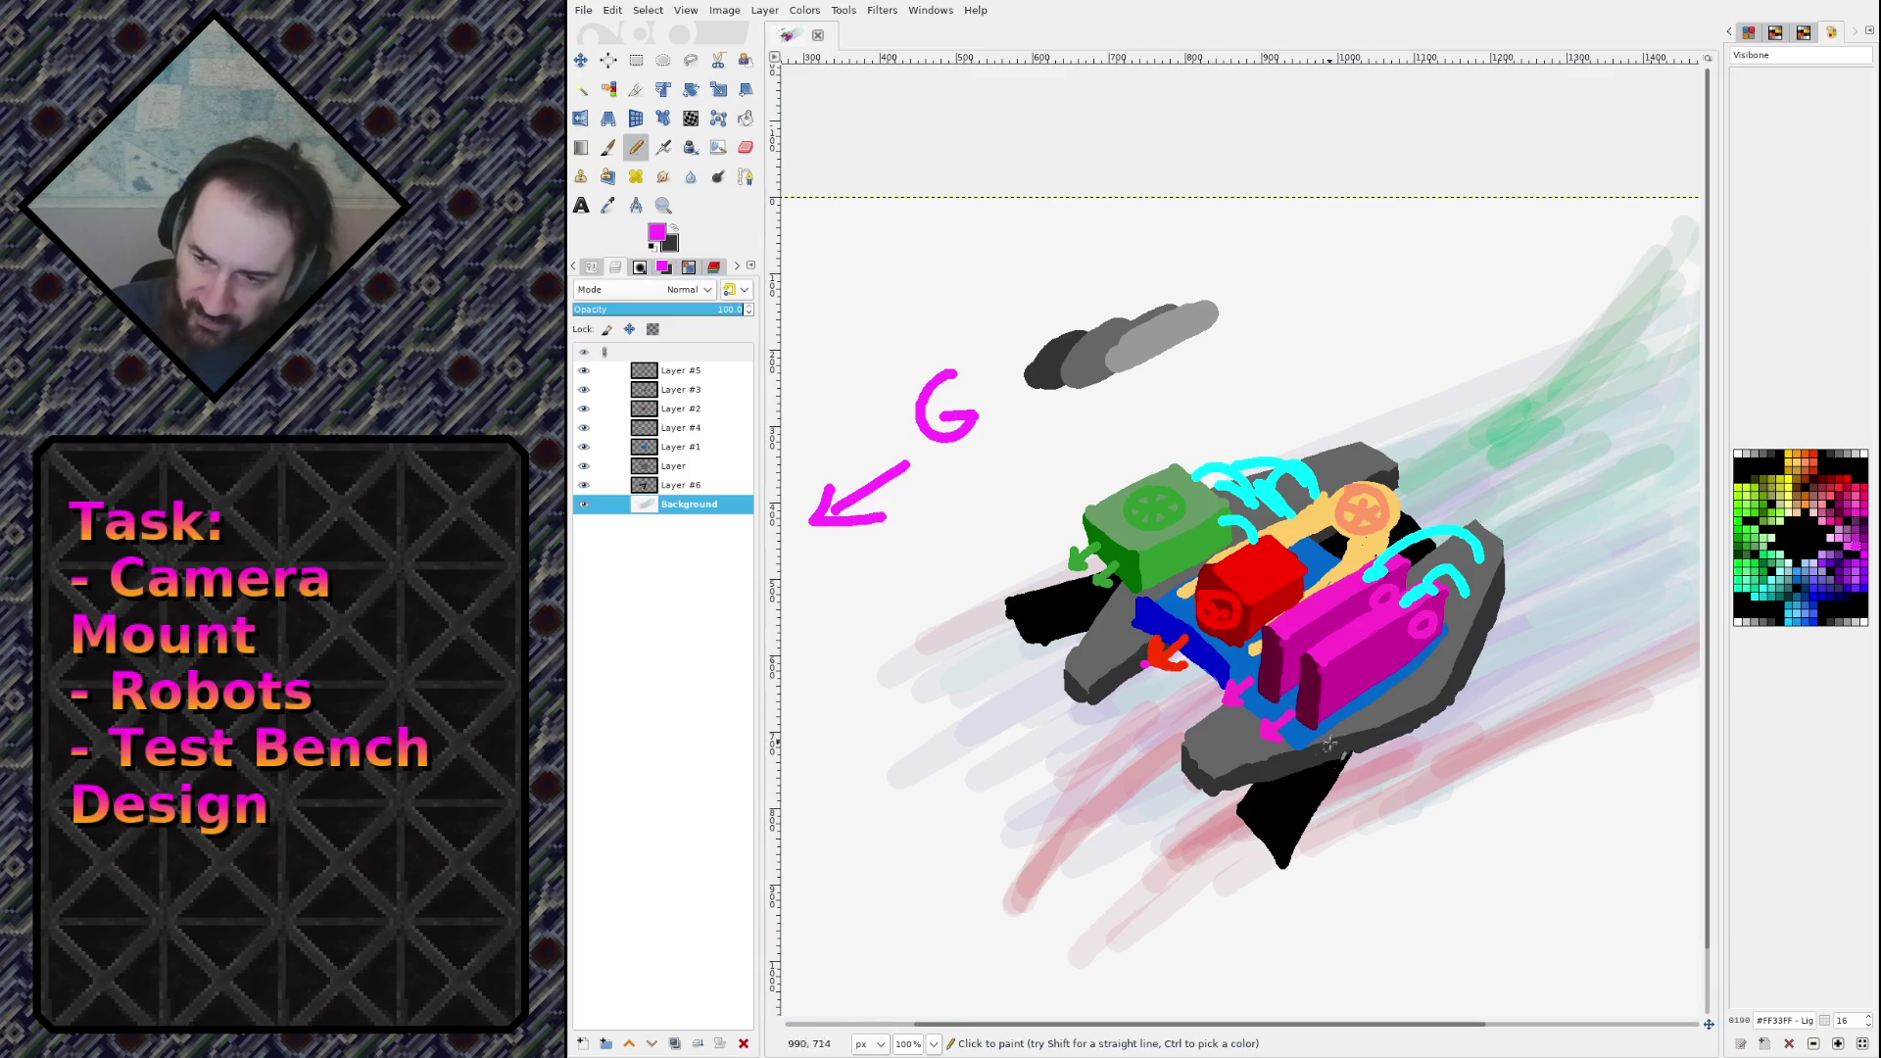
click(1827, 560)
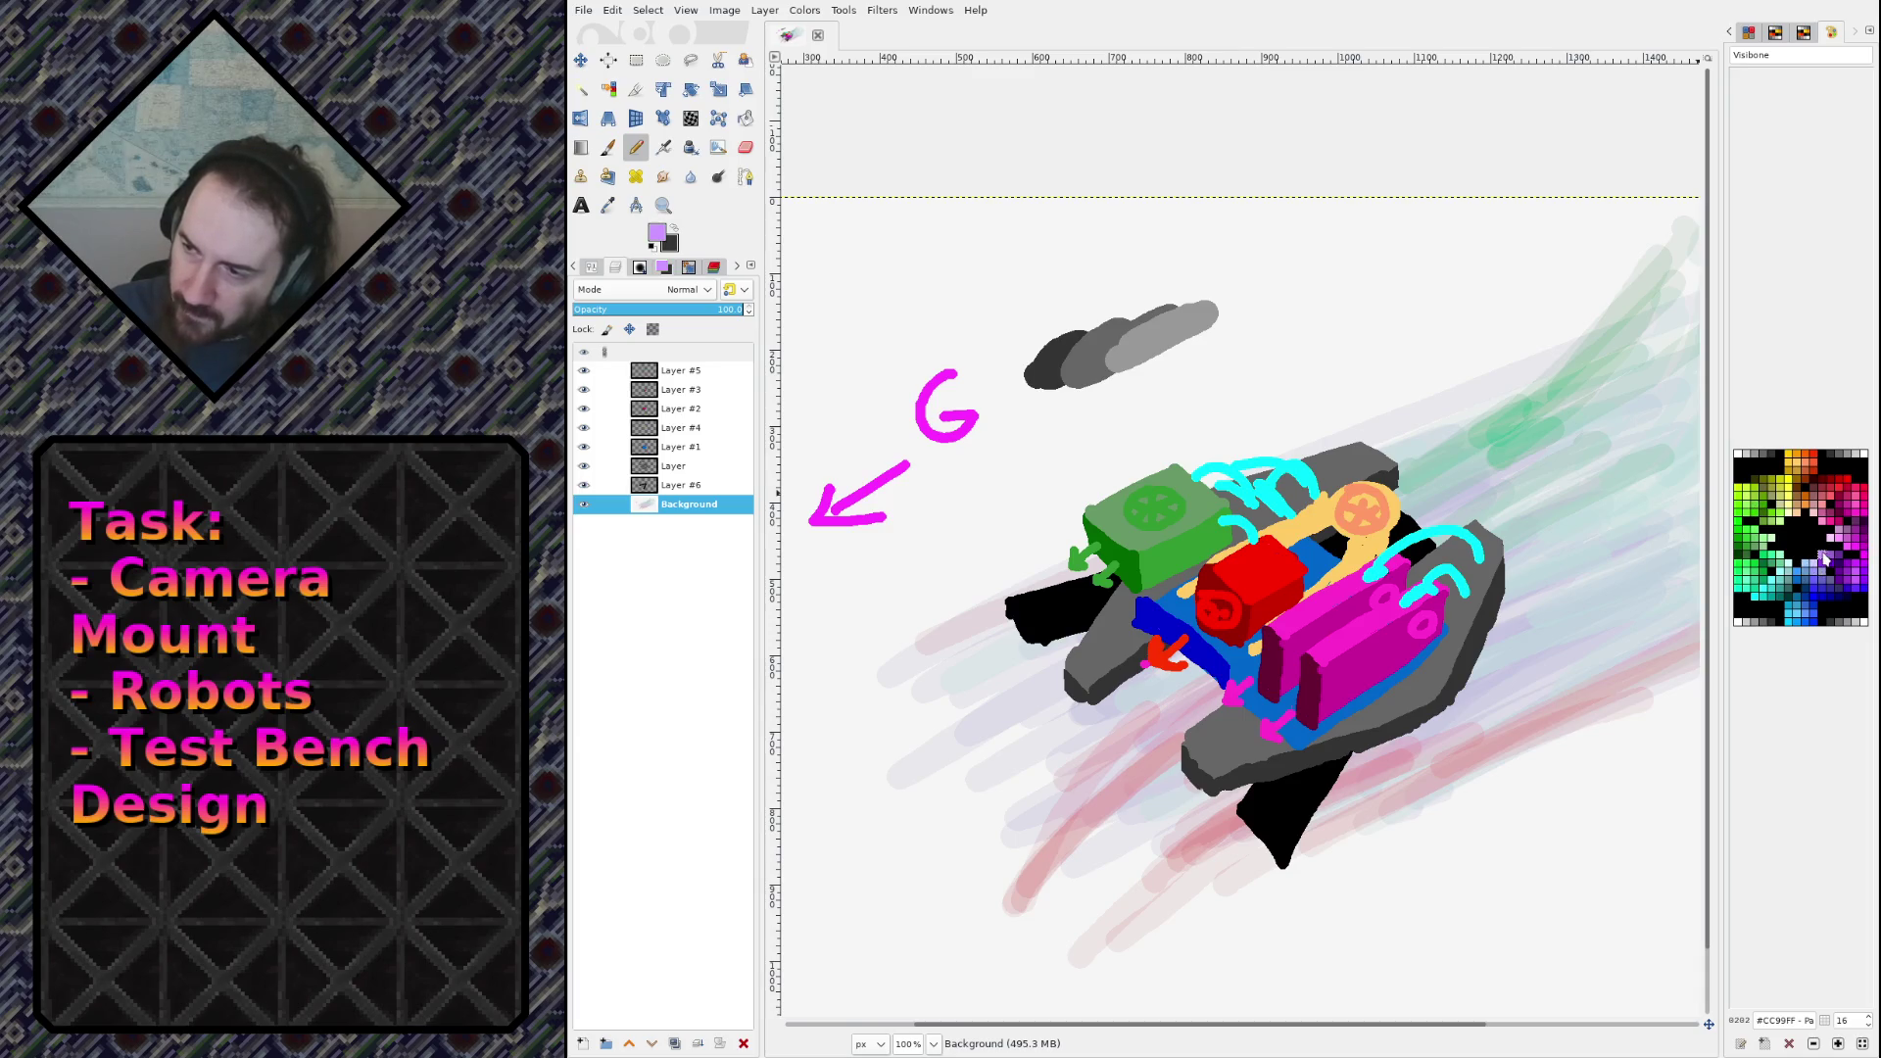
Step: On Layer #6, dab lilac #CC99FF studs onto the lower black leg
click(702, 489)
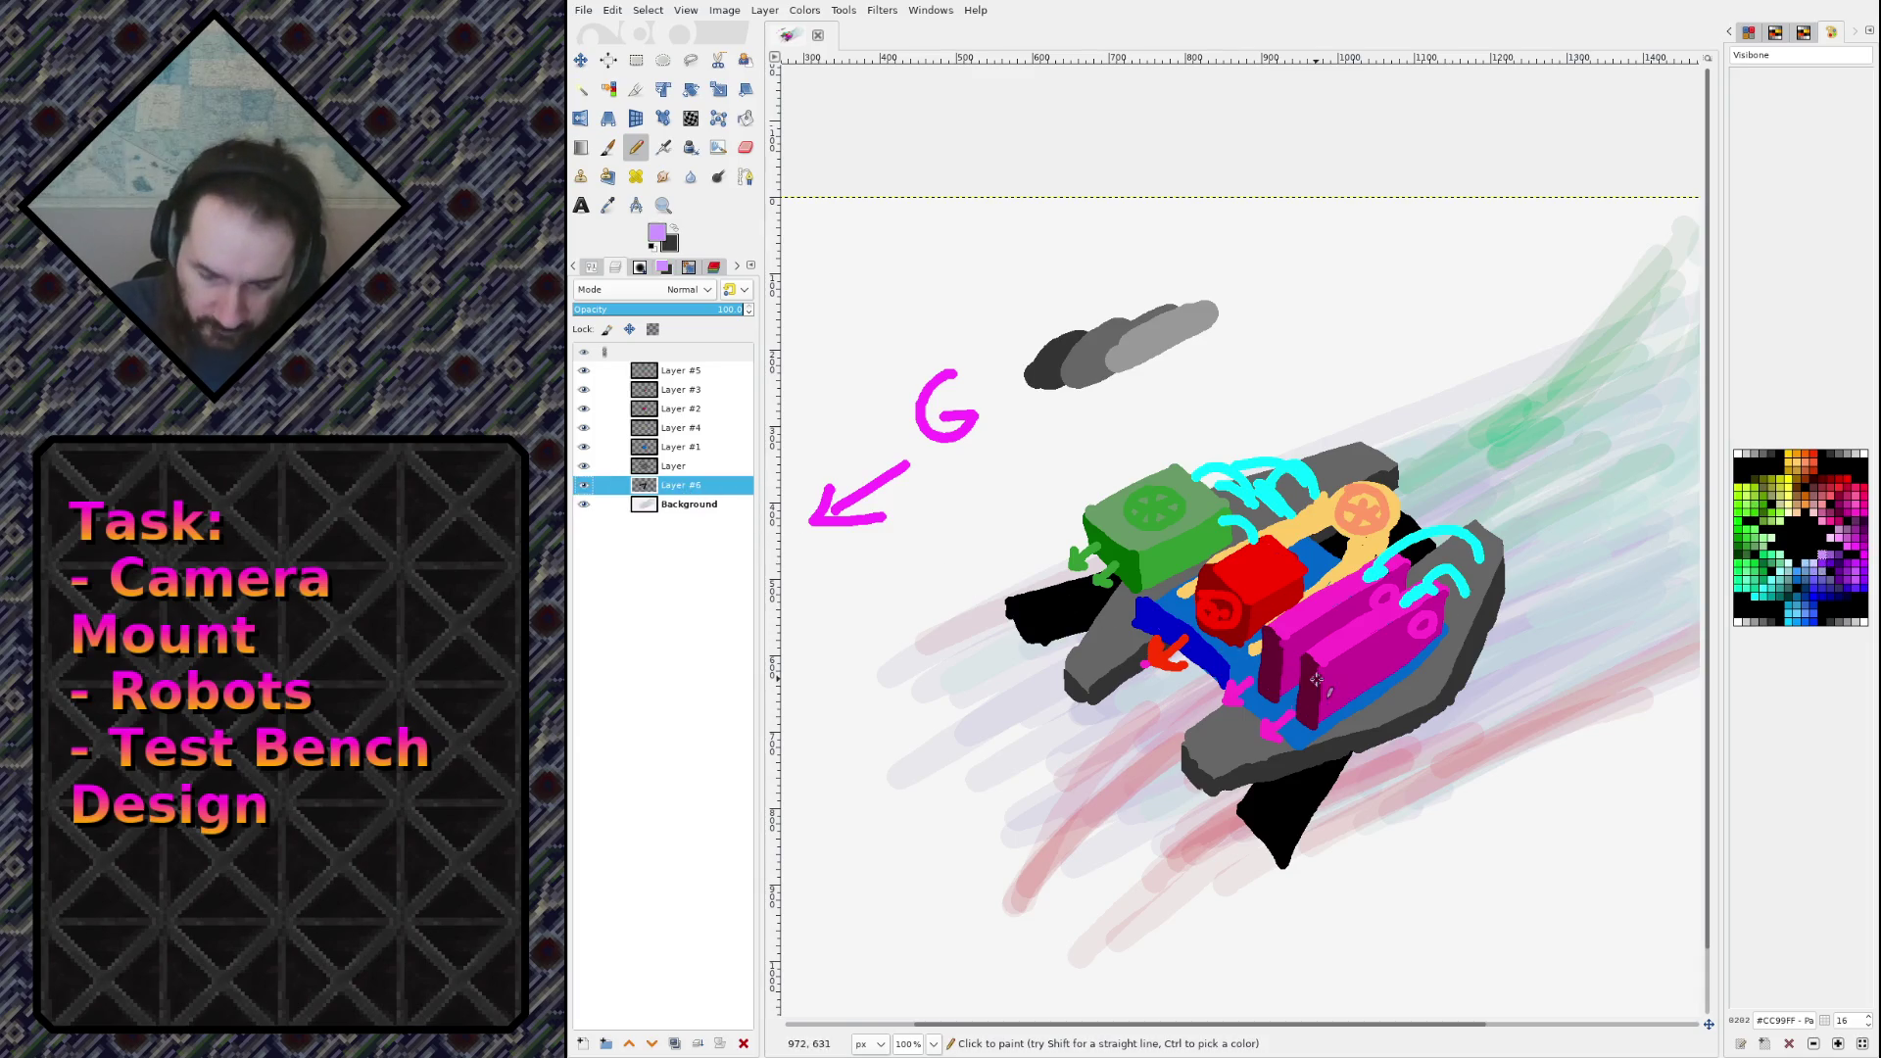
drag(1291, 790, 1292, 776)
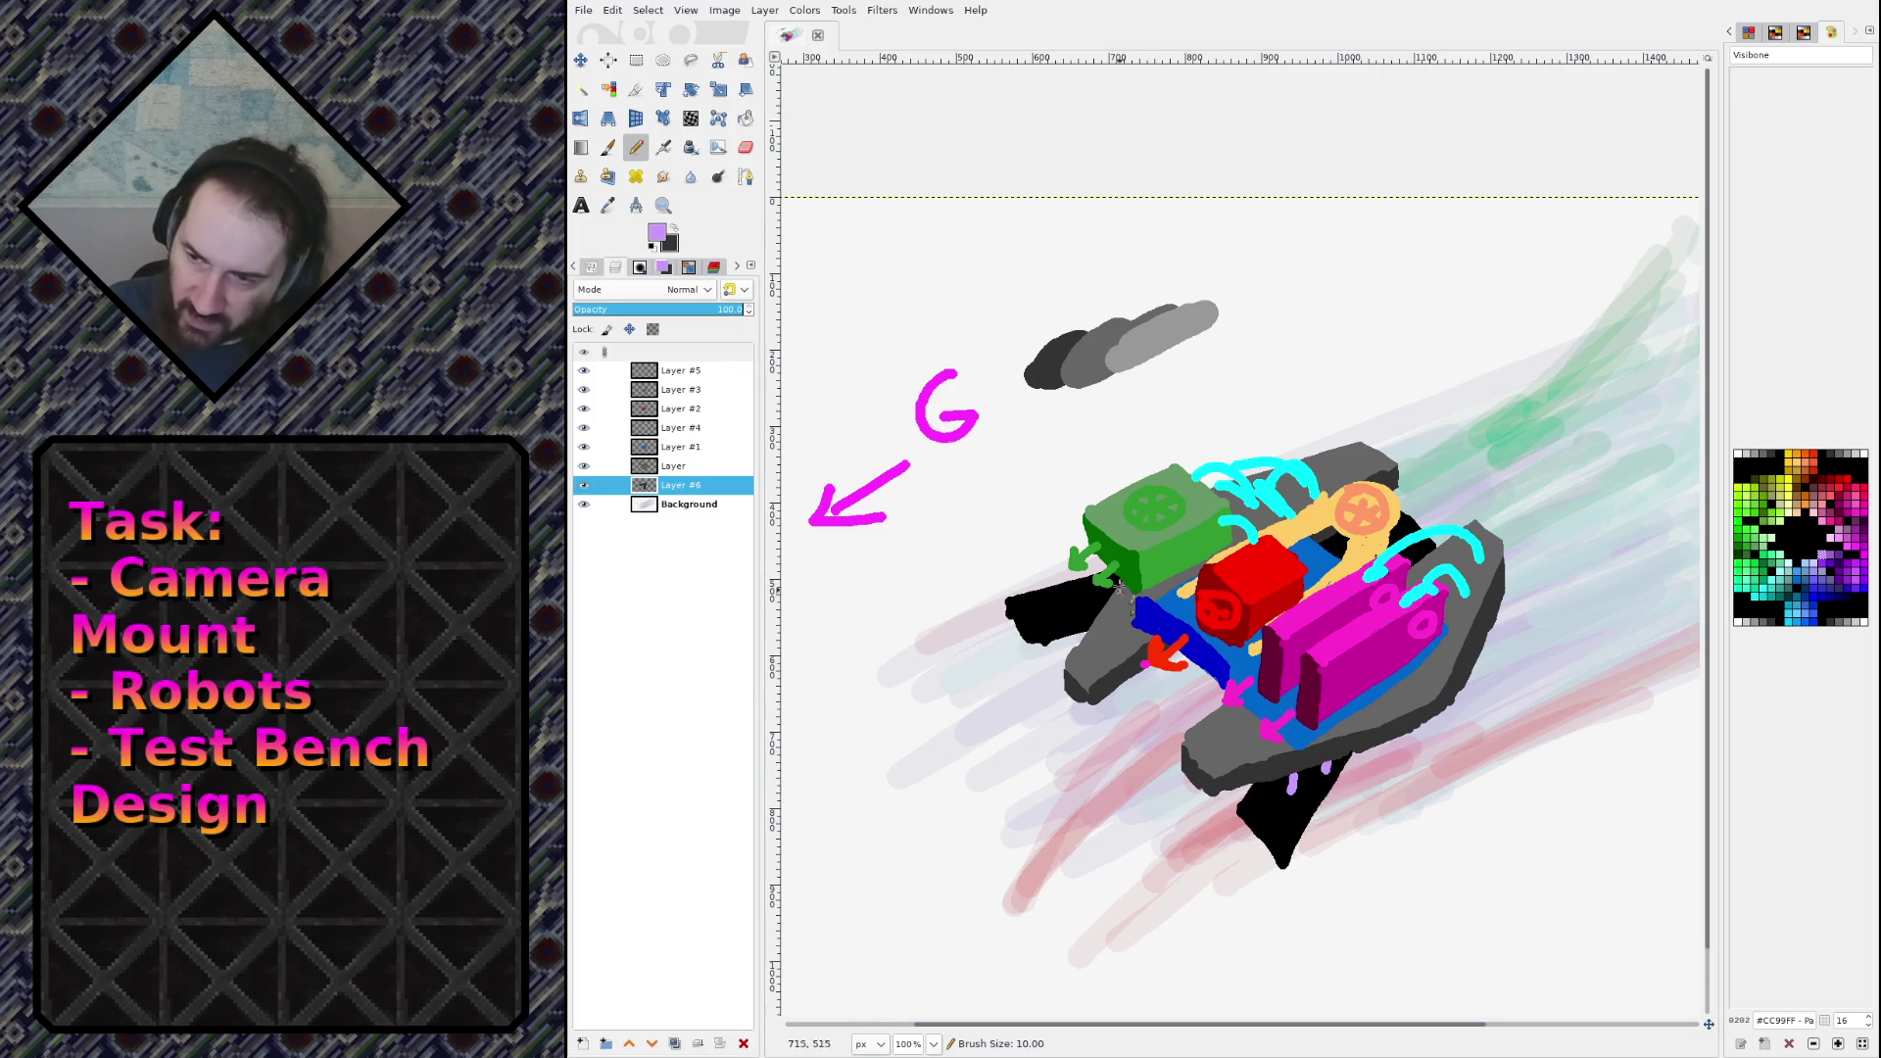
click(1332, 545)
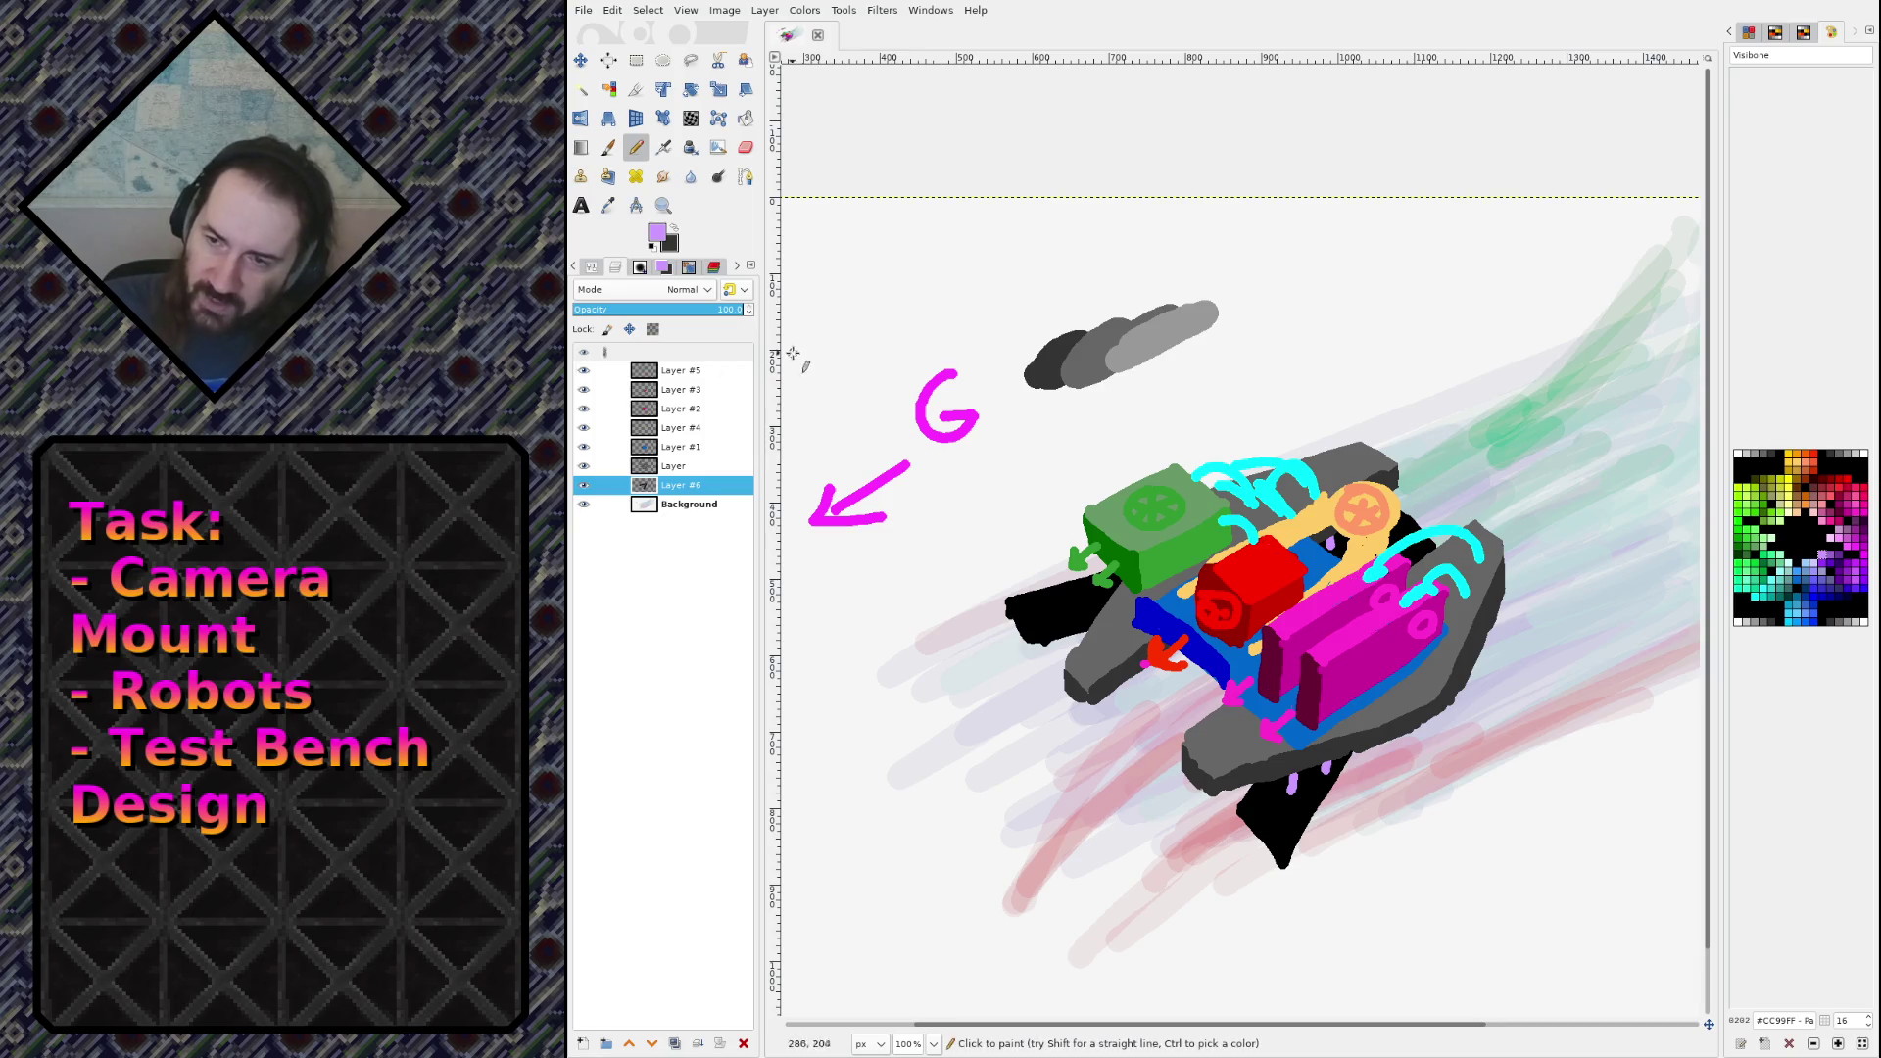
click(658, 372)
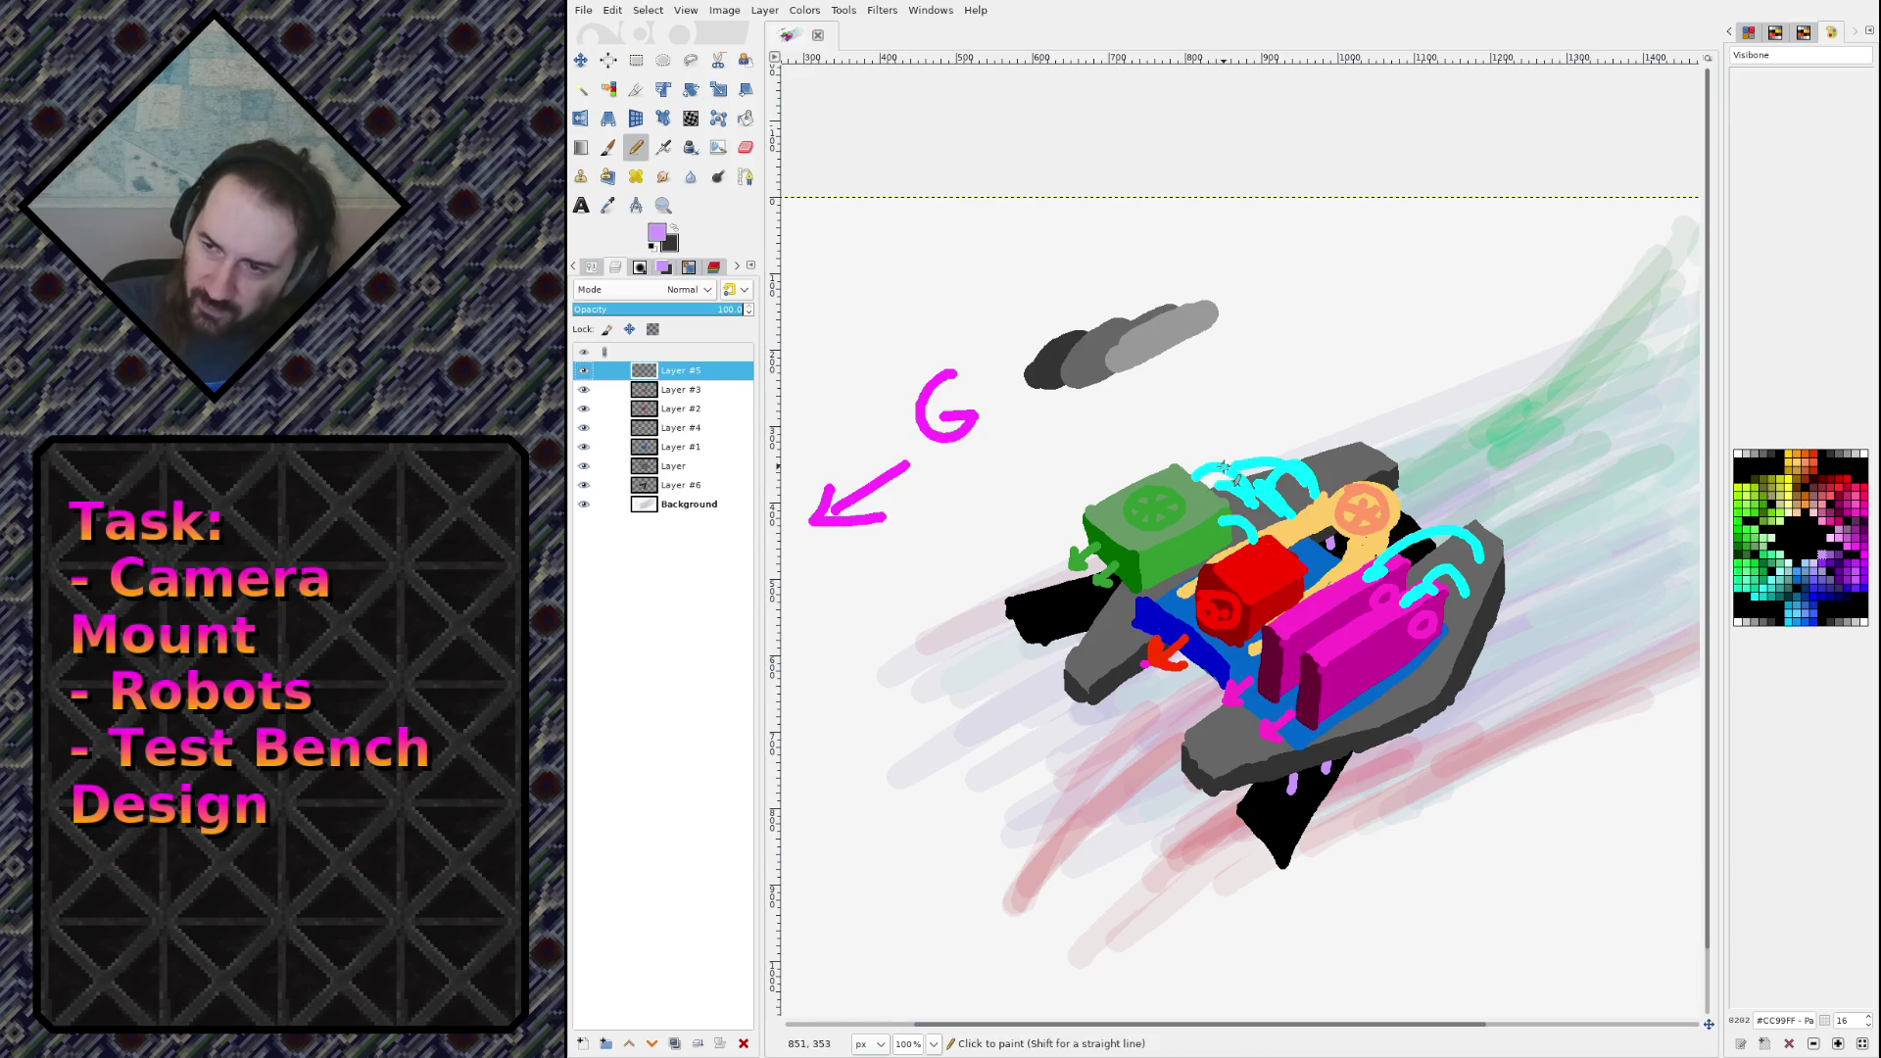
Step: Draw a short cyan cable under the green box and a long doubled cable trailing down-left
ctrl+click(1224, 475)
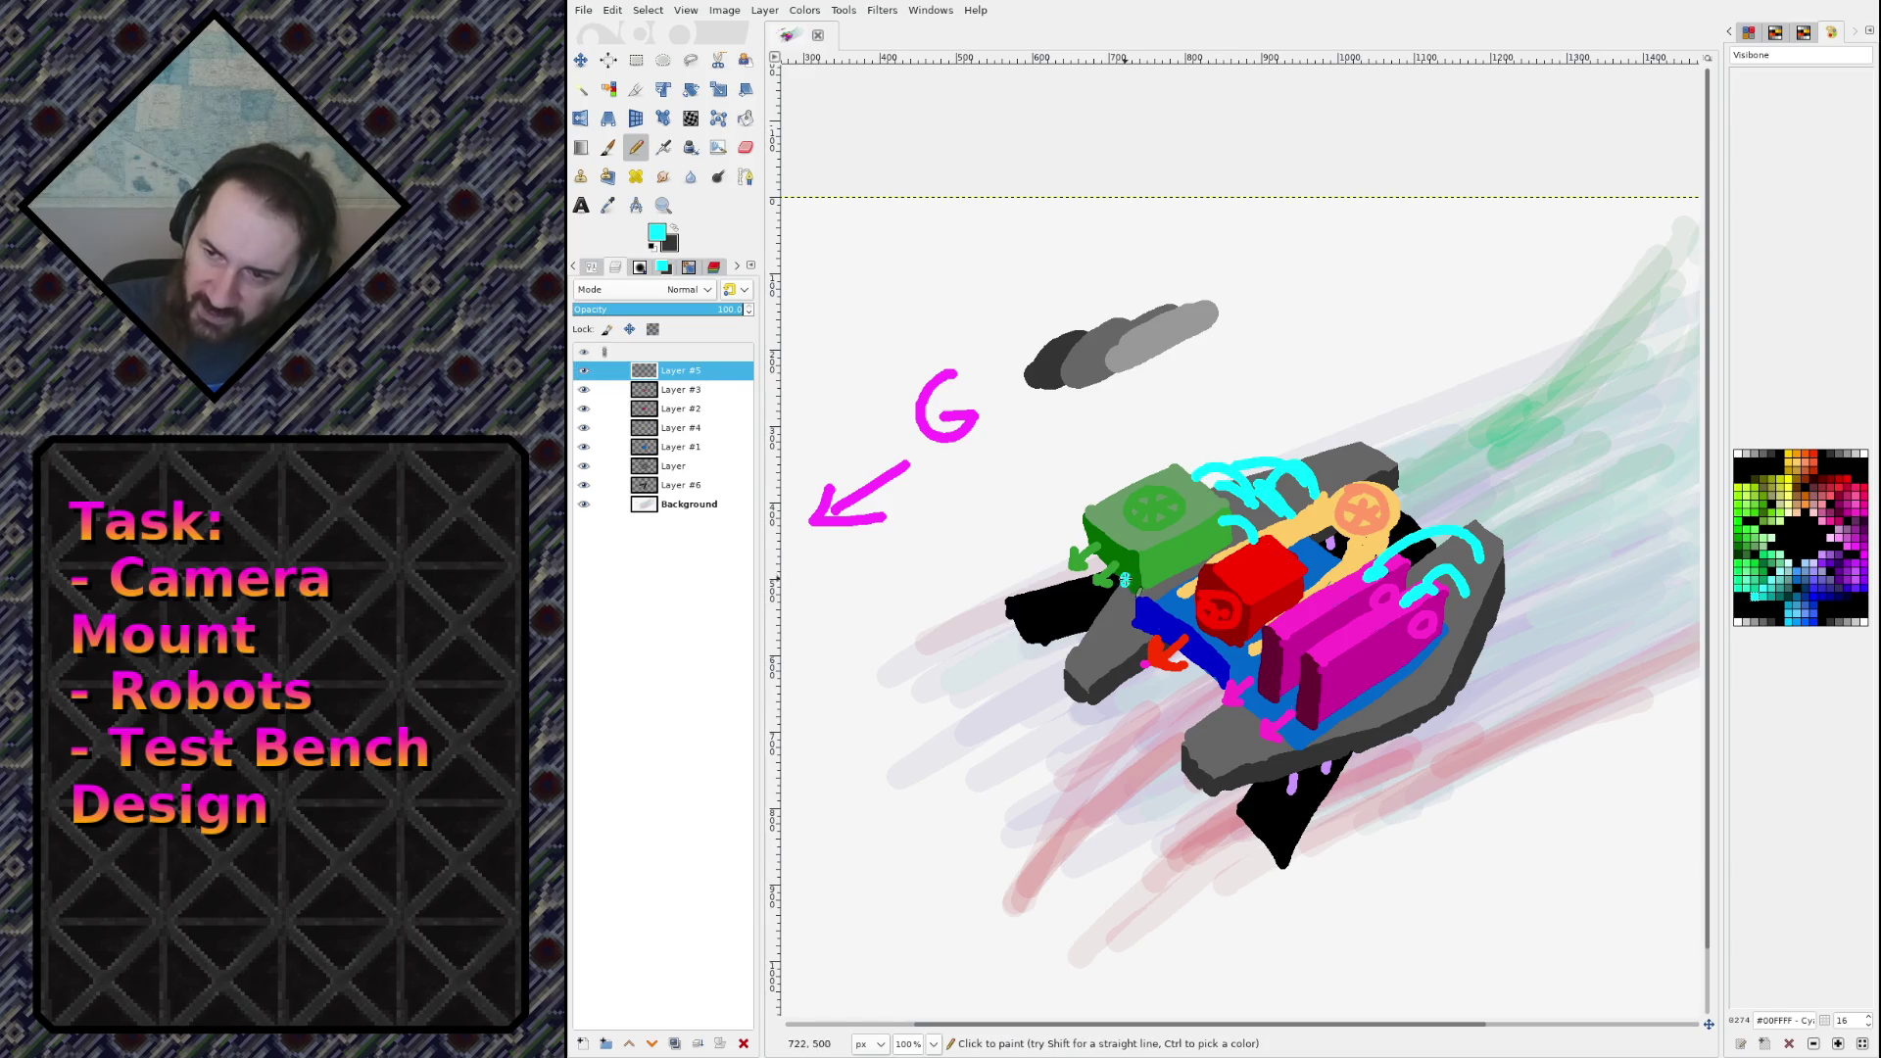
drag(1124, 580, 1140, 627)
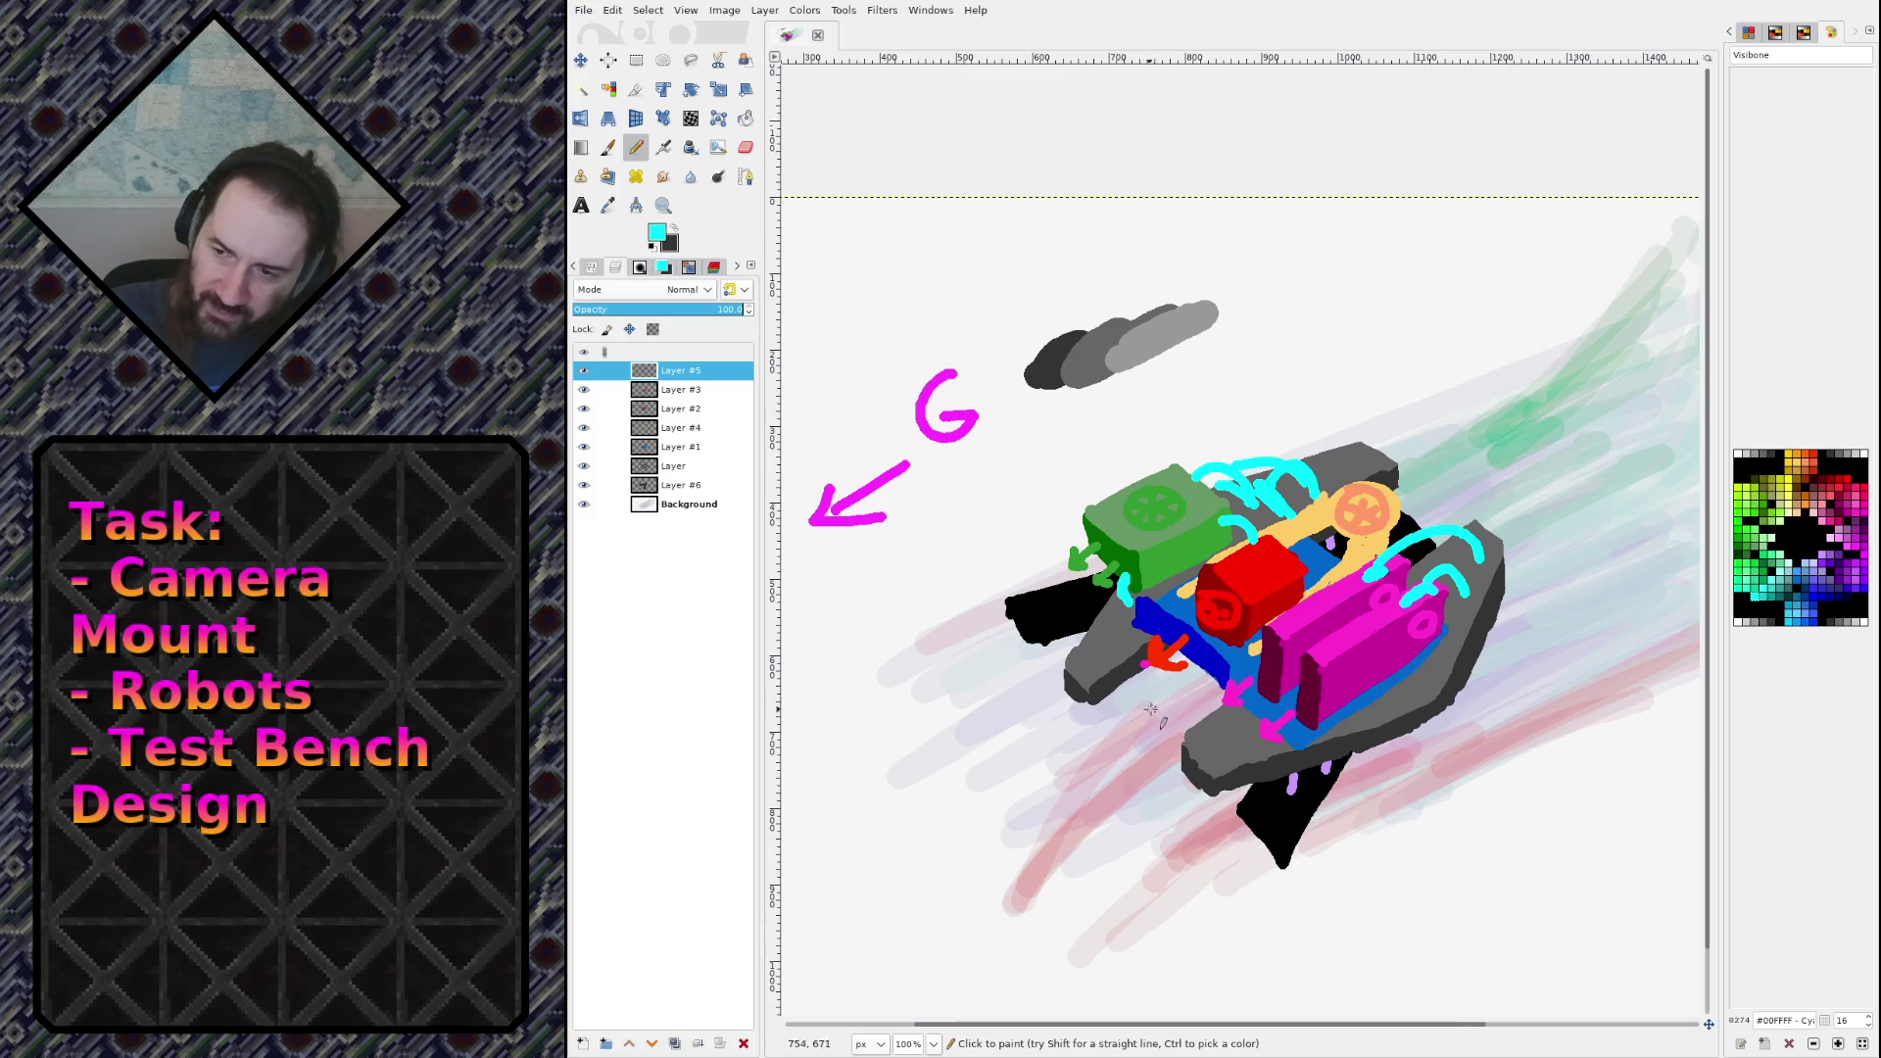
drag(1166, 703, 989, 820)
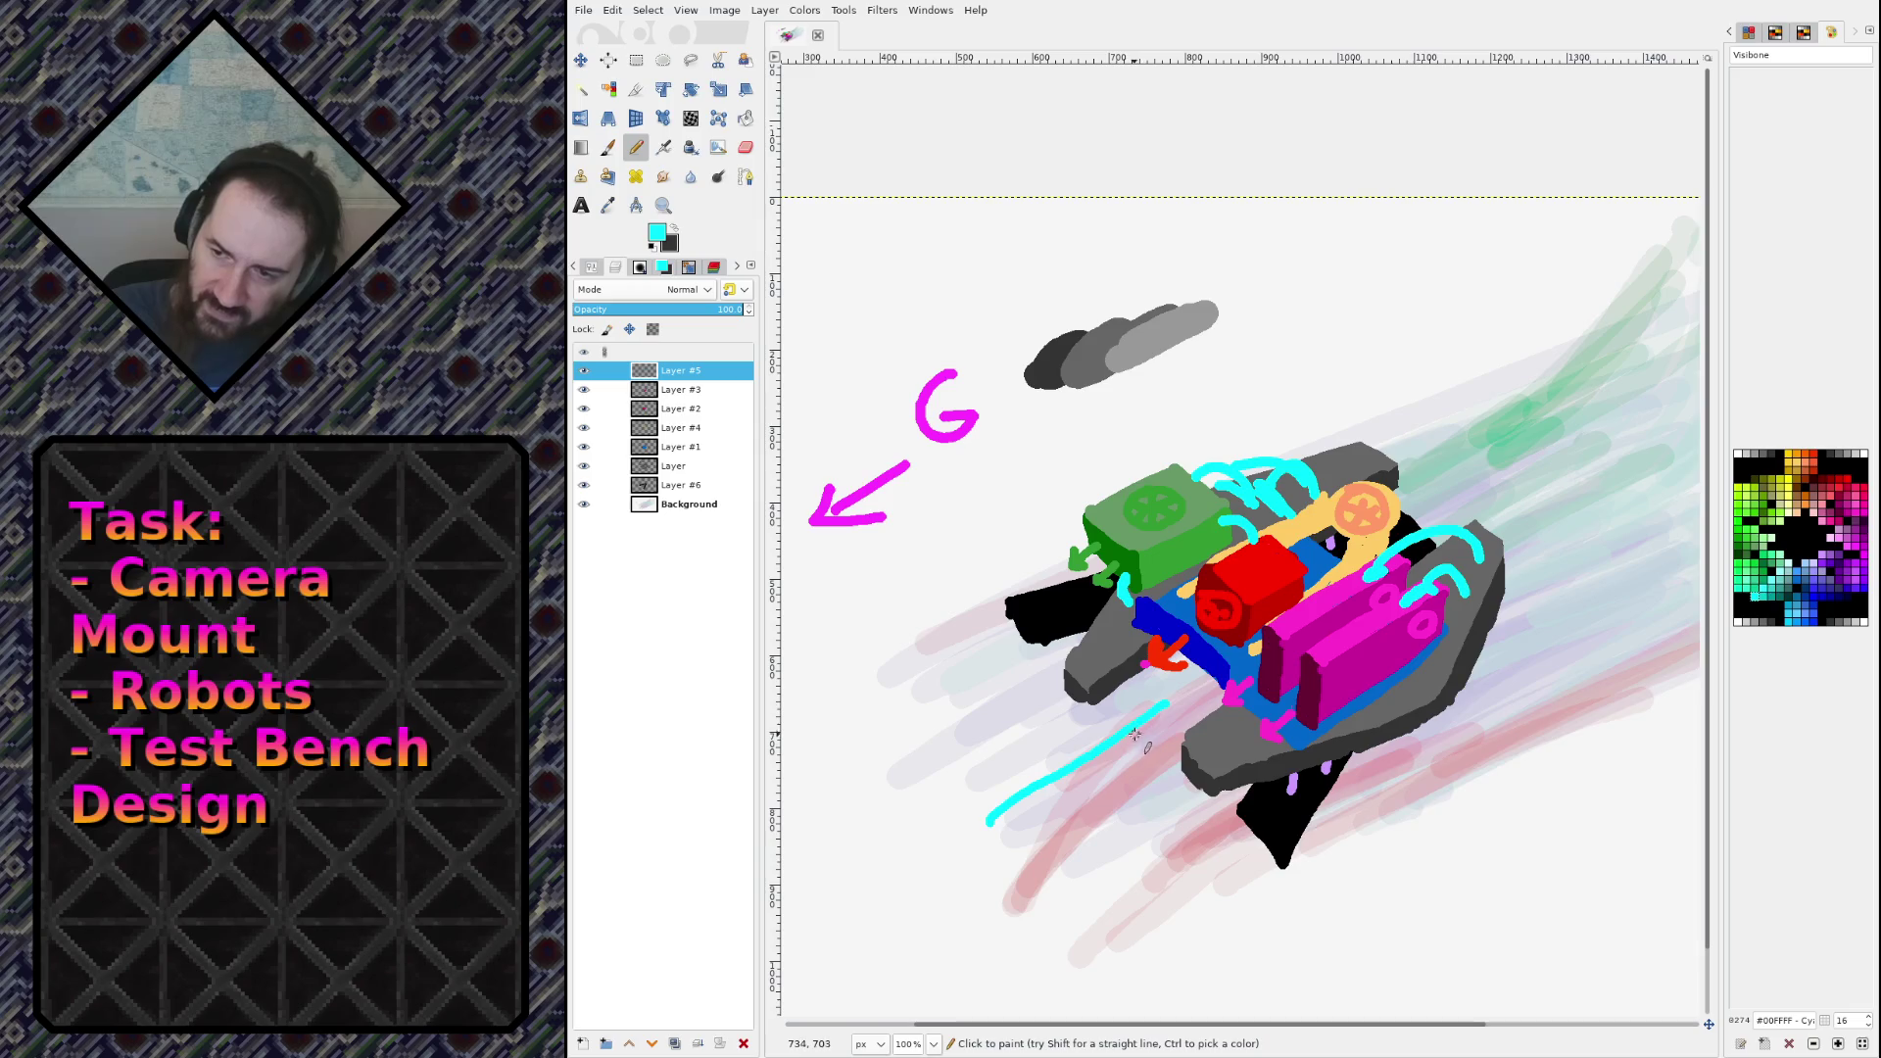
drag(1176, 696, 958, 840)
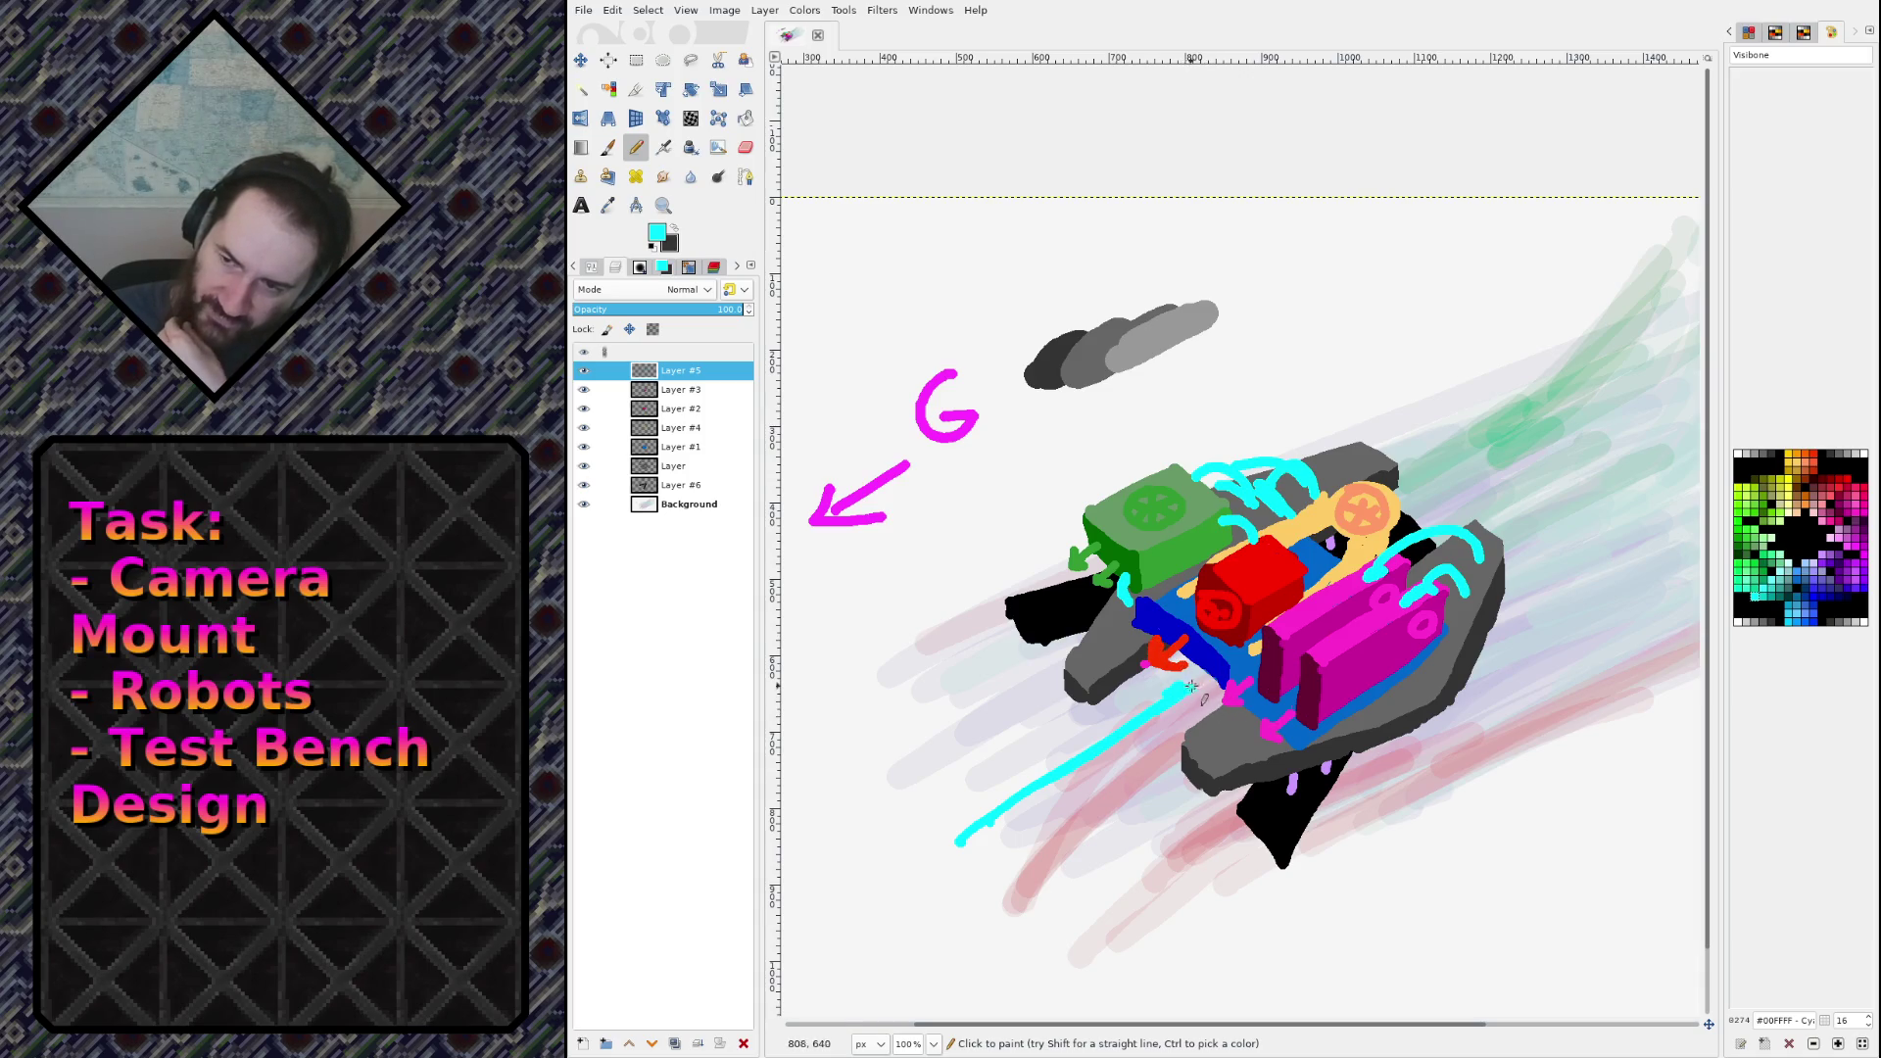
shift+click(584, 485)
Step: On Layer #6, draw a diagonal black strut across the legs
ctrl+click(1166, 612)
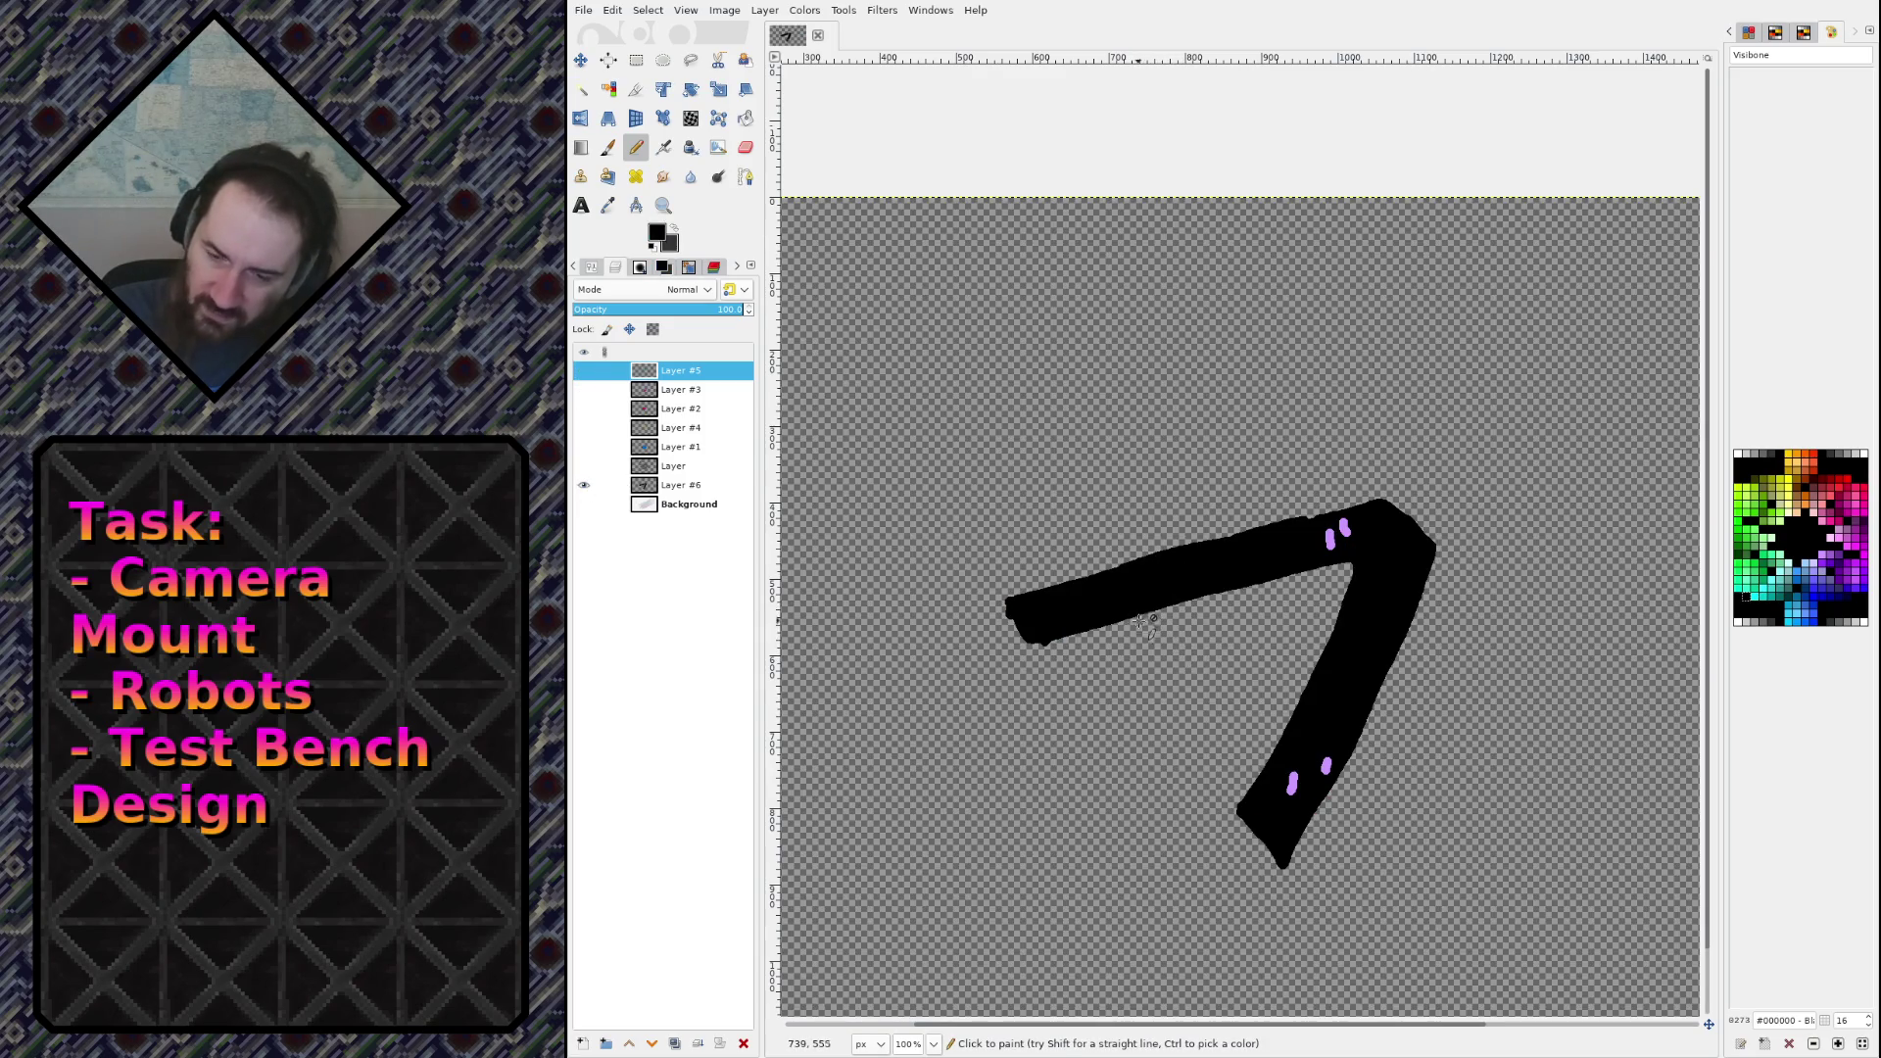
click(1148, 639)
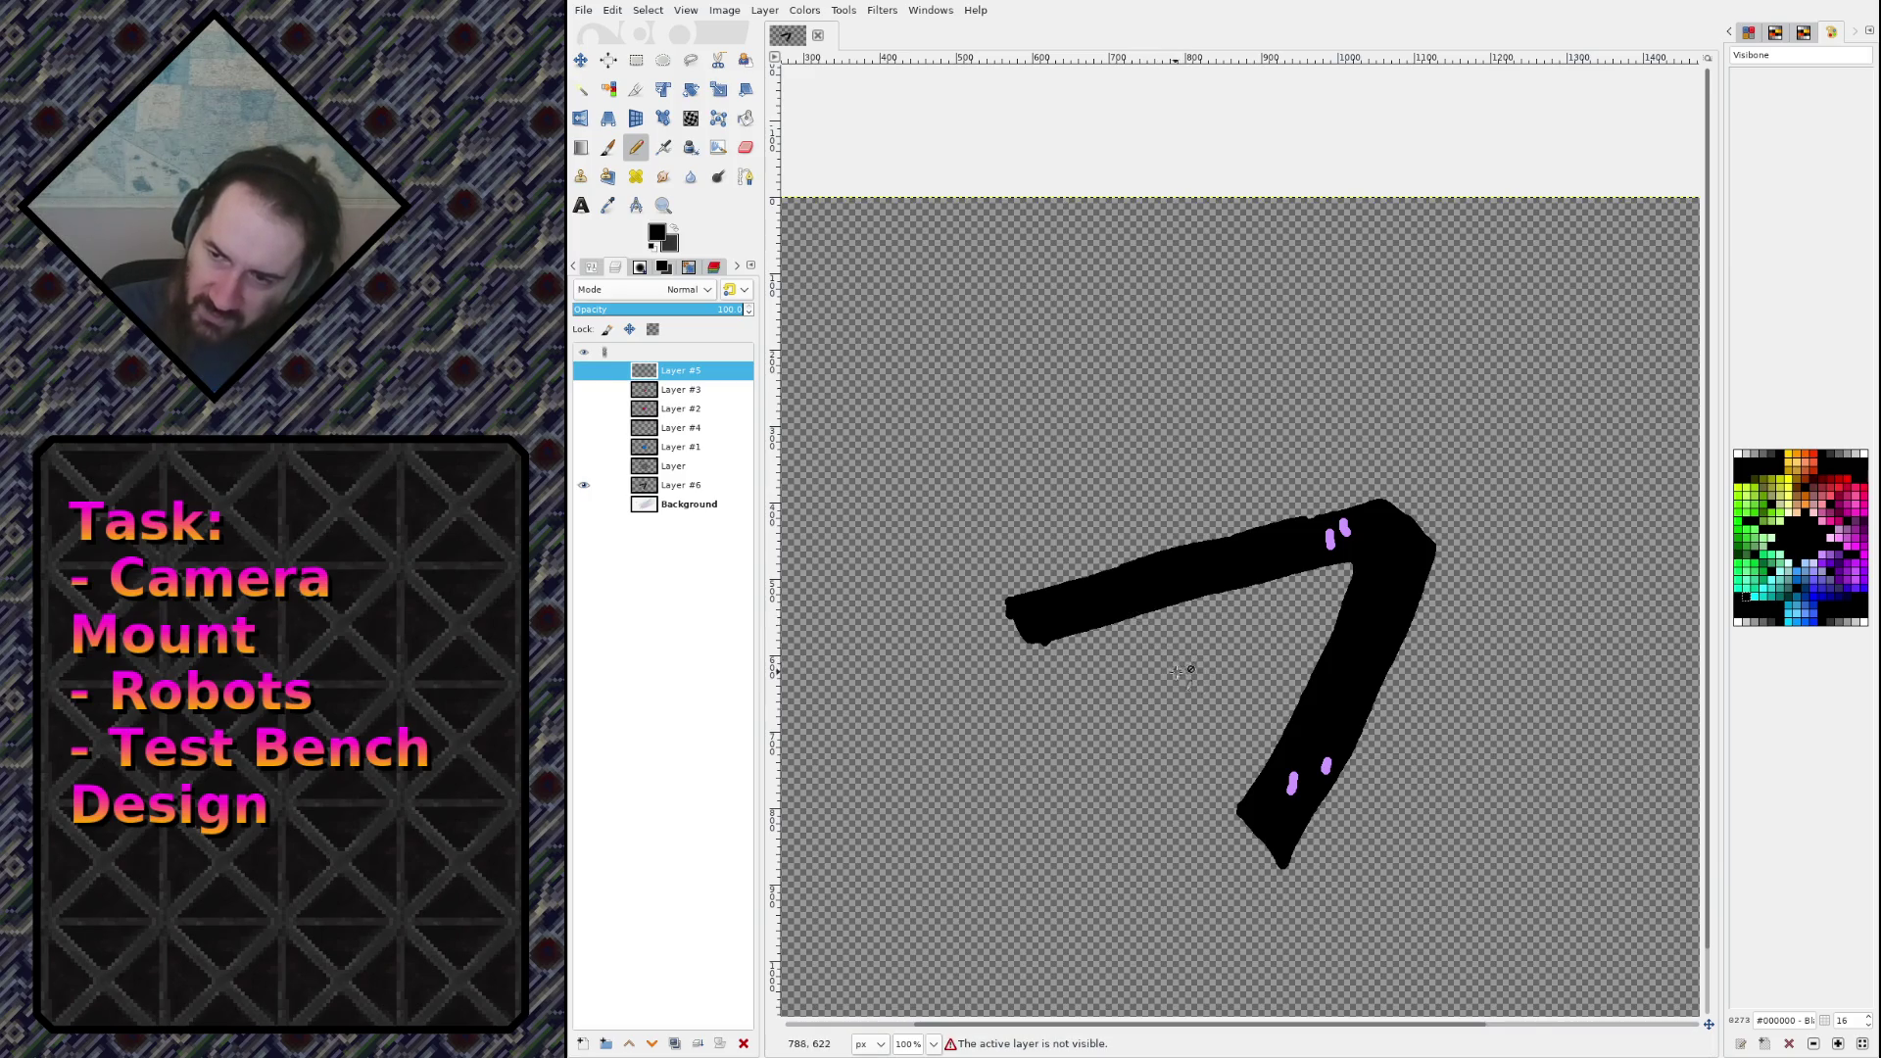
click(662, 484)
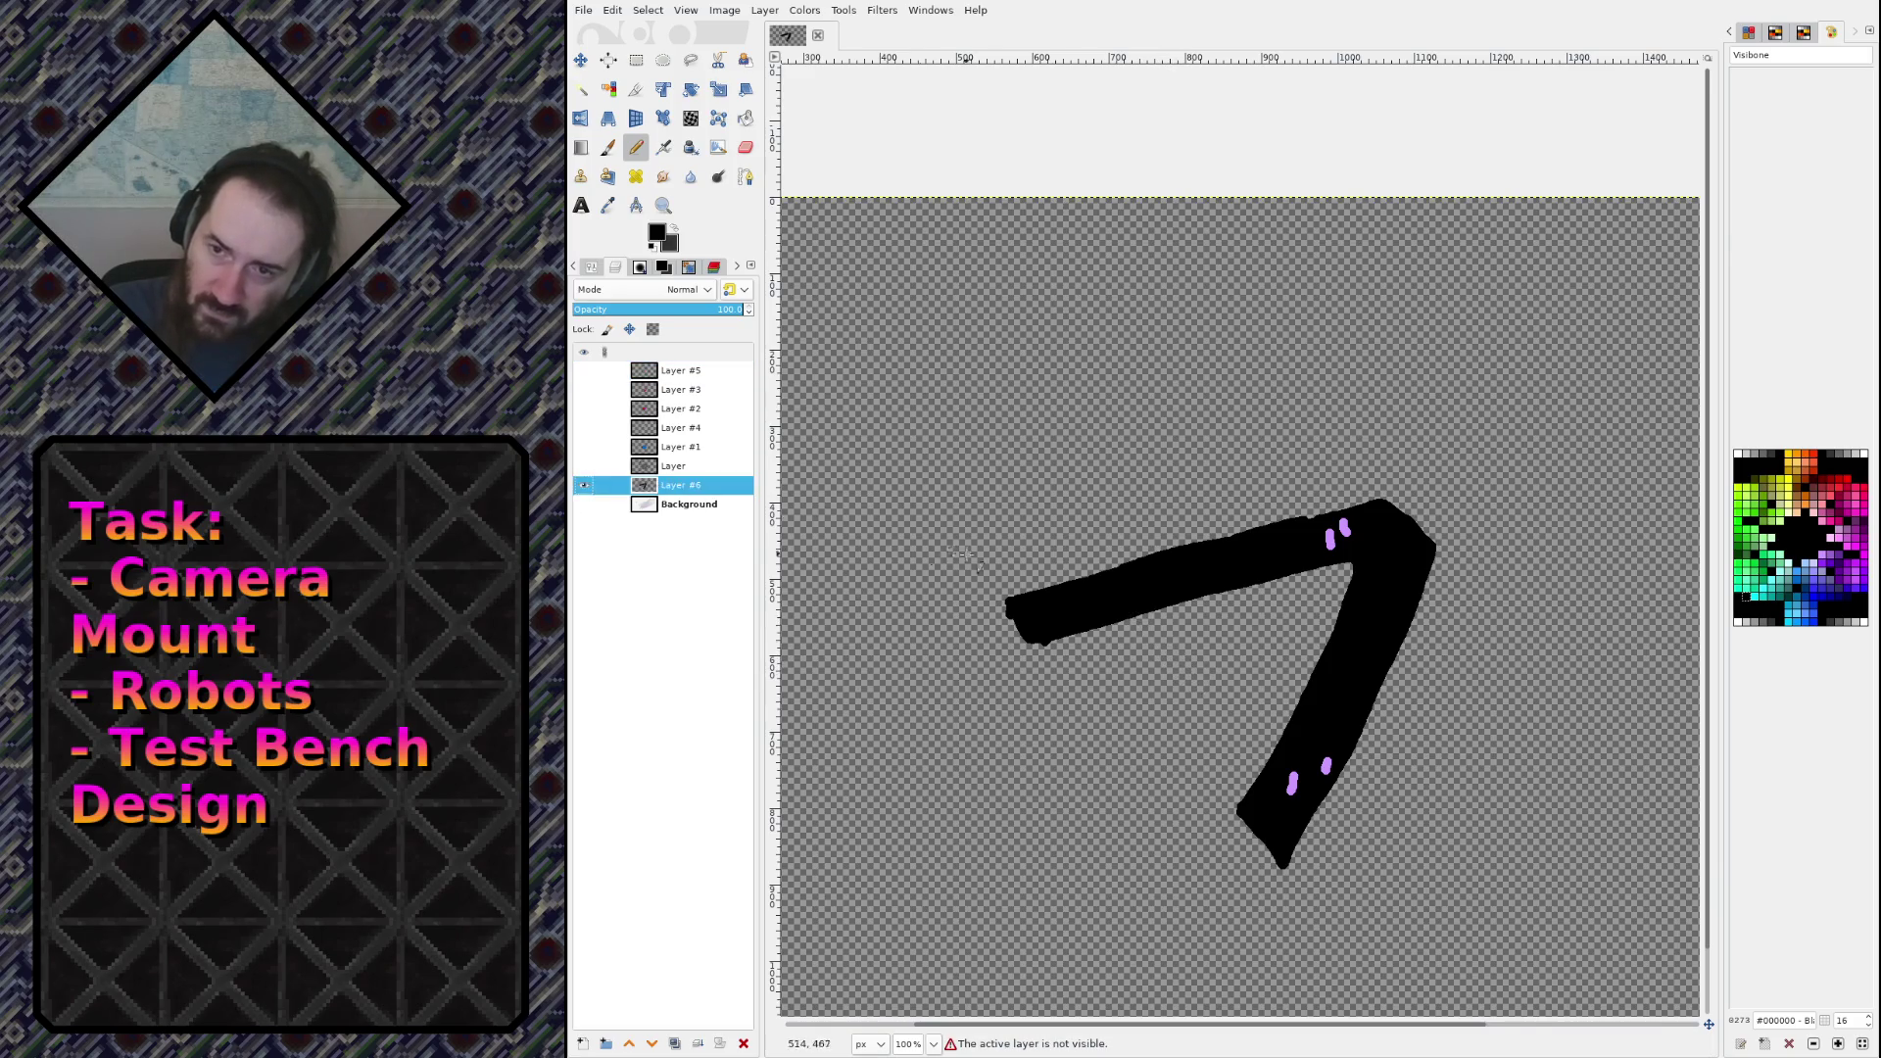
mouse_move(1126, 627)
mouse_down()
mouse_move(1264, 752)
mouse_move(1153, 650)
mouse_move(1210, 674)
mouse_move(1267, 748)
mouse_move(1103, 615)
mouse_move(1263, 740)
mouse_move(1359, 667)
mouse_up()
Step: Add rows of lilac studs along the leg bars, then show all layers again
ctrl+click(1293, 778)
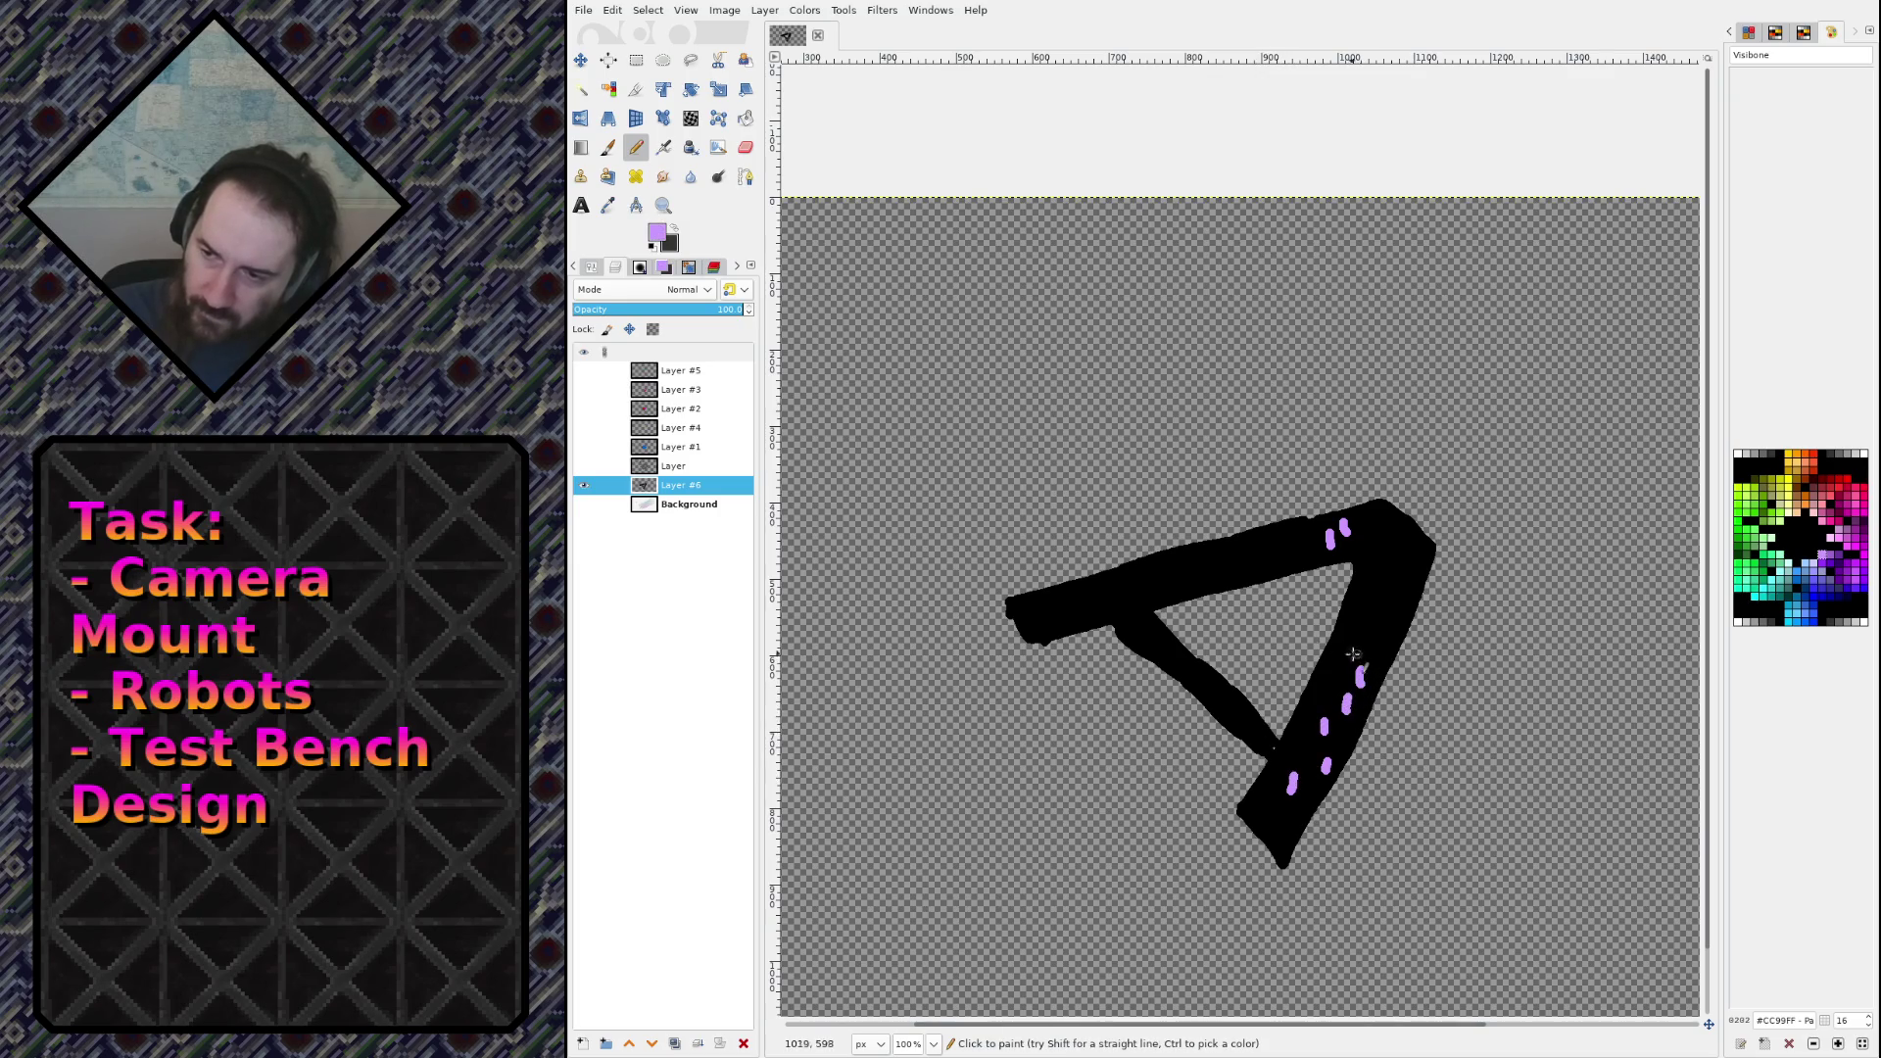
mouse_move(1095, 599)
mouse_down()
mouse_move(1092, 581)
mouse_move(1188, 556)
mouse_up()
drag(1242, 560, 1274, 536)
drag(1373, 639, 1394, 566)
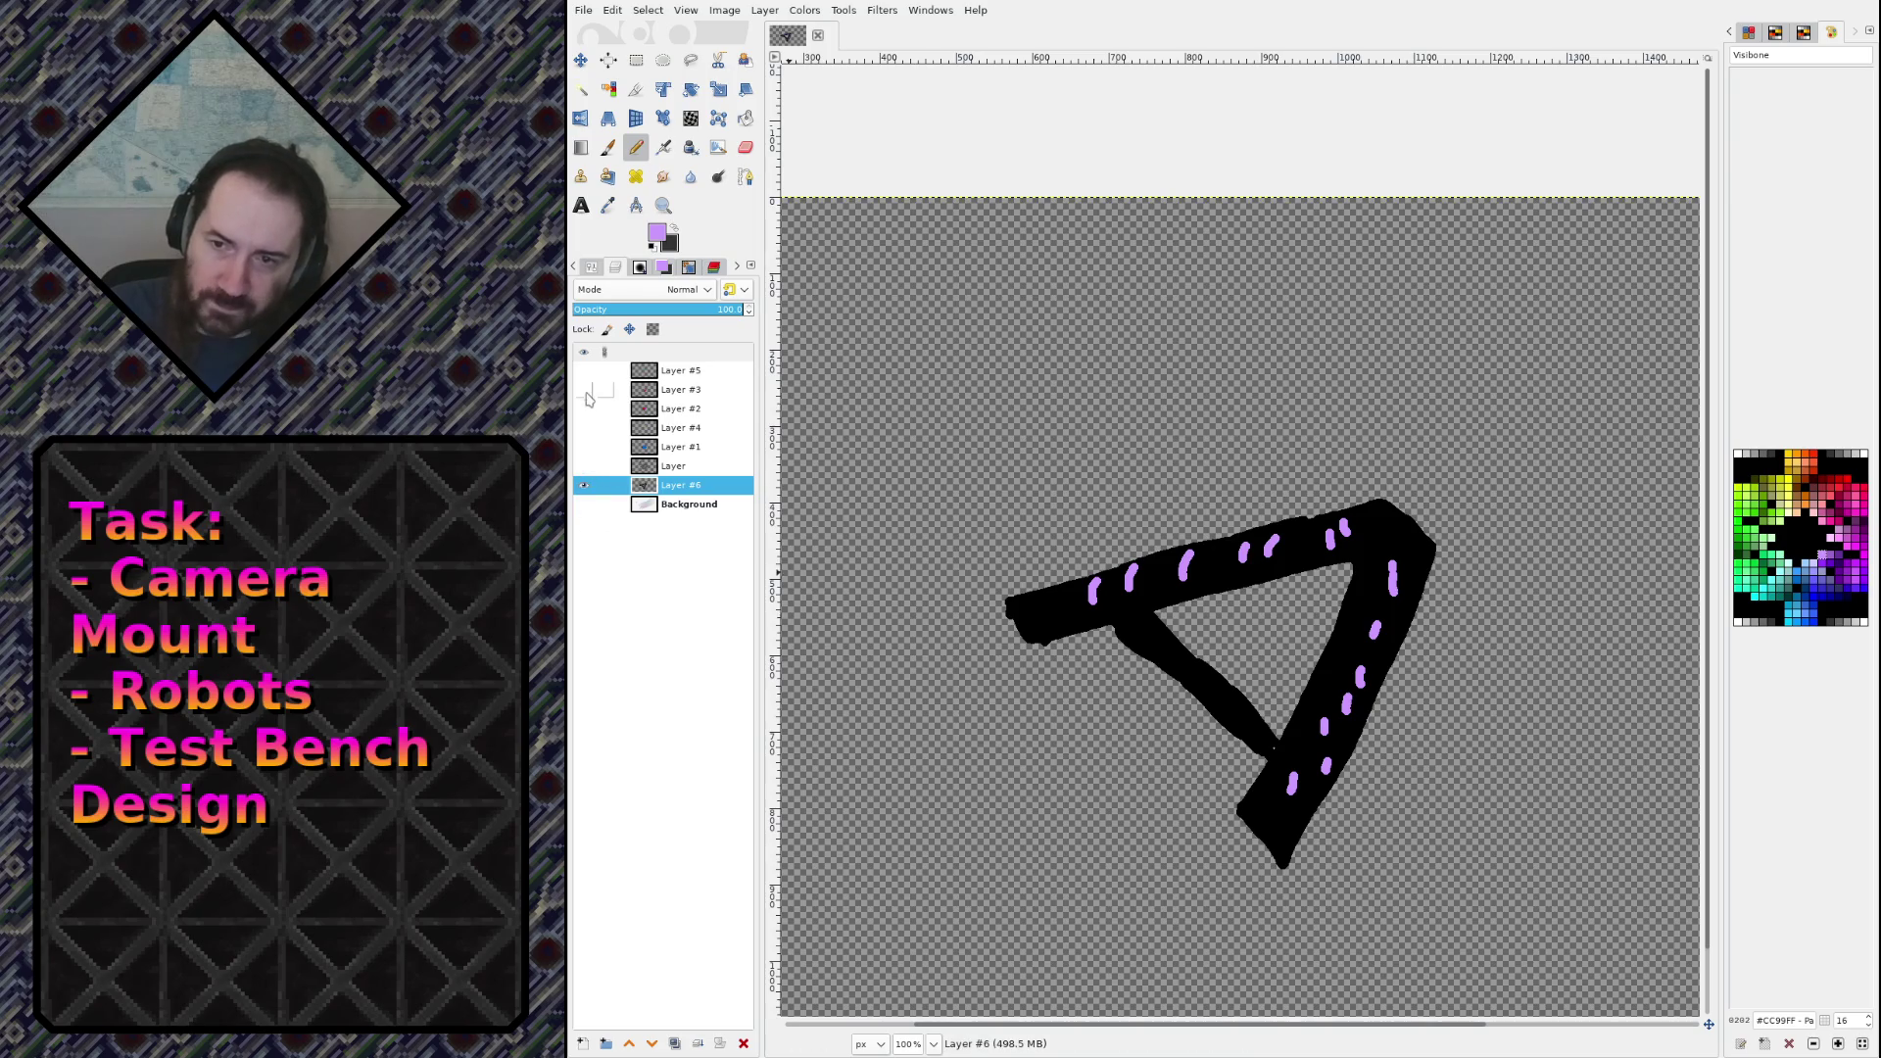
shift+click(584, 486)
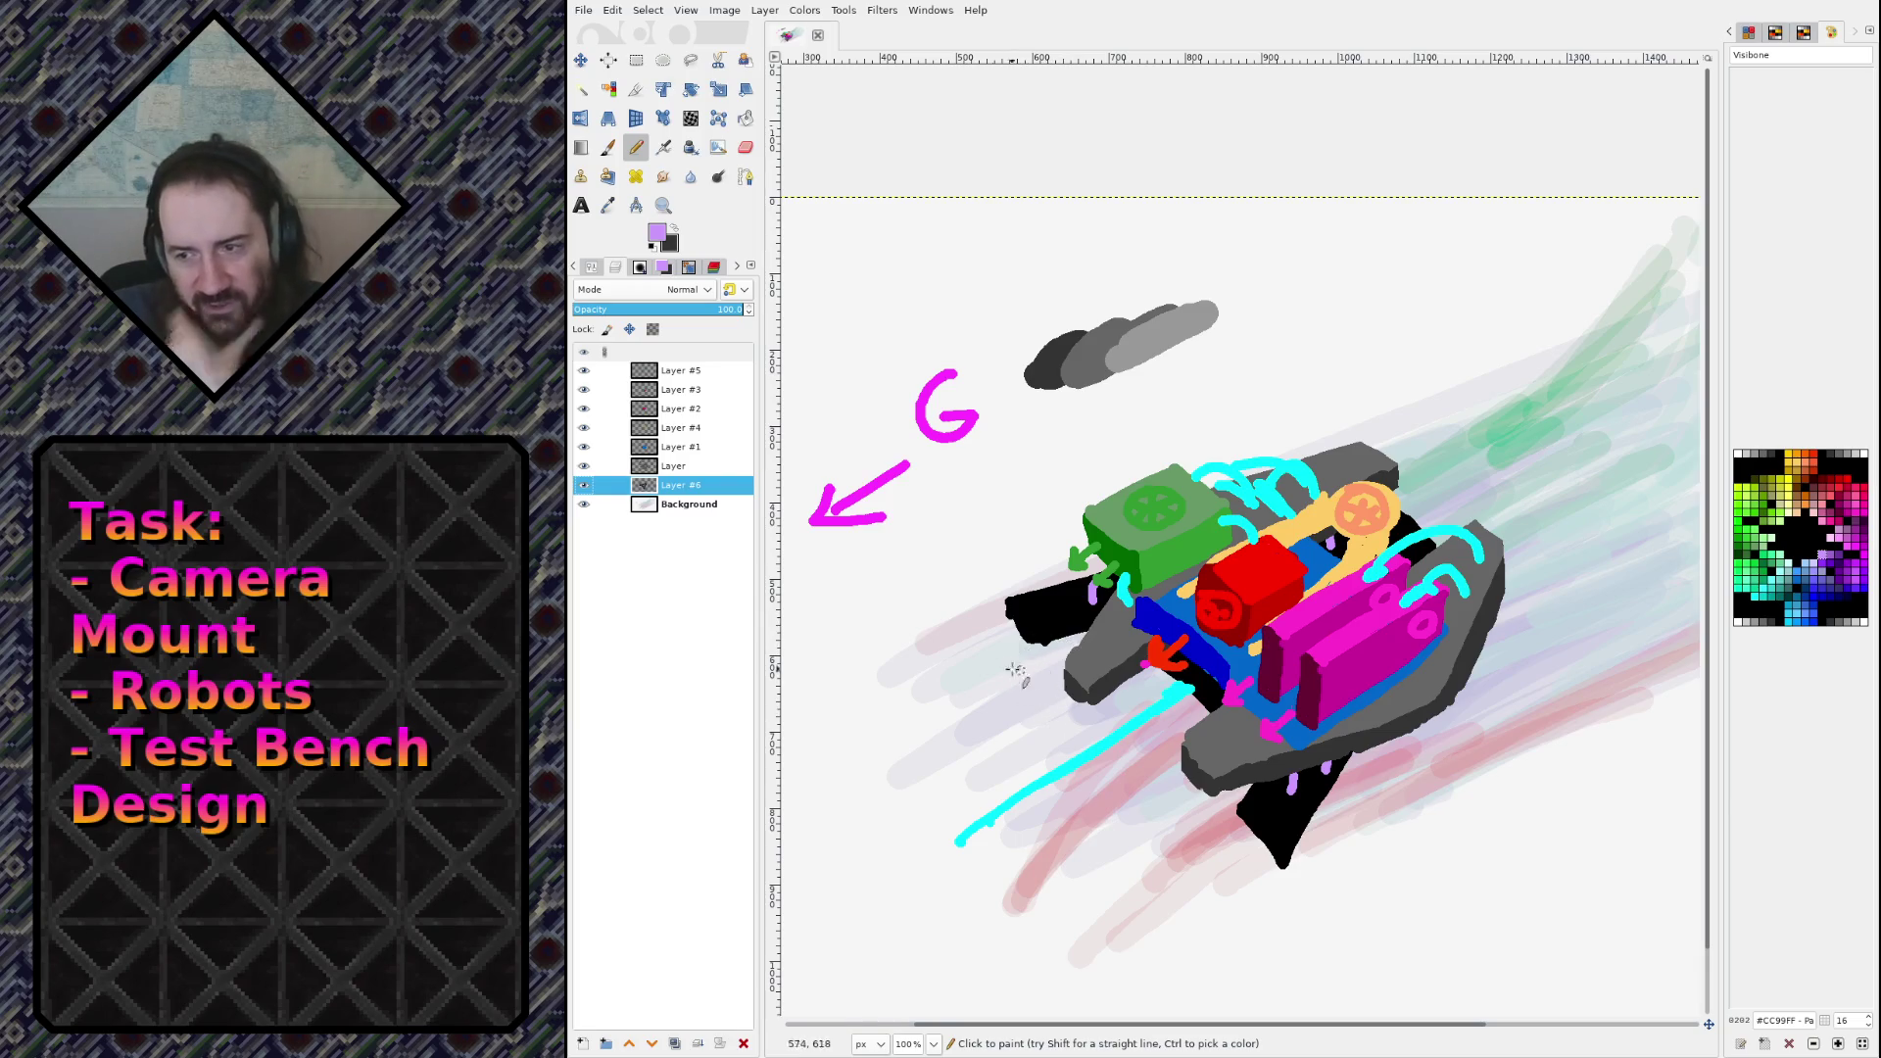
Step: With only the leg layer visible, draw black strokes along the upper bar's left end
shift+click(584, 485)
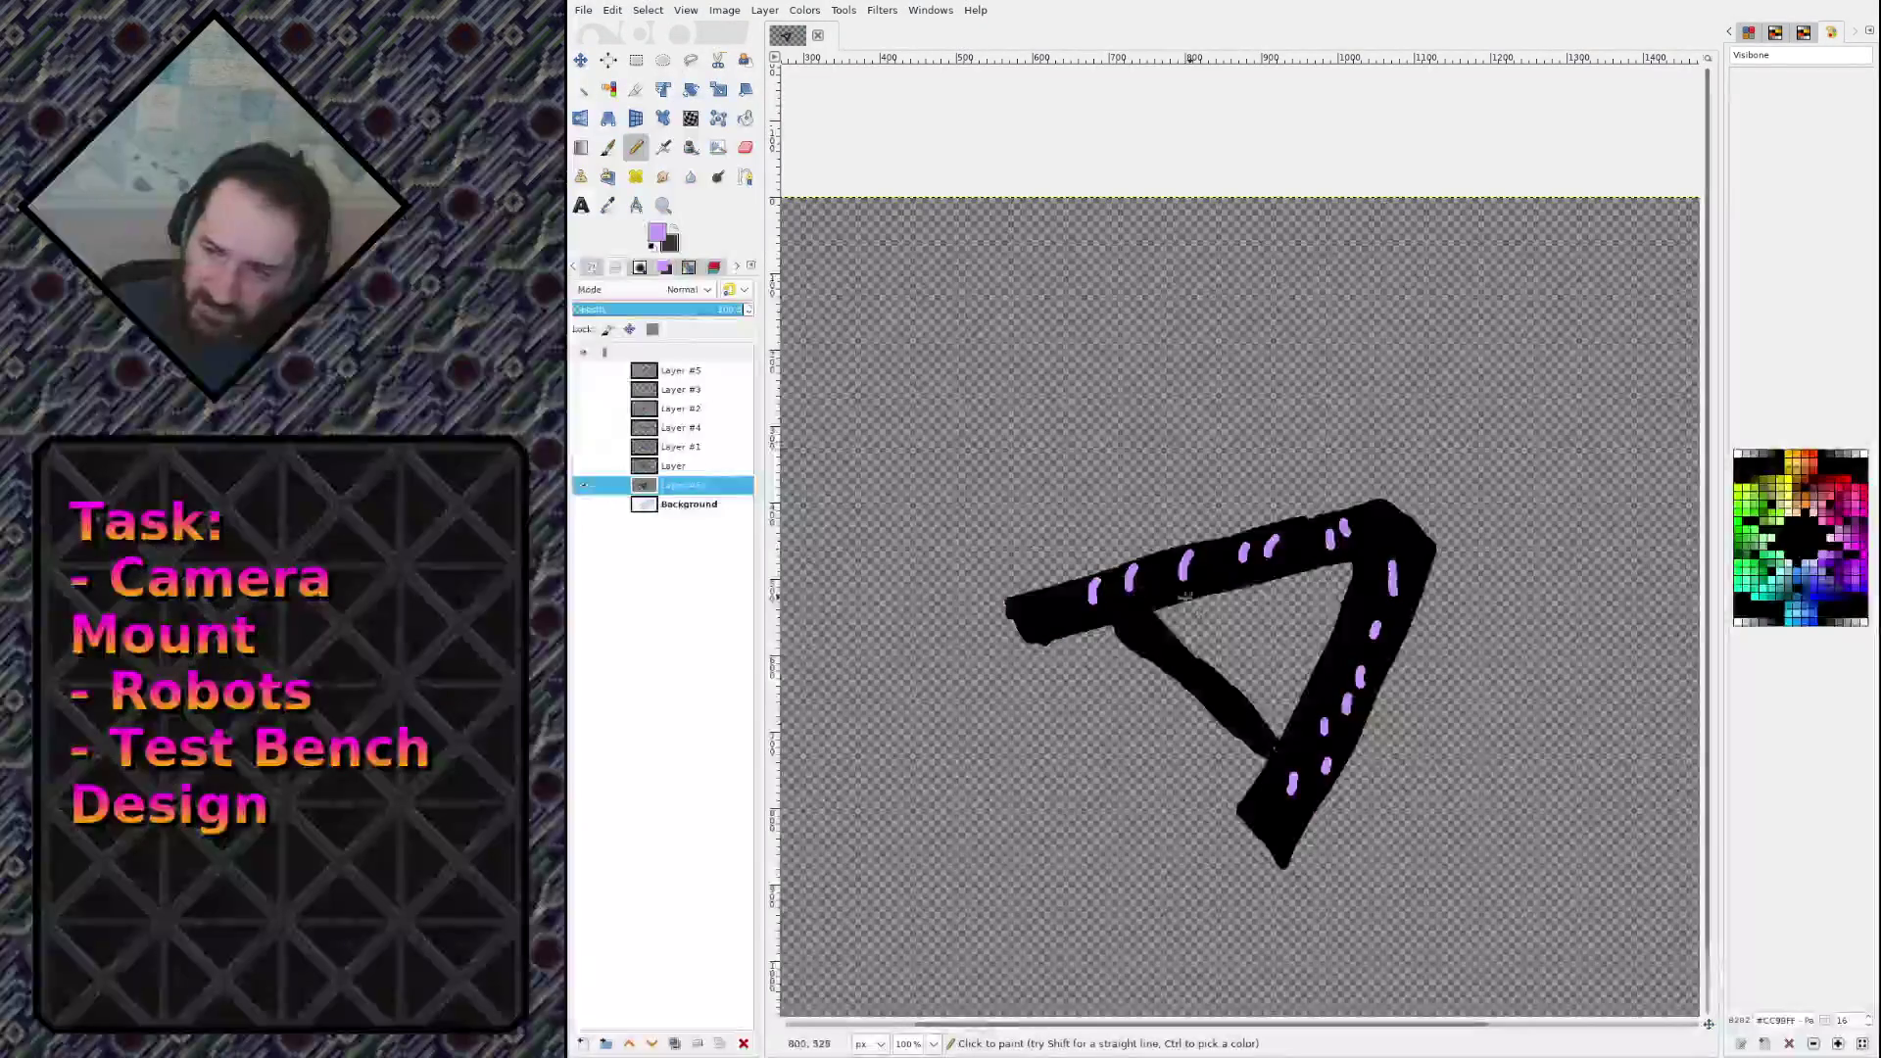
ctrl+click(1084, 623)
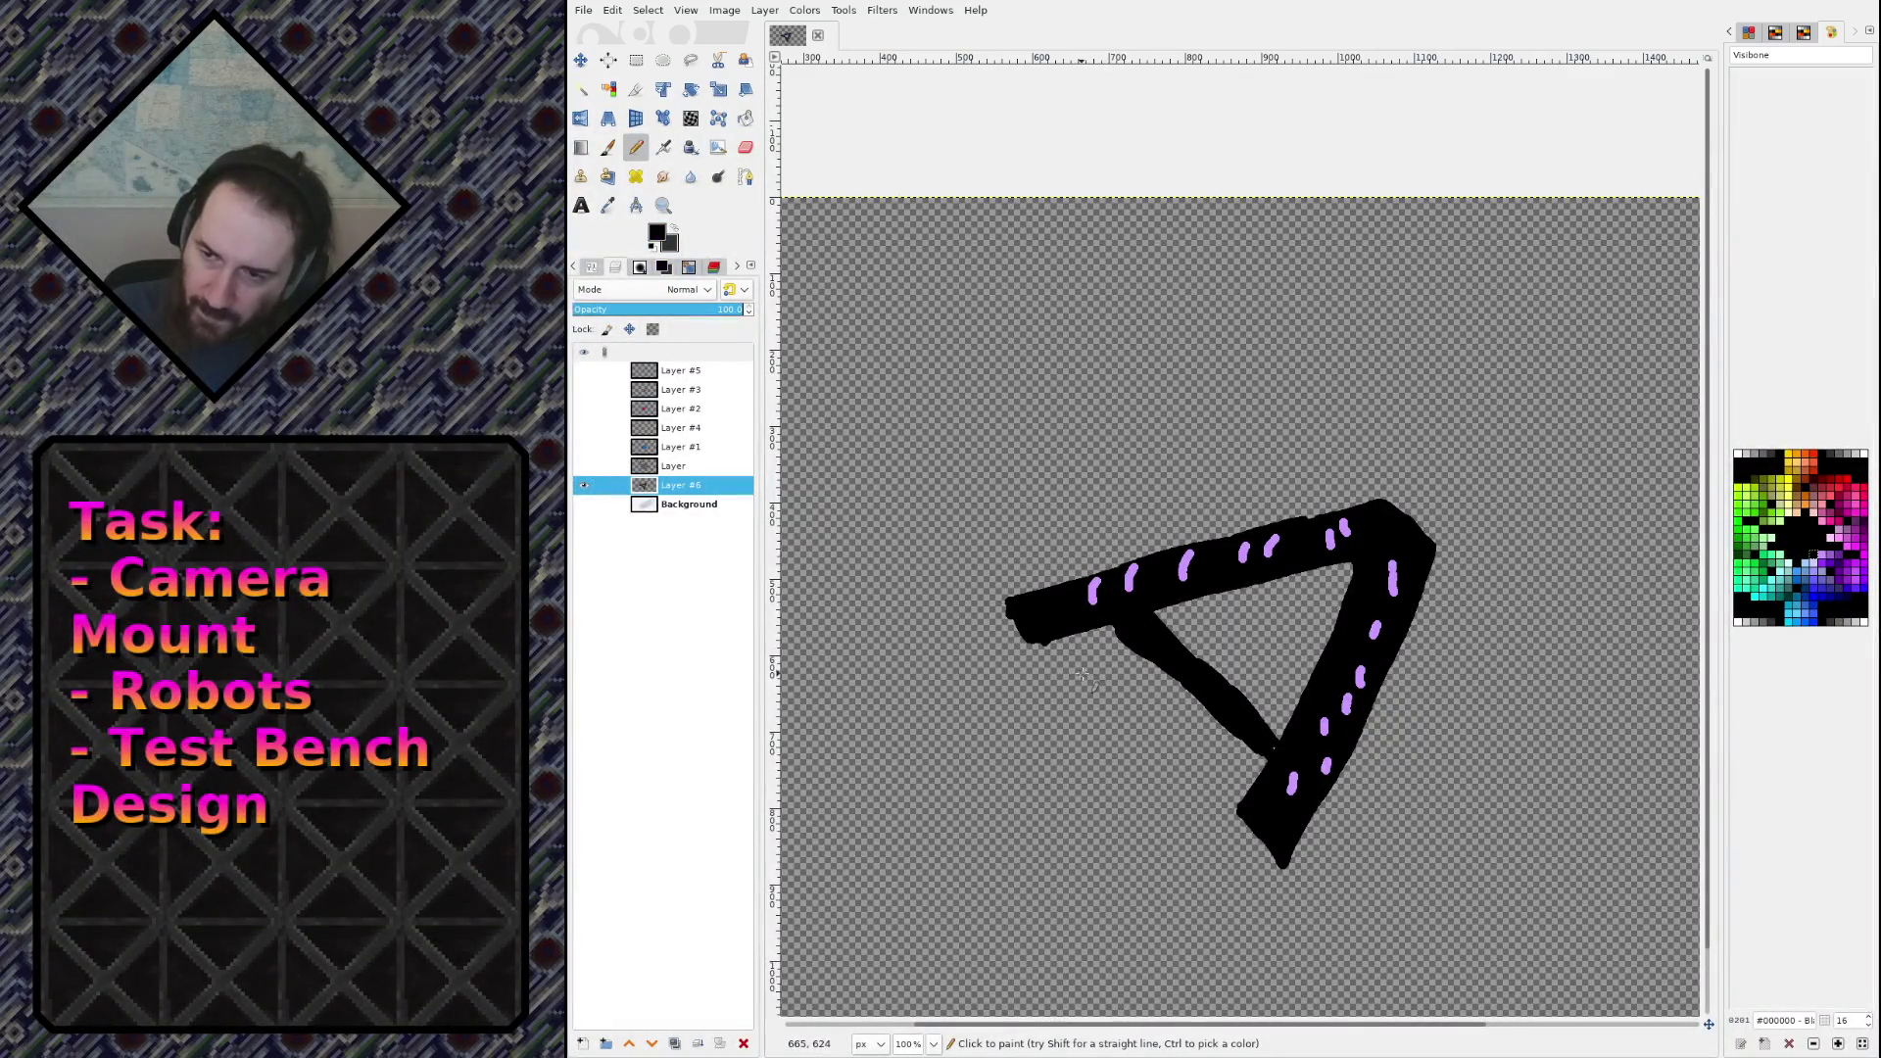
drag(1082, 674, 1293, 571)
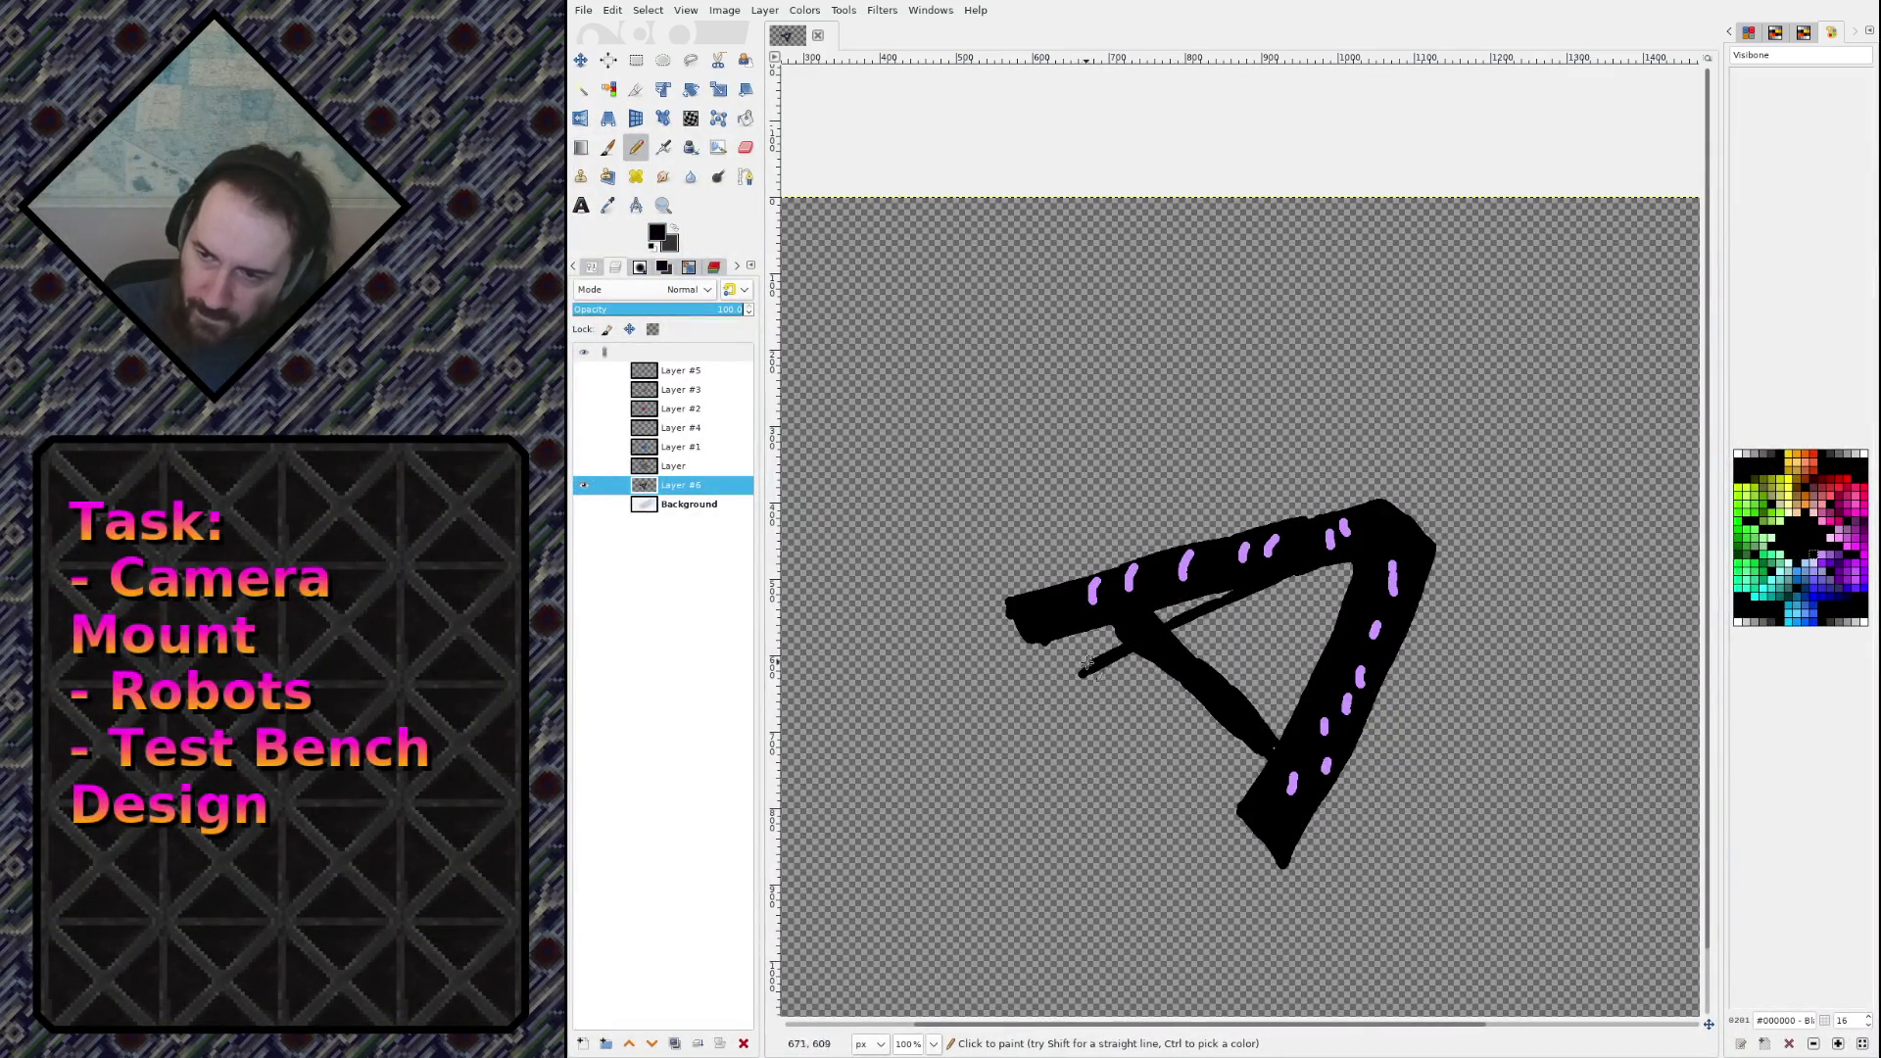
mouse_move(1088, 662)
mouse_down()
mouse_move(1058, 651)
mouse_move(1237, 586)
mouse_move(1183, 596)
mouse_up()
Step: Erase a streak along the bar's top edge and show the grey hull layer over the legs
key(shift+e)
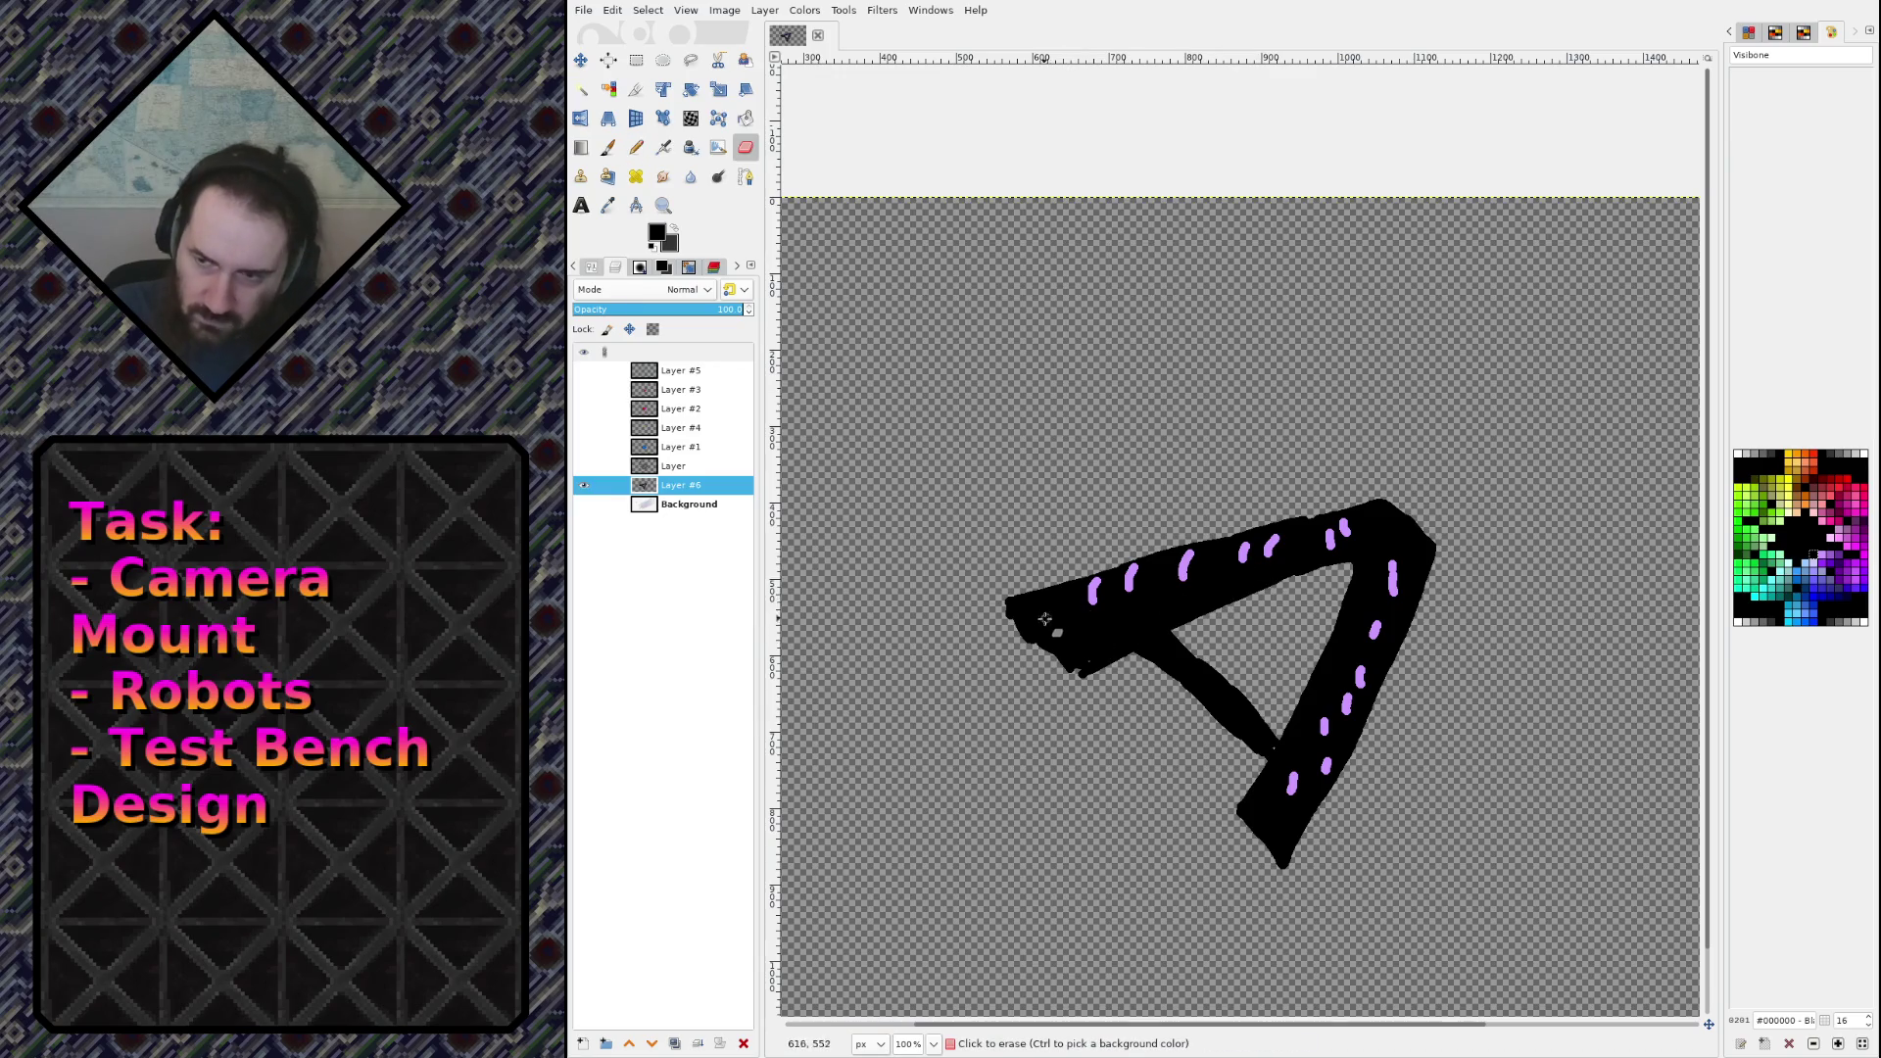
mouse_move(1019, 627)
mouse_down()
mouse_move(1281, 511)
mouse_move(1014, 607)
mouse_move(1010, 629)
mouse_up()
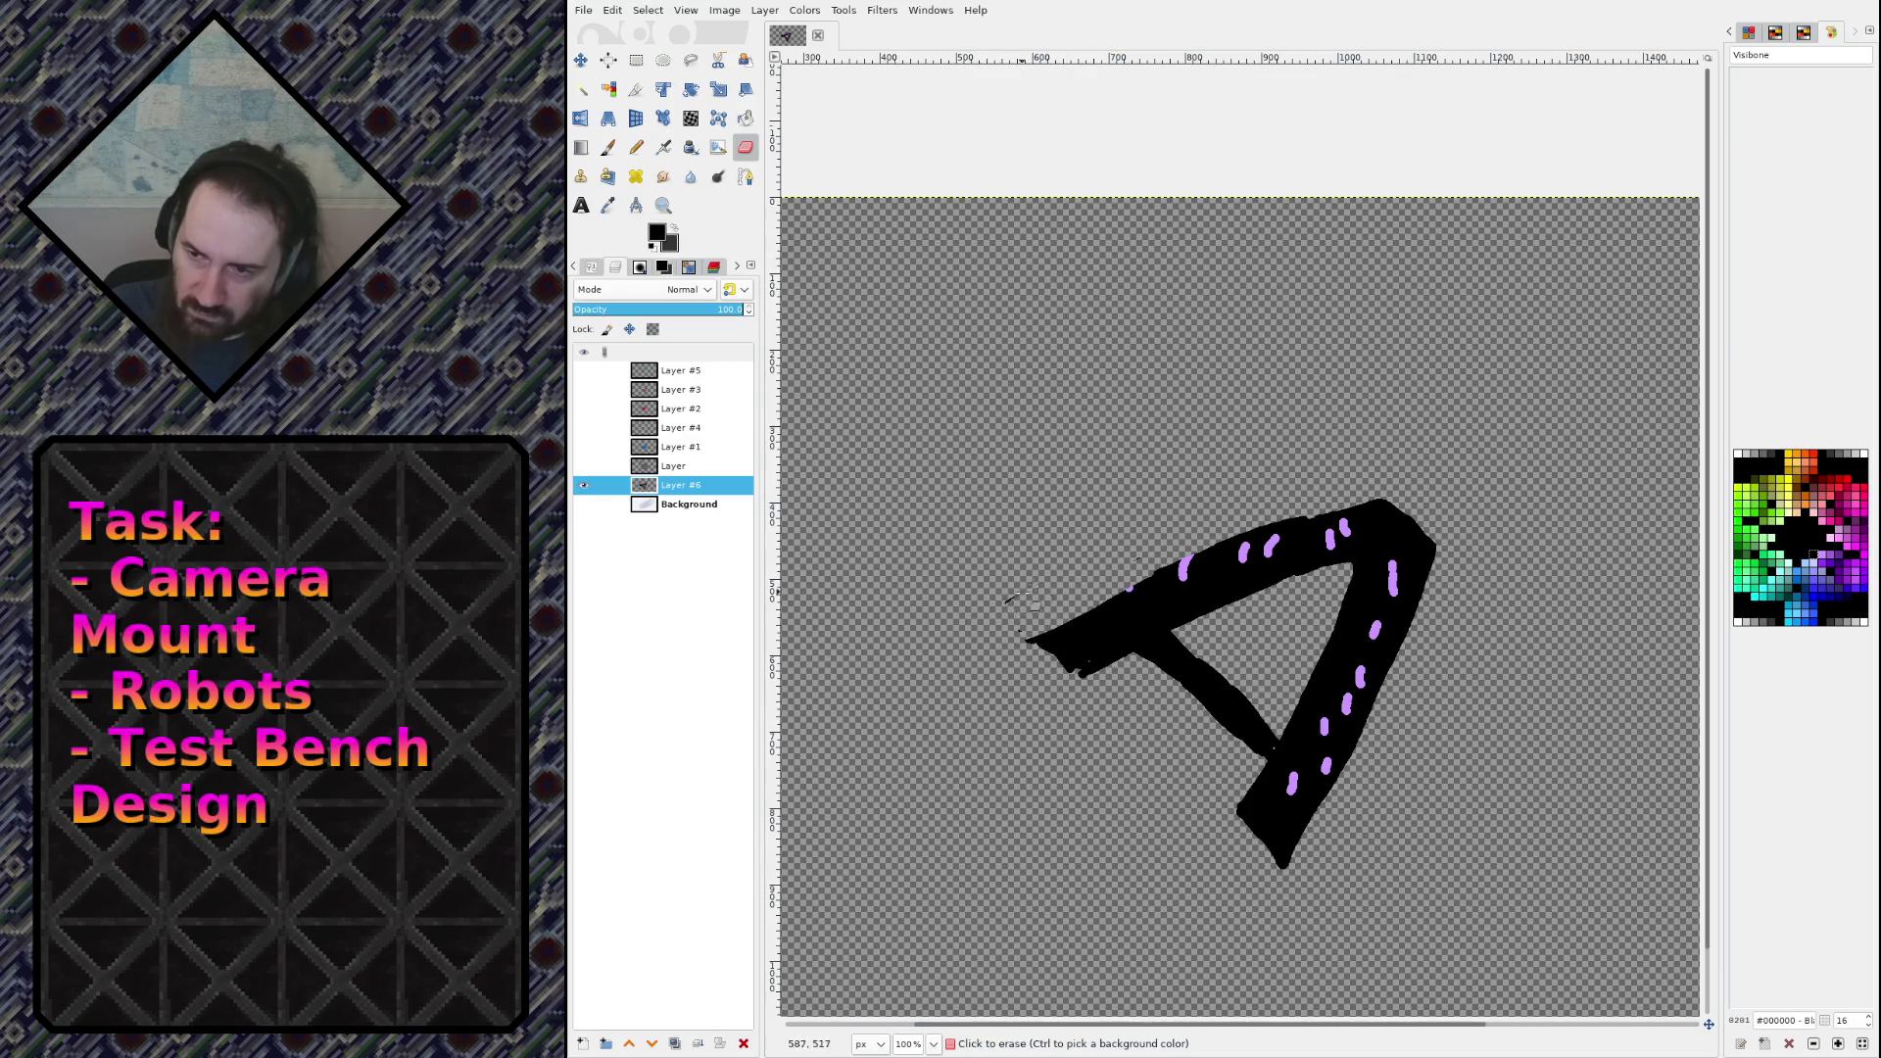
click(584, 467)
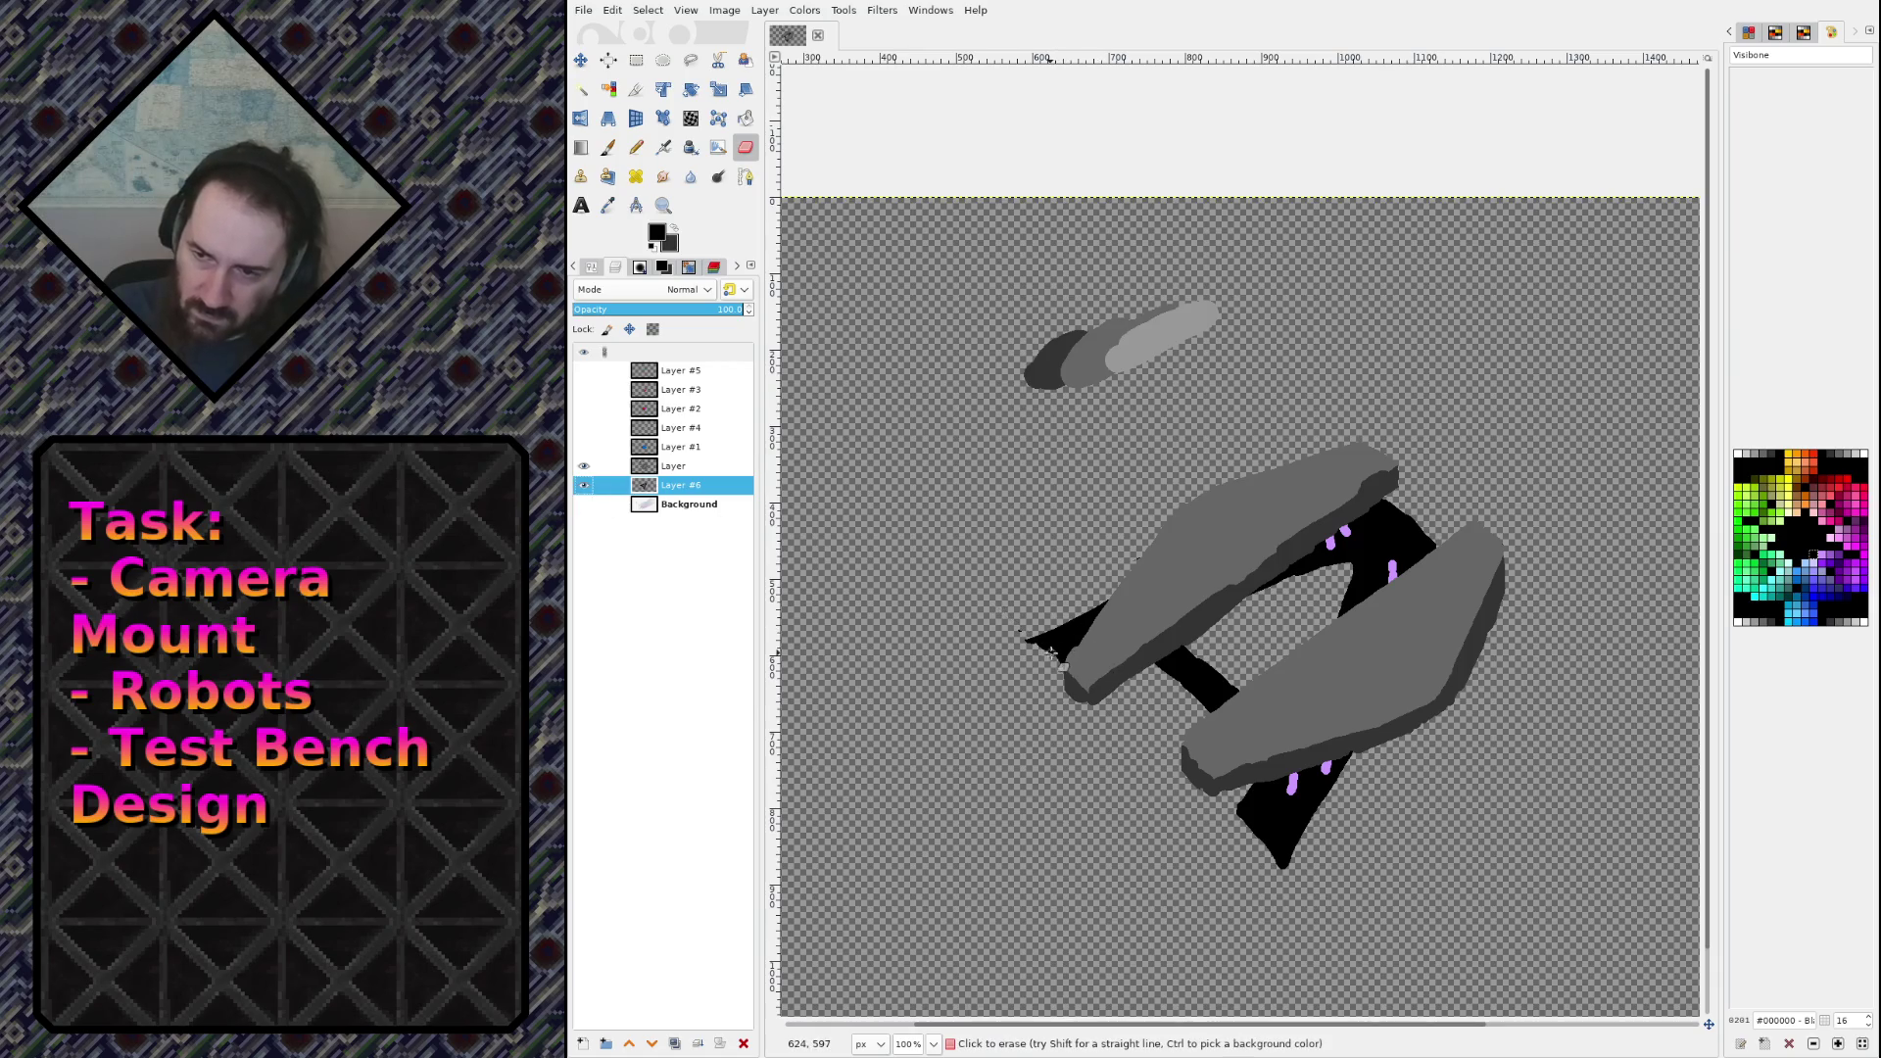
Step: Thicken the black strip under the hull with the Pencil, covering the grey speck
key(n)
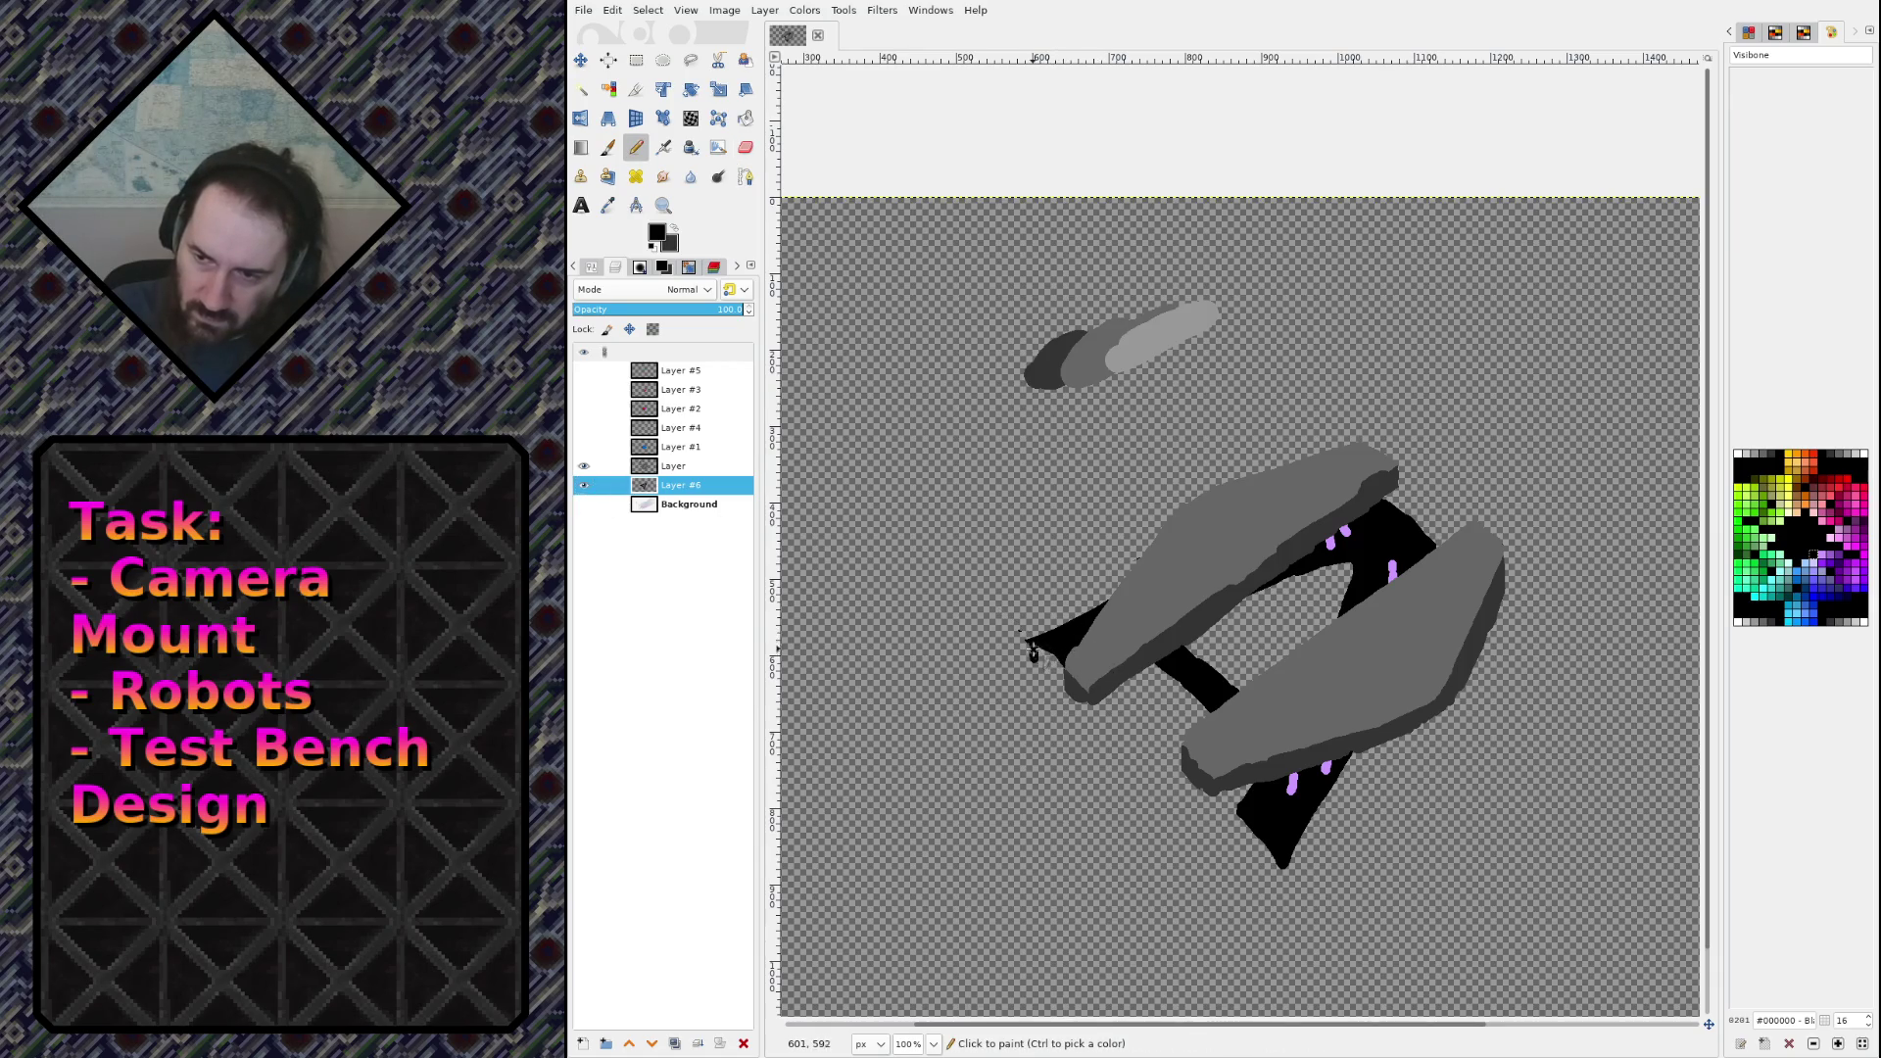
mouse_move(1033, 652)
mouse_down()
mouse_move(1068, 683)
mouse_move(1050, 668)
mouse_move(1170, 681)
mouse_move(1227, 719)
mouse_move(1211, 706)
mouse_up()
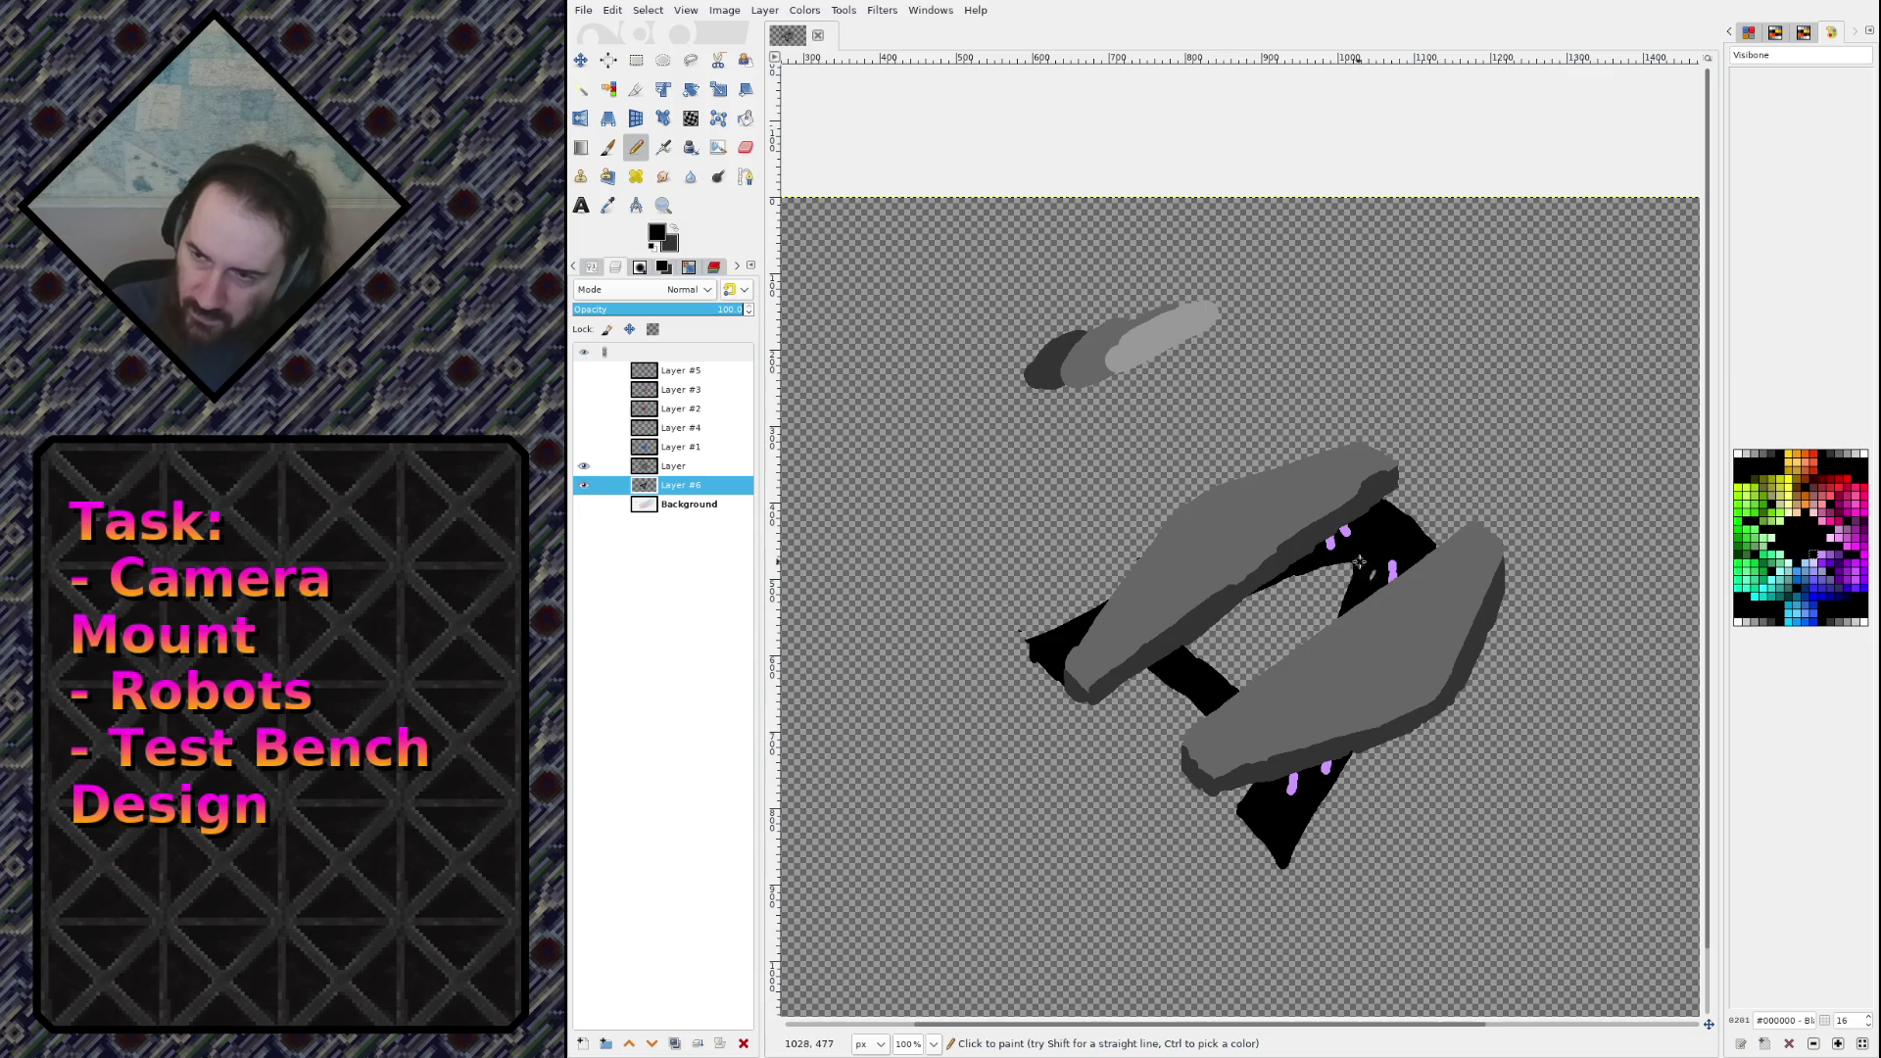
drag(1358, 561, 1201, 606)
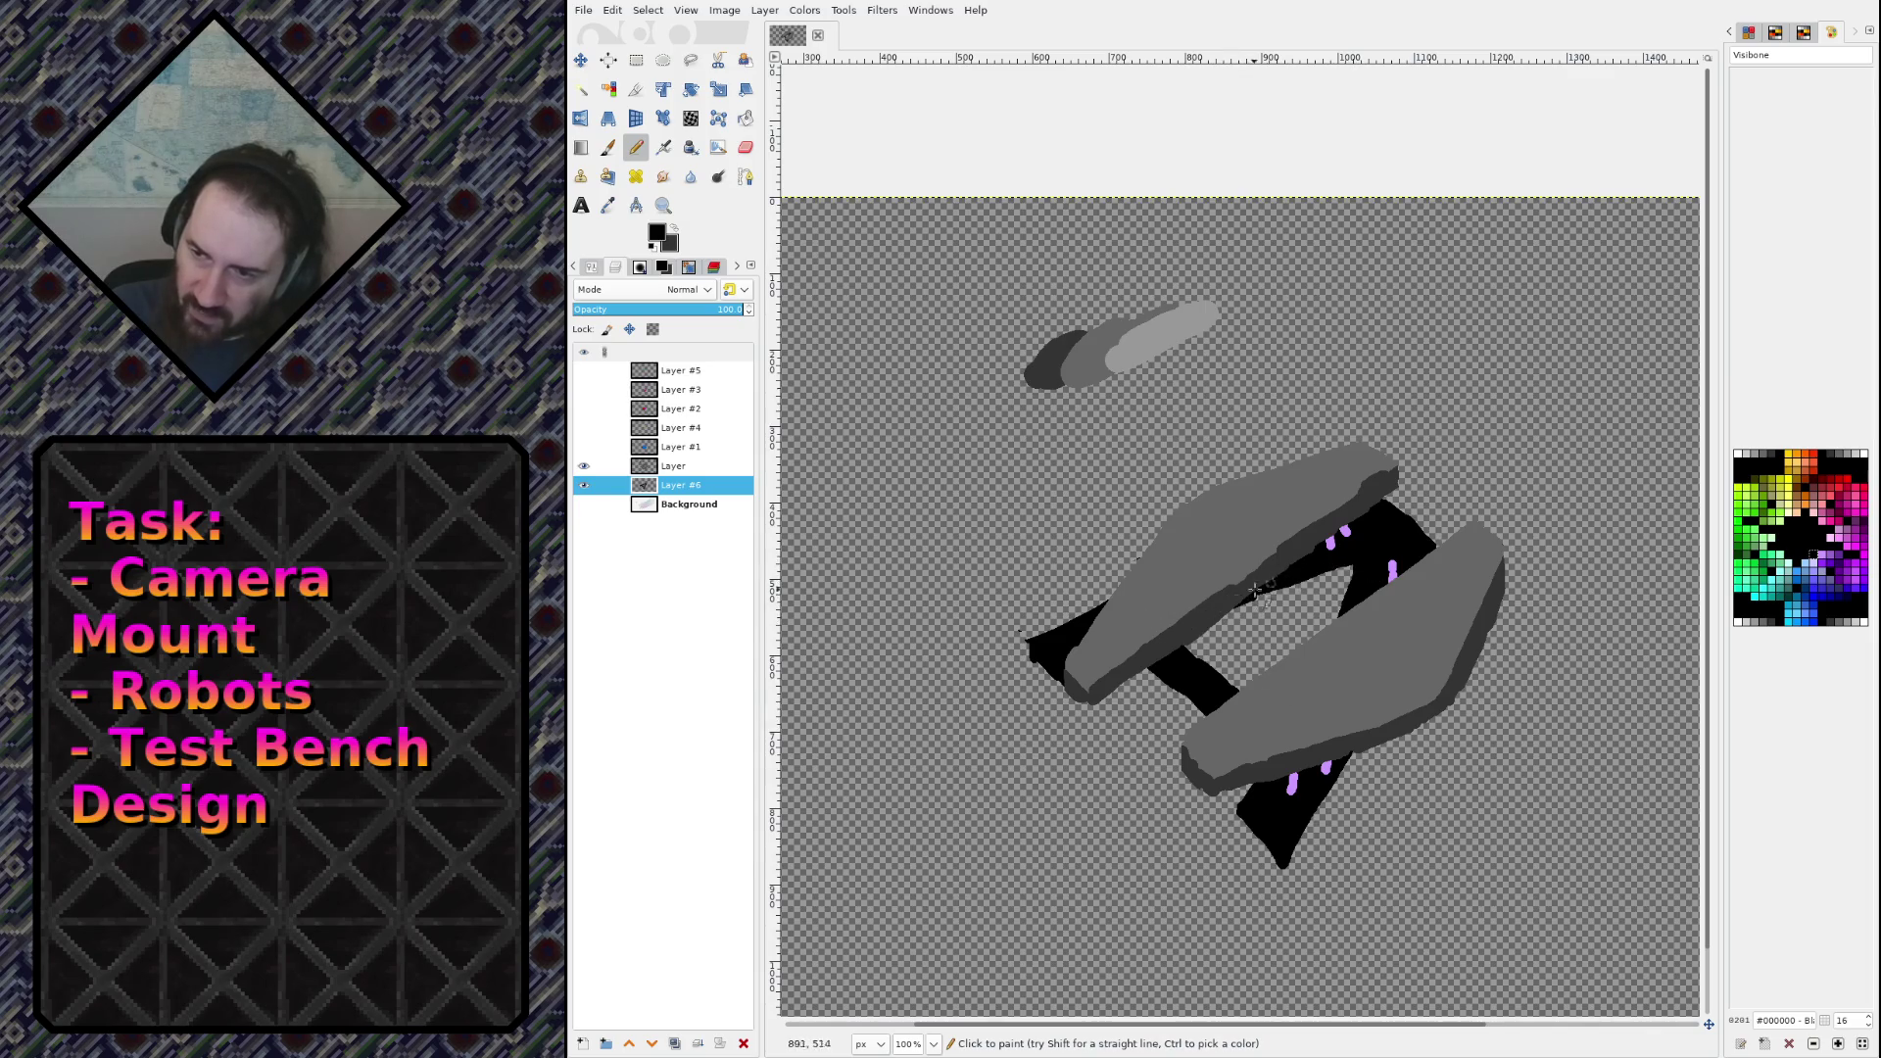
Step: Draw a thin #CCCCCC light-grey highlight at the strip's left end, then reselect black
key(bracketright)
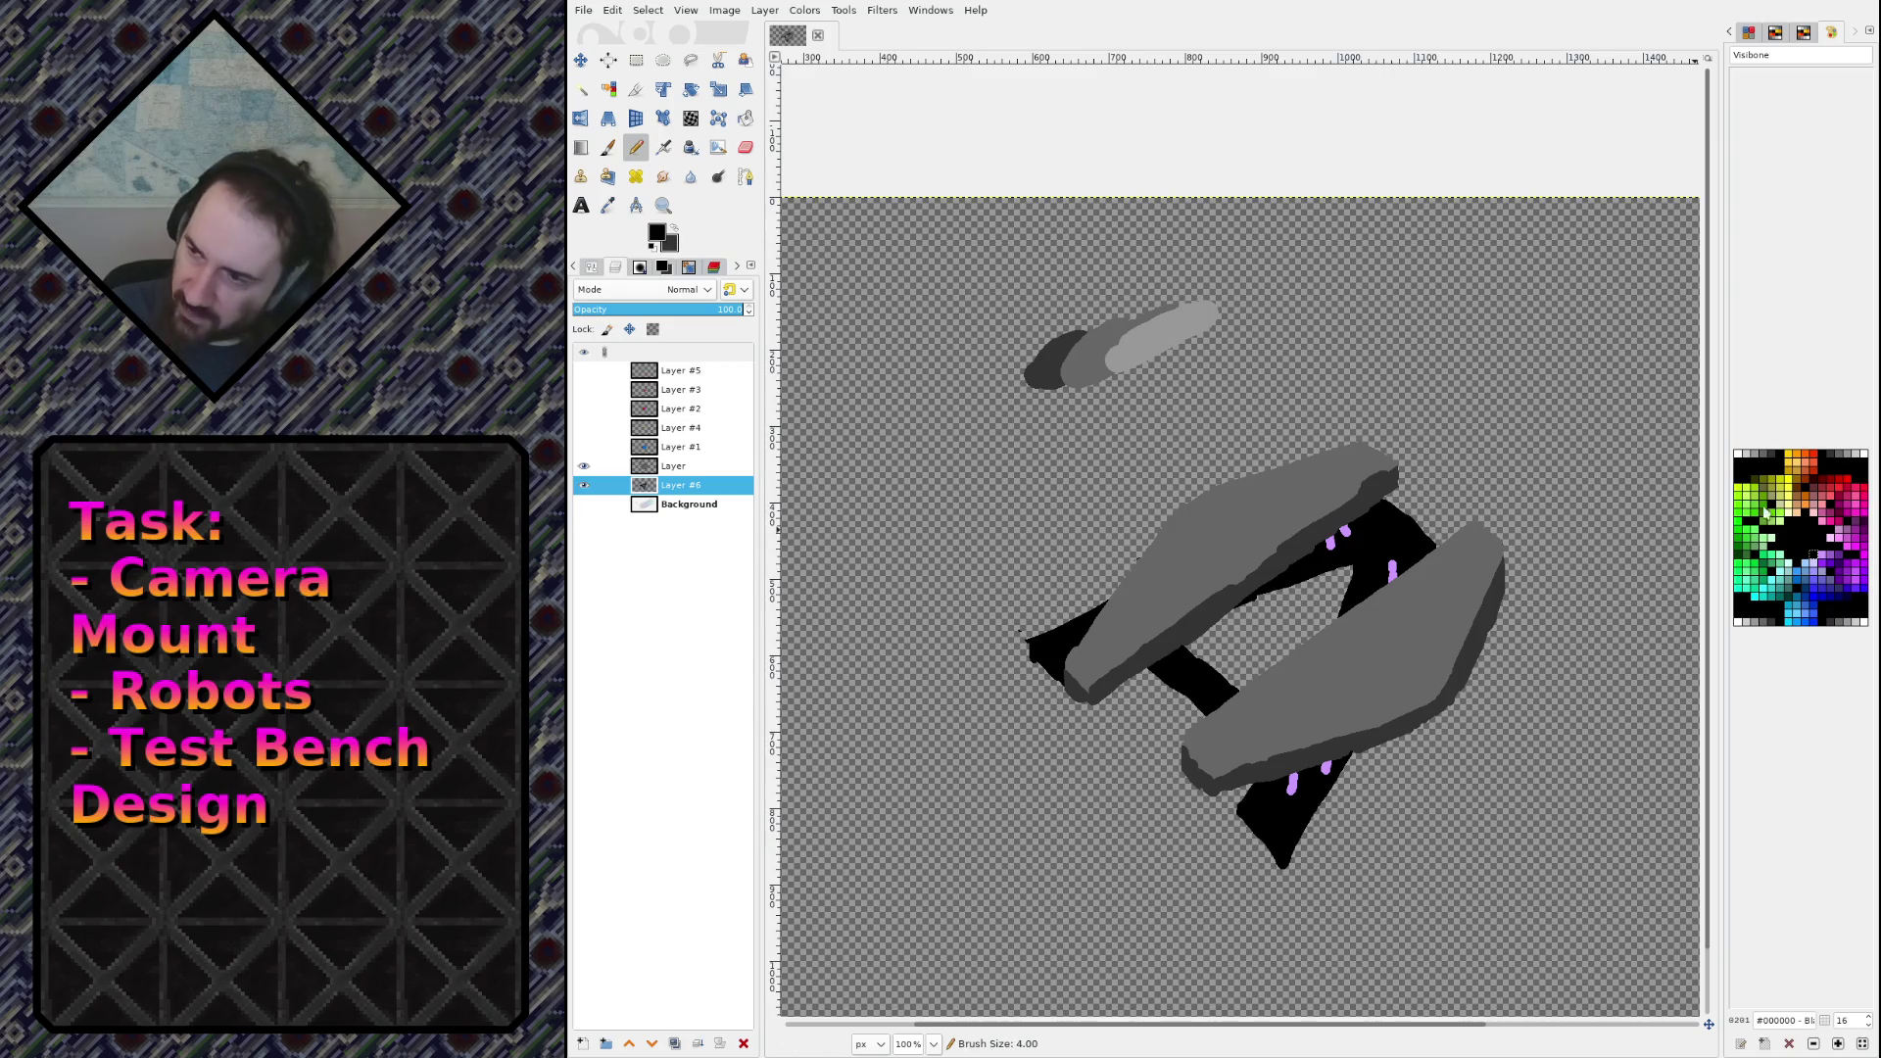
click(1749, 458)
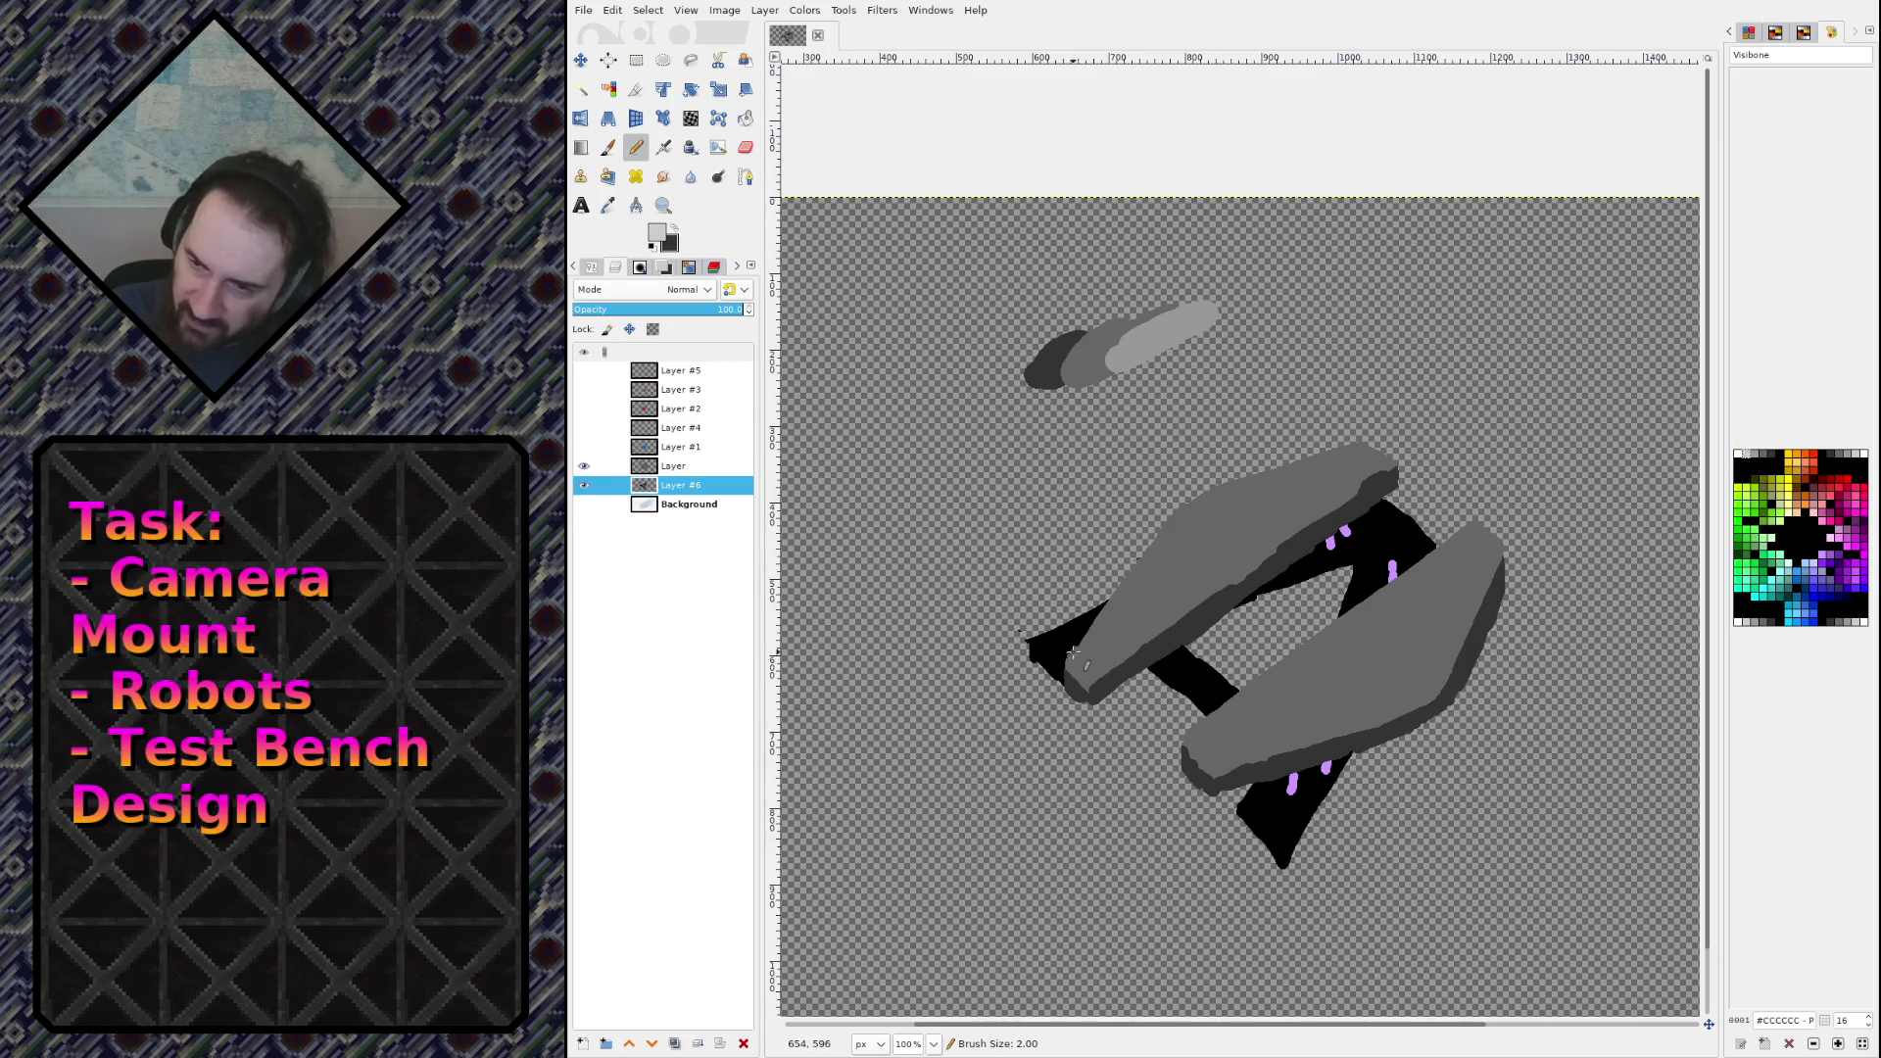
drag(1032, 642, 1064, 679)
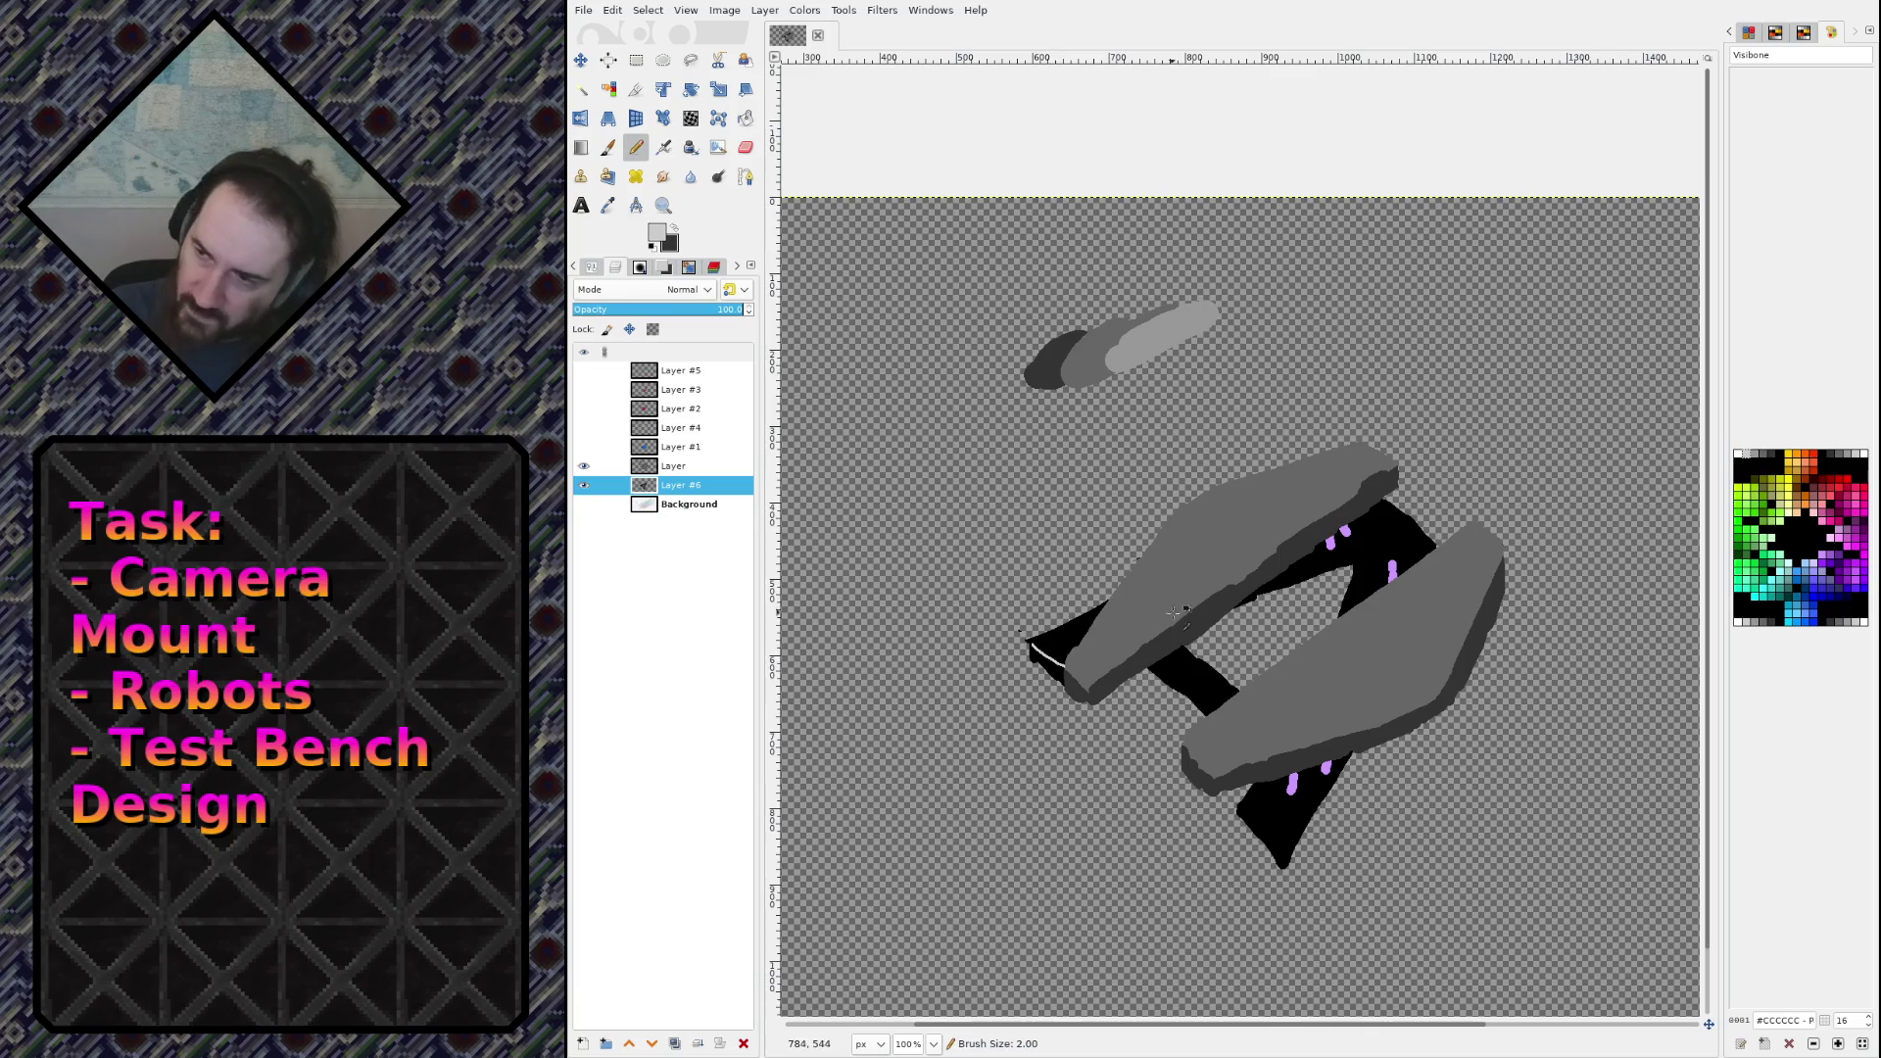
click(1778, 455)
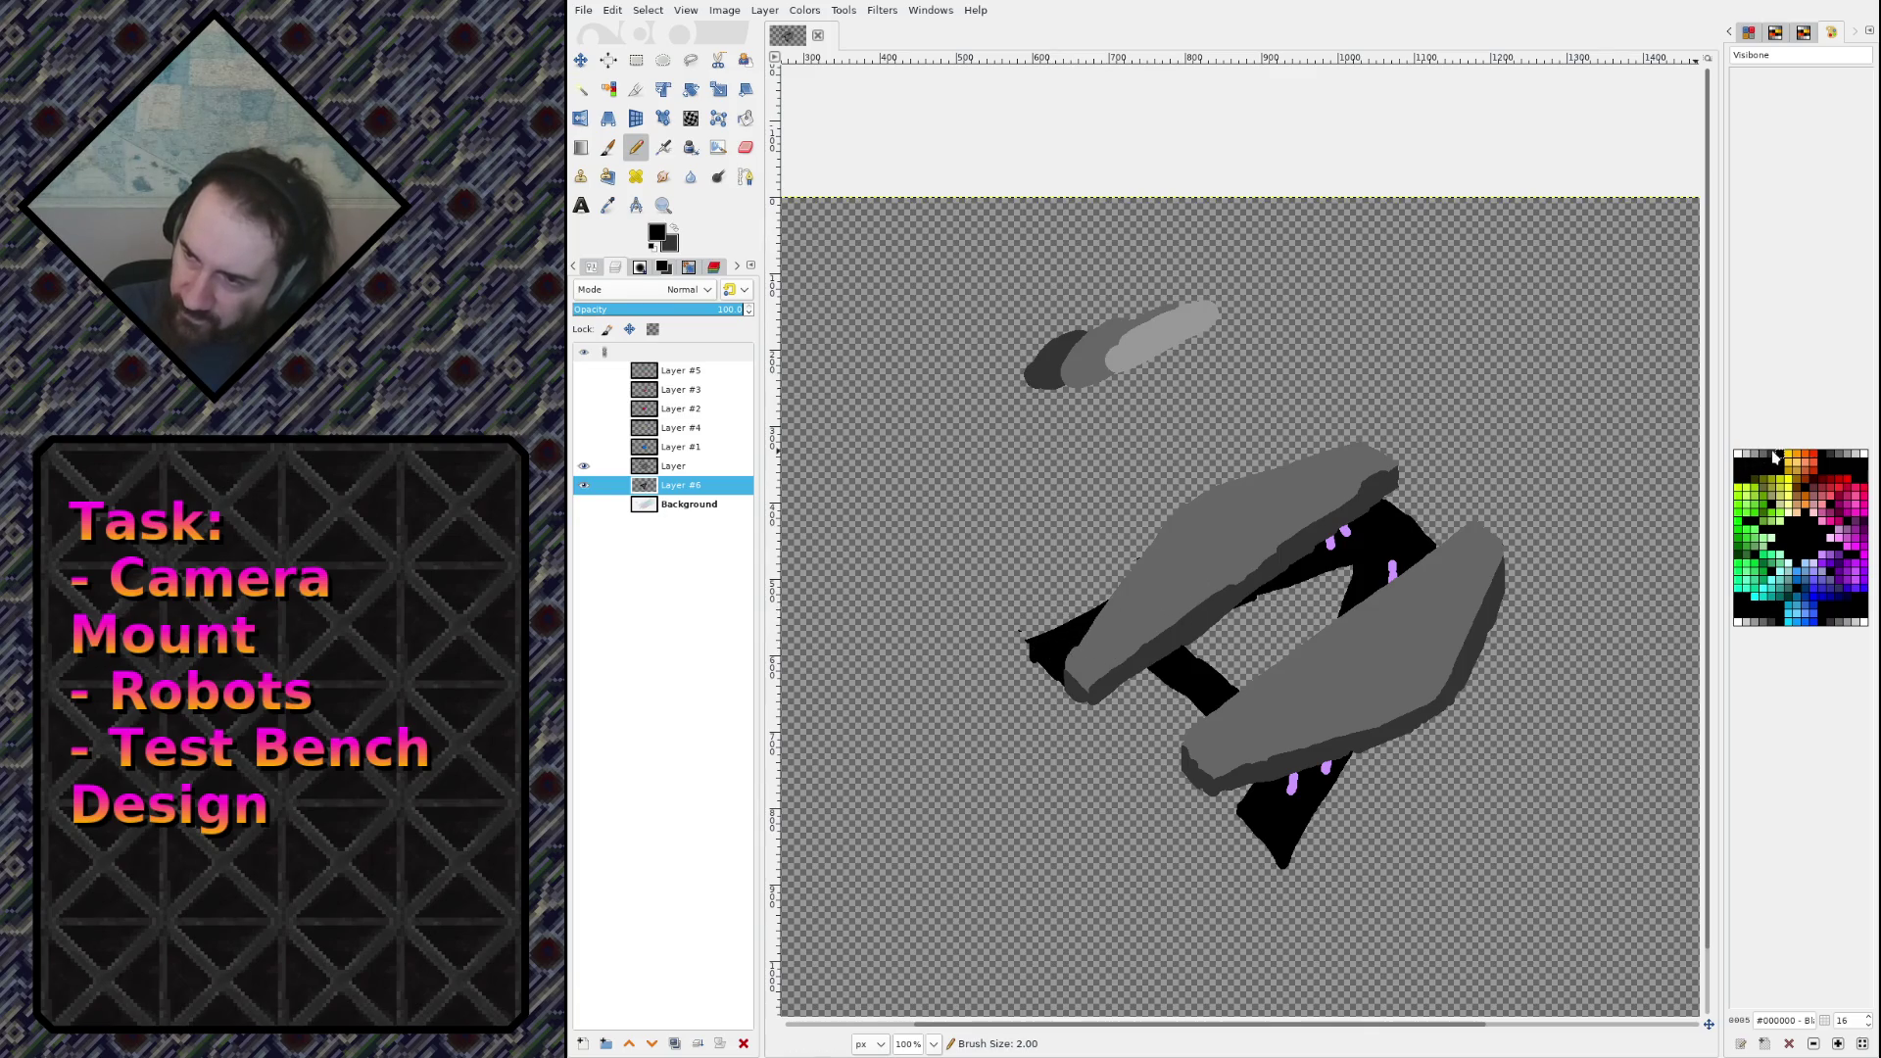
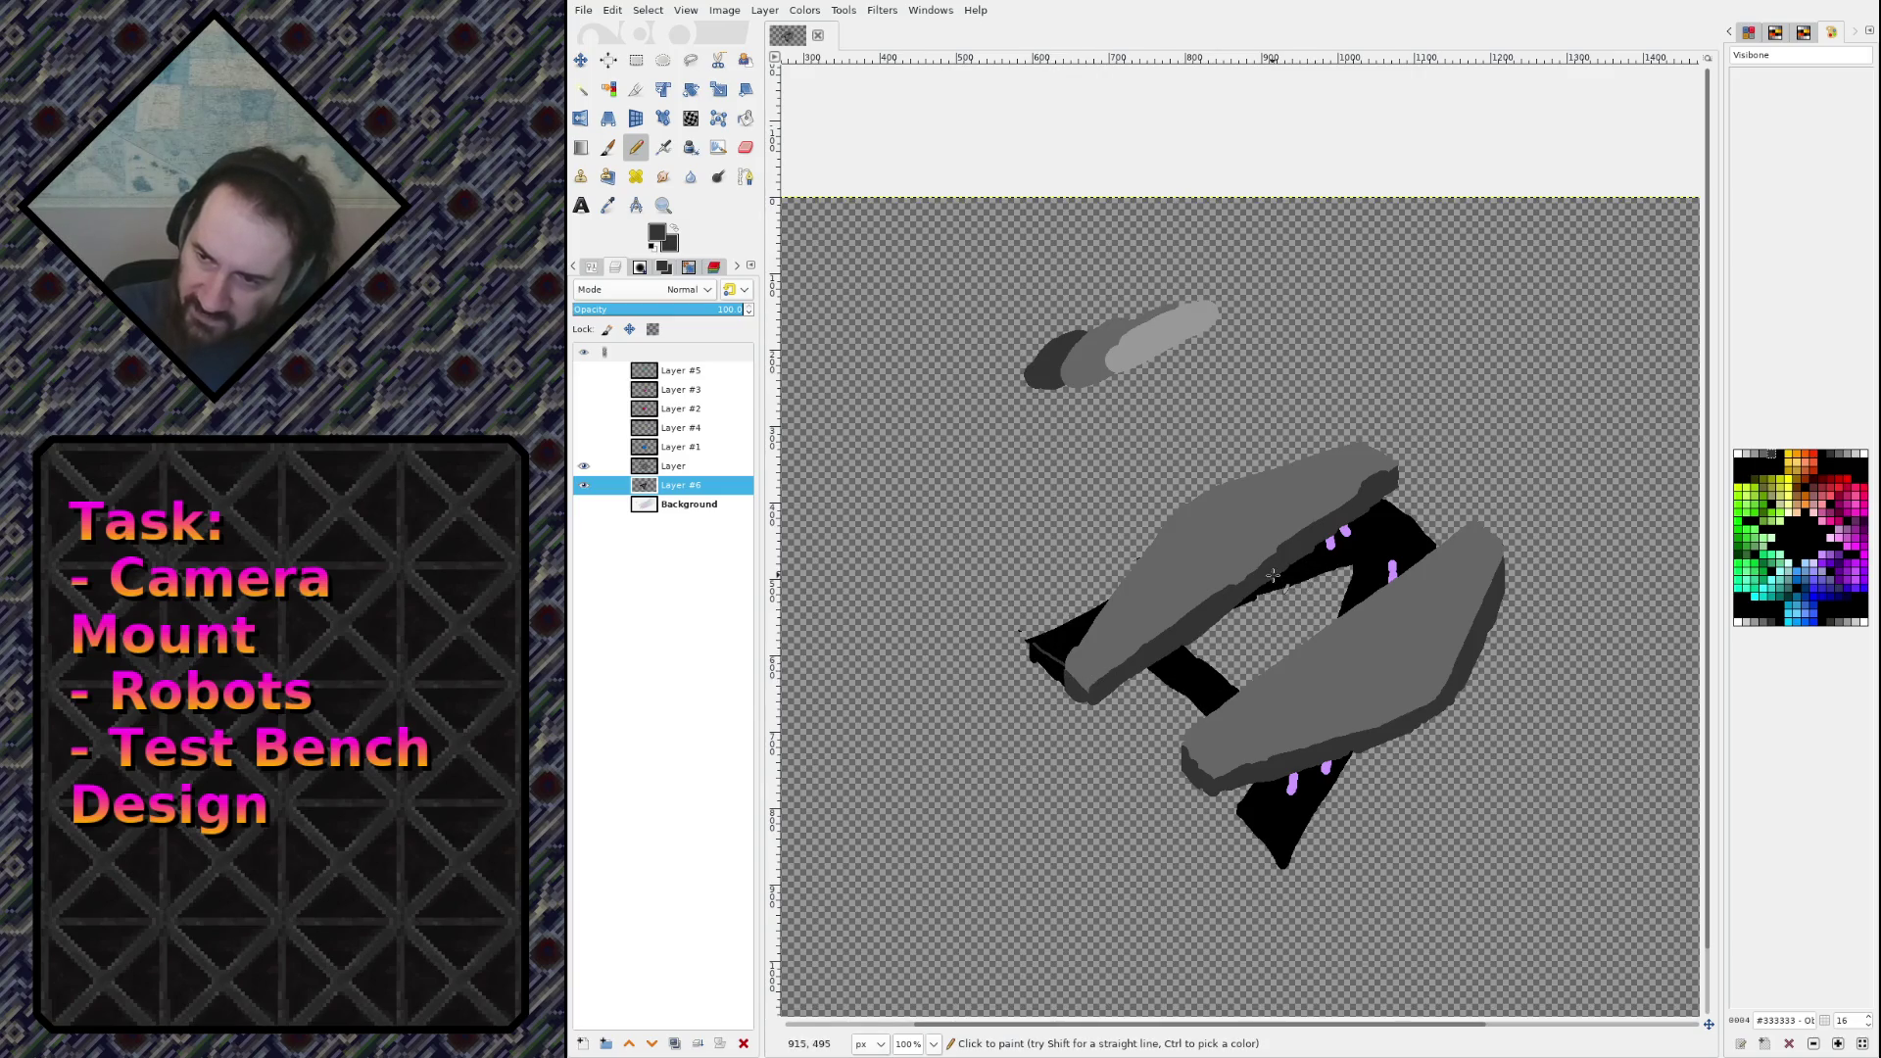
Step: On Layer #6, draw thin grey pencil edge lines along the black tip's faces
mouse_move(1288, 566)
mouse_down()
mouse_move(1371, 539)
mouse_move(1337, 593)
mouse_up()
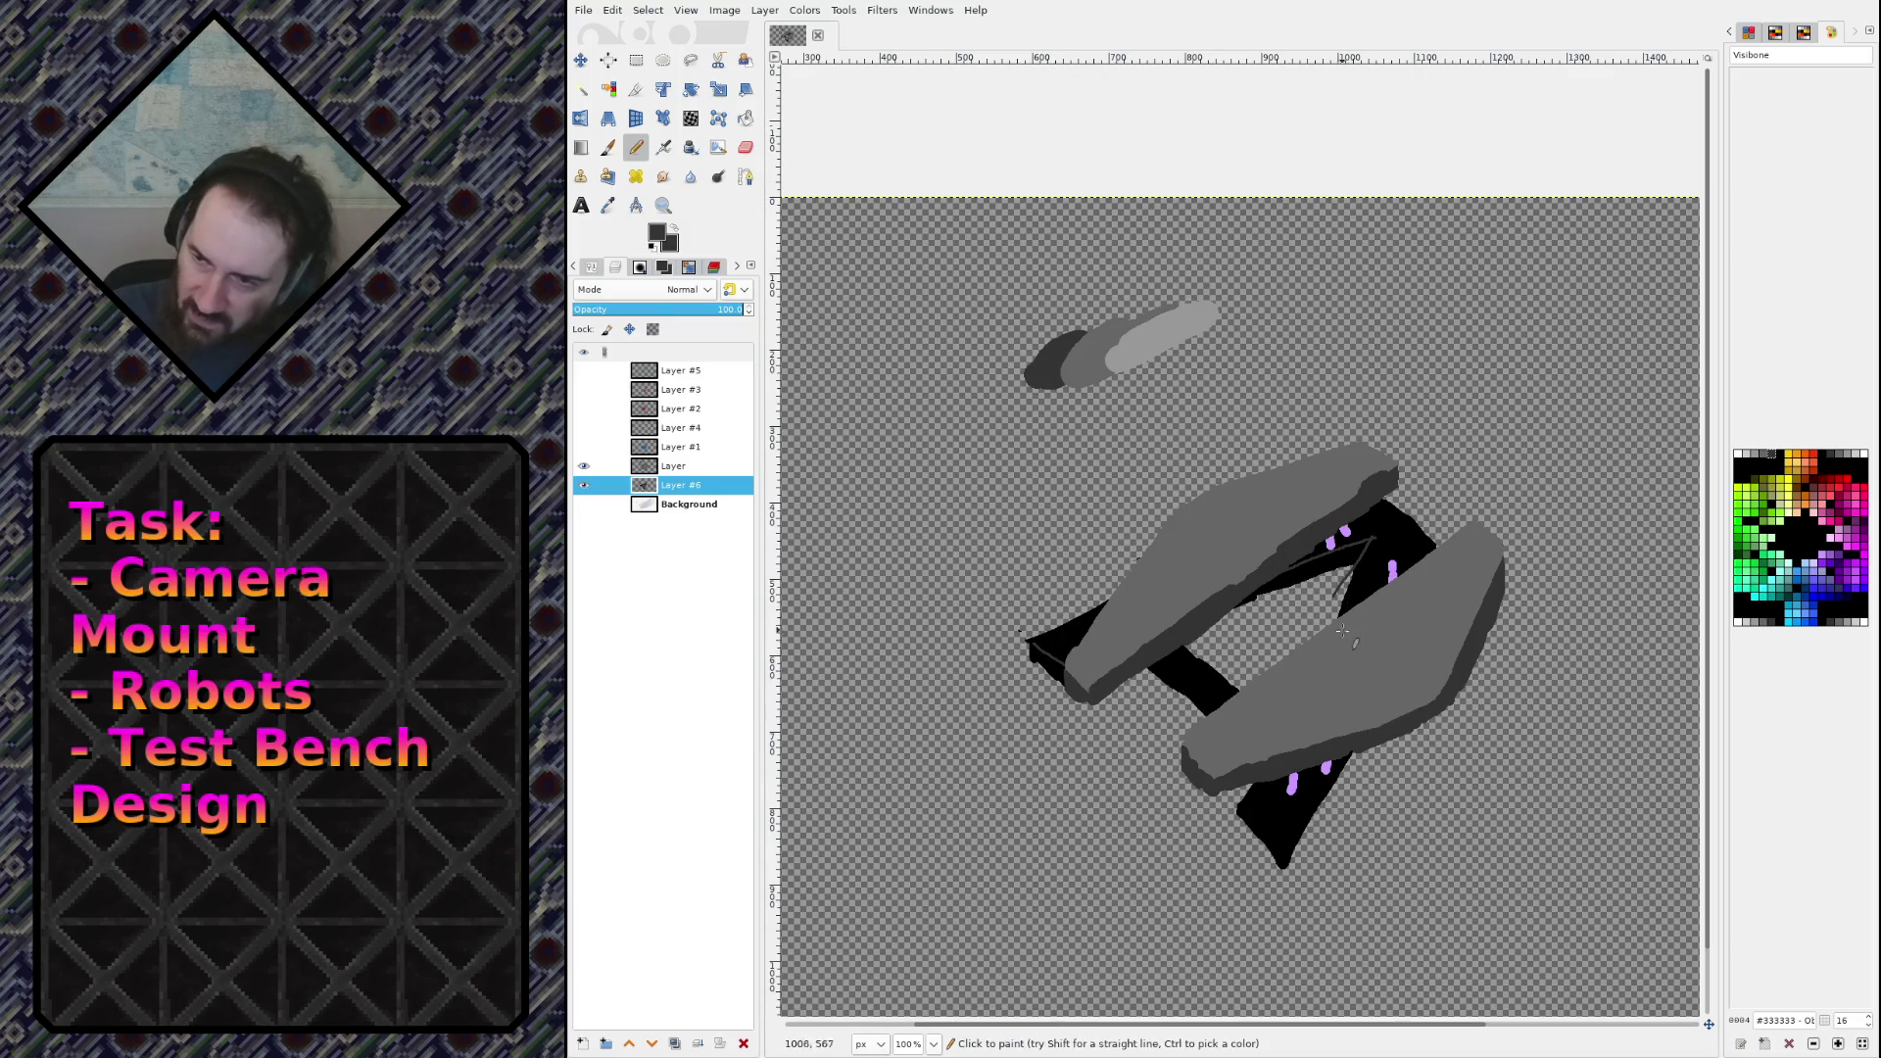
click(1376, 539)
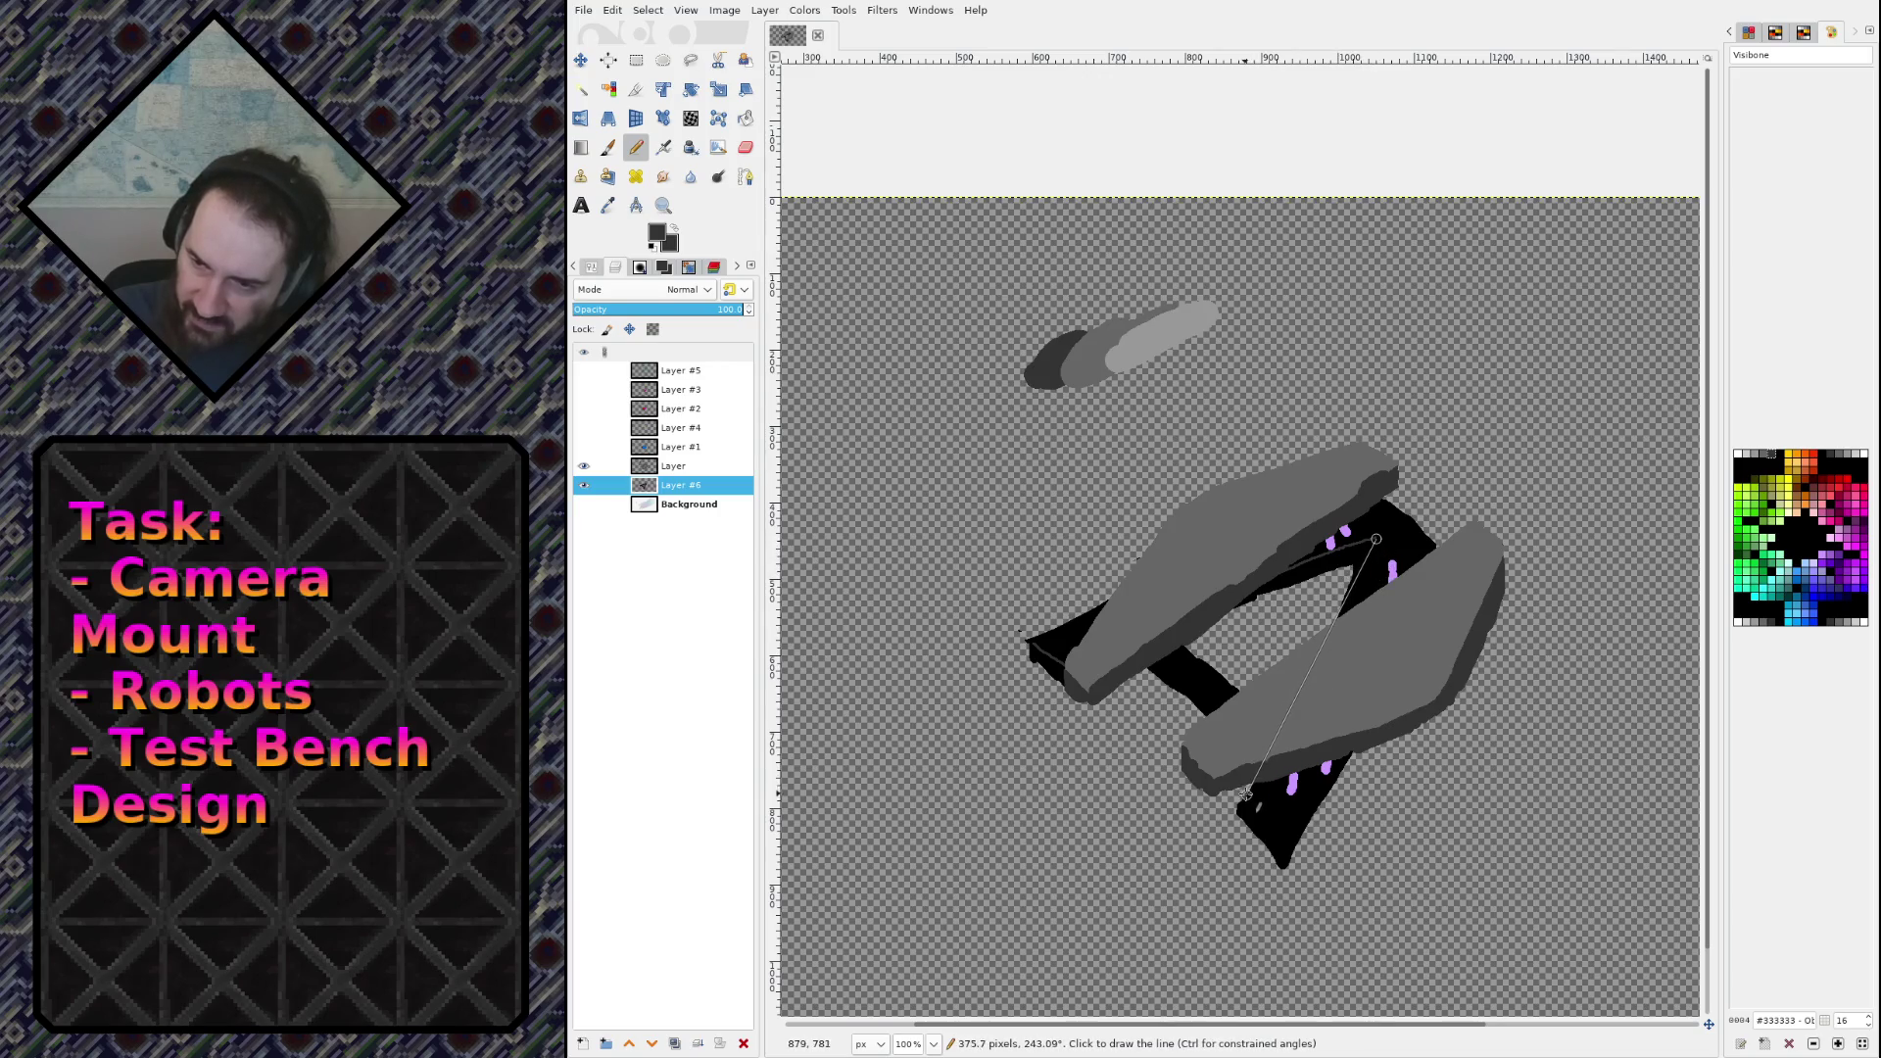
mouse_move(1251, 804)
mouse_down()
mouse_move(1294, 837)
mouse_move(1269, 840)
mouse_move(1286, 854)
mouse_up()
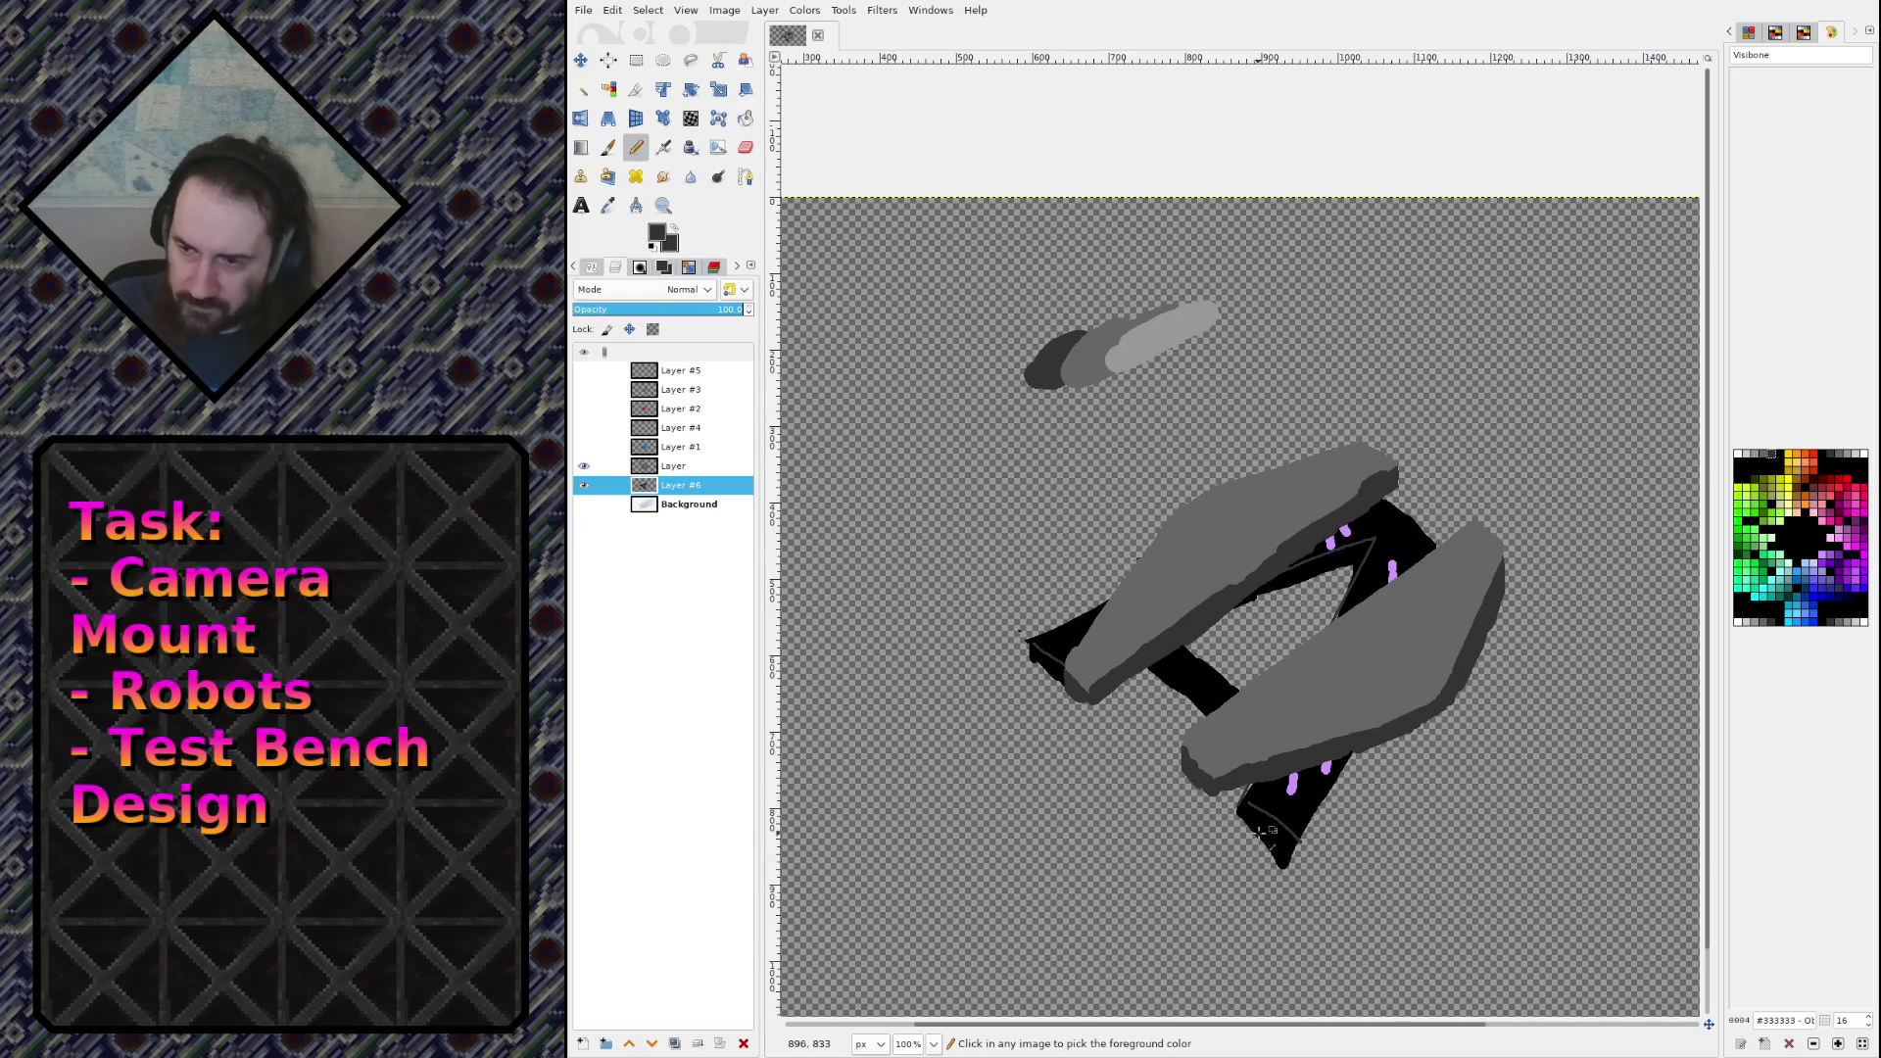
drag(1295, 815, 1283, 860)
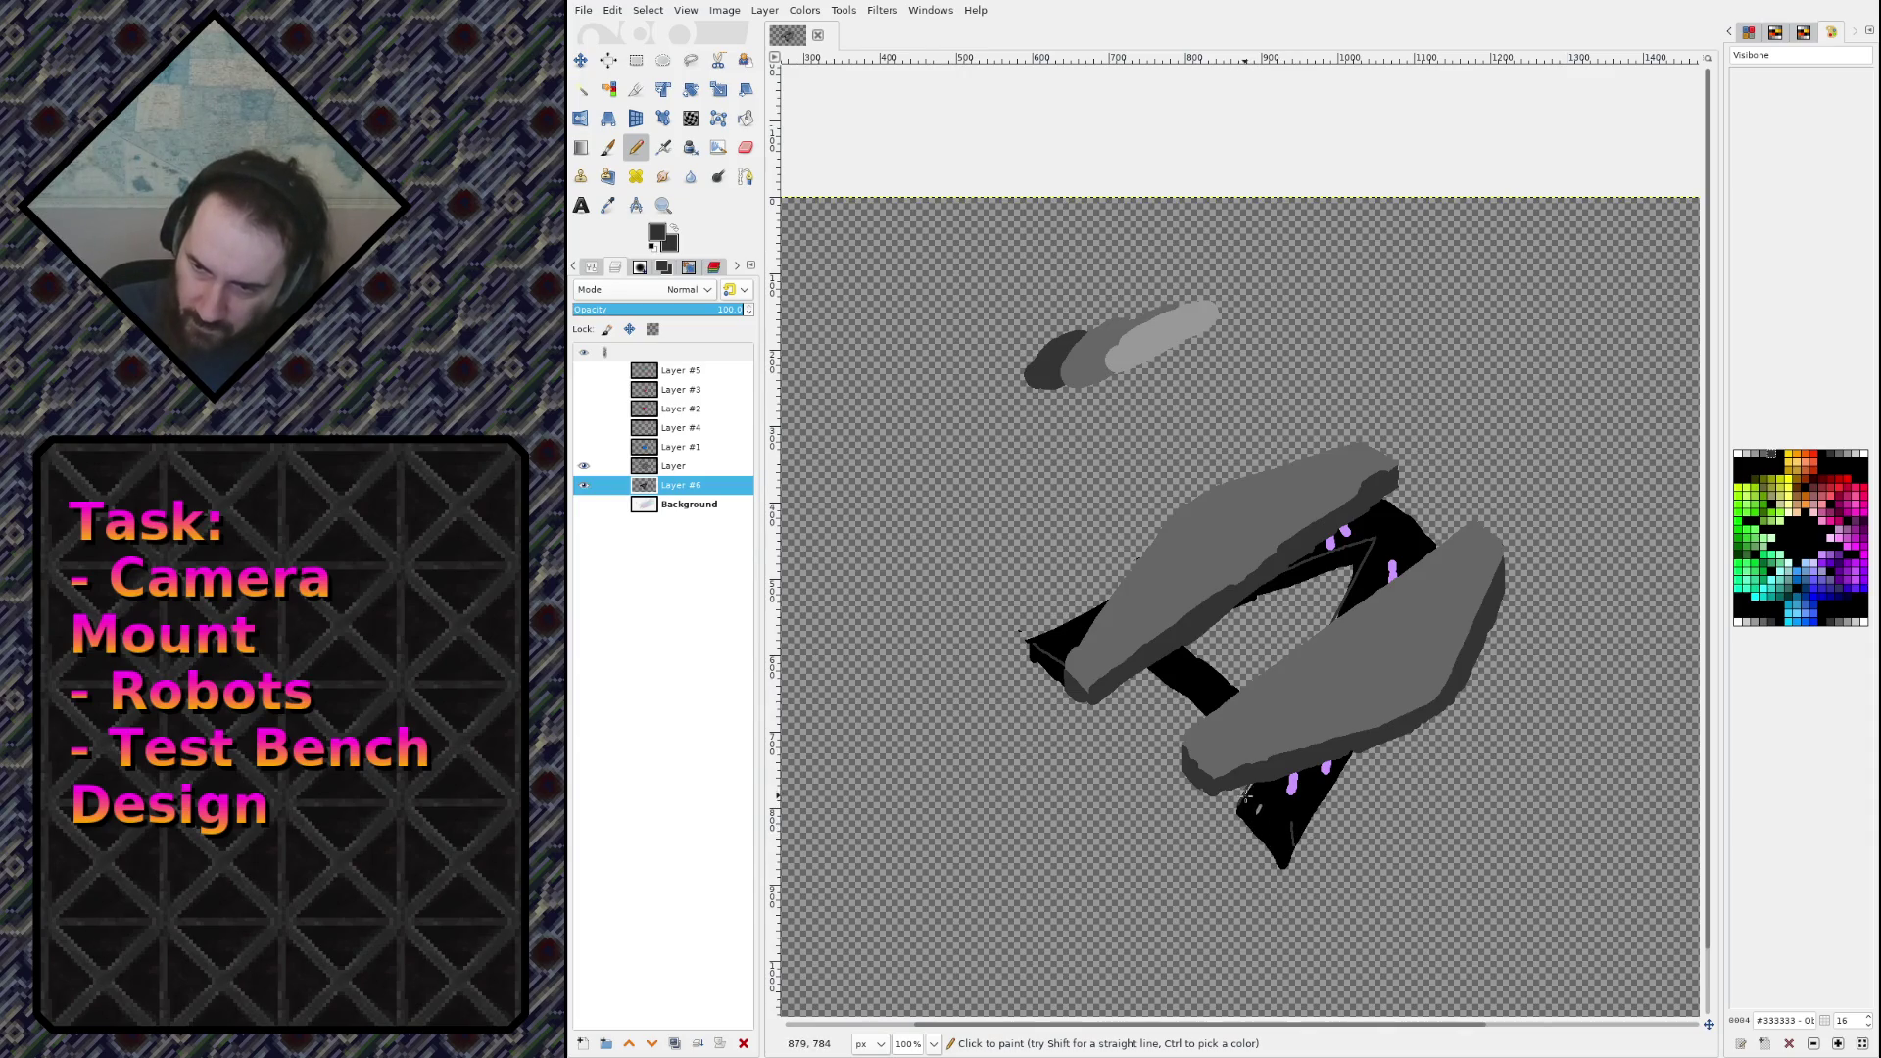
click(1247, 797)
shift+click(1293, 821)
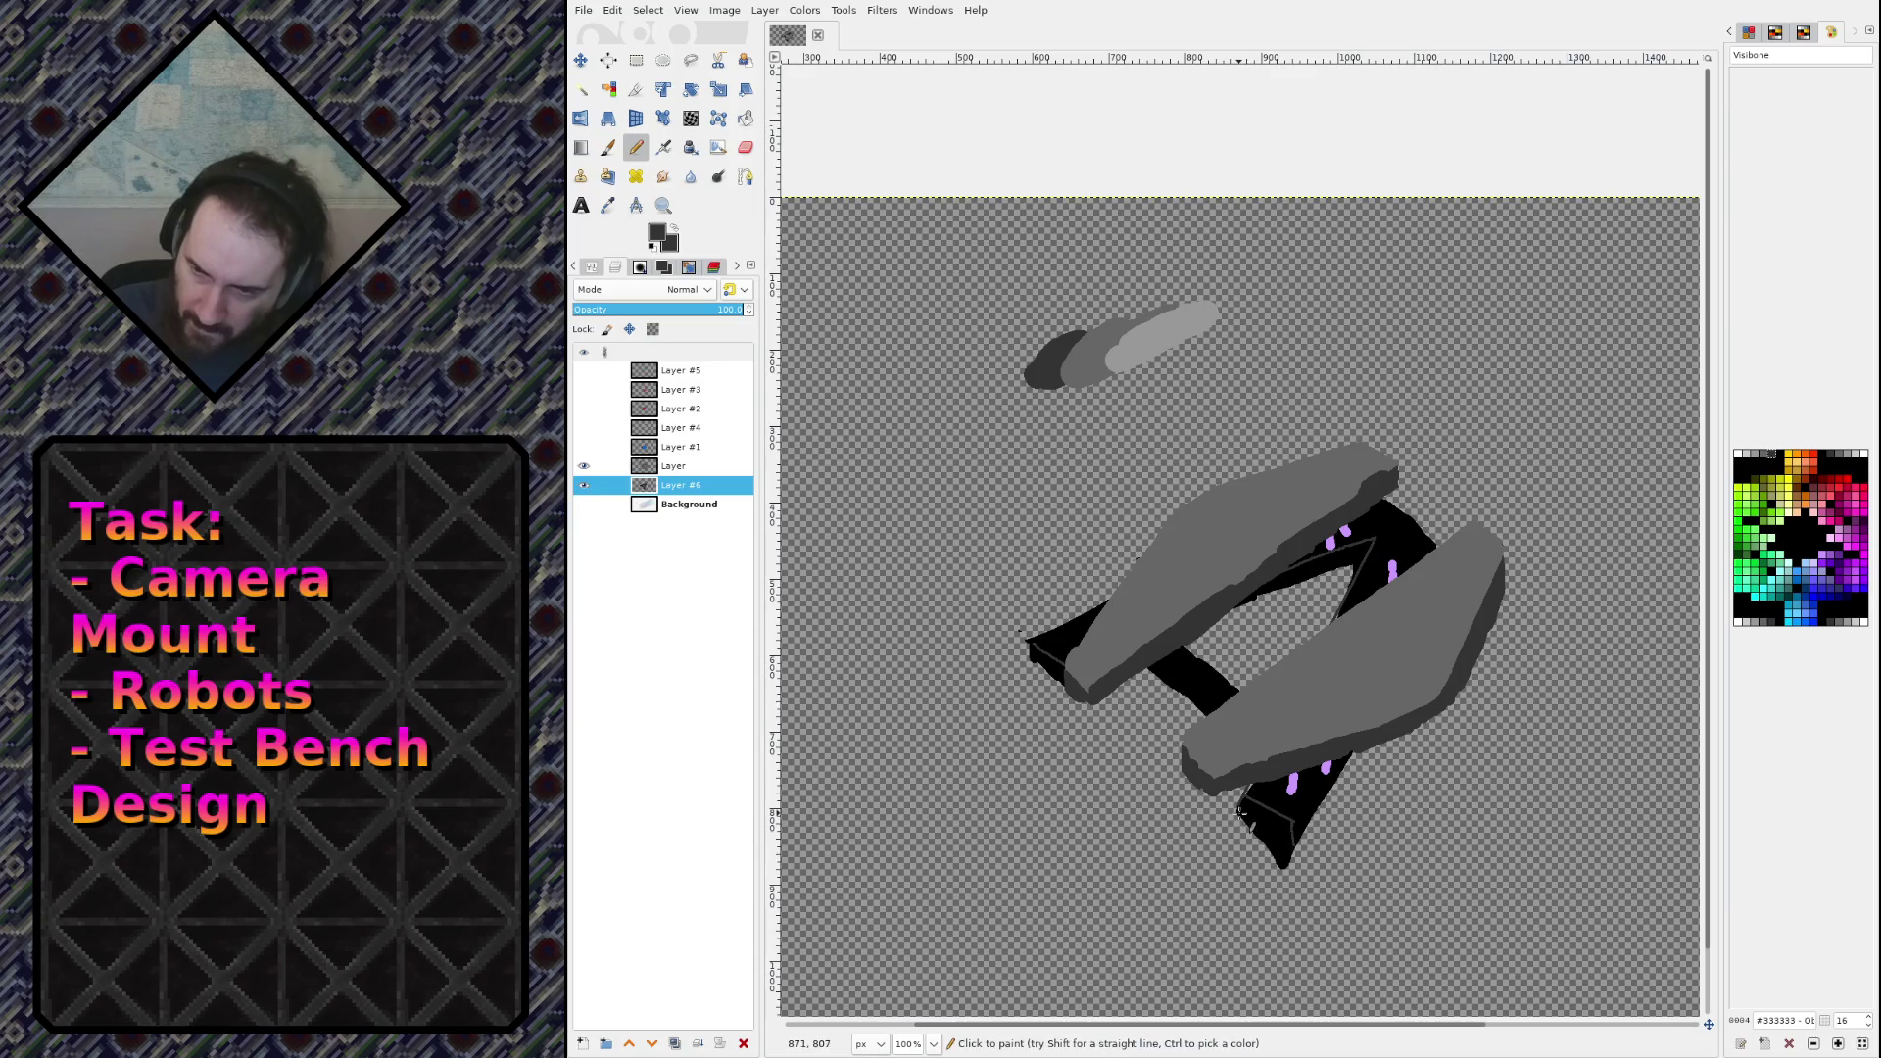
Step: Erase a stray part of the tip, then redraw its right edge line in grey
key(shift+e)
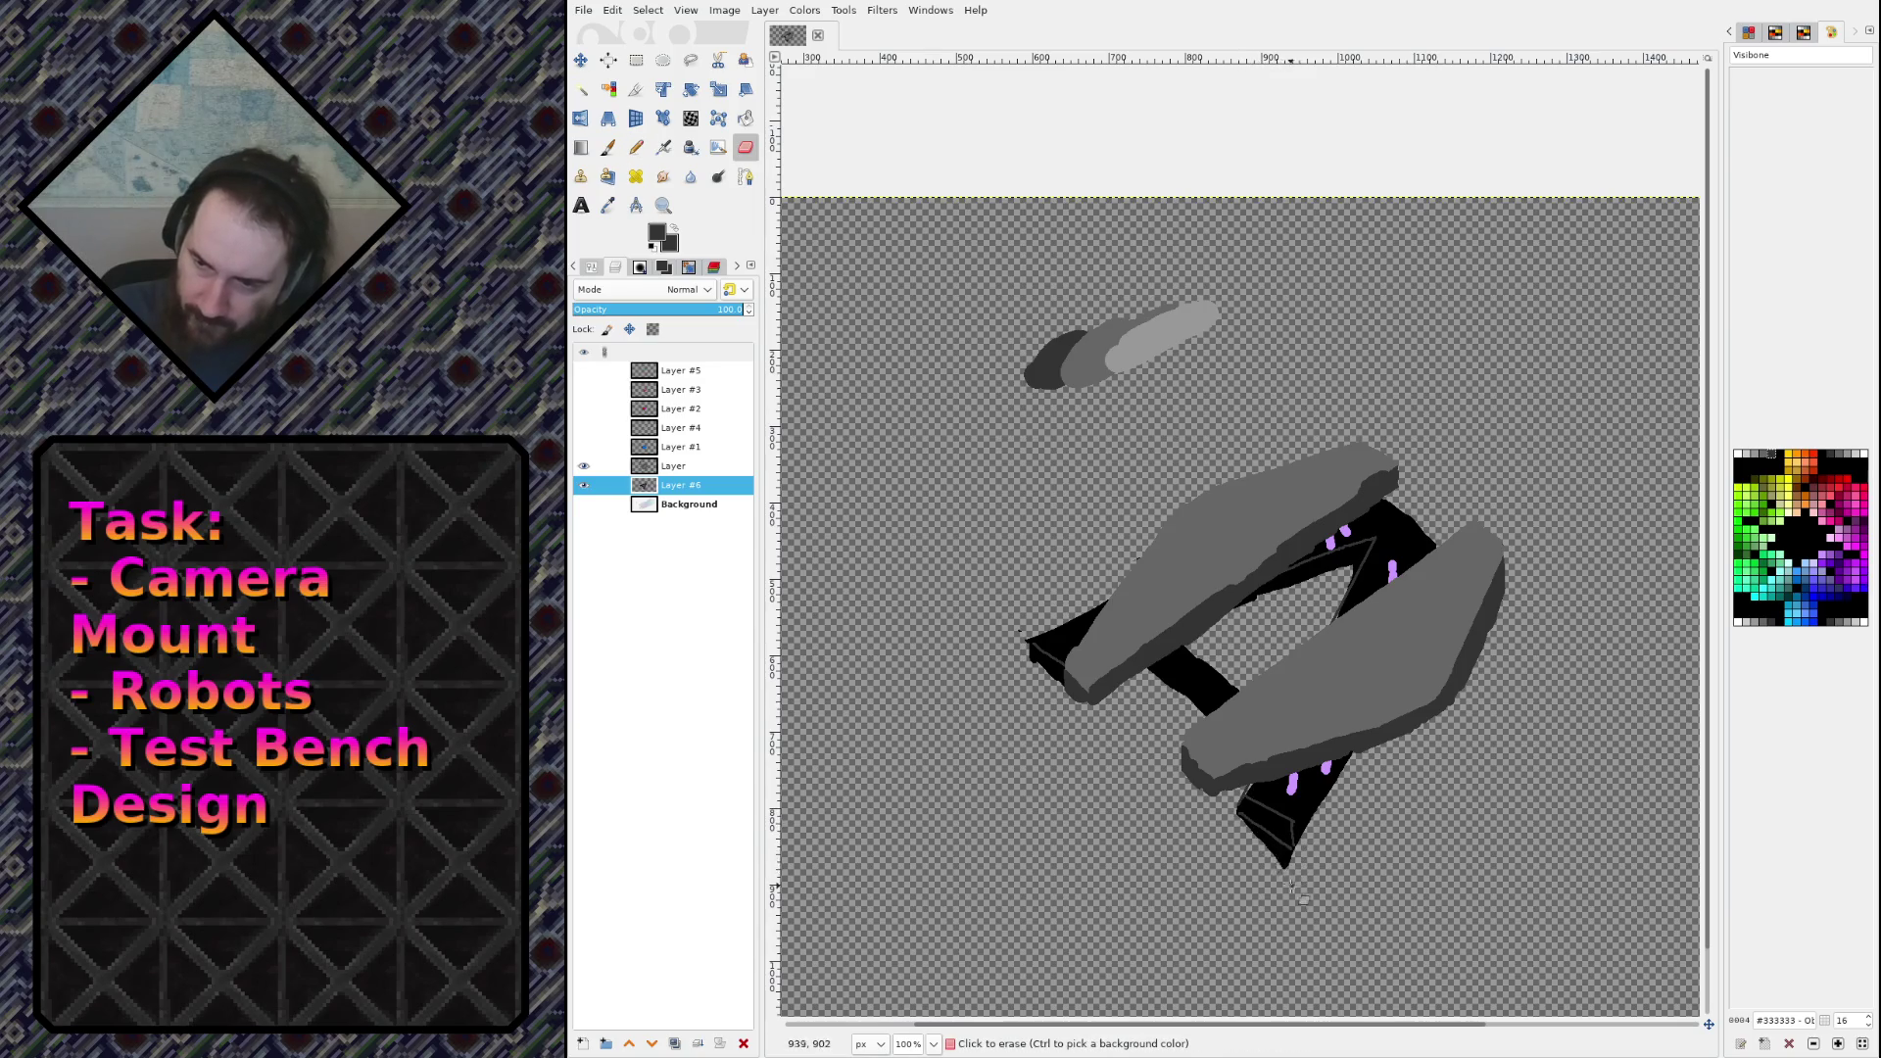
key(bracketleft)
key(bracketleft)
key(bracketright)
key(bracketright)
key(bracketright)
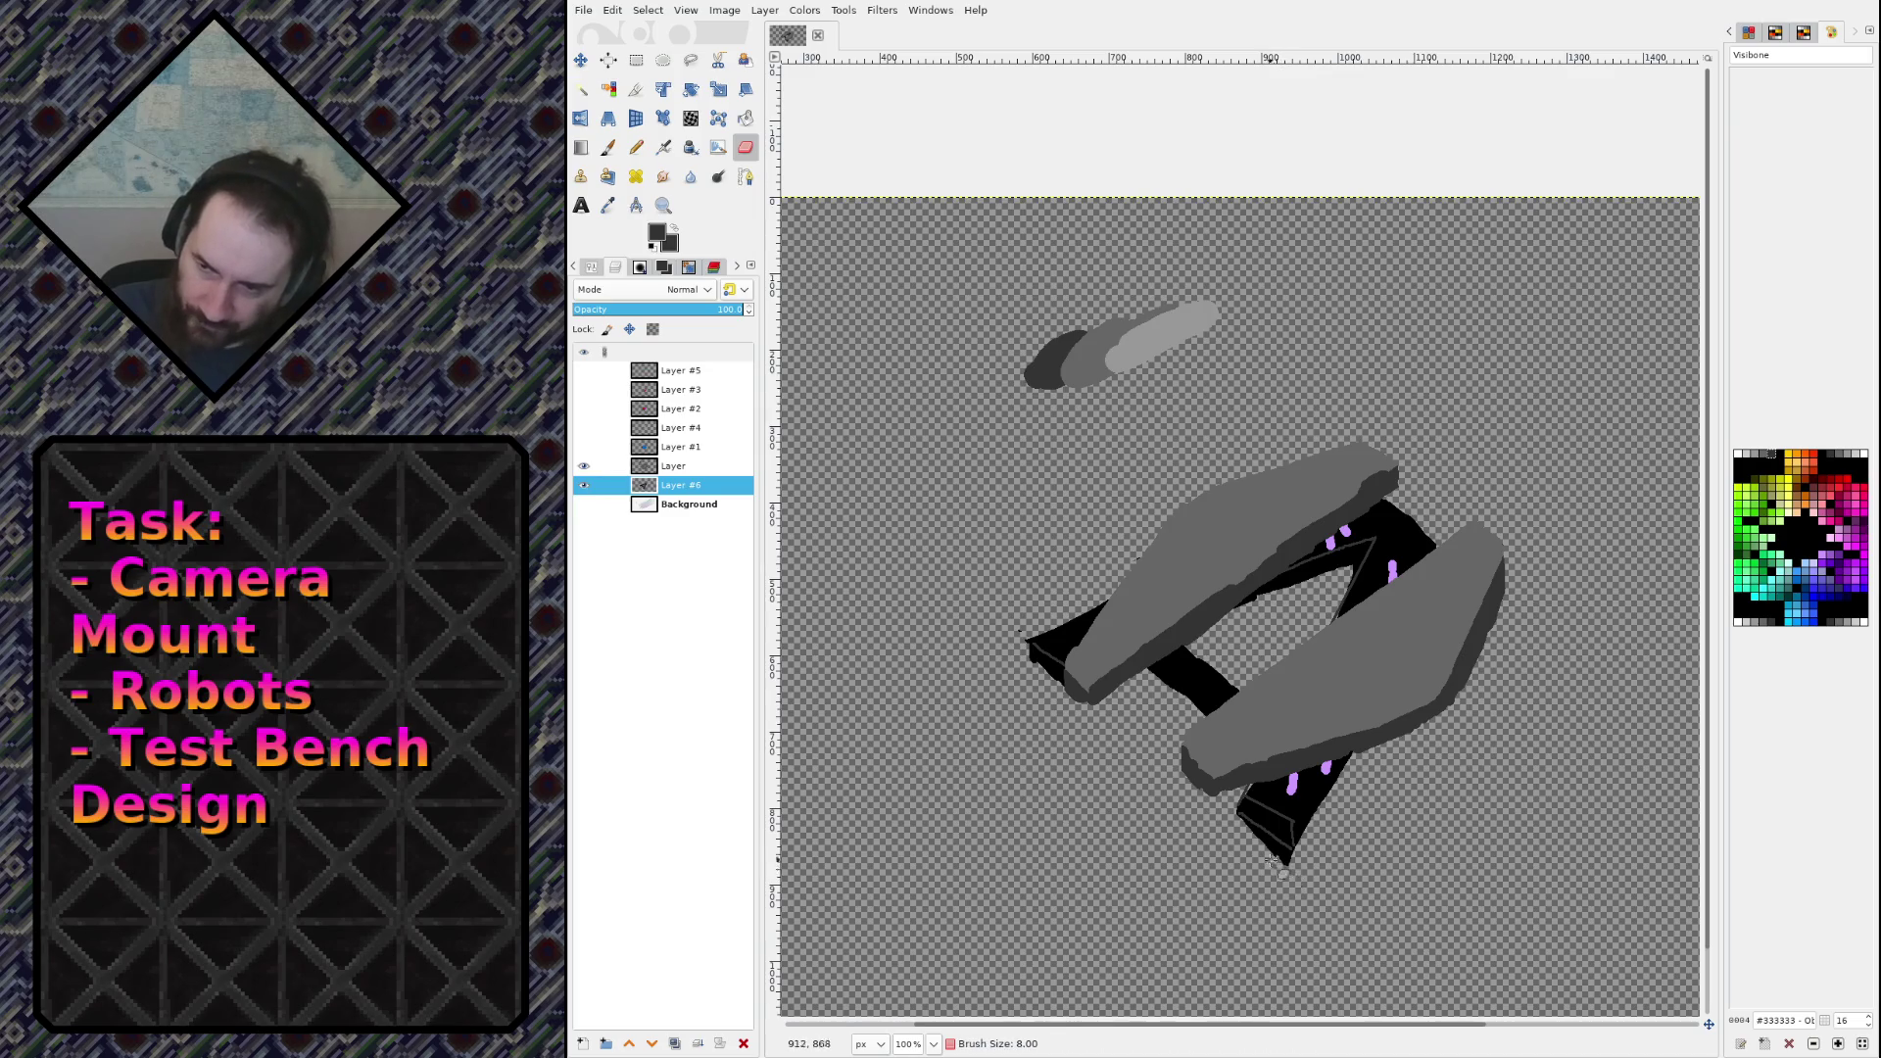
drag(1291, 866, 1273, 844)
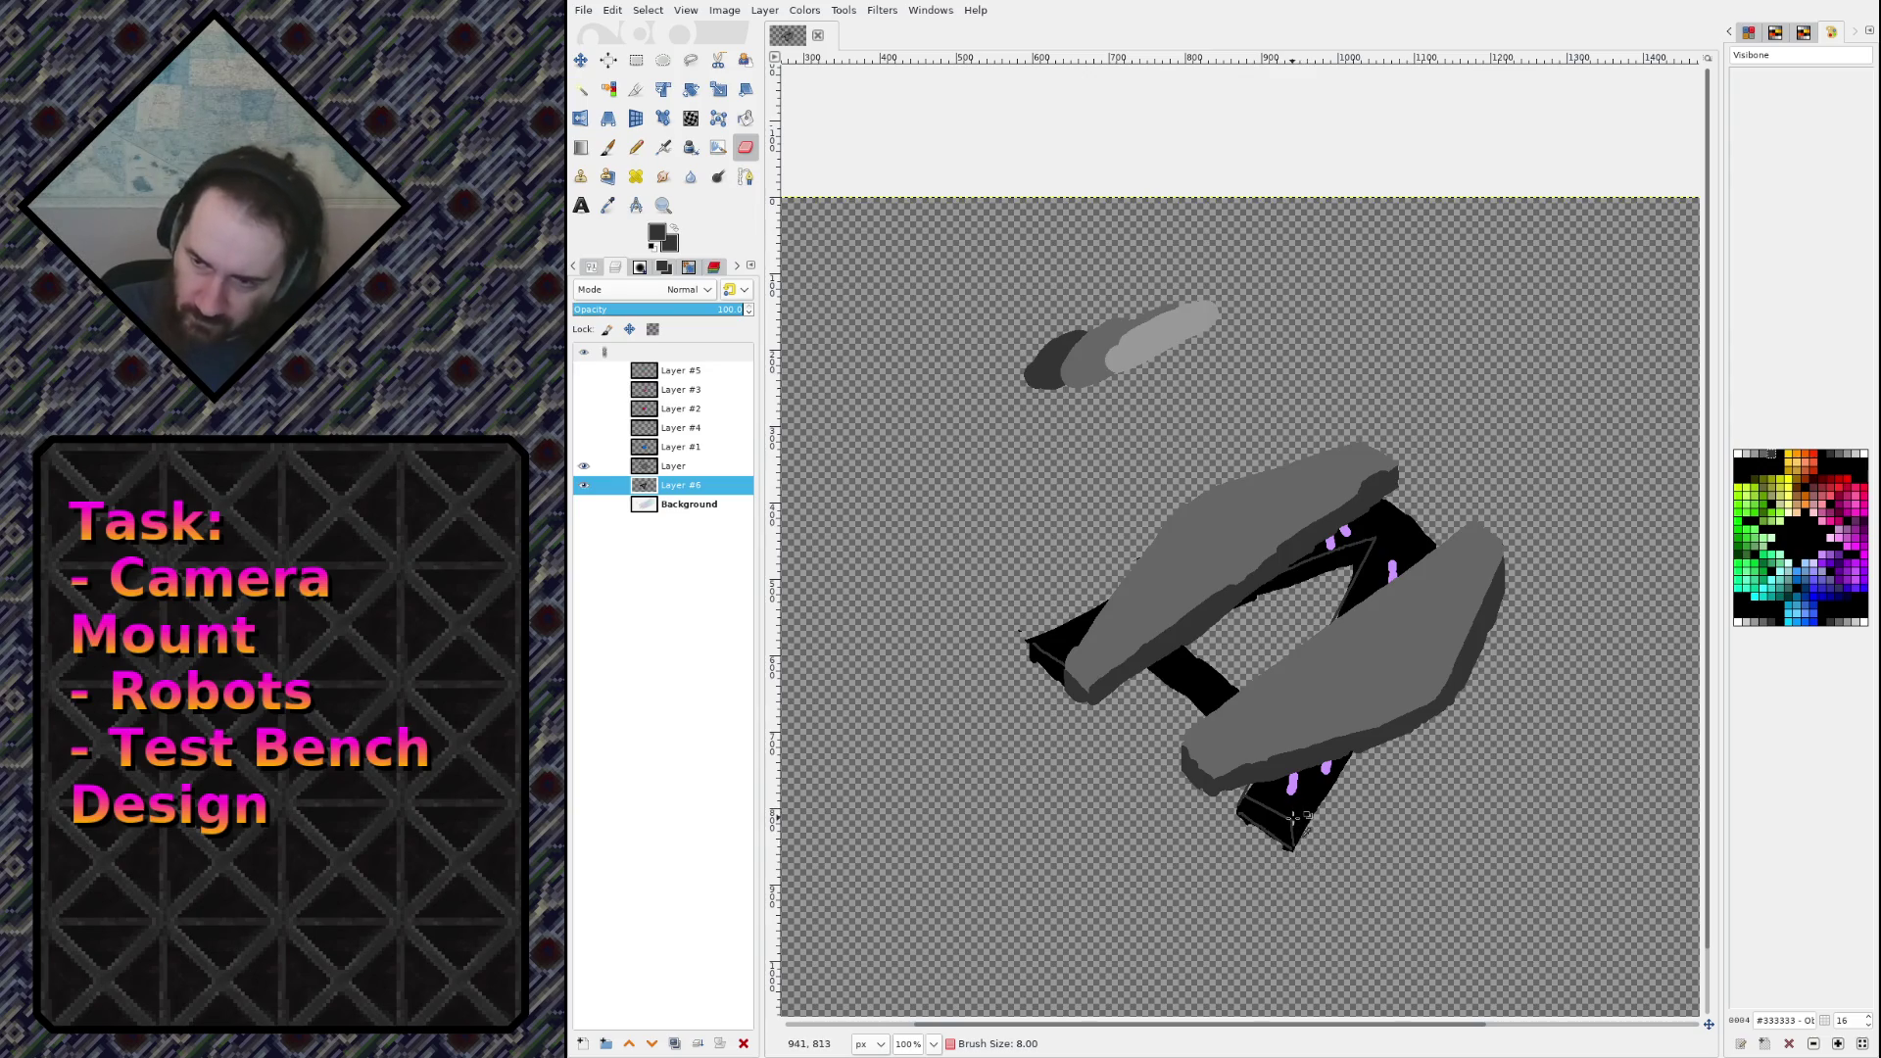
ctrl+click(1293, 819)
key(n)
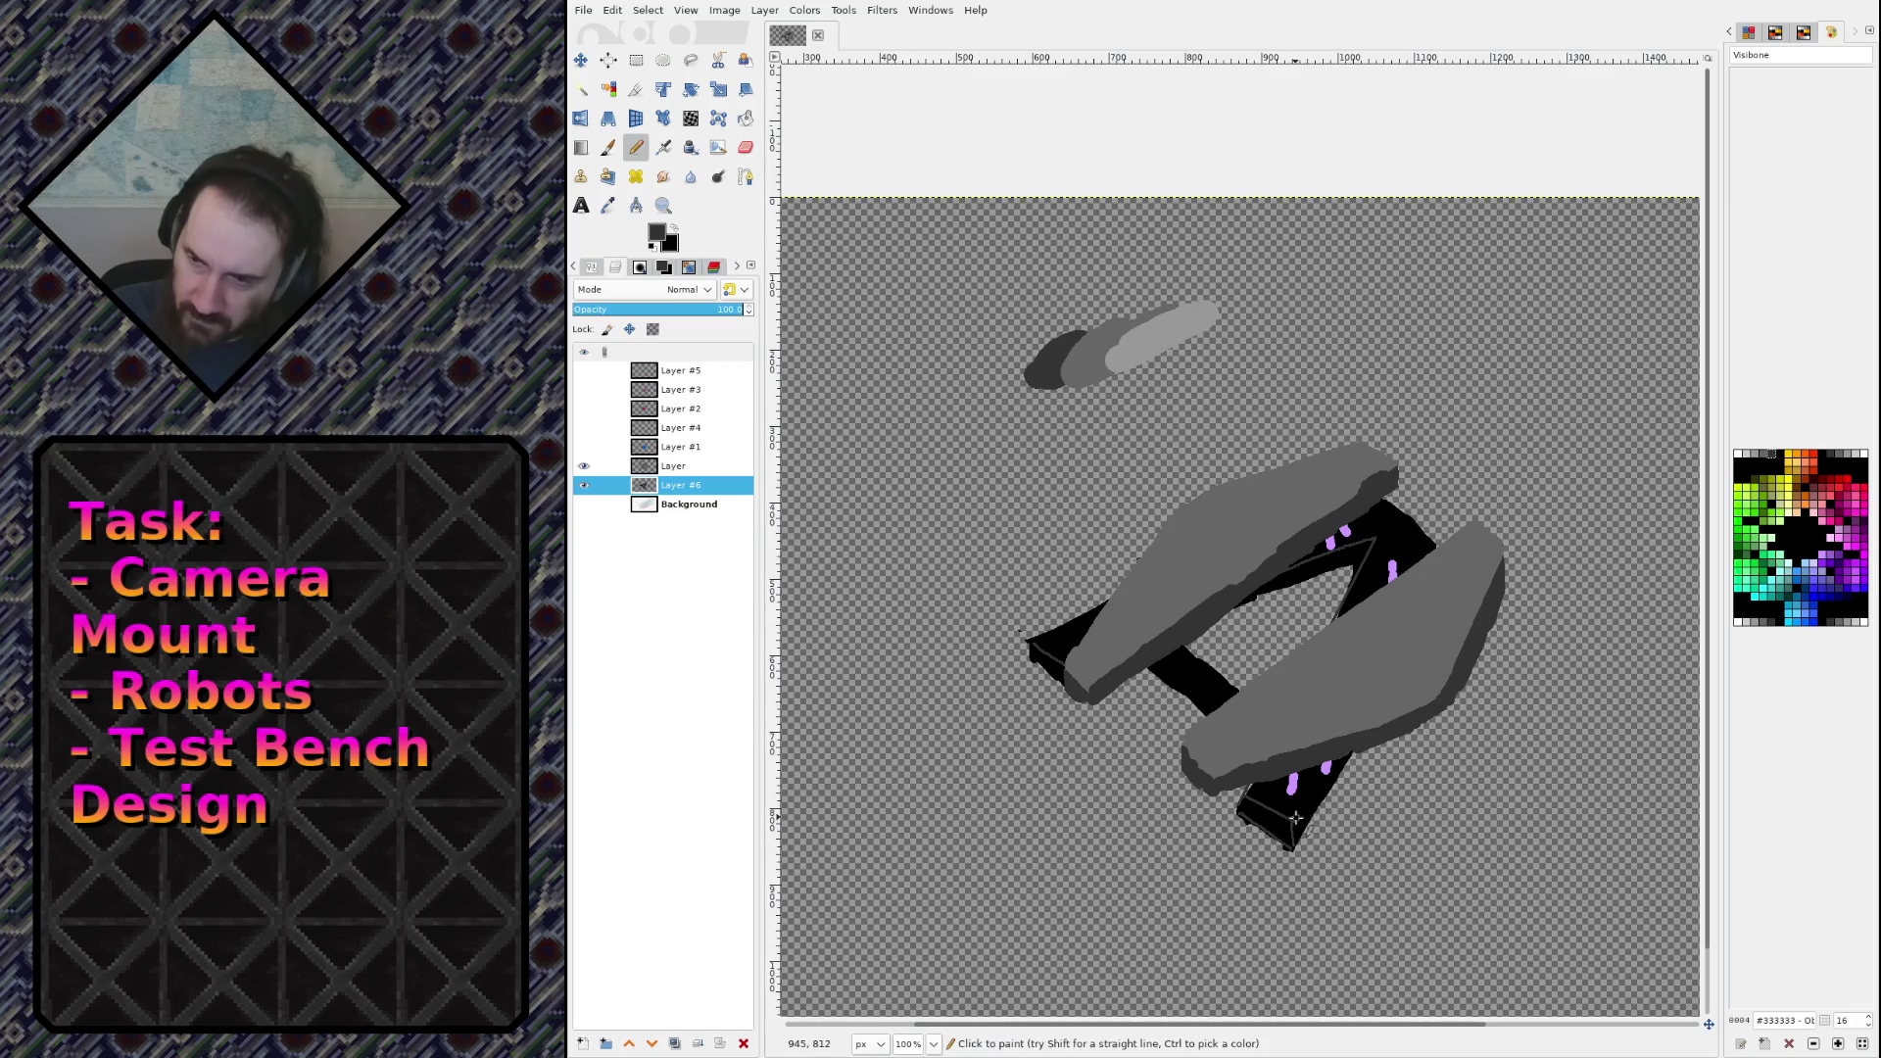
key(bracketleft)
drag(1291, 817, 1350, 762)
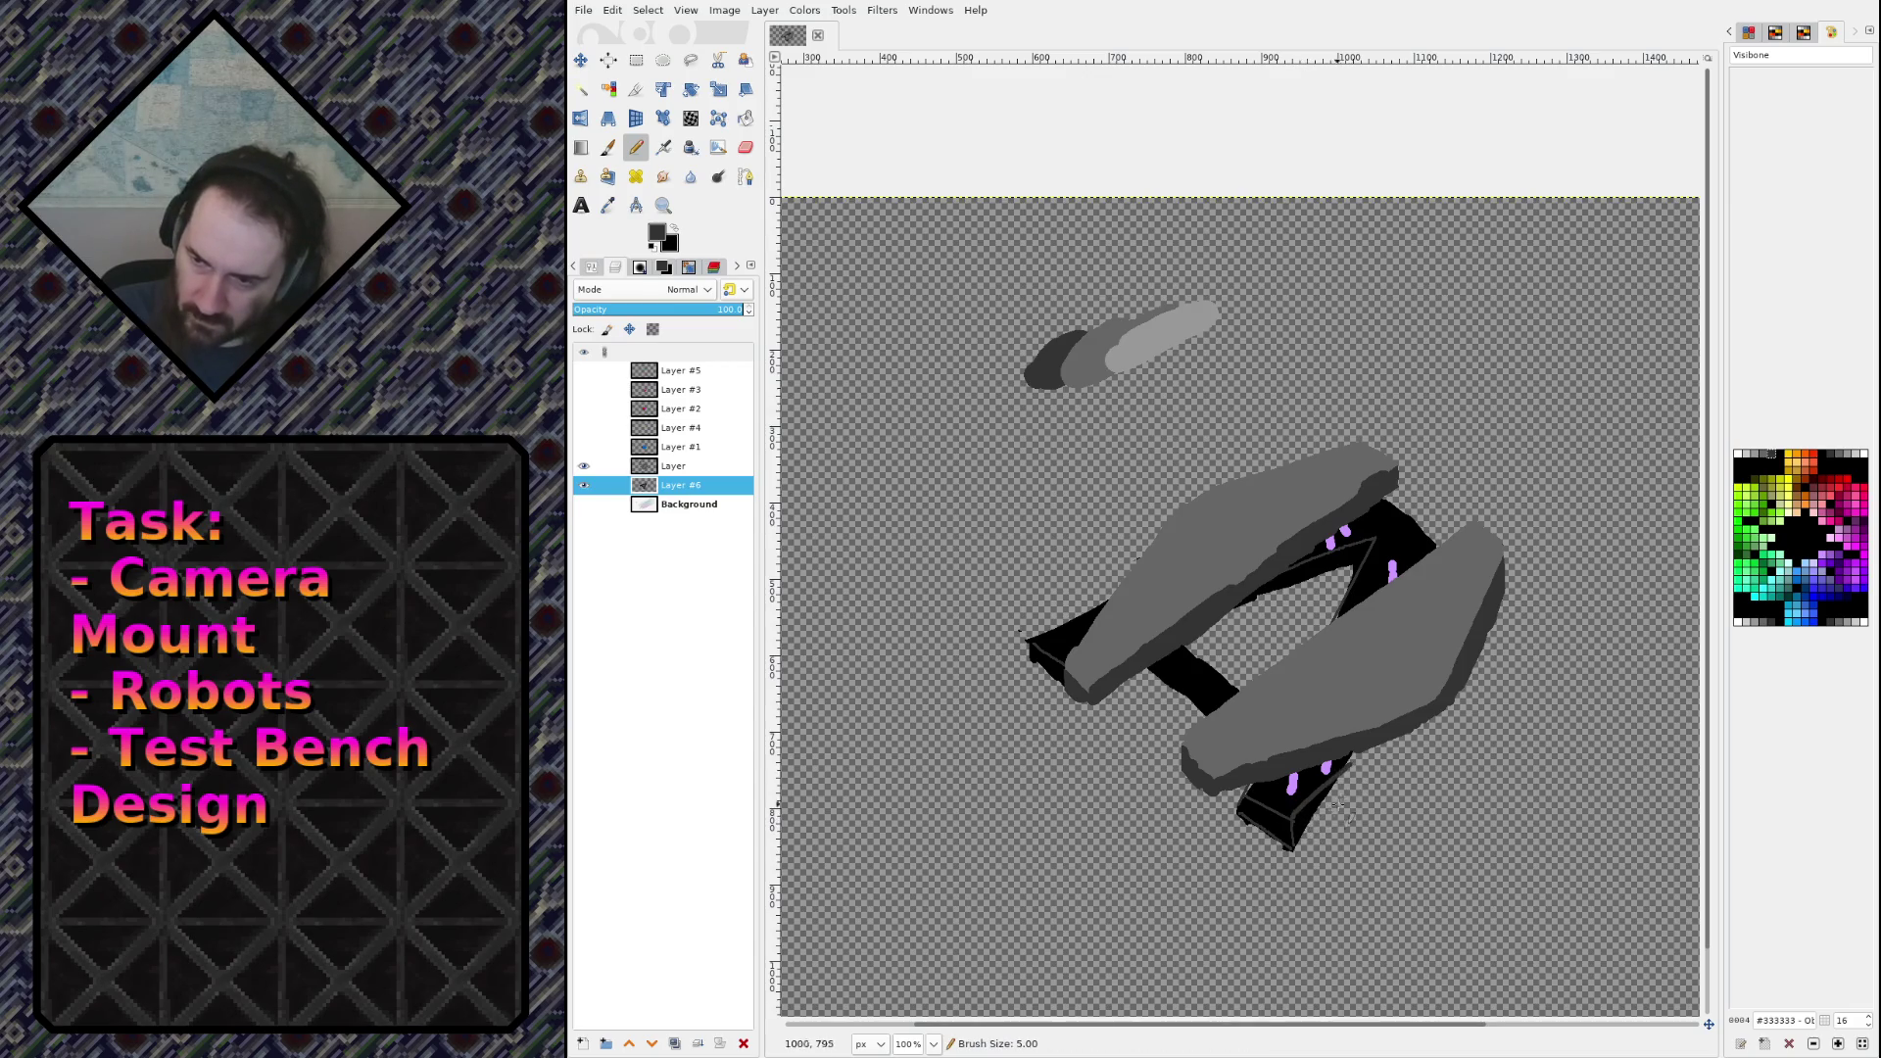
key(ctrl+z)
drag(1291, 823, 1350, 762)
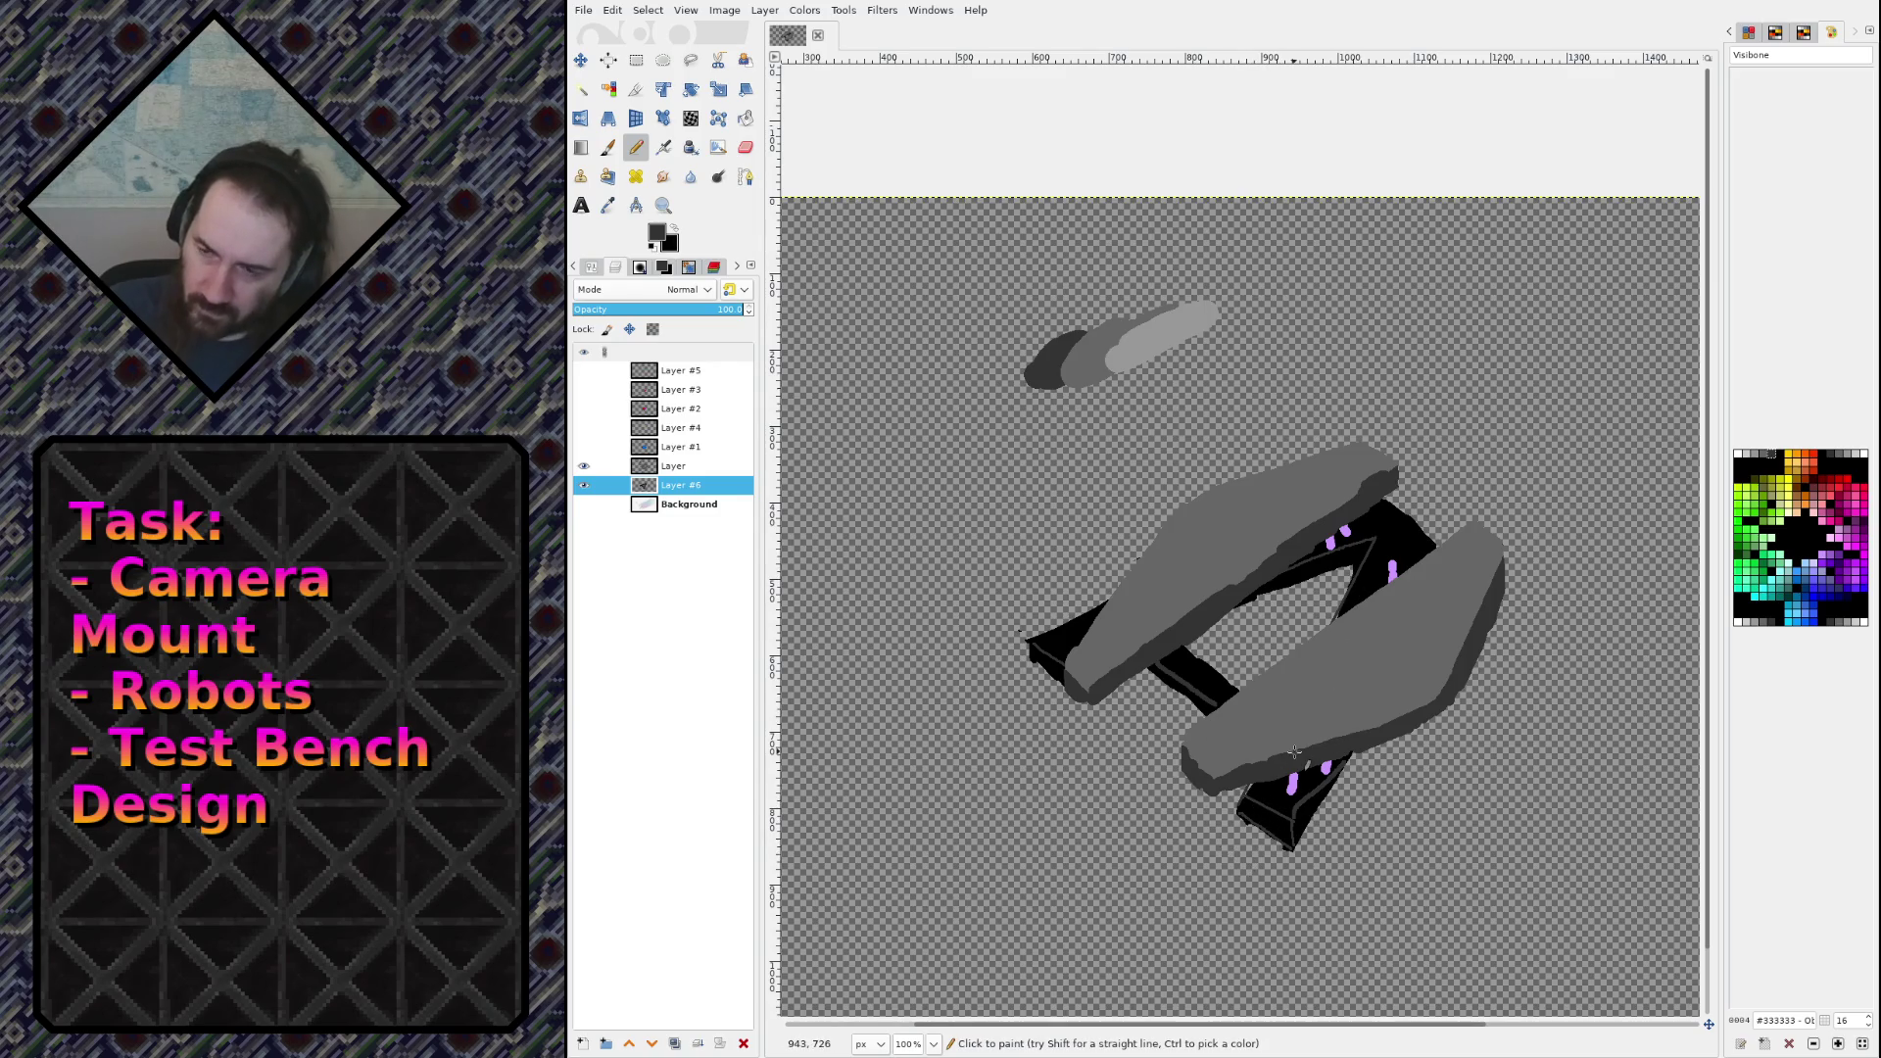
scroll(1270, 843, up, 5)
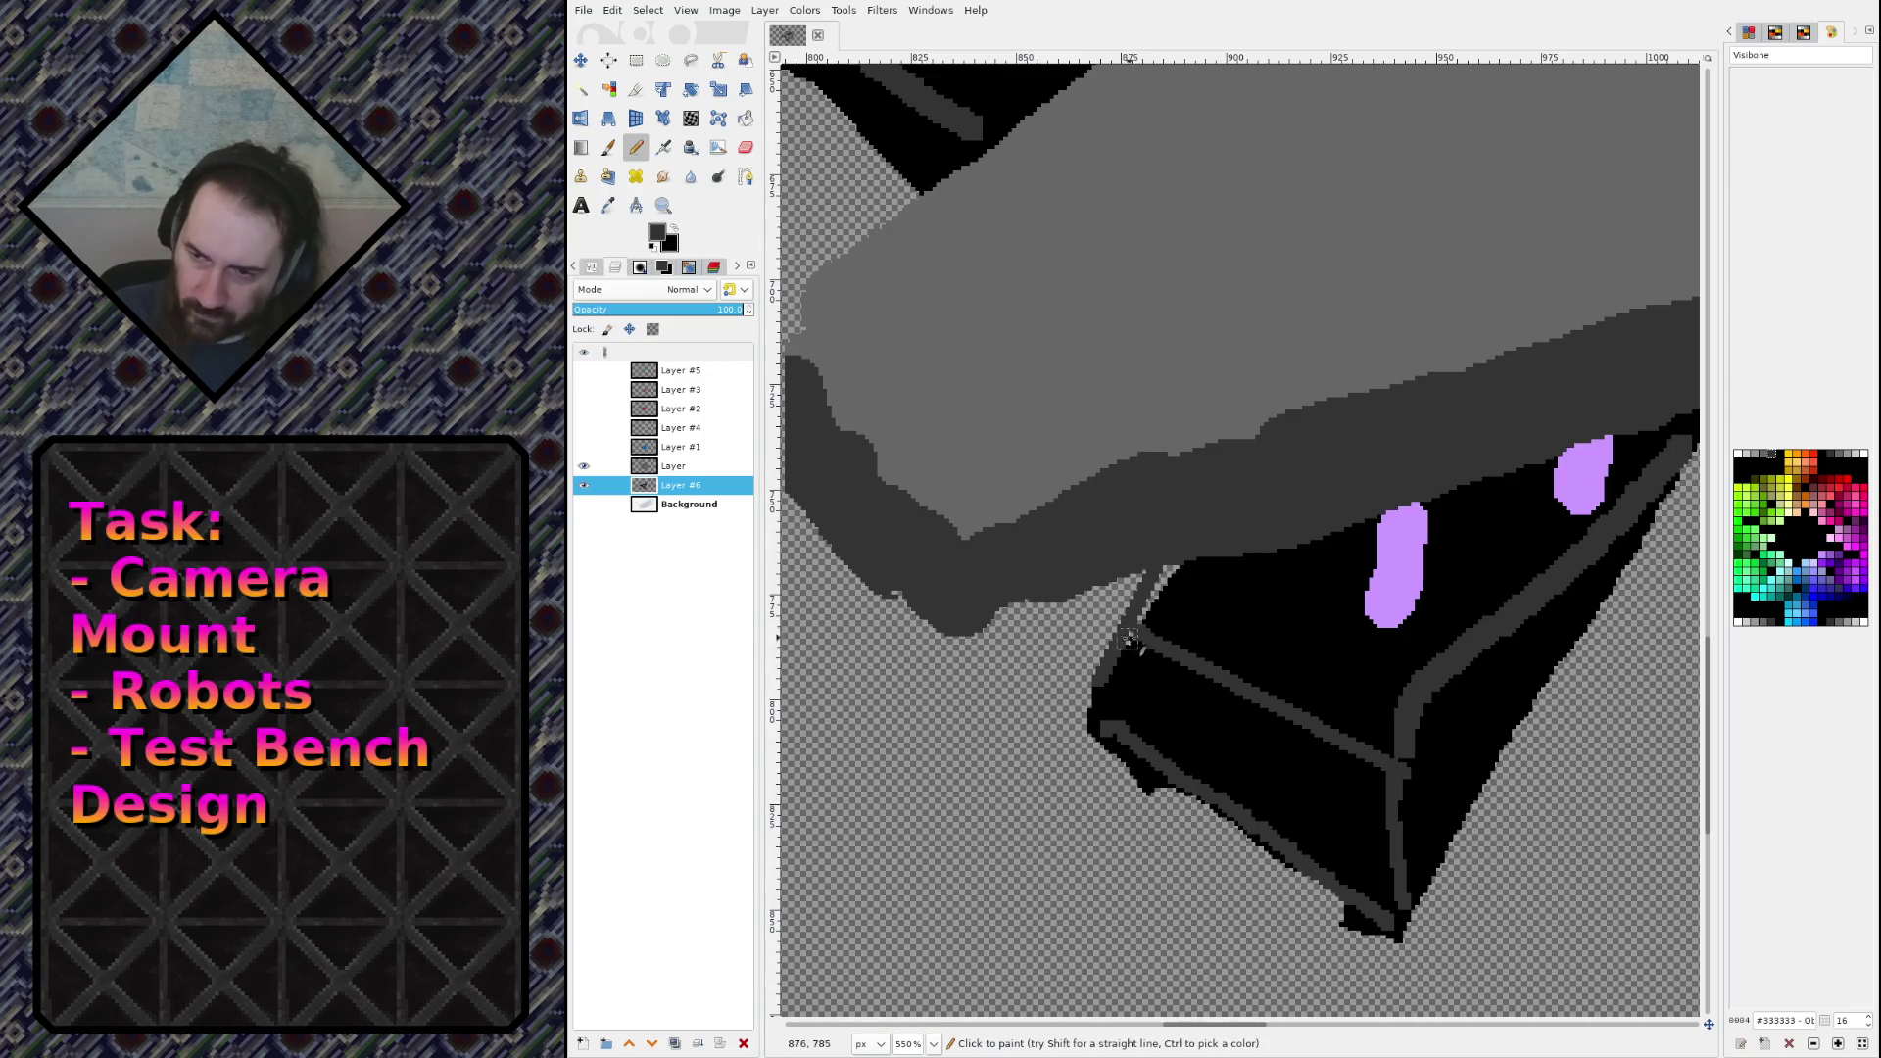
Step: Erase stray pixels from the box's left outline, bottom tip and top-left corner
key(ctrl)
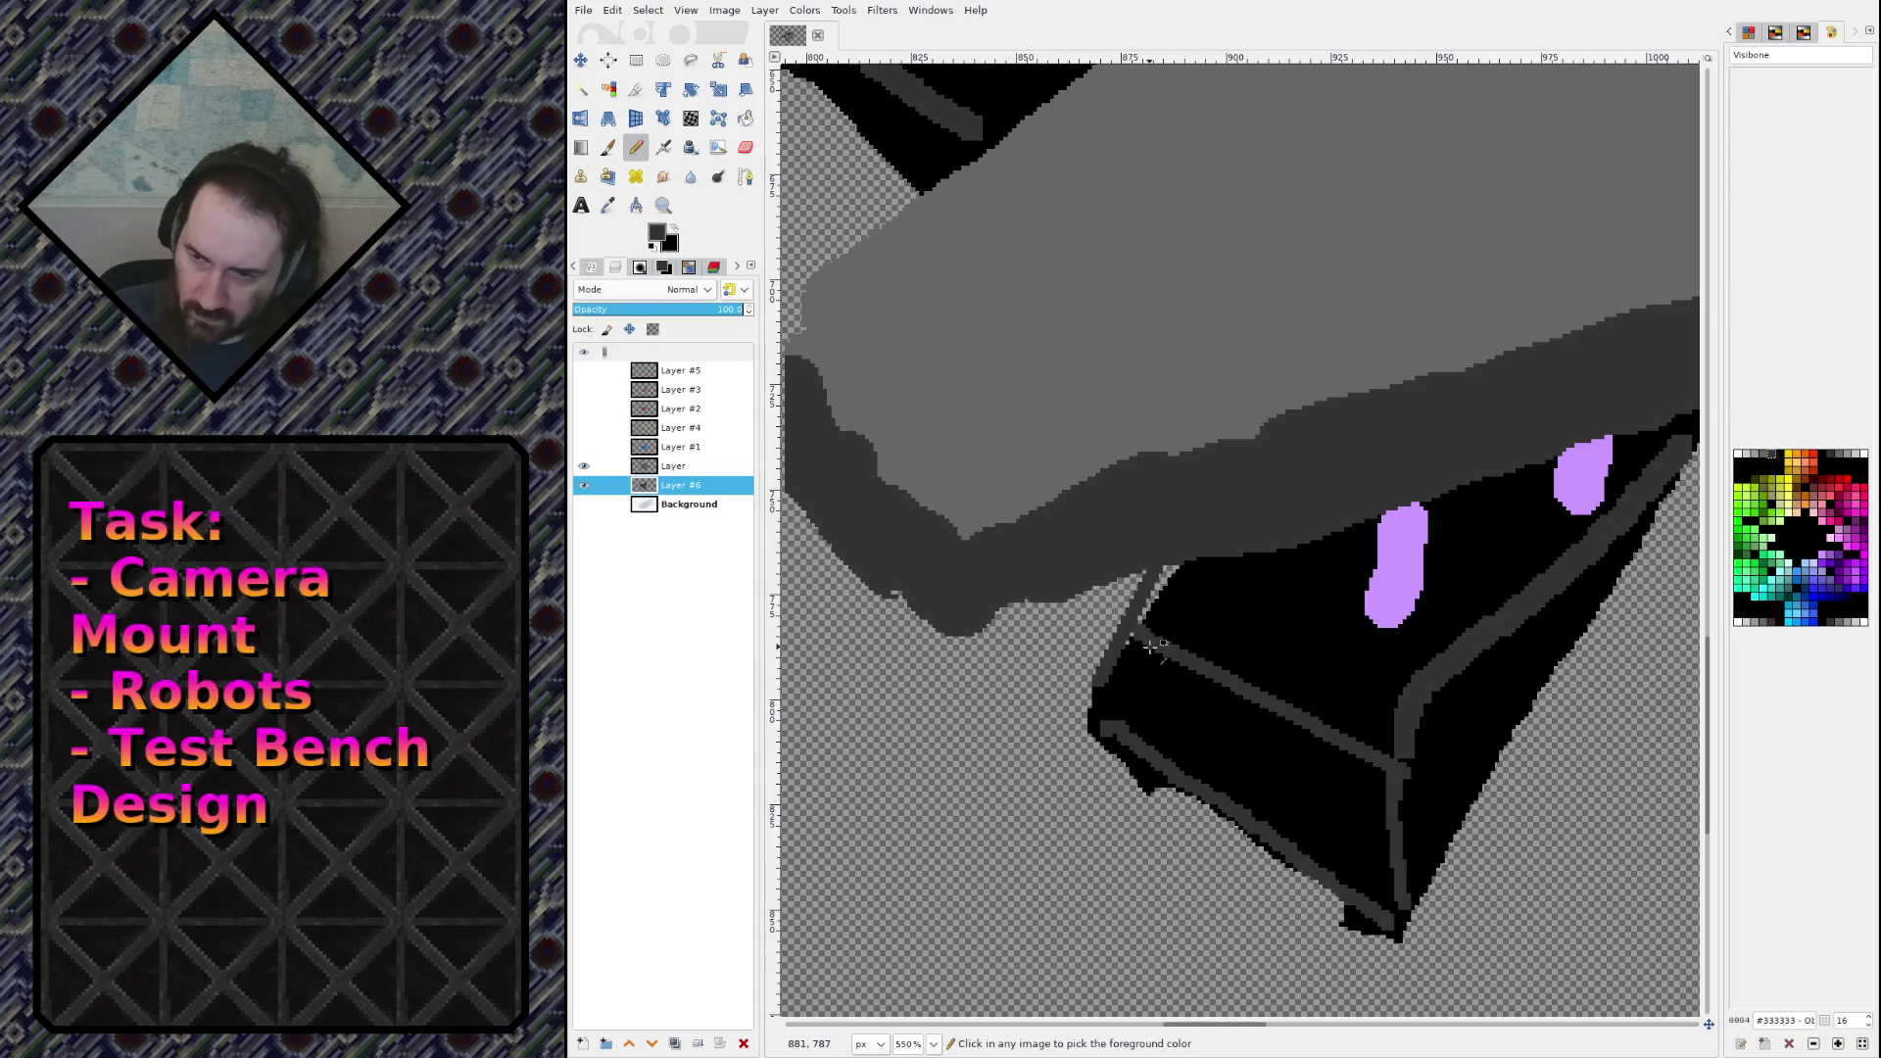
drag(1151, 646, 1126, 769)
key(shift+e)
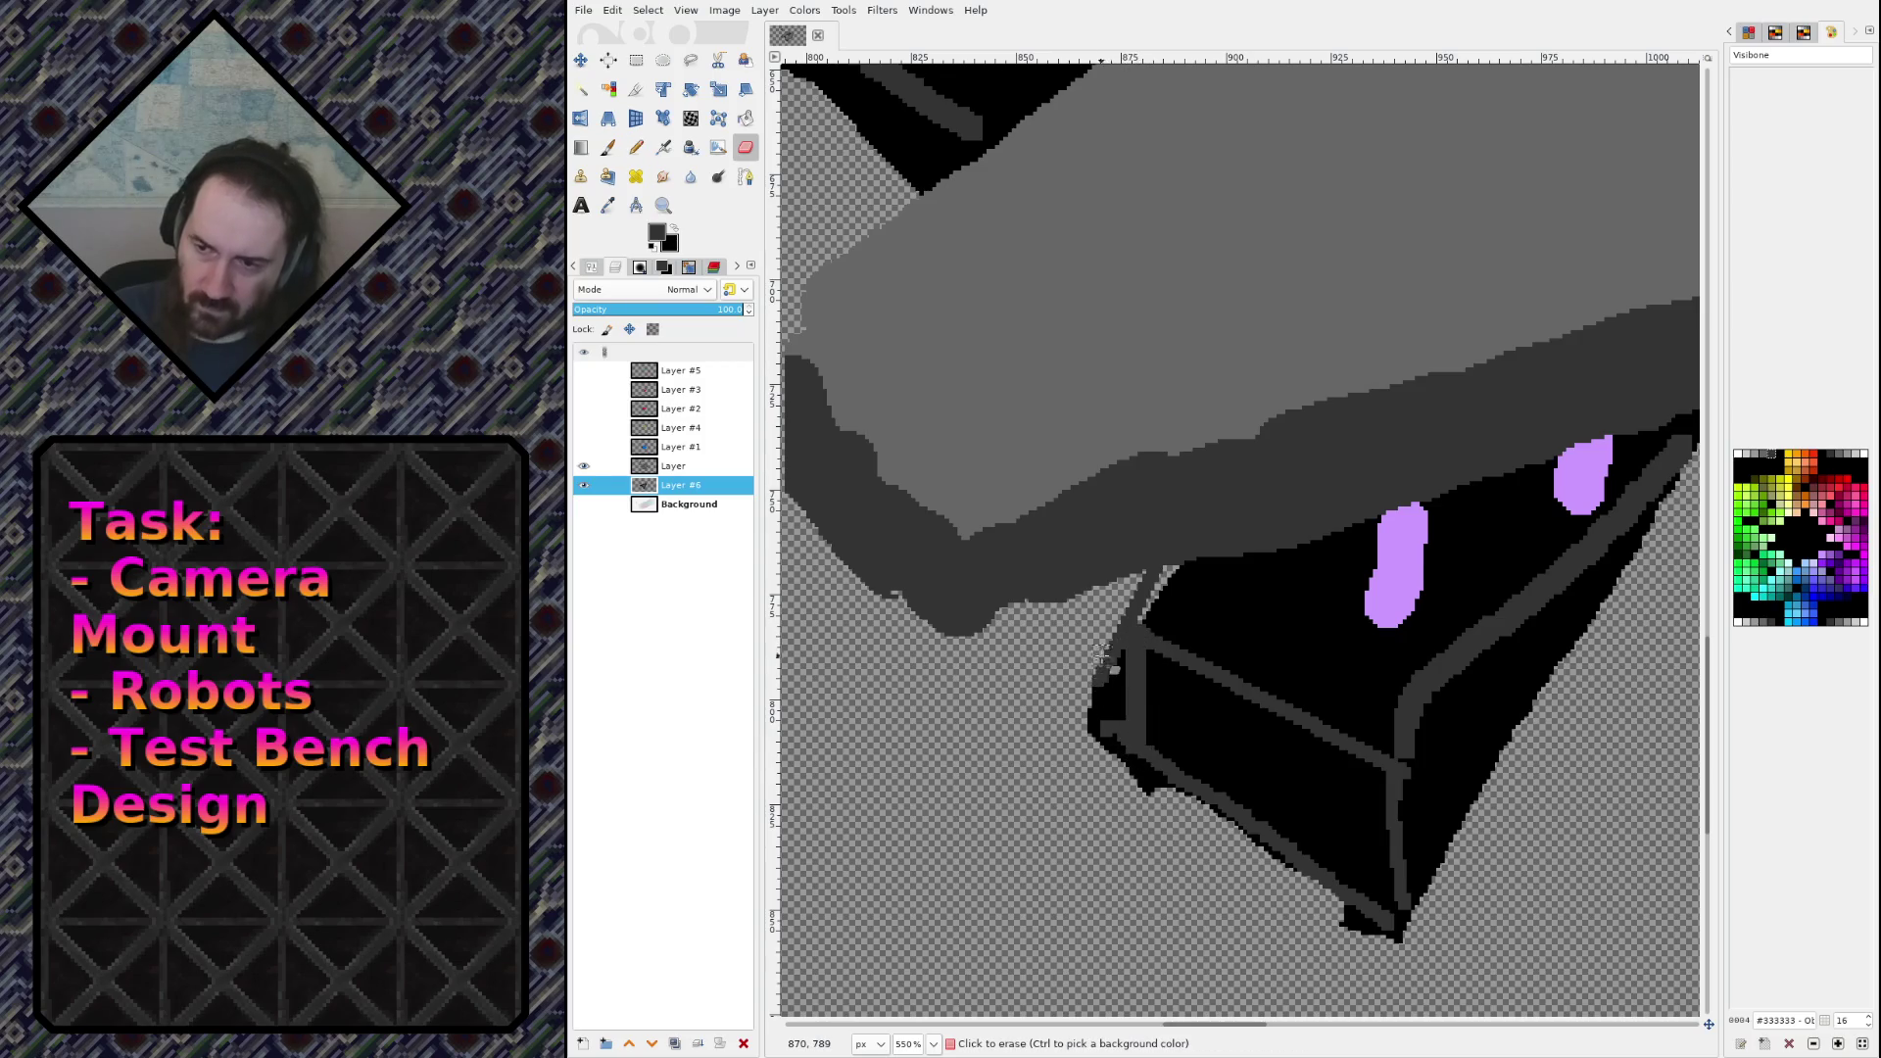
mouse_move(1101, 654)
mouse_down()
mouse_move(1089, 783)
mouse_move(1117, 676)
mouse_move(1123, 793)
mouse_up()
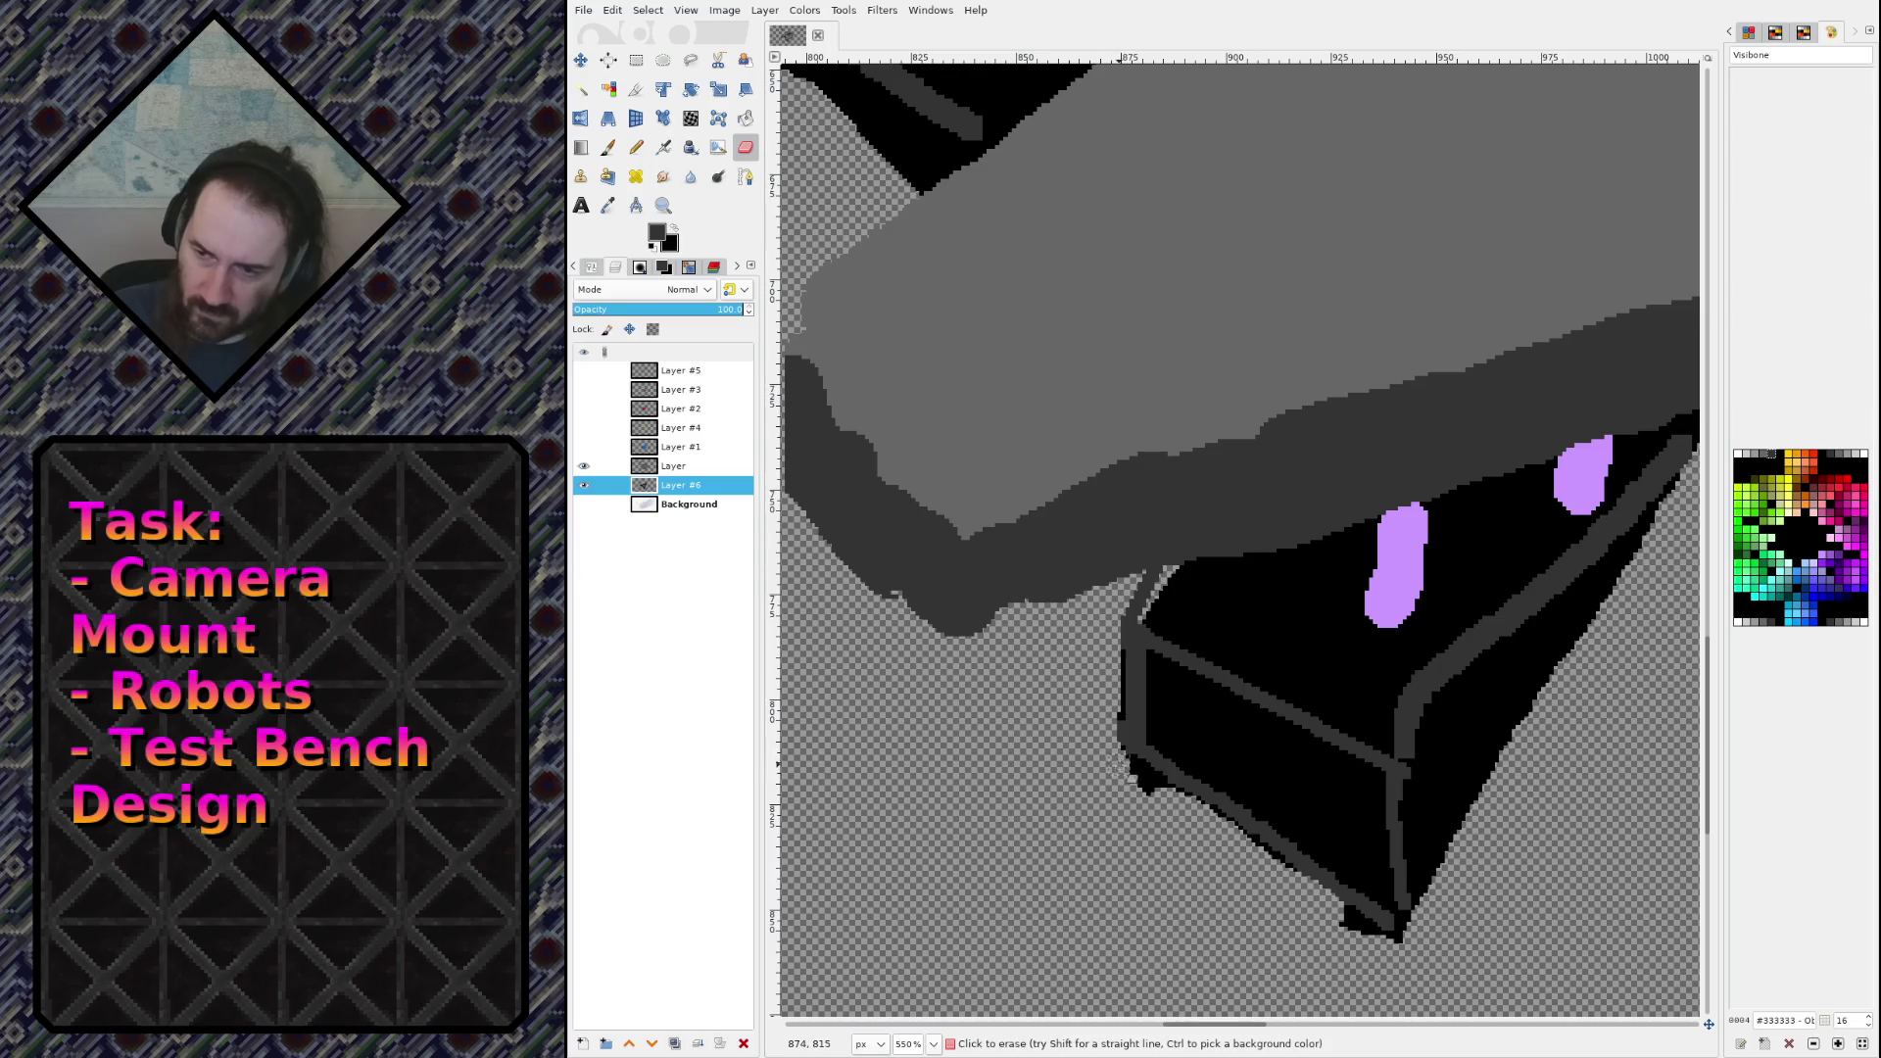
drag(1344, 925, 1401, 937)
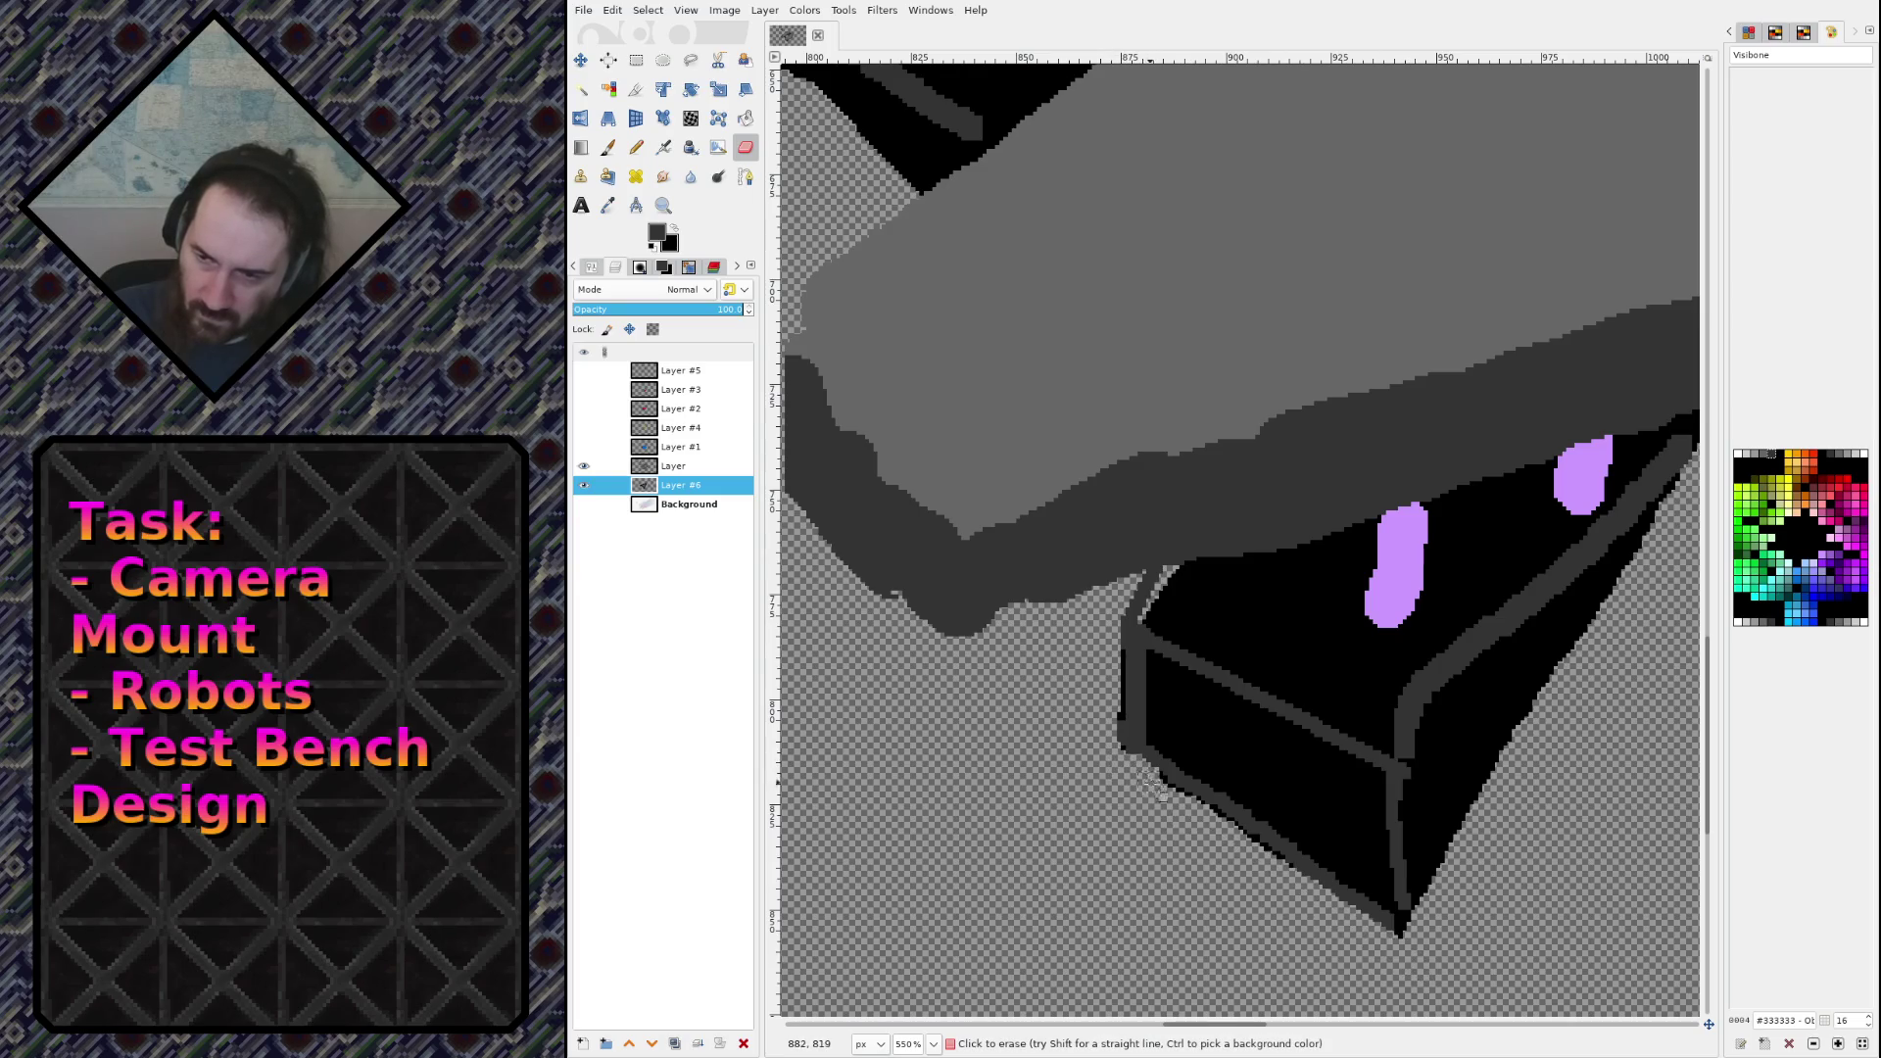
mouse_move(1175, 613)
mouse_down()
mouse_move(1155, 608)
mouse_move(1175, 613)
mouse_up()
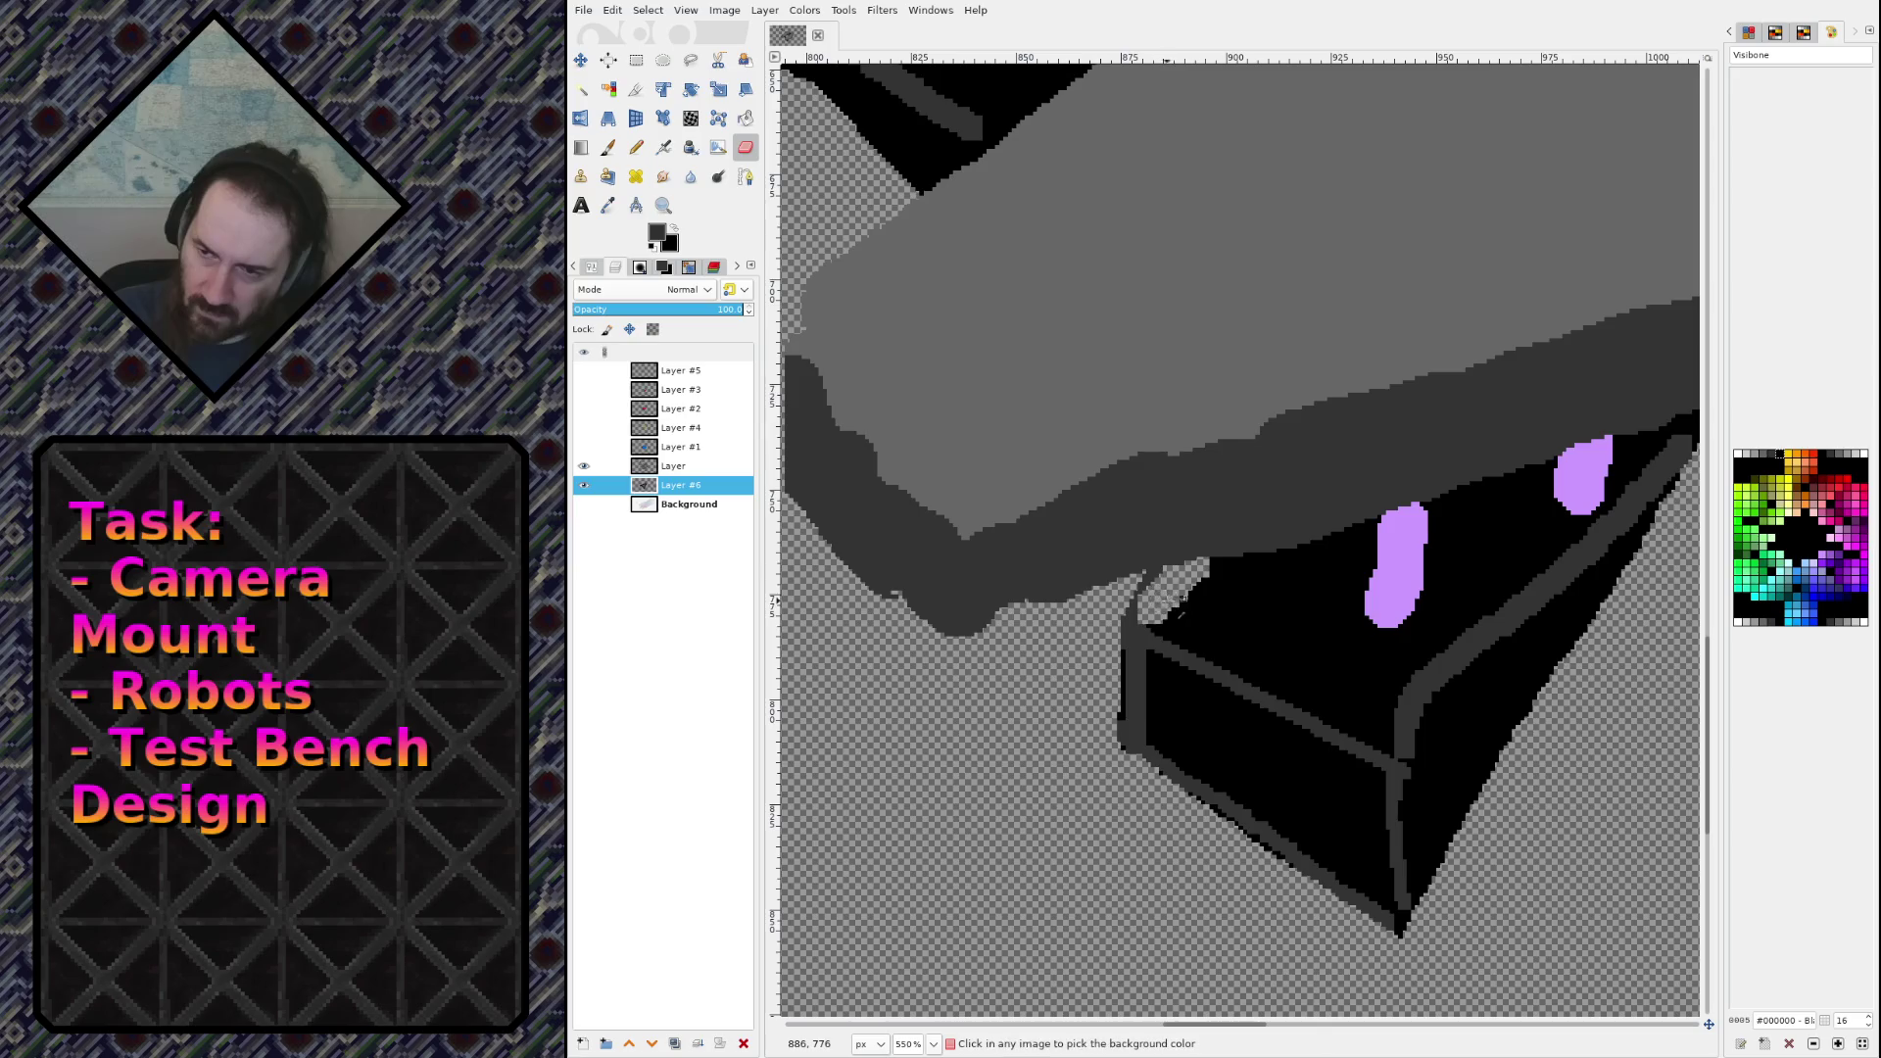
Step: Fill the box's top-left corner black up to the grey slab with the pencil
key(b)
click(1108, 655)
click(1195, 554)
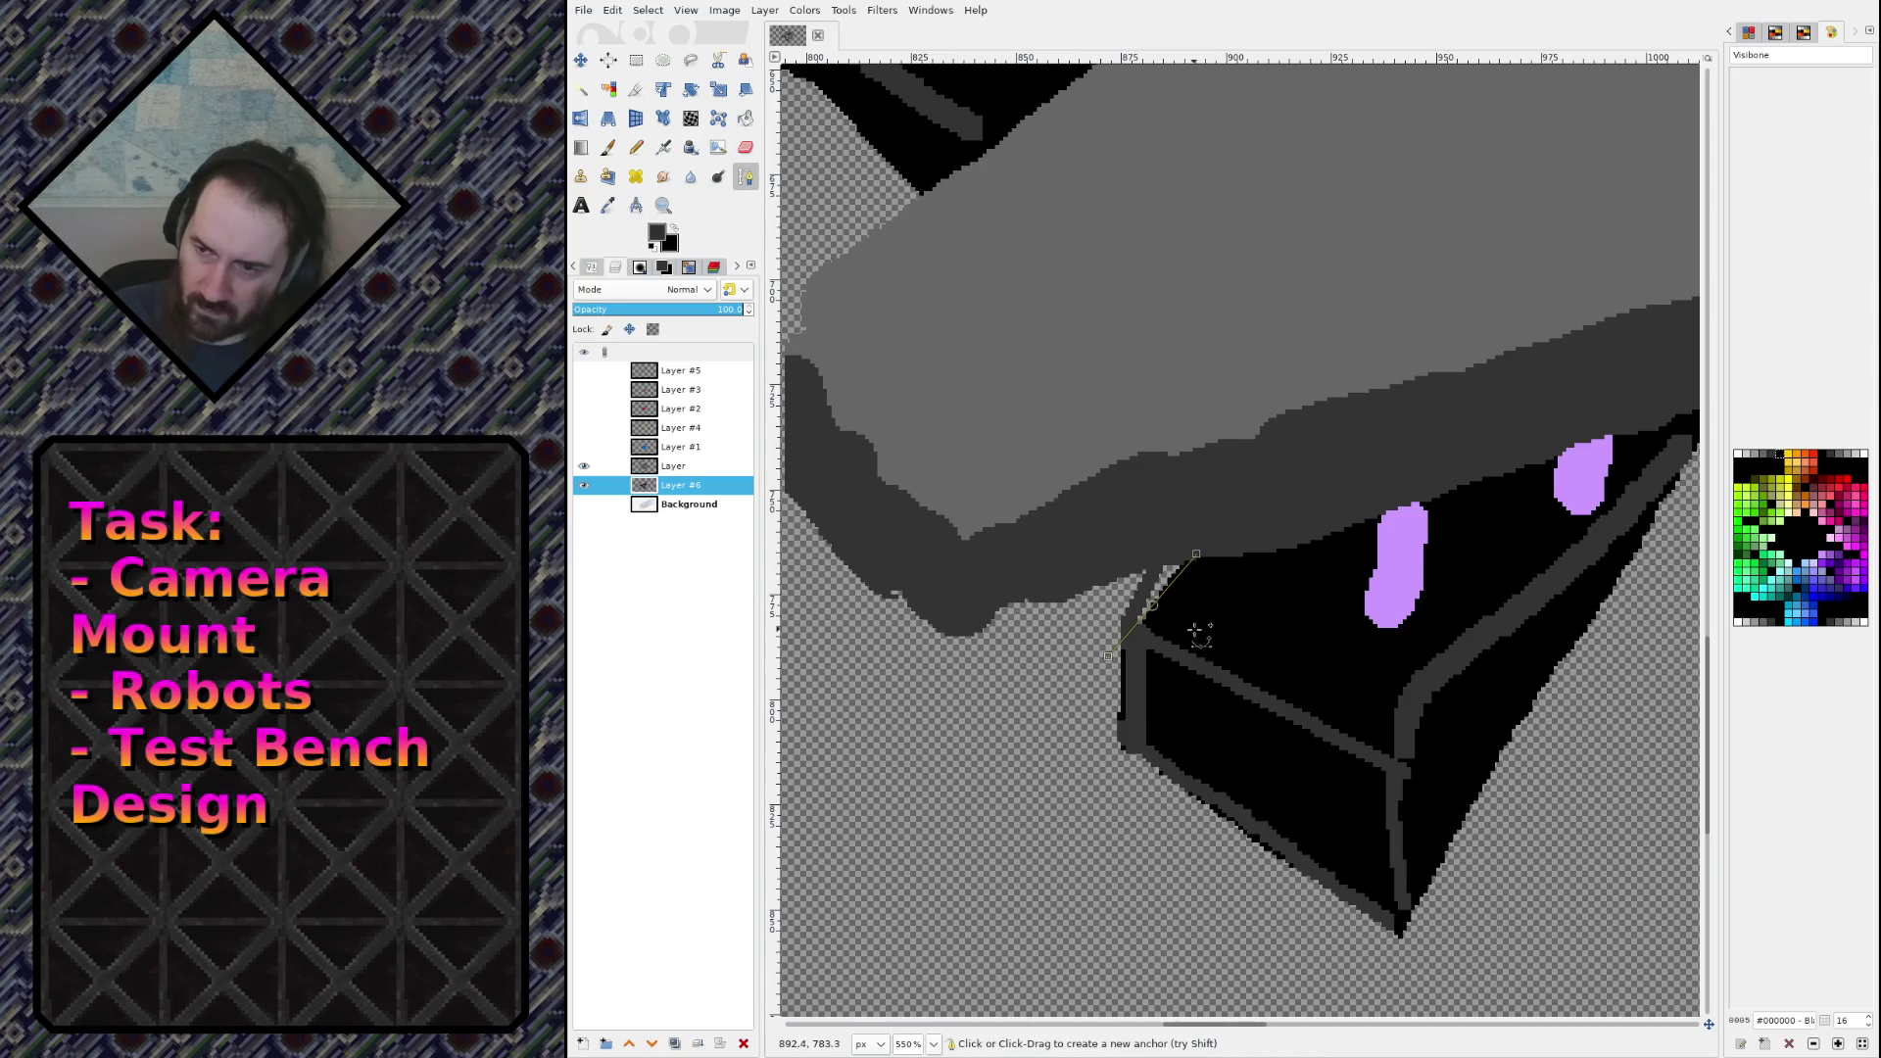
key(shift+l)
key(b)
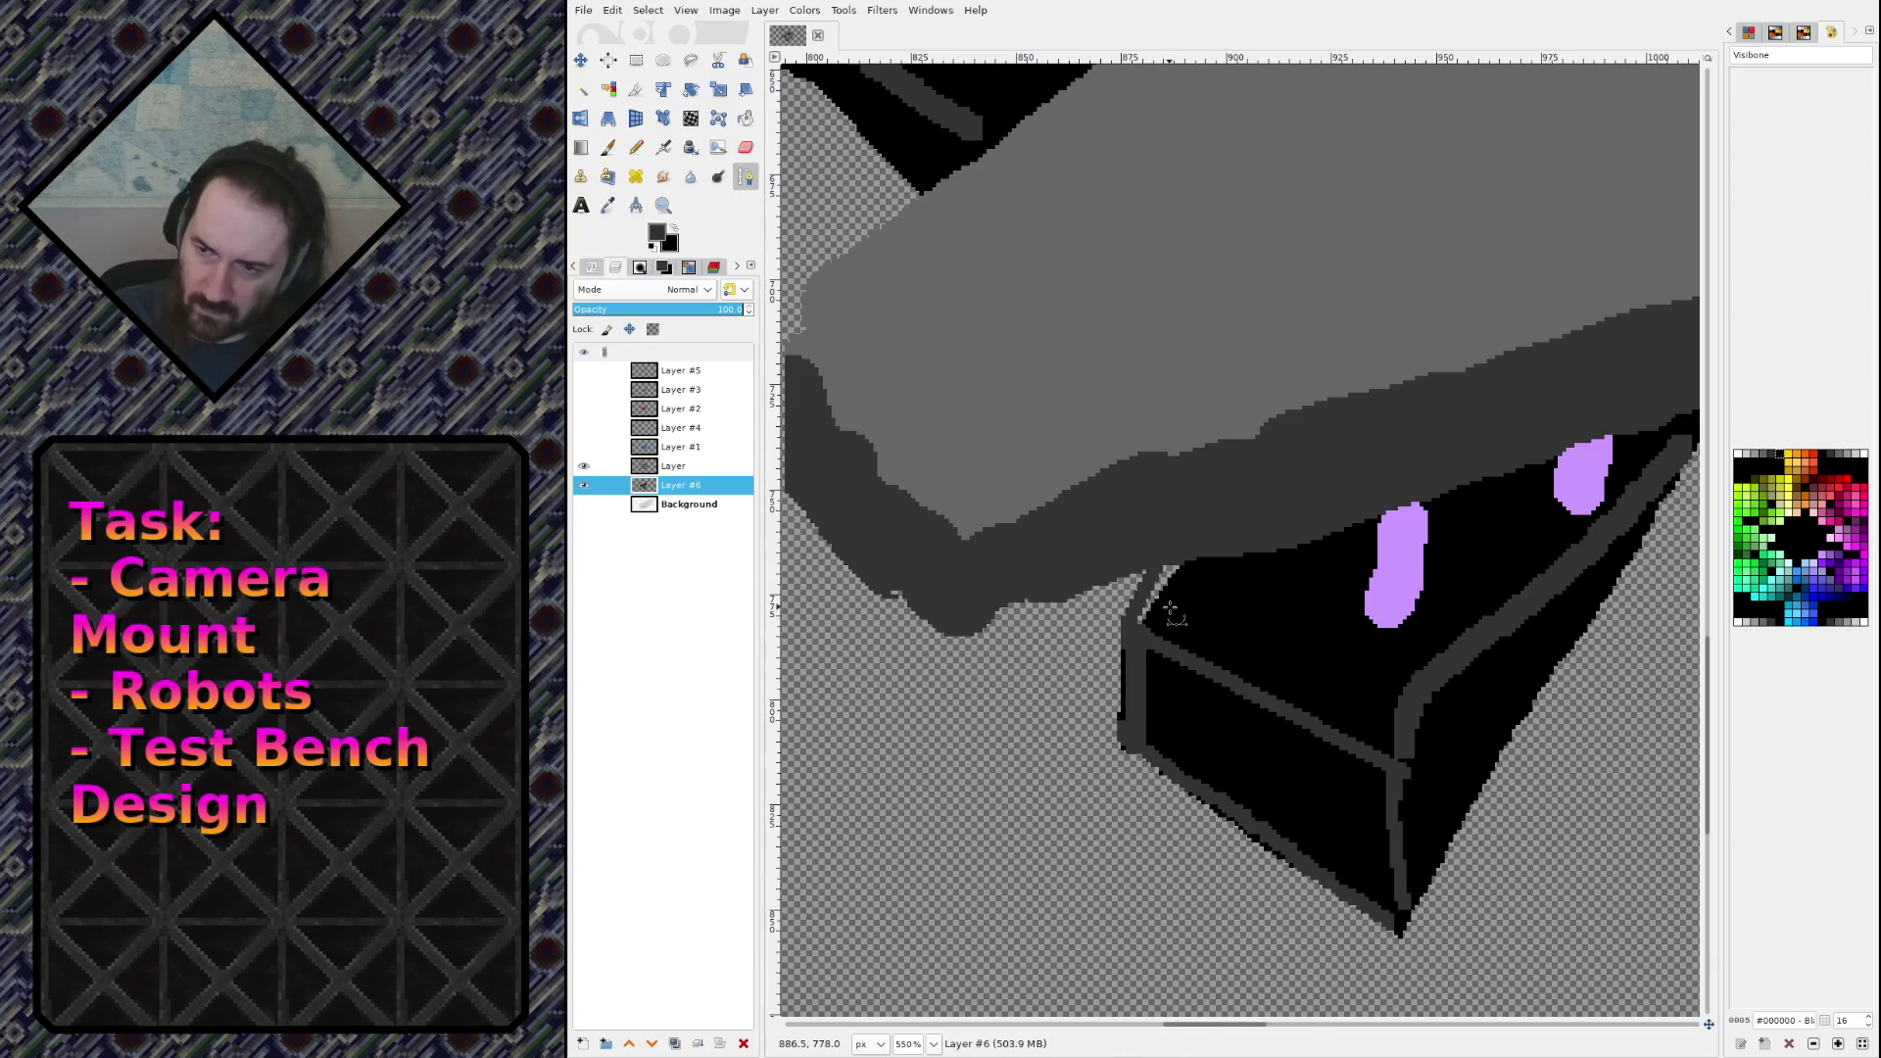
key(n)
mouse_move(1171, 612)
mouse_down()
mouse_move(1176, 587)
mouse_move(1172, 609)
mouse_move(1195, 591)
mouse_up()
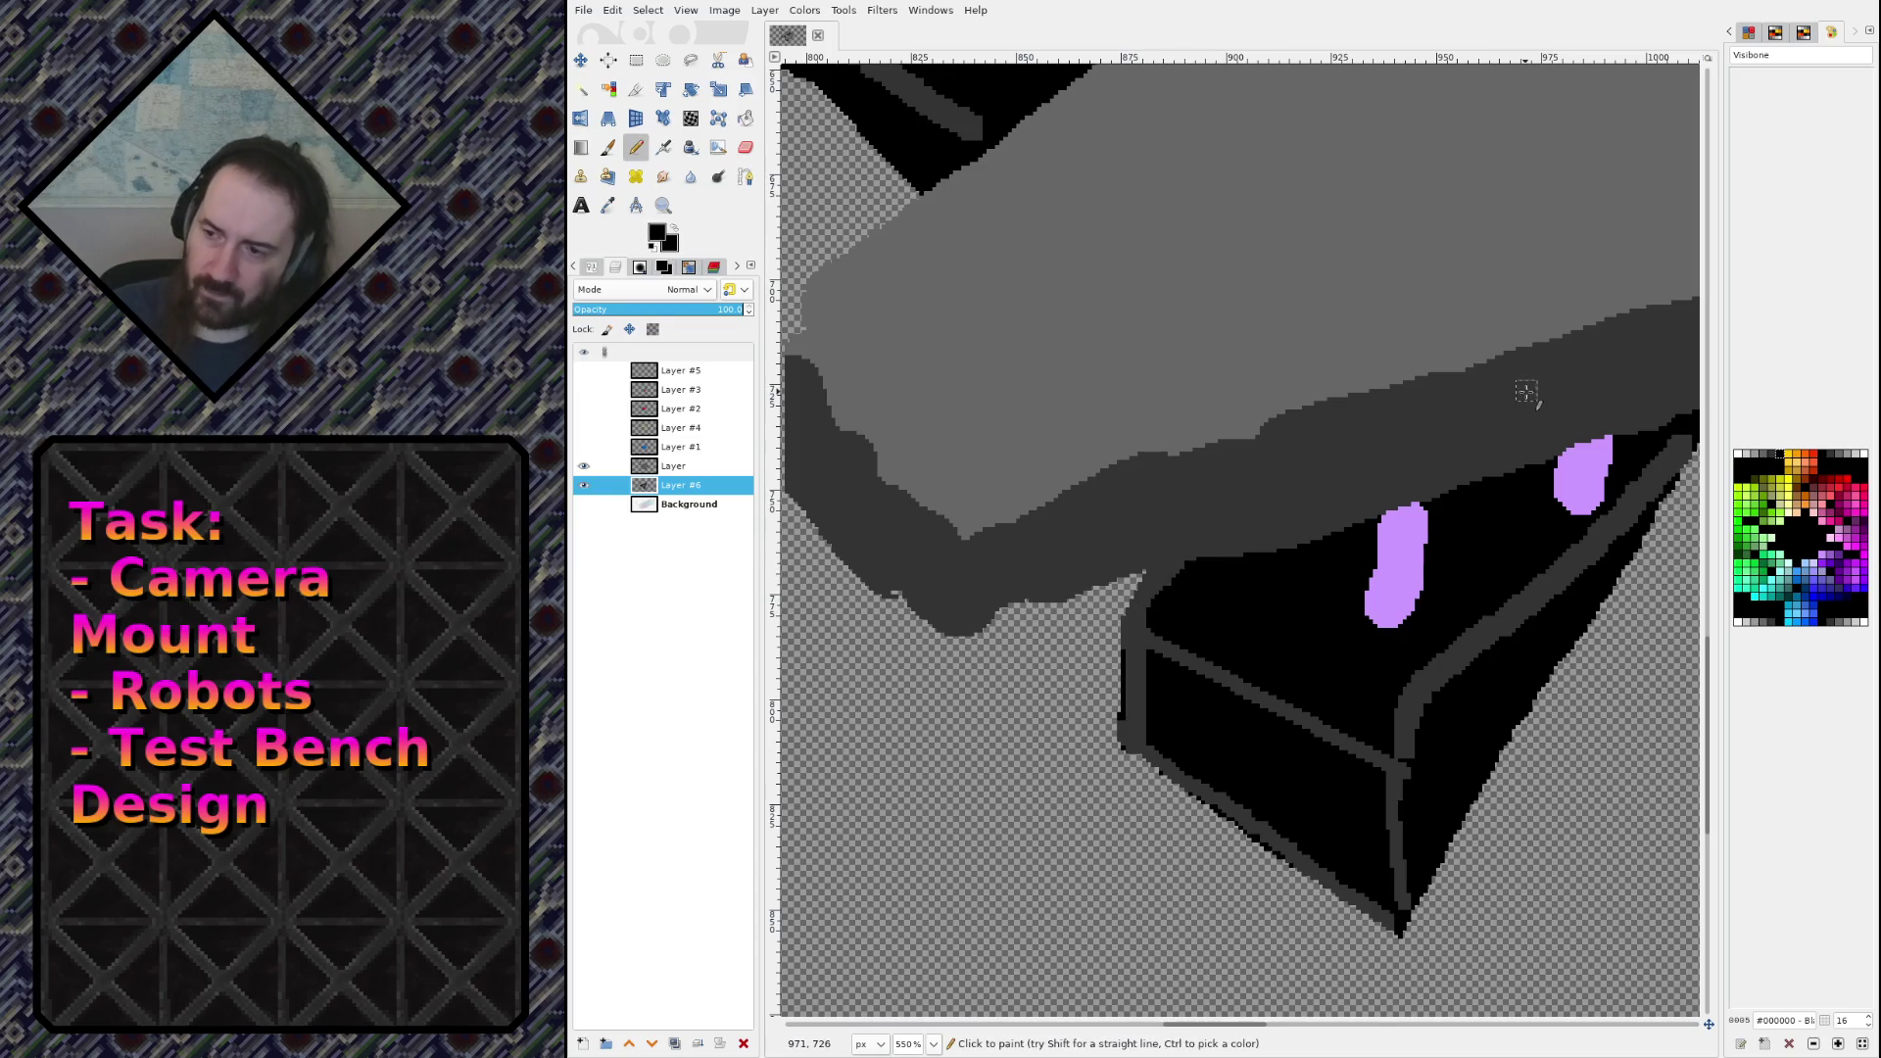
scroll(1514, 363, down, 3)
scroll(1503, 343, up, 2)
scroll(1492, 310, down, 4)
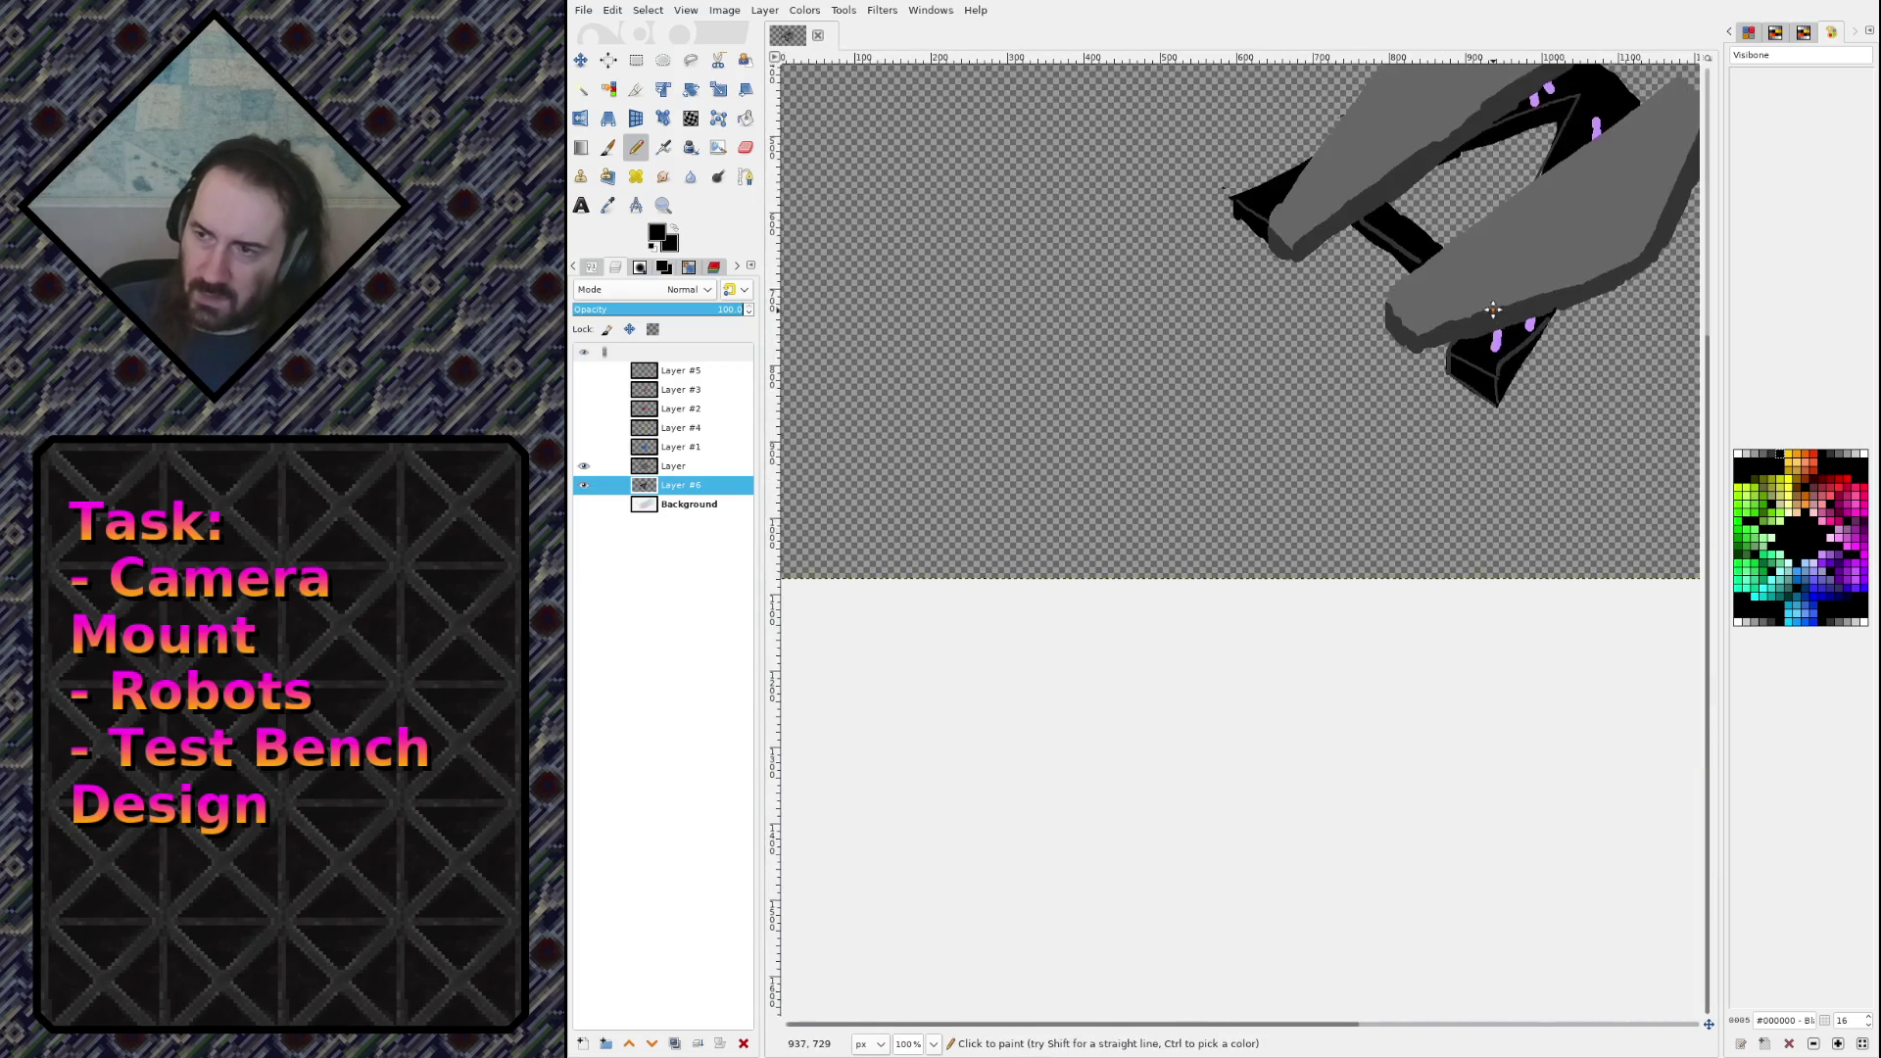
Step: Show all layers, save sketch.xcf, recentre the sketch, and pick the slab's mid-grey #666666
shift+click(581, 480)
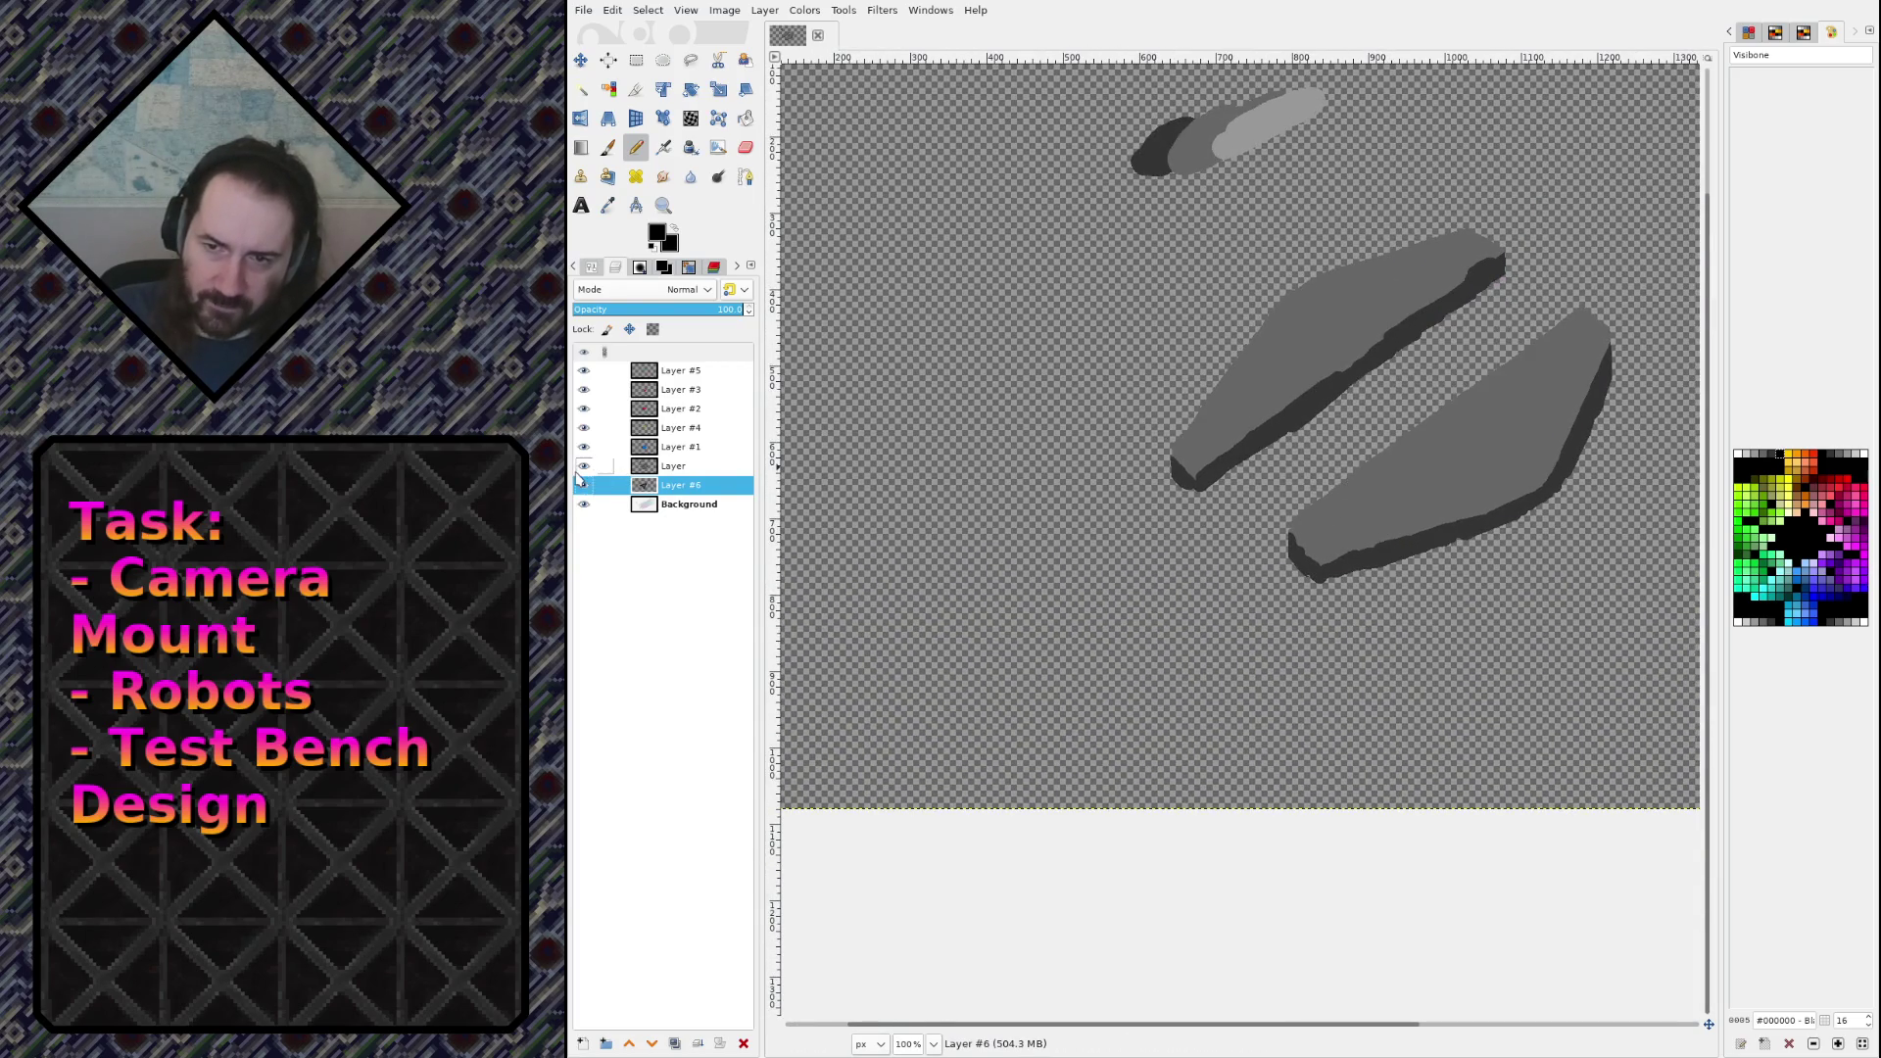
key(ctrl+s)
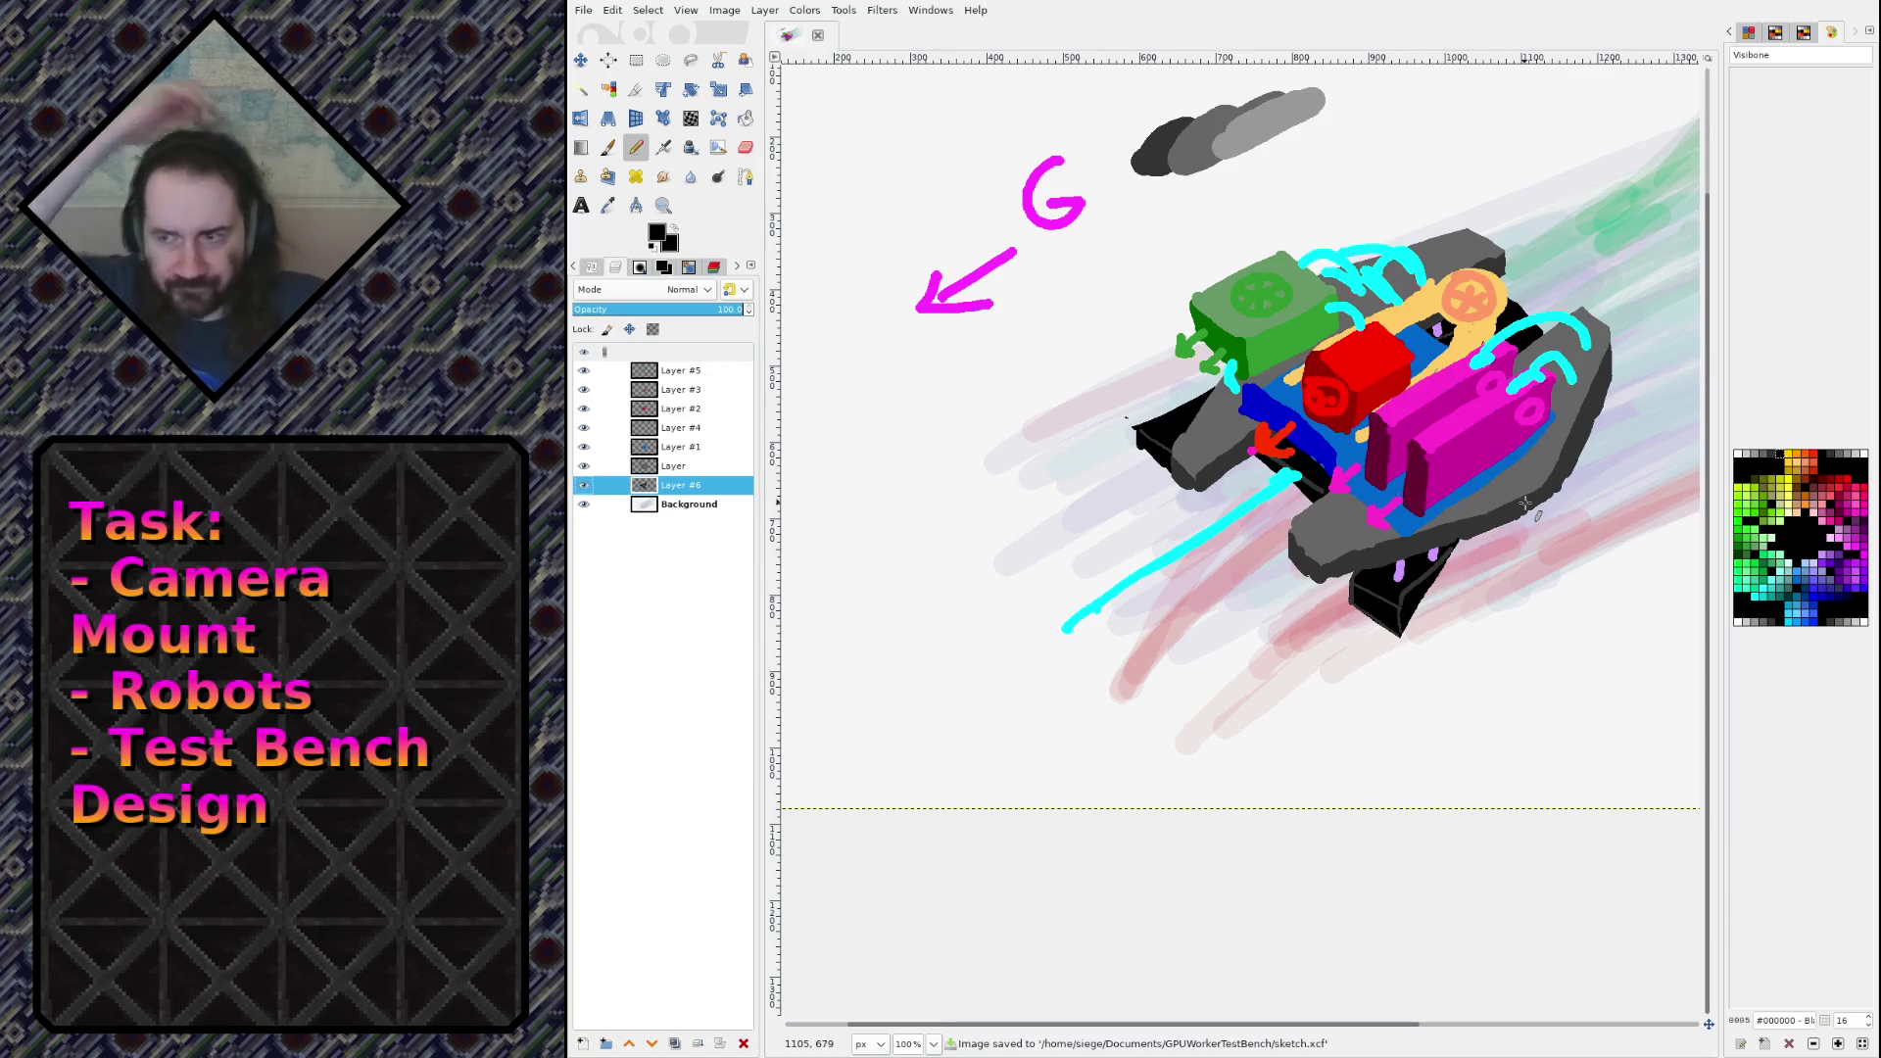
drag(1495, 497, 1322, 650)
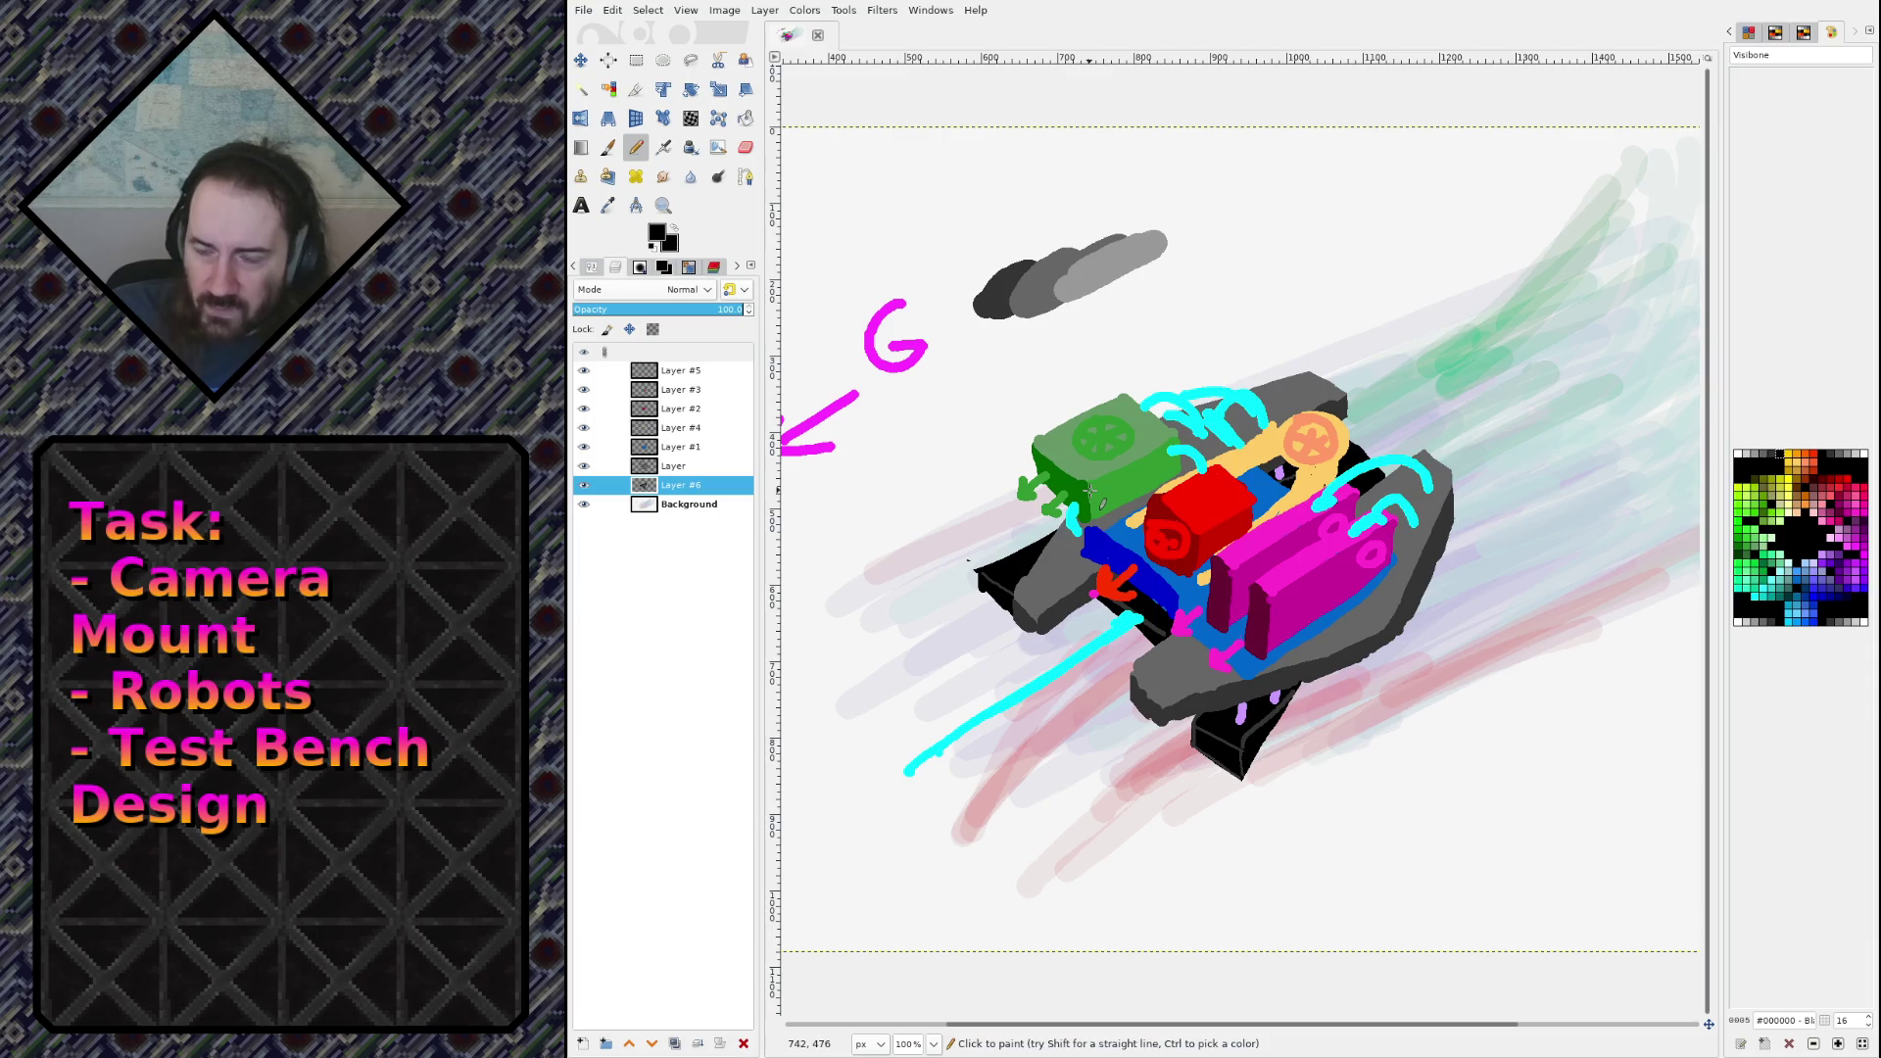
ctrl+click(1410, 611)
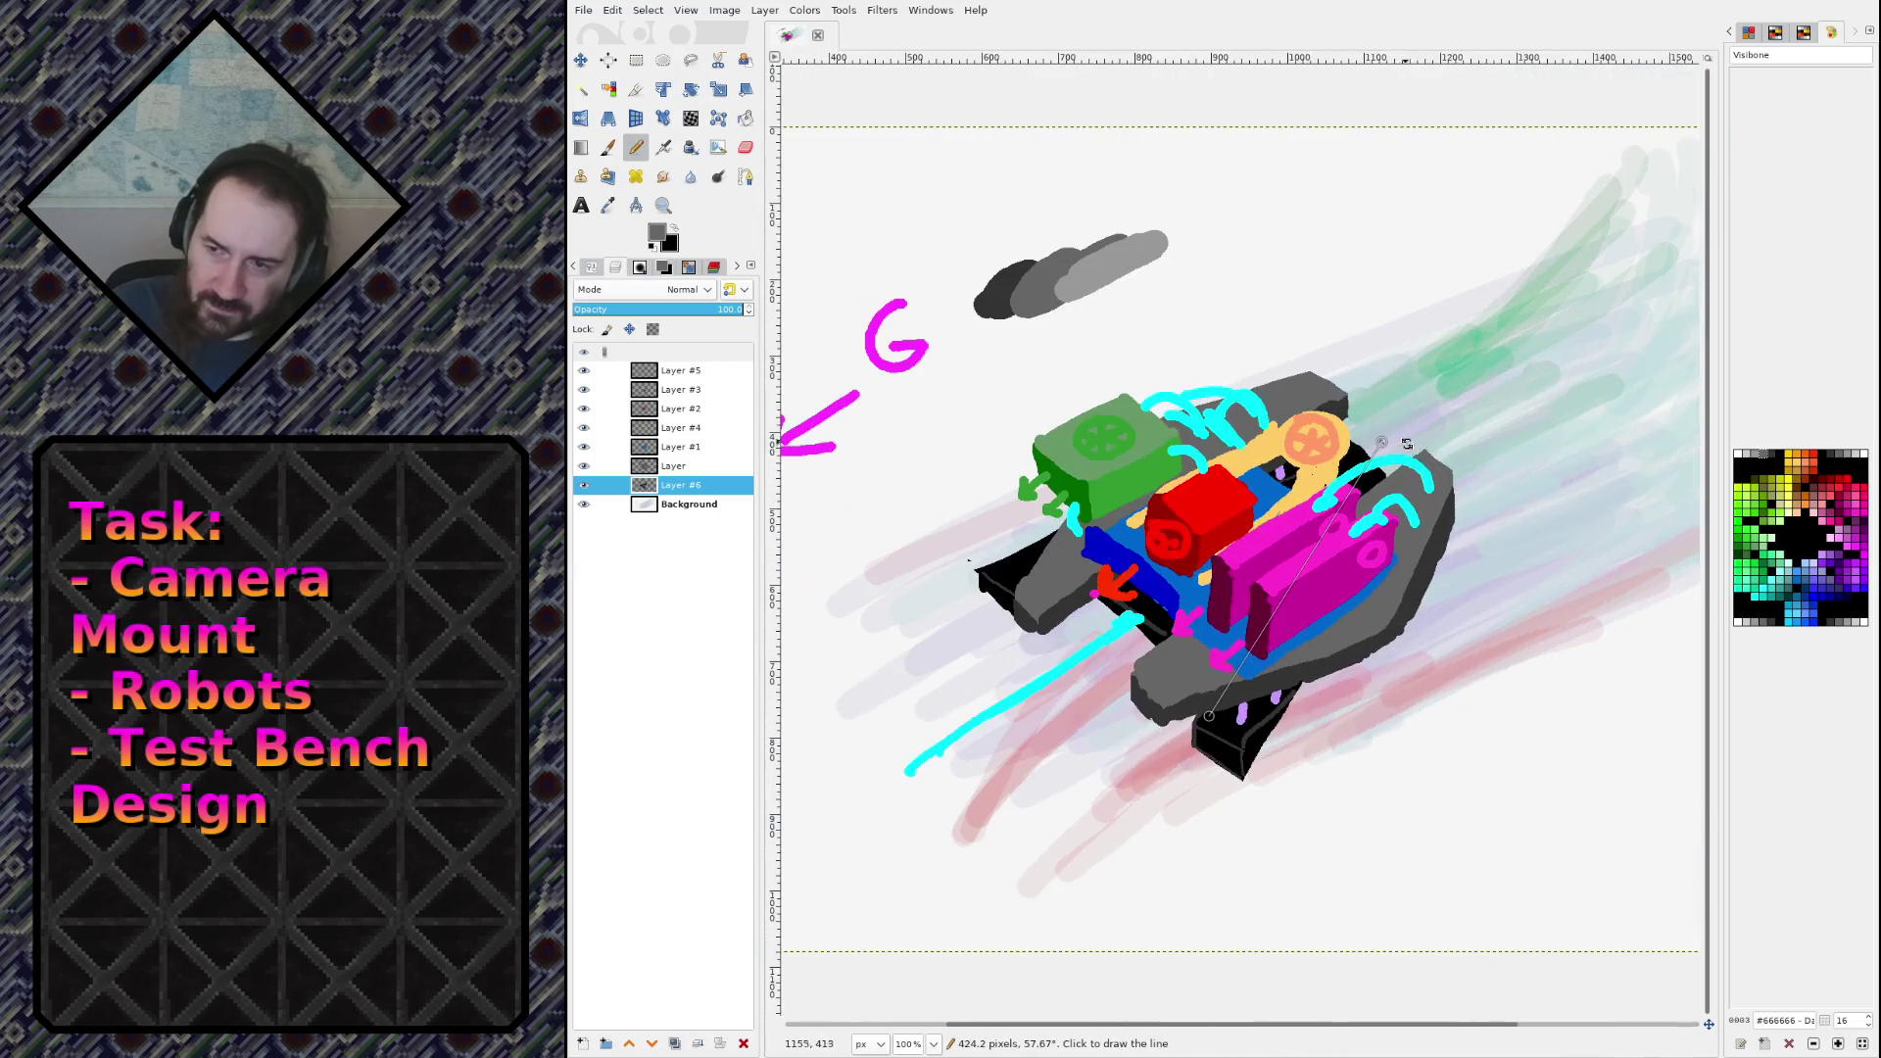
Step: On Layer, outline an angular panel right of the robot with straight grey pencil lines
scroll(1428, 458, right, 8)
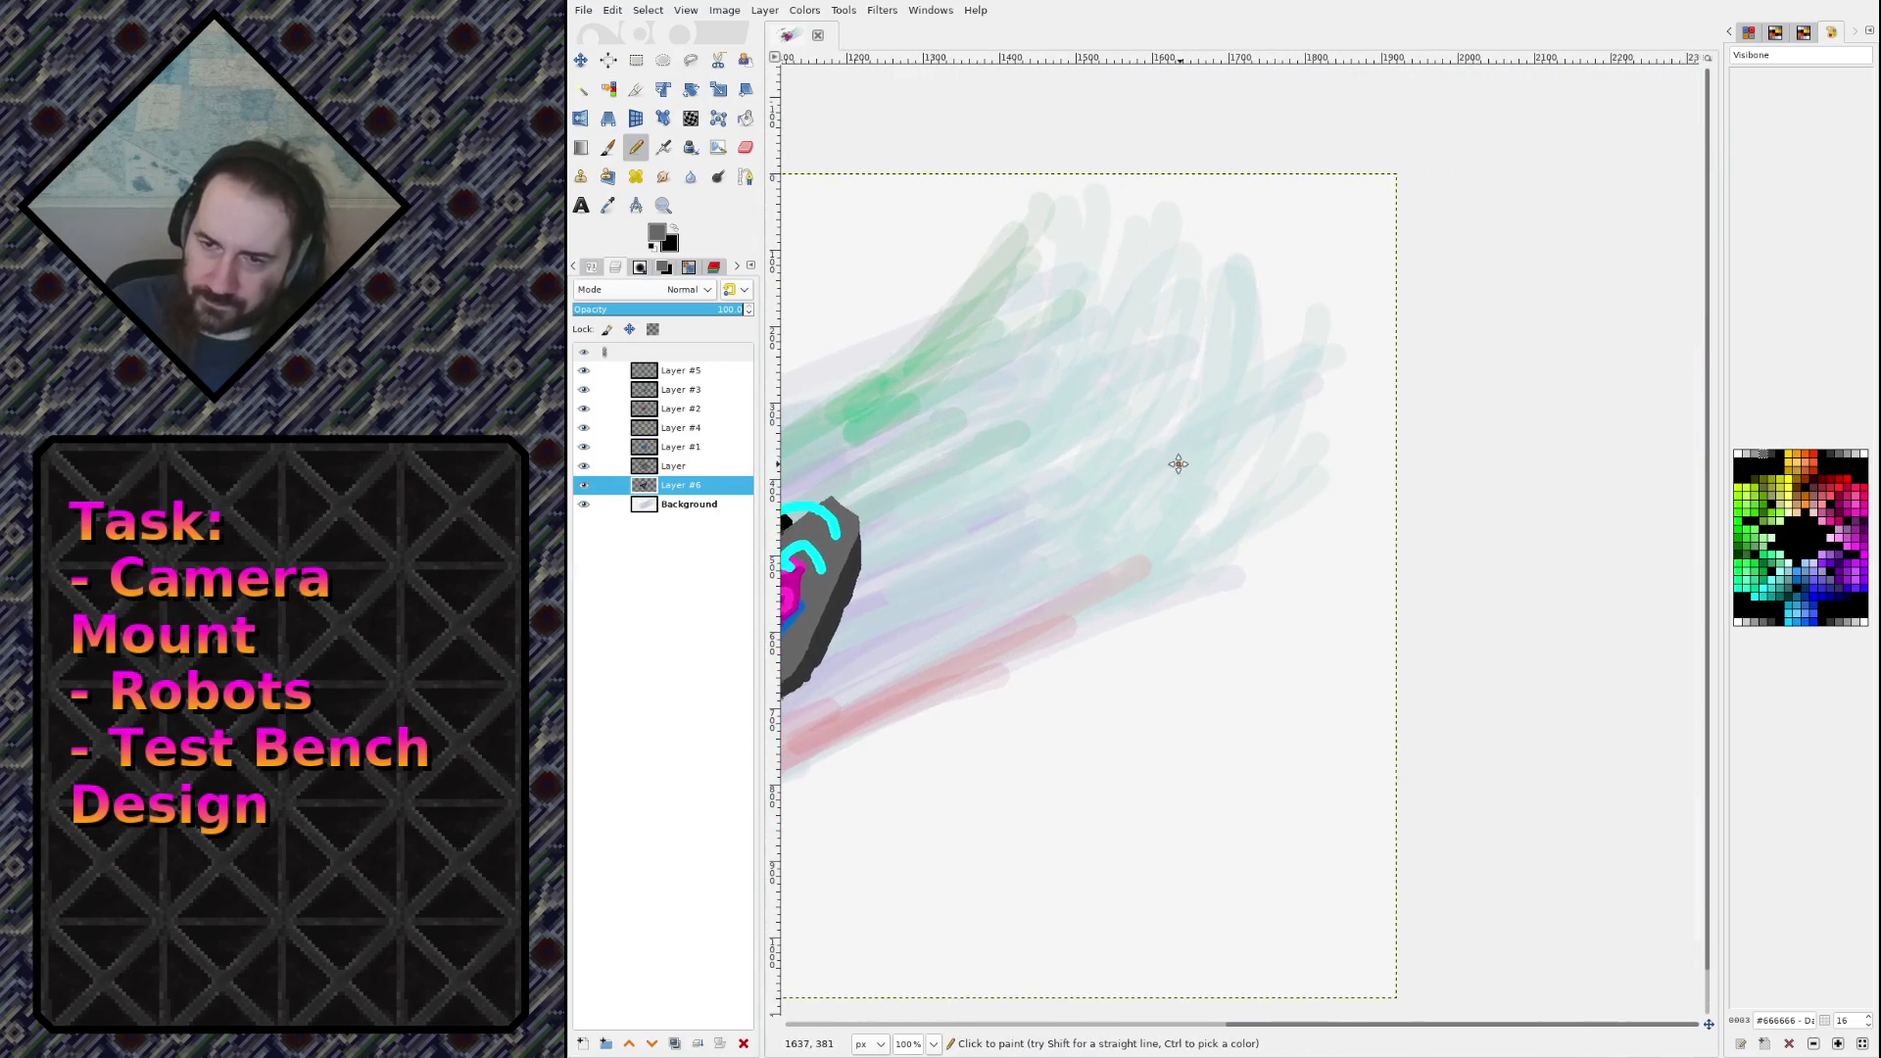
click(688, 467)
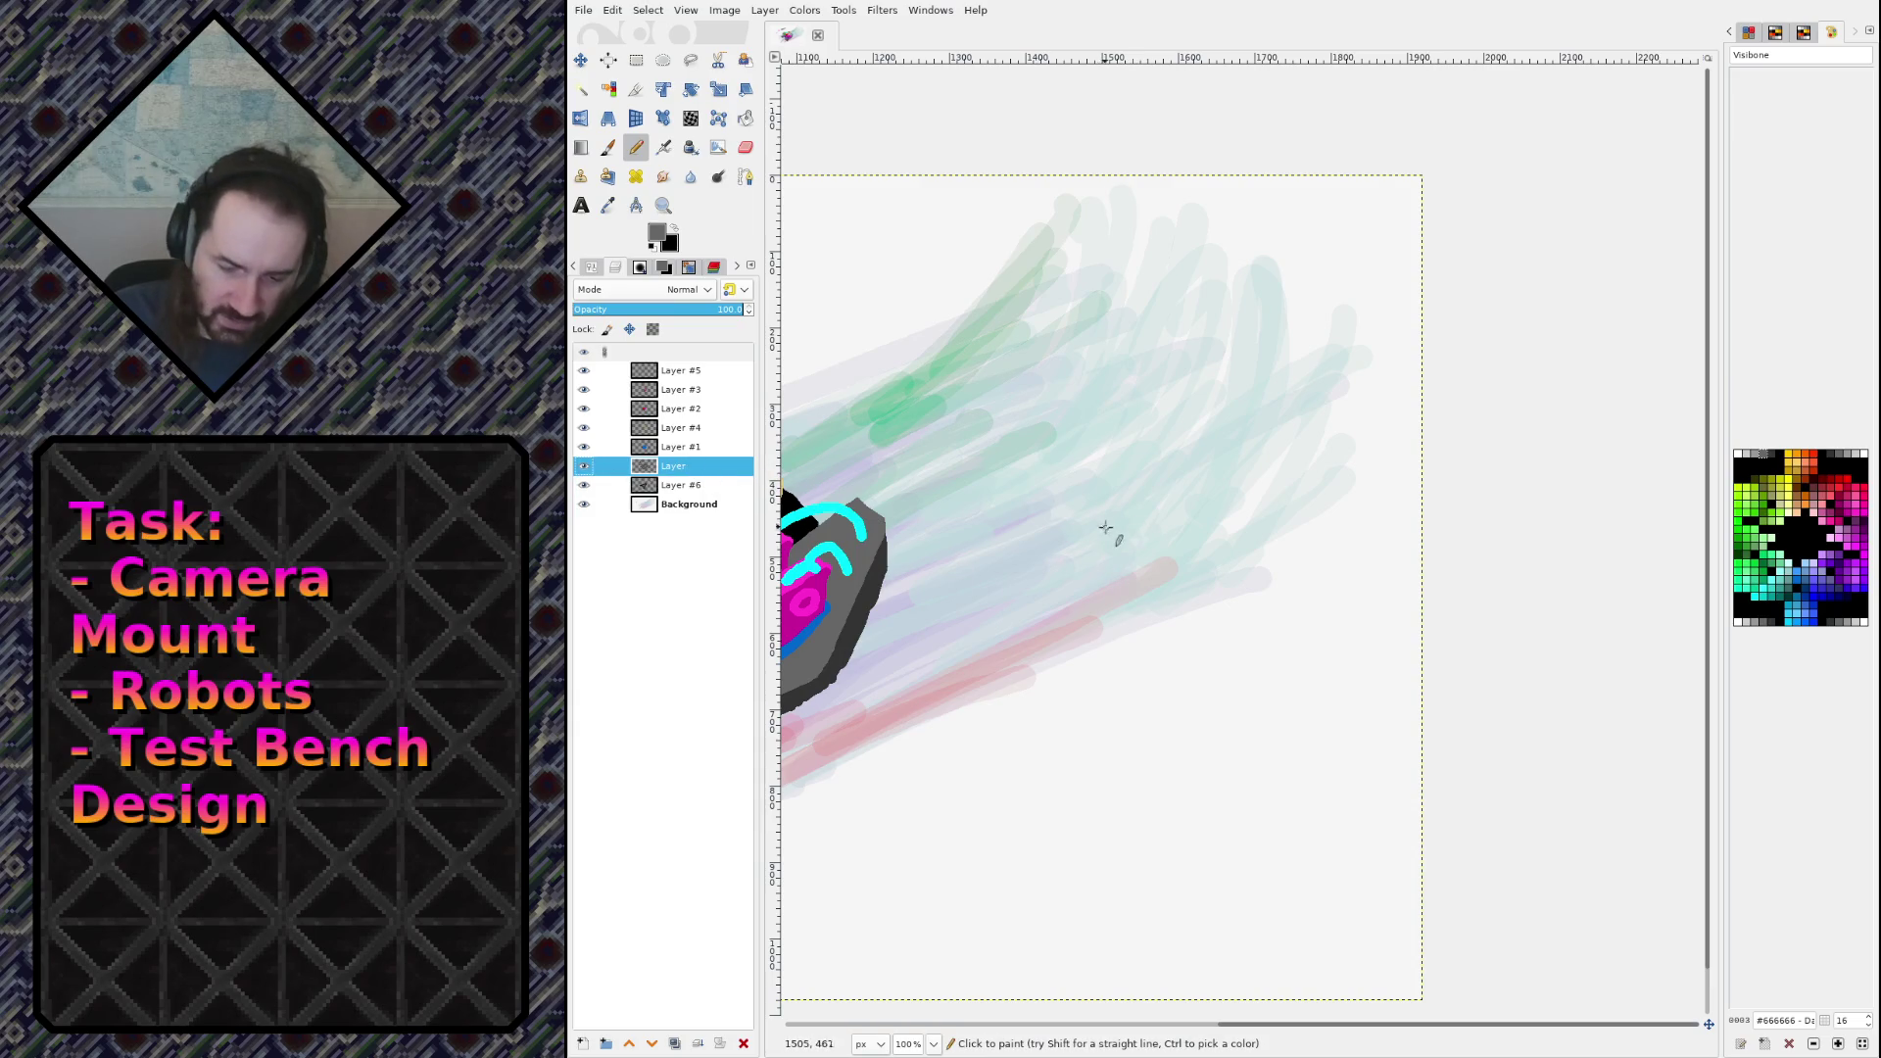
drag(1105, 362, 1026, 579)
key(ctrl+z)
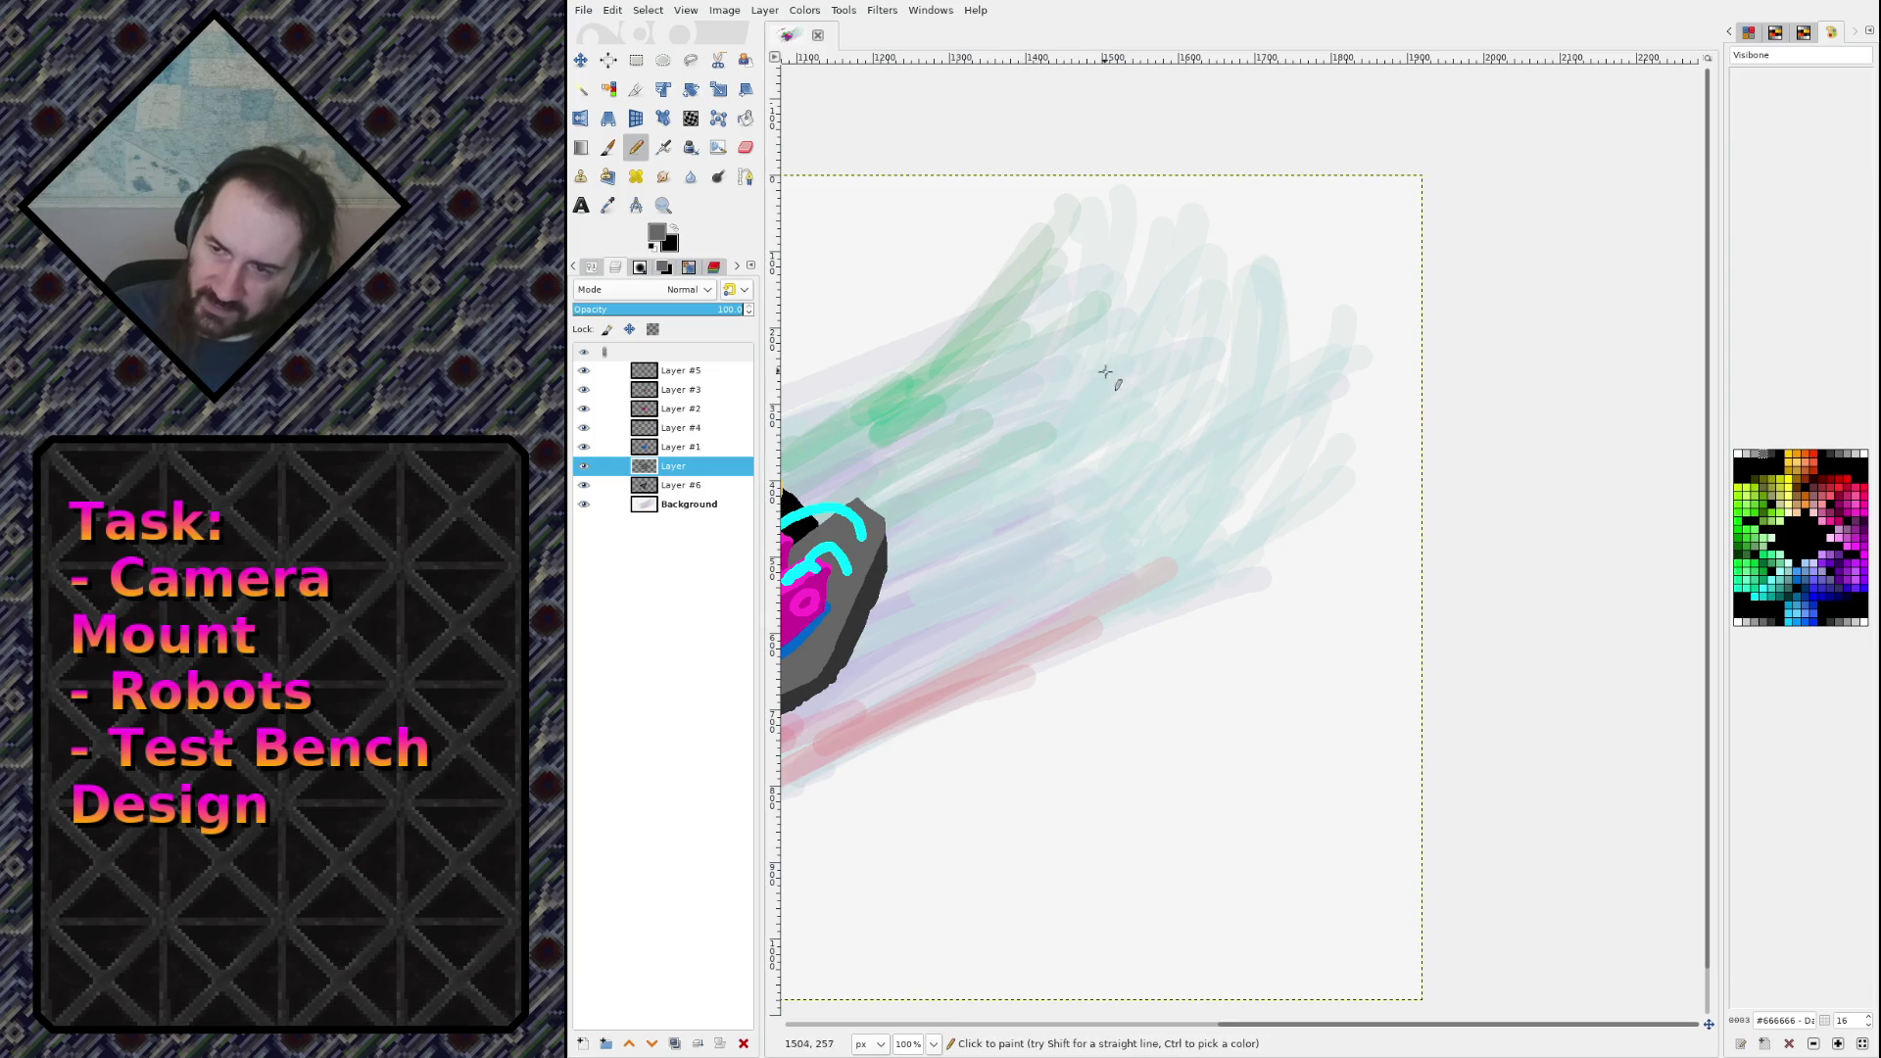
click(1106, 360)
shift+click(1015, 624)
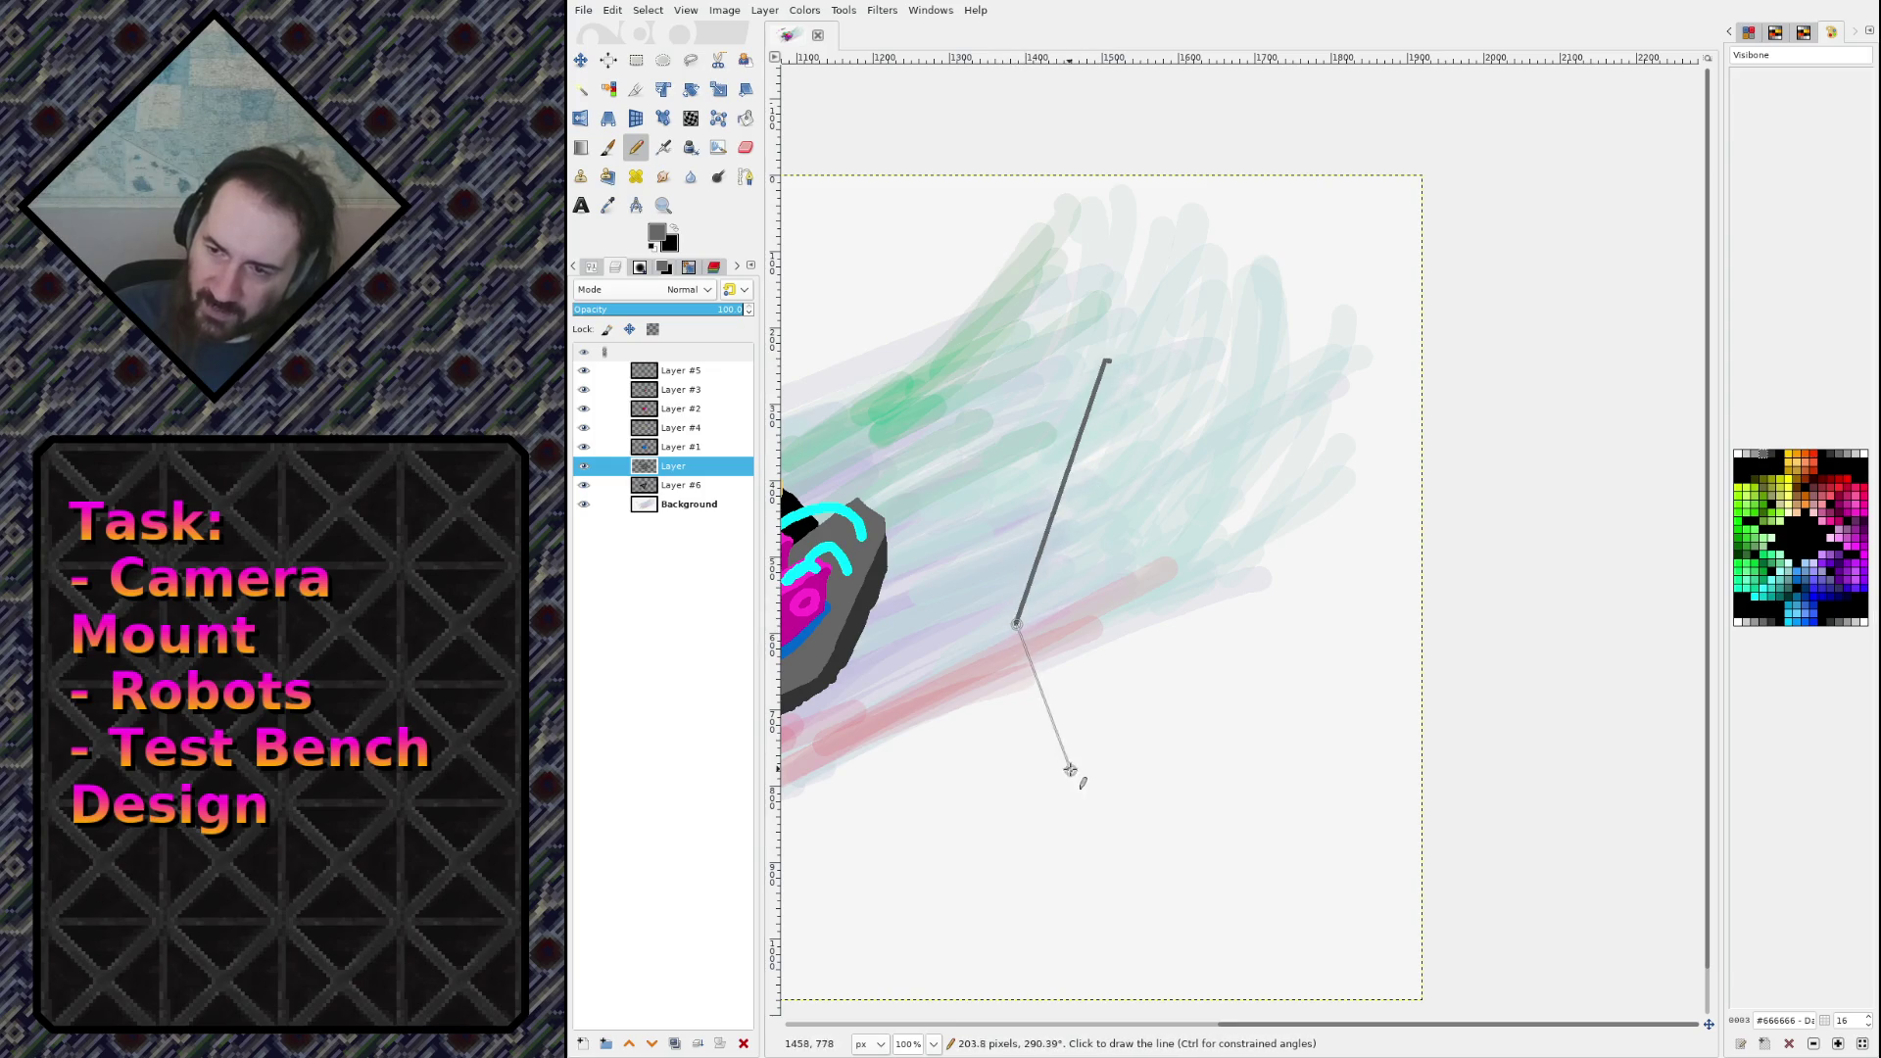
shift+click(1091, 762)
shift+click(1176, 759)
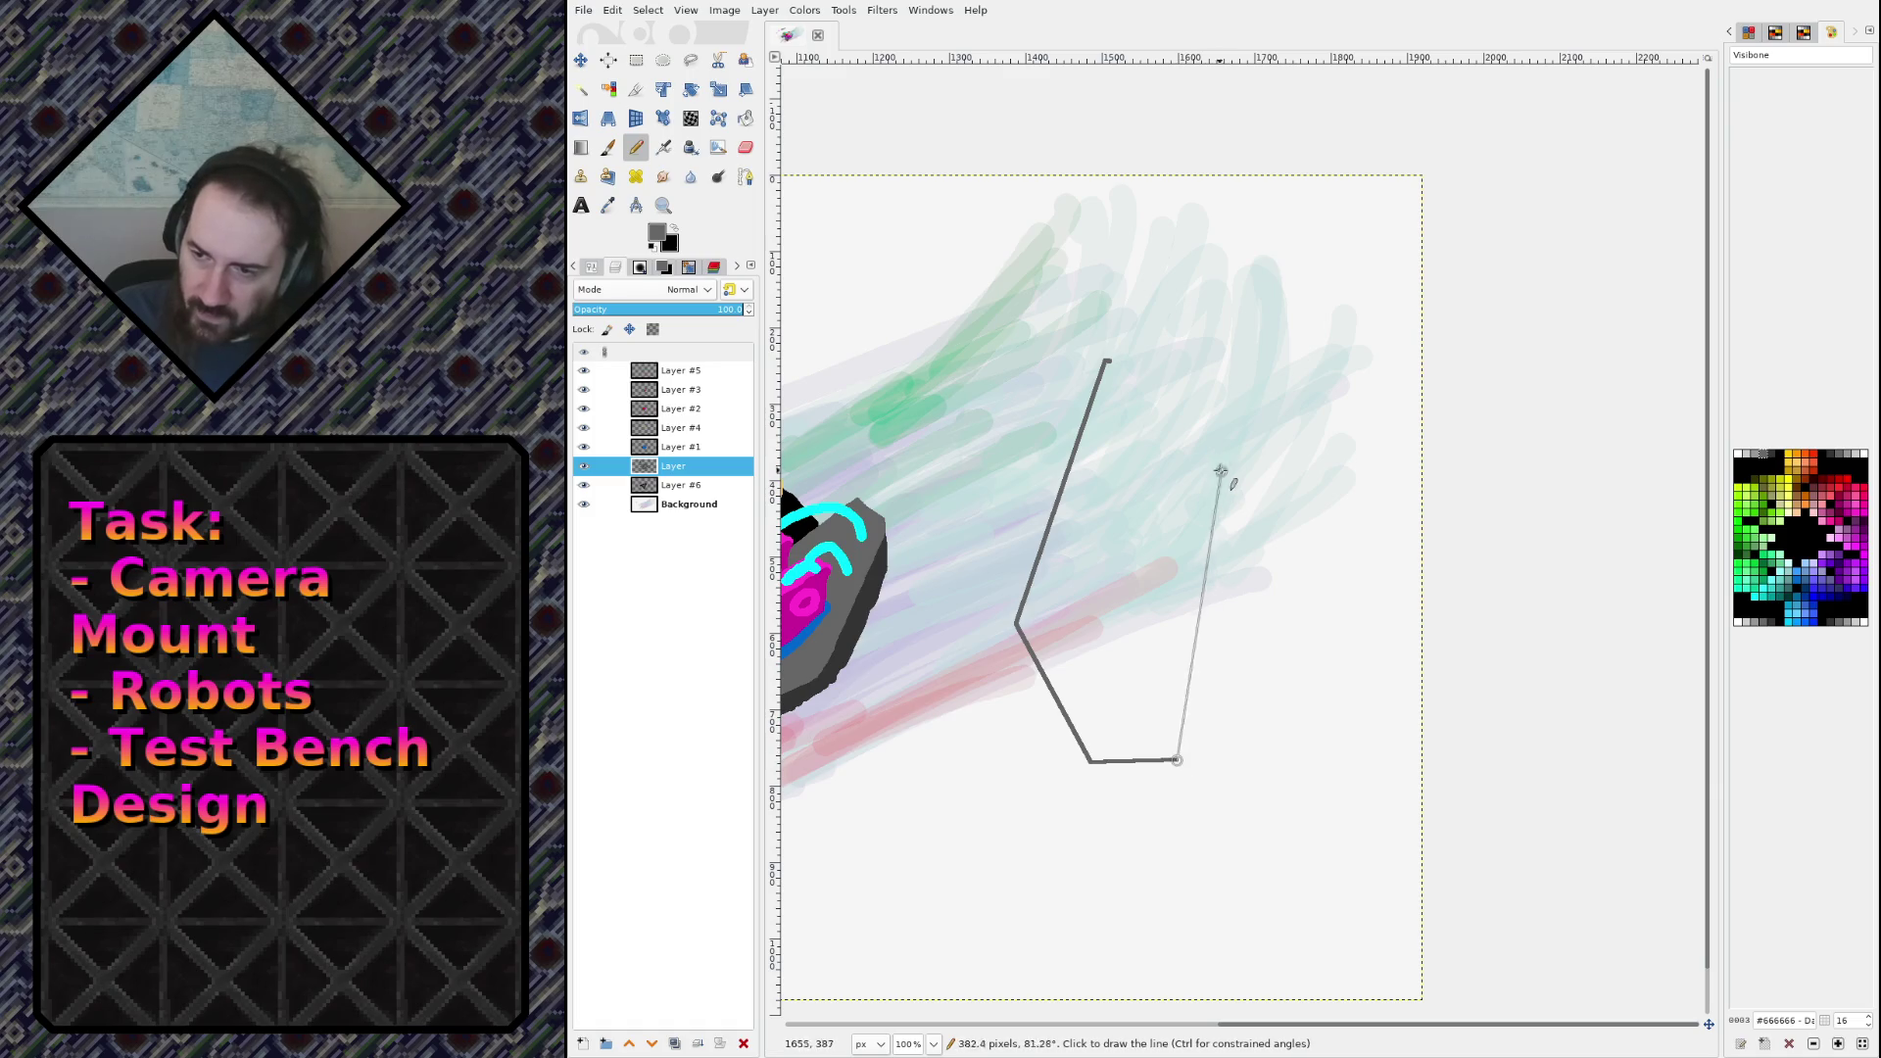
shift+click(1172, 359)
shift+click(1108, 360)
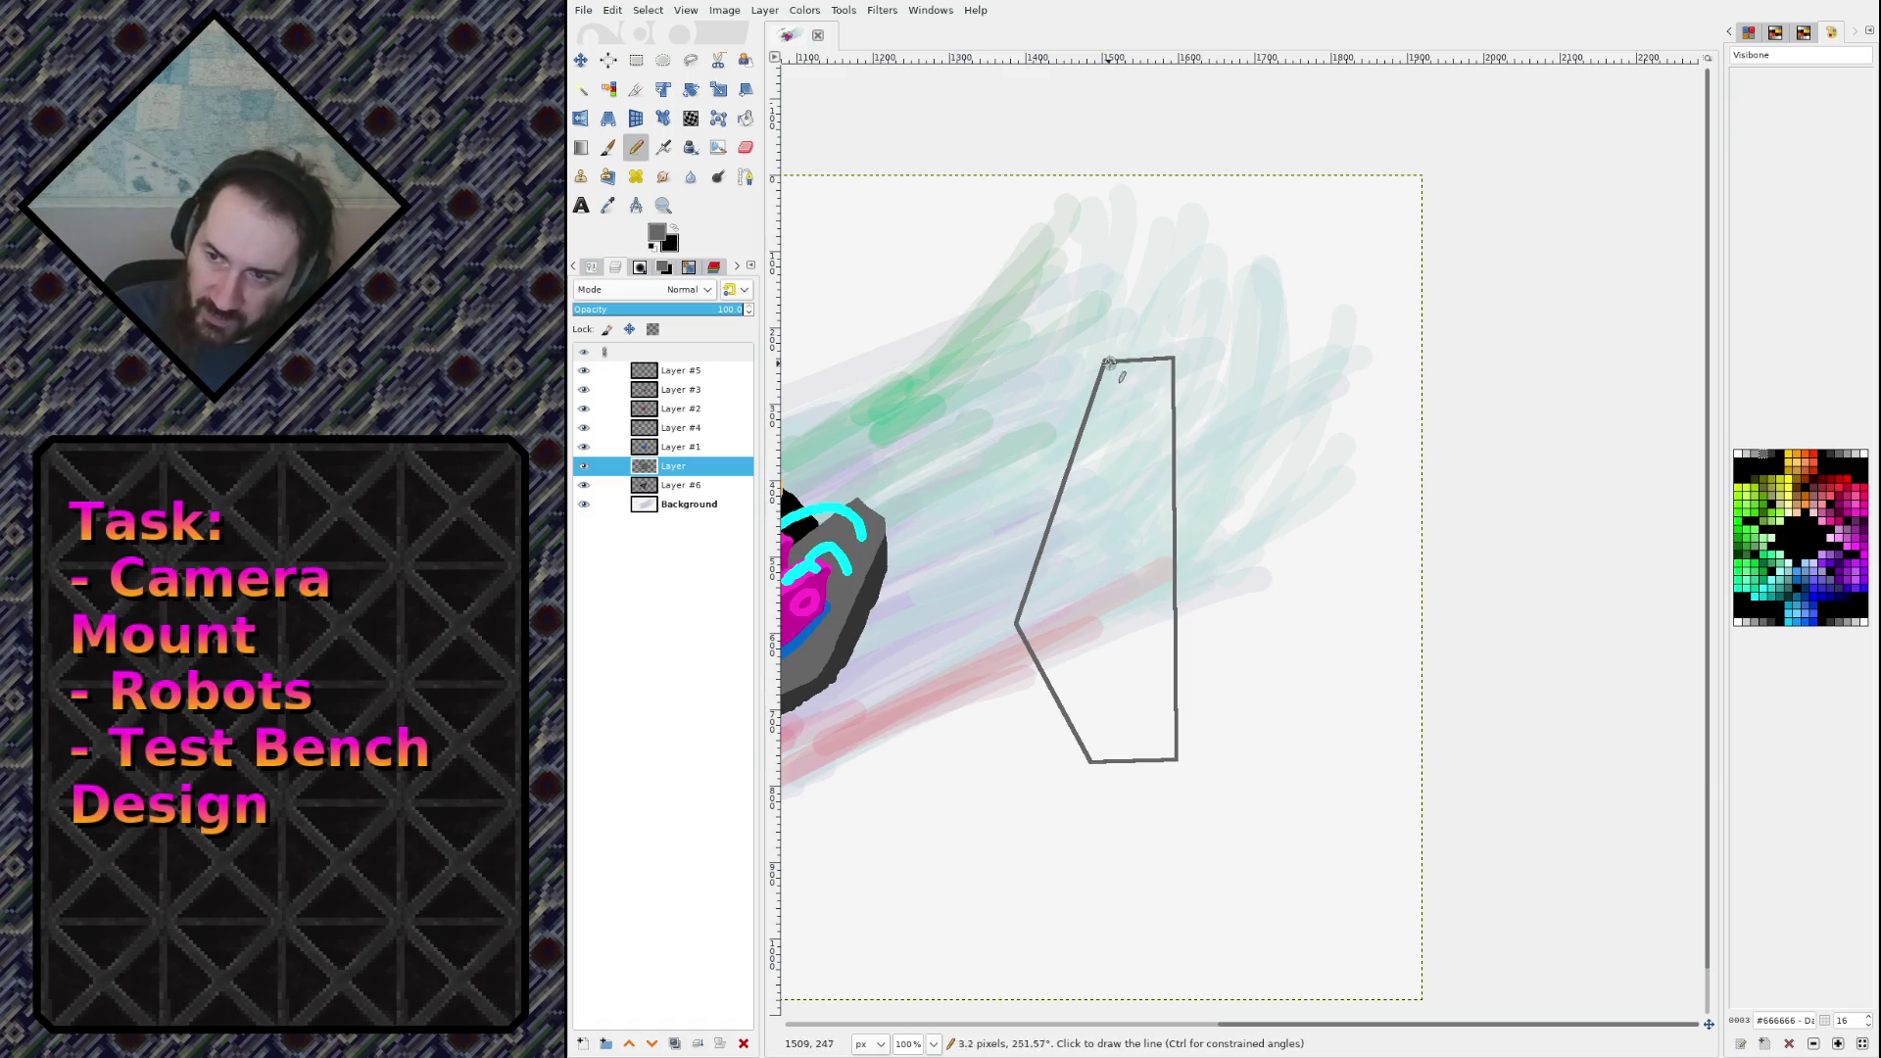
Step: Bucket-fill the panel outline grey and erase a small notch from its lower right edge
key(shift+b)
click(1114, 493)
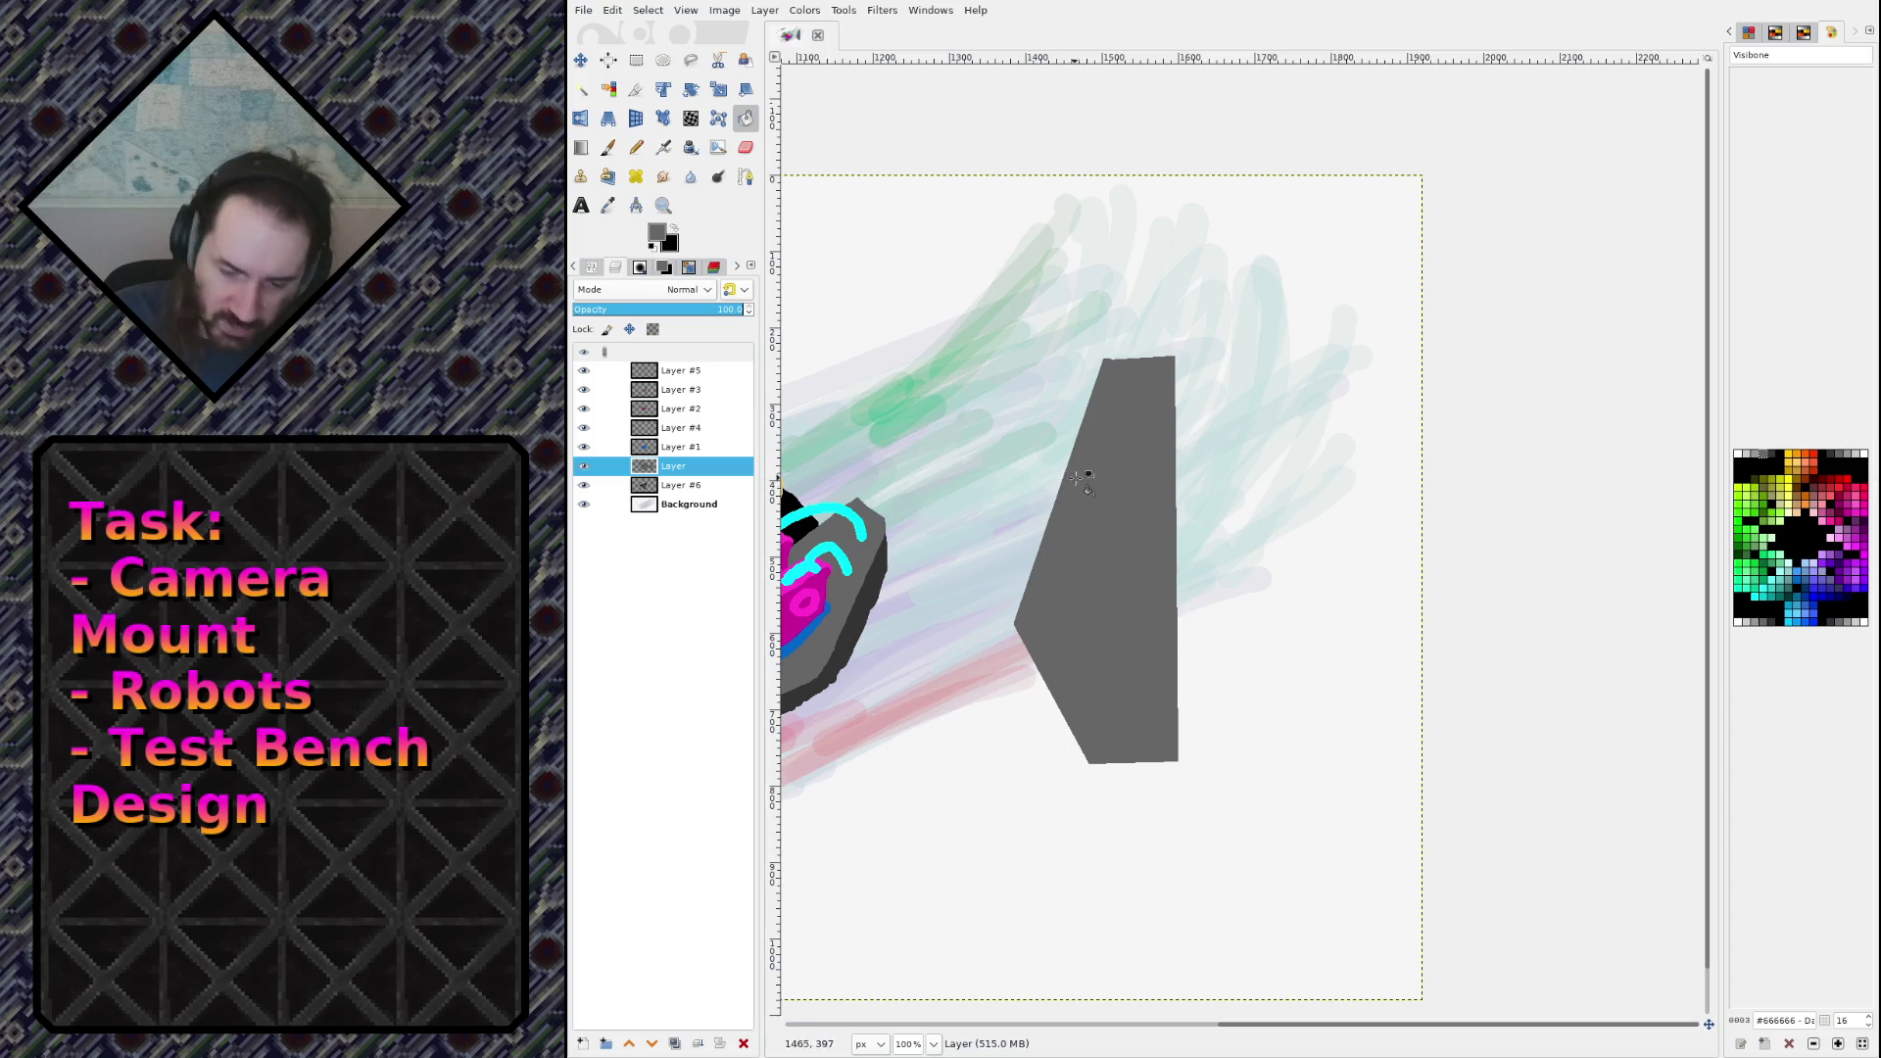
key(n)
key(shift+e)
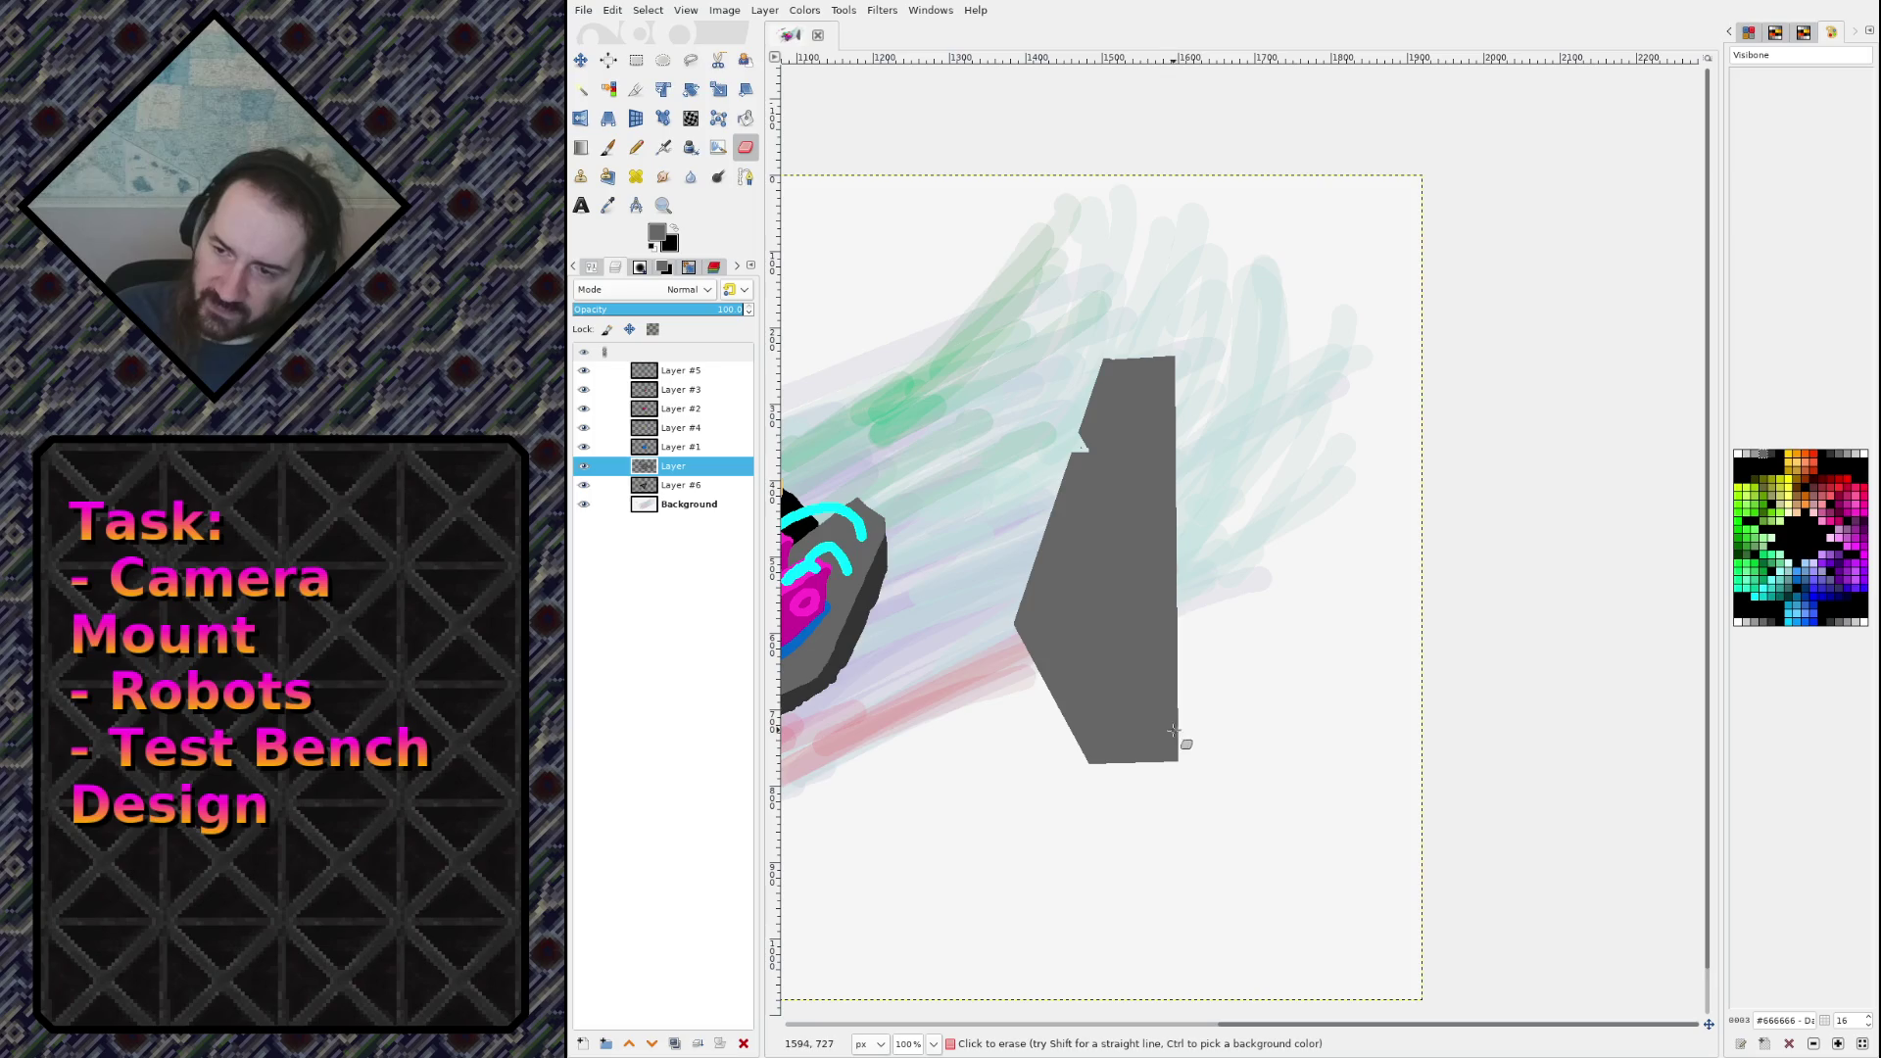
drag(1166, 733, 1171, 733)
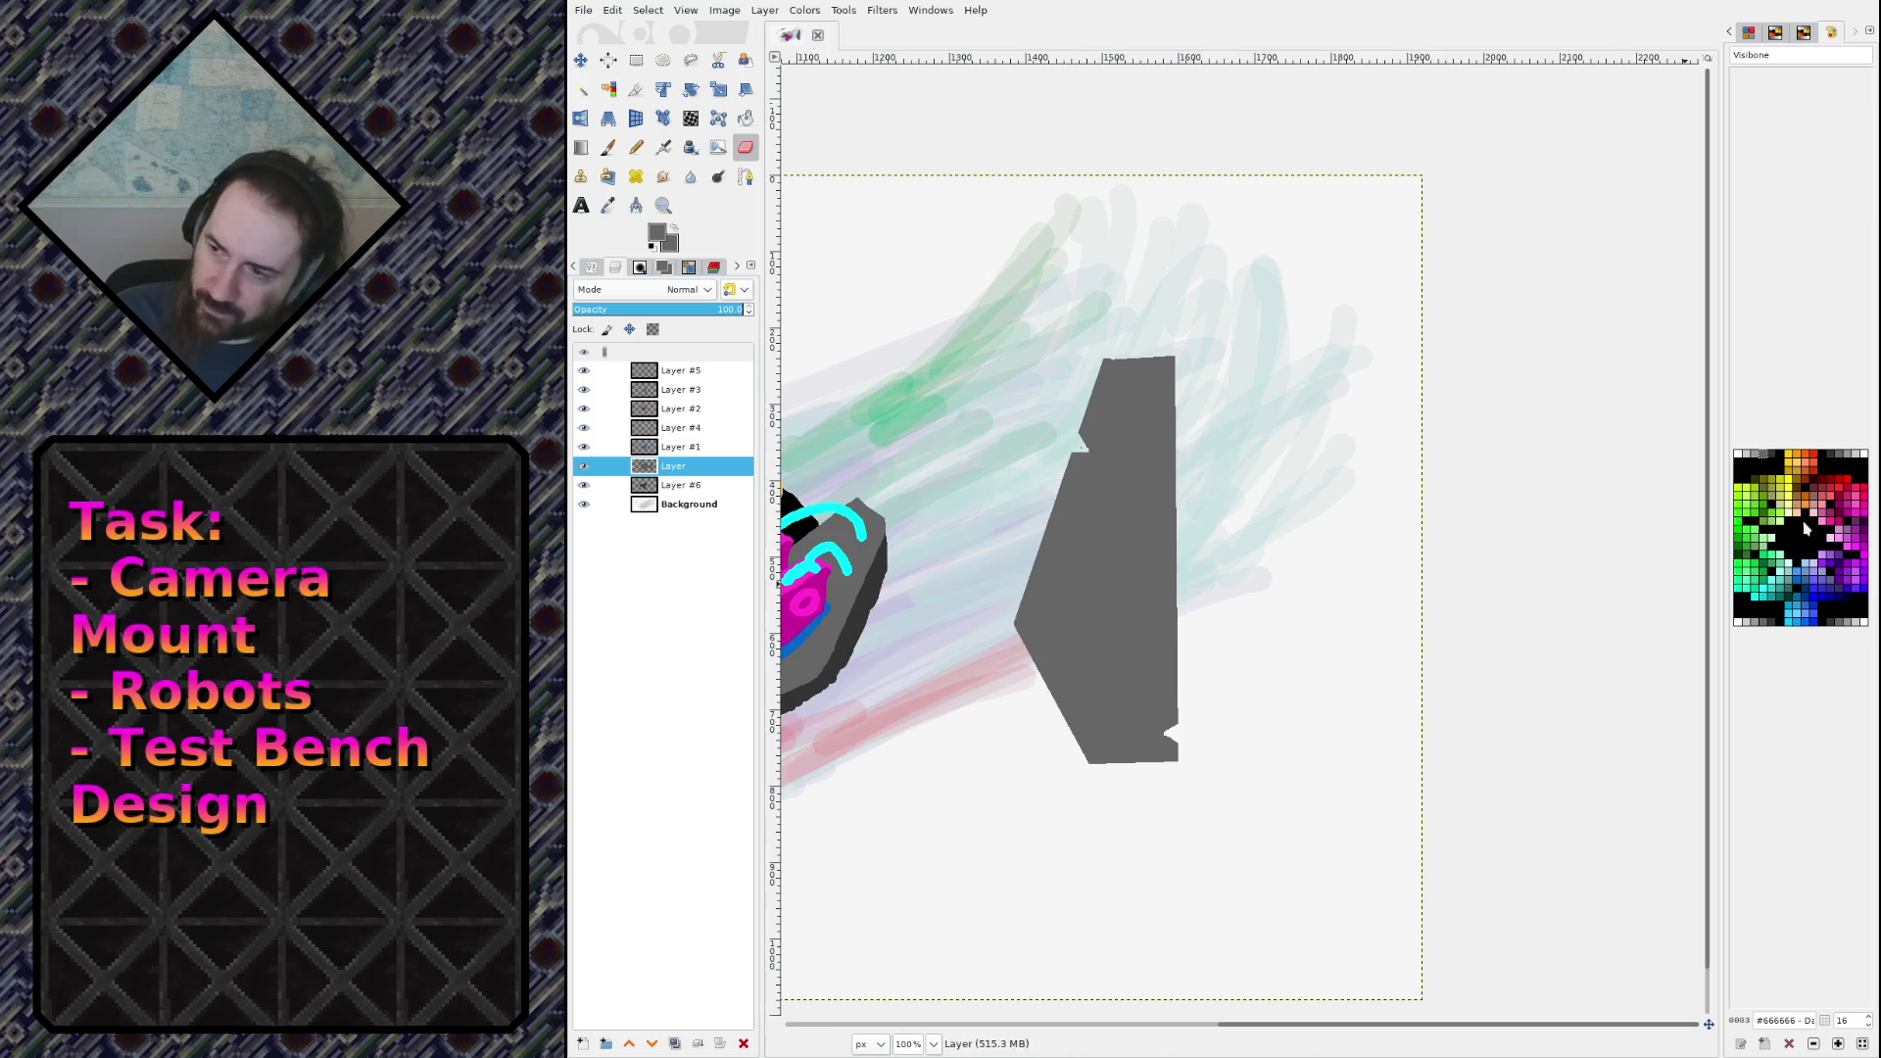
click(1776, 458)
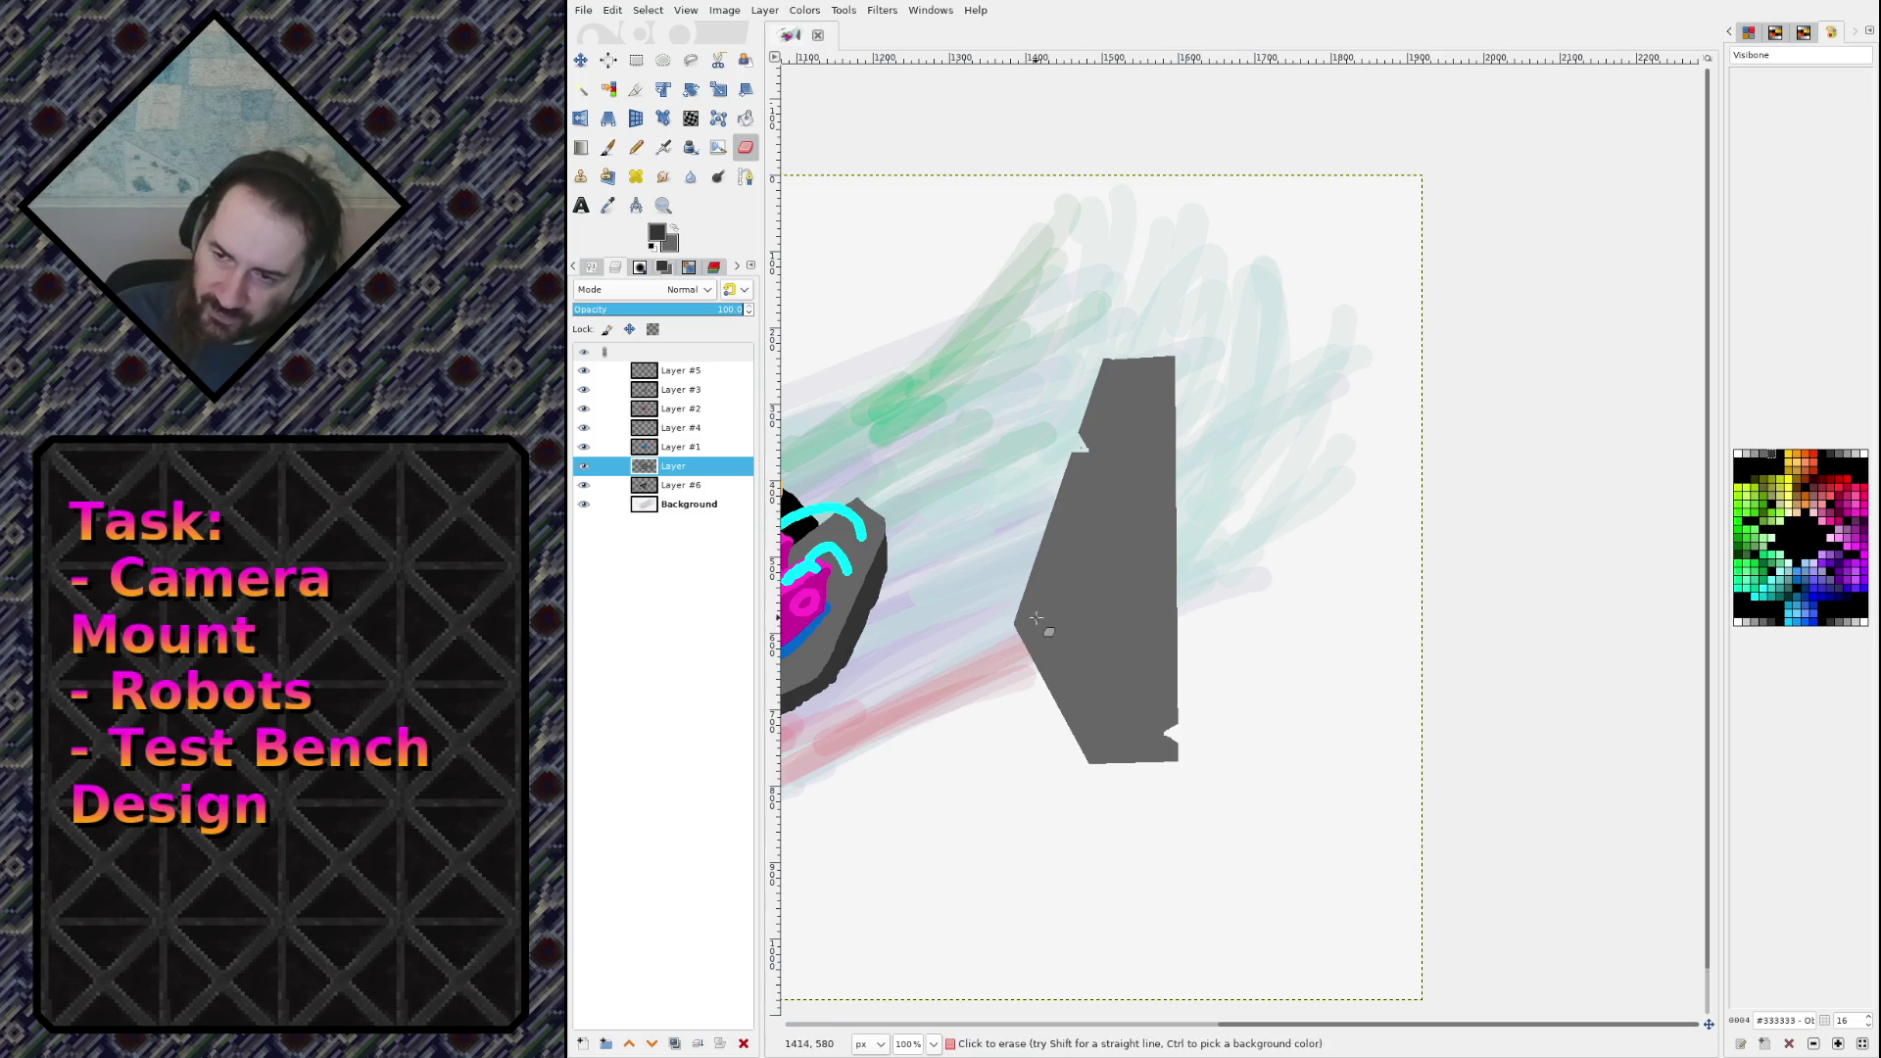
Step: Draw dark grey #333333 inset lines inside the panel's left edges up toward the top
key(w)
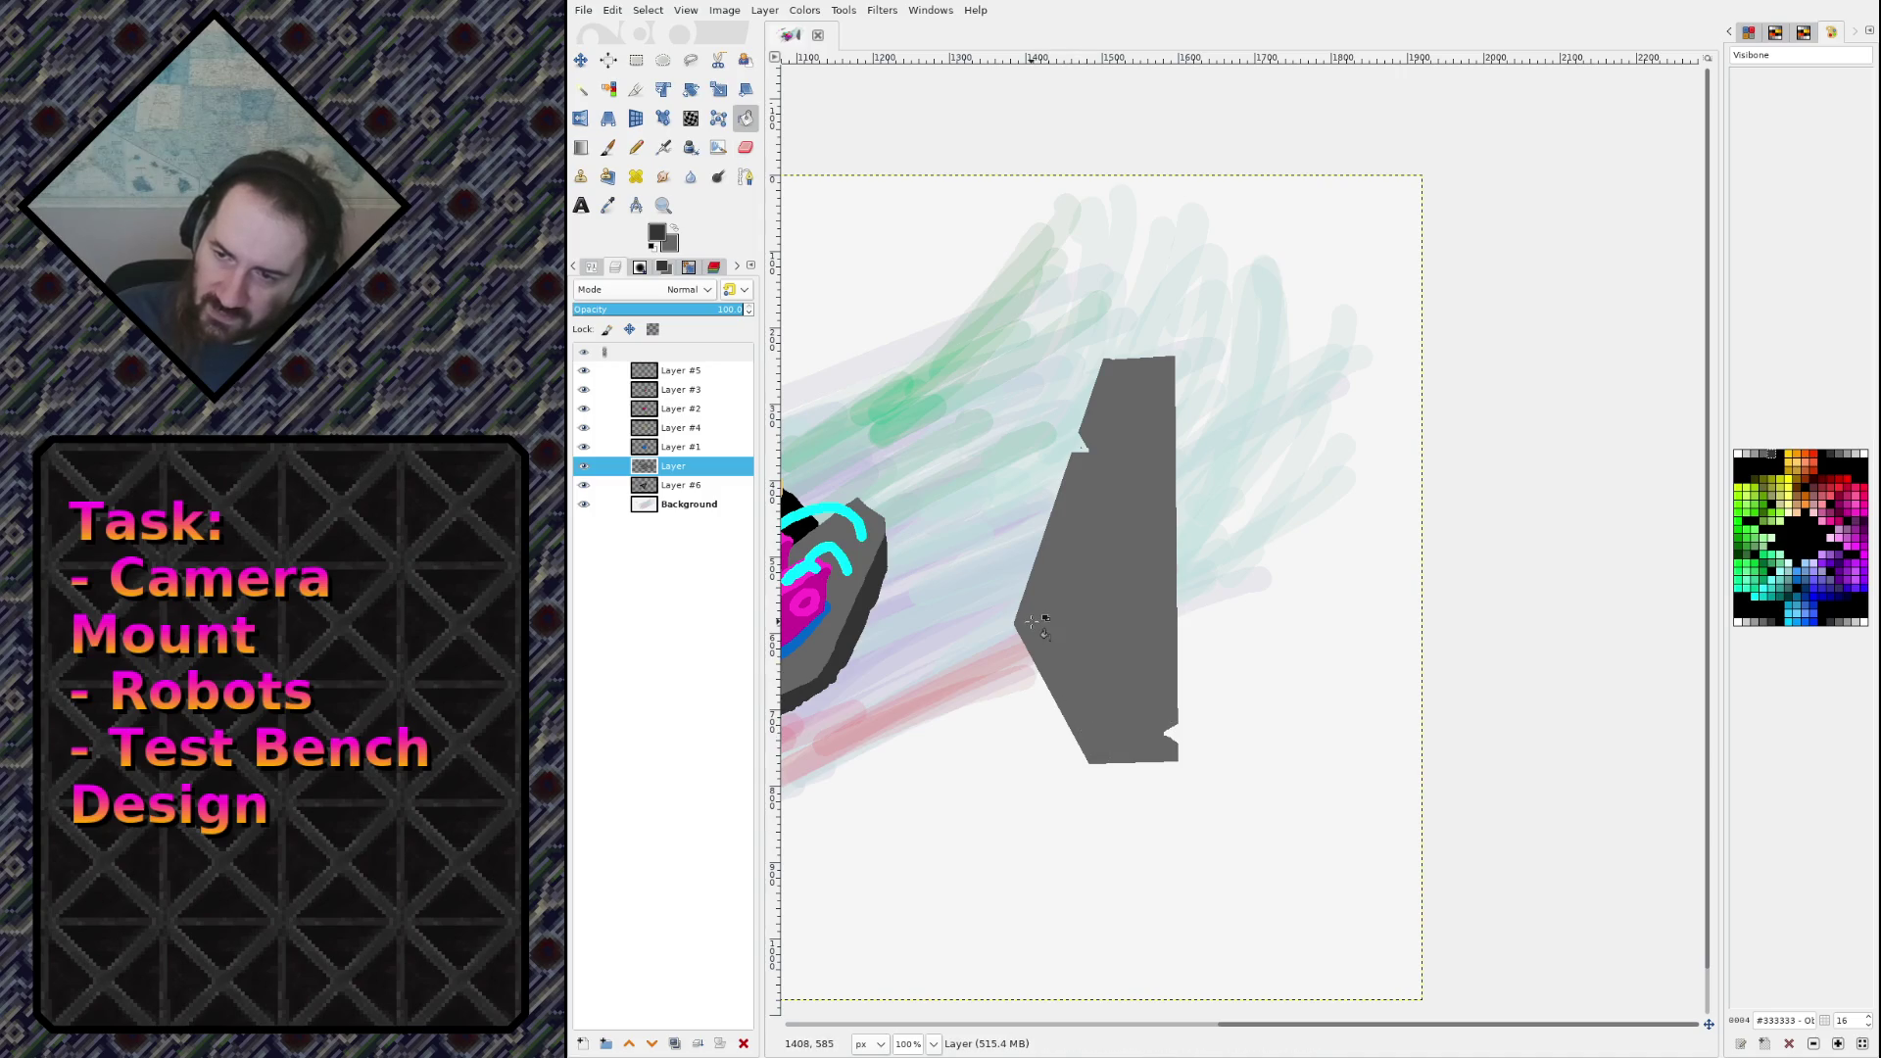
key(n)
click(1034, 624)
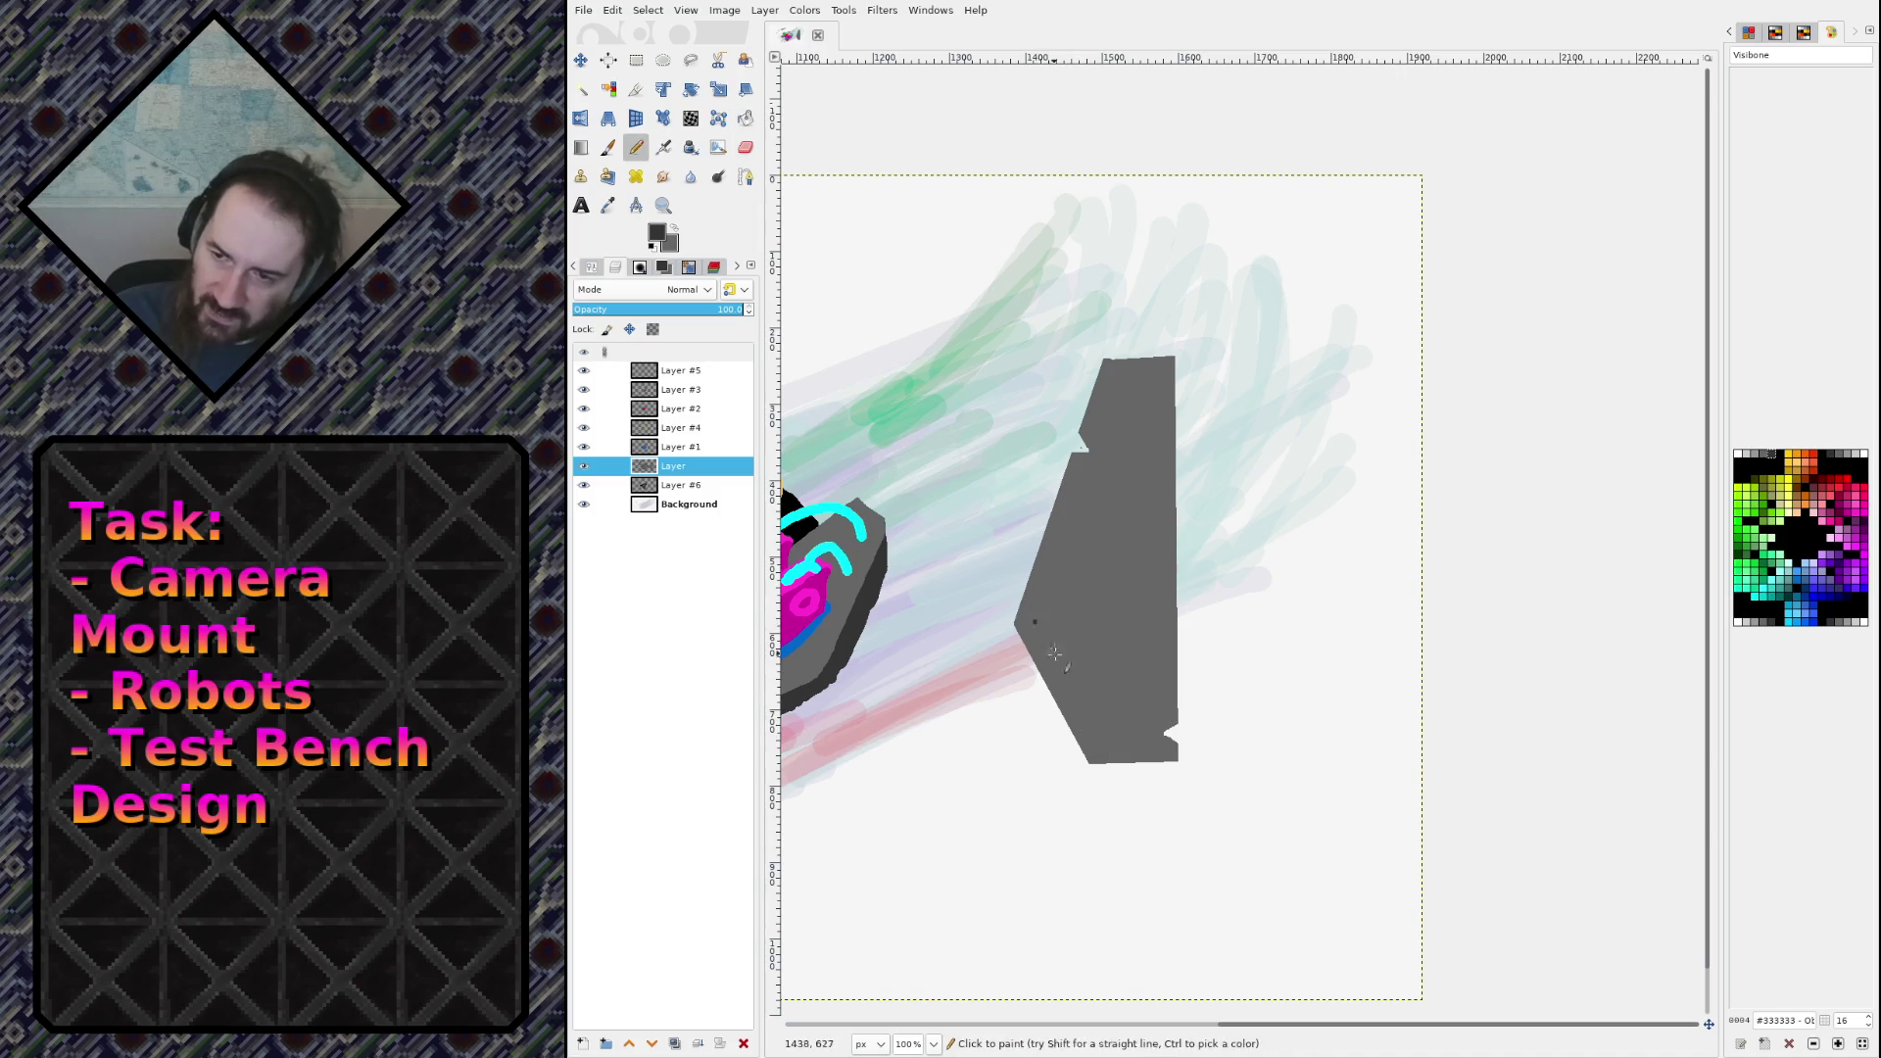
shift+click(1101, 748)
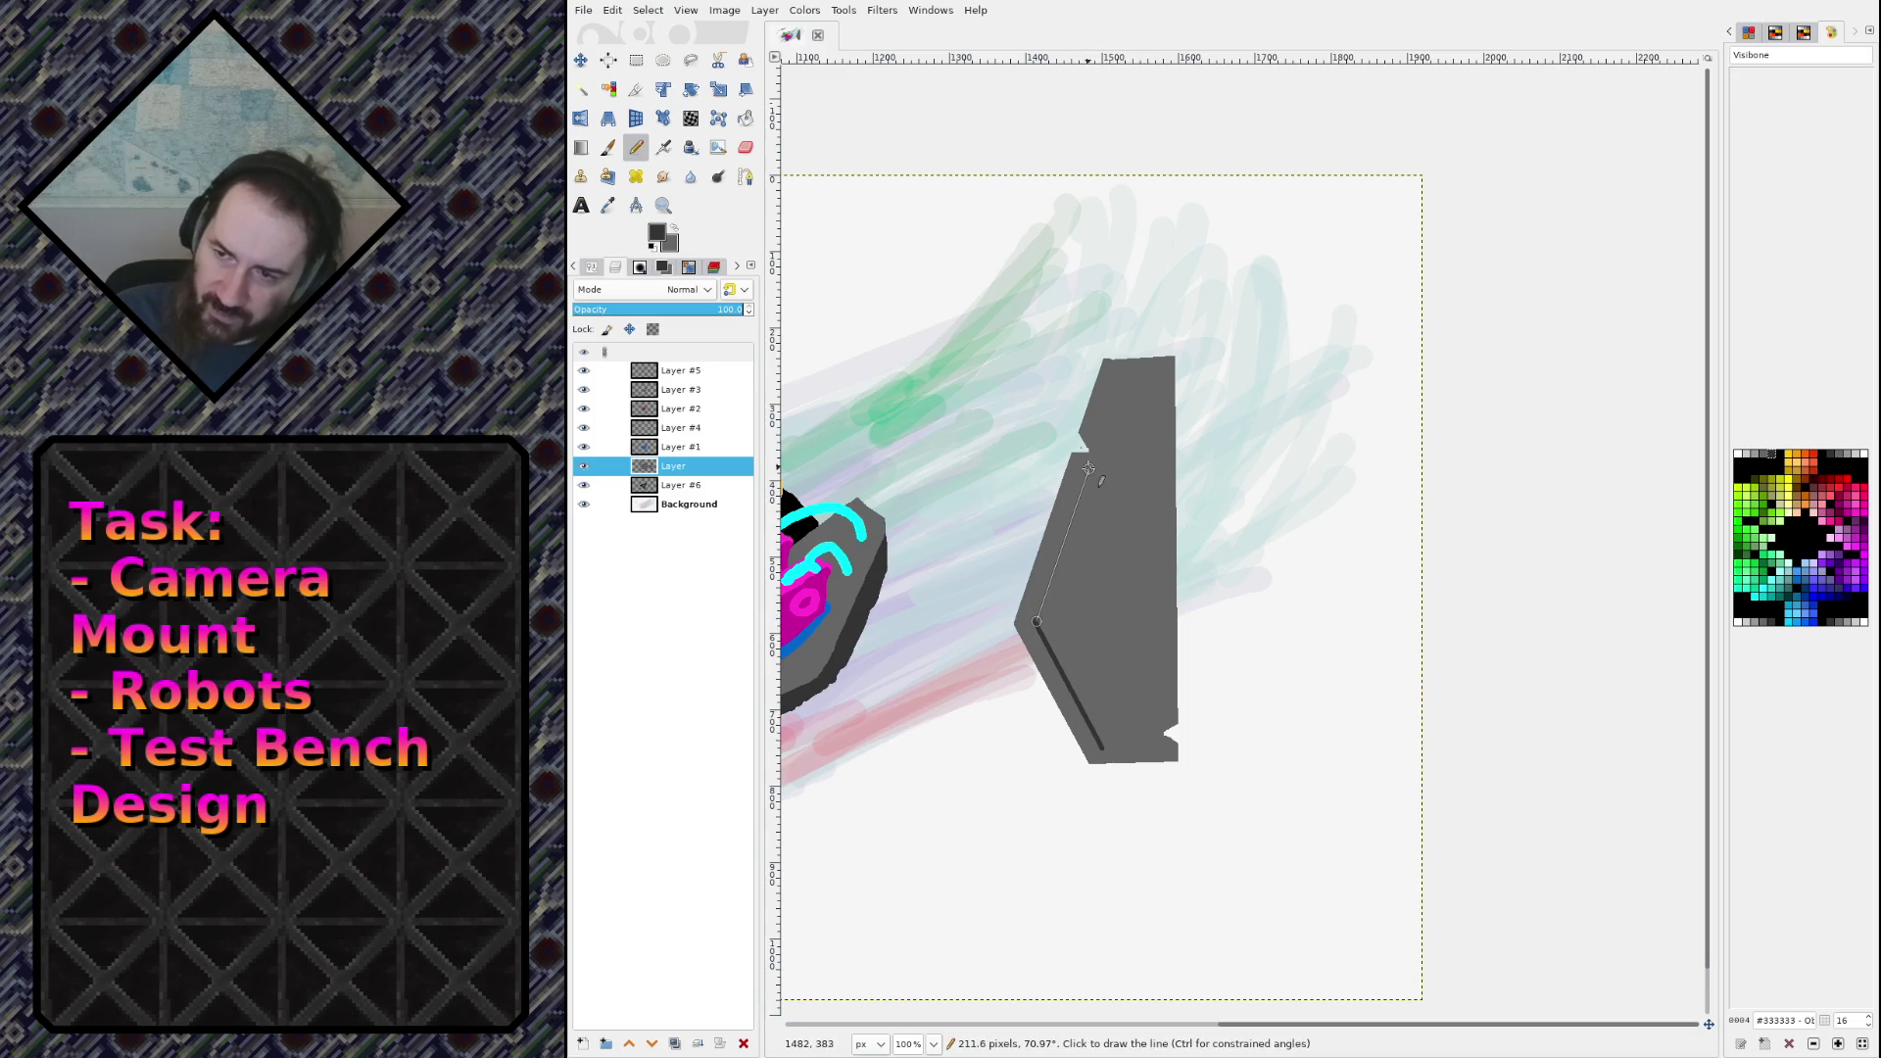
shift+click(1088, 468)
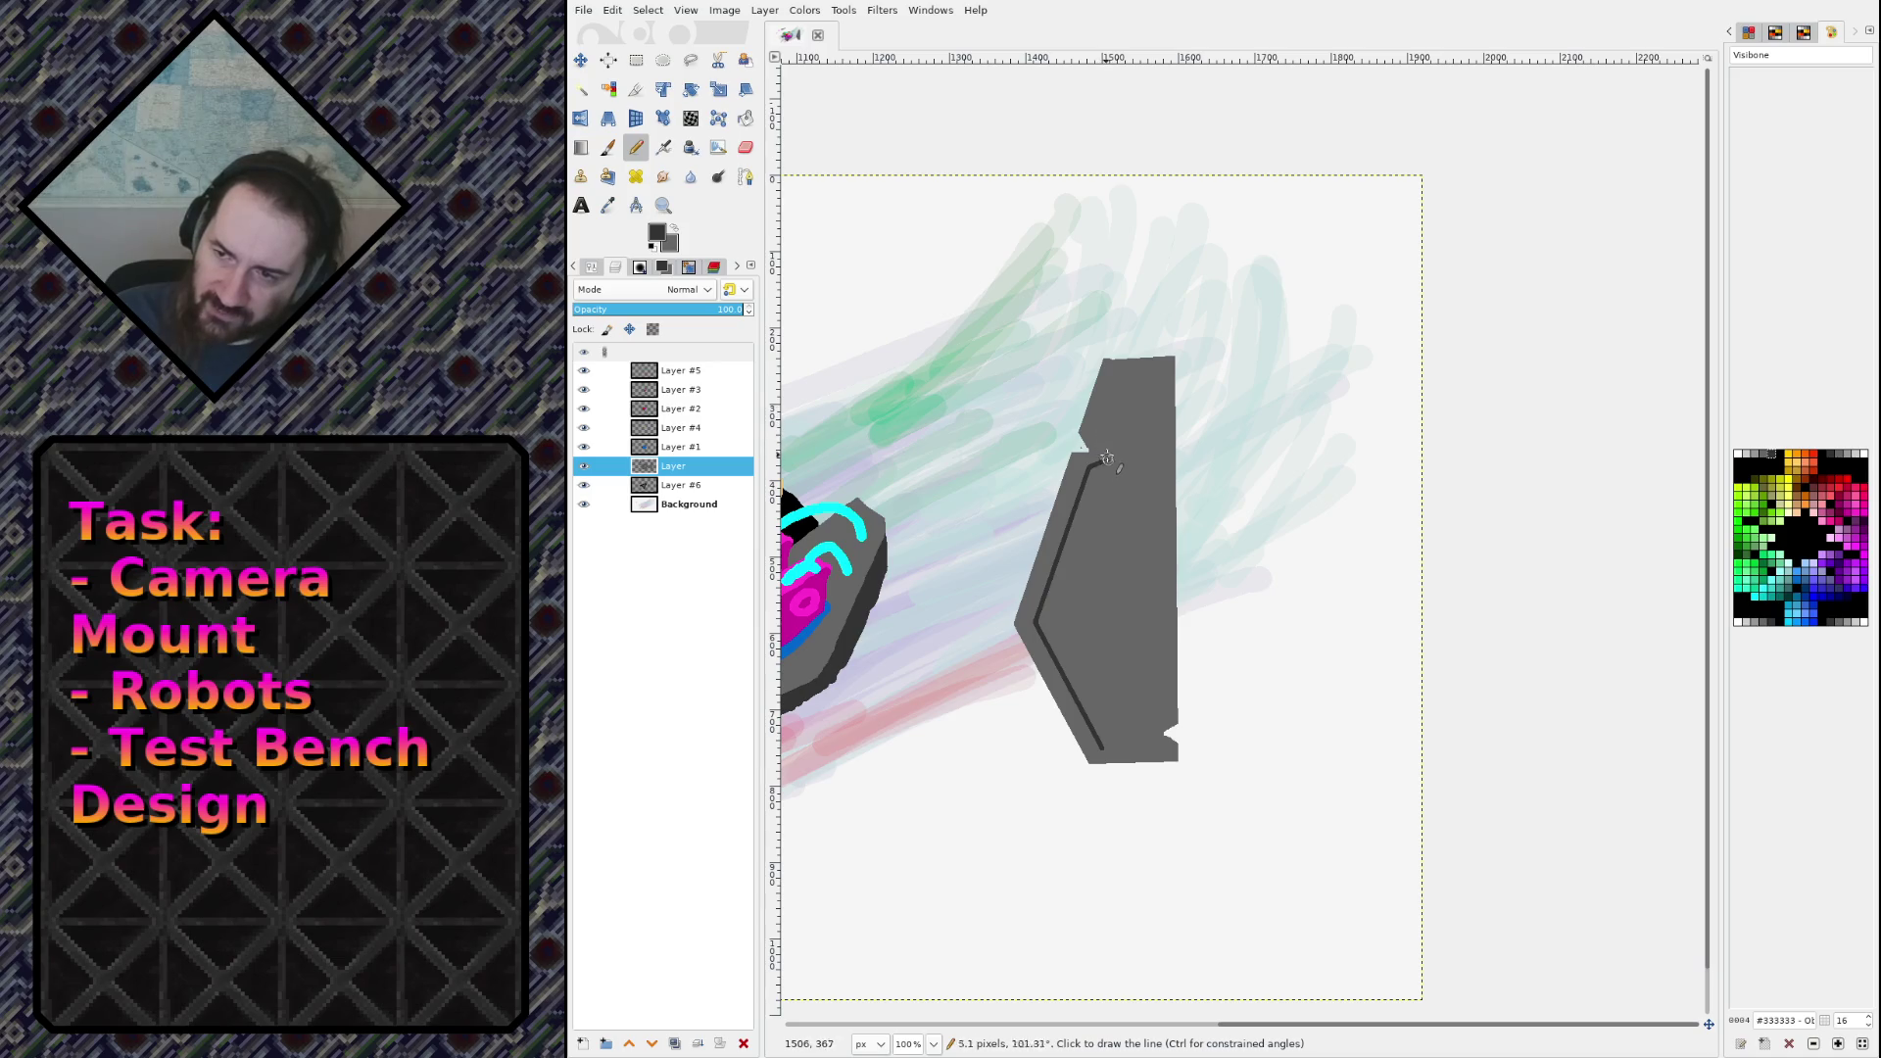
shift+click(1132, 378)
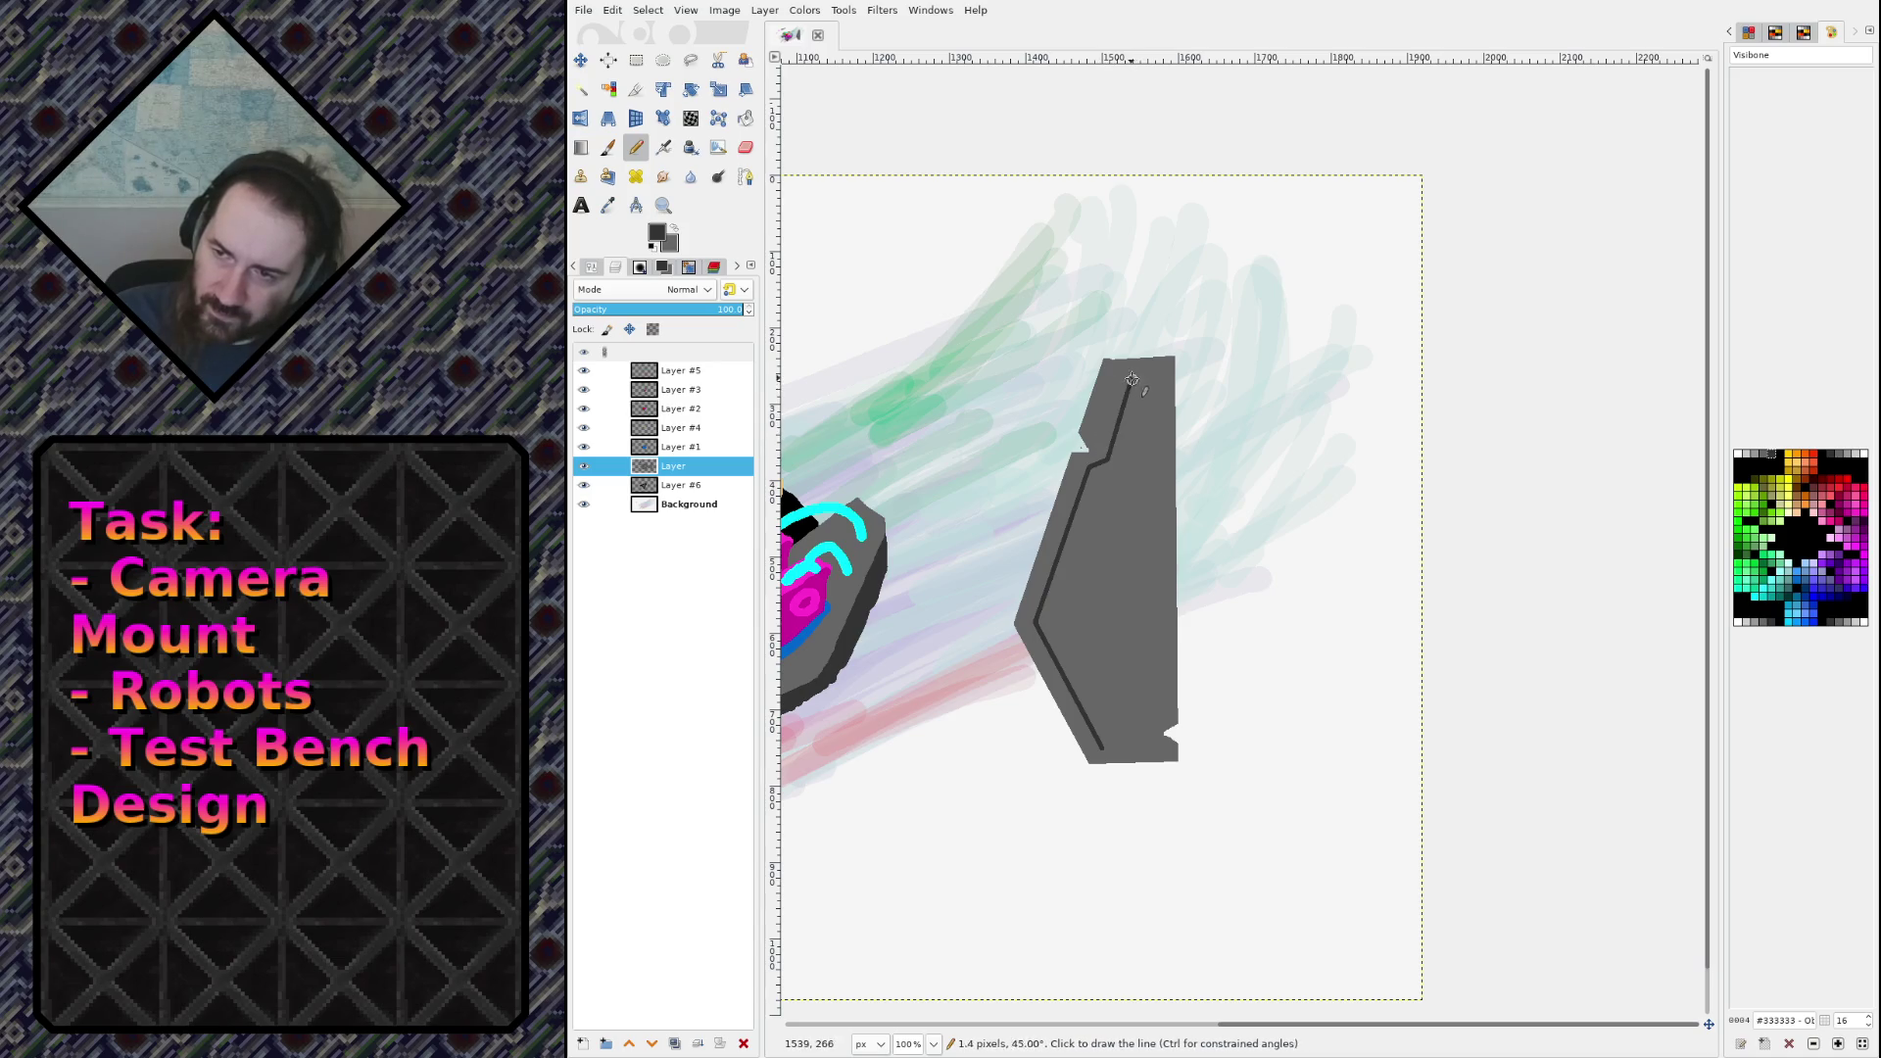
Step: Continue the inset border along the right side, top, bottom-right notch and bottom edge
click(1159, 705)
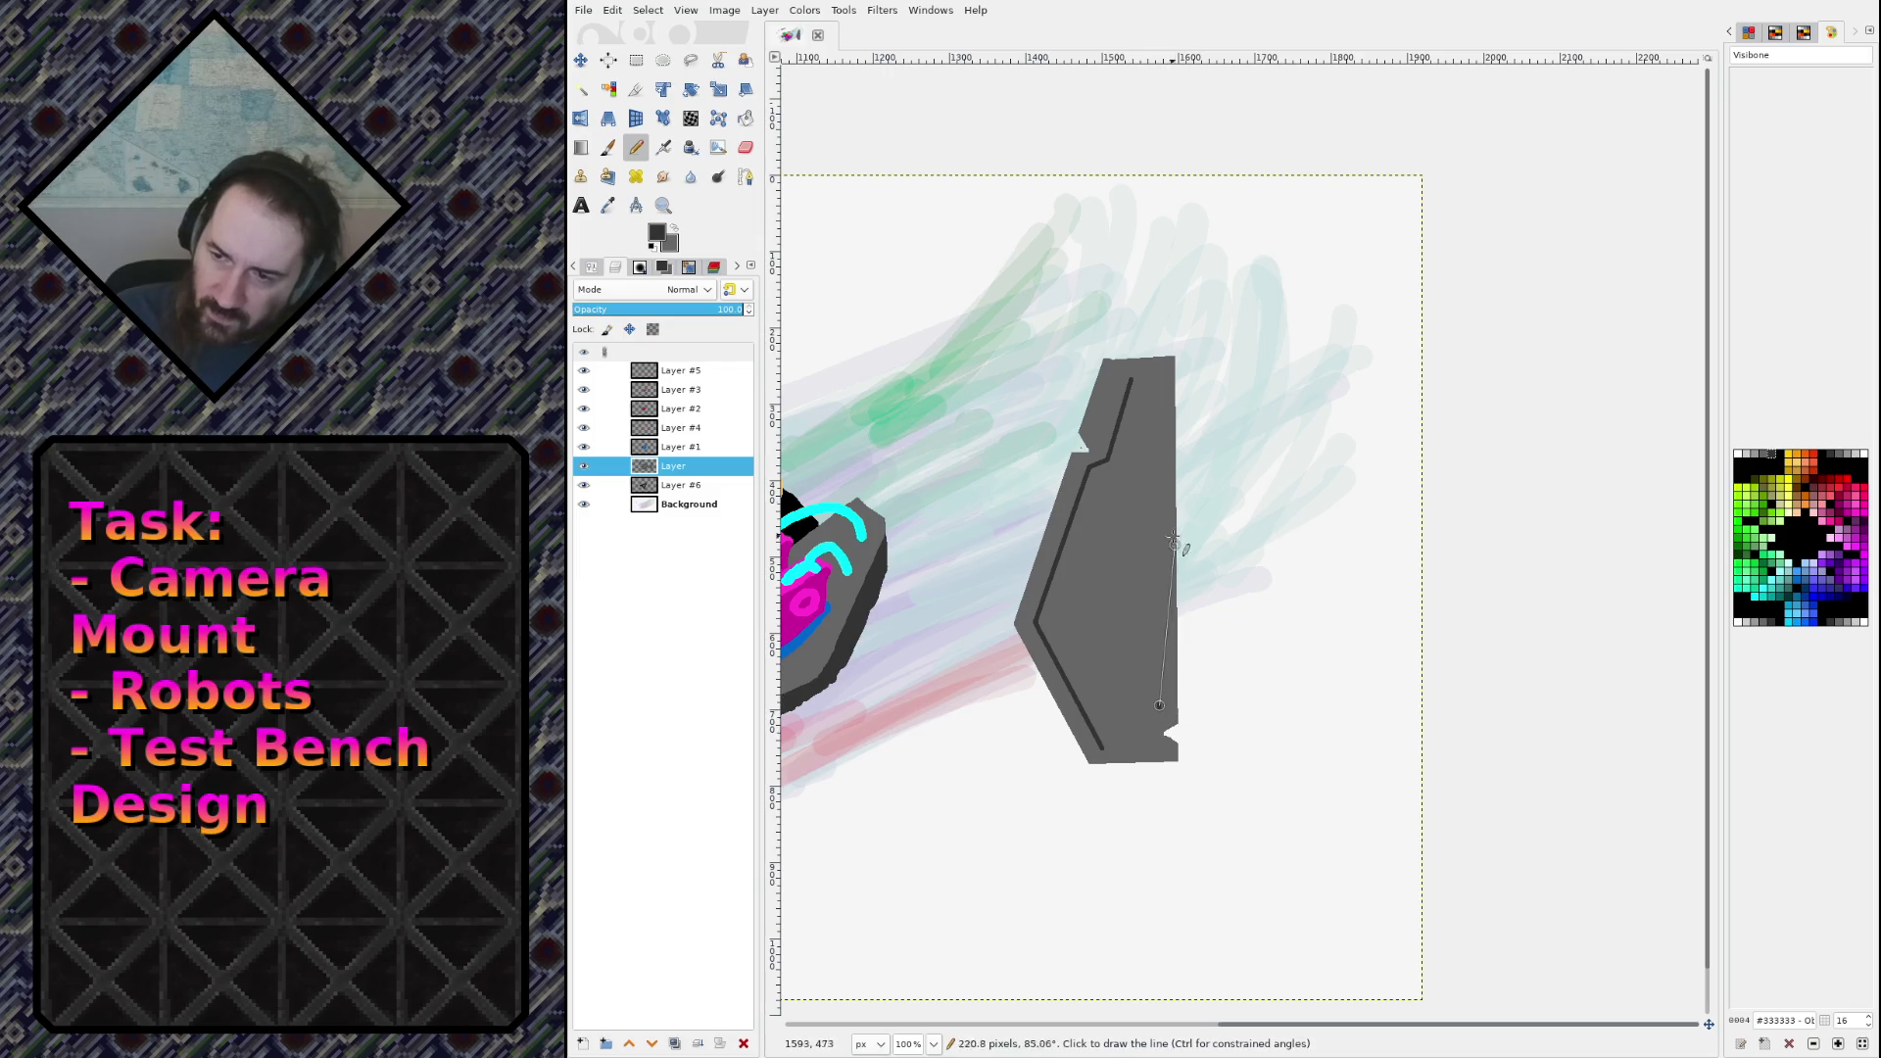
shift+click(1156, 380)
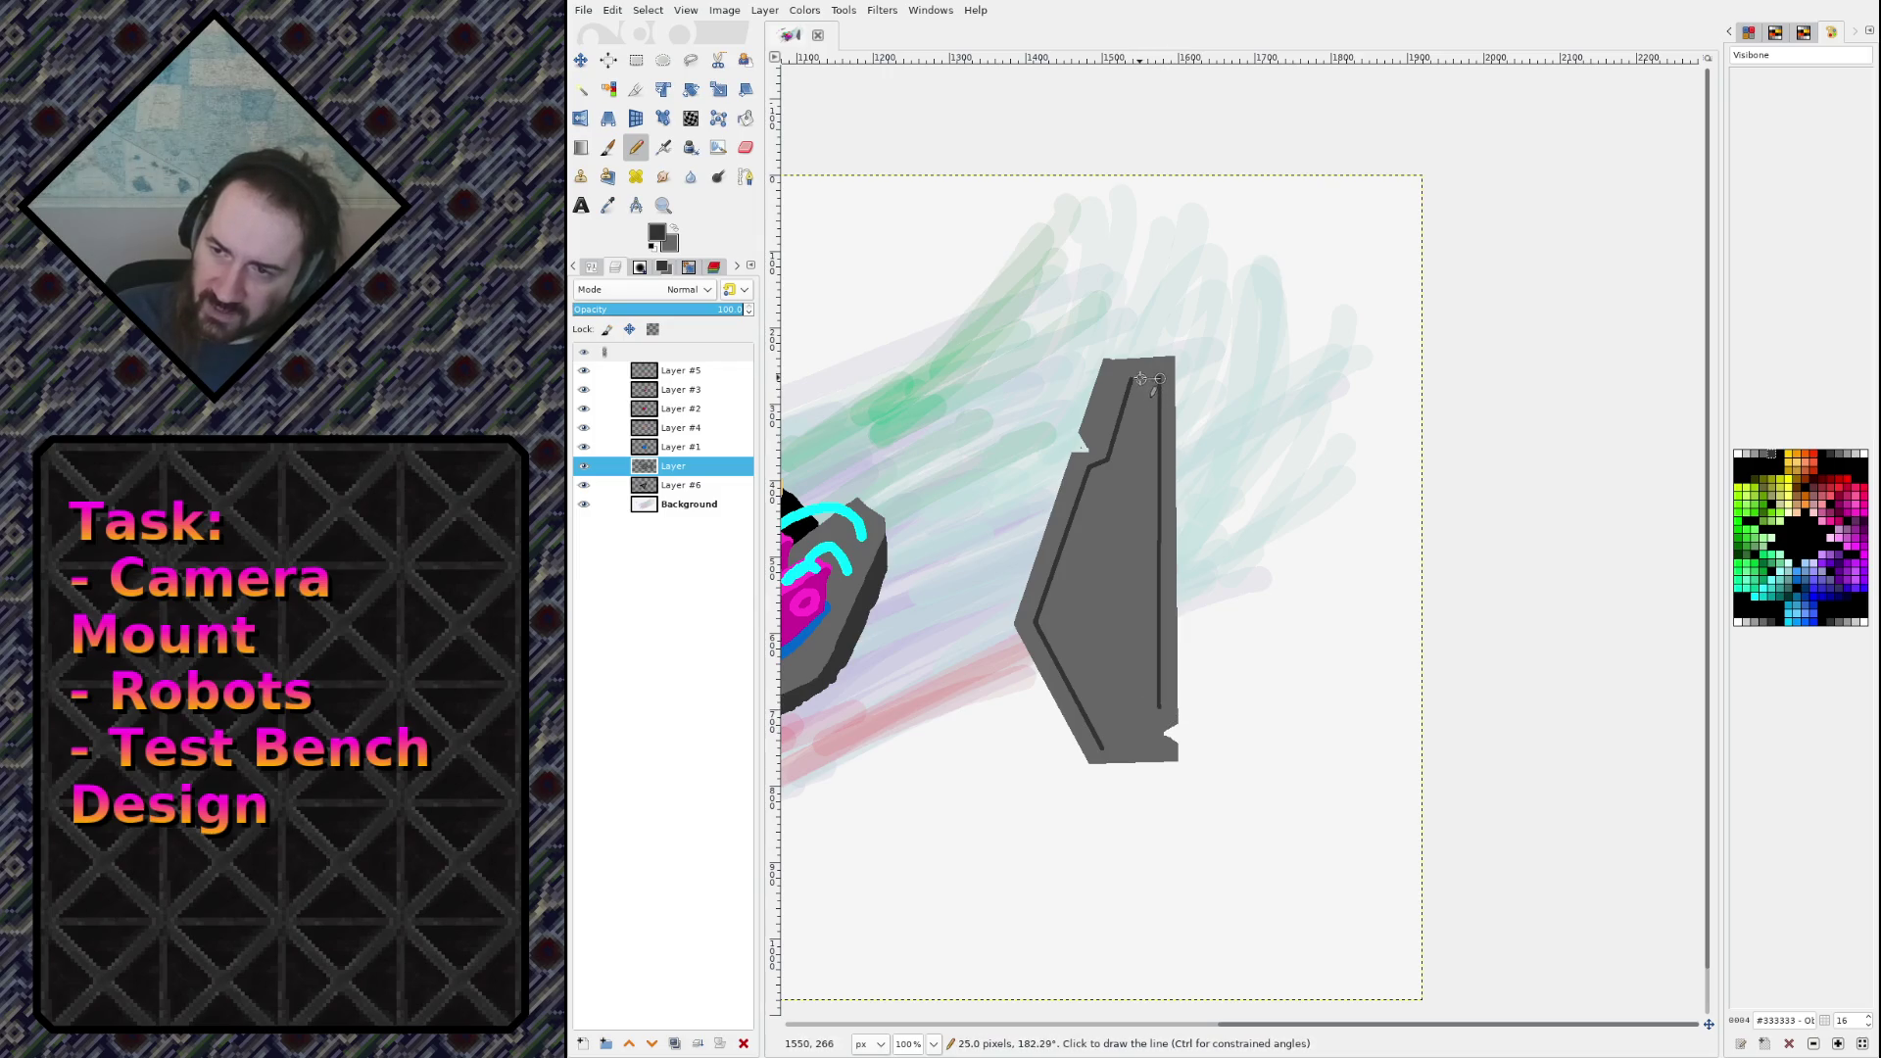
shift+click(1133, 378)
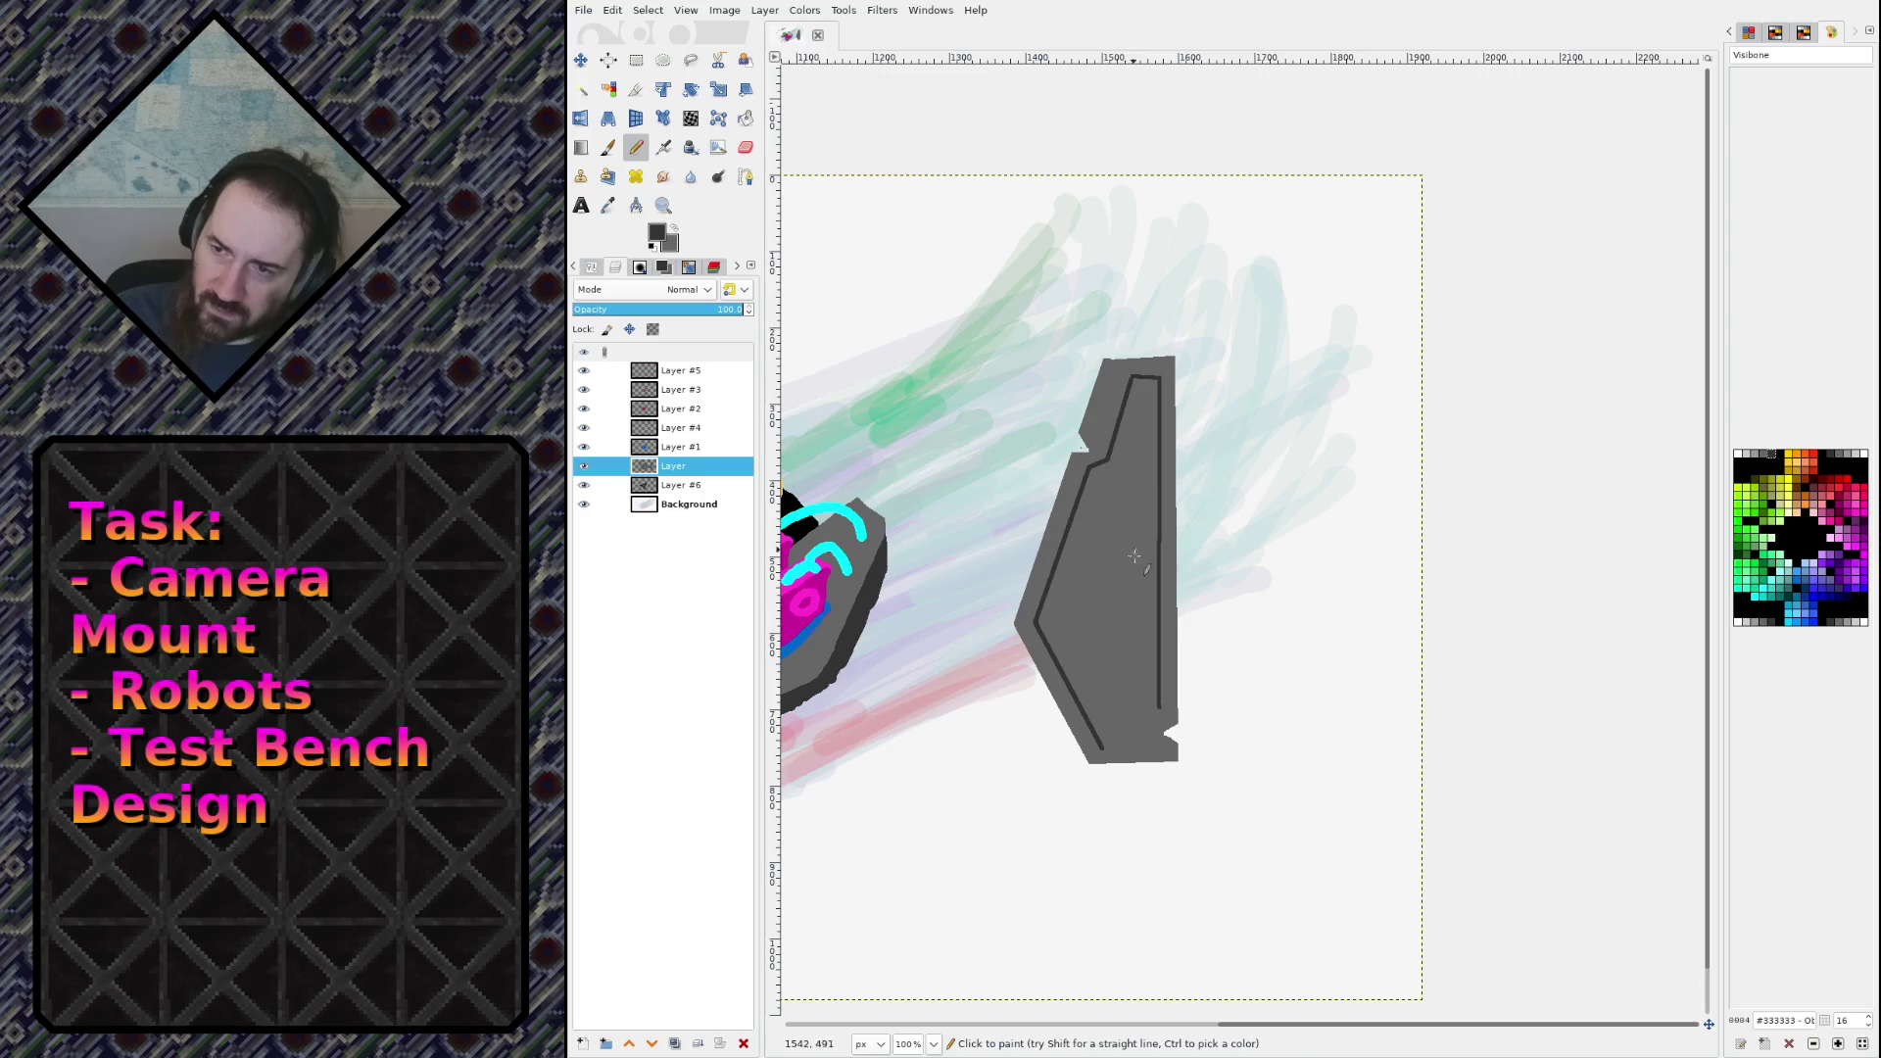
click(1157, 708)
shift+click(1135, 733)
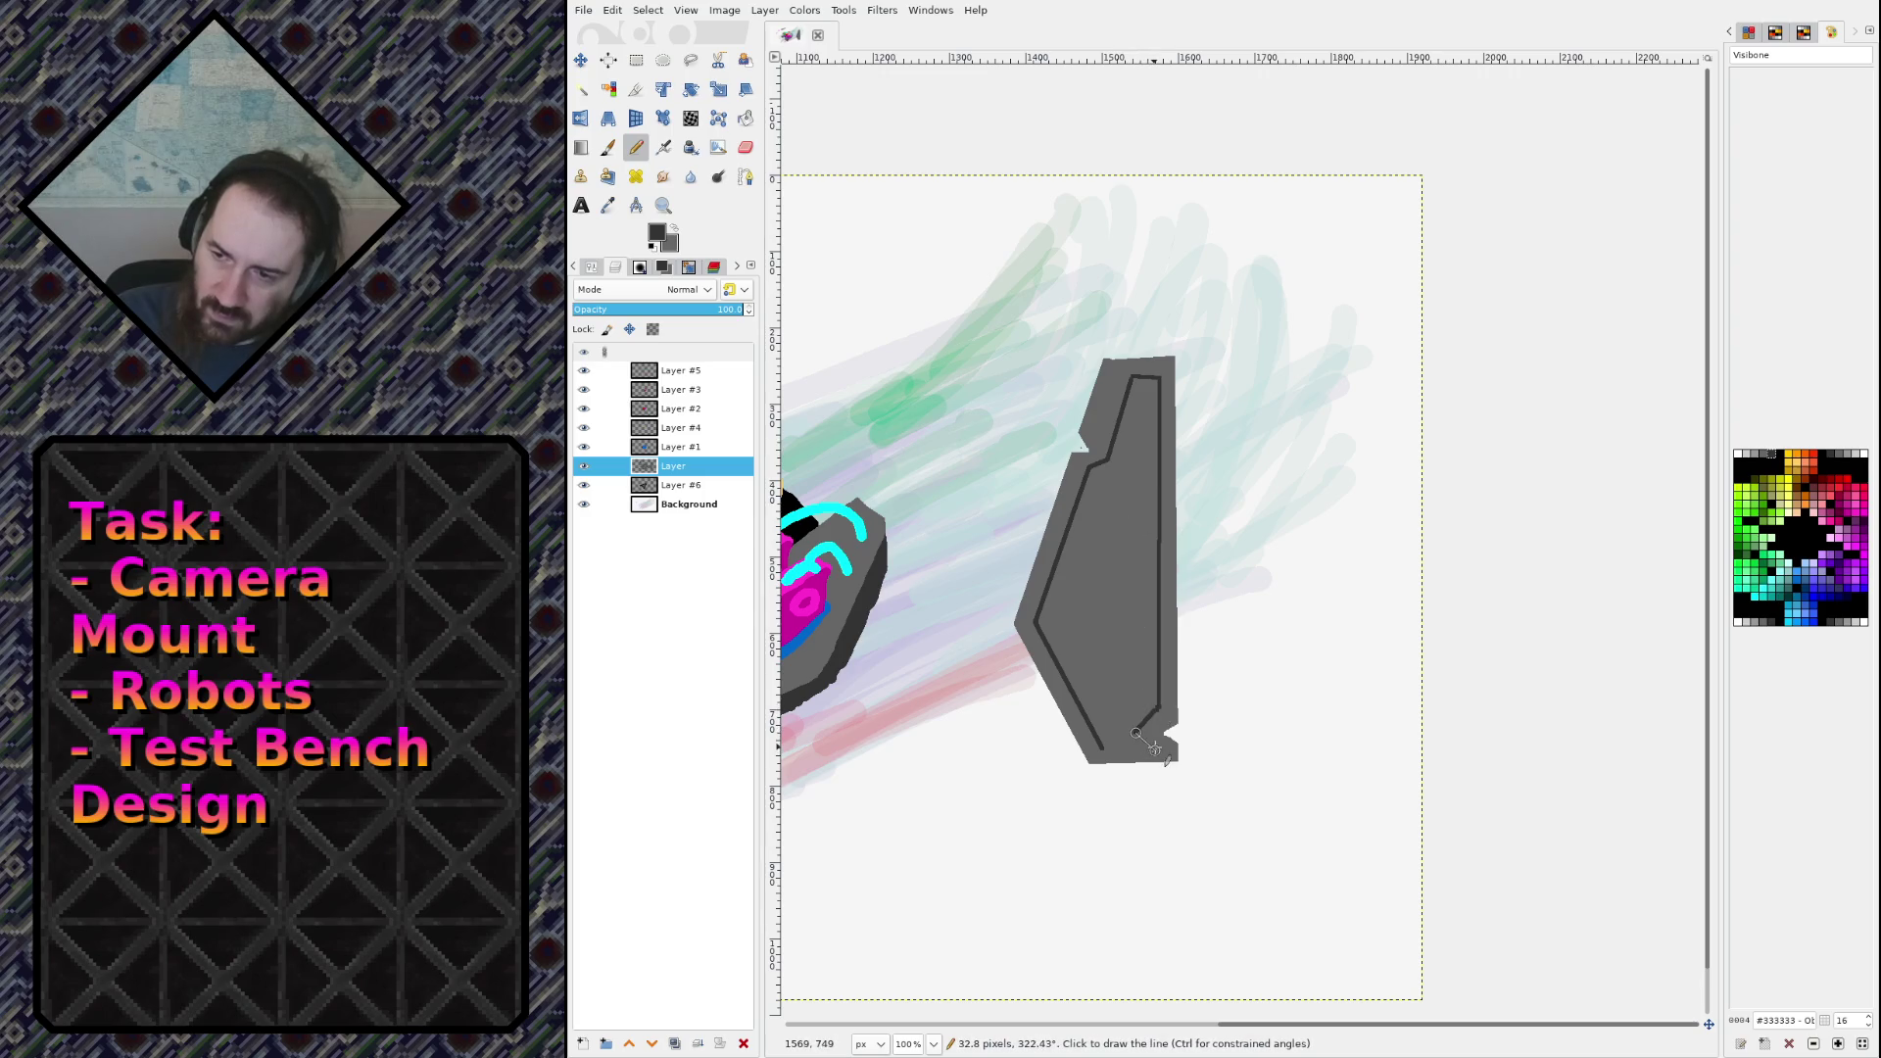
shift+click(1134, 746)
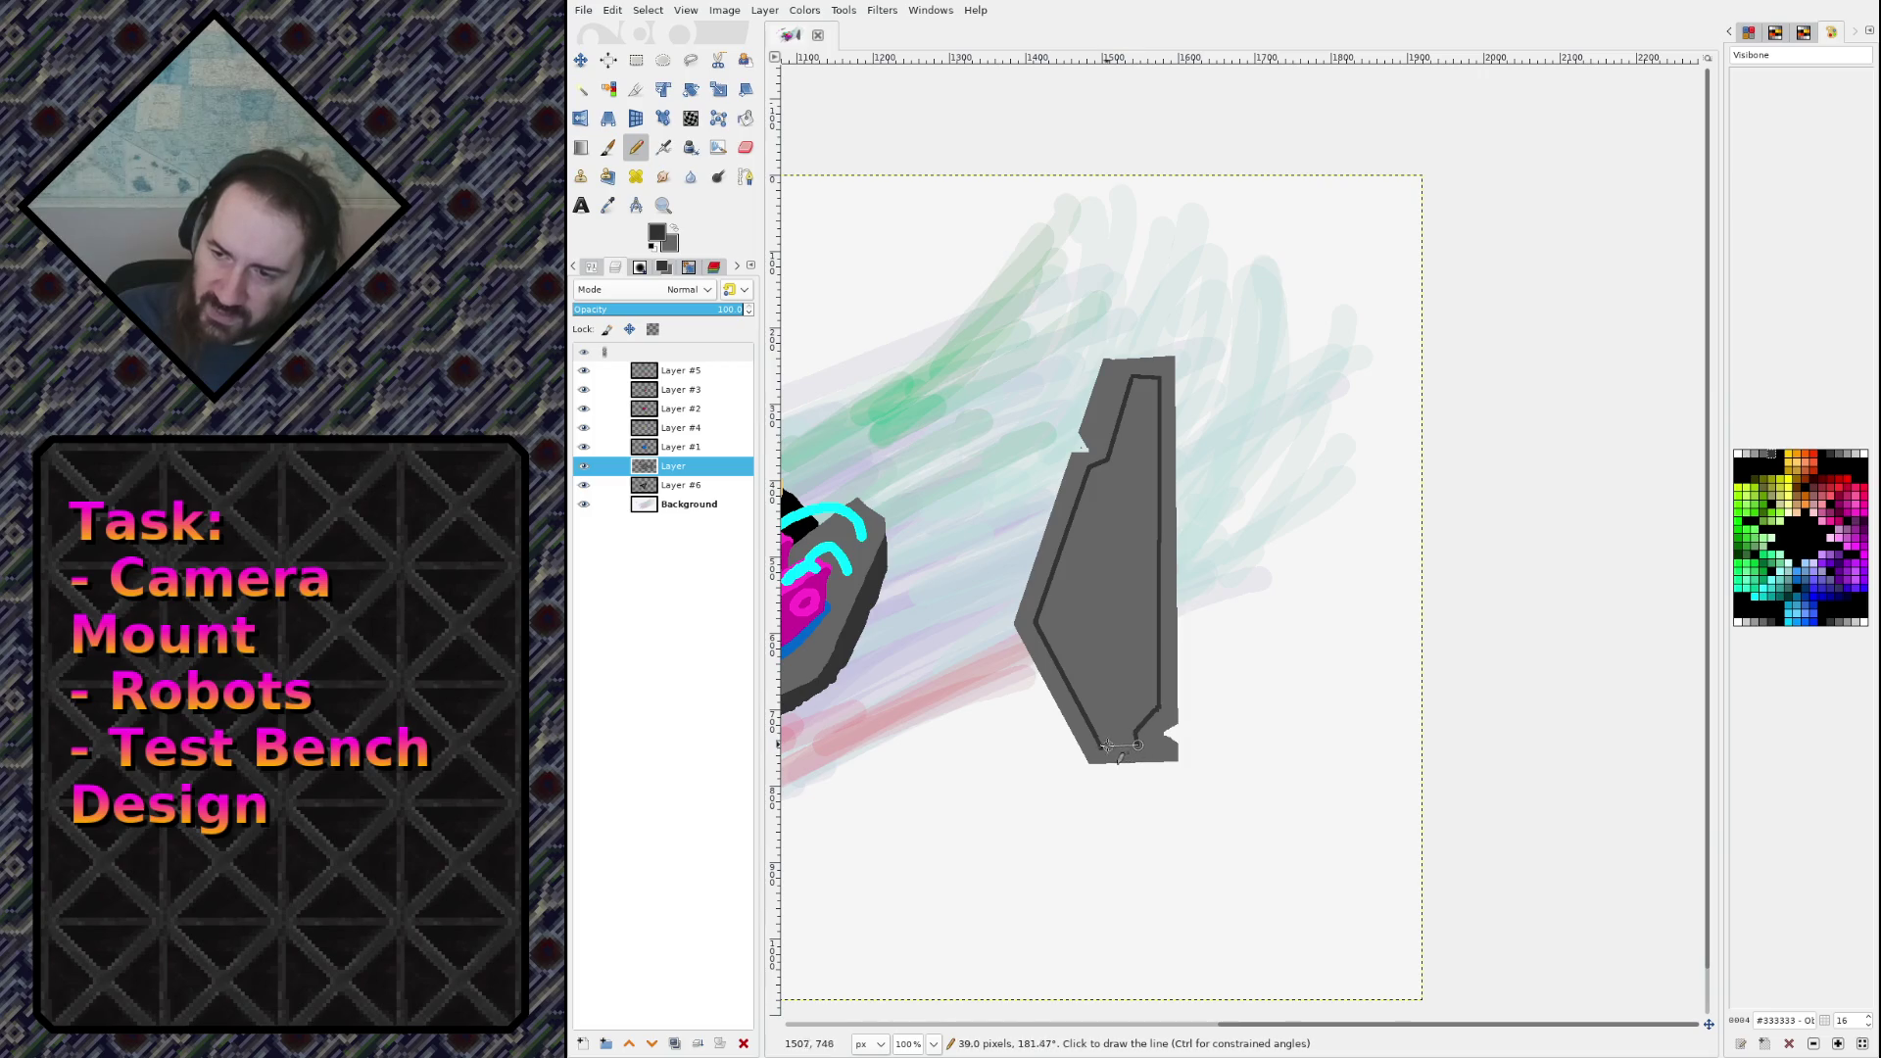
shift+click(1105, 747)
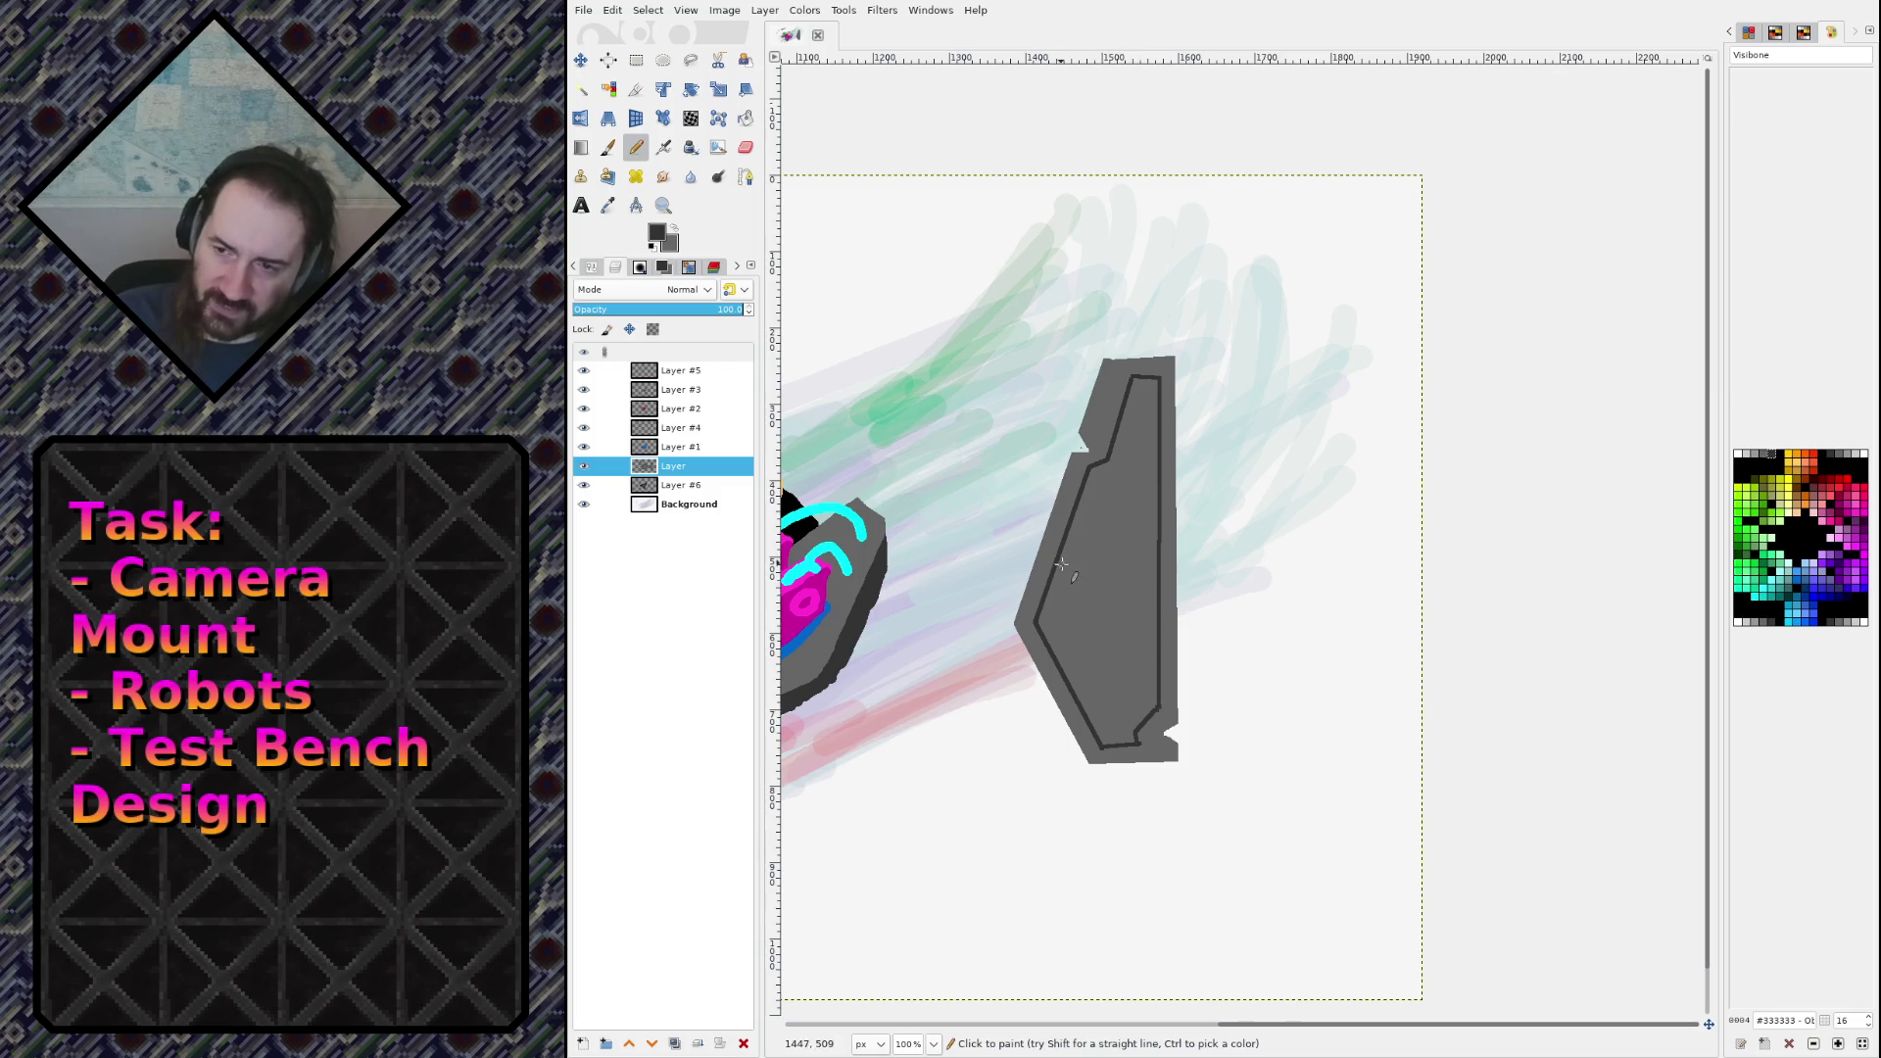
click(1059, 562)
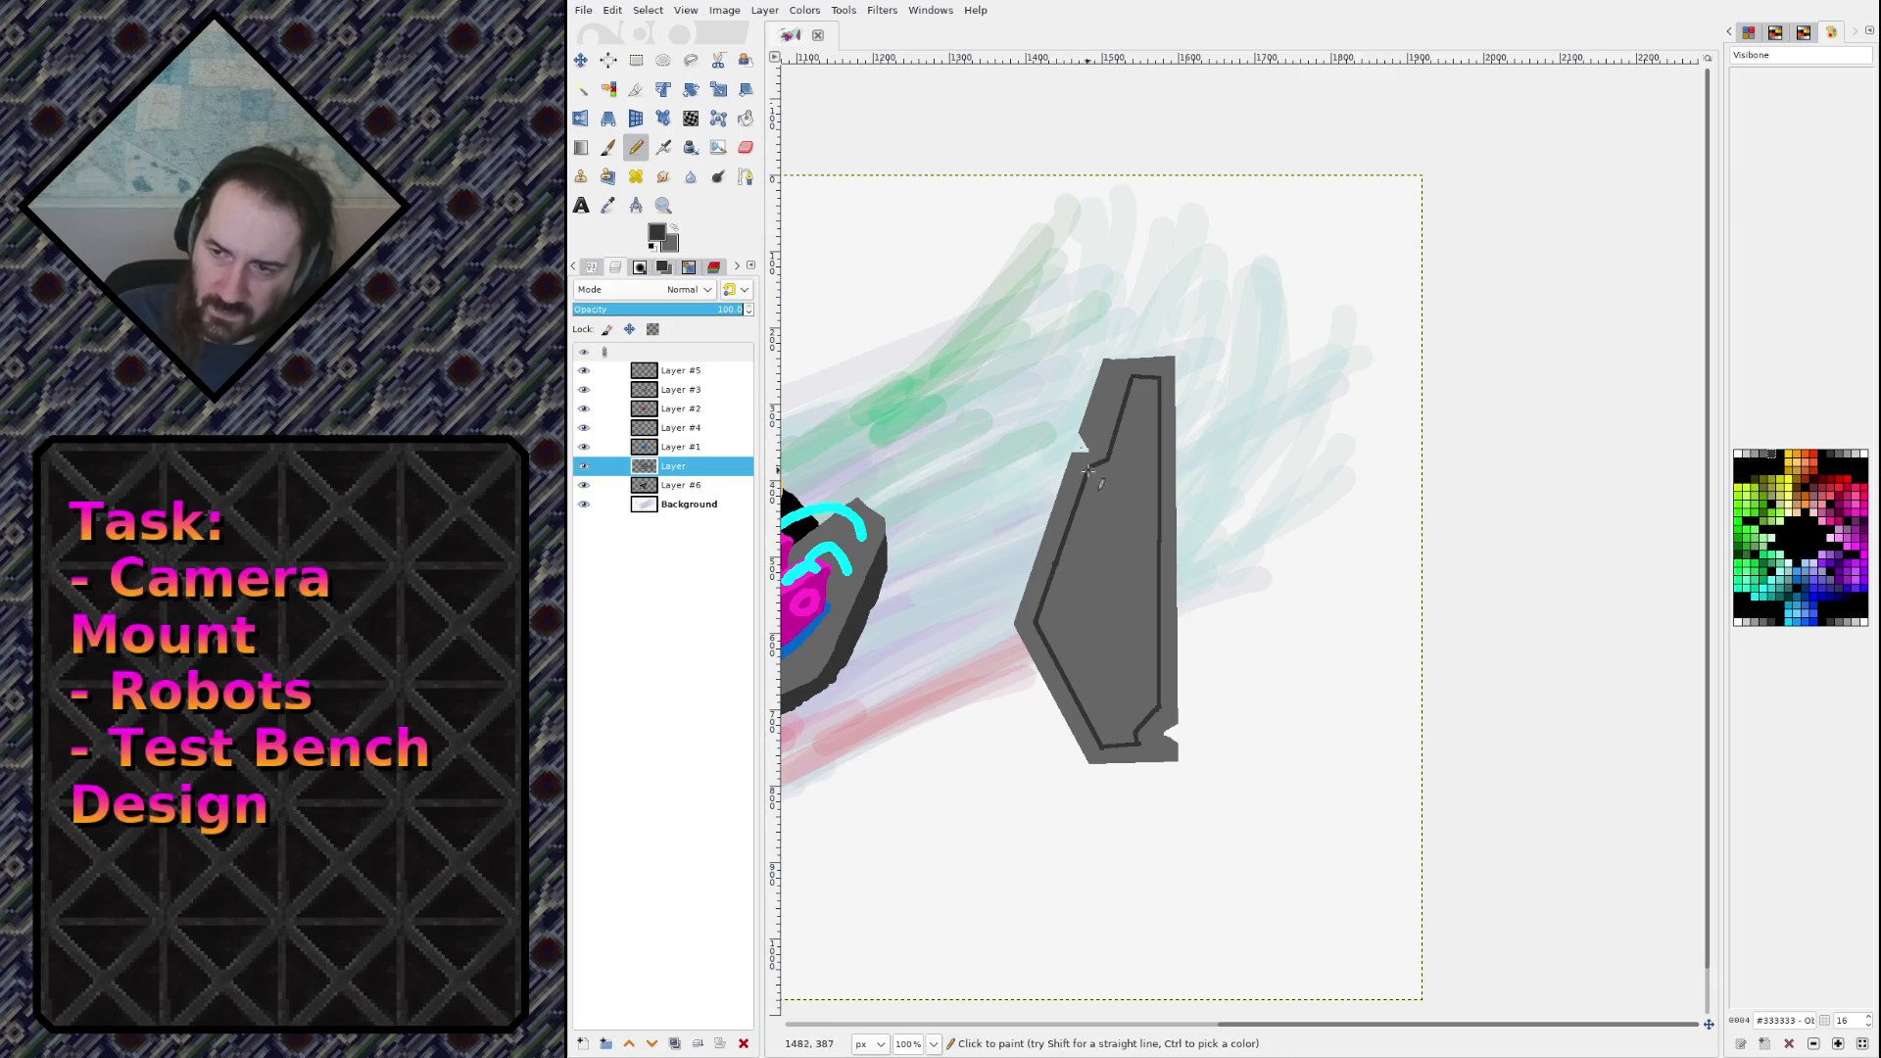
Step: Trim the panel's left and lower-left edges and erase notches into its right edge
key(shift+e)
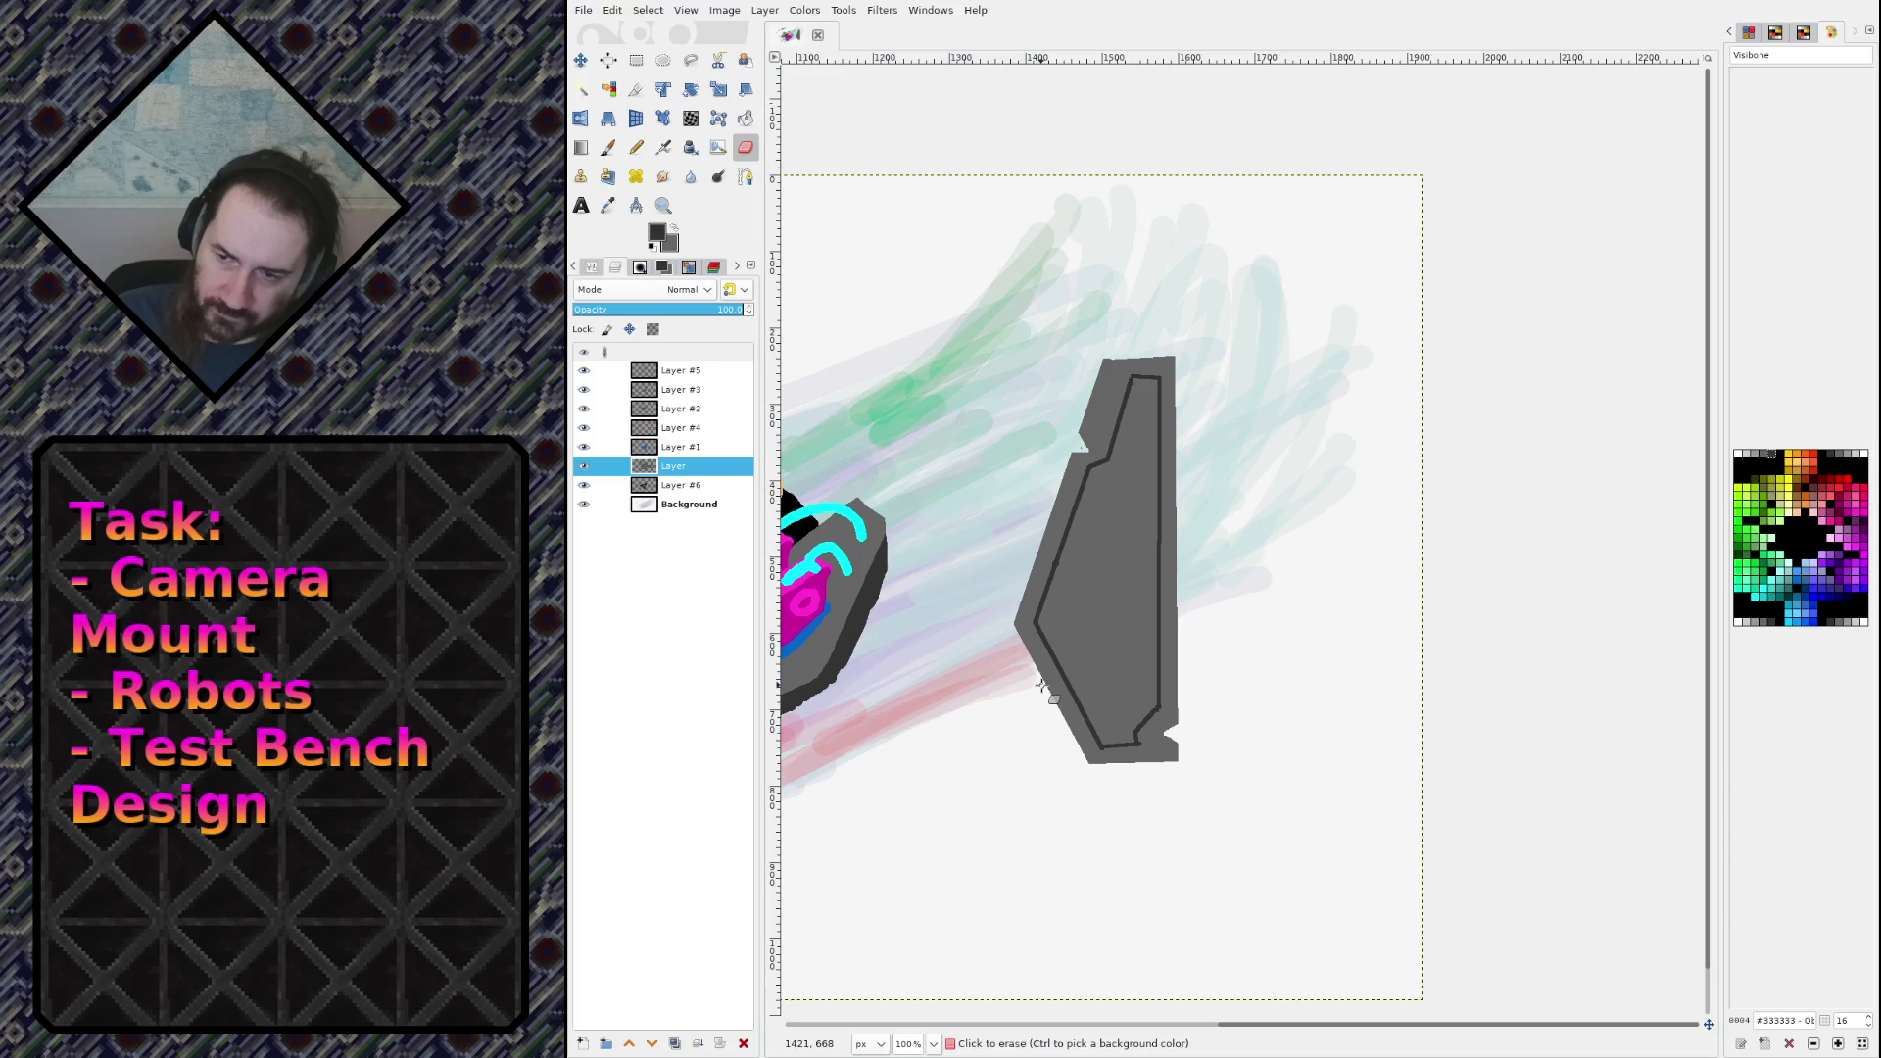
click(1040, 686)
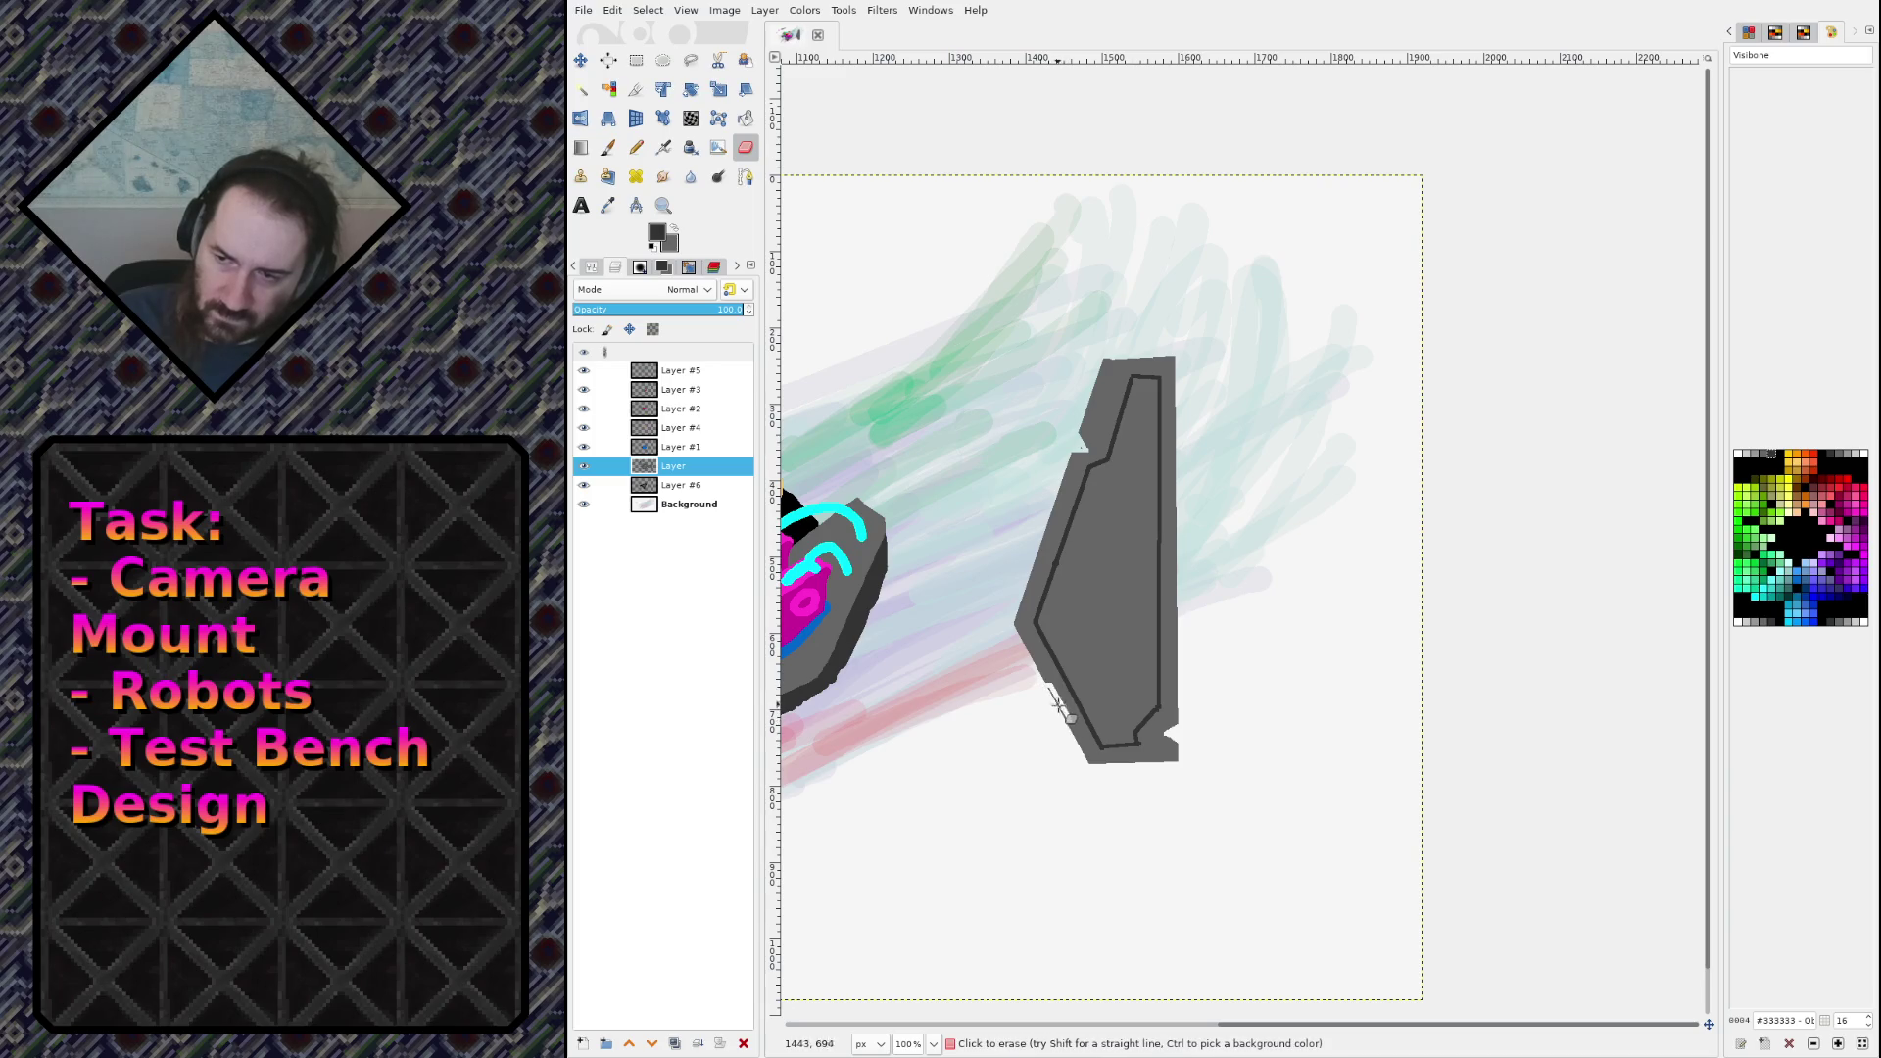
drag(1057, 707, 1068, 727)
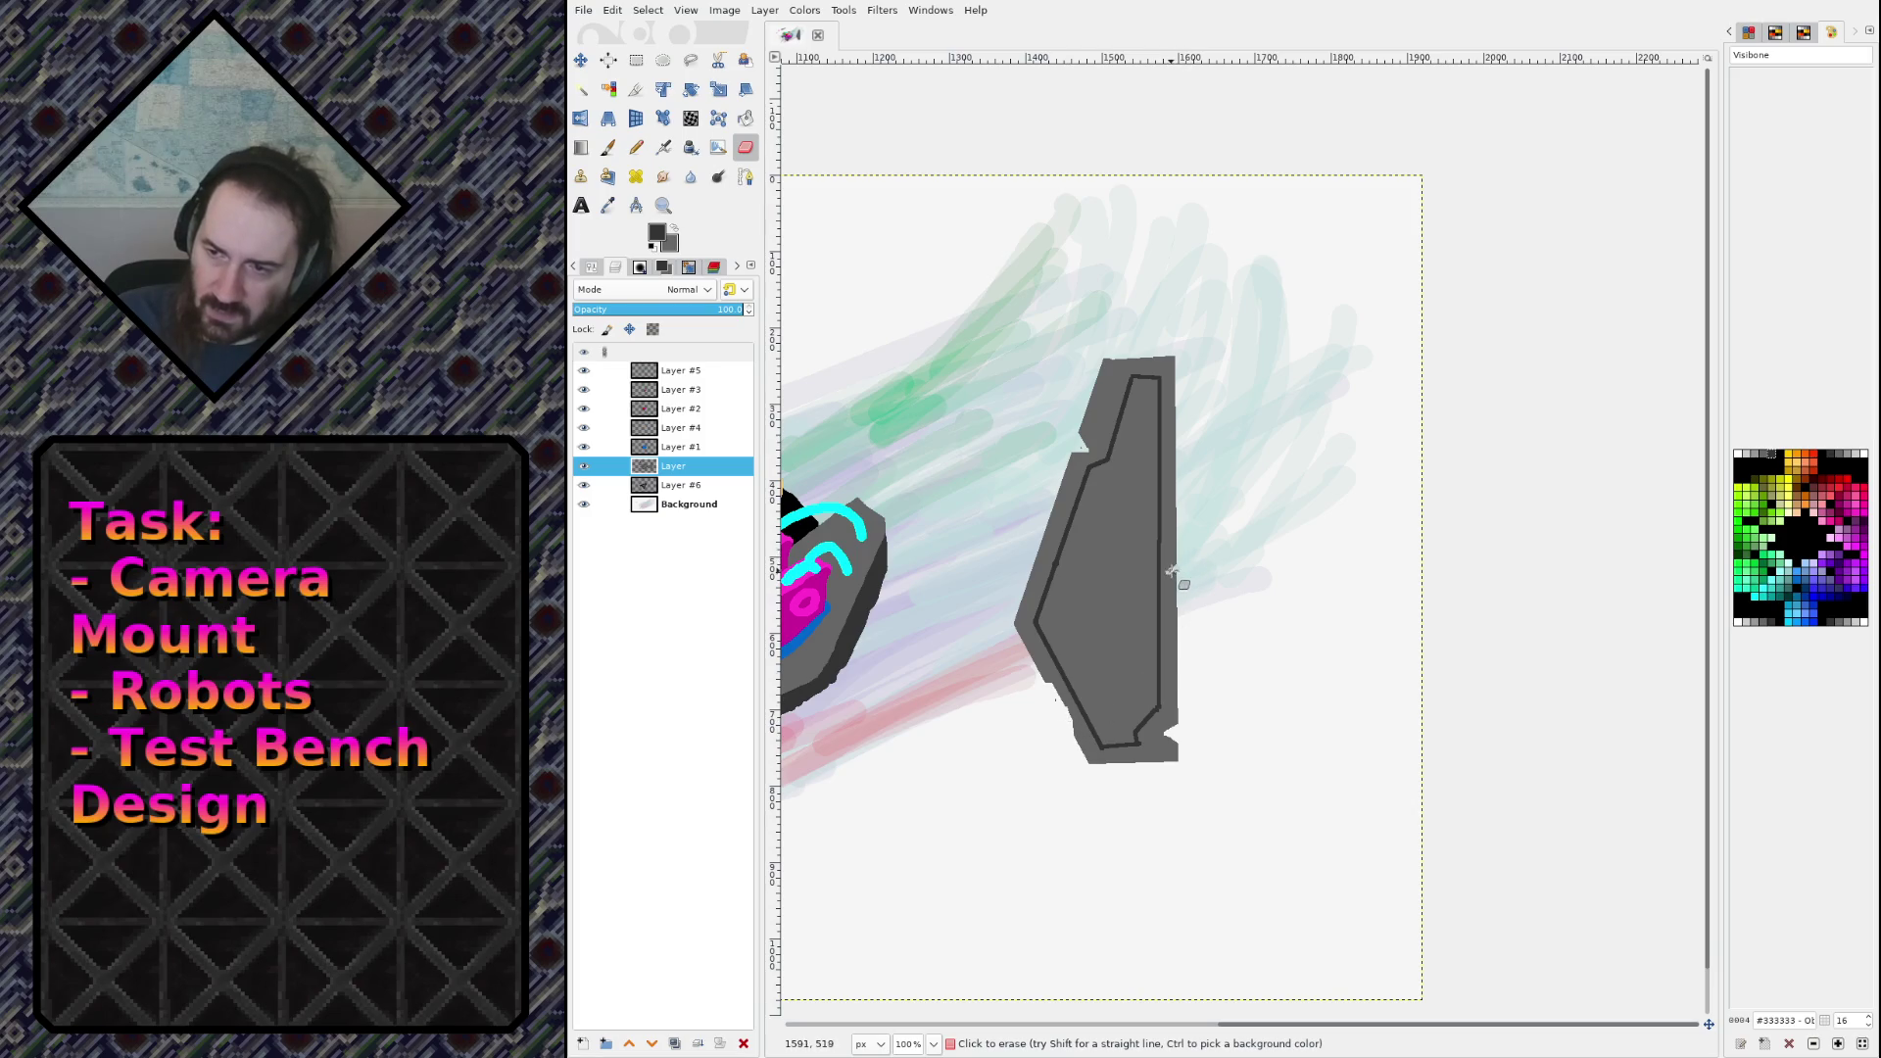
drag(1172, 571, 1168, 586)
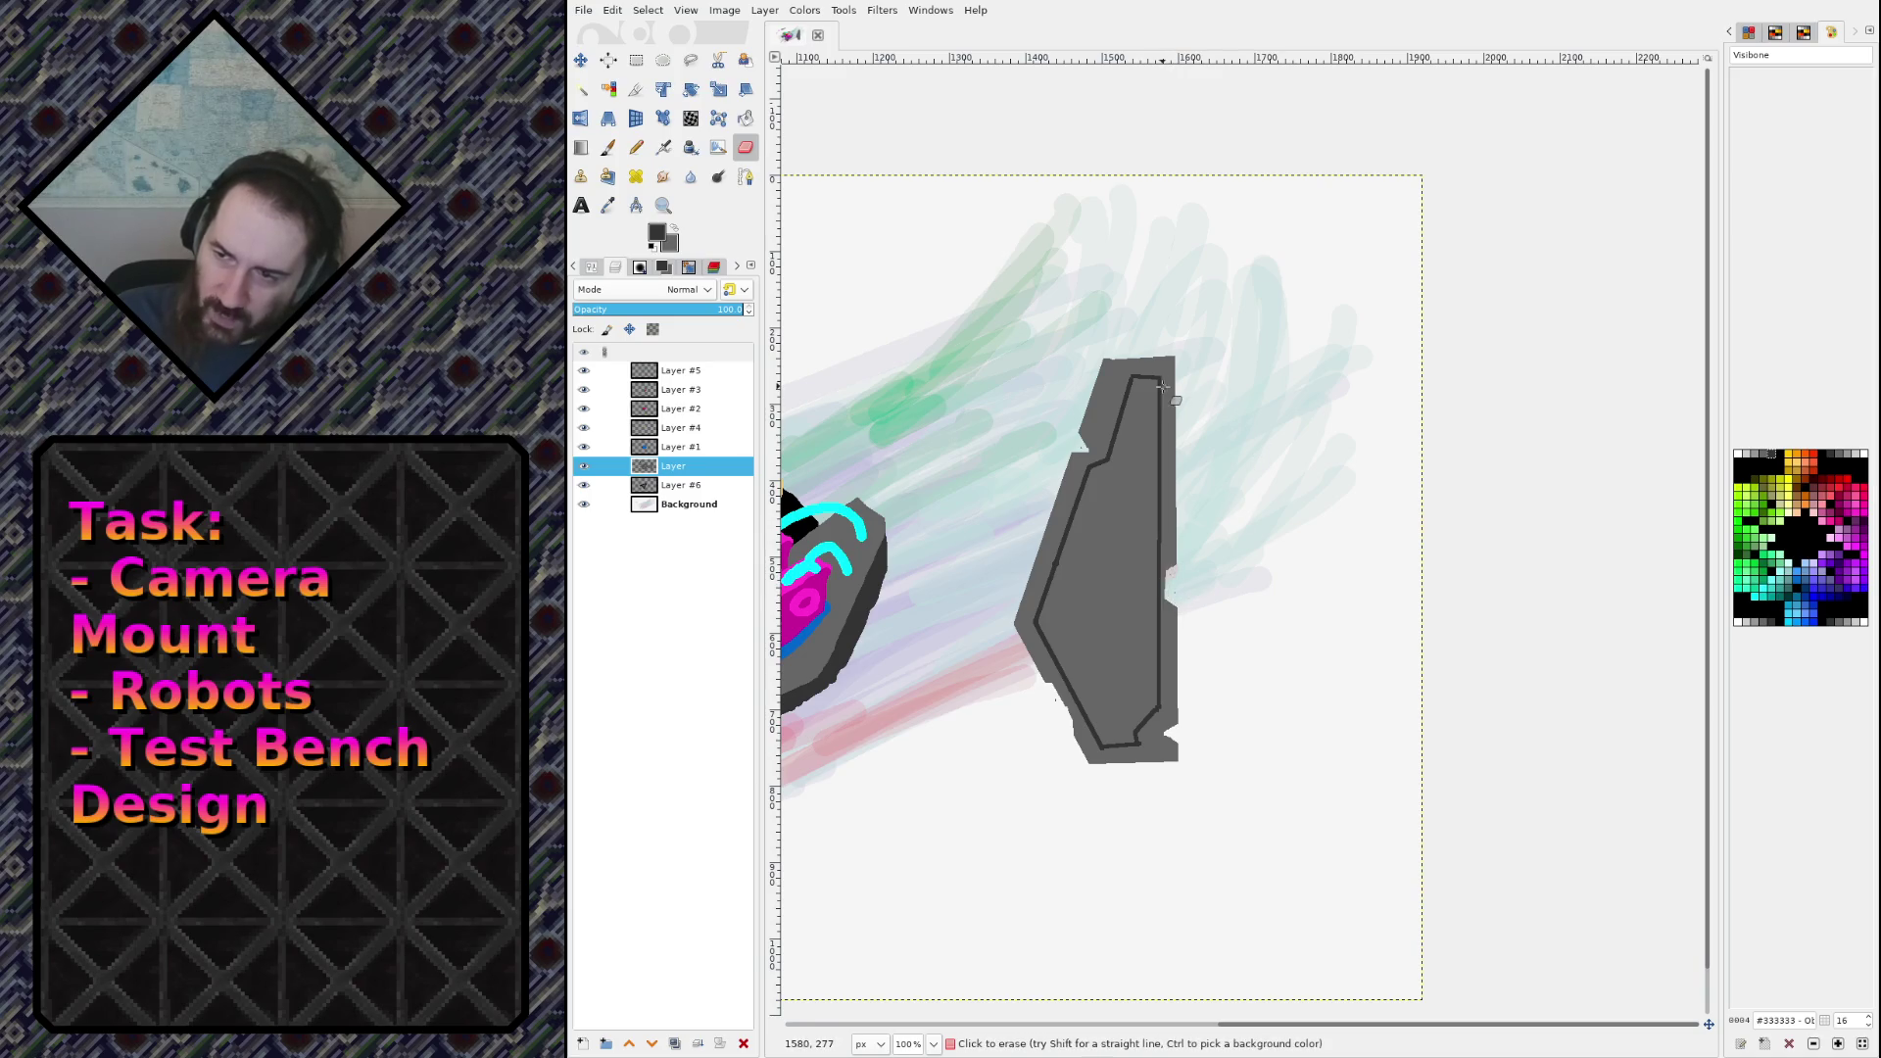
drag(1170, 392, 1187, 475)
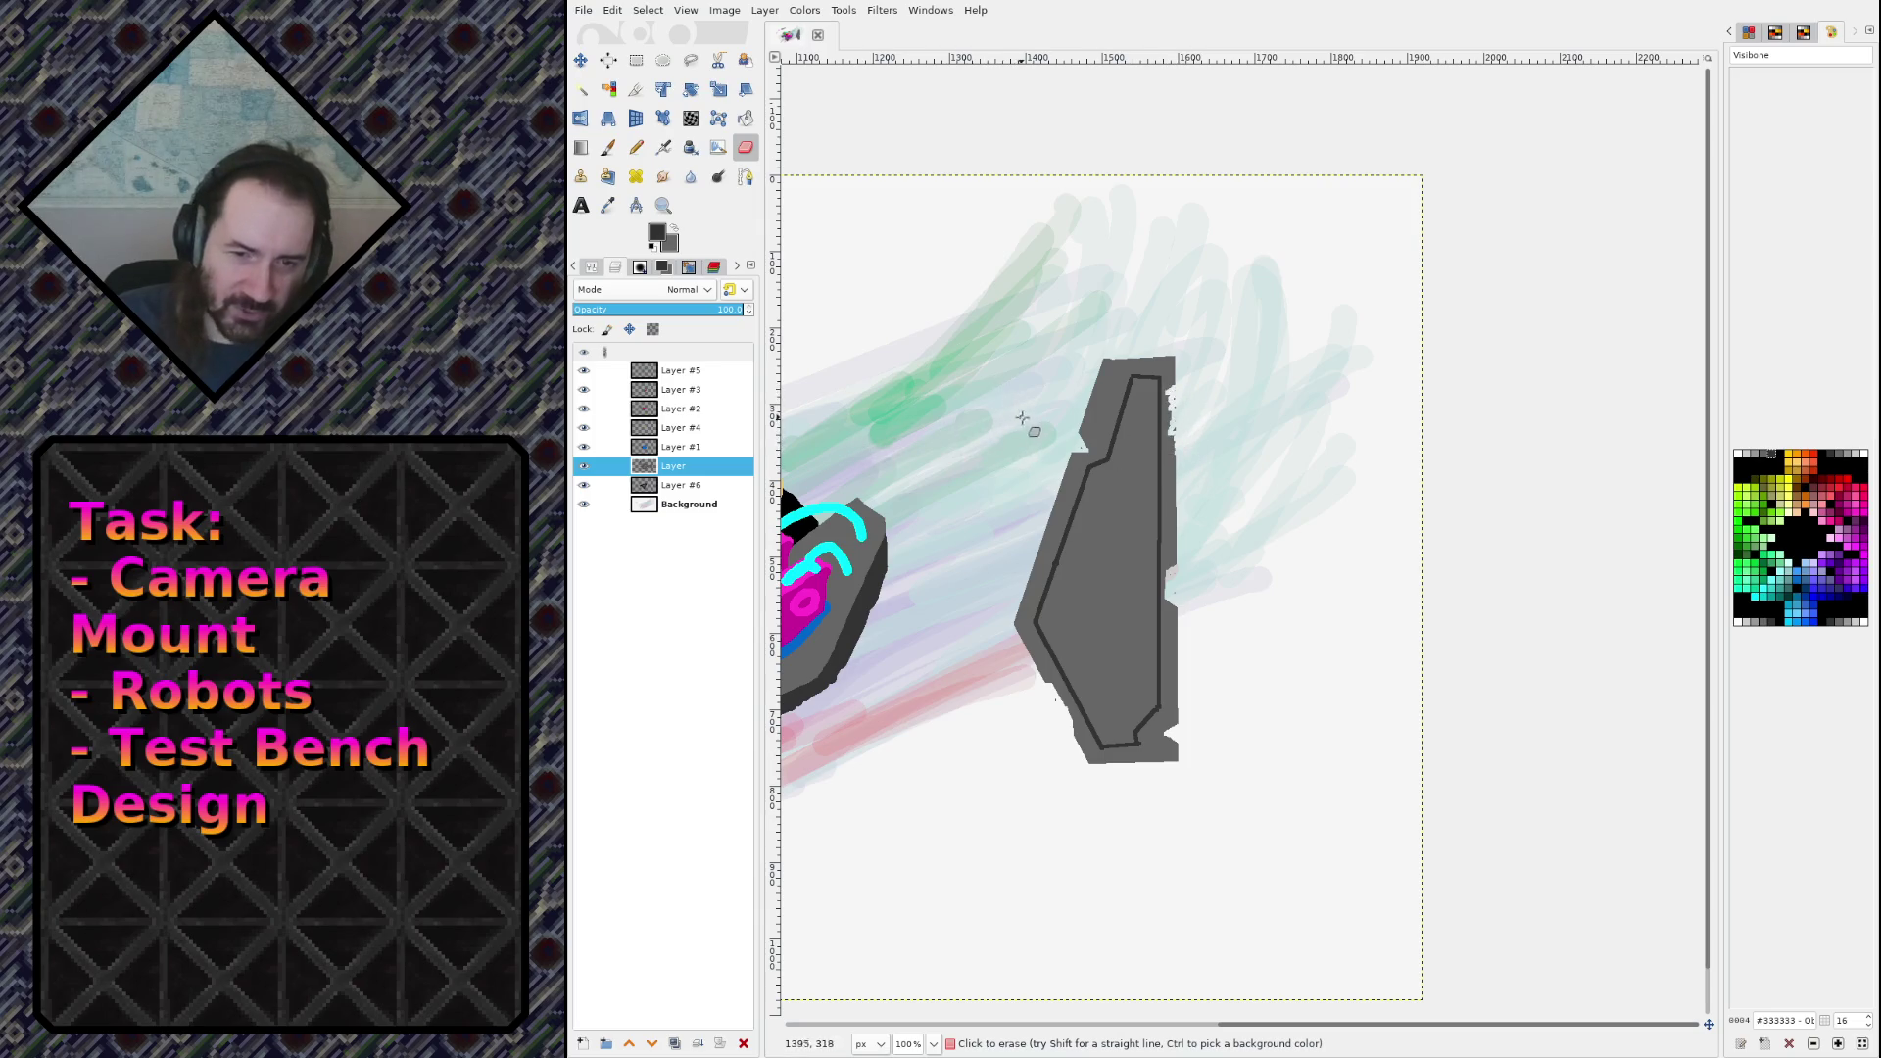
Step: Bring the robot and panel into view, save sketch.xcf, and centre the grey panel
drag(1074, 426, 1394, 377)
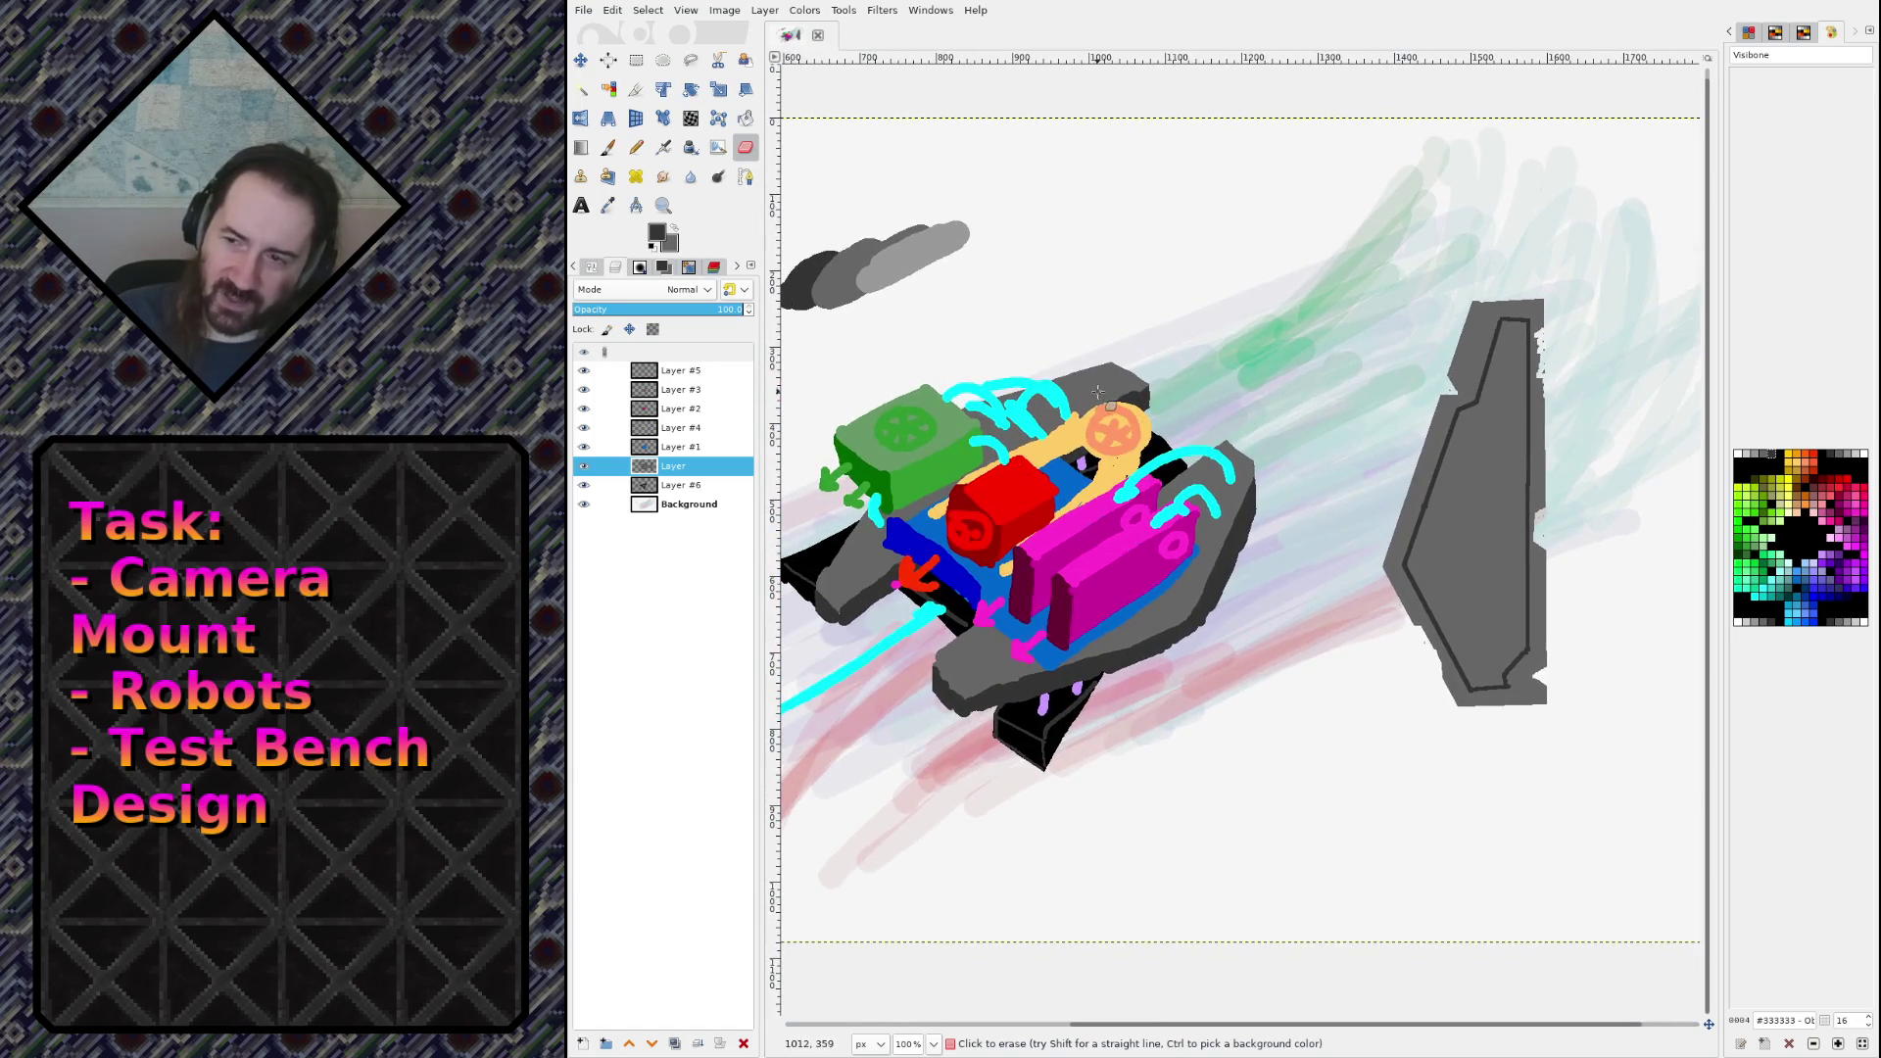
drag(1490, 338, 1186, 393)
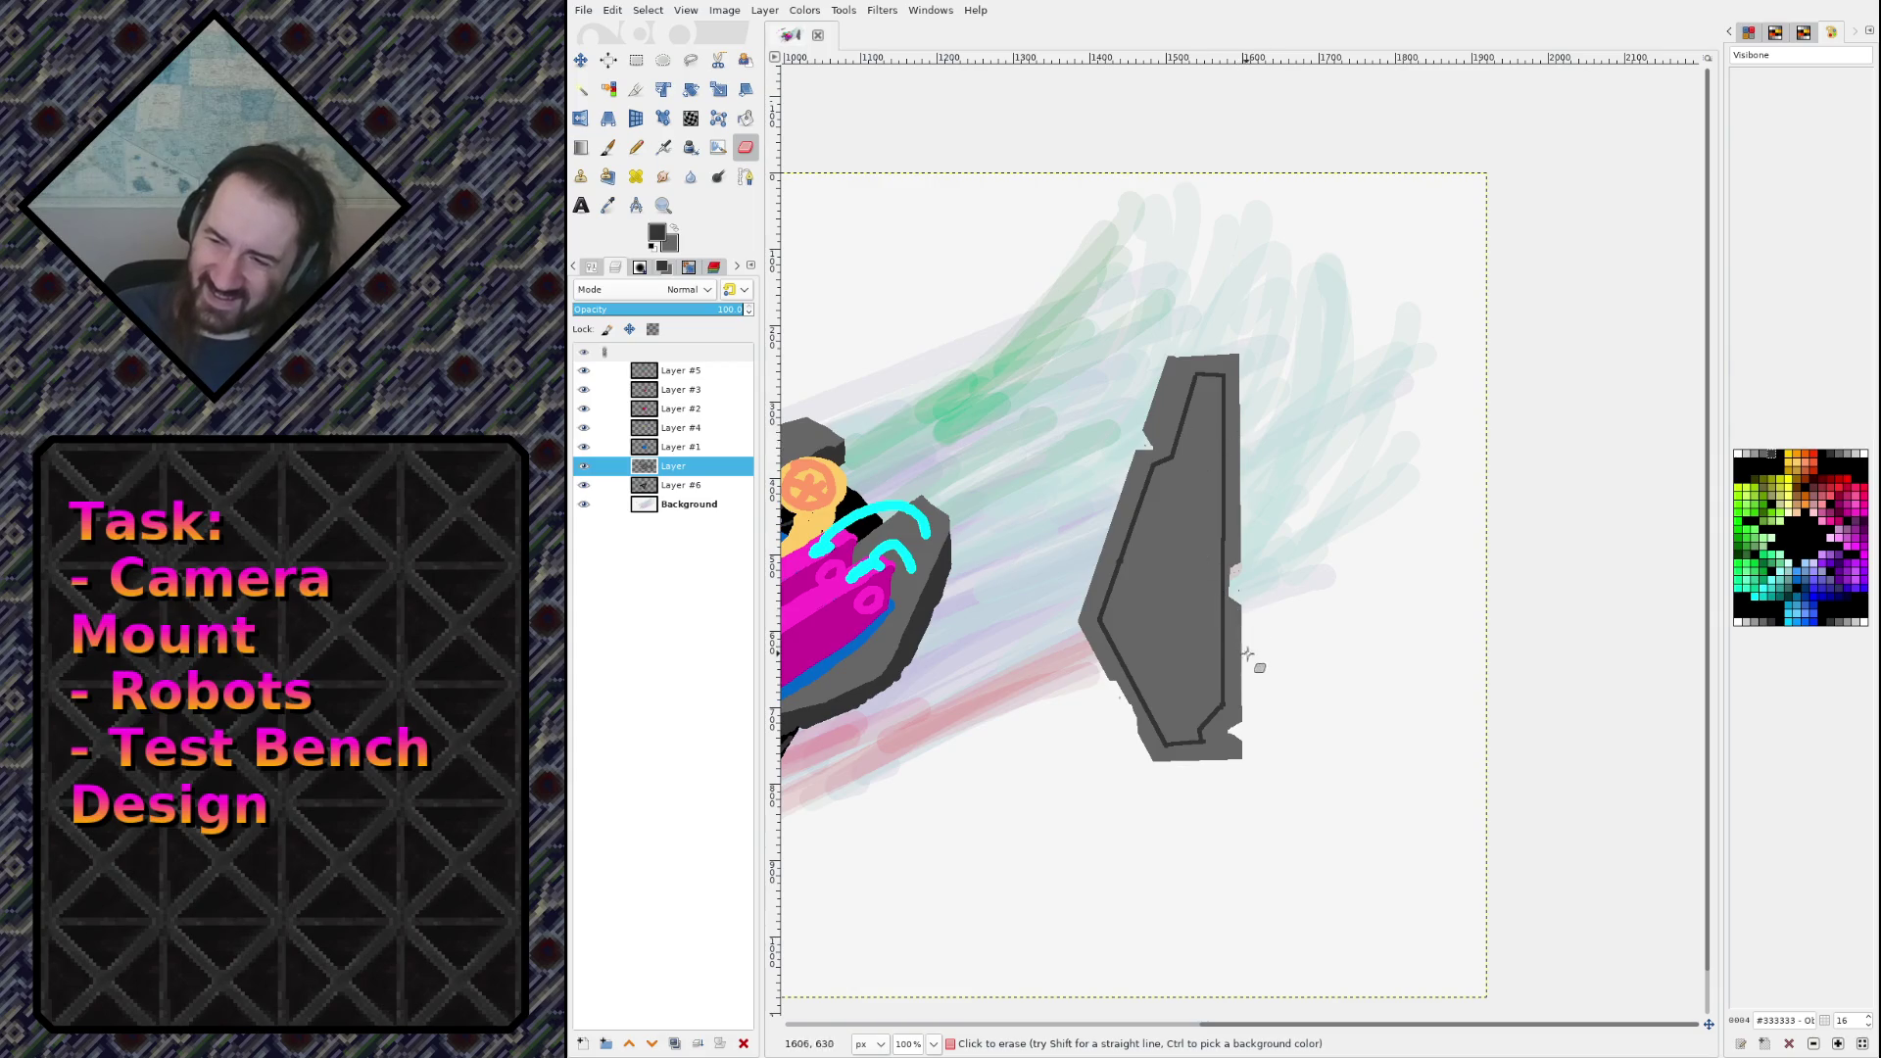
key(ctrl+s)
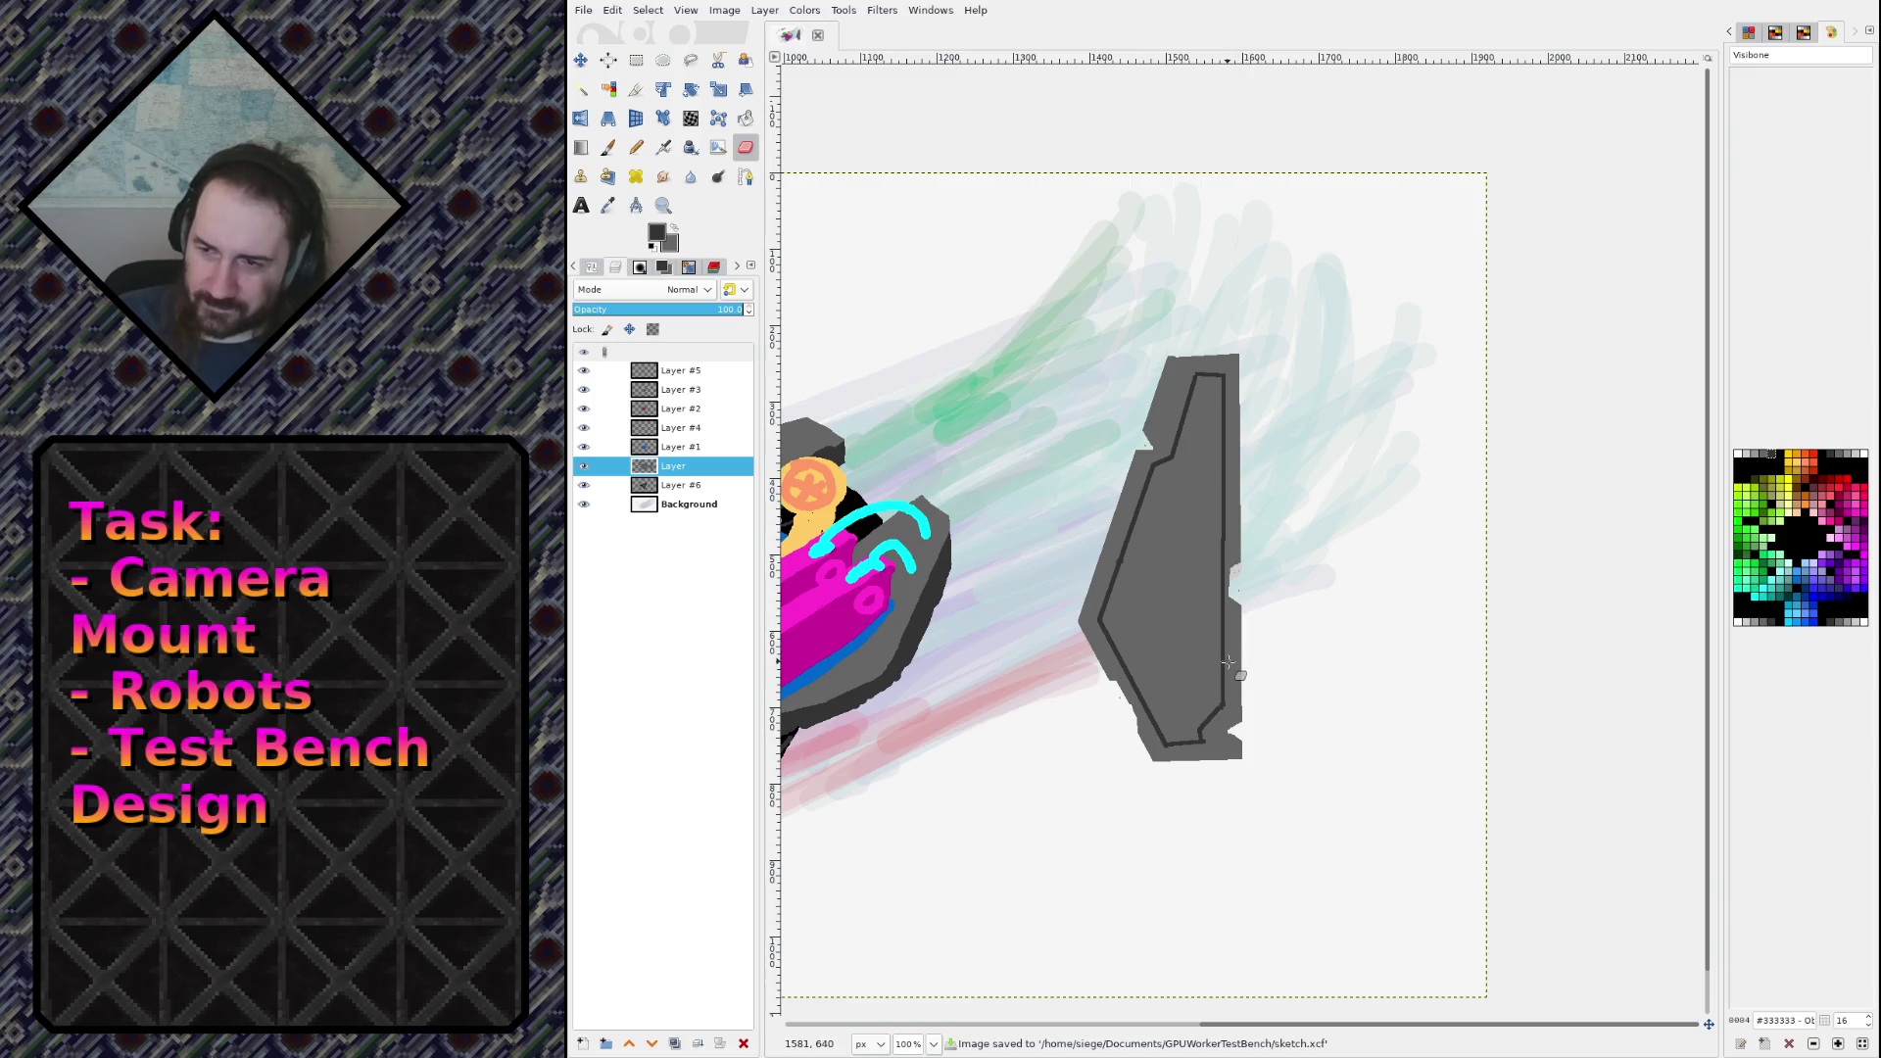
scroll(1257, 594, down, 1)
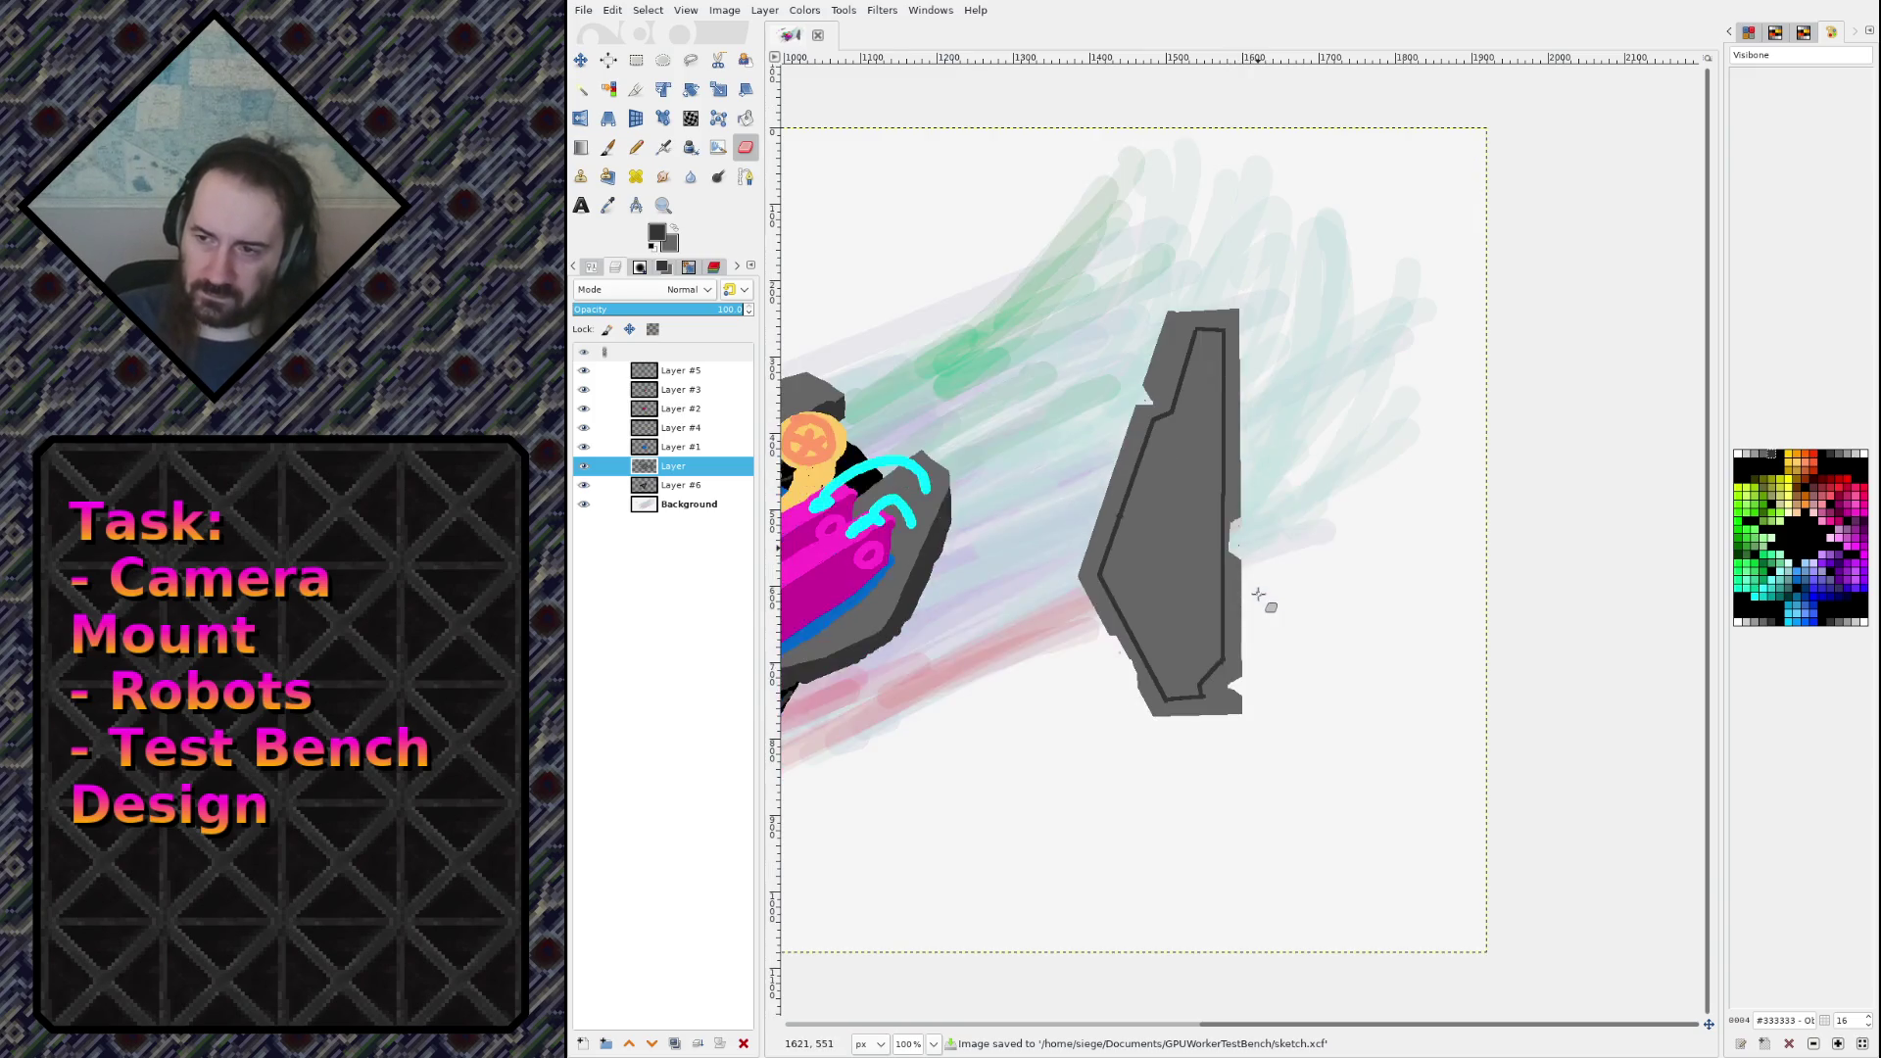
scroll(1252, 554, down, 4)
scroll(1136, 485, up, 4)
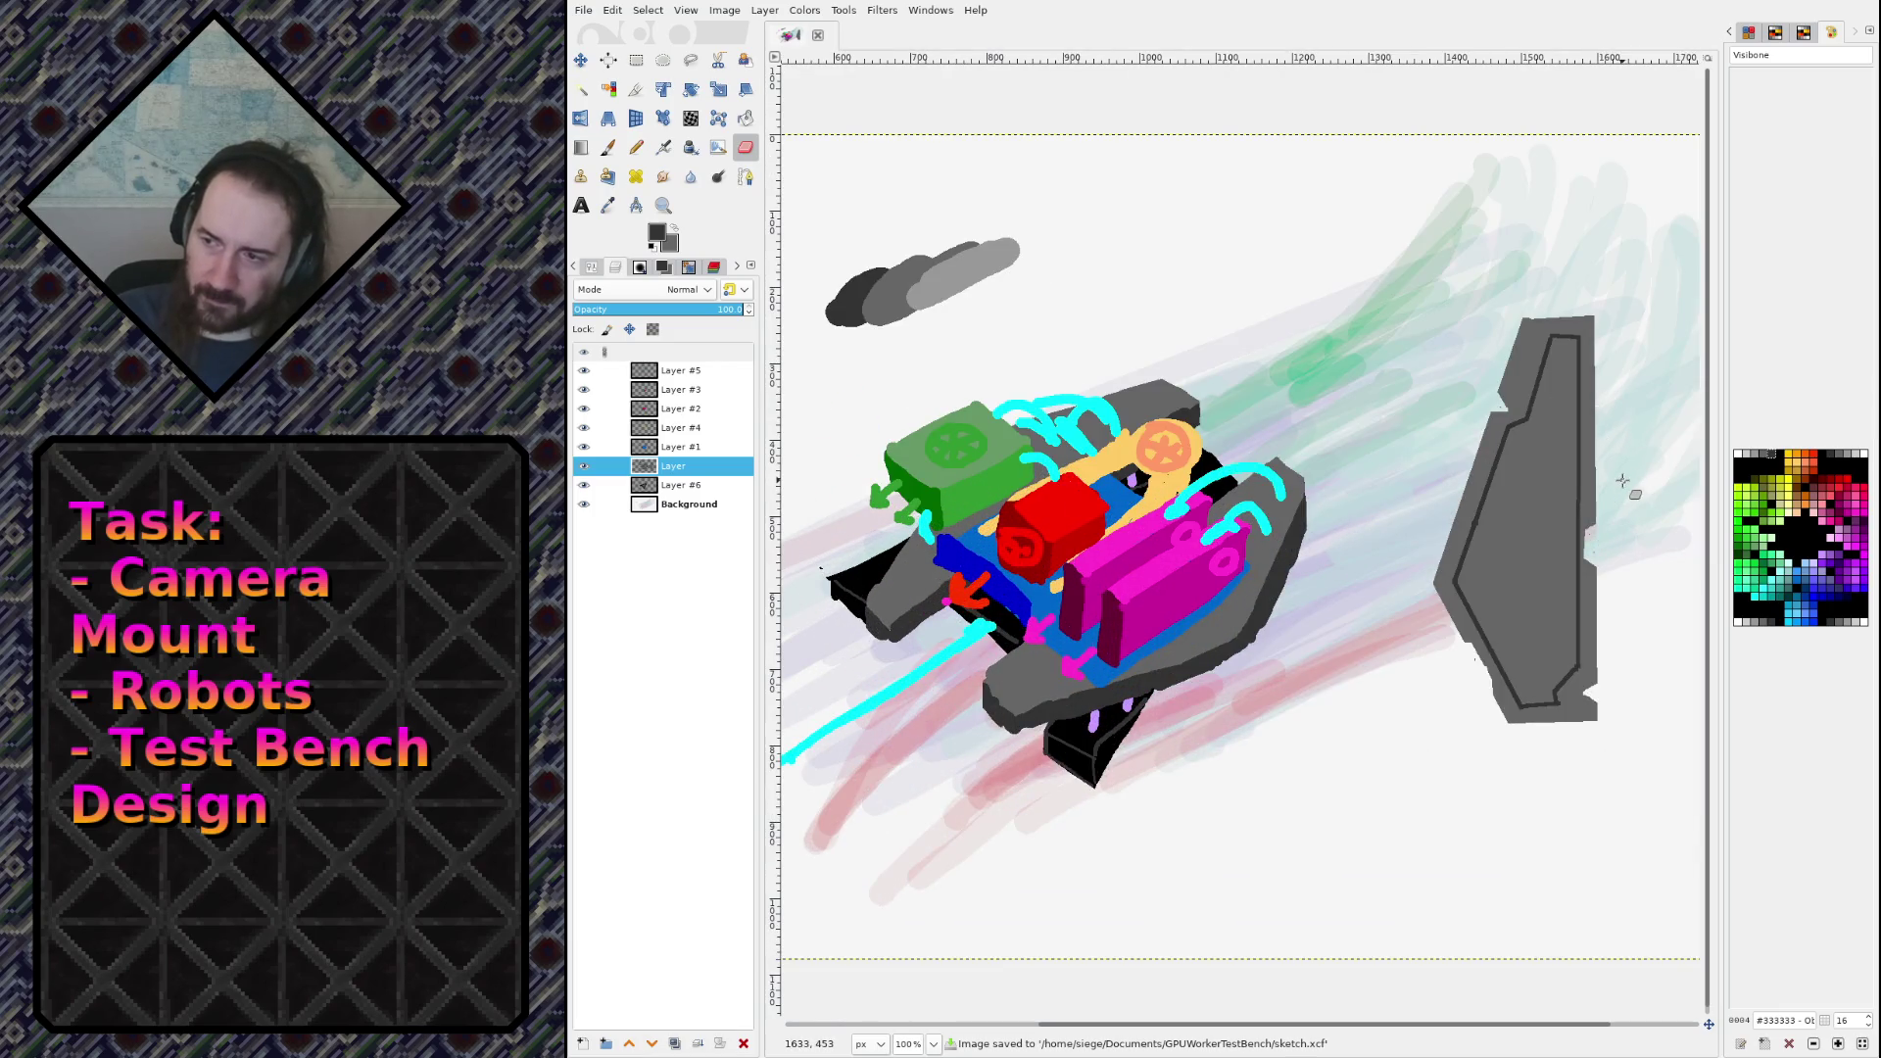
drag(1622, 480, 1251, 454)
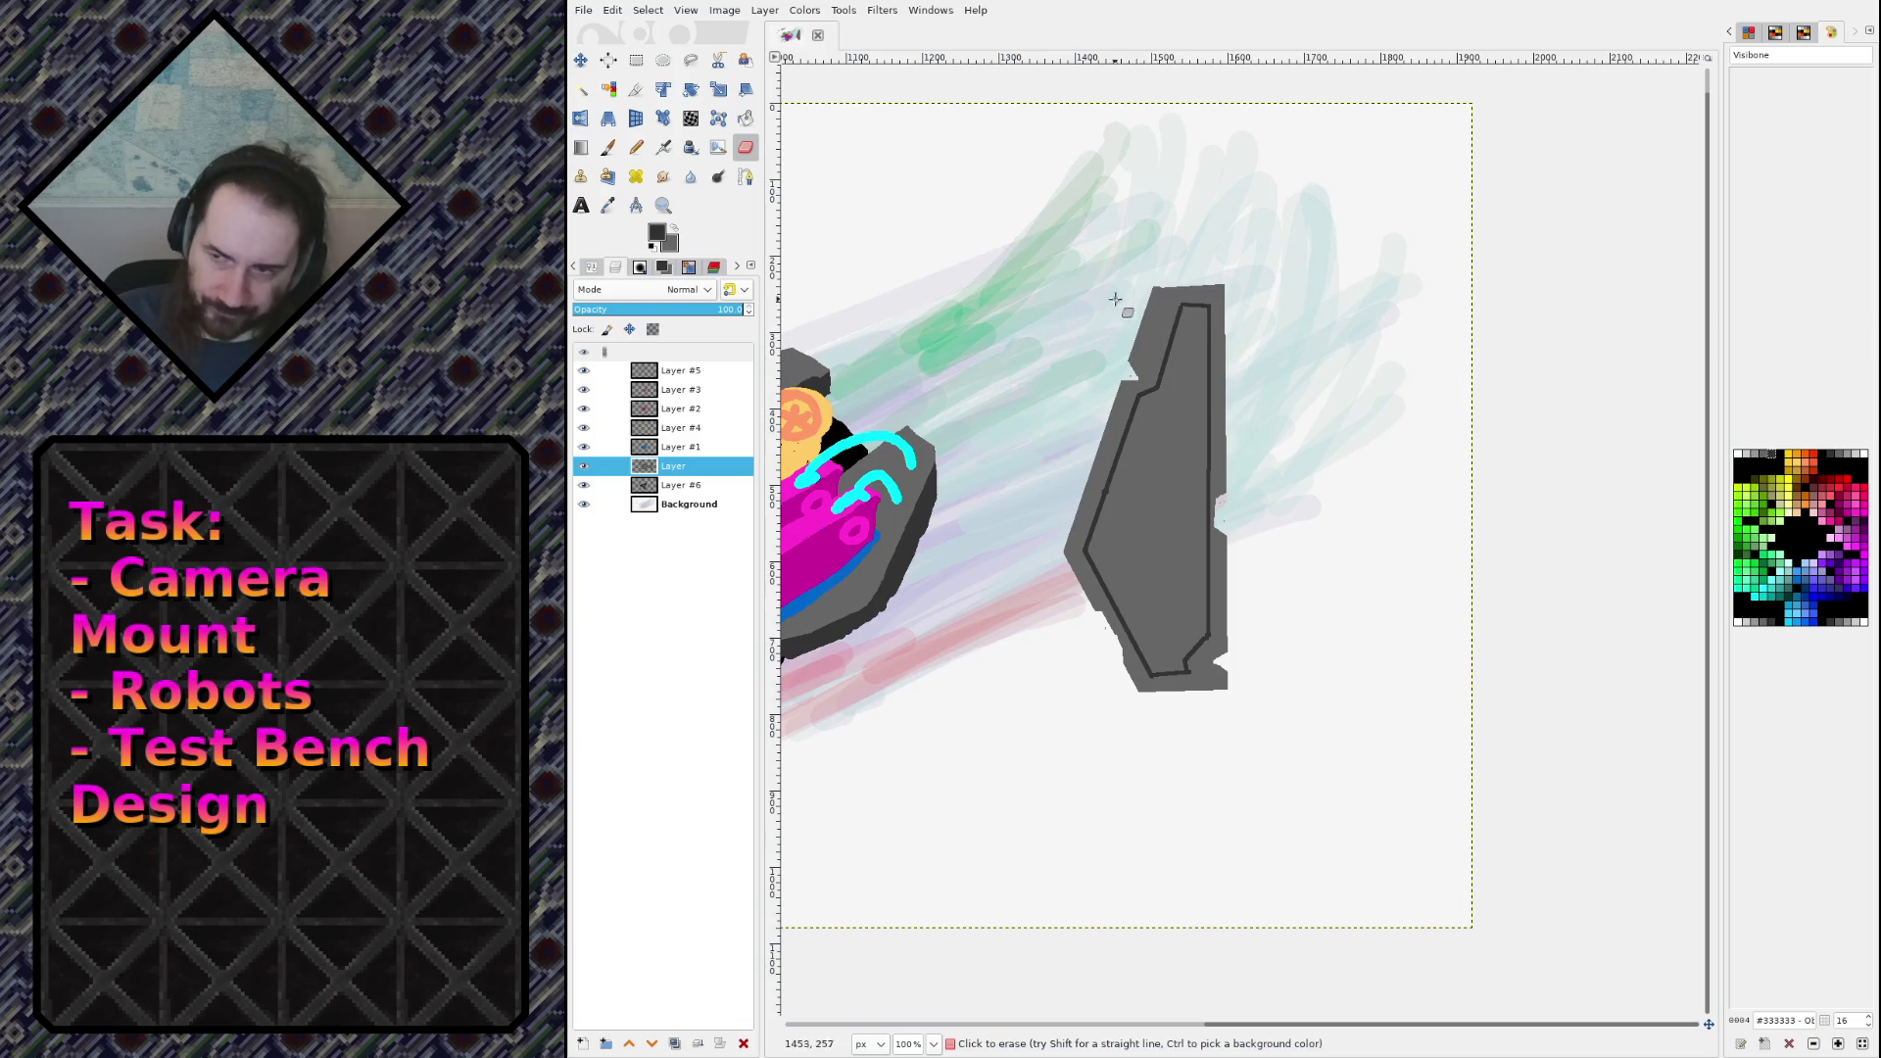
key(m)
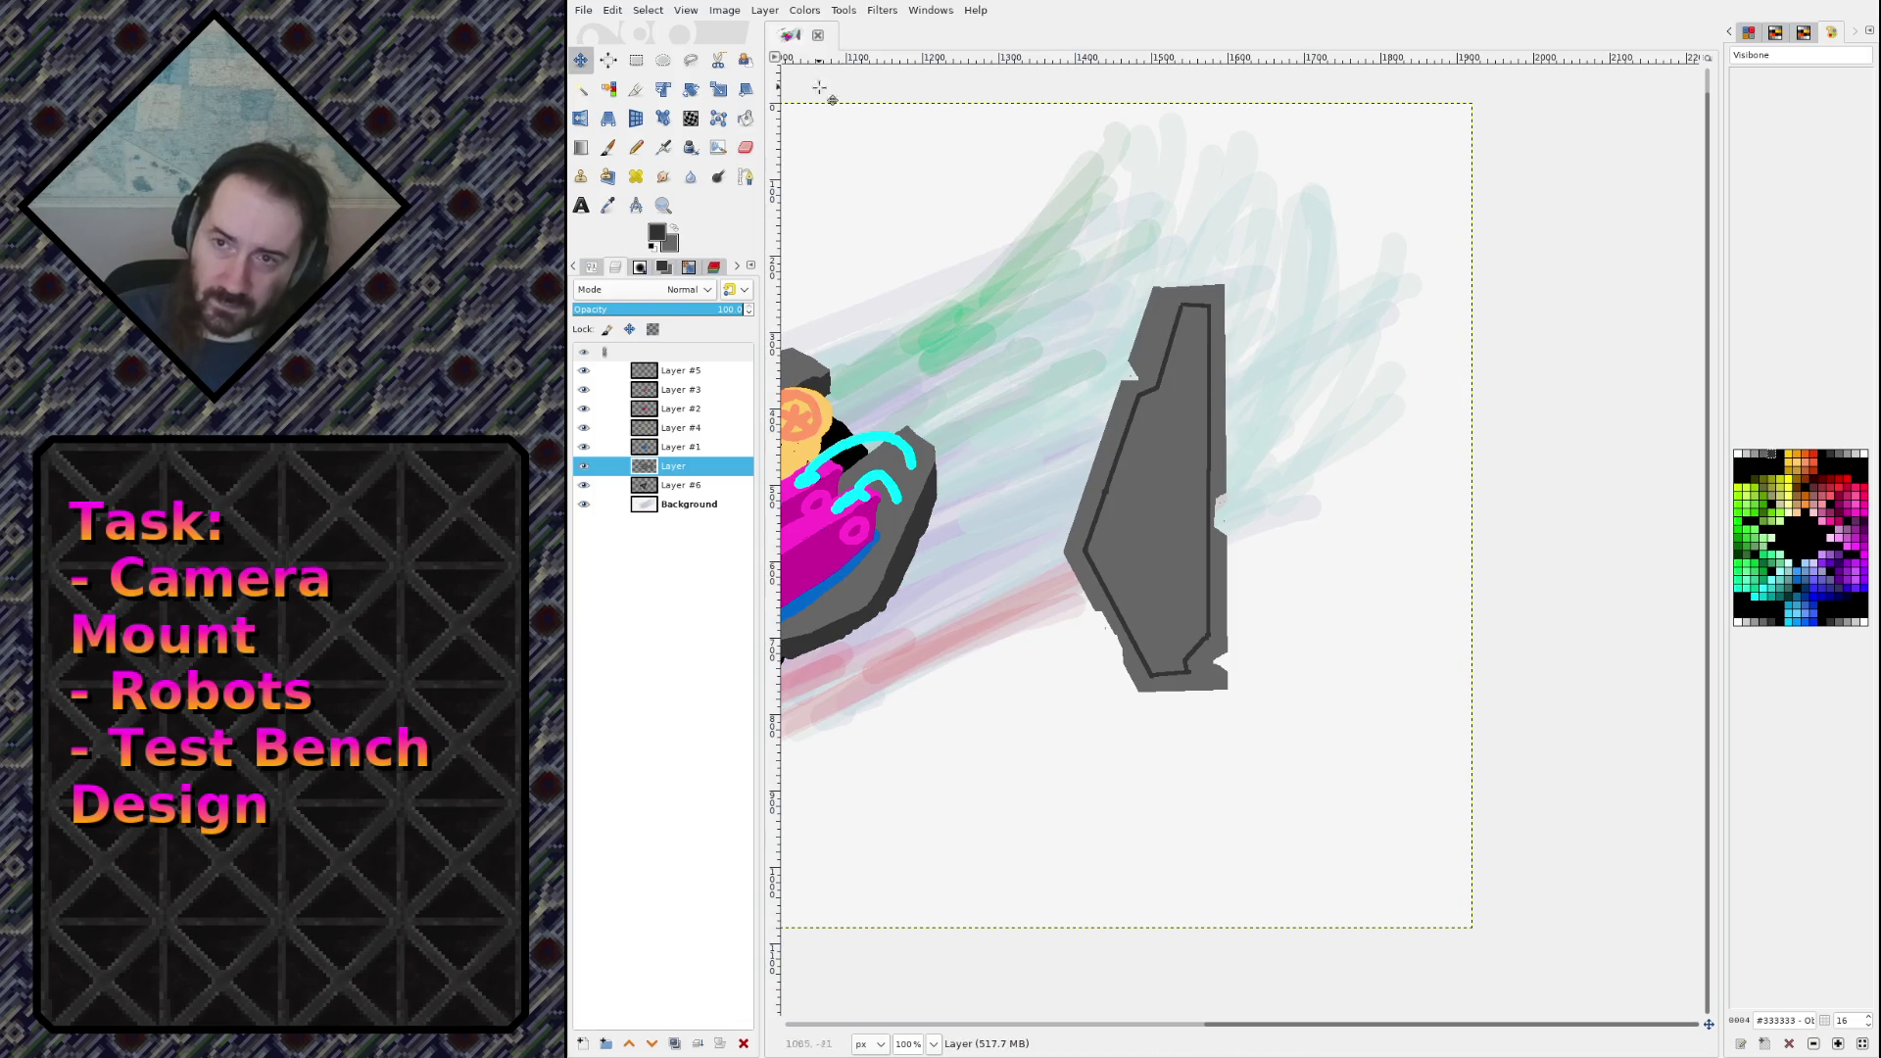
Step: Rectangle-select the grey panel, copy it, and paste a floating copy
key(shift+m)
key(m)
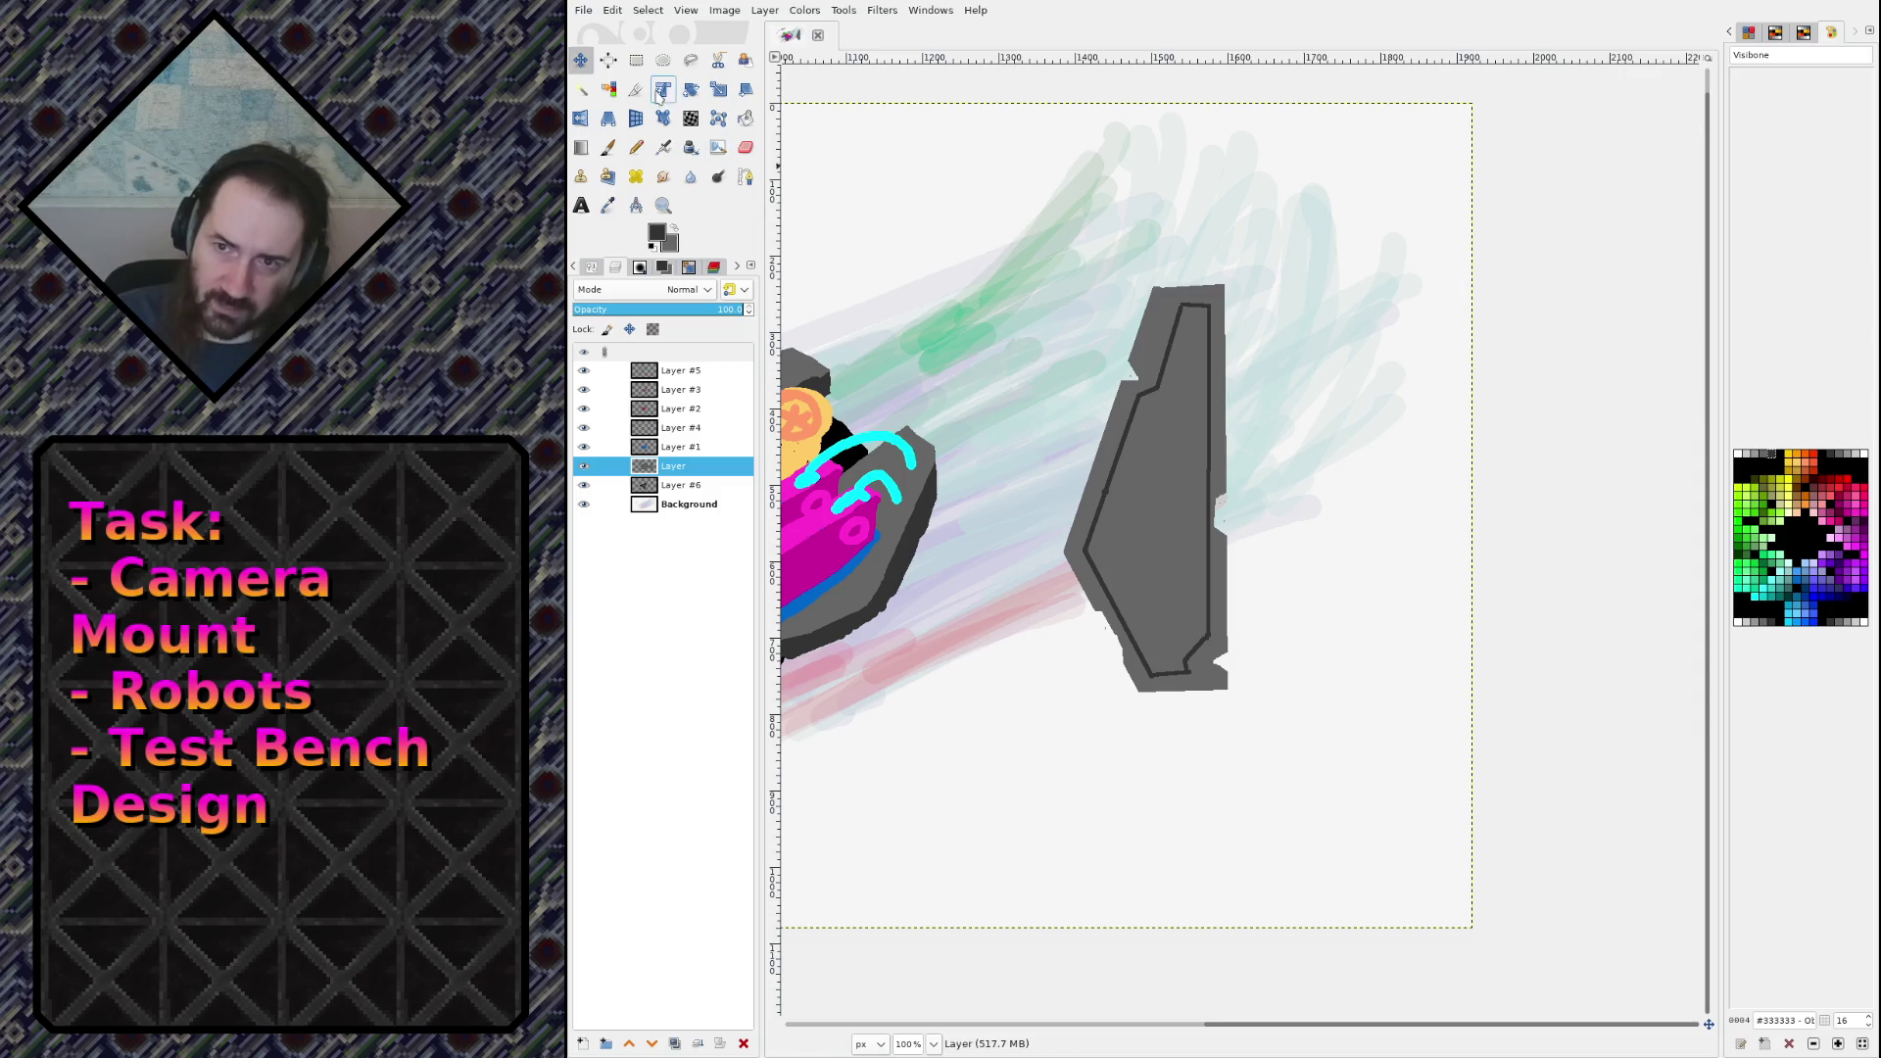
click(636, 61)
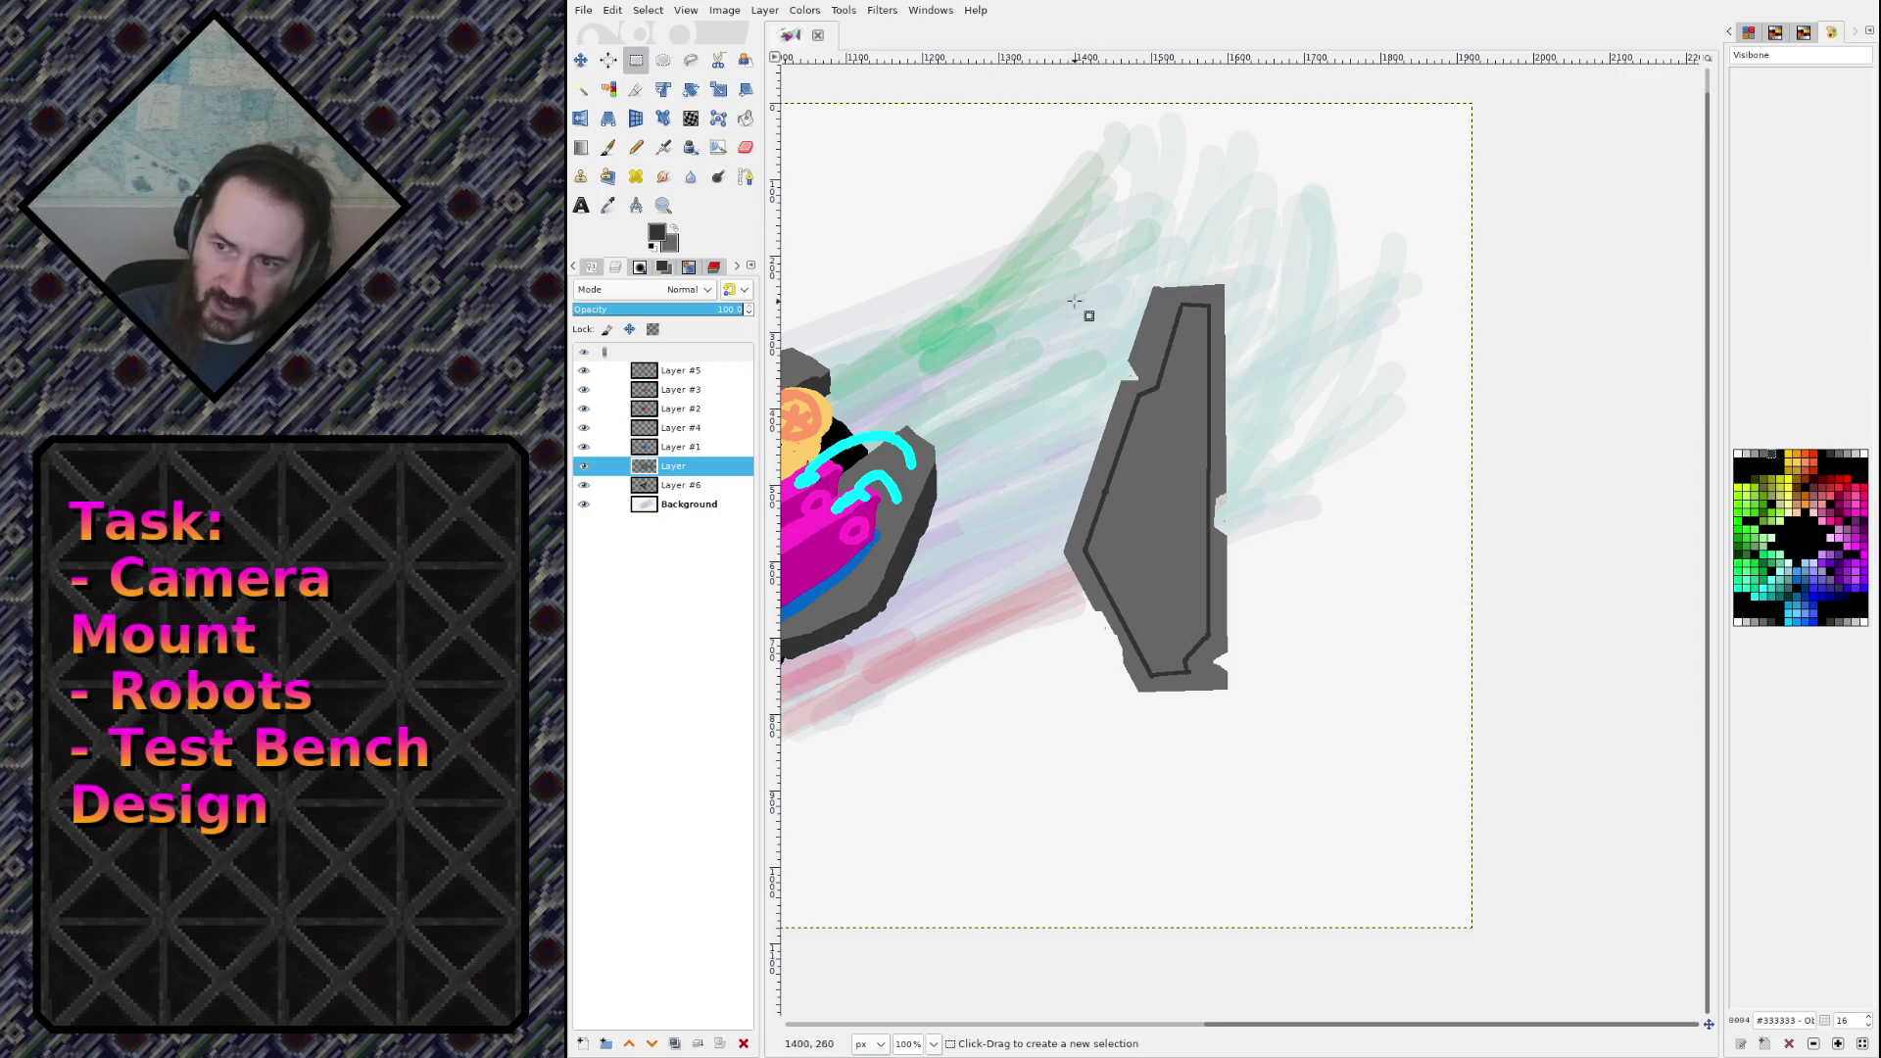
drag(1038, 228, 1284, 737)
key(ctrl+c)
key(ctrl+v)
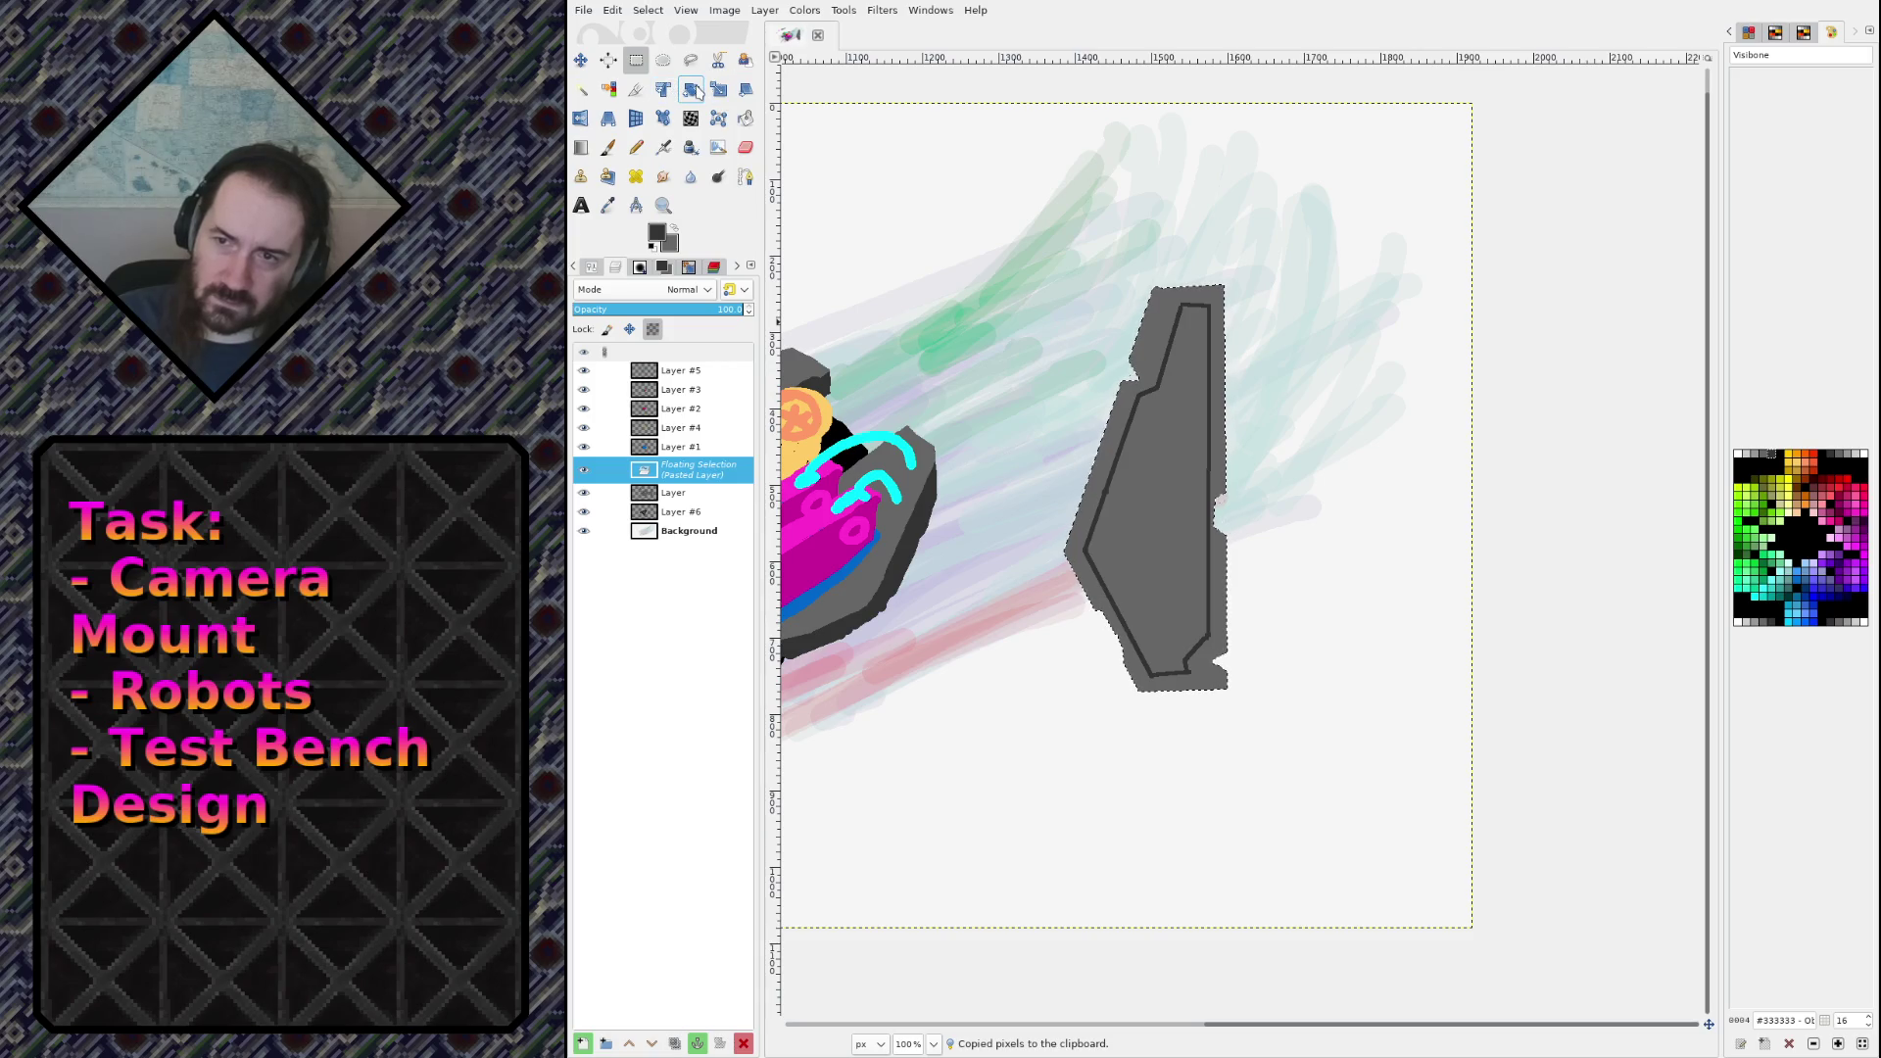
Step: Flip the pasted panel horizontally, move it right of the original, and anchor it
click(580, 118)
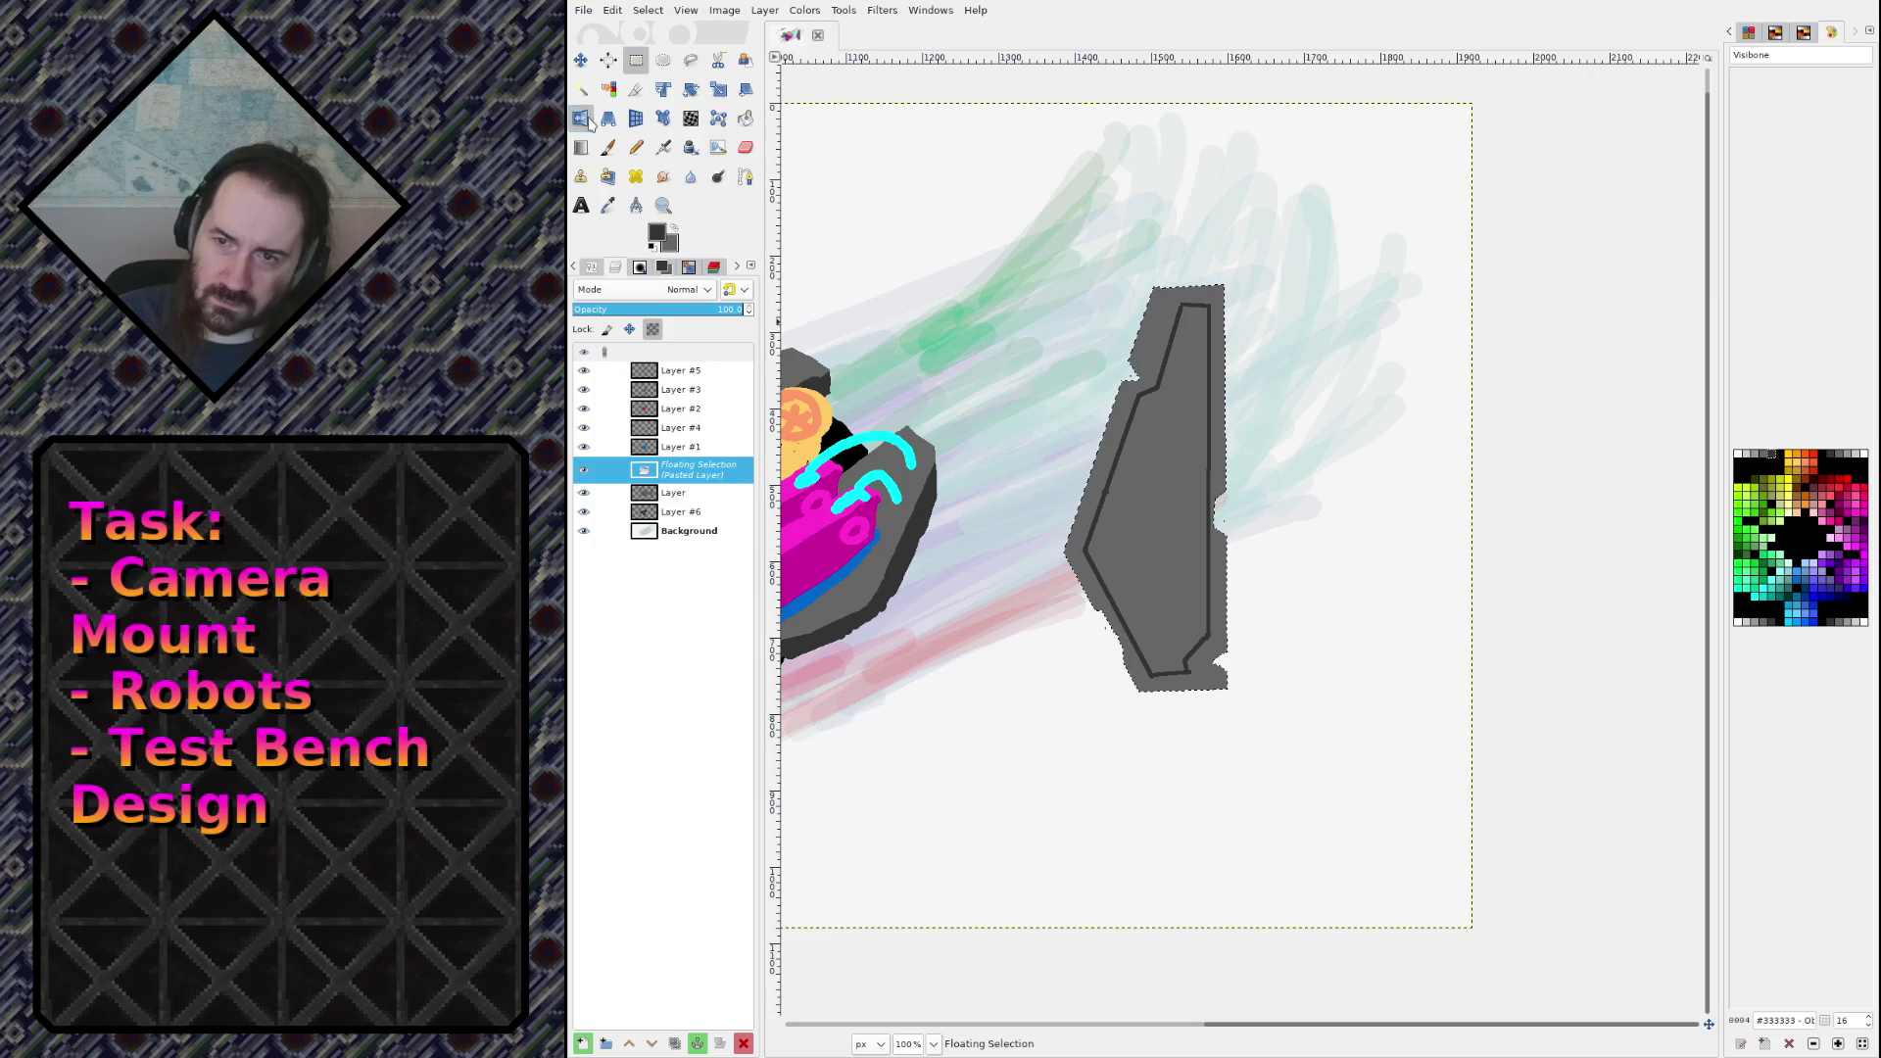
click(1159, 454)
click(580, 59)
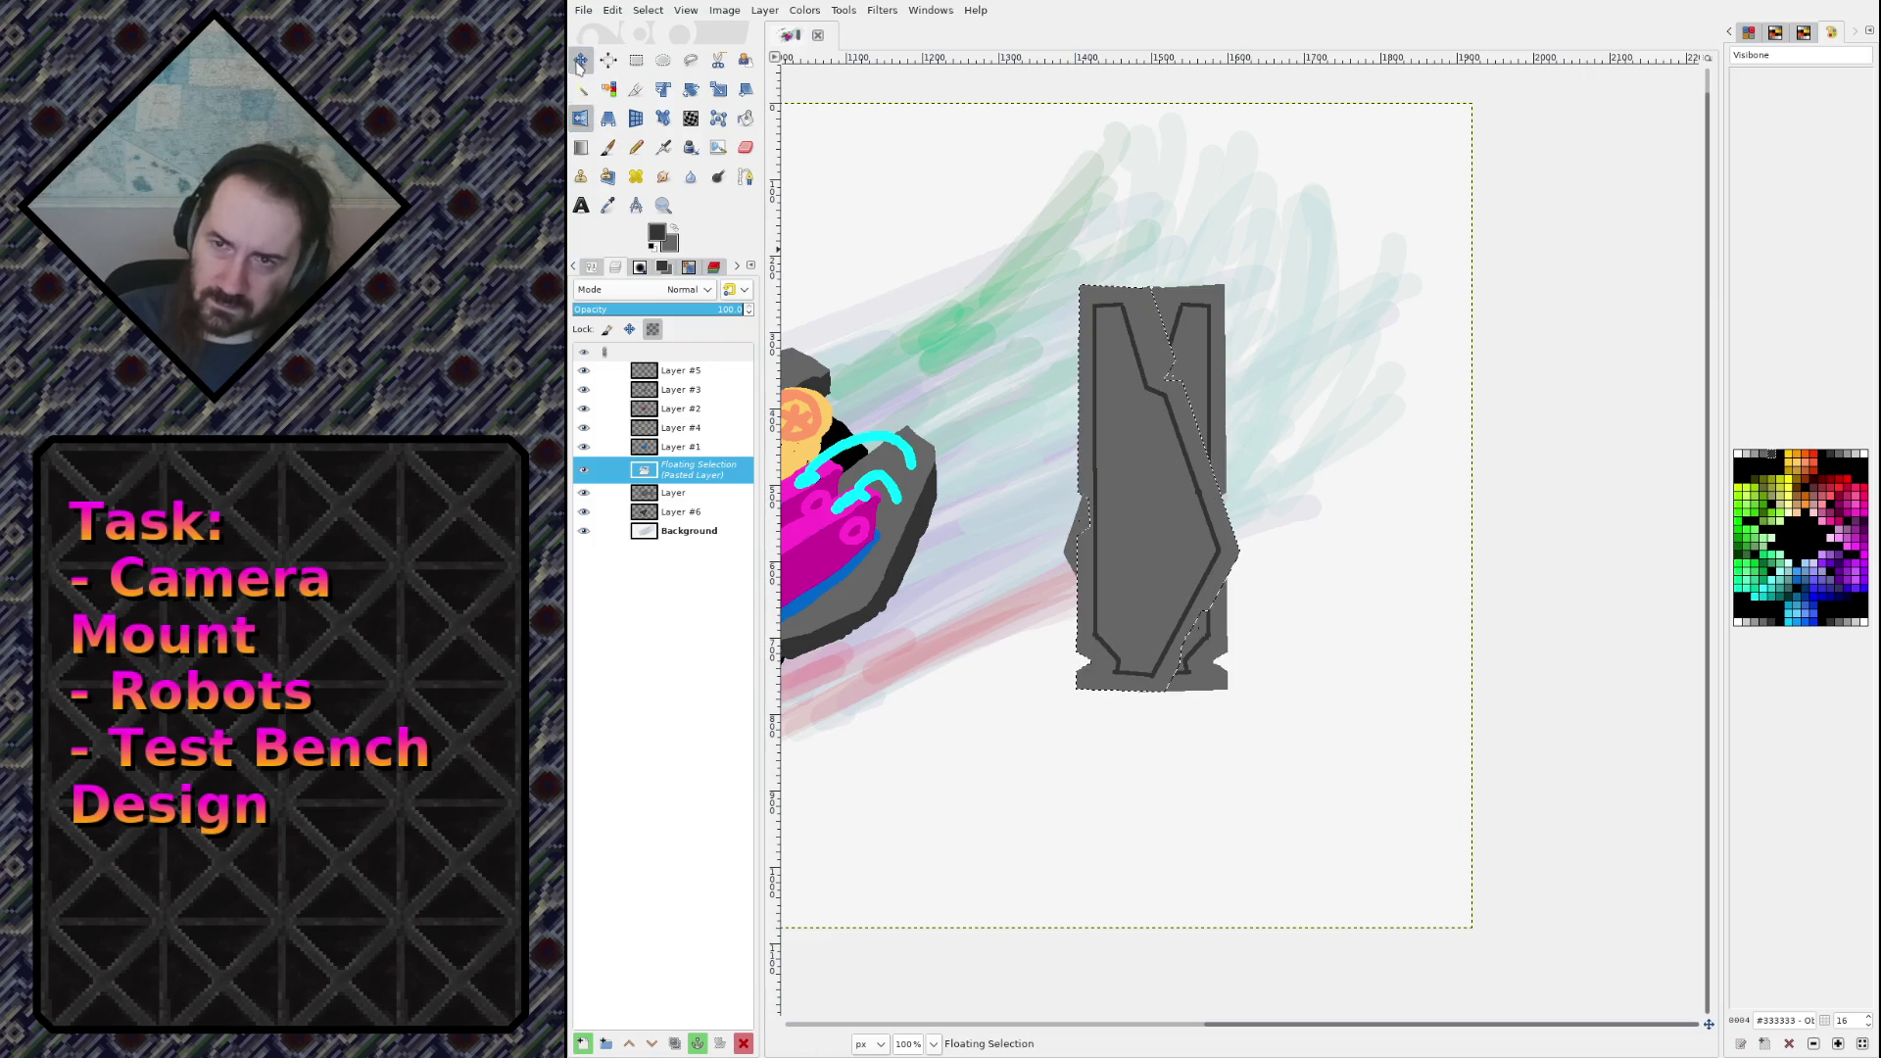
mouse_move(1192, 497)
mouse_down()
mouse_move(1369, 516)
mouse_move(1391, 498)
mouse_up()
click(1440, 692)
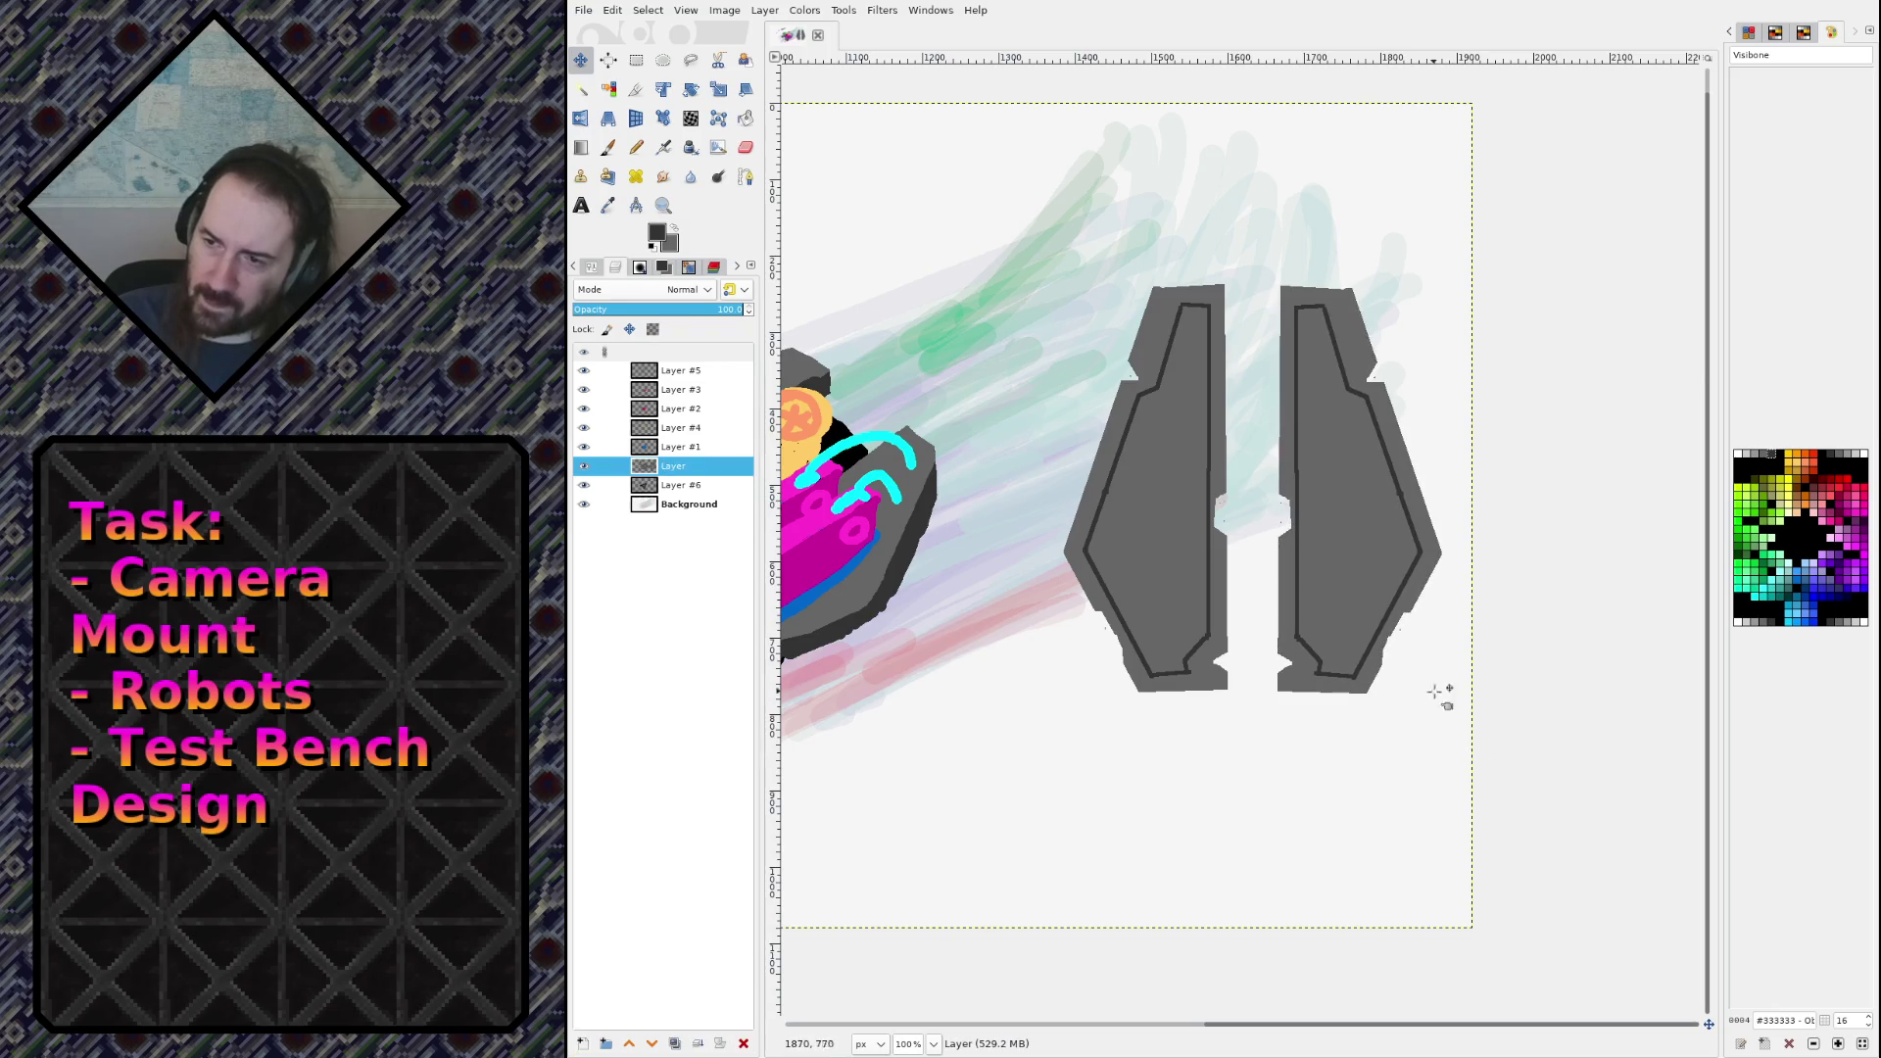
Step: Touch up the mirrored panel's edge in grey, notch its outer edge, and save sketch.xcf
scroll(1430, 598, up, 1)
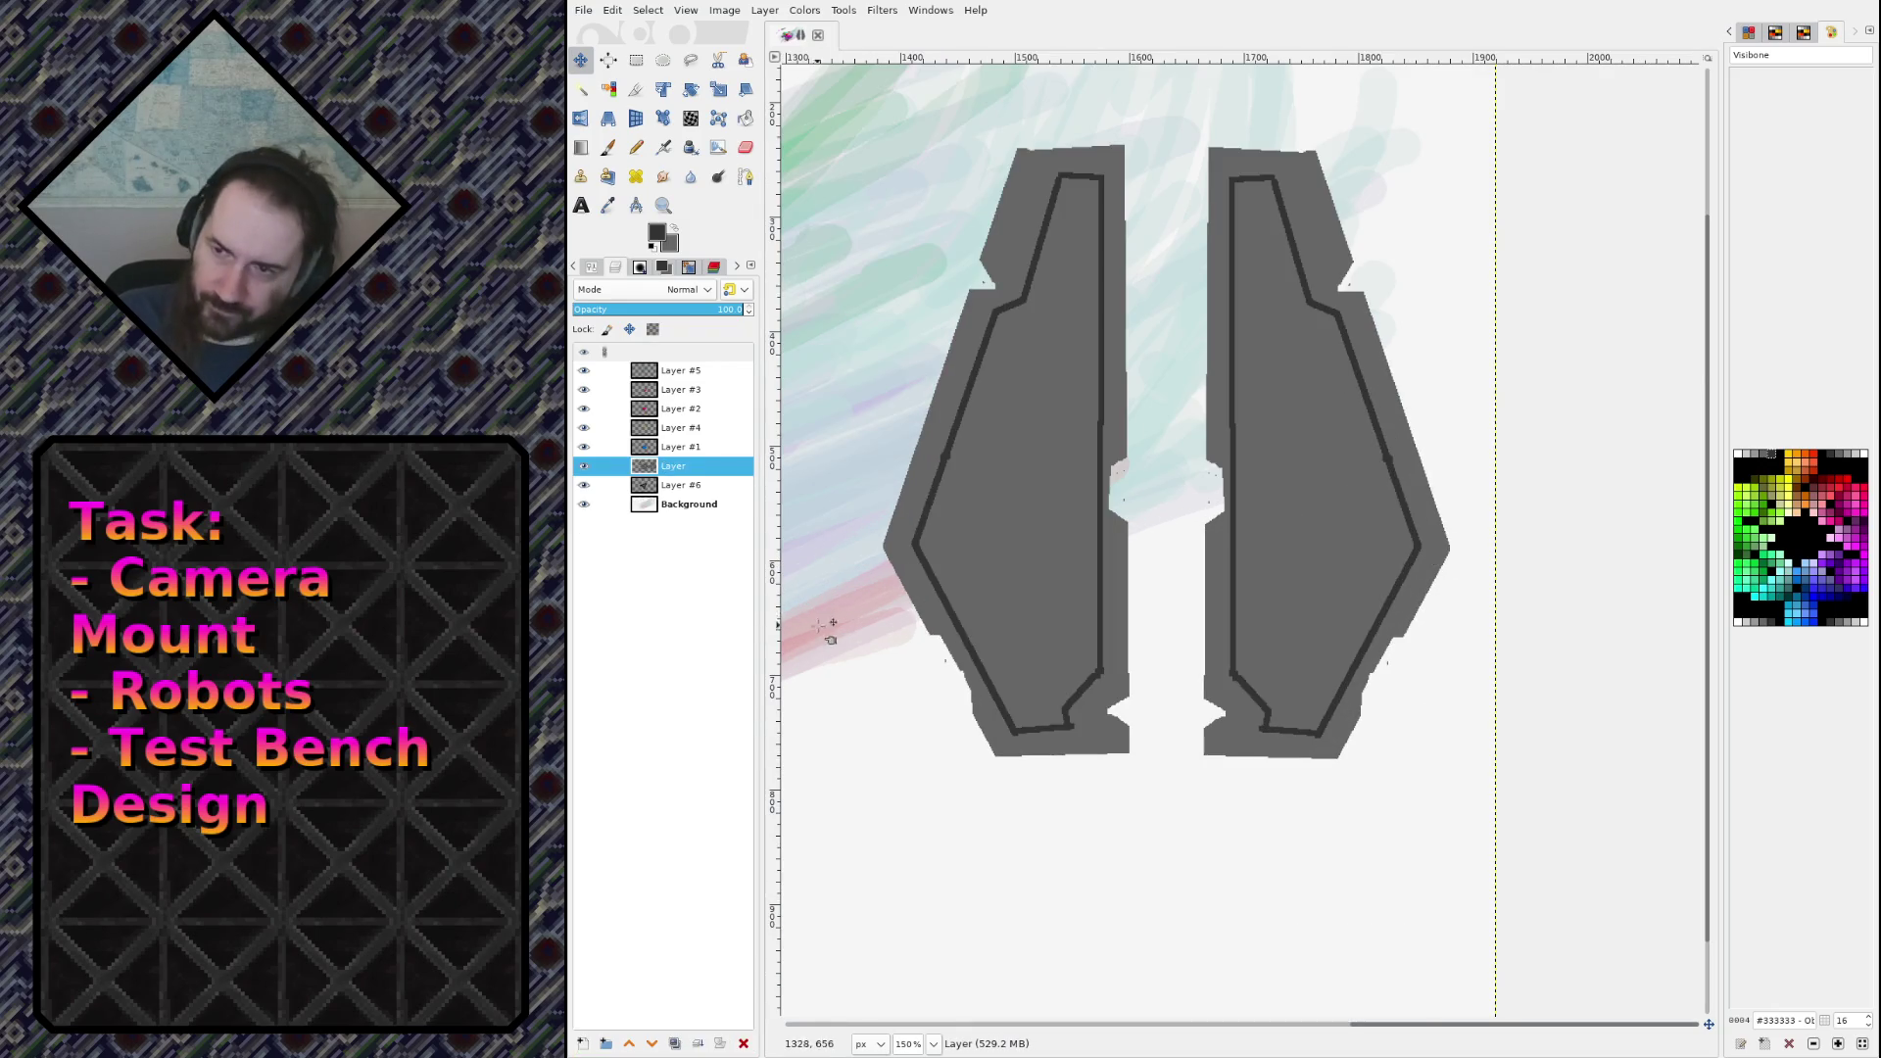
key(n)
ctrl+click(1217, 703)
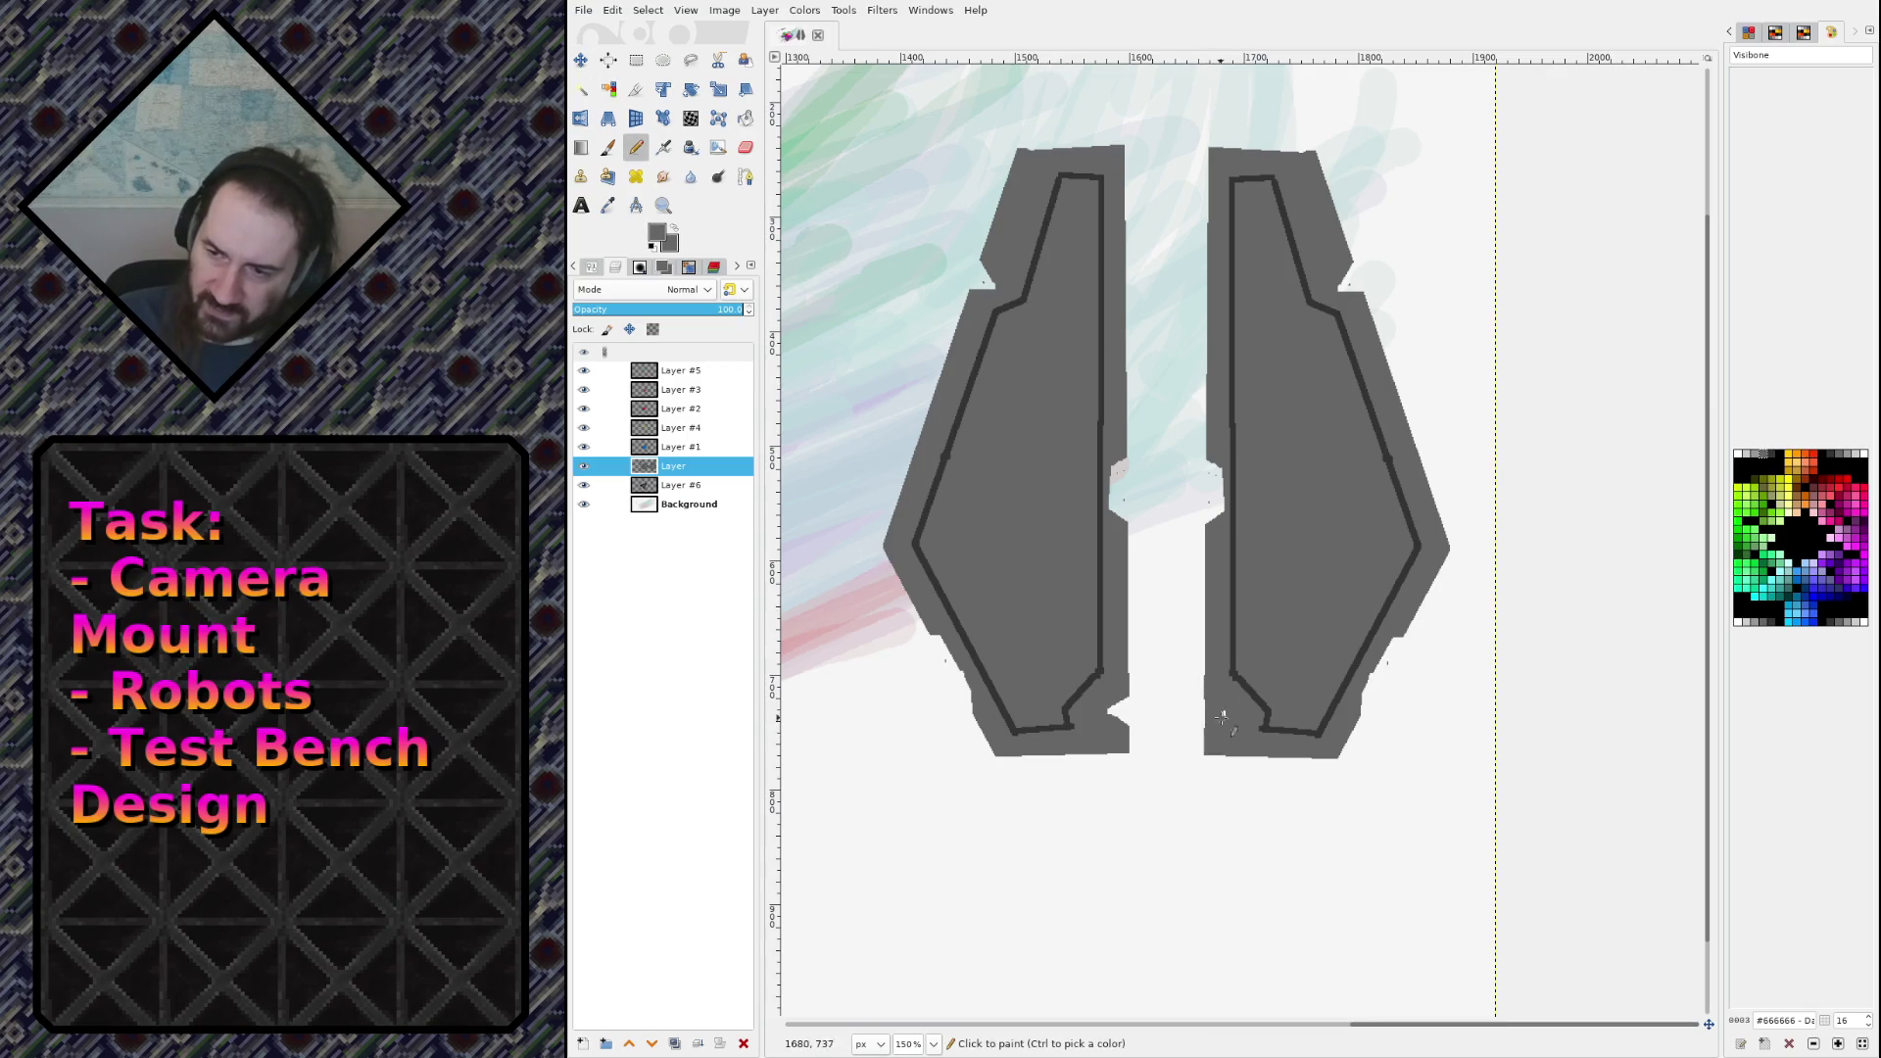
click(1223, 716)
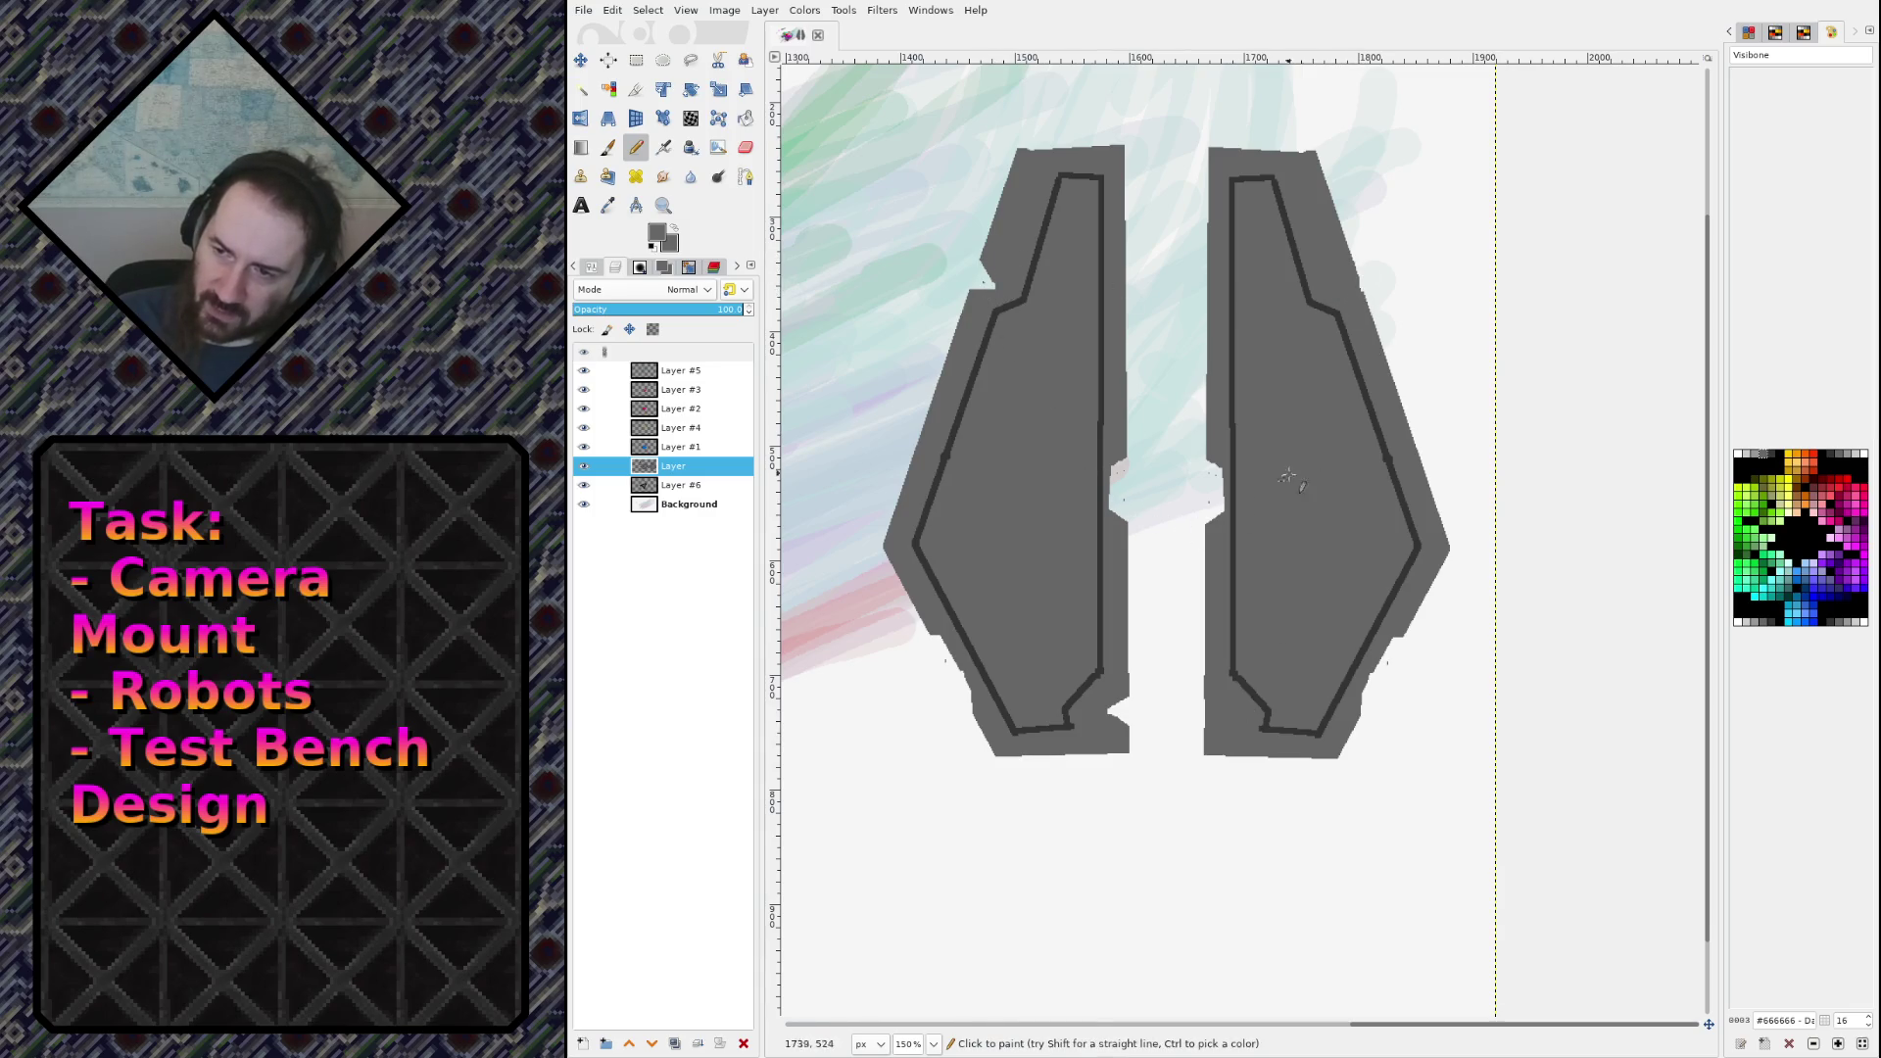
key(shift+e)
click(1395, 435)
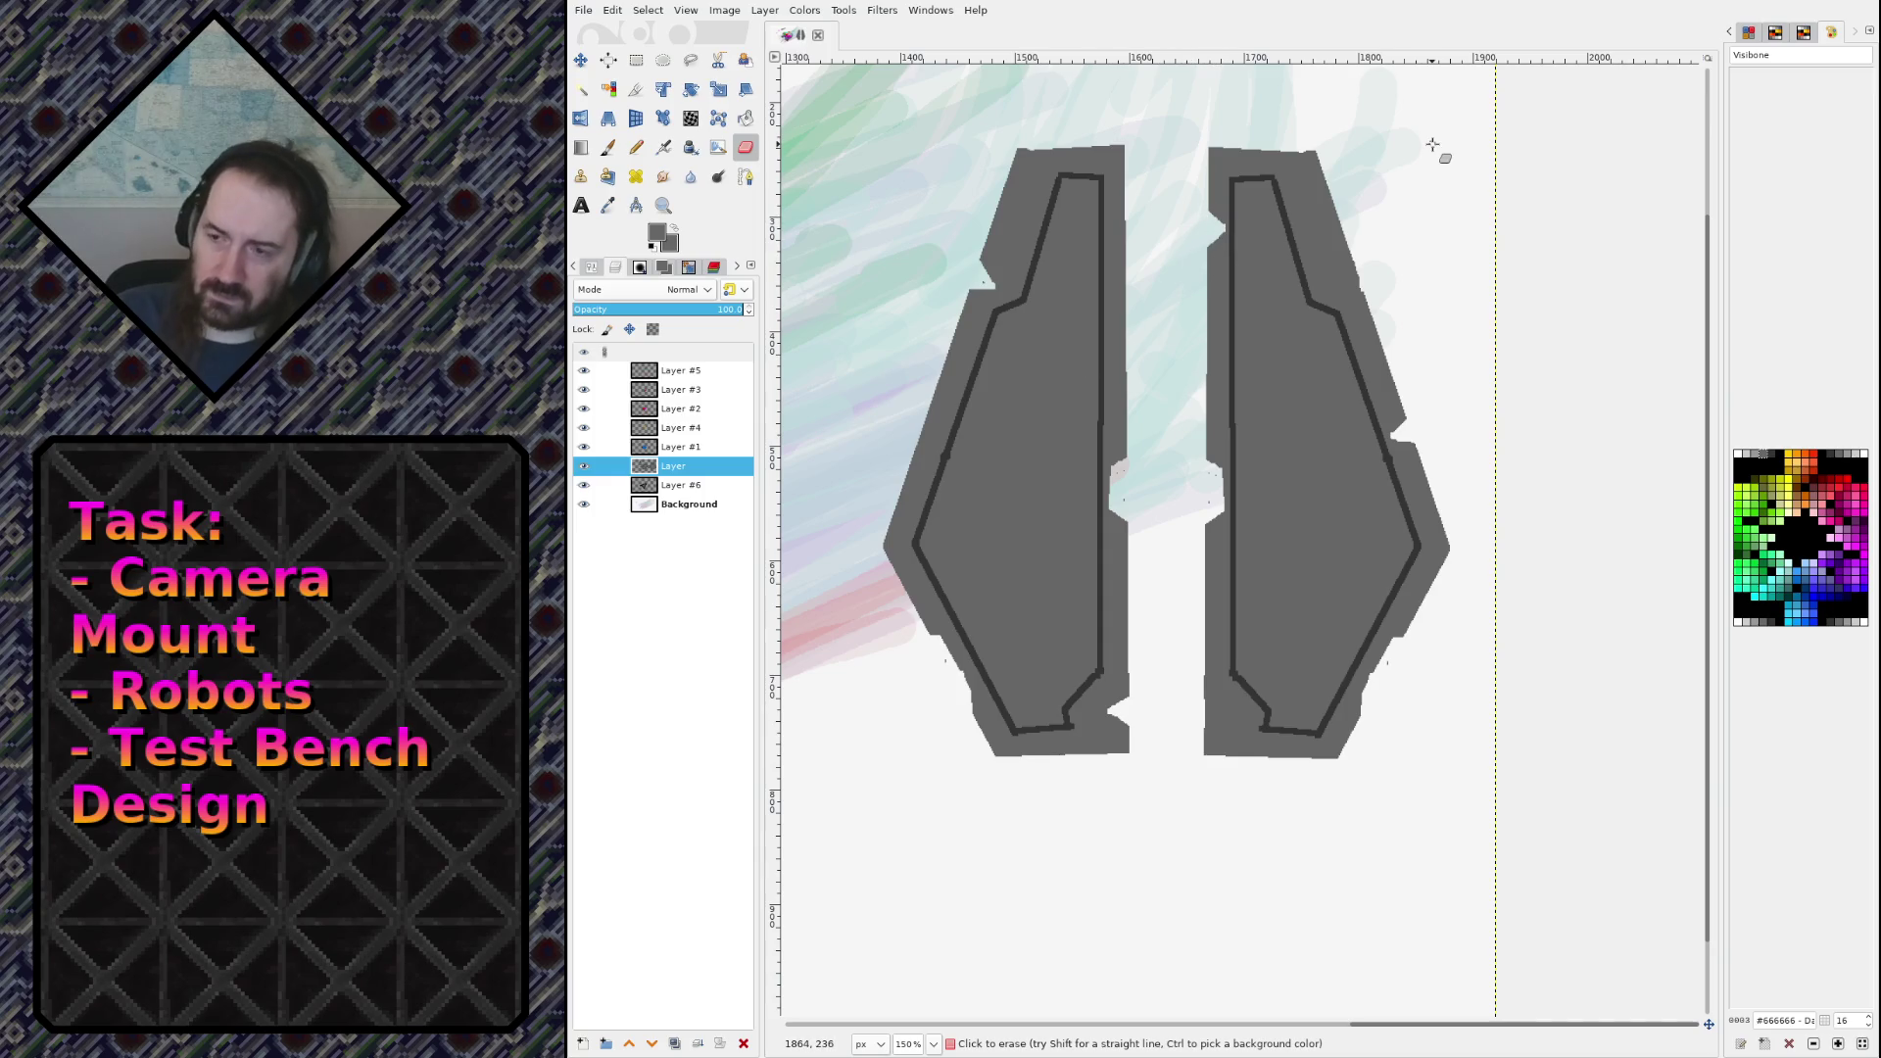
key(ctrl+s)
scroll(1421, 270, down, 3)
scroll(1185, 280, up, 1)
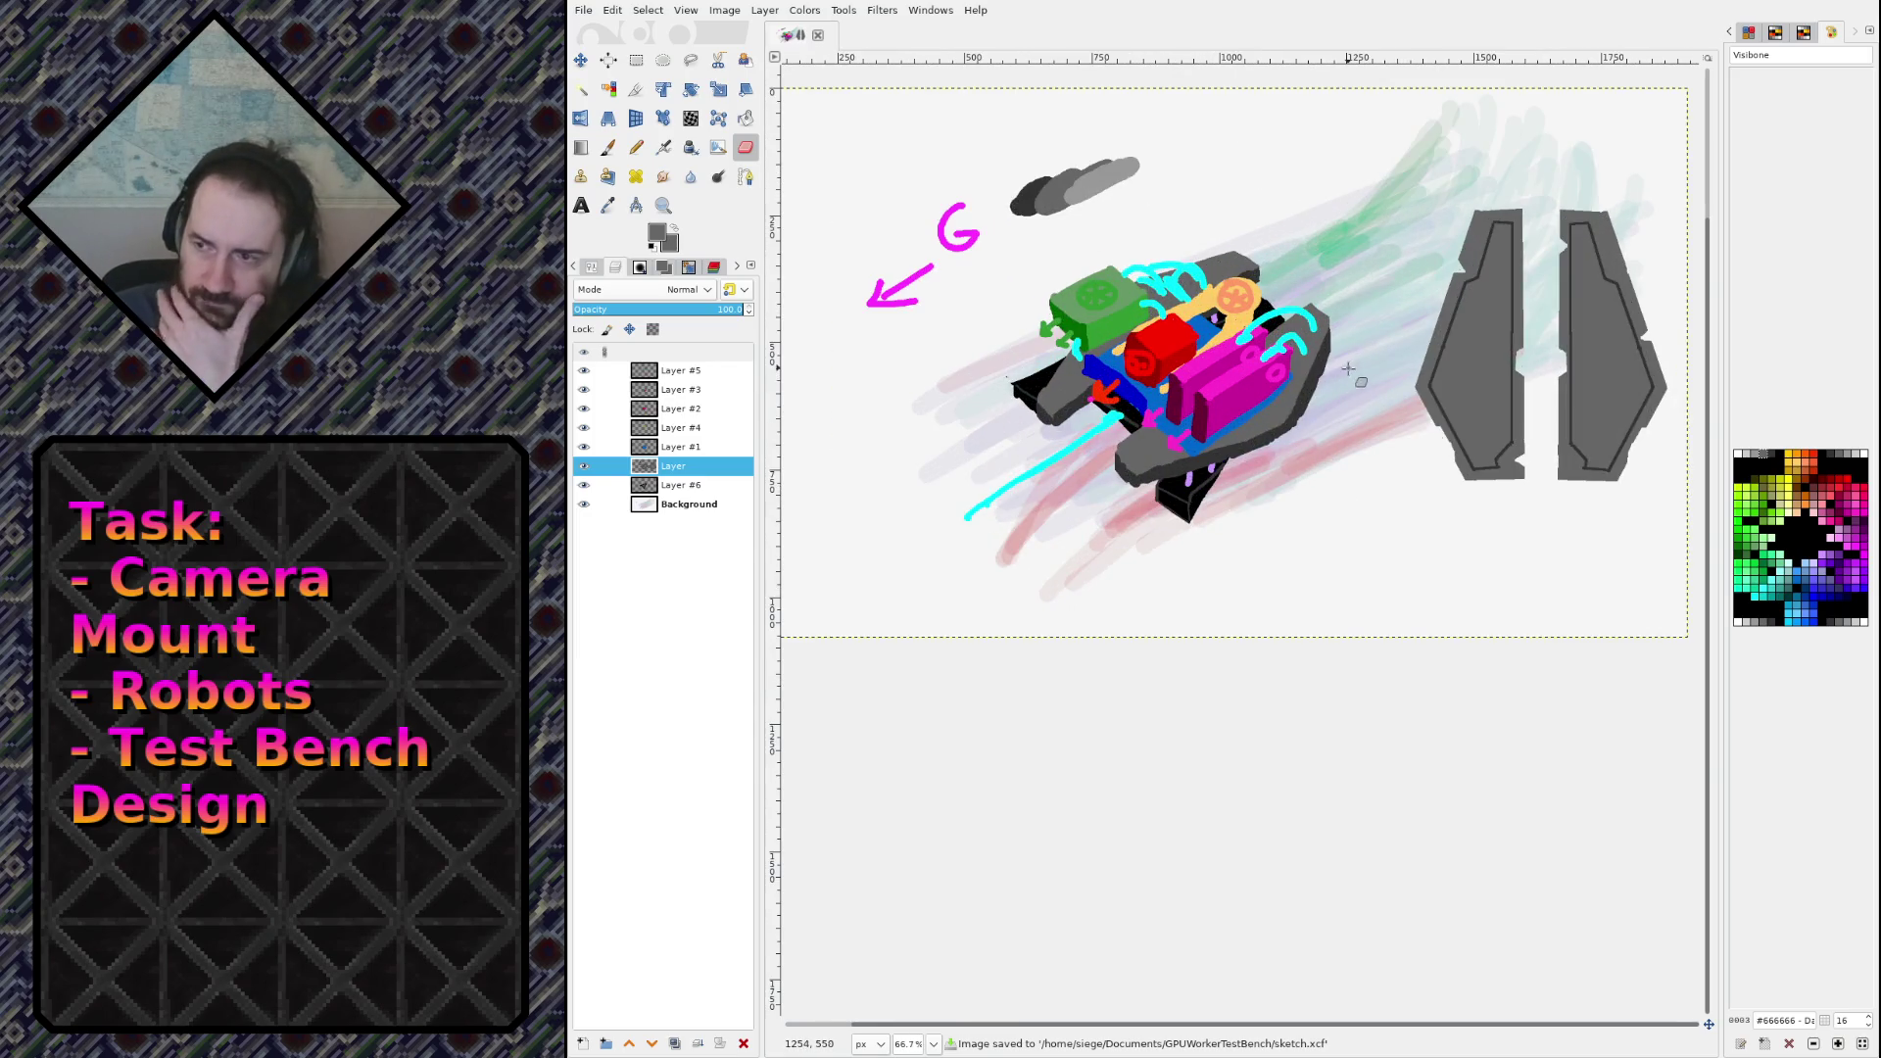
Step: On Layer #6 at 100% zoom, set black as paint colour and begin the left foot
click(670, 487)
ctrl+click(1186, 500)
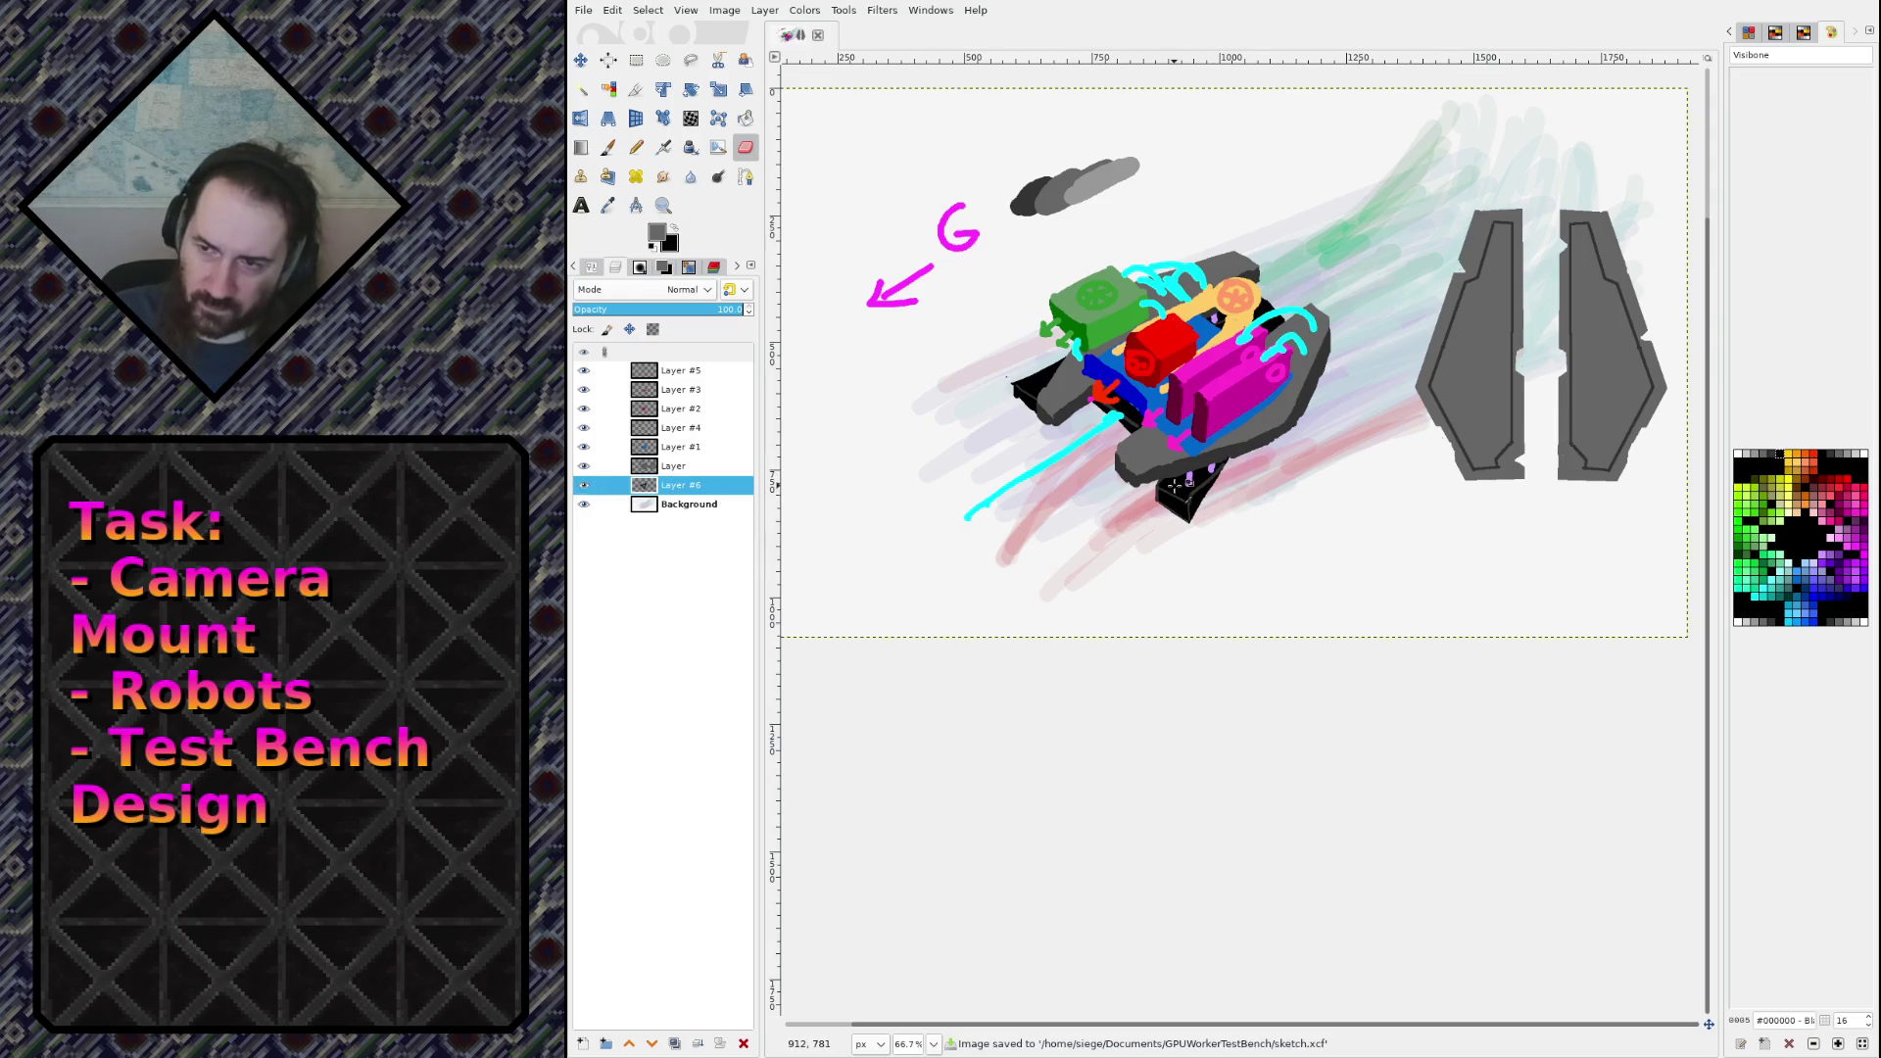
key(shift)
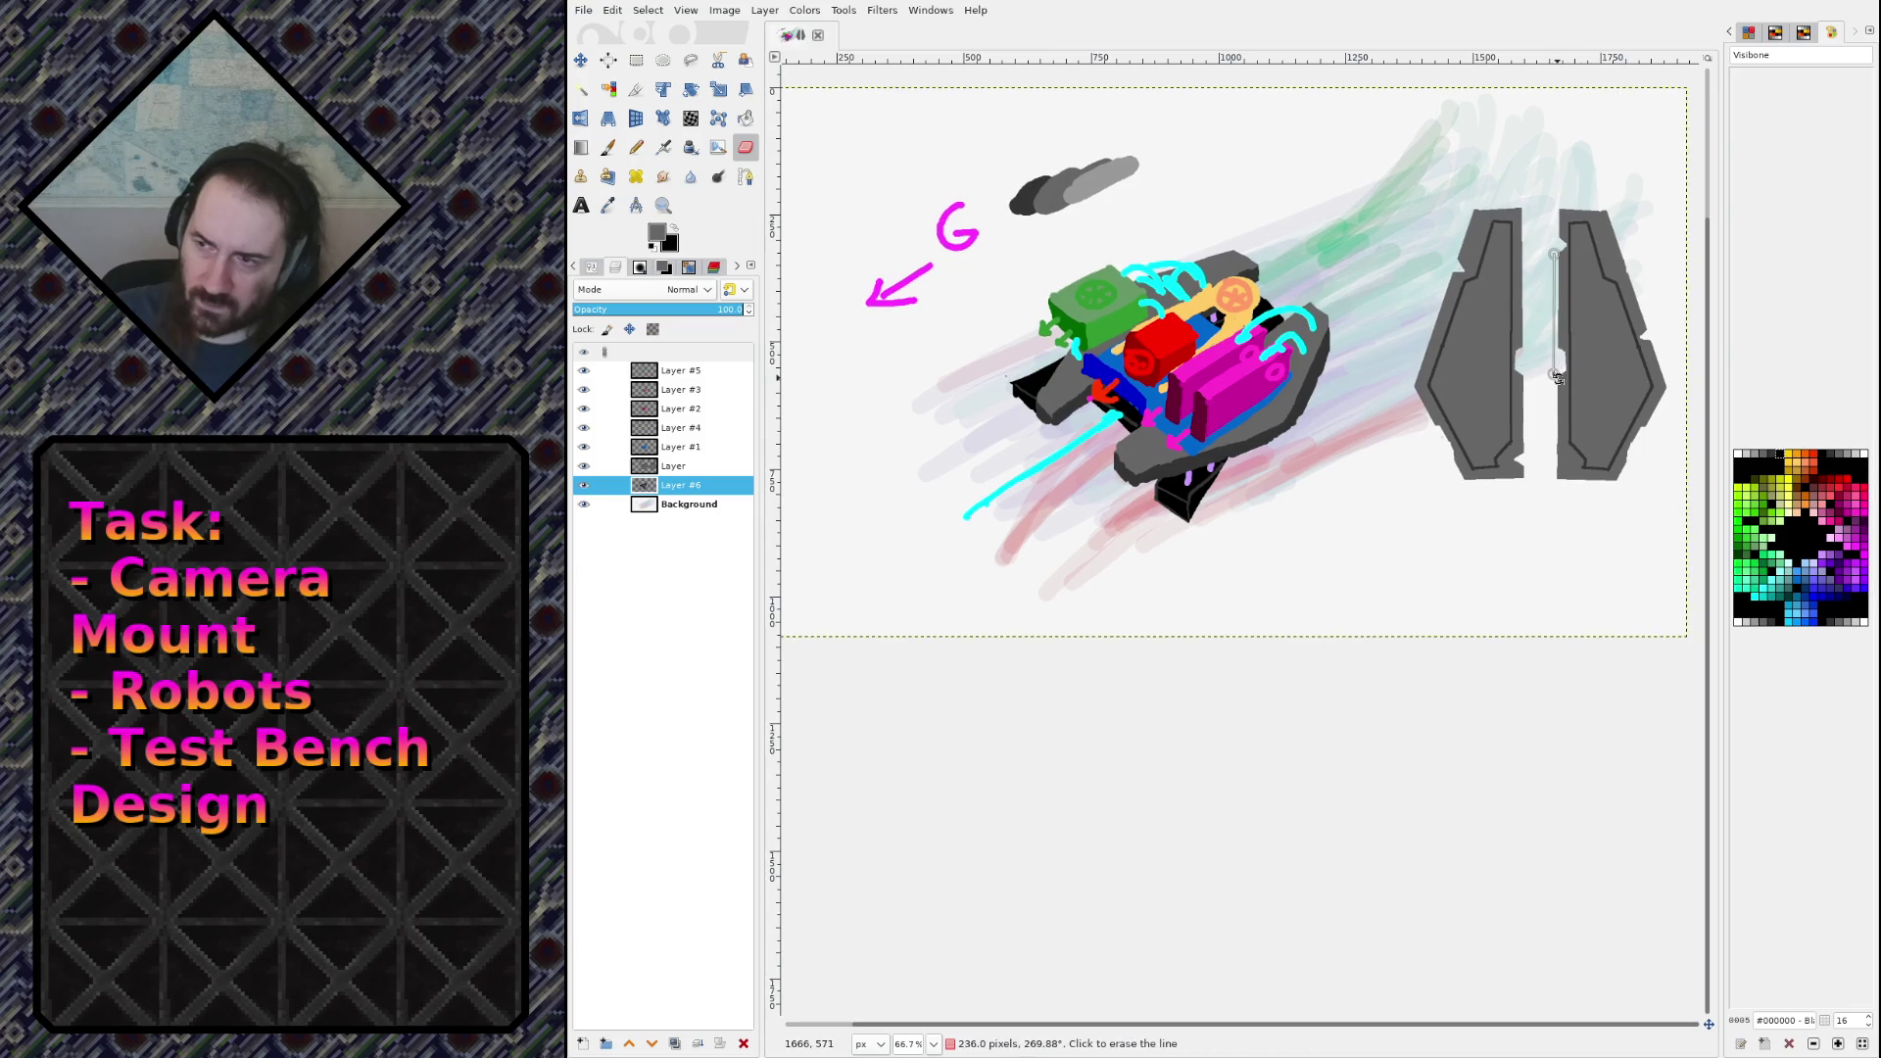
drag(1555, 374, 1246, 495)
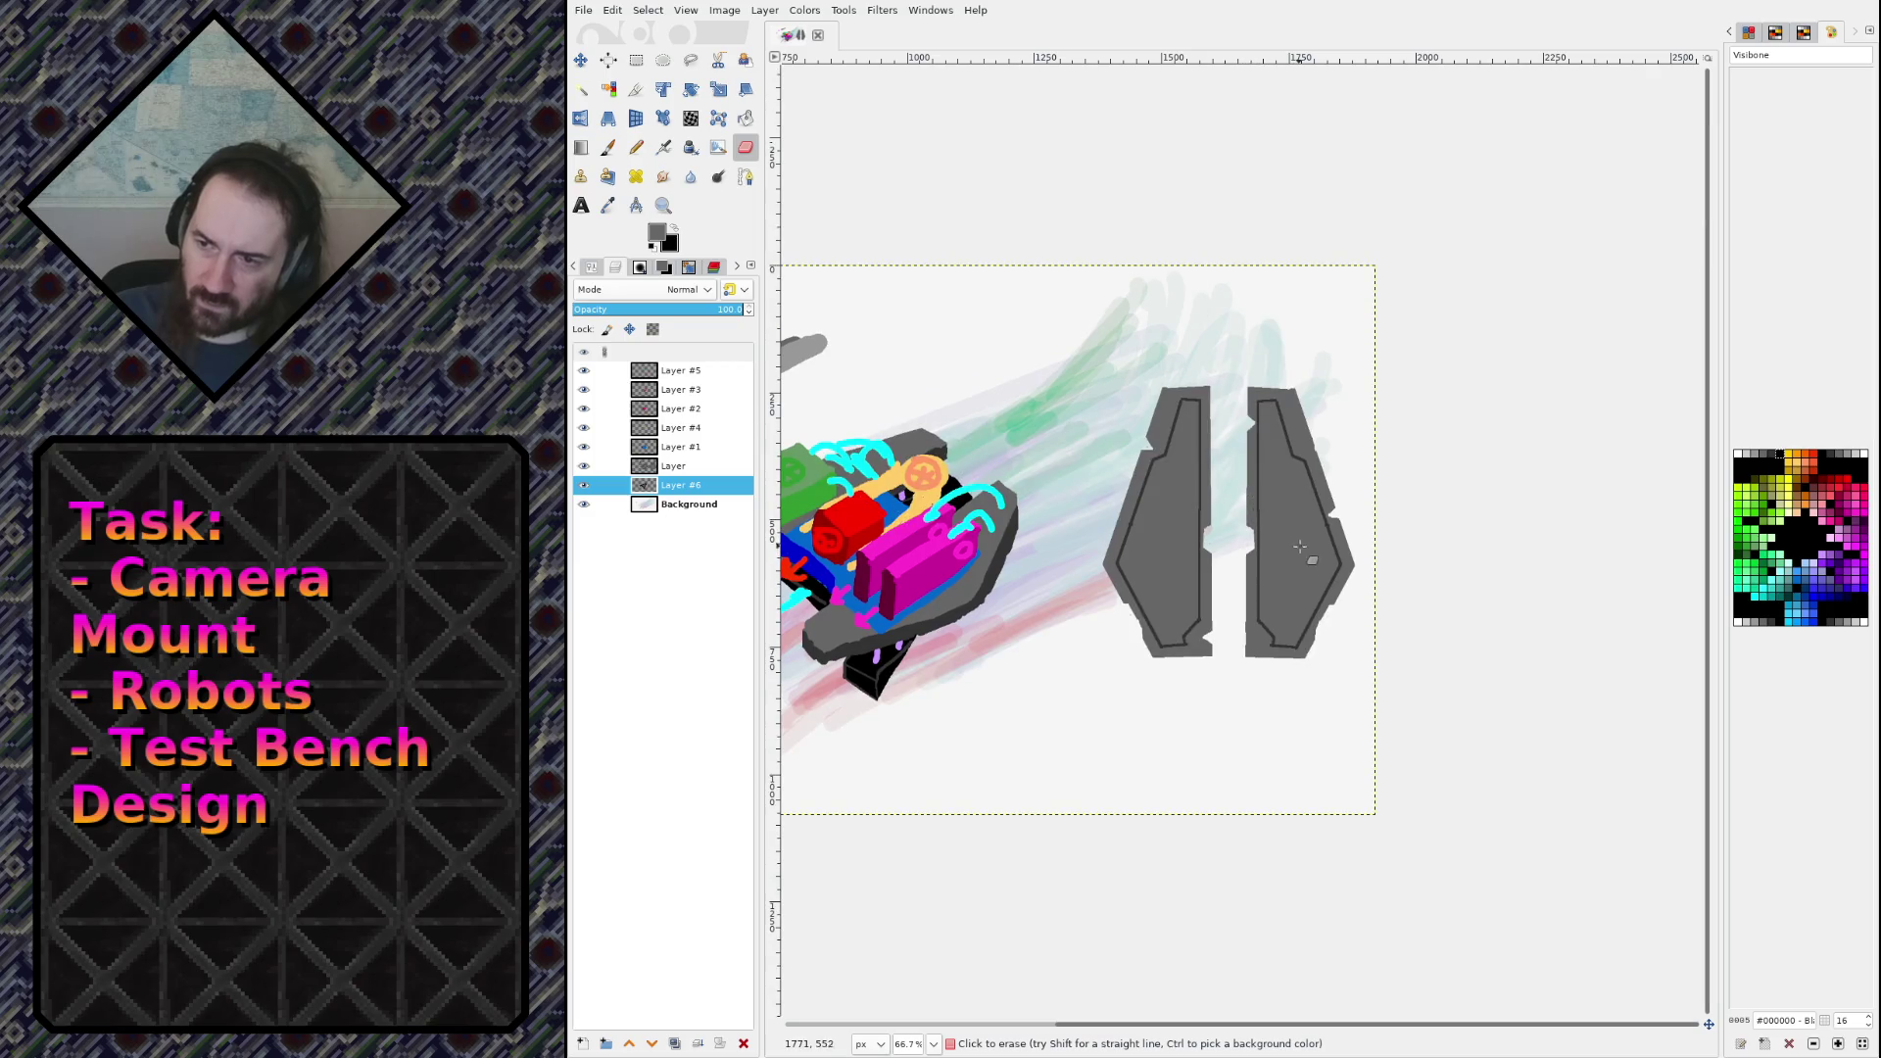
key(1)
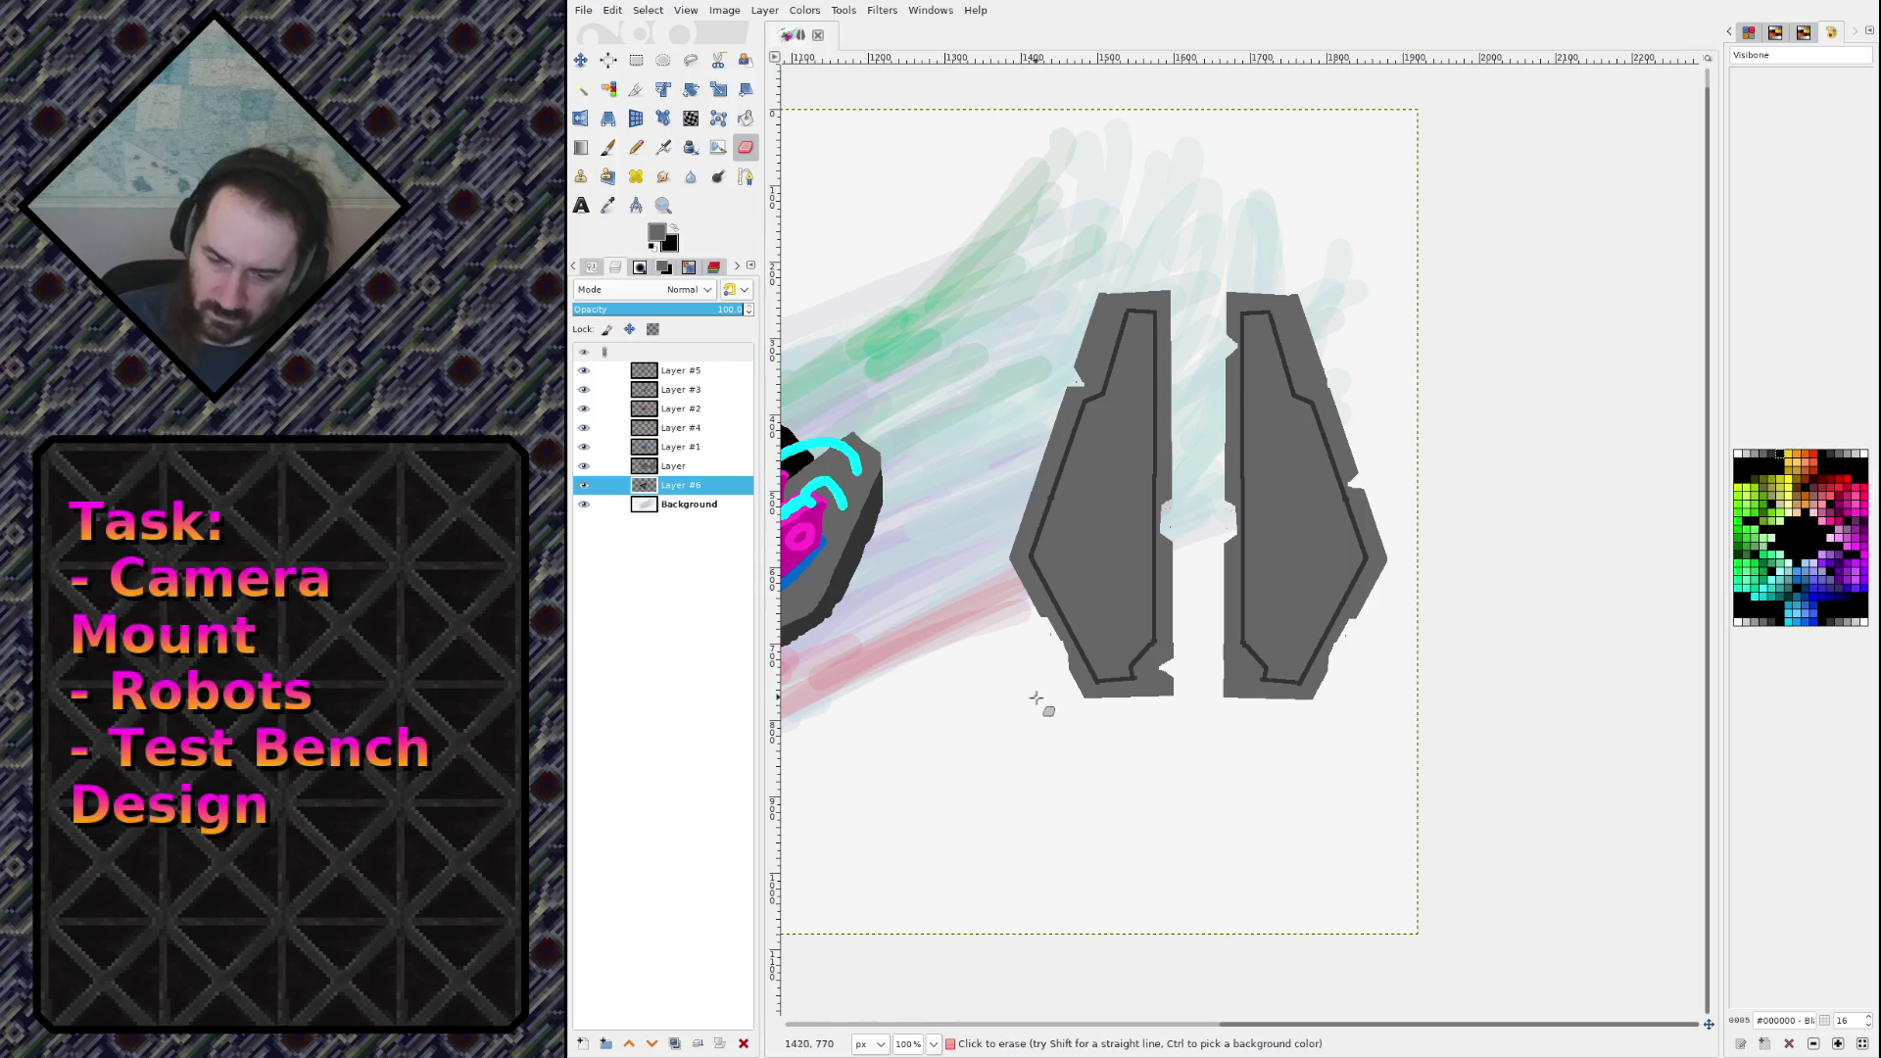
key(n)
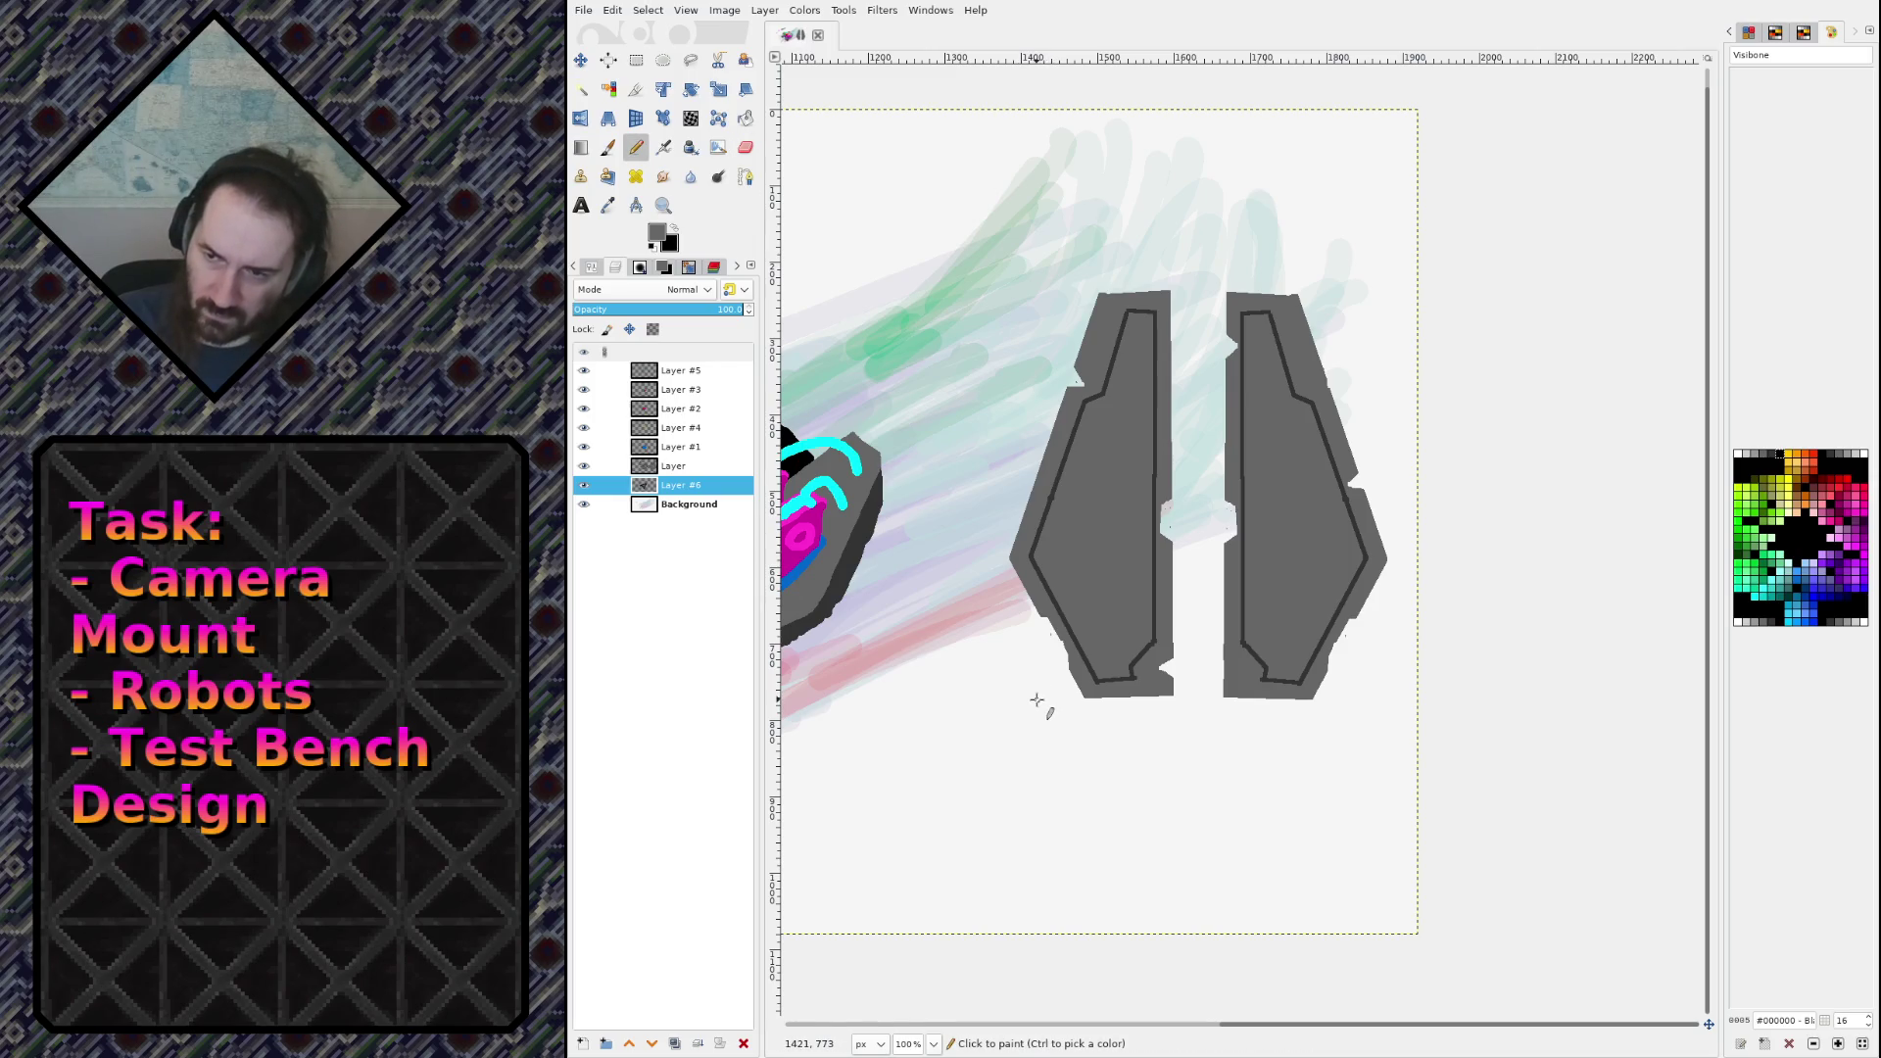
click(1040, 698)
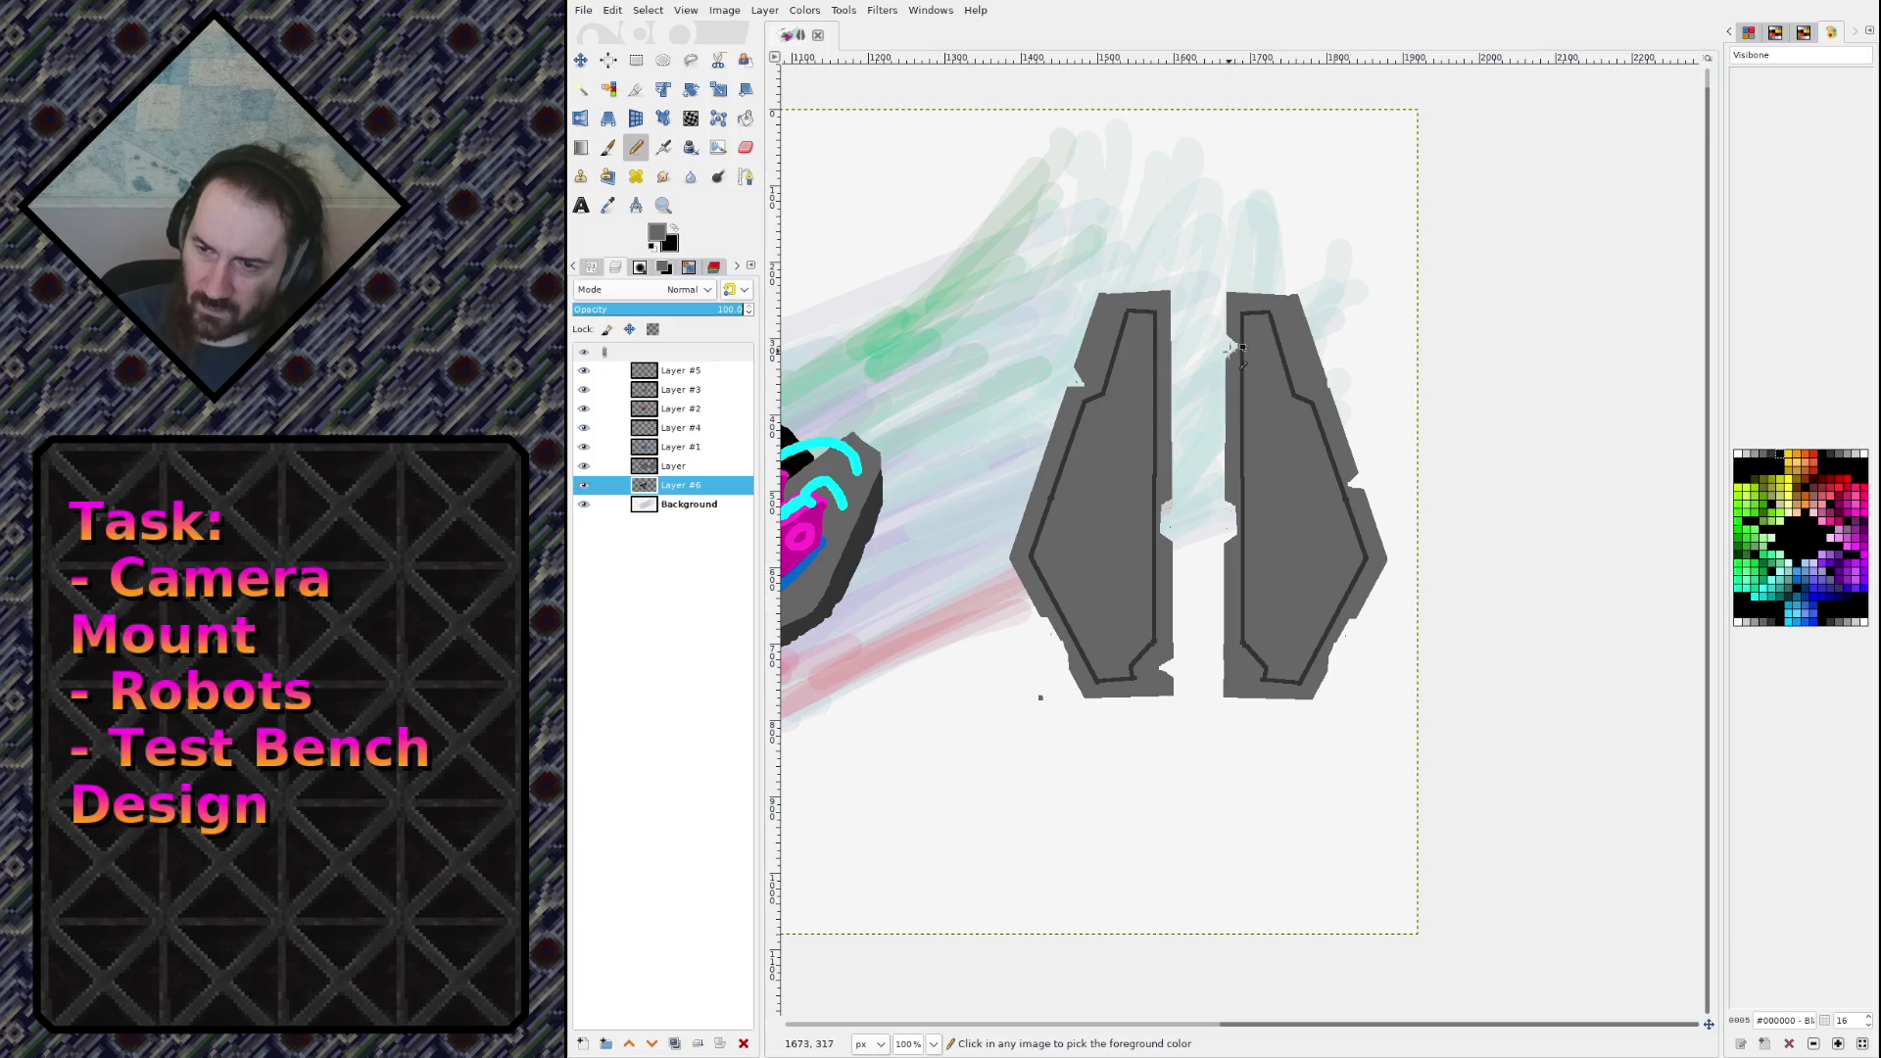
key(ctrl+z)
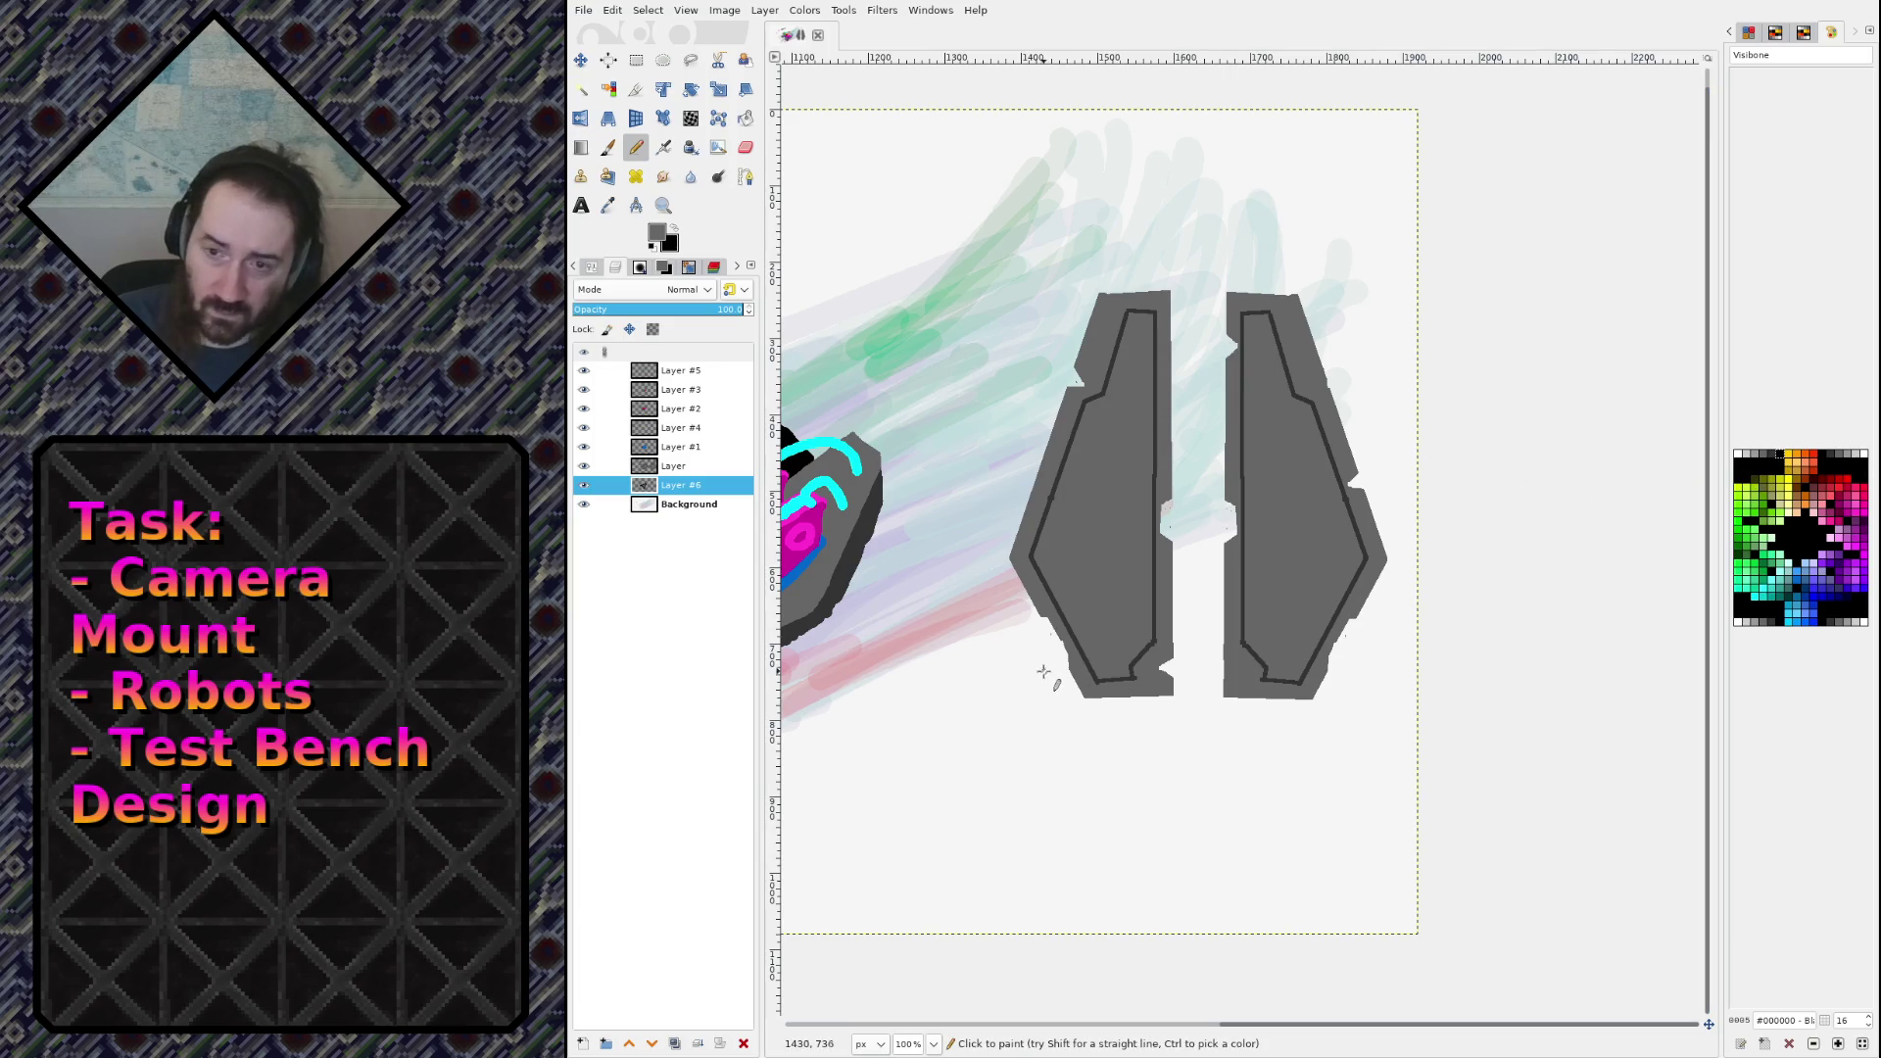
mouse_move(1037, 671)
mouse_down()
mouse_move(1075, 670)
mouse_move(989, 678)
mouse_move(1053, 627)
mouse_up()
key(ctrl+z)
click(1830, 463)
key(ctrl+z)
click(1024, 700)
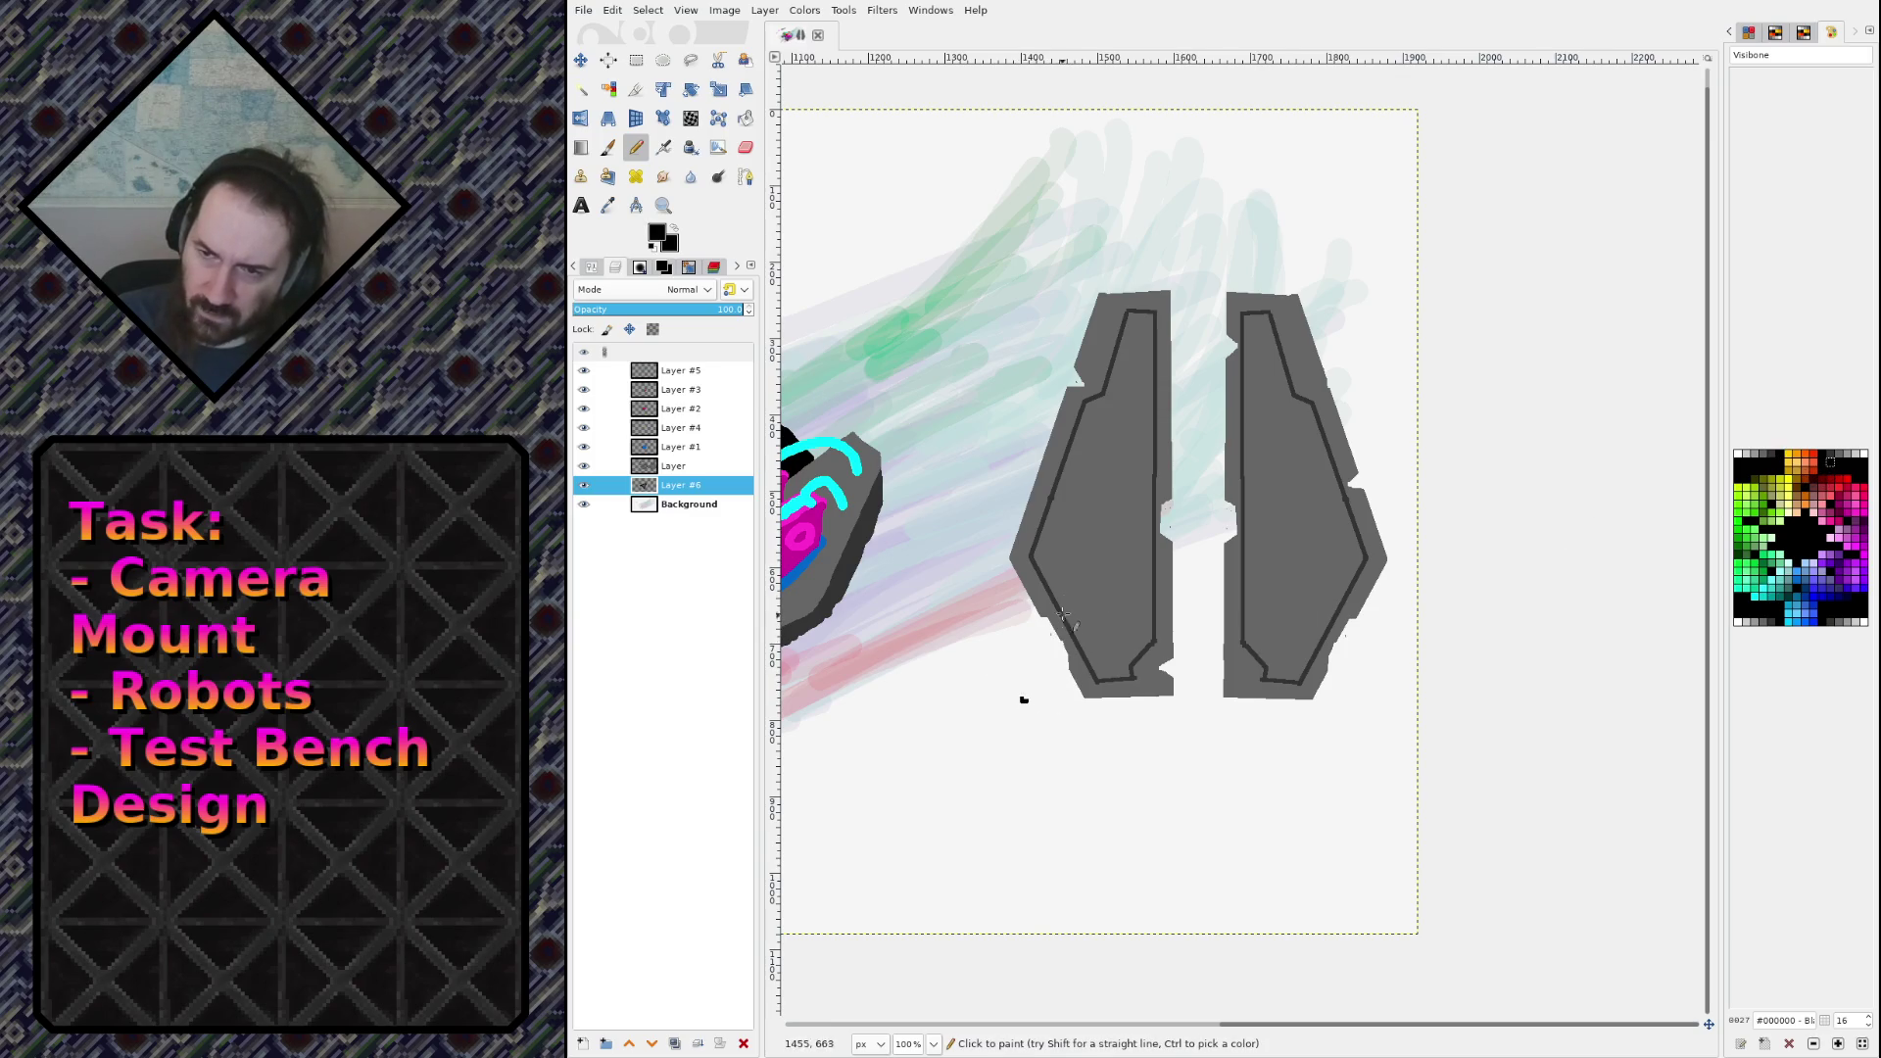
Step: Outline black triangular feet under both panels and crossbars between them with straight lines
click(1168, 320)
click(1236, 318)
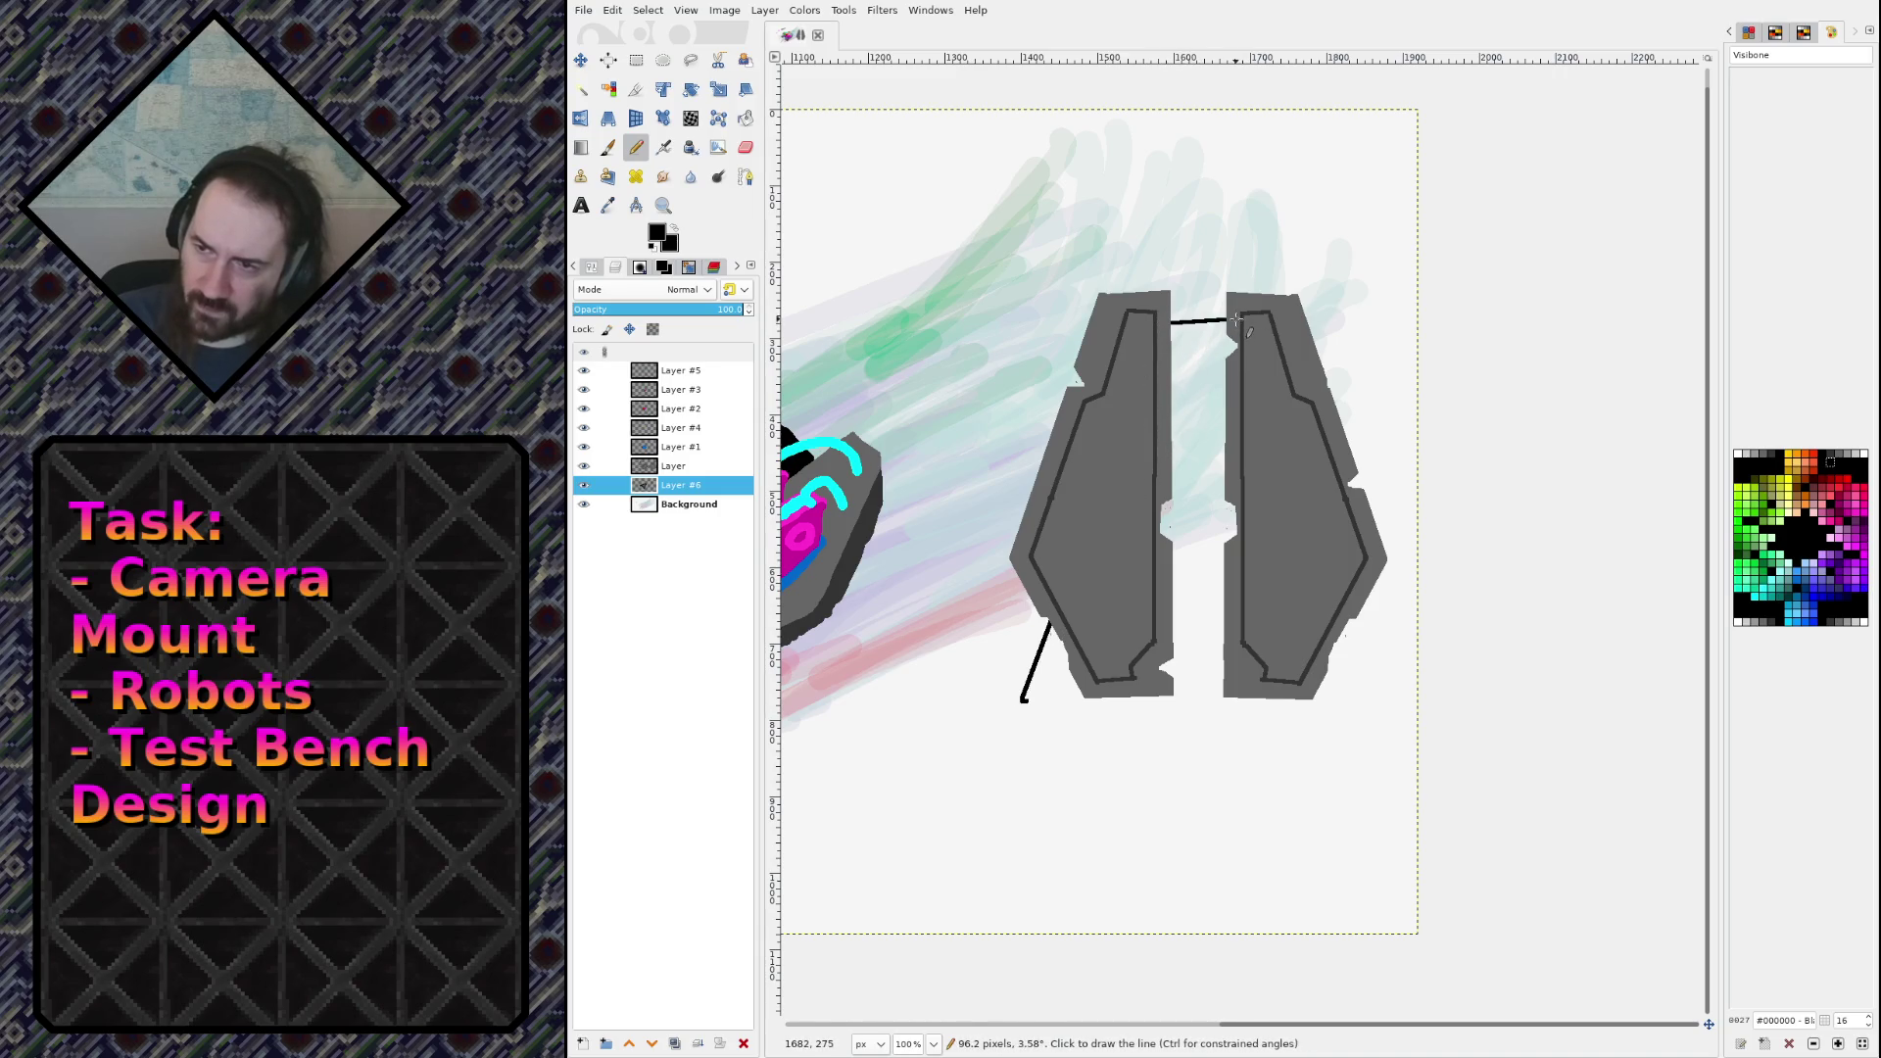
click(1354, 619)
shift+click(1386, 695)
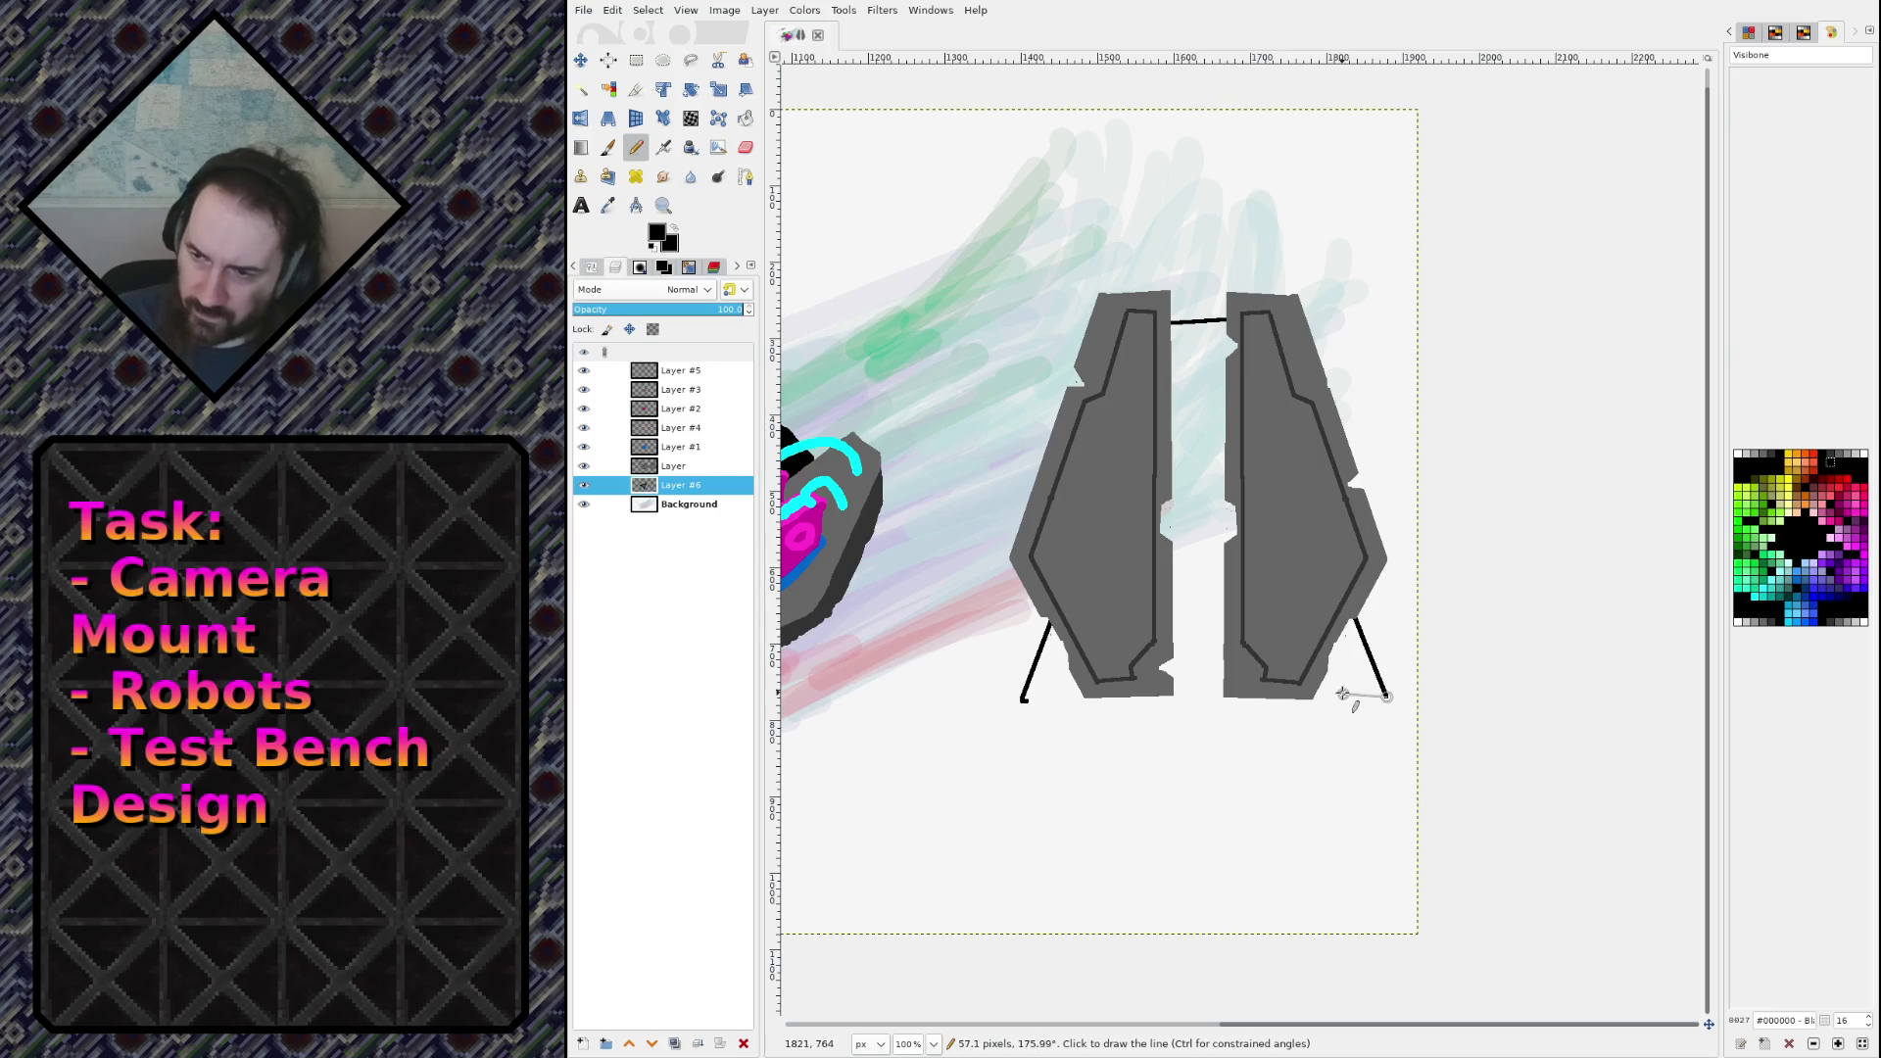
shift+click(1324, 699)
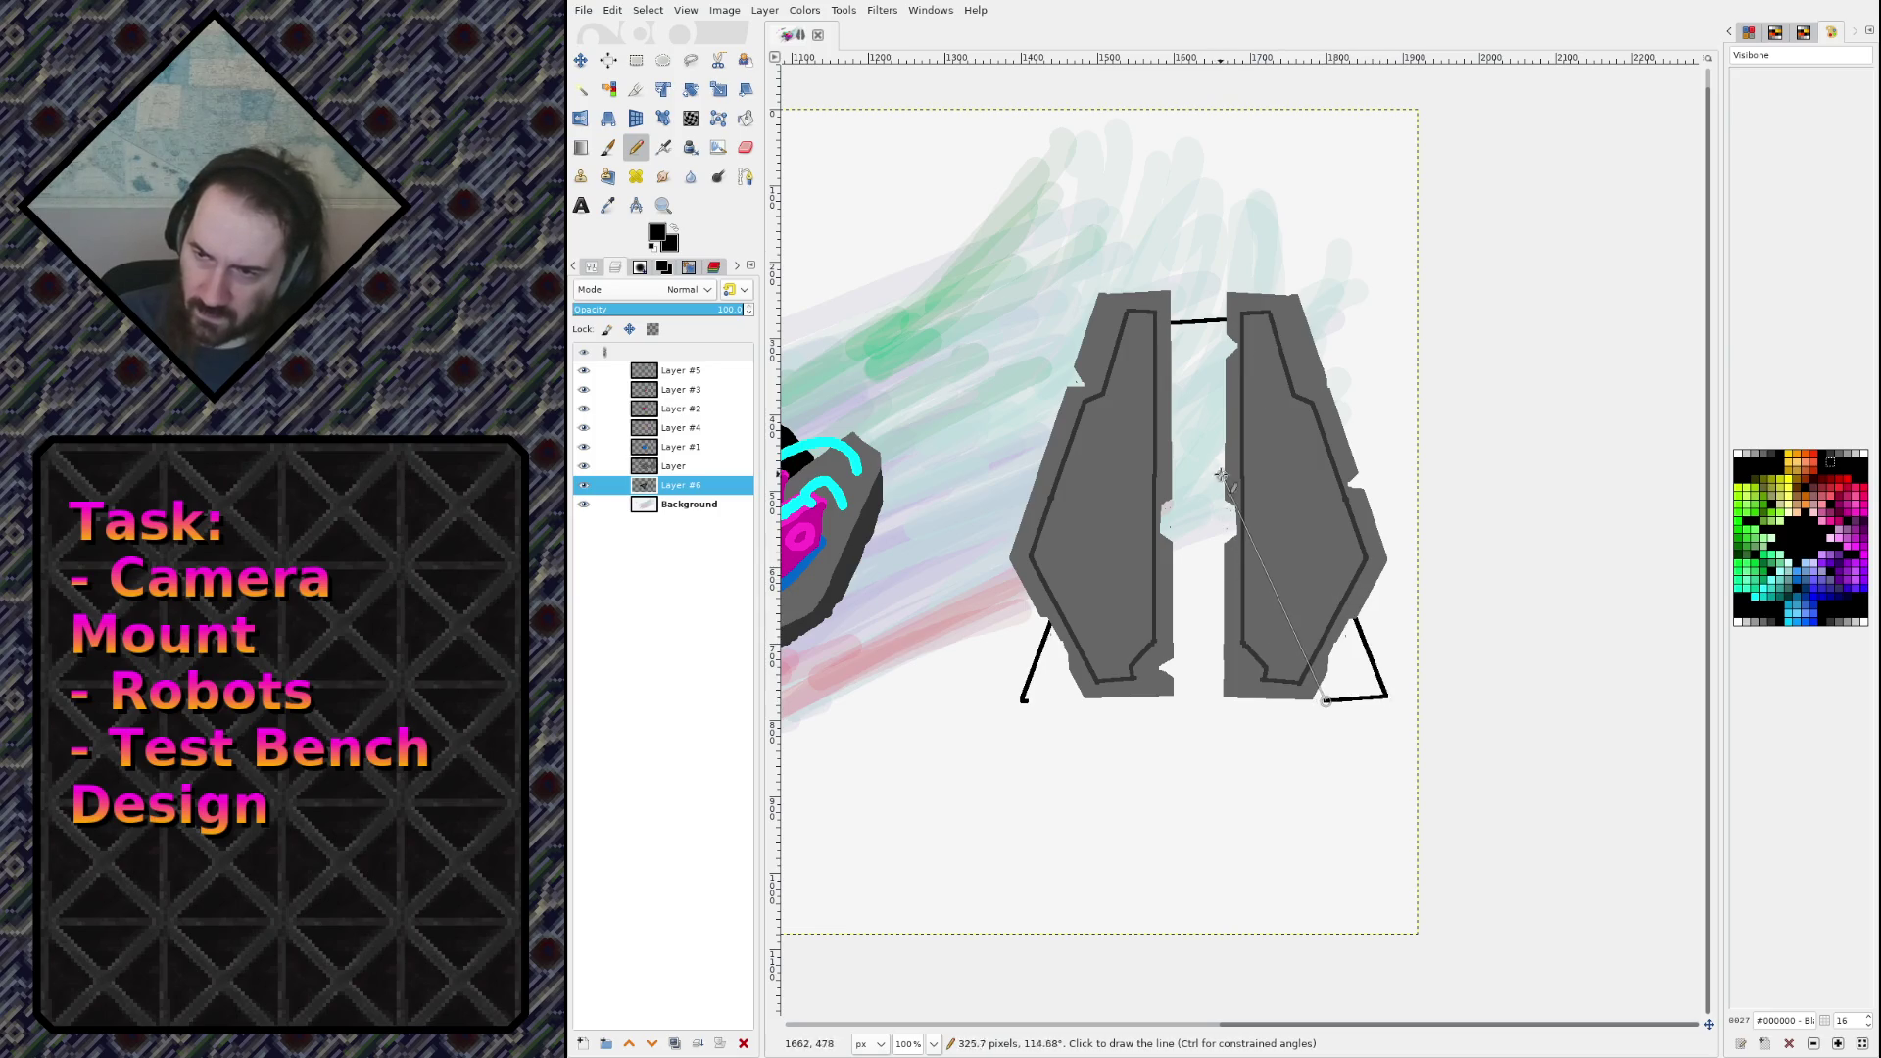
drag(1223, 422, 1219, 400)
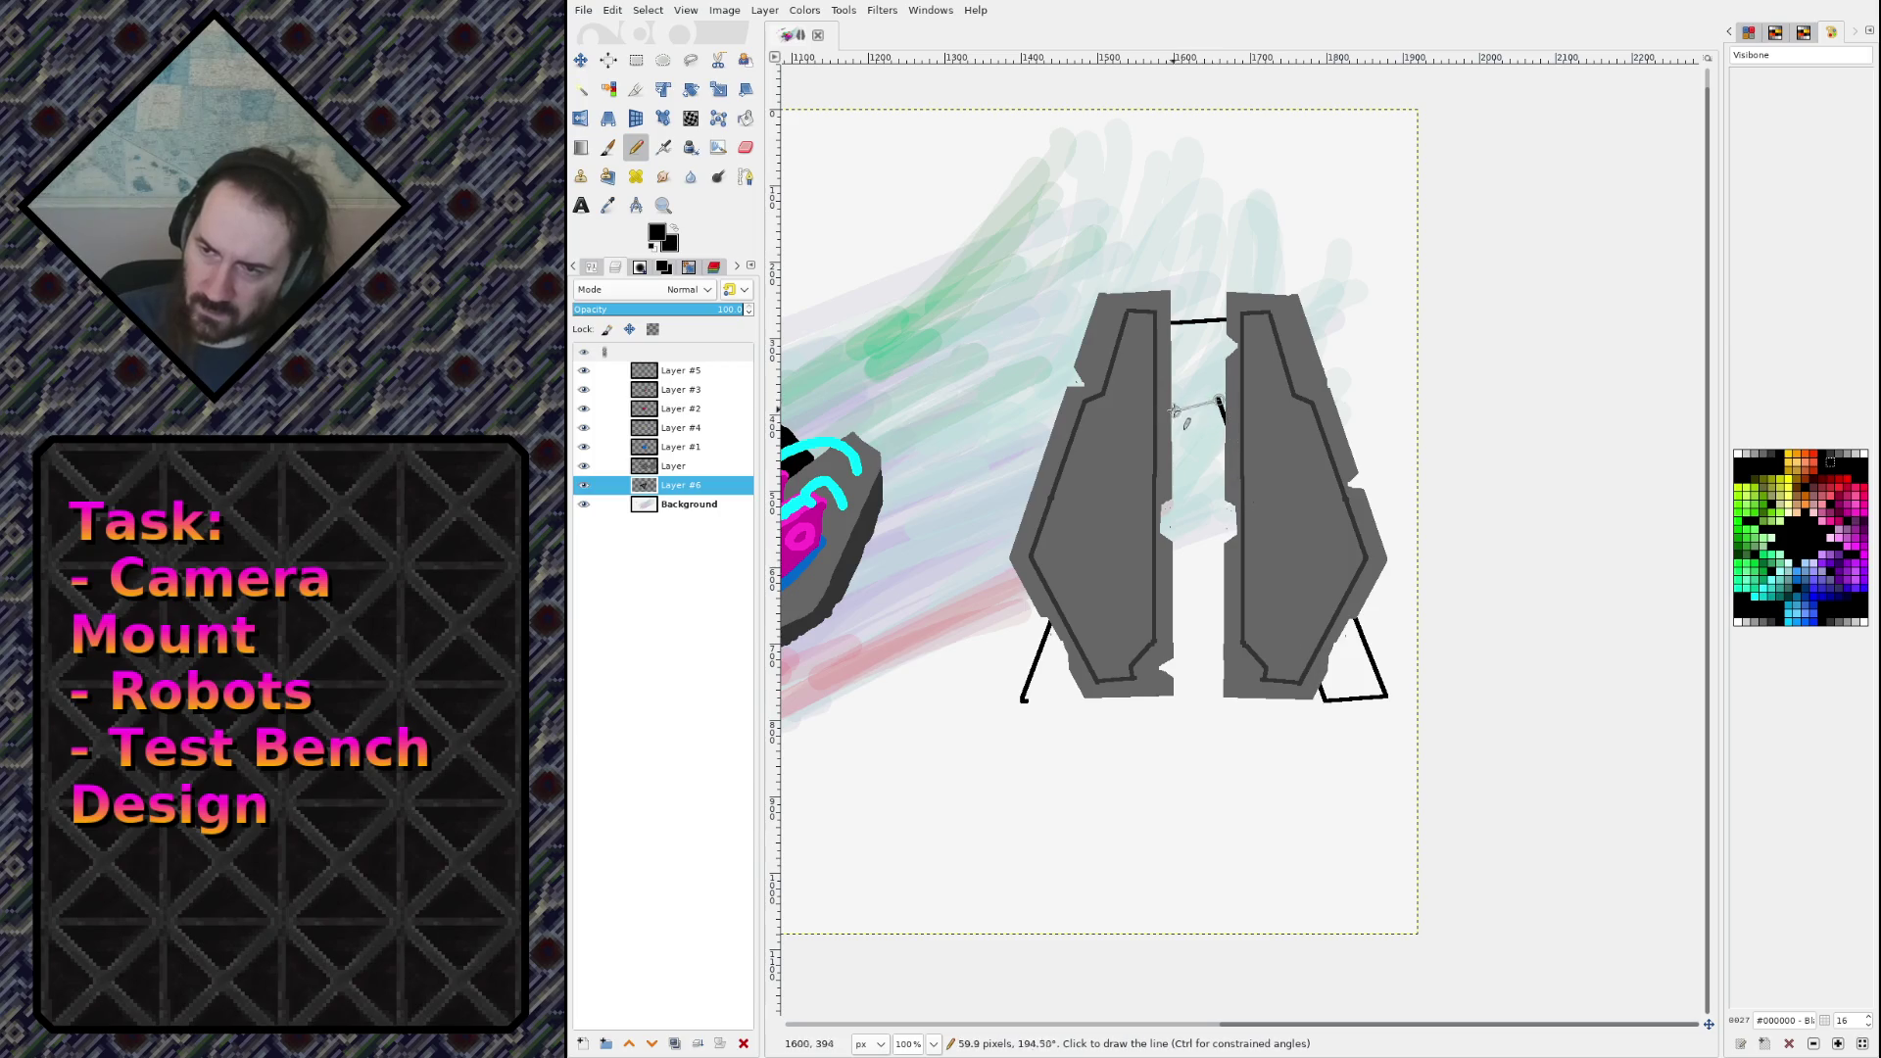
shift+click(1174, 402)
click(1088, 701)
shift+click(1021, 700)
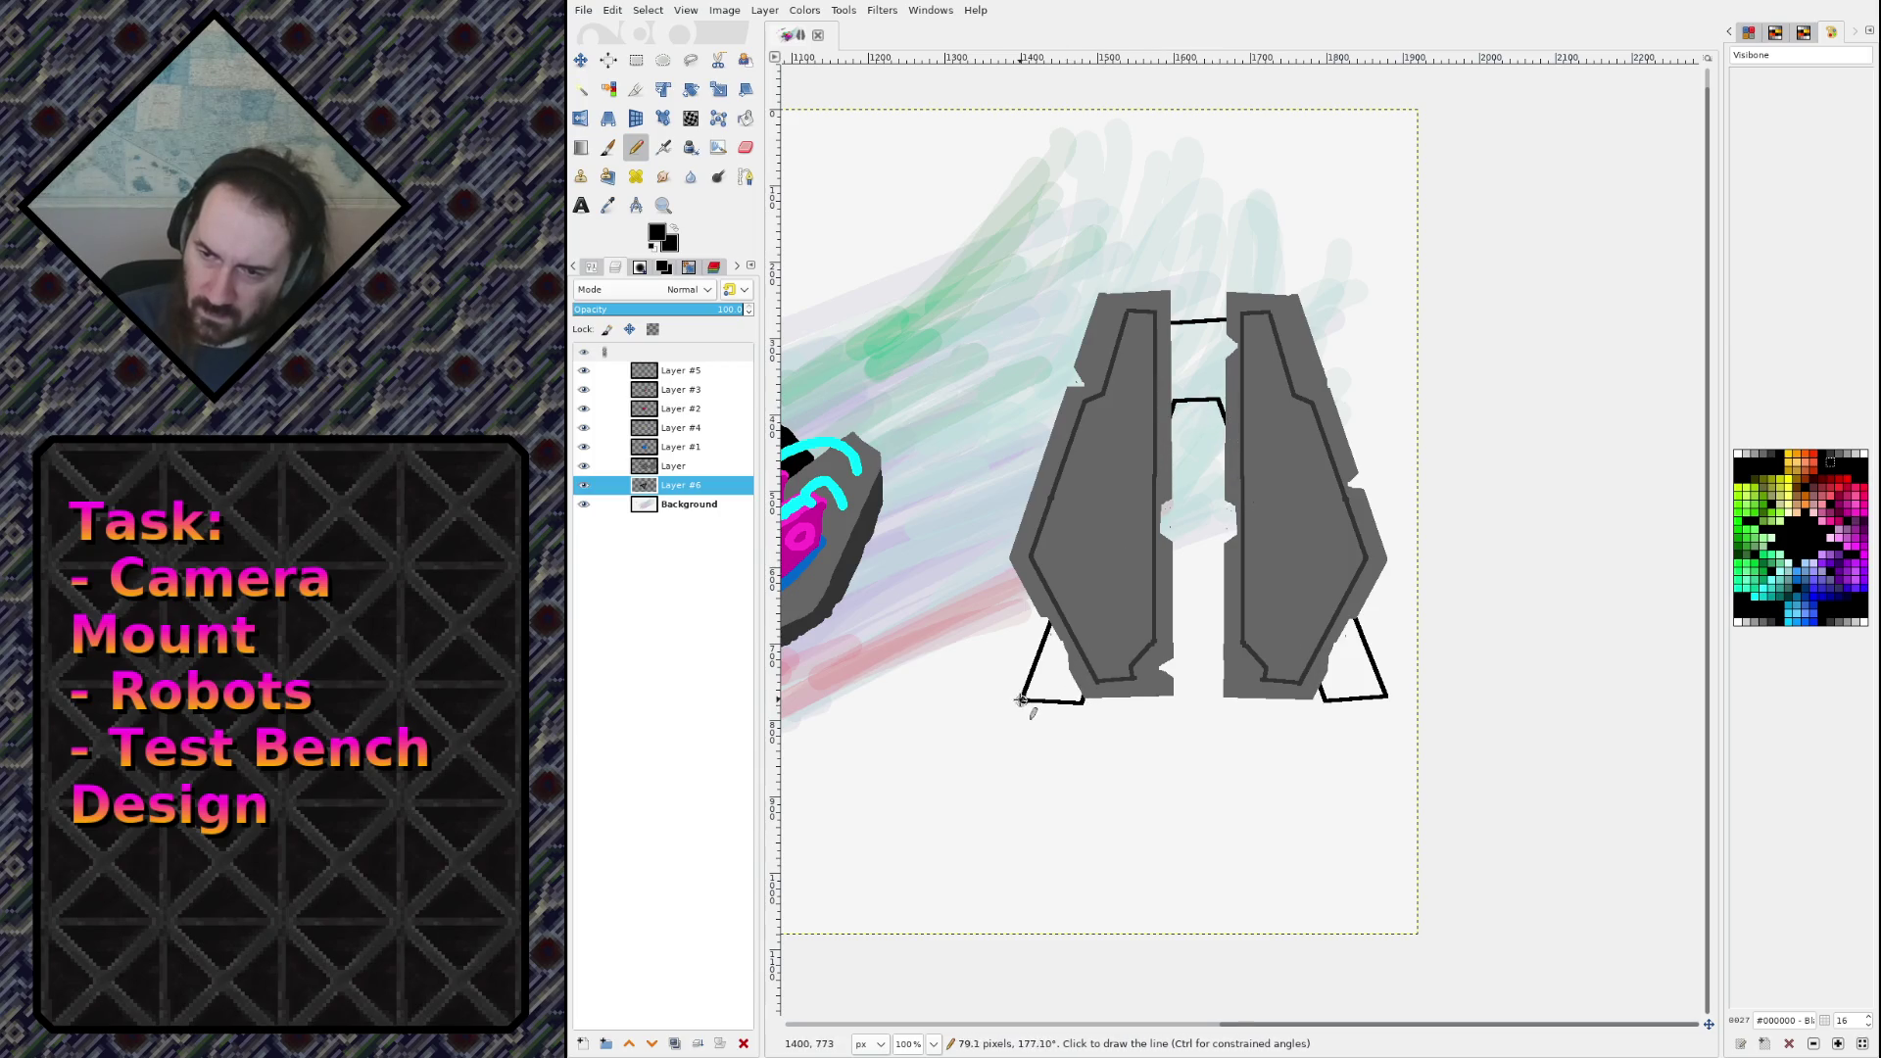
click(1106, 613)
shift+click(1322, 610)
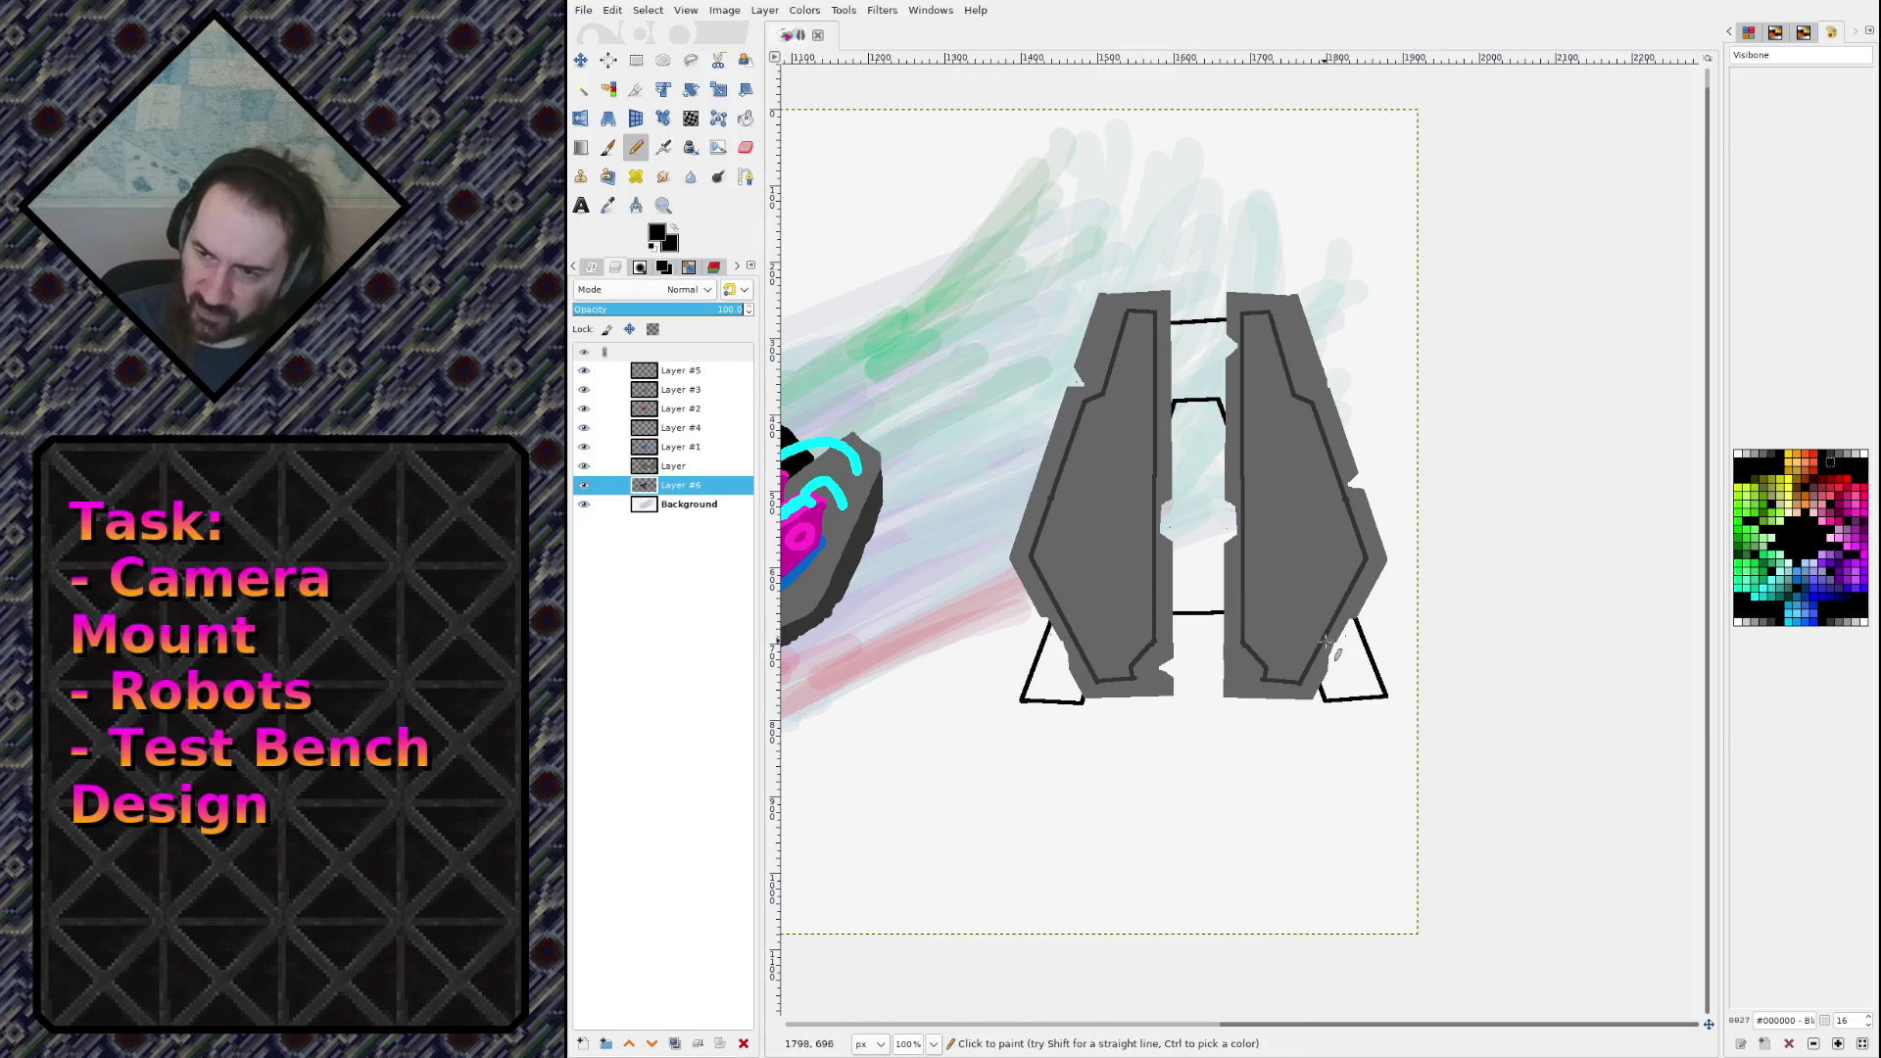
click(1324, 641)
shift+click(1078, 647)
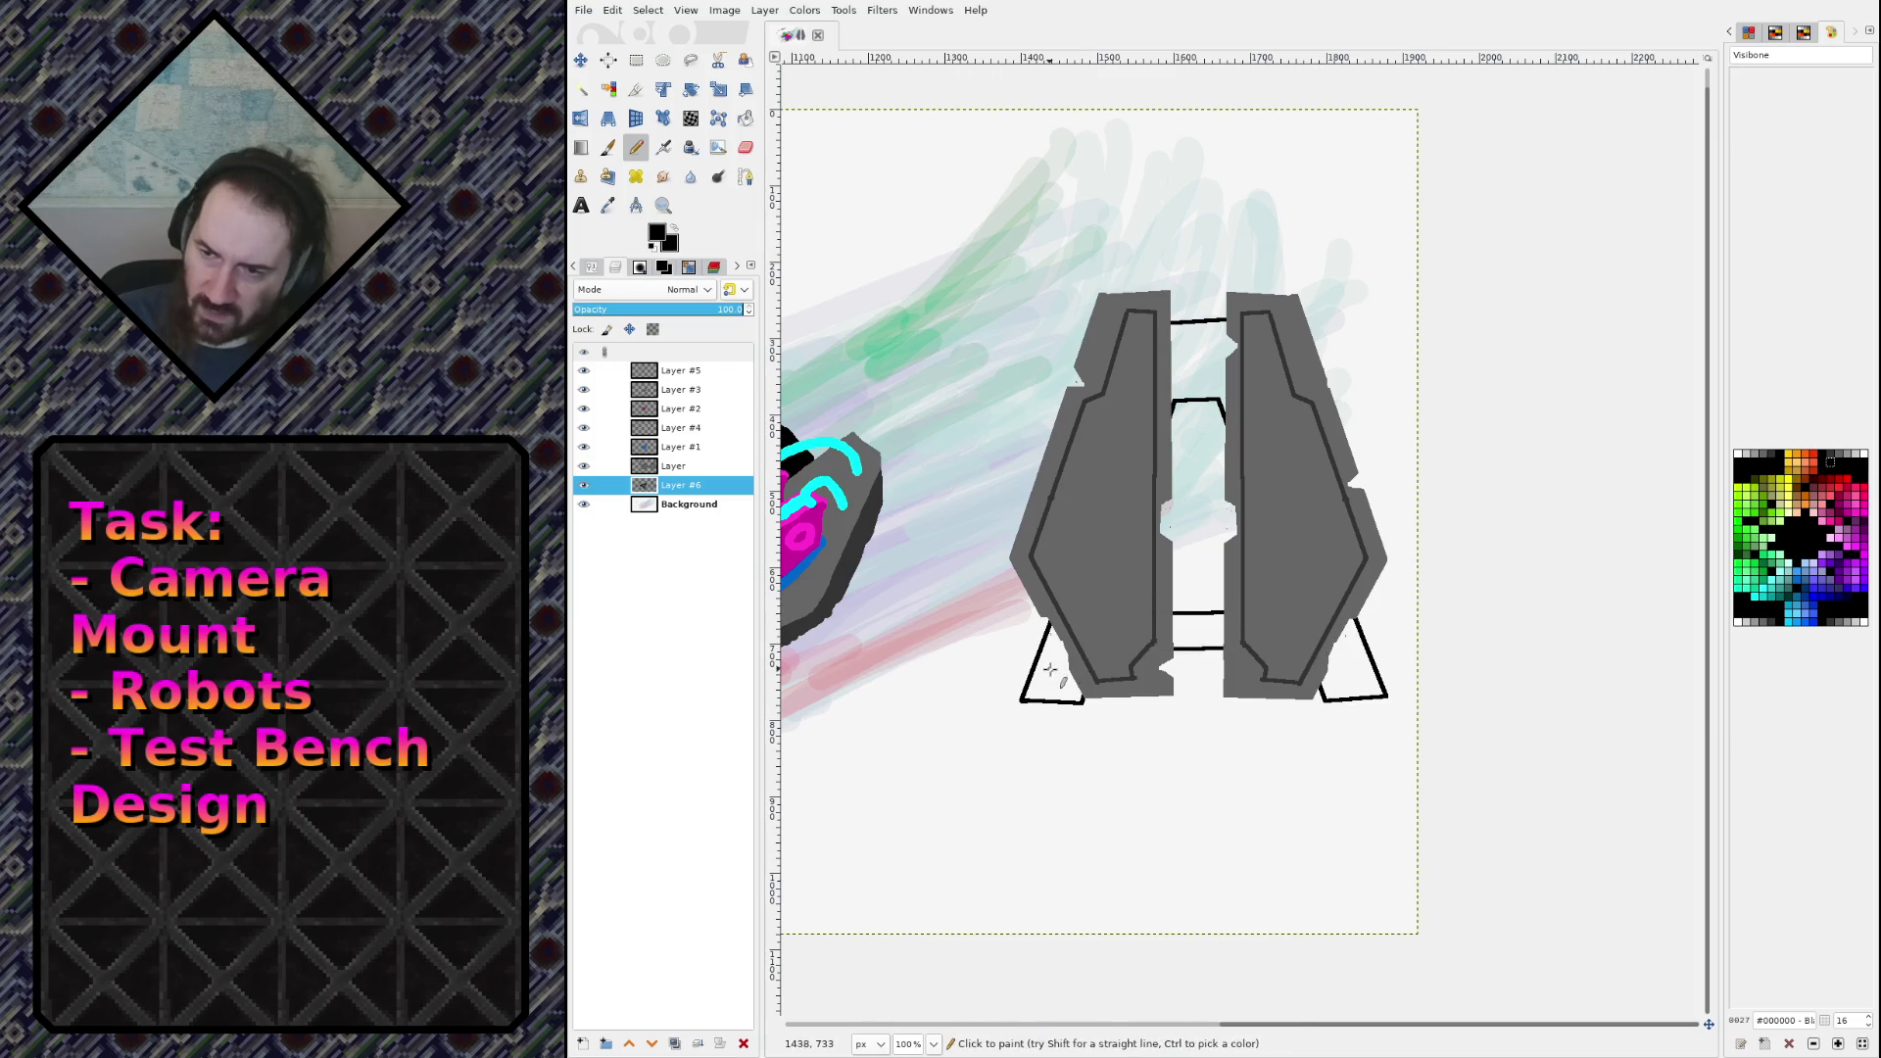
Step: Bucket-fill both feet and the top and bottom gaps between the panels solid black
key(shift+b)
click(1050, 669)
click(1197, 362)
click(1350, 666)
click(1197, 632)
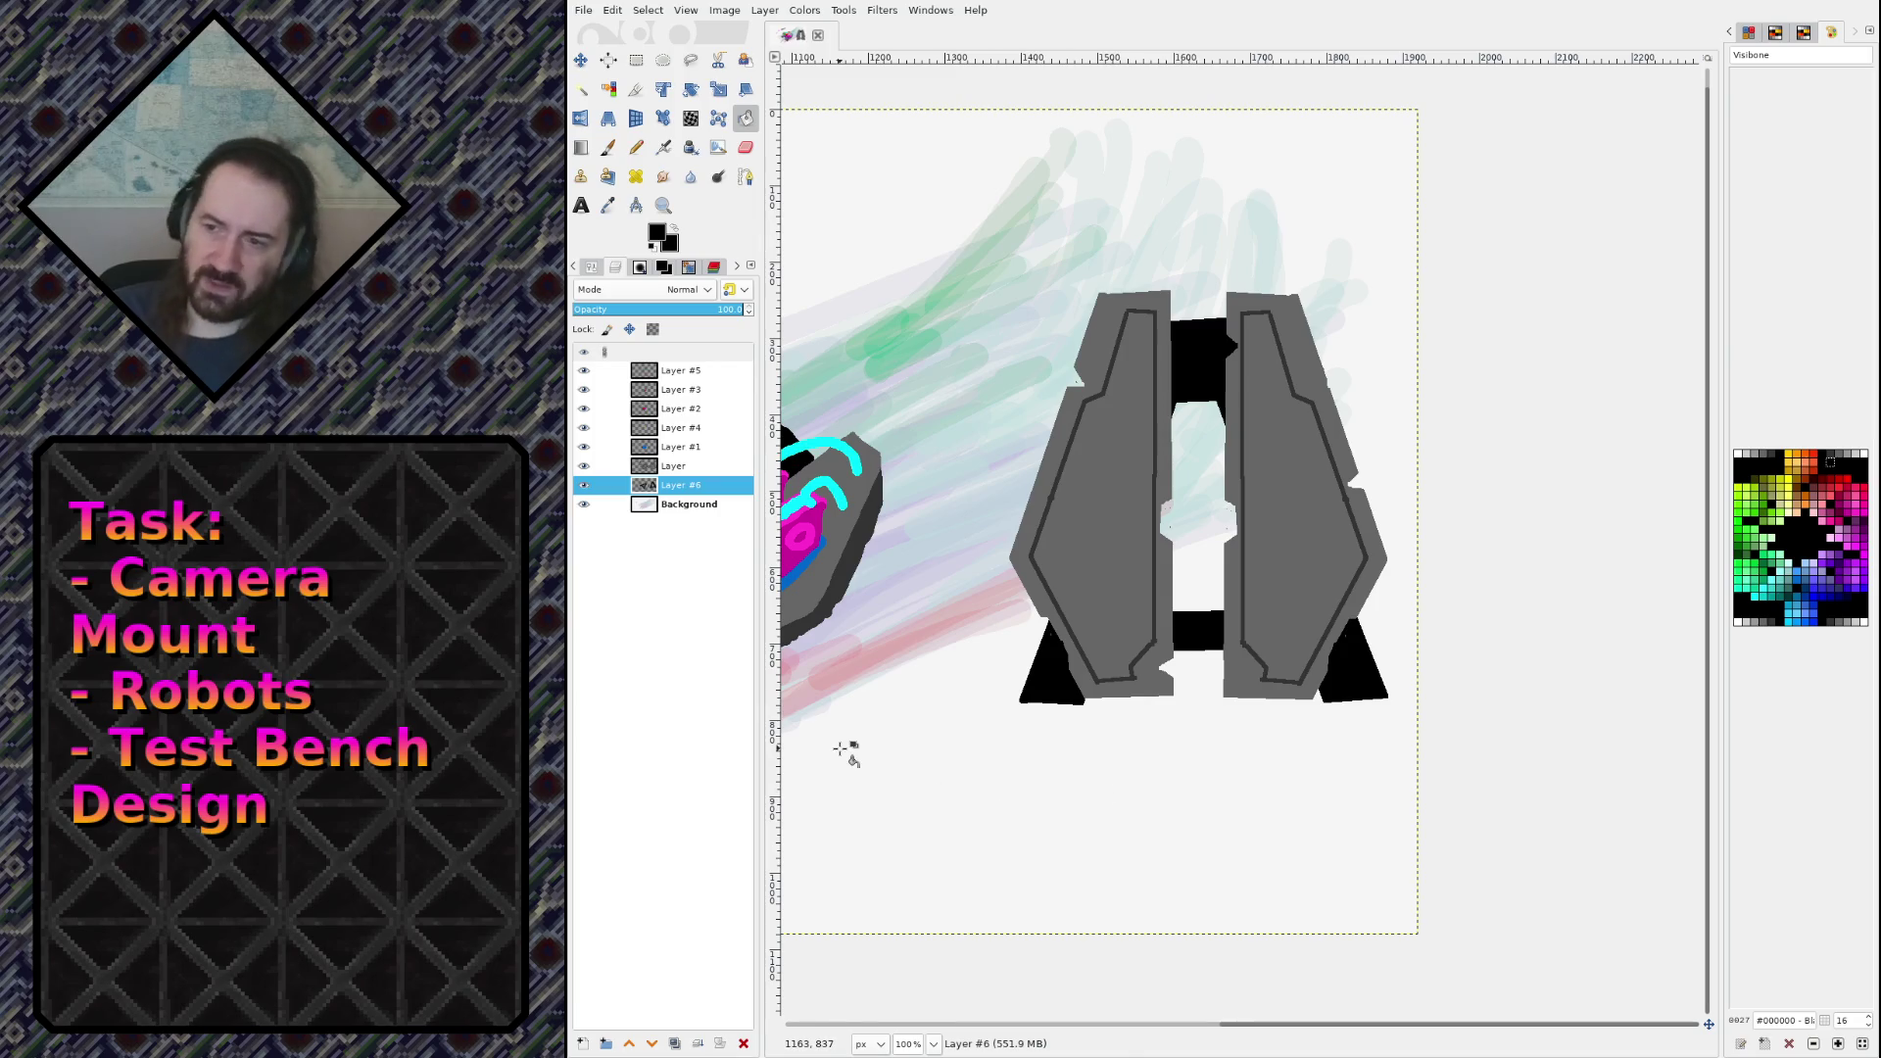
ctrl+scroll(1050, 618, down, 2)
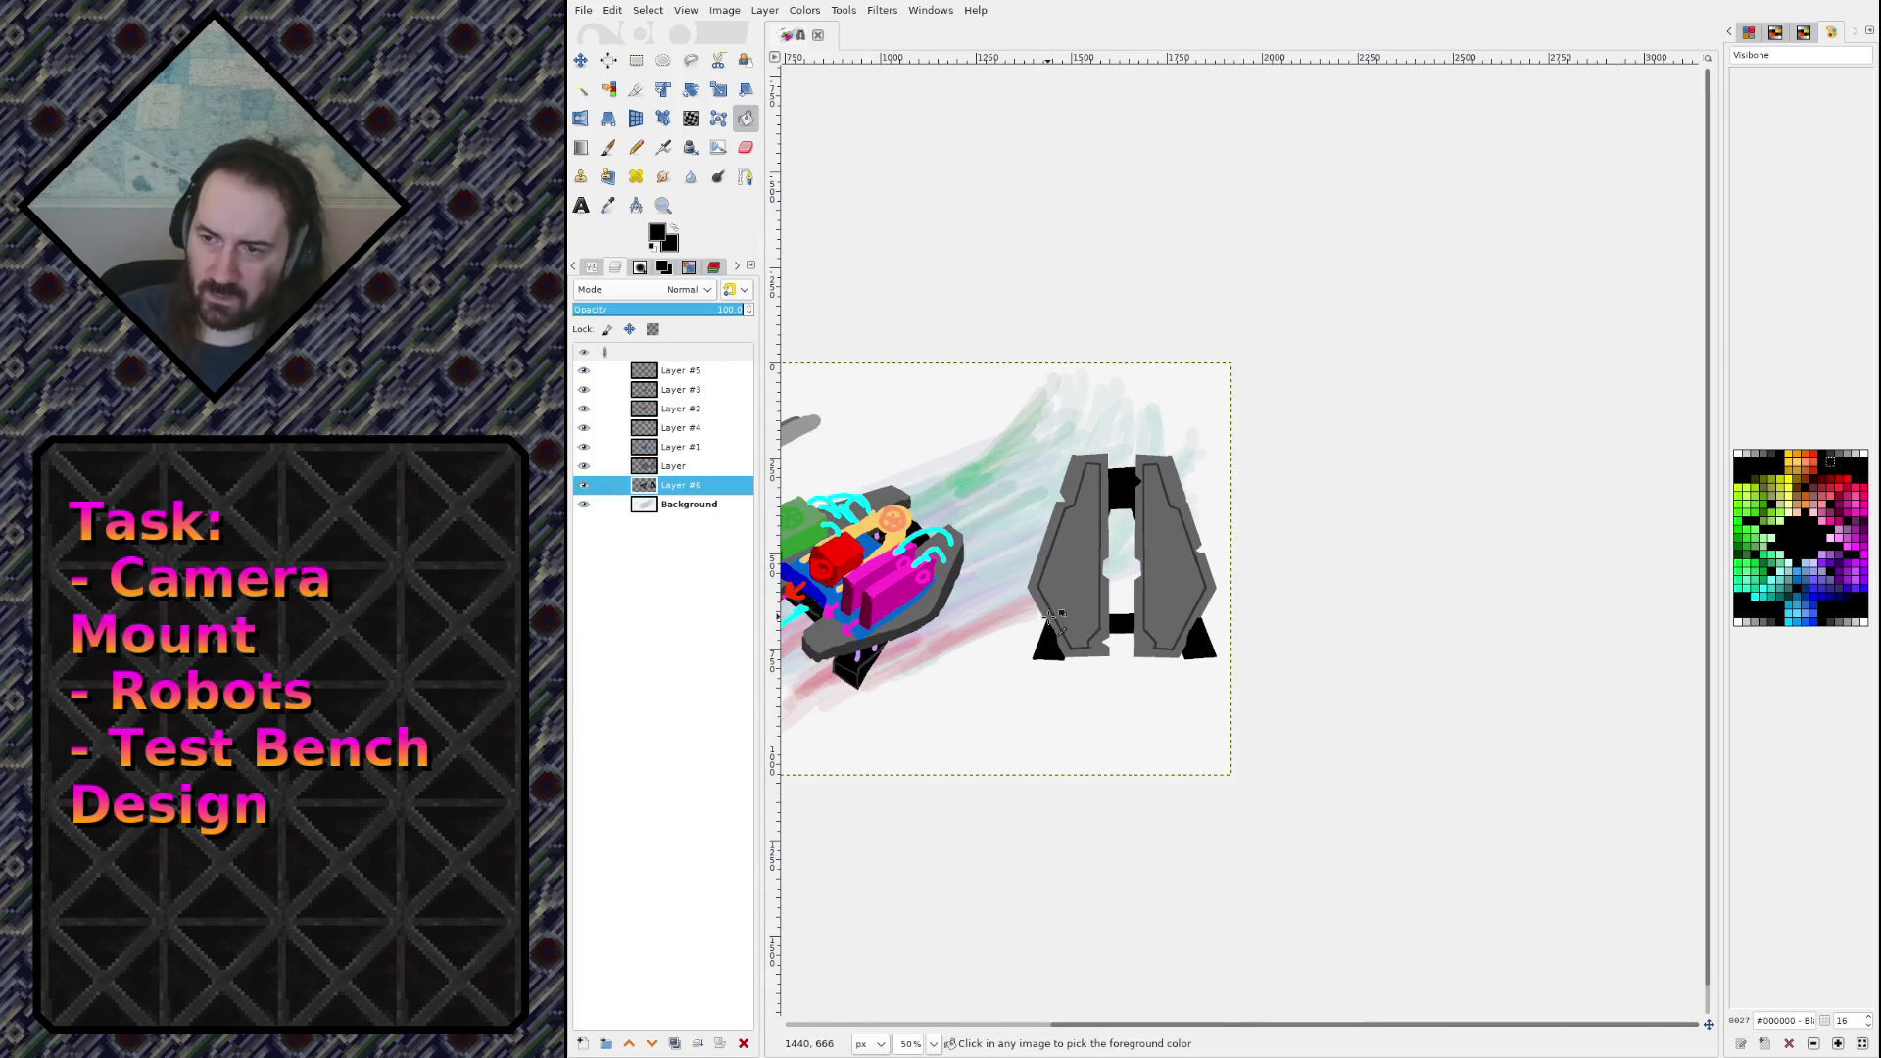
Step: Tilt the canvas view, reset its rotation to upright, and save sketch.xcf
ctrl+scroll(941, 593, up, 1)
drag(932, 592, 1141, 564)
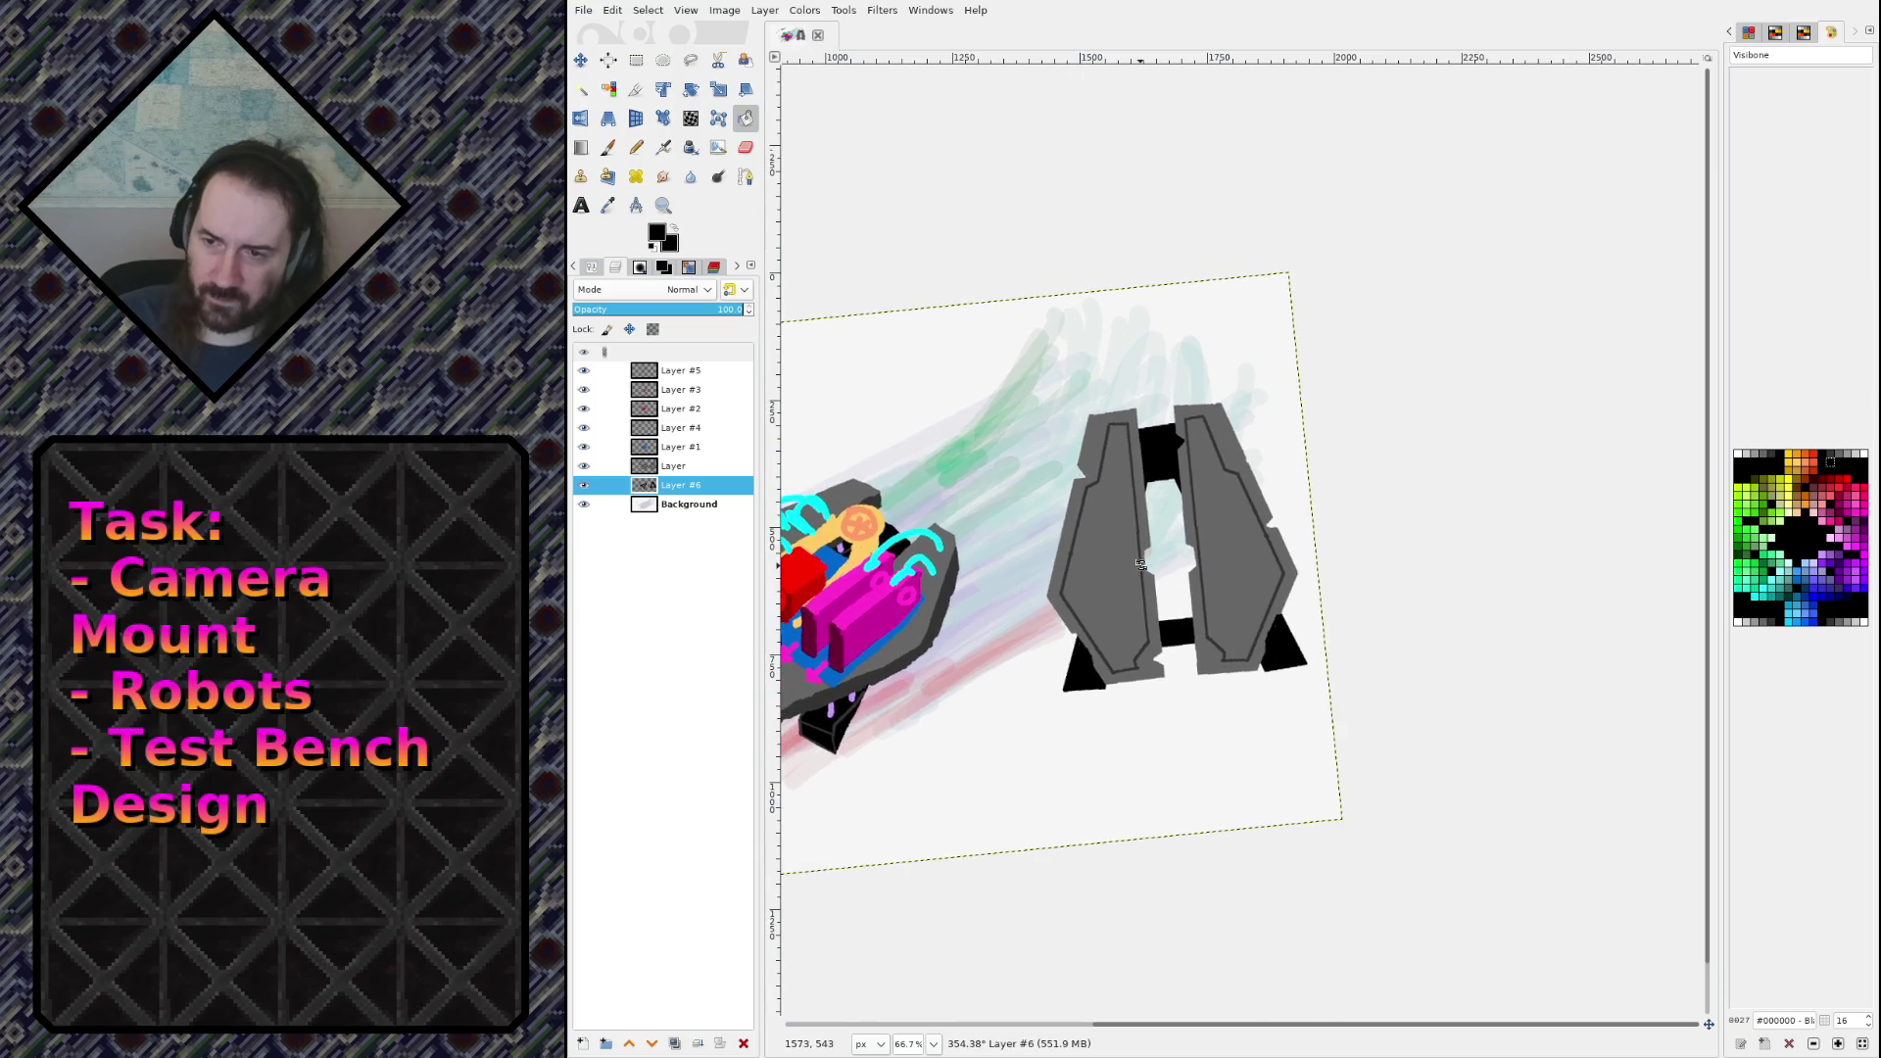
key(exclam)
key(ctrl+s)
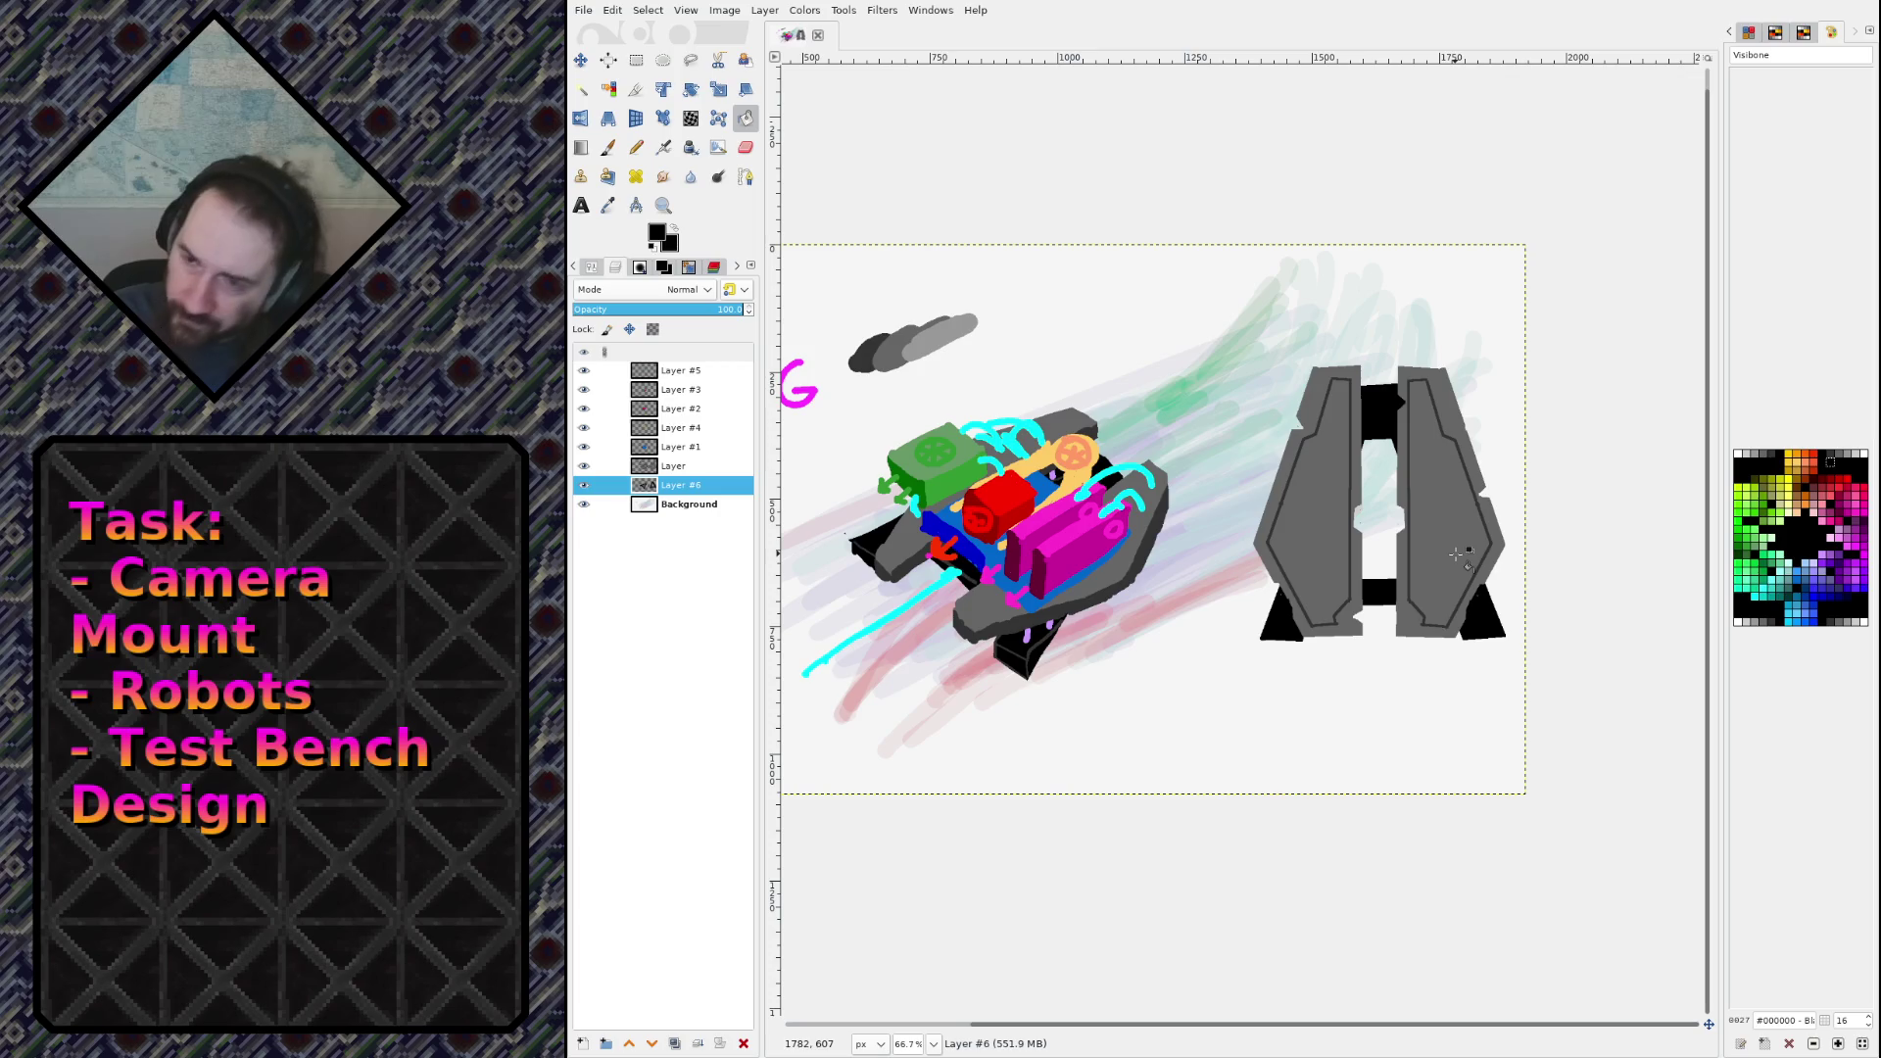
Step: Toggle Layer #2, Layer #3 and the cyan-strokes layer on and off to inspect their contents
scroll(949, 630, up, 3)
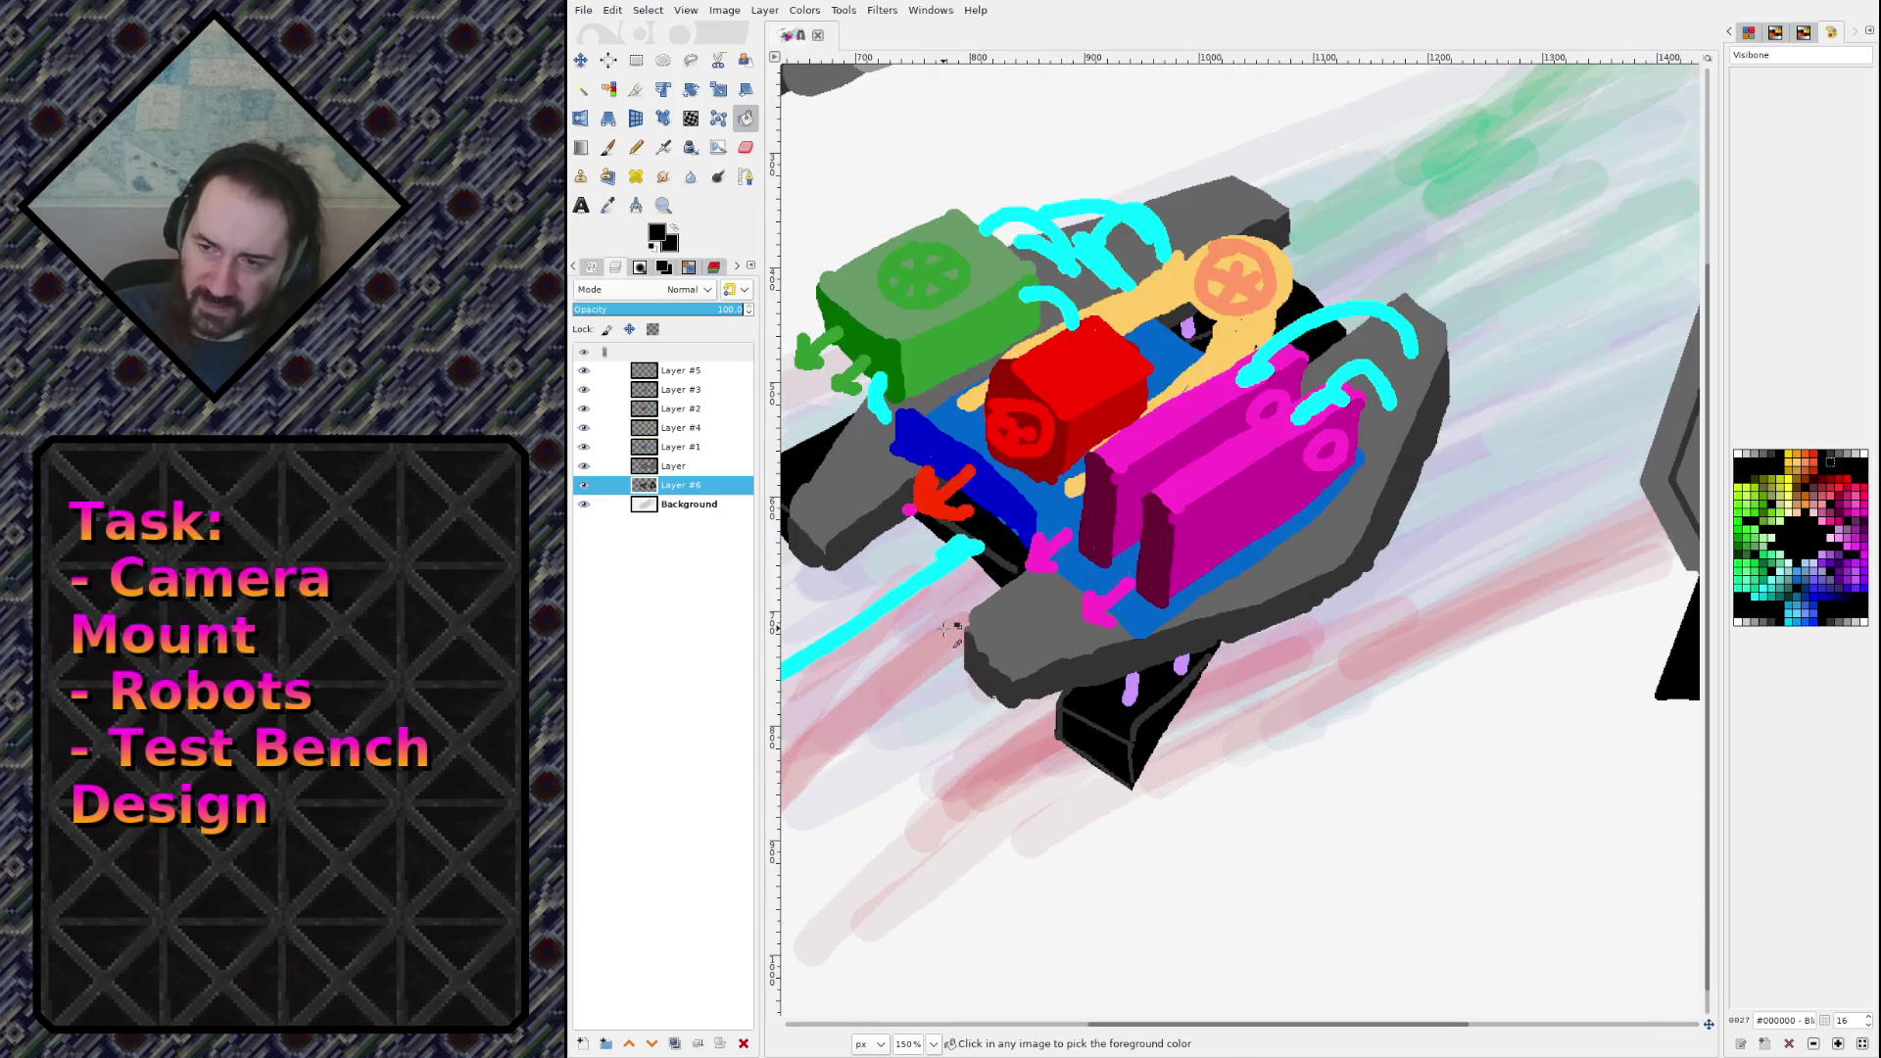
click(584, 410)
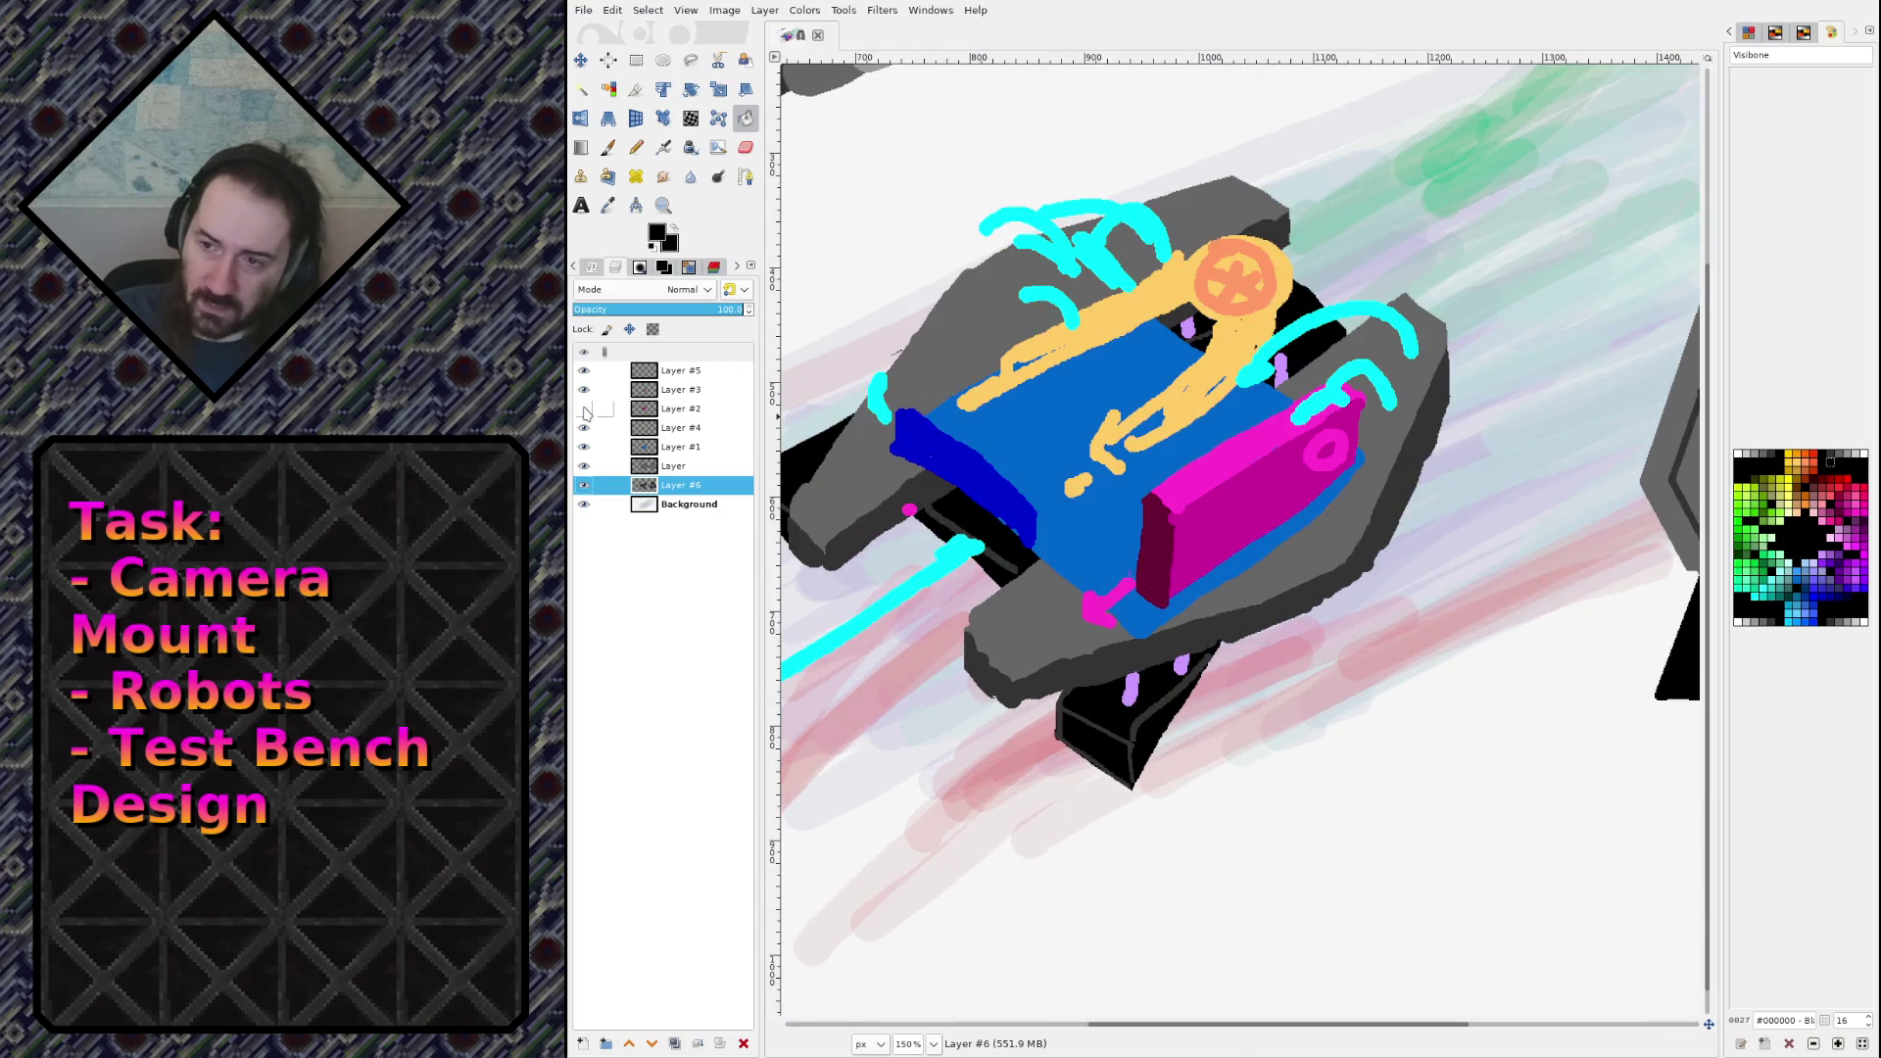
click(584, 409)
click(584, 410)
click(584, 410)
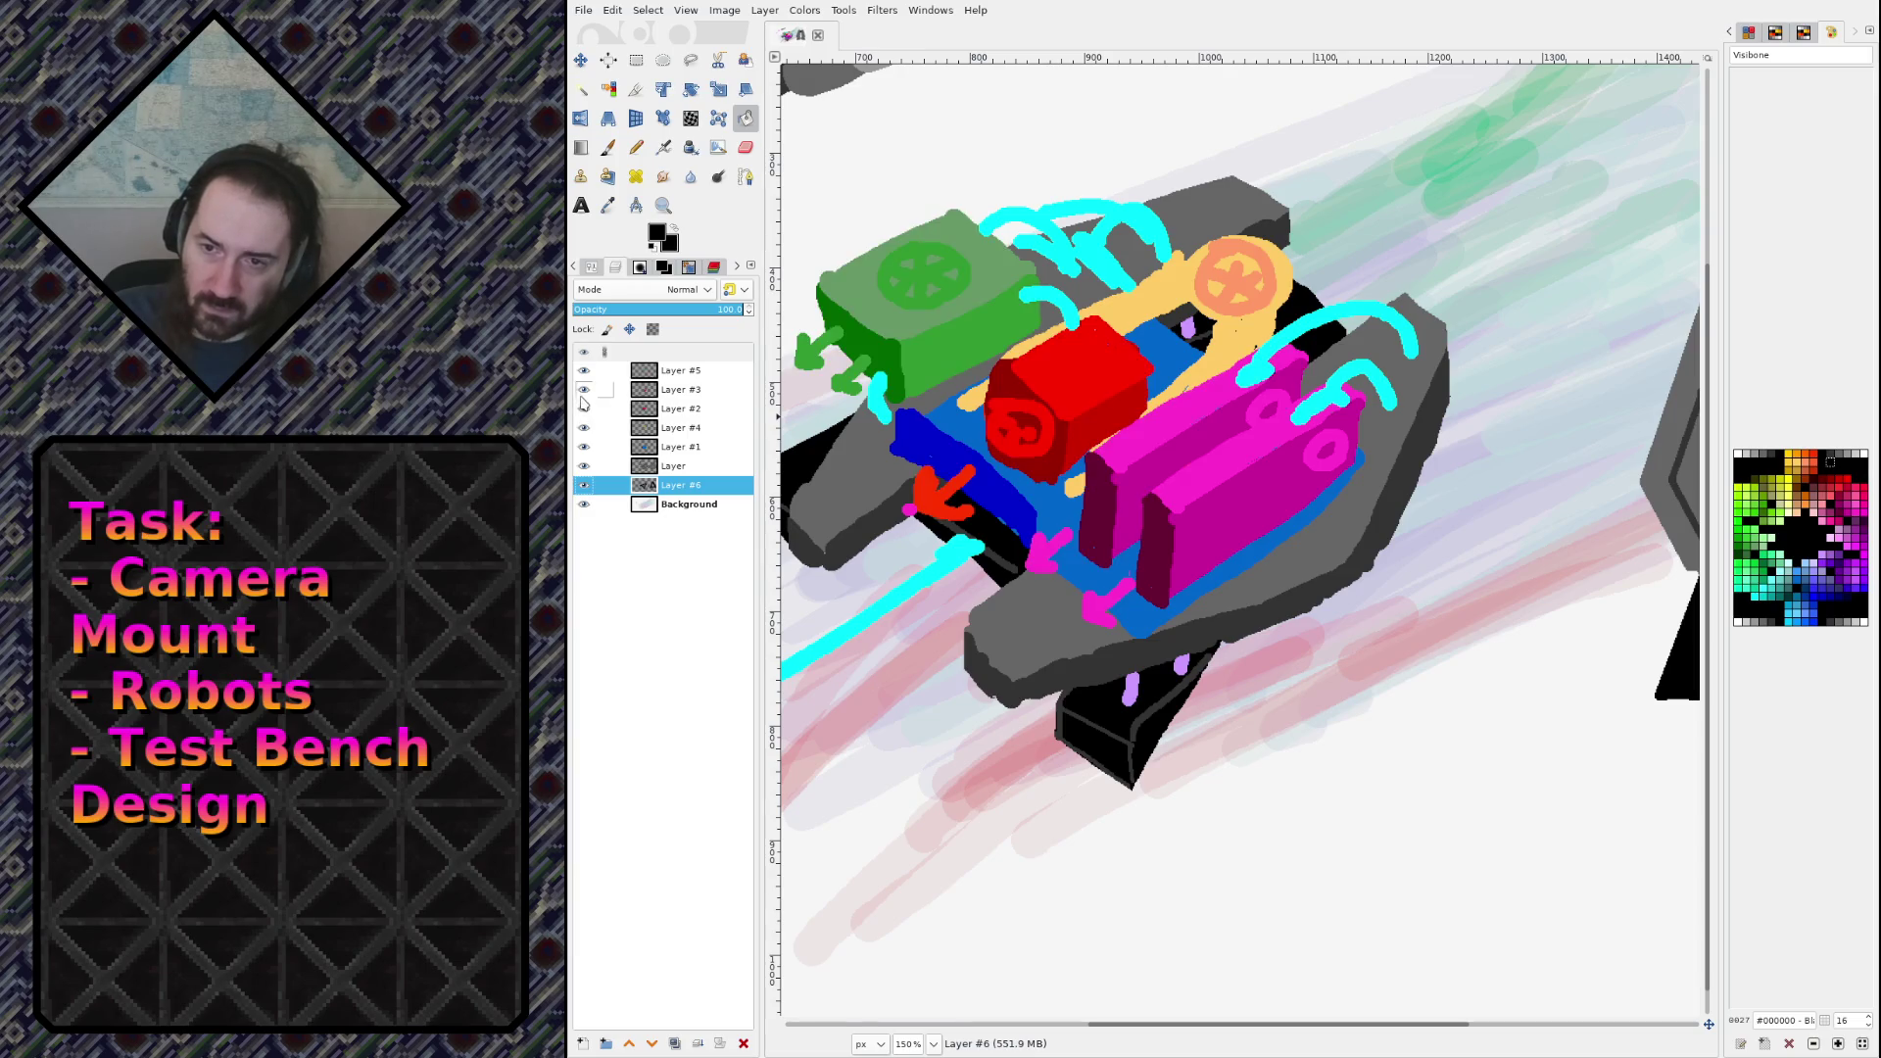
click(583, 392)
click(584, 391)
click(584, 392)
click(584, 390)
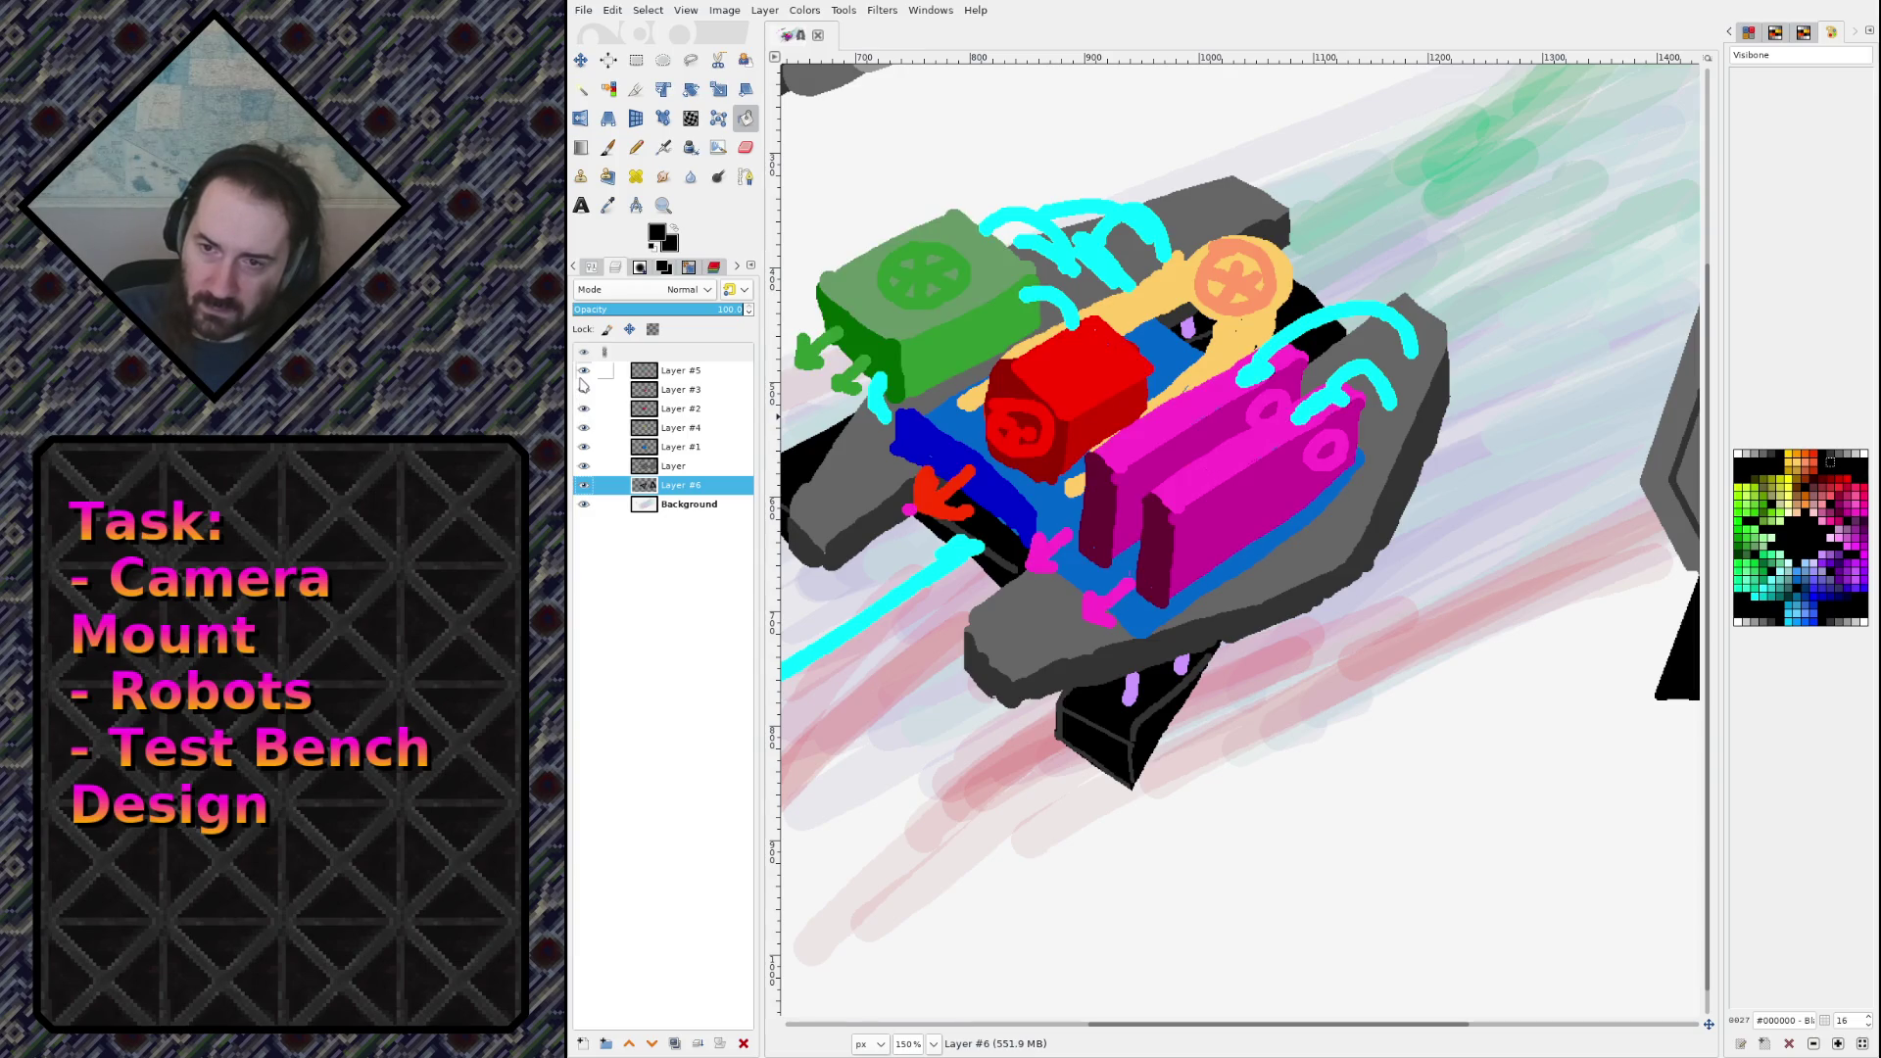
click(582, 380)
click(583, 376)
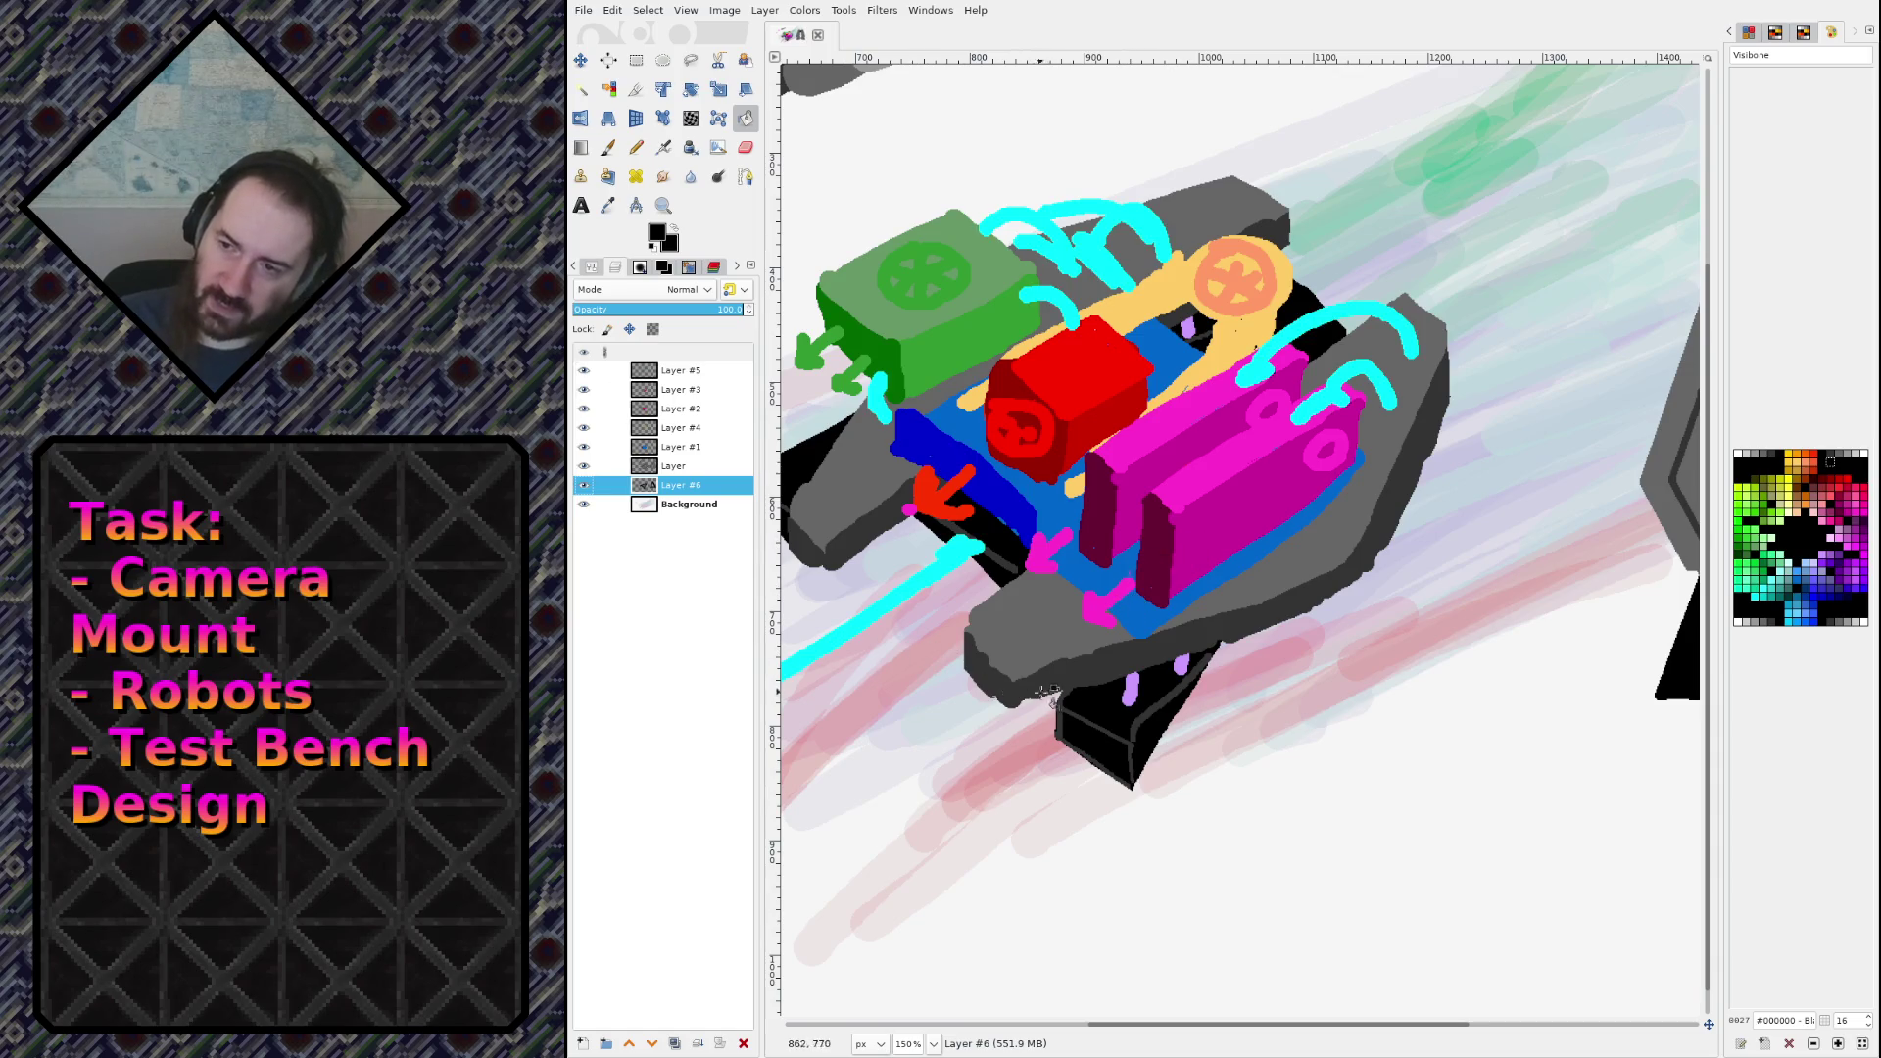
Step: Set the Pencil to light grey #999999 on Layer #5, undoing a test stroke
key(n)
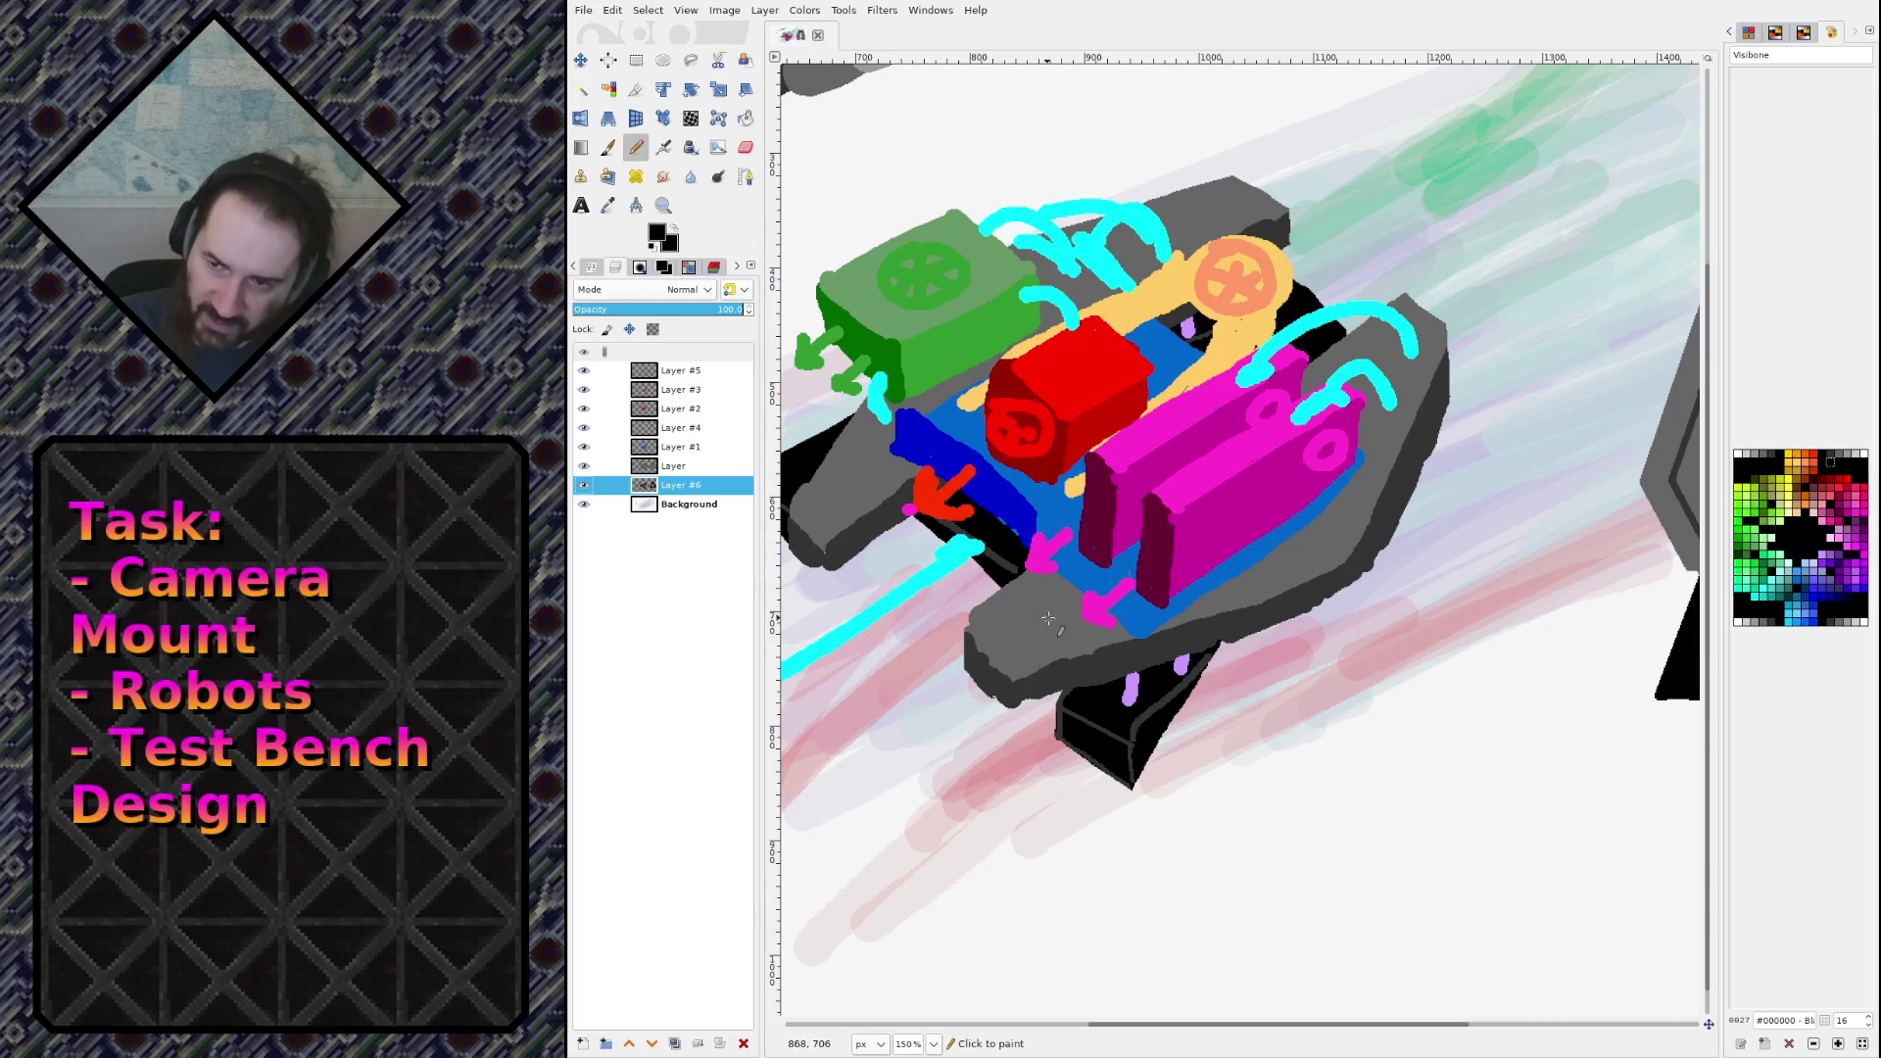
ctrl+click(1058, 624)
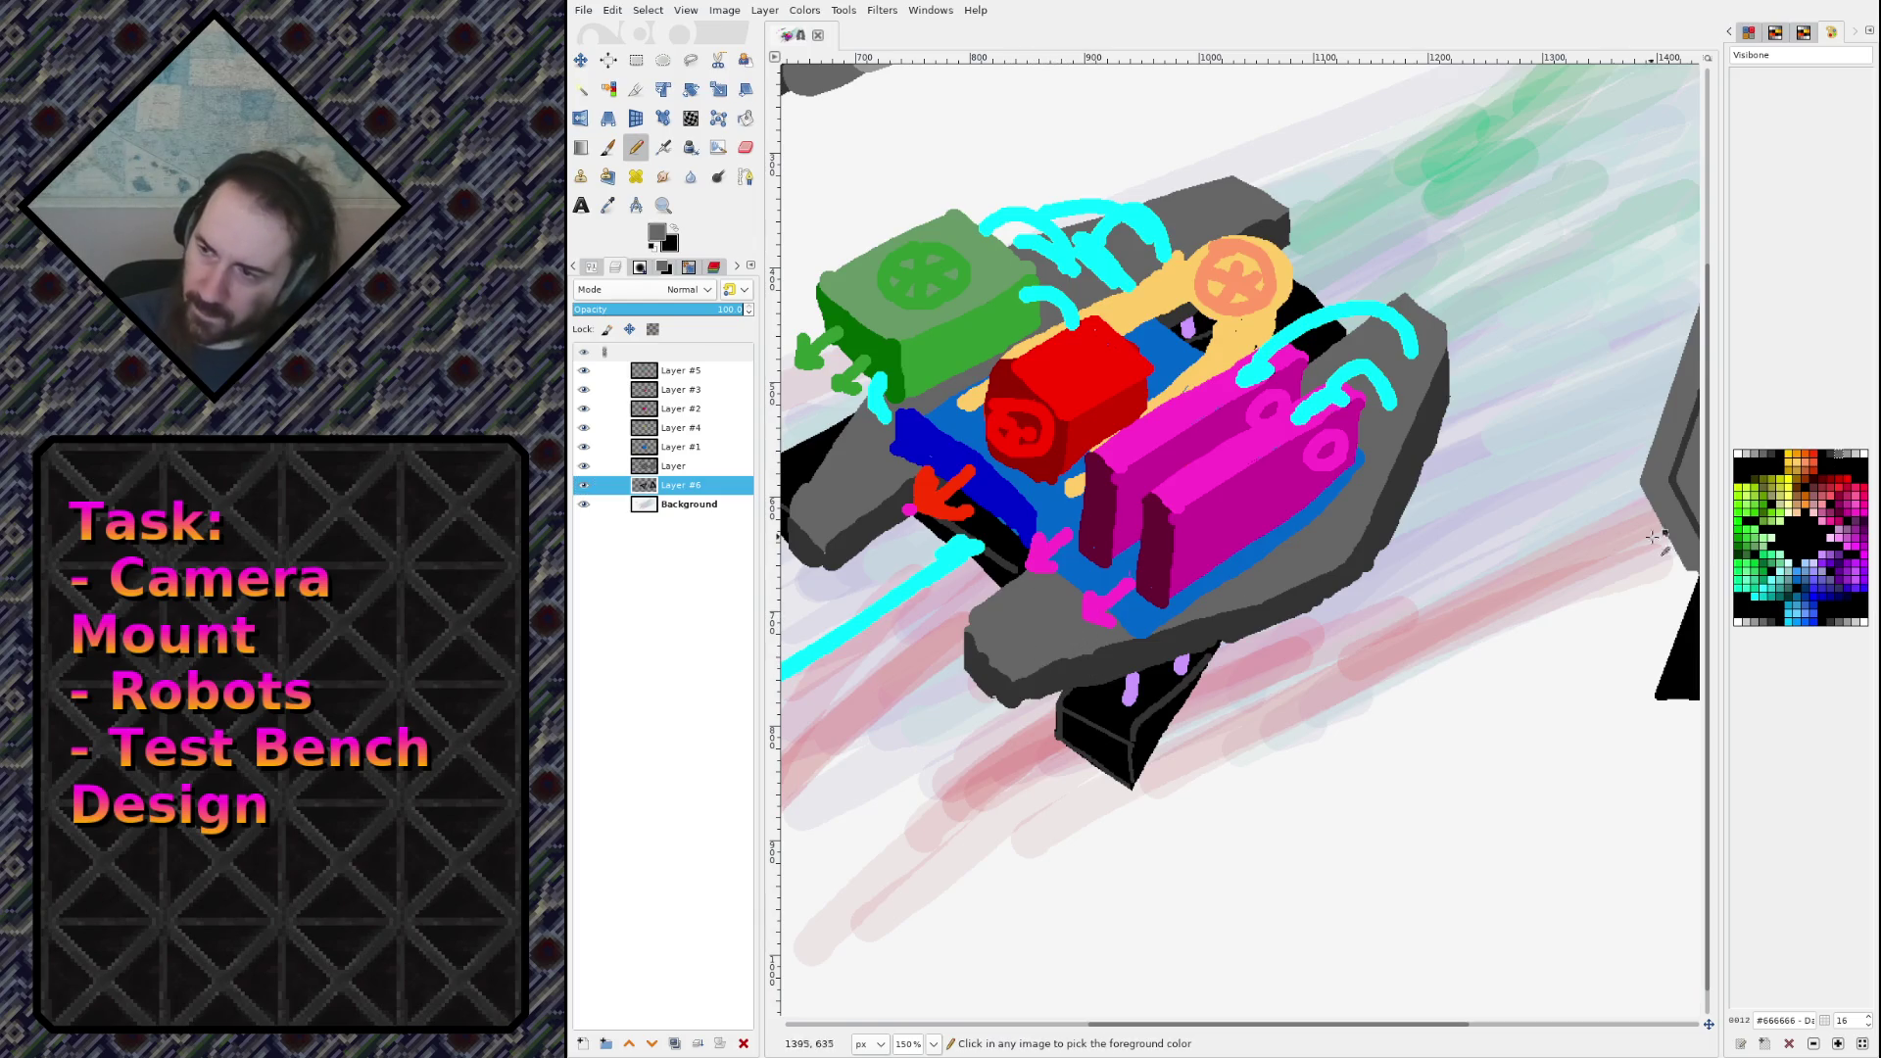
click(1847, 456)
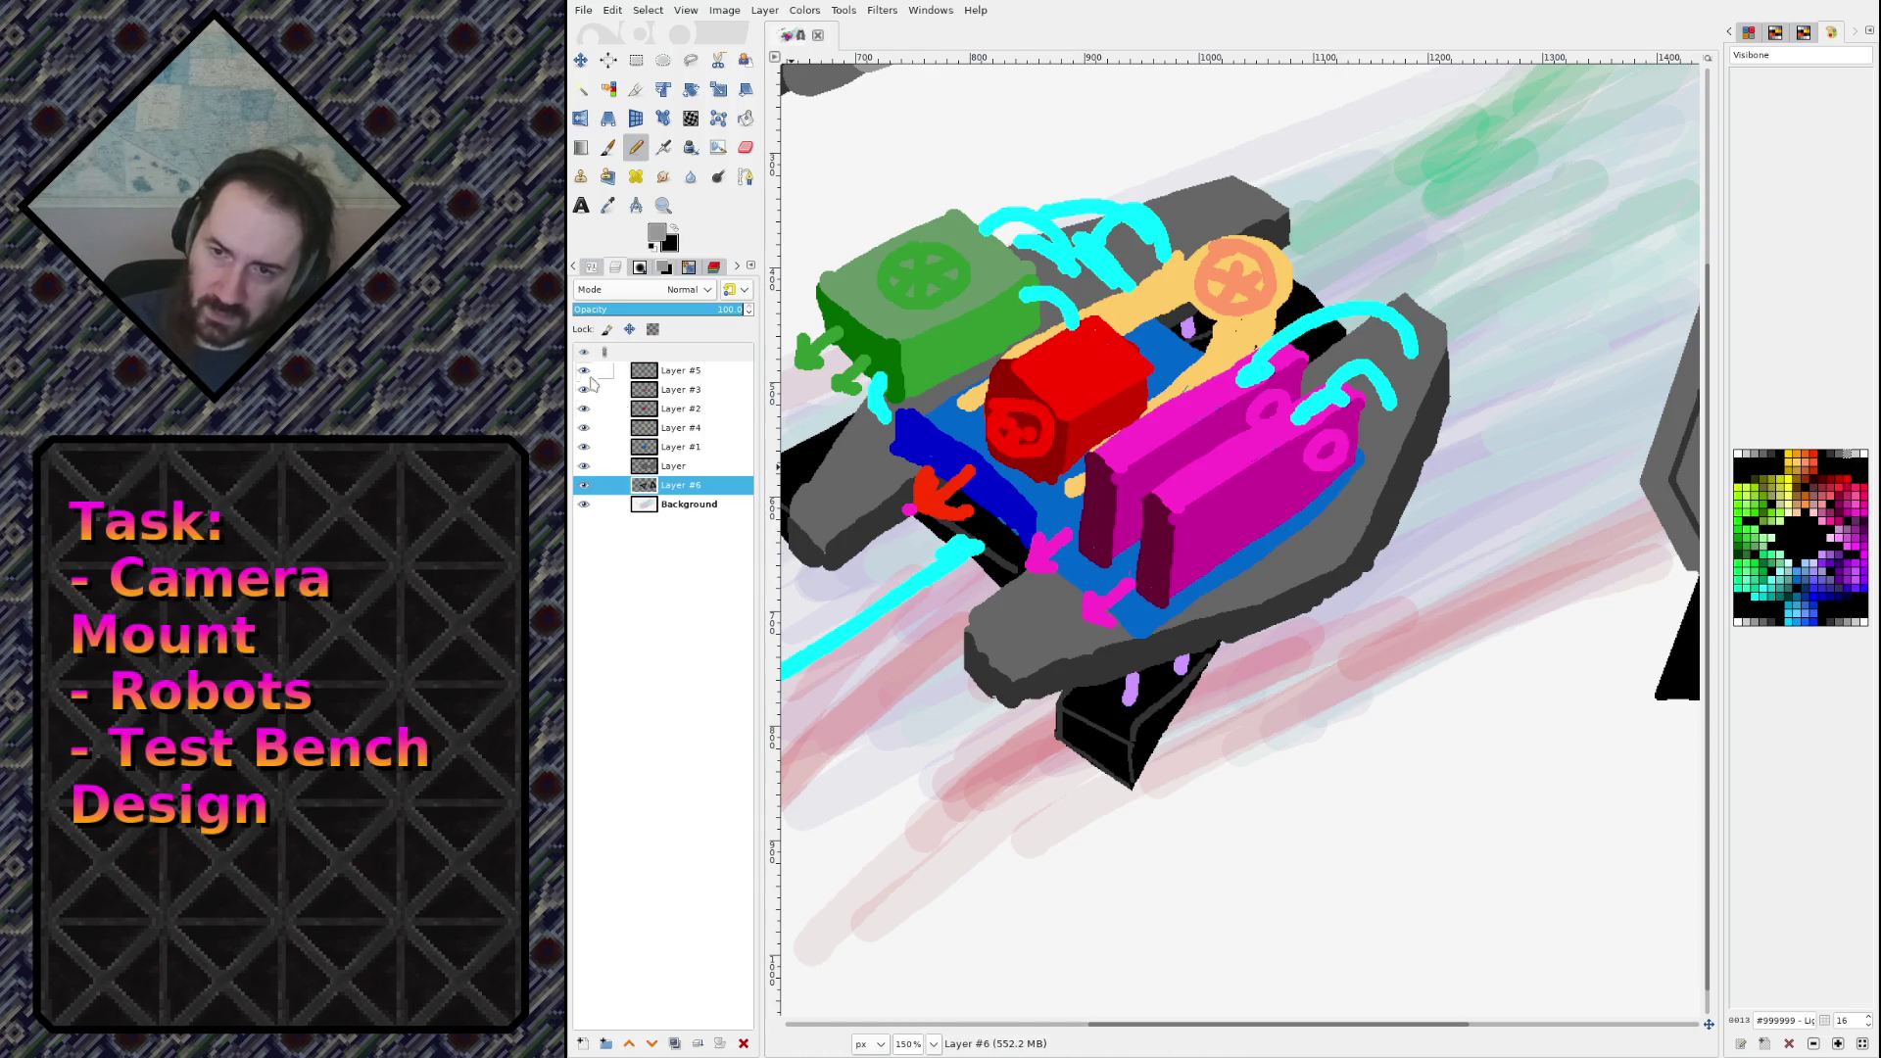
key(Home)
drag(1087, 607, 1094, 548)
key(ctrl+z)
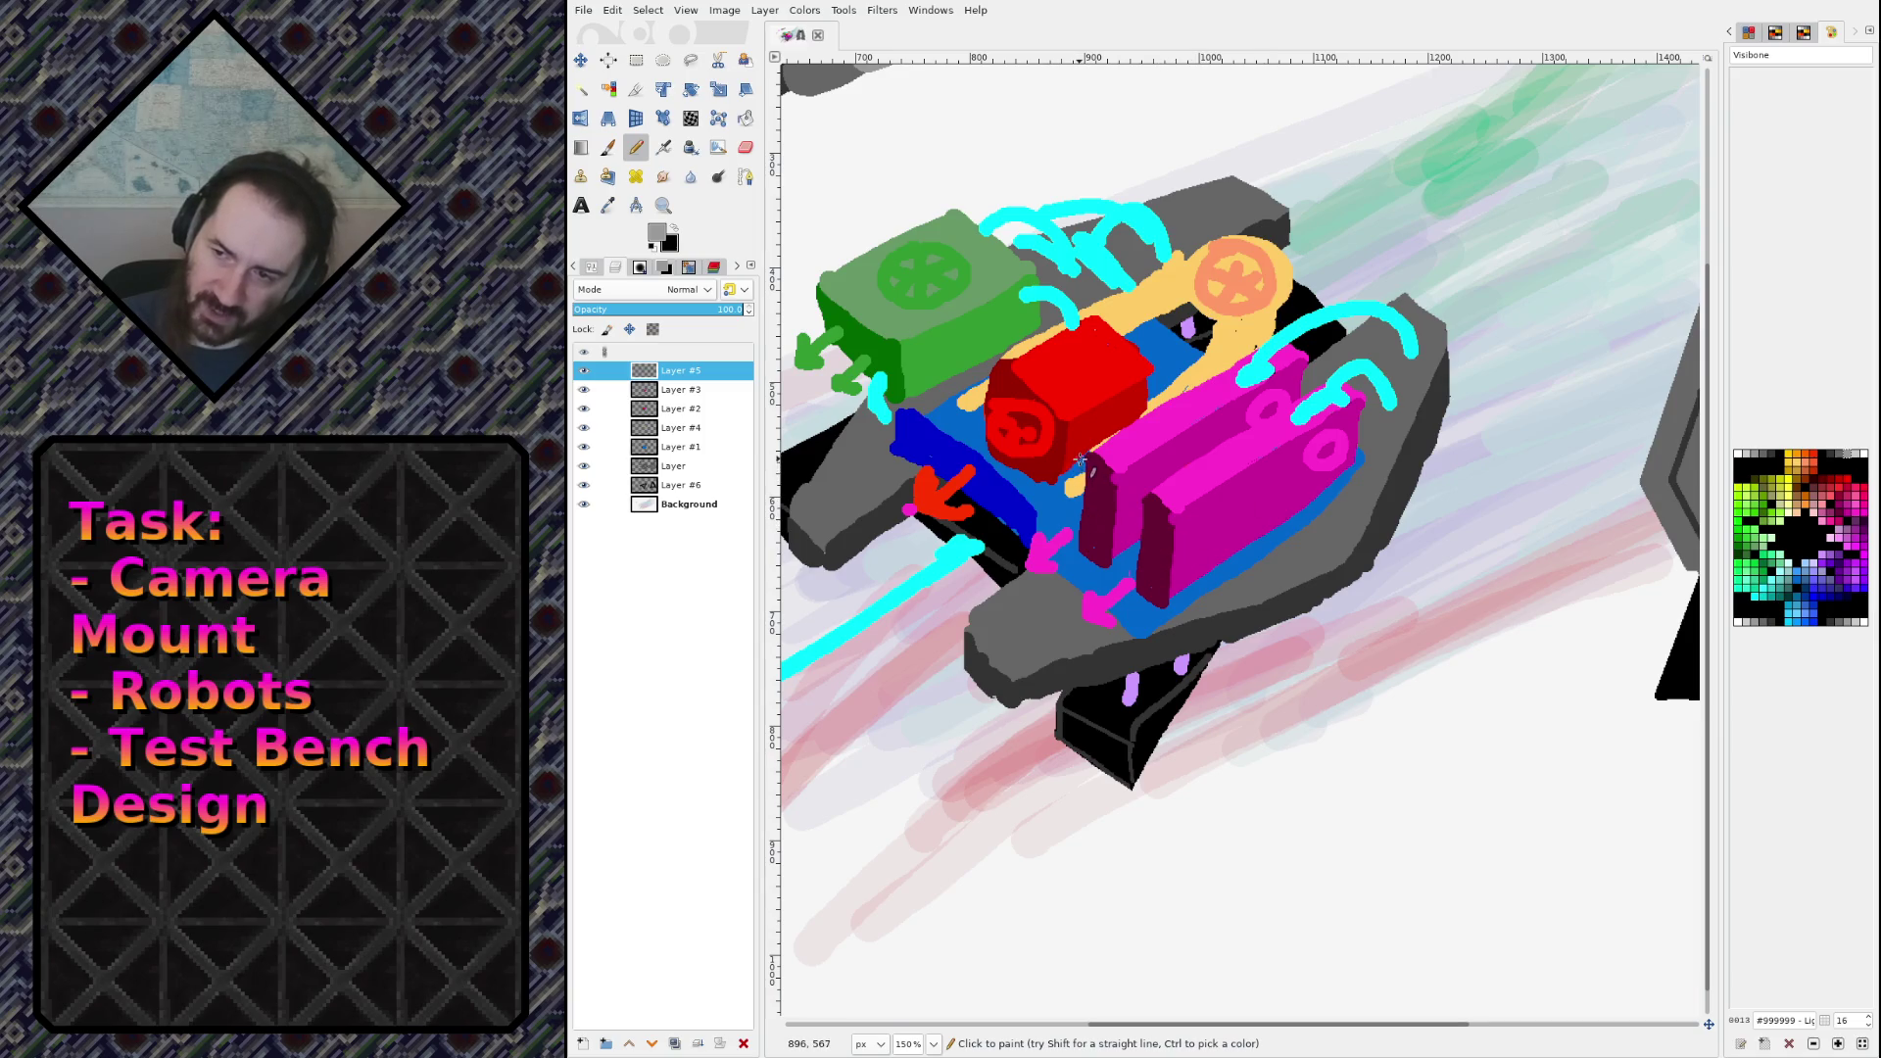
Step: Sketch a grey bracket over the magenta block, filling its top and adding a left leg
mouse_move(1077, 456)
mouse_down()
mouse_move(1167, 534)
mouse_move(1105, 455)
mouse_move(1083, 448)
mouse_move(1098, 487)
mouse_move(1174, 519)
mouse_move(1155, 527)
mouse_up()
drag(1094, 457, 1119, 476)
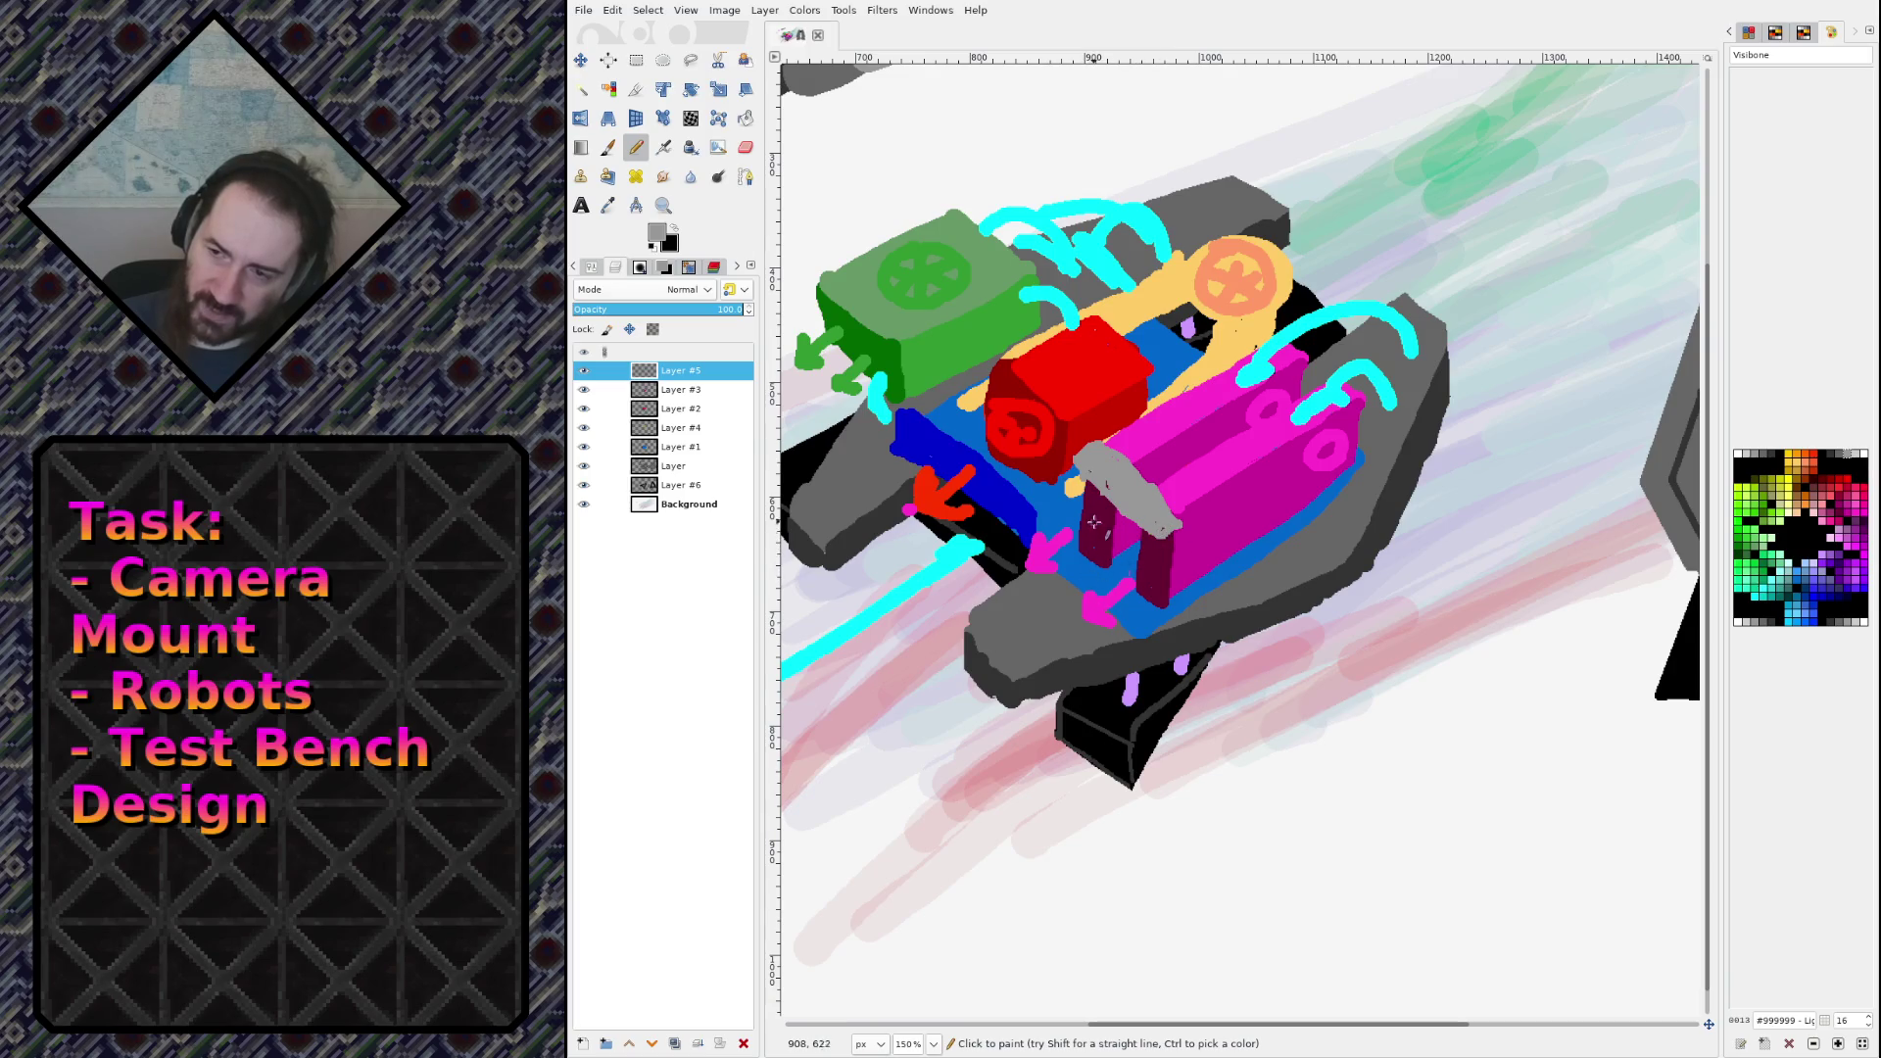
mouse_move(1073, 460)
mouse_down()
mouse_move(1060, 606)
mouse_move(1078, 475)
mouse_move(1068, 524)
mouse_move(1134, 642)
mouse_move(1146, 537)
mouse_move(1133, 637)
mouse_up()
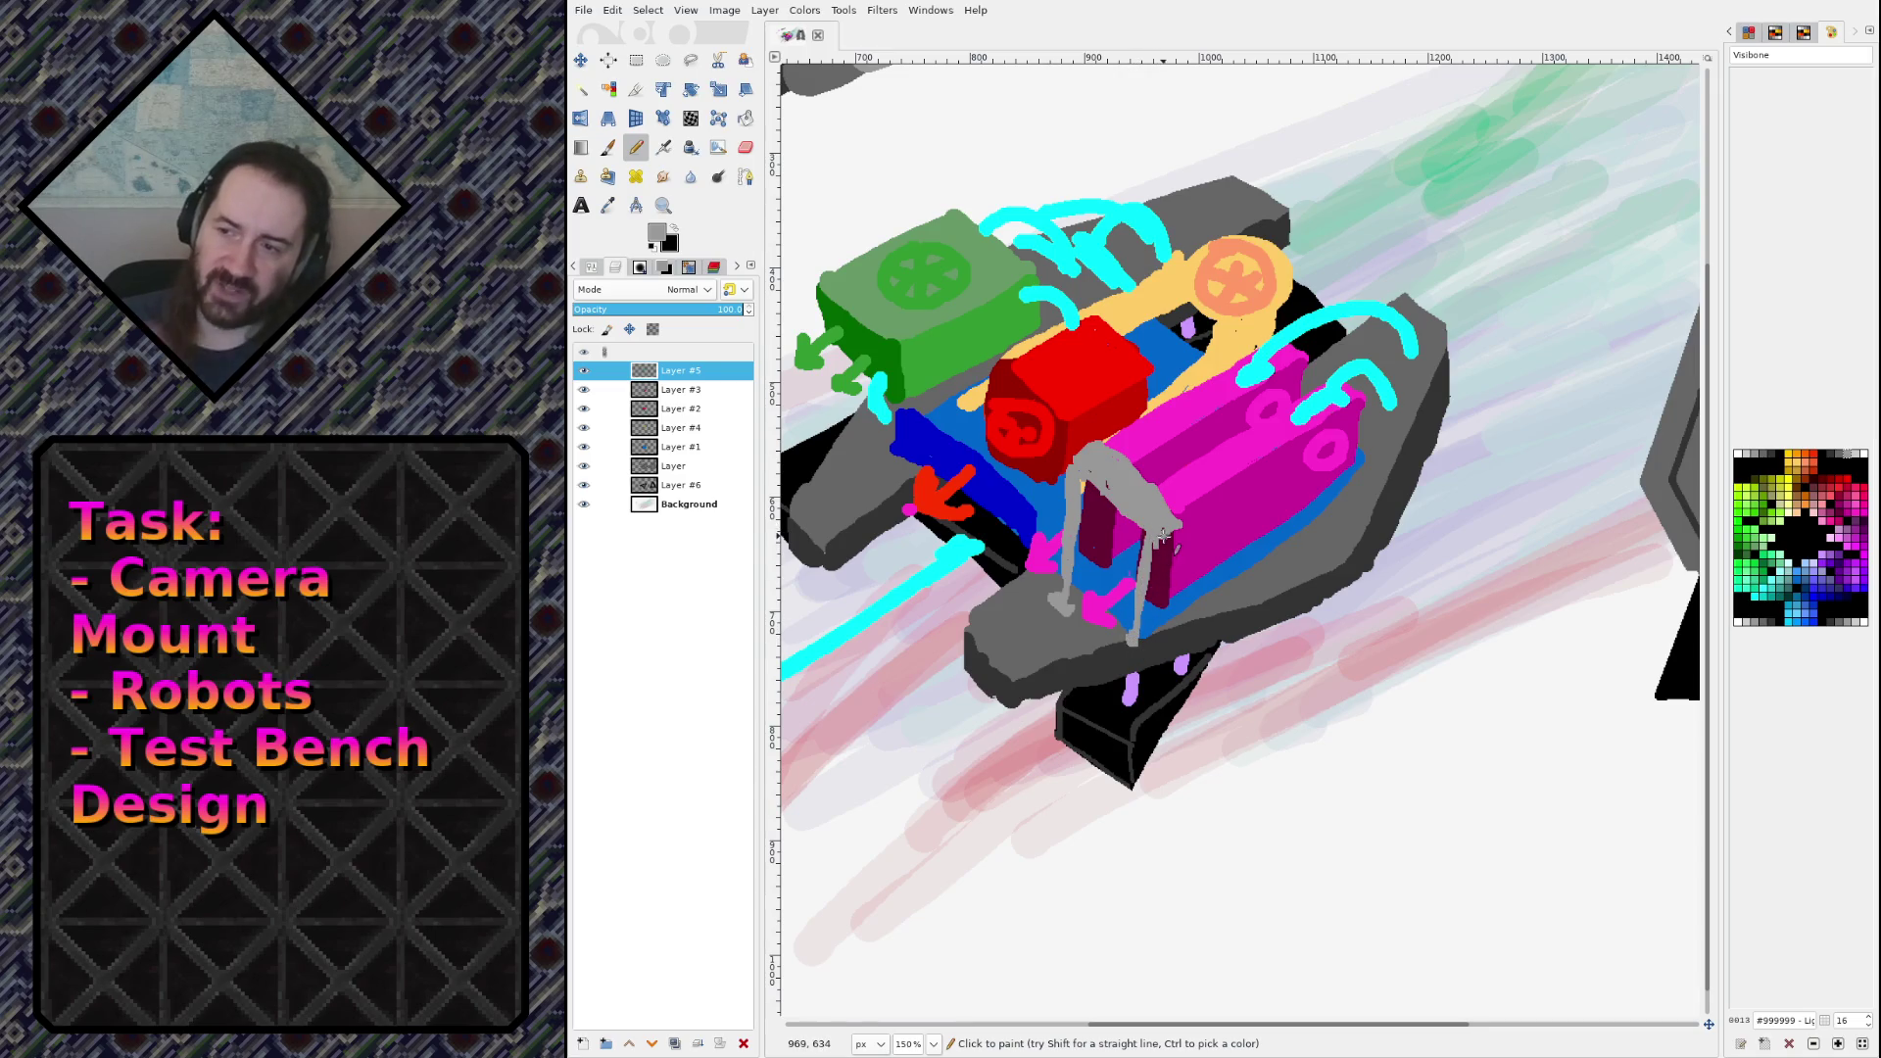
ctrl+scroll(1200, 495, down, 1)
ctrl+scroll(1085, 377, down, 2)
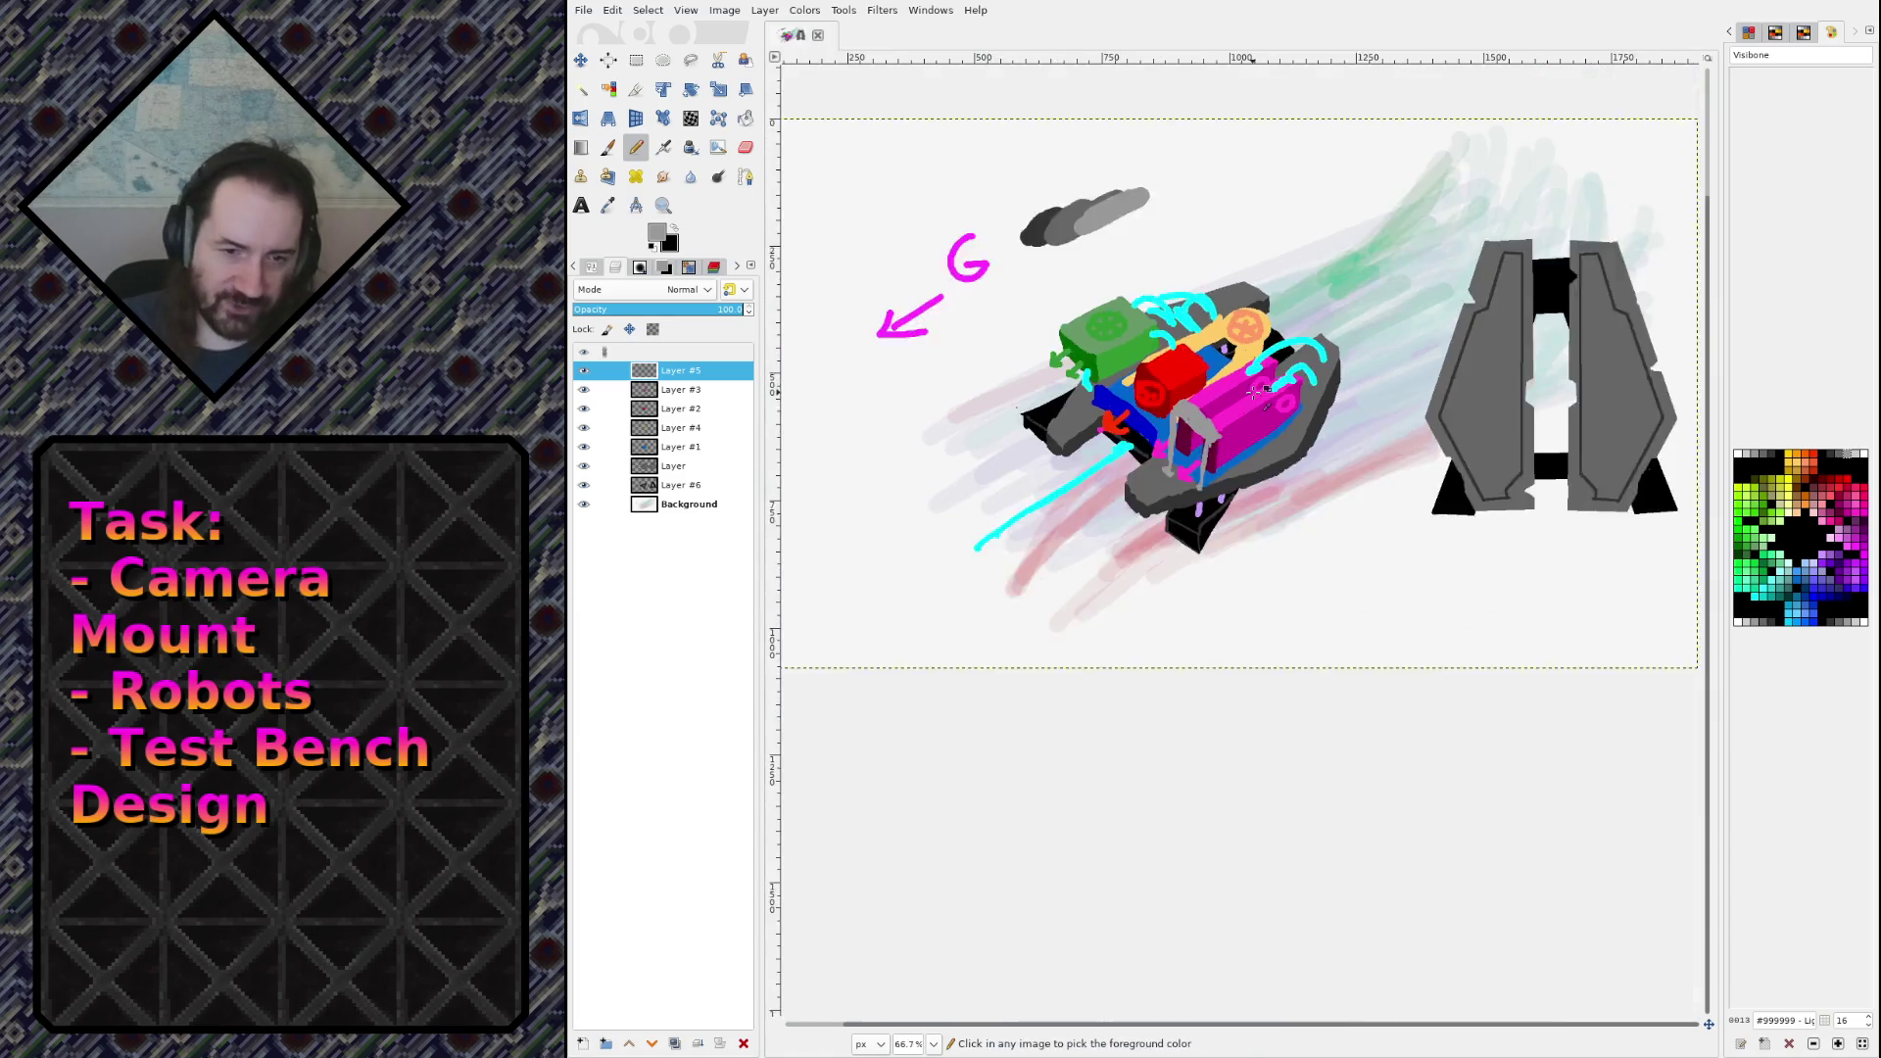
Step: Save the sketch with the grey bracket as sketch.xcf
ctrl+scroll(1085, 377, up, 2)
key(ctrl+s)
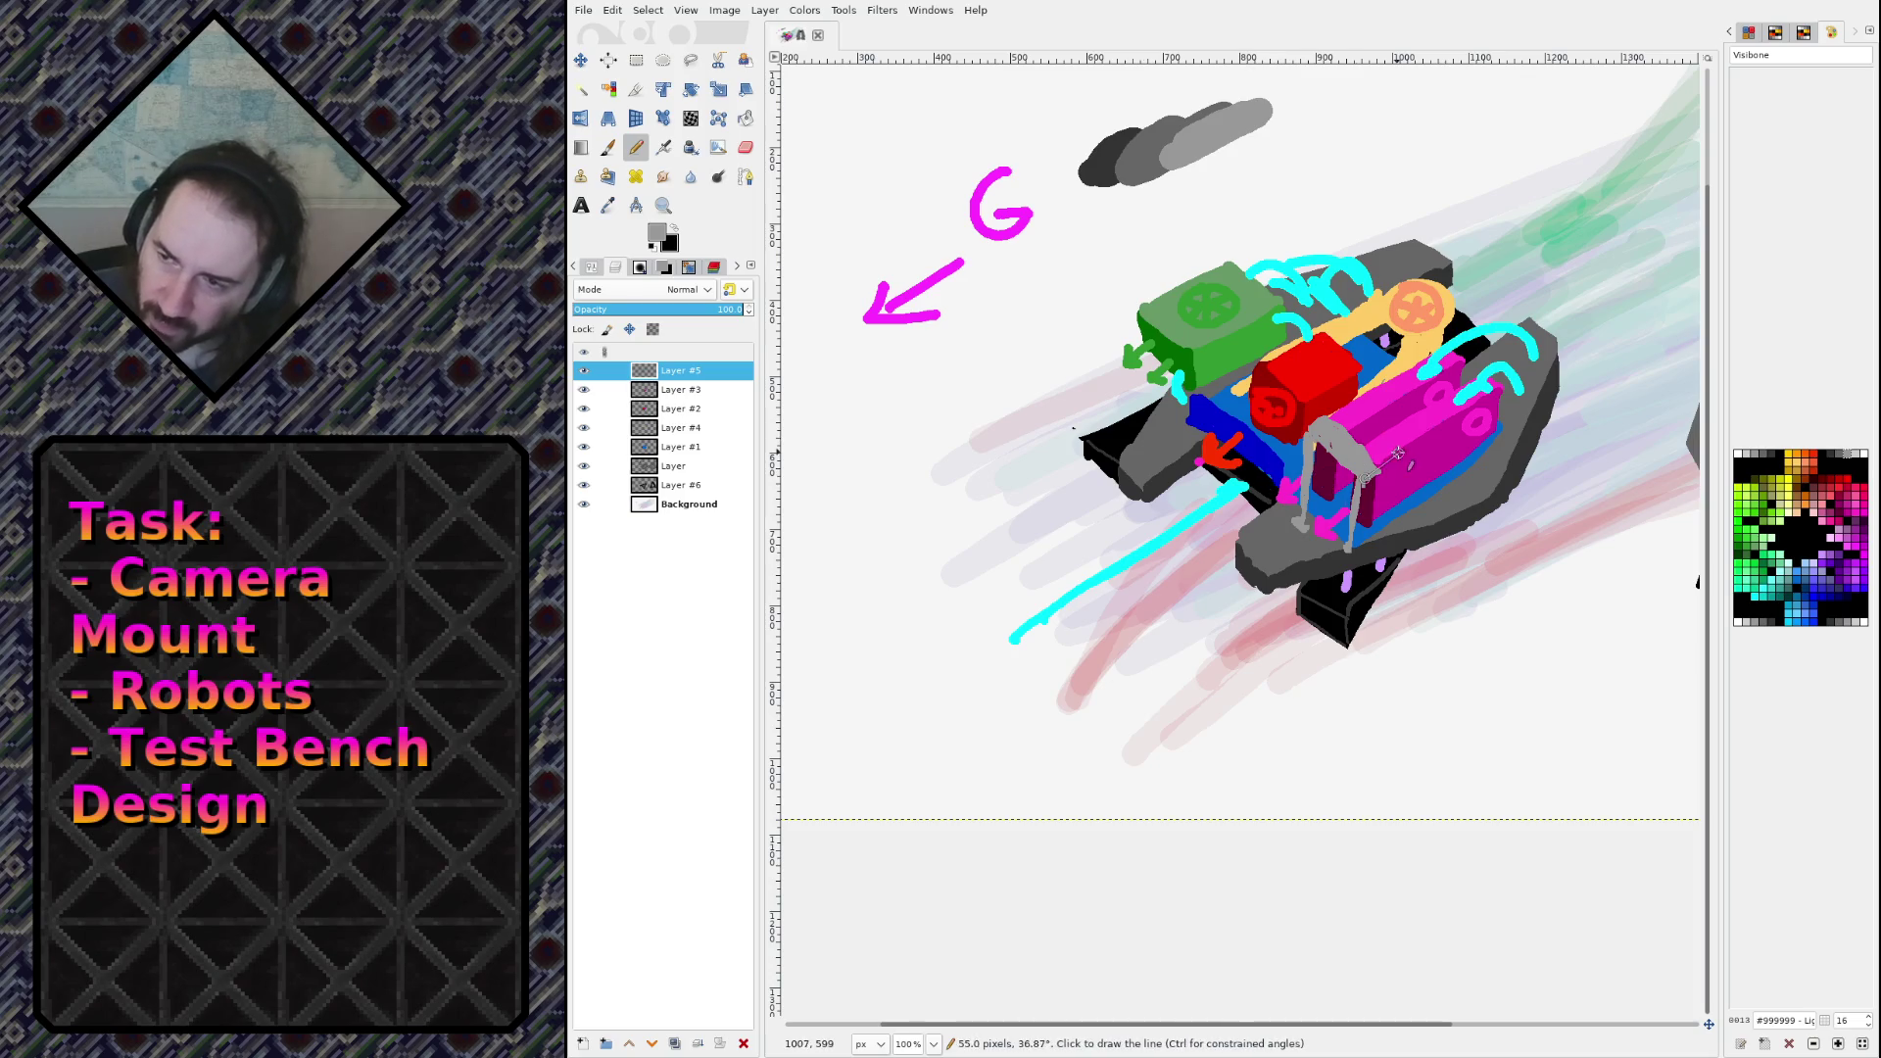
Step: Tilt and fit the view, pan to the grey test bench, and save sketch.xcf again
mouse_move(1148, 440)
mouse_down()
mouse_move(1204, 549)
mouse_move(1273, 549)
mouse_move(1329, 510)
mouse_move(1315, 484)
mouse_up()
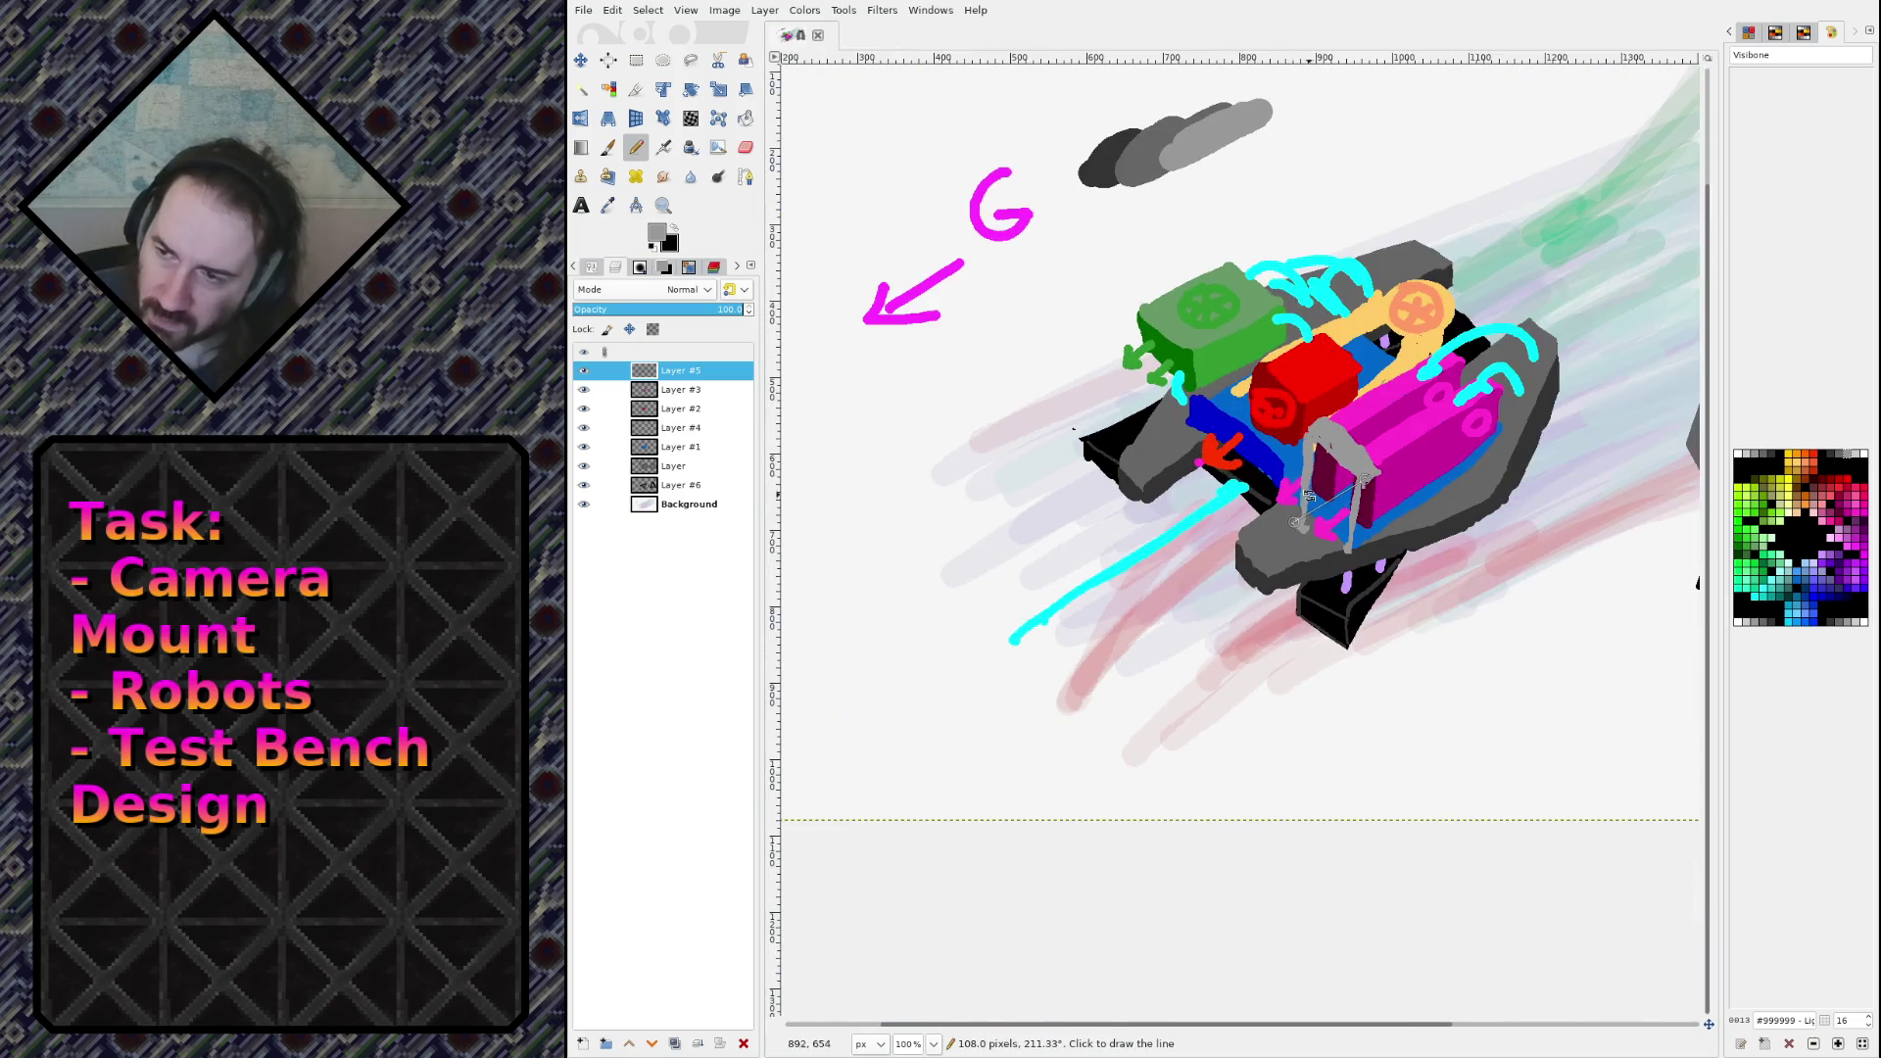
key(minus)
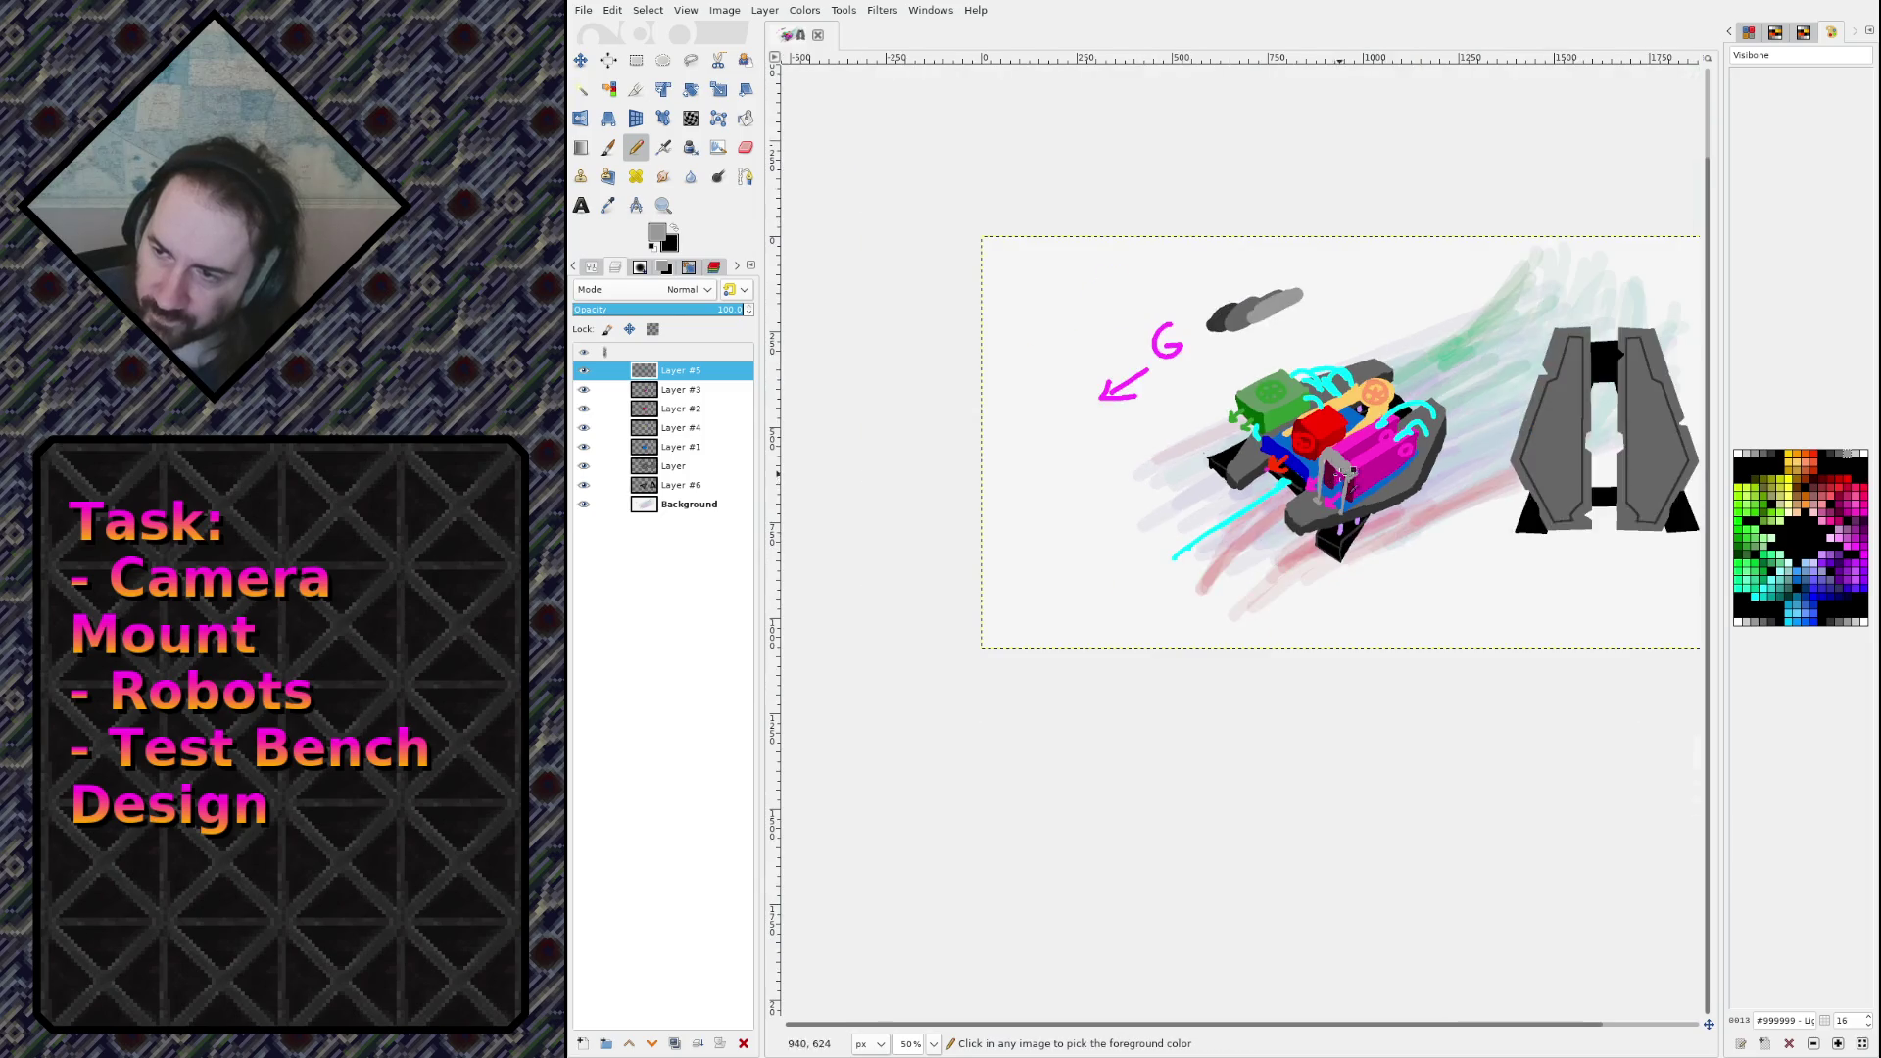
mouse_move(1602, 442)
mouse_down()
mouse_move(1353, 461)
mouse_move(1253, 539)
mouse_up()
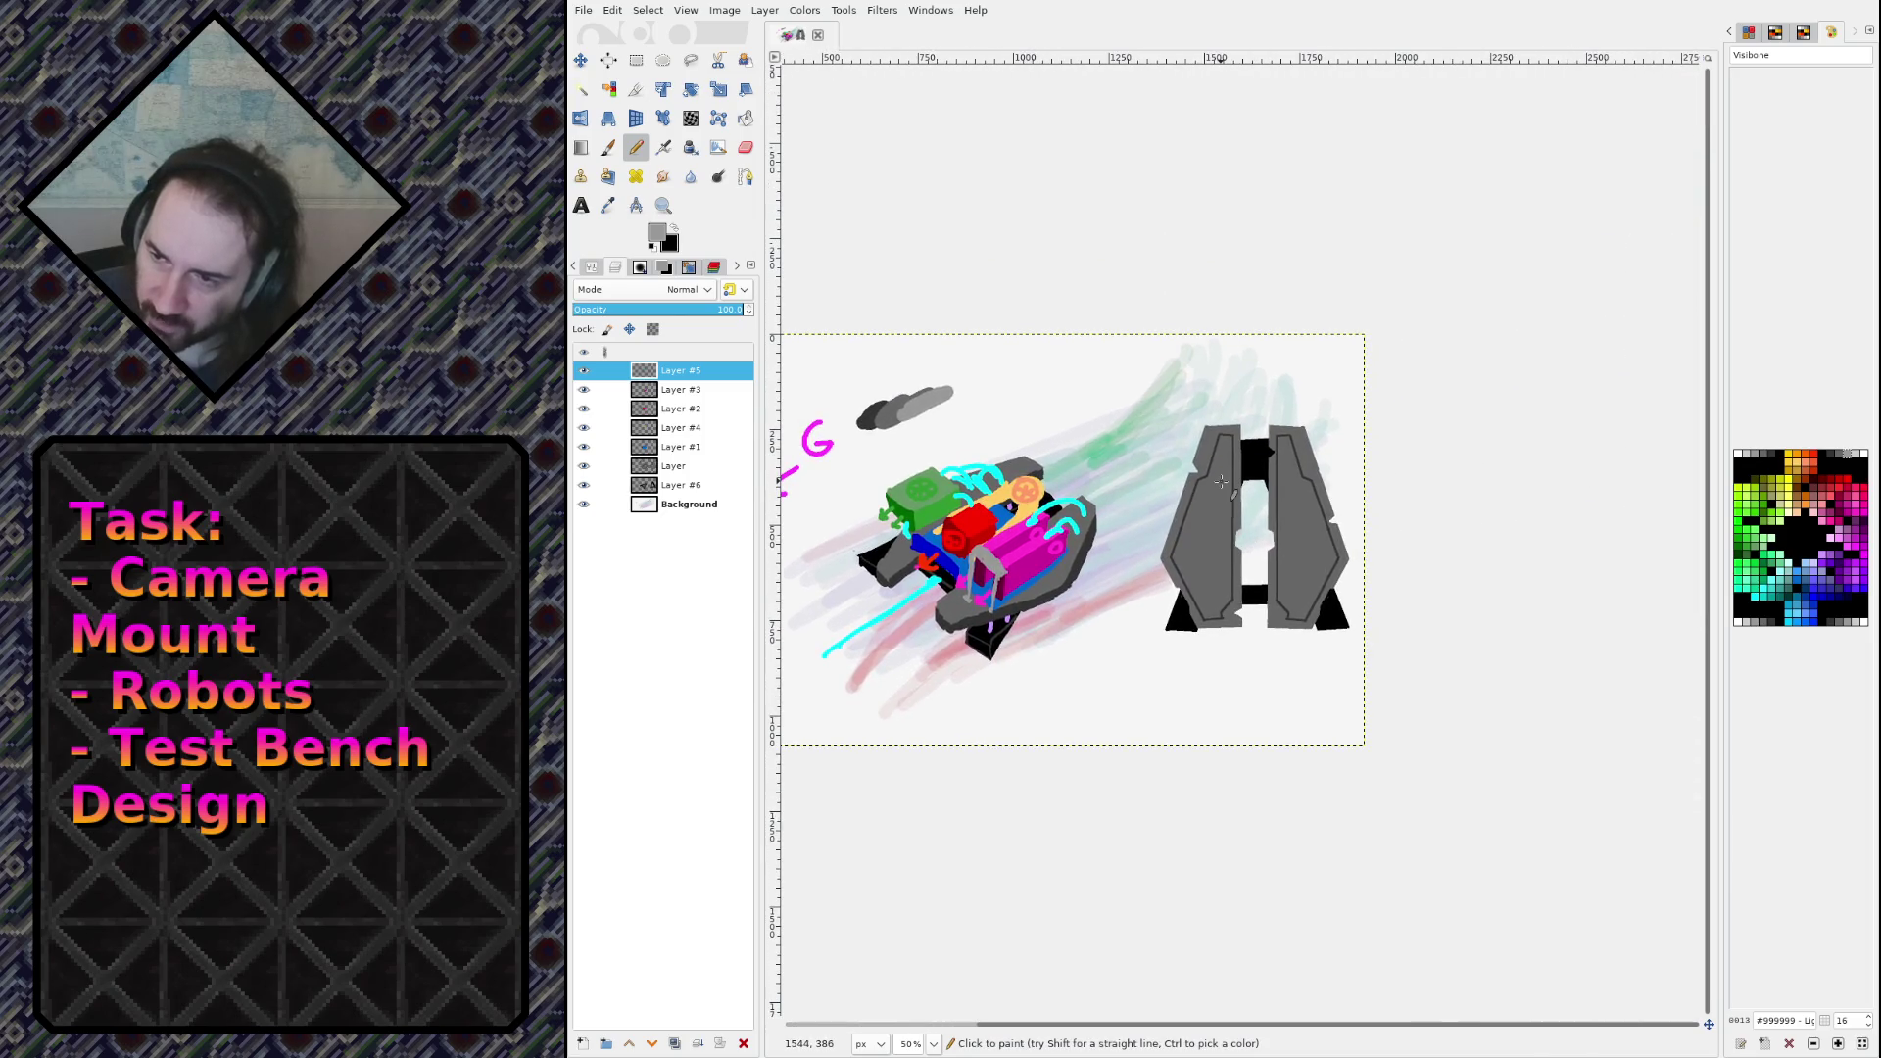
scroll(1246, 582, up, 4)
scroll(1244, 534, down, 2)
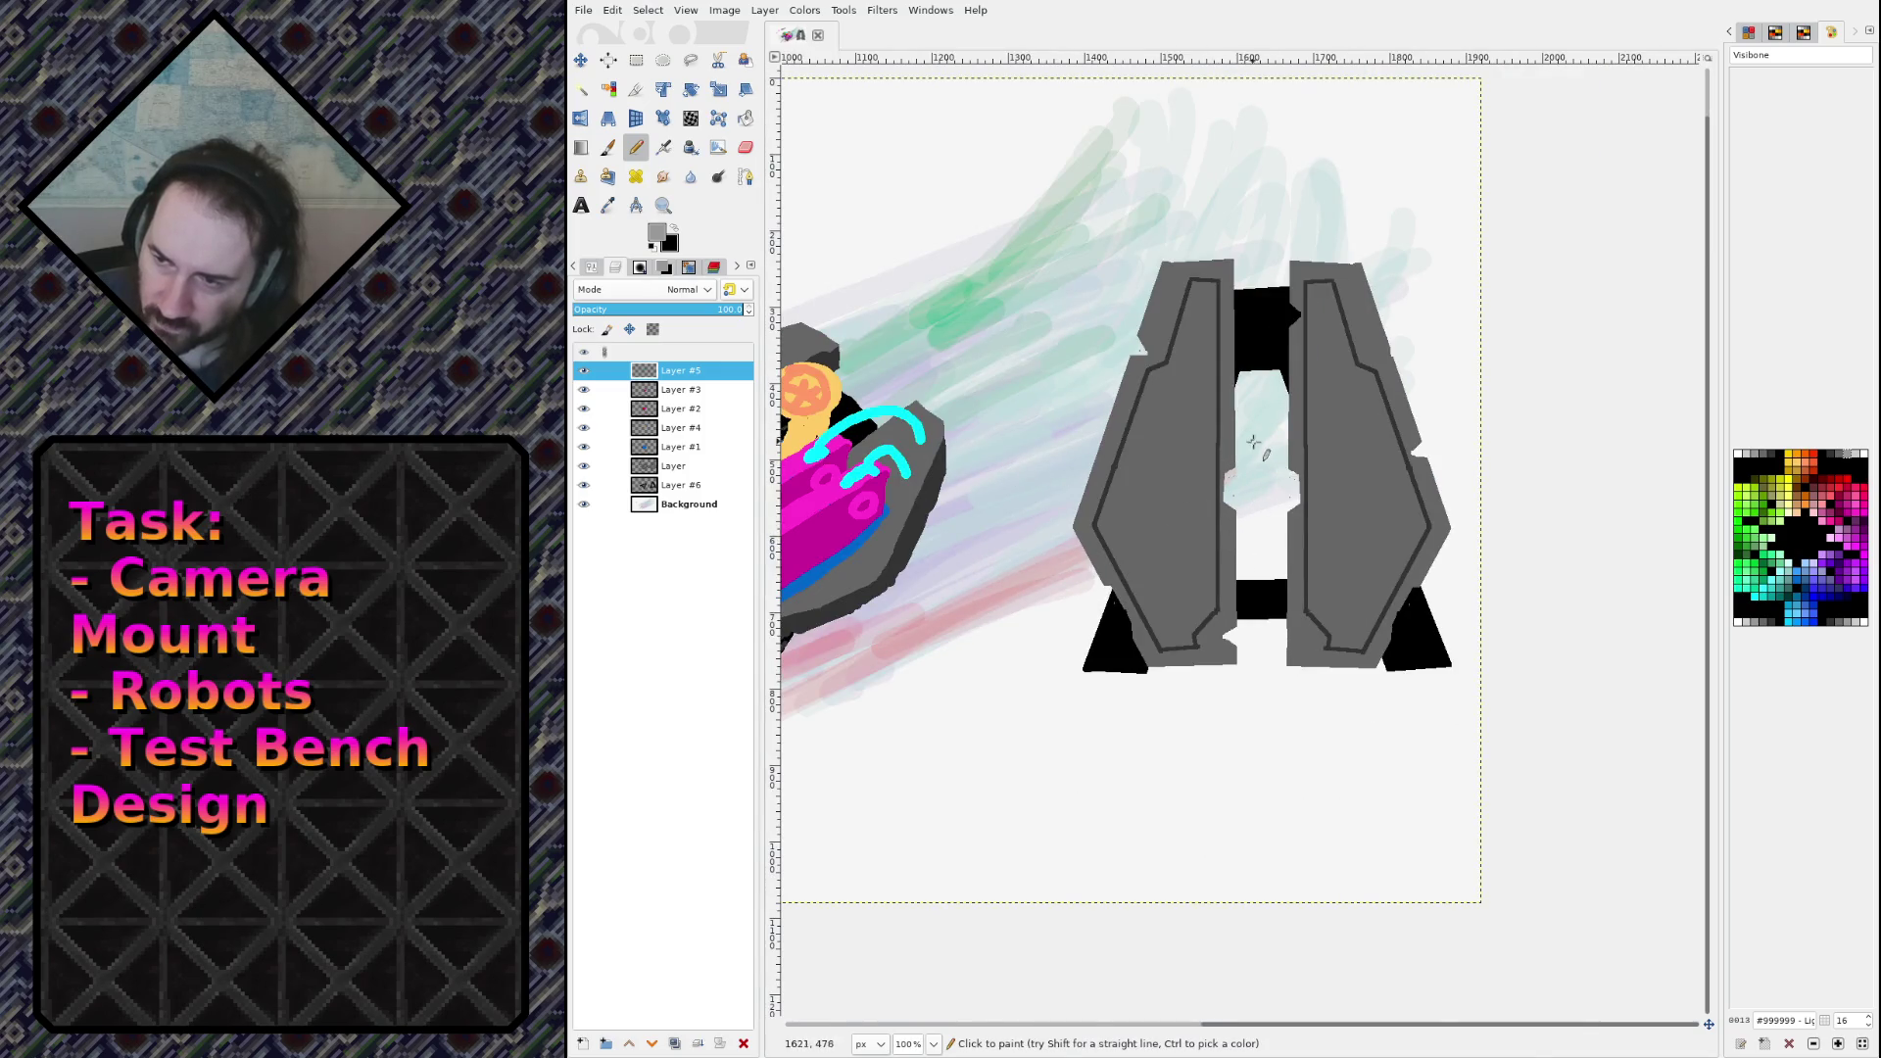
key(ctrl+s)
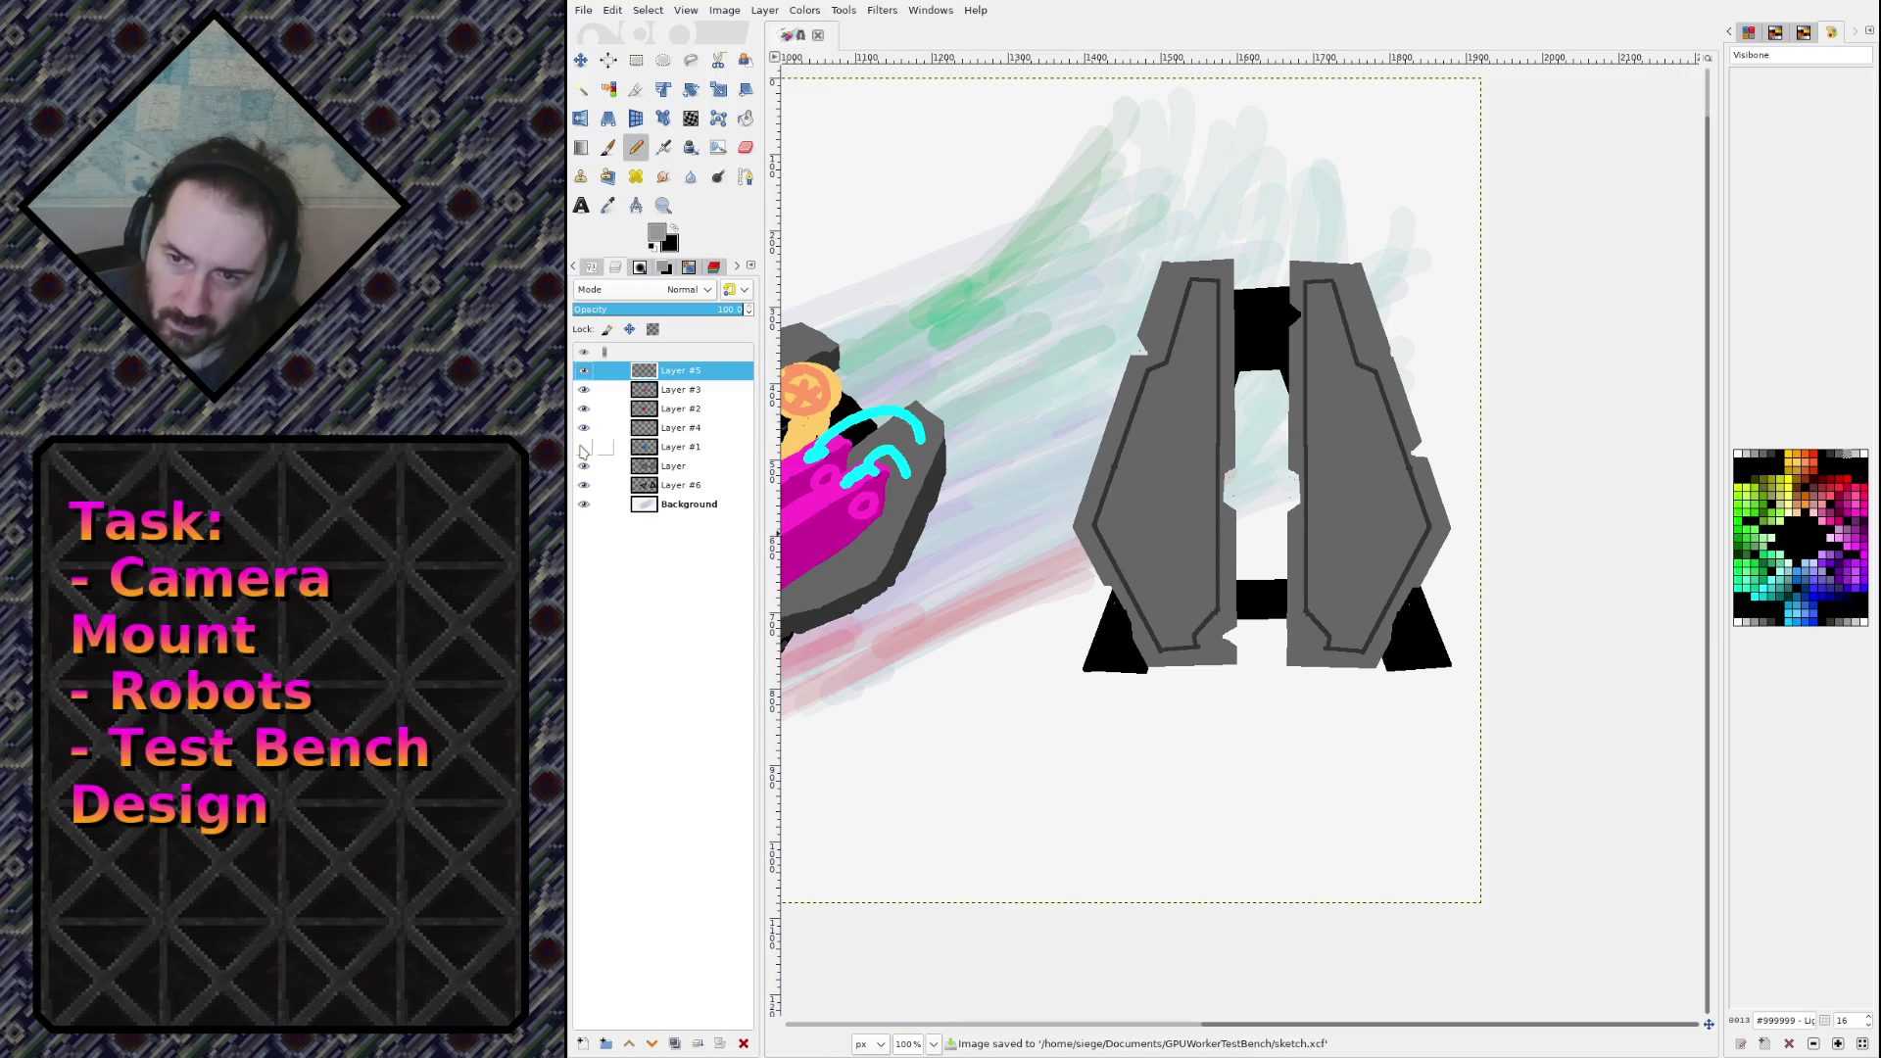
Step: Outline a rectangle on the test bench in the drawing's blue and fill it solid blue
ctrl+click(823, 573)
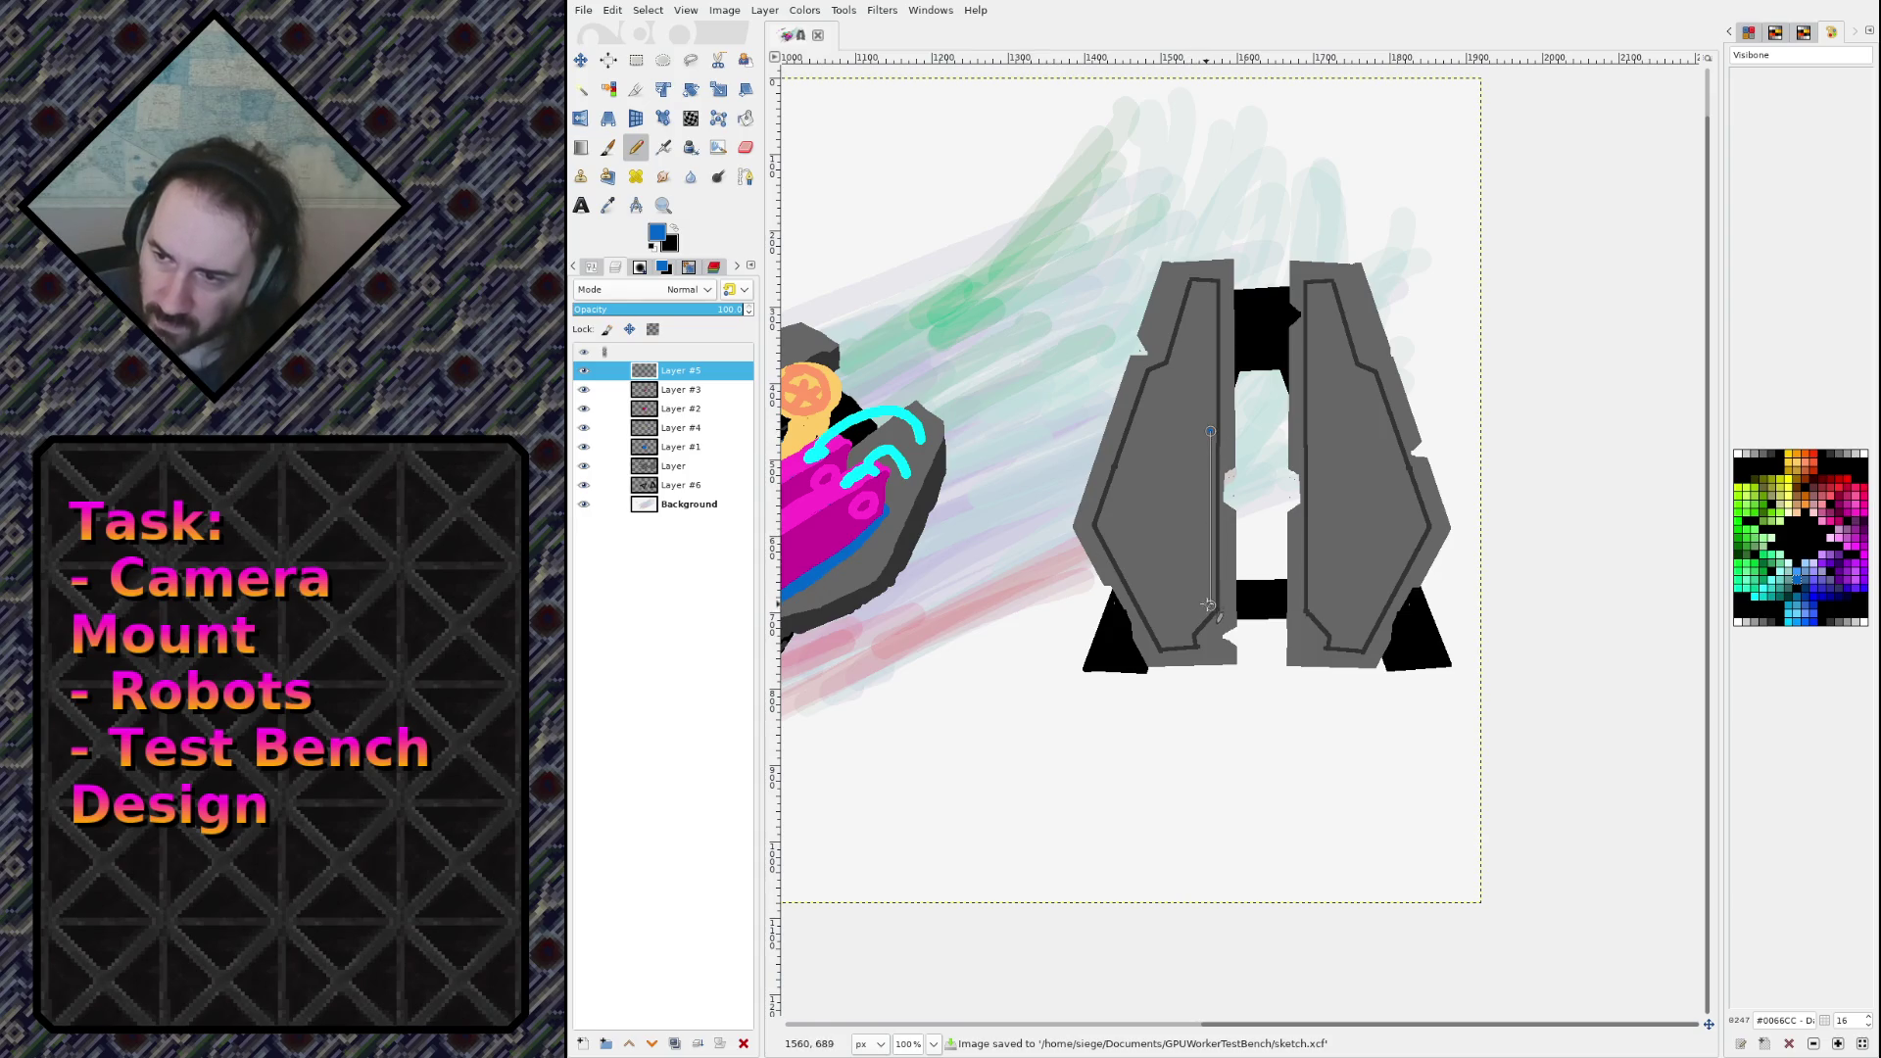
shift+click(1211, 607)
shift+click(1385, 607)
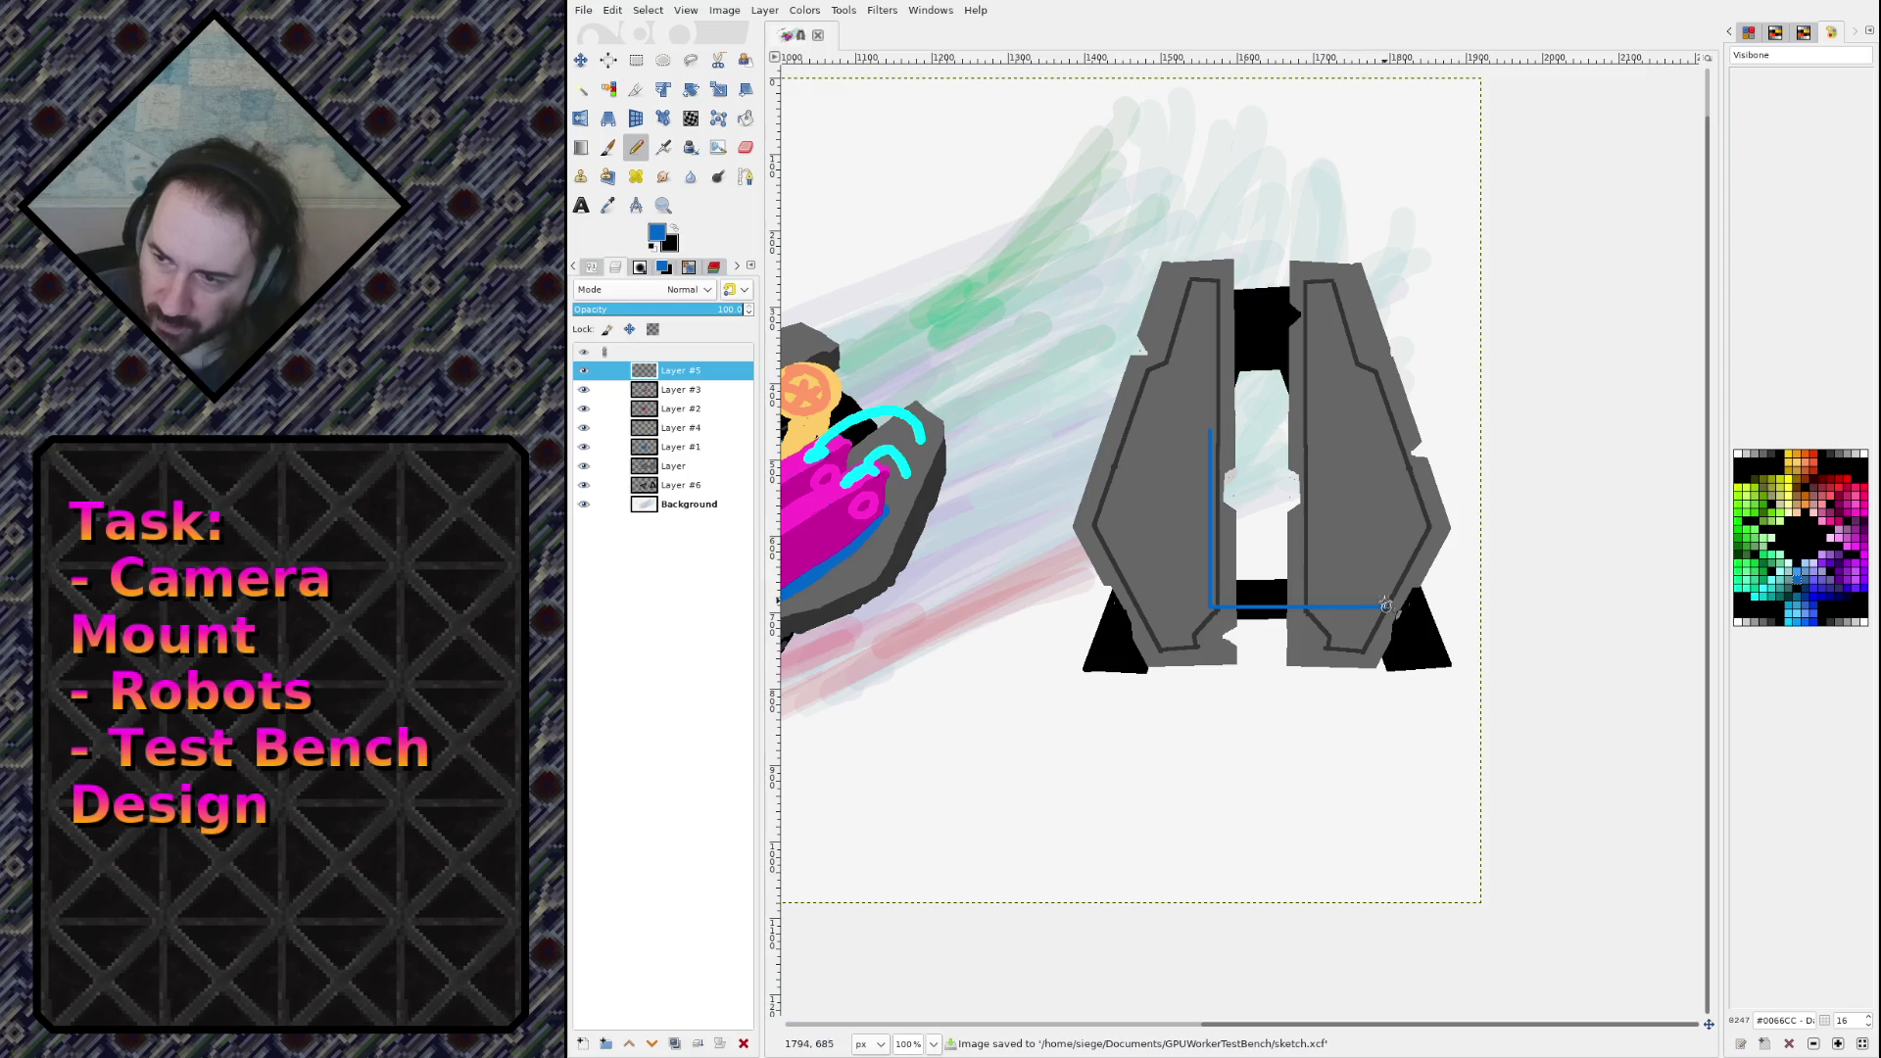
shift+click(1385, 423)
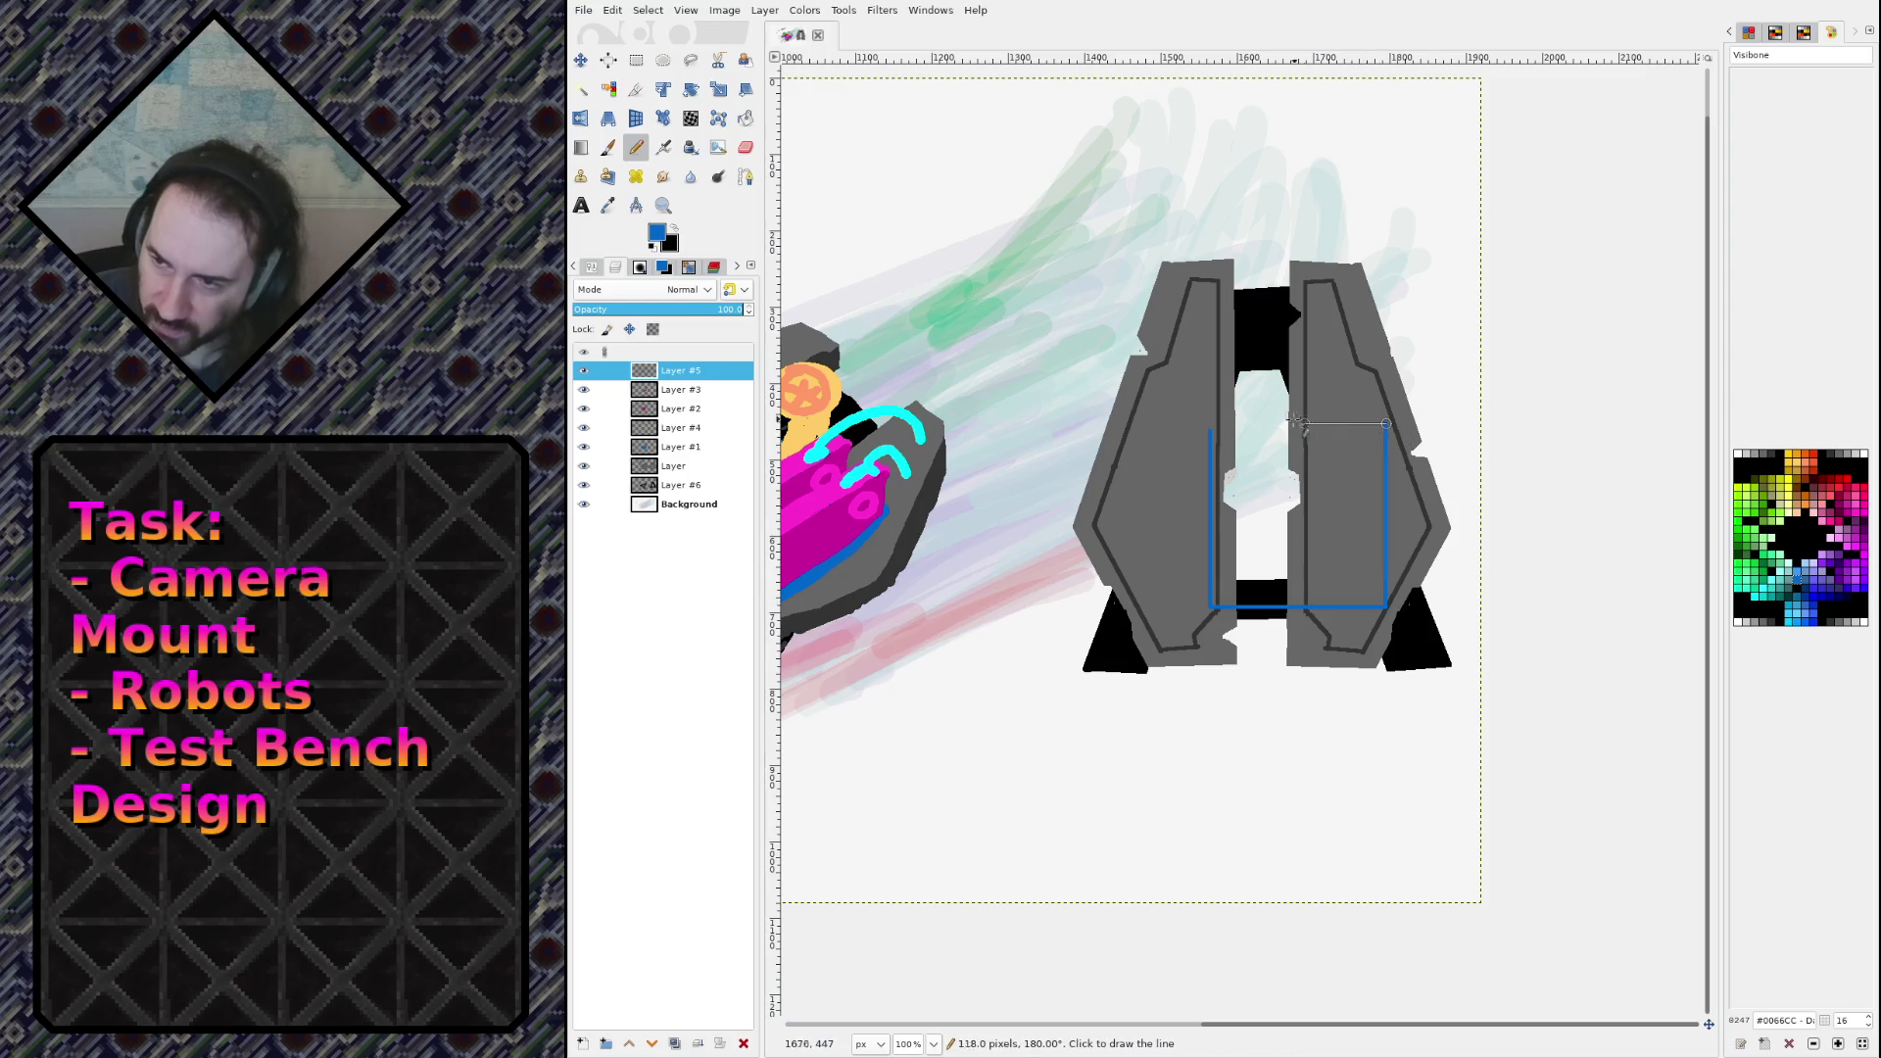
shift+click(1210, 423)
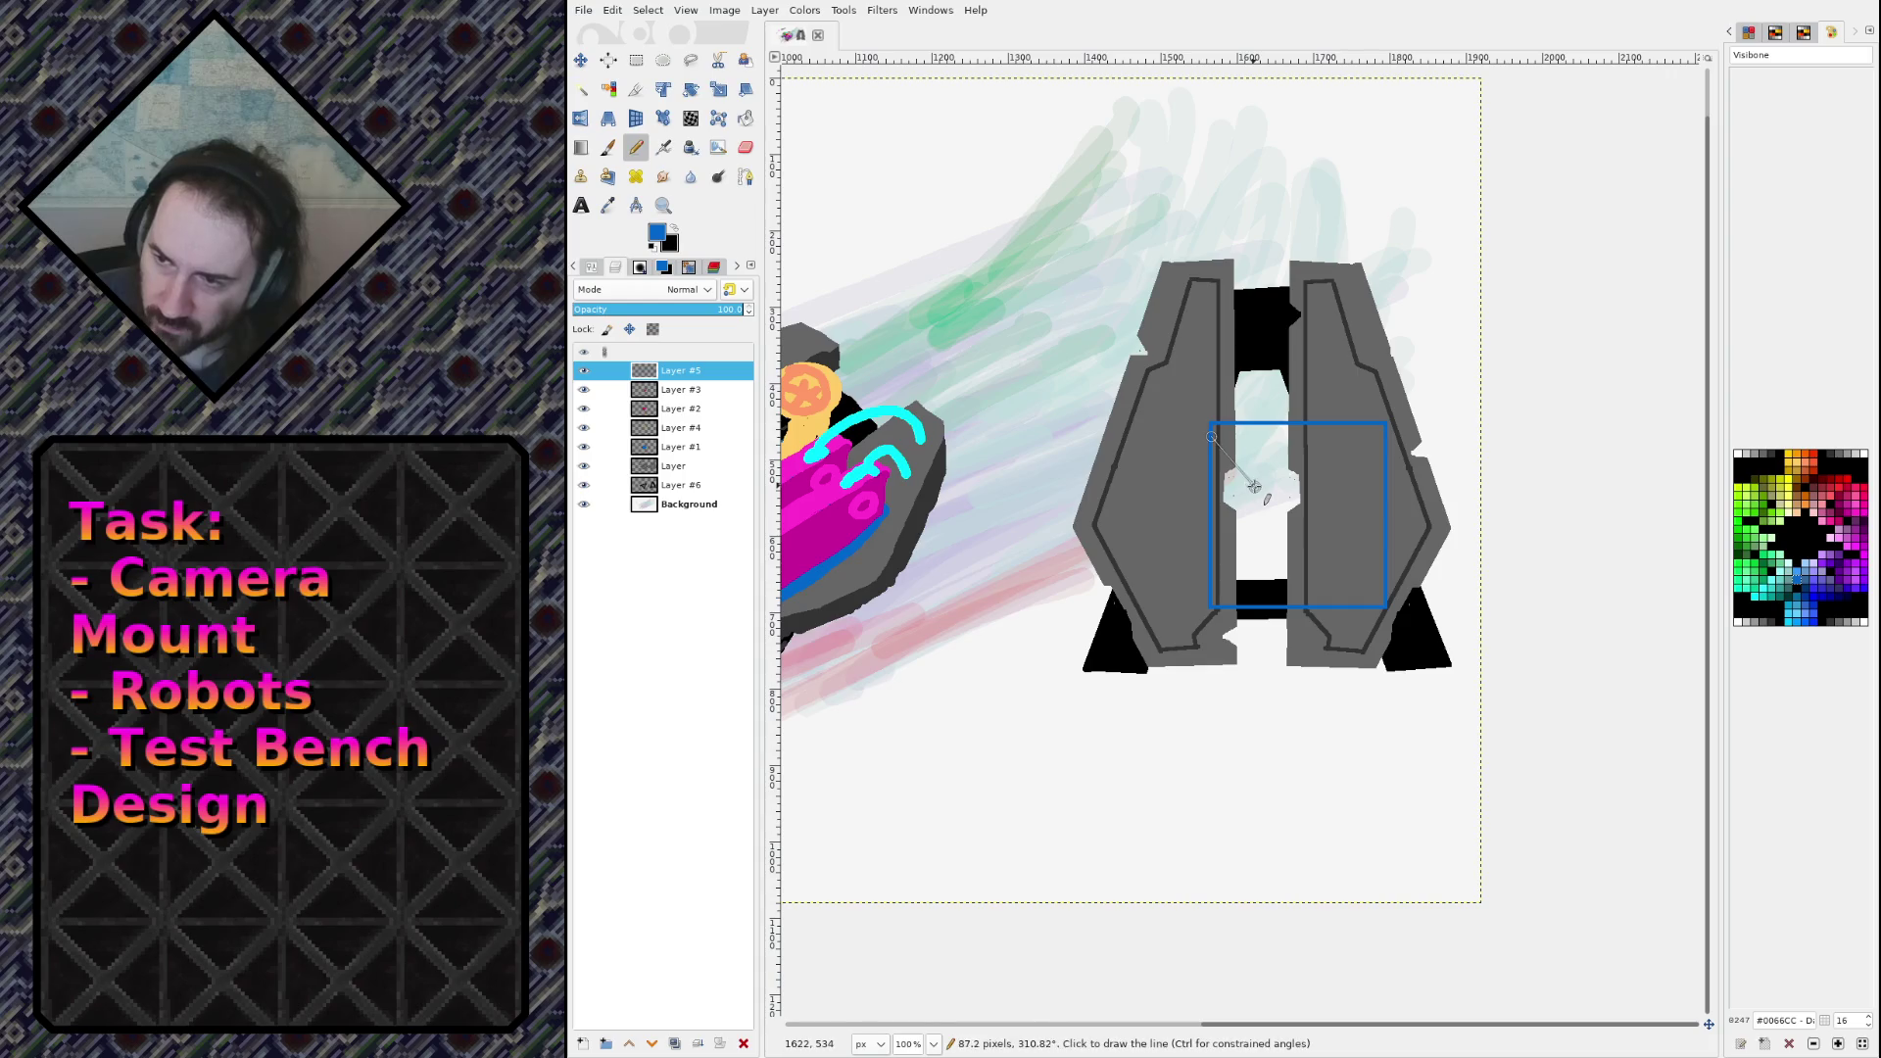
key(shift+b)
click(1249, 485)
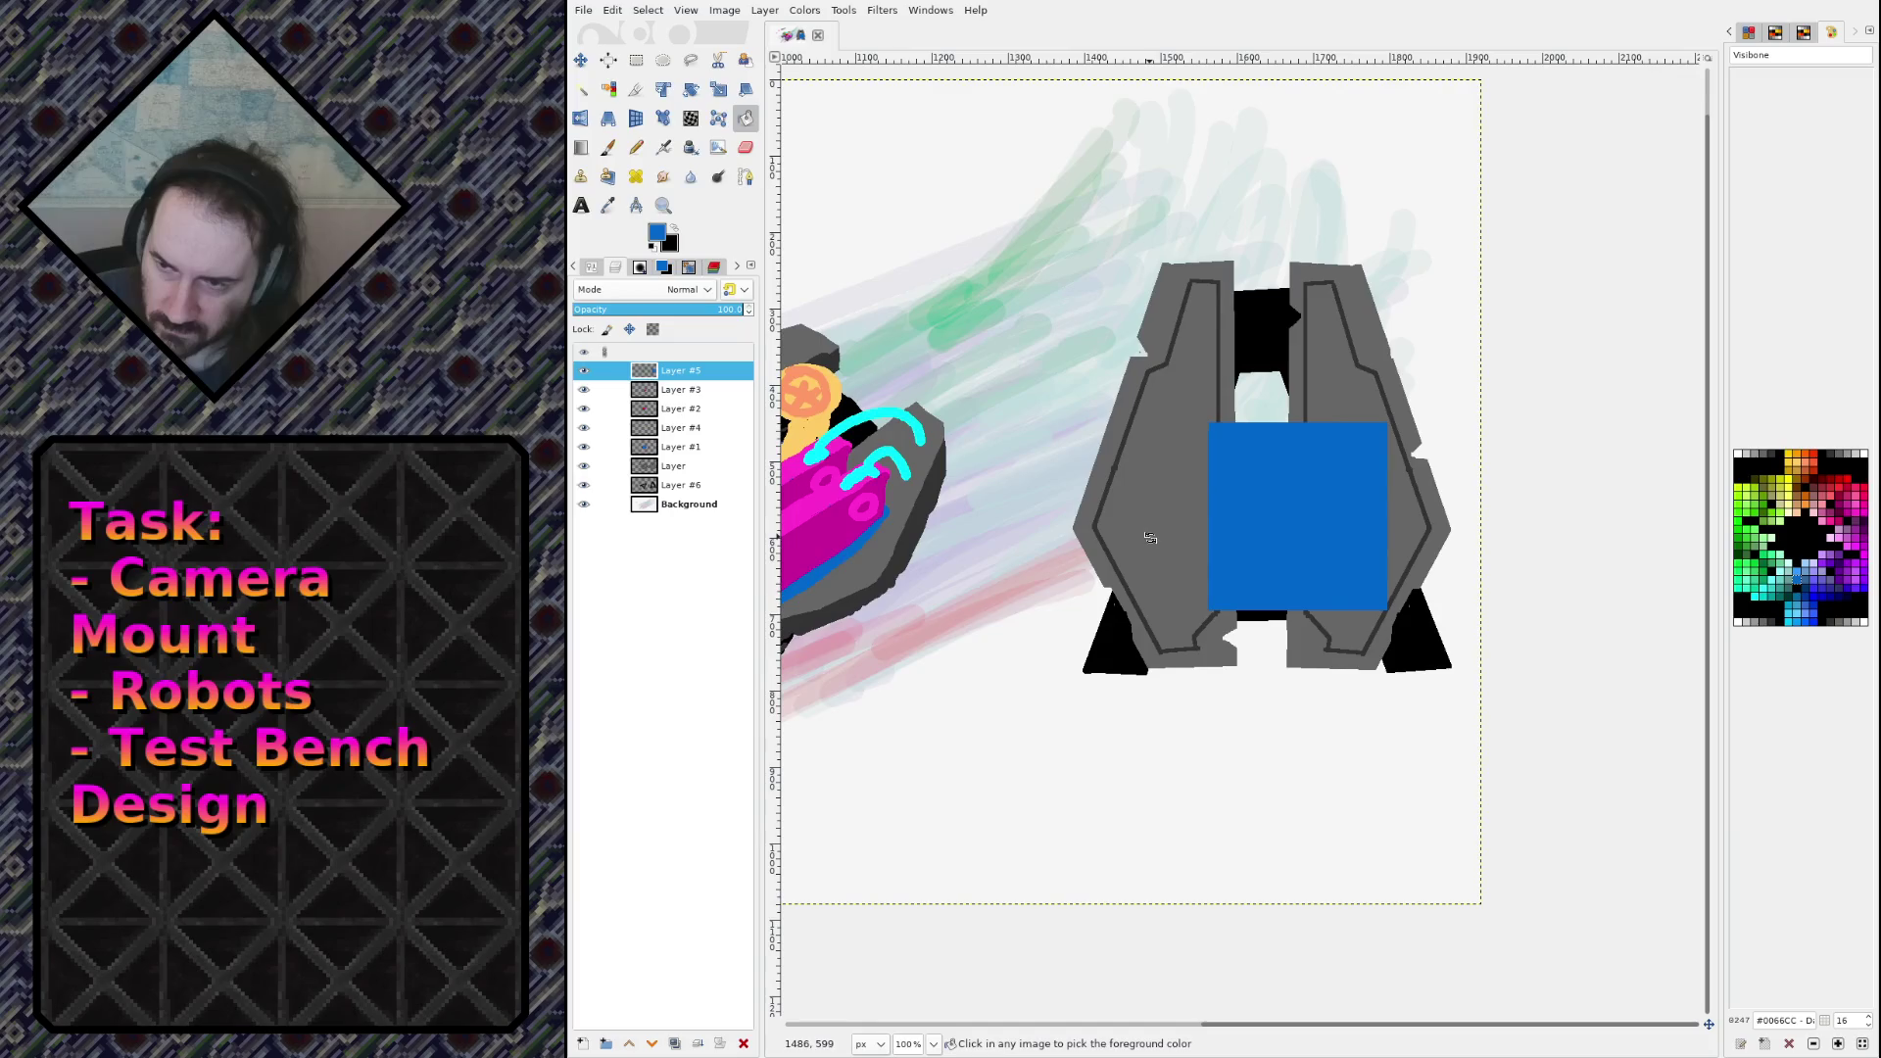
Step: Toggle Layers #1, #4 and #2 off and on to check their contents
scroll(1219, 517, left, 5)
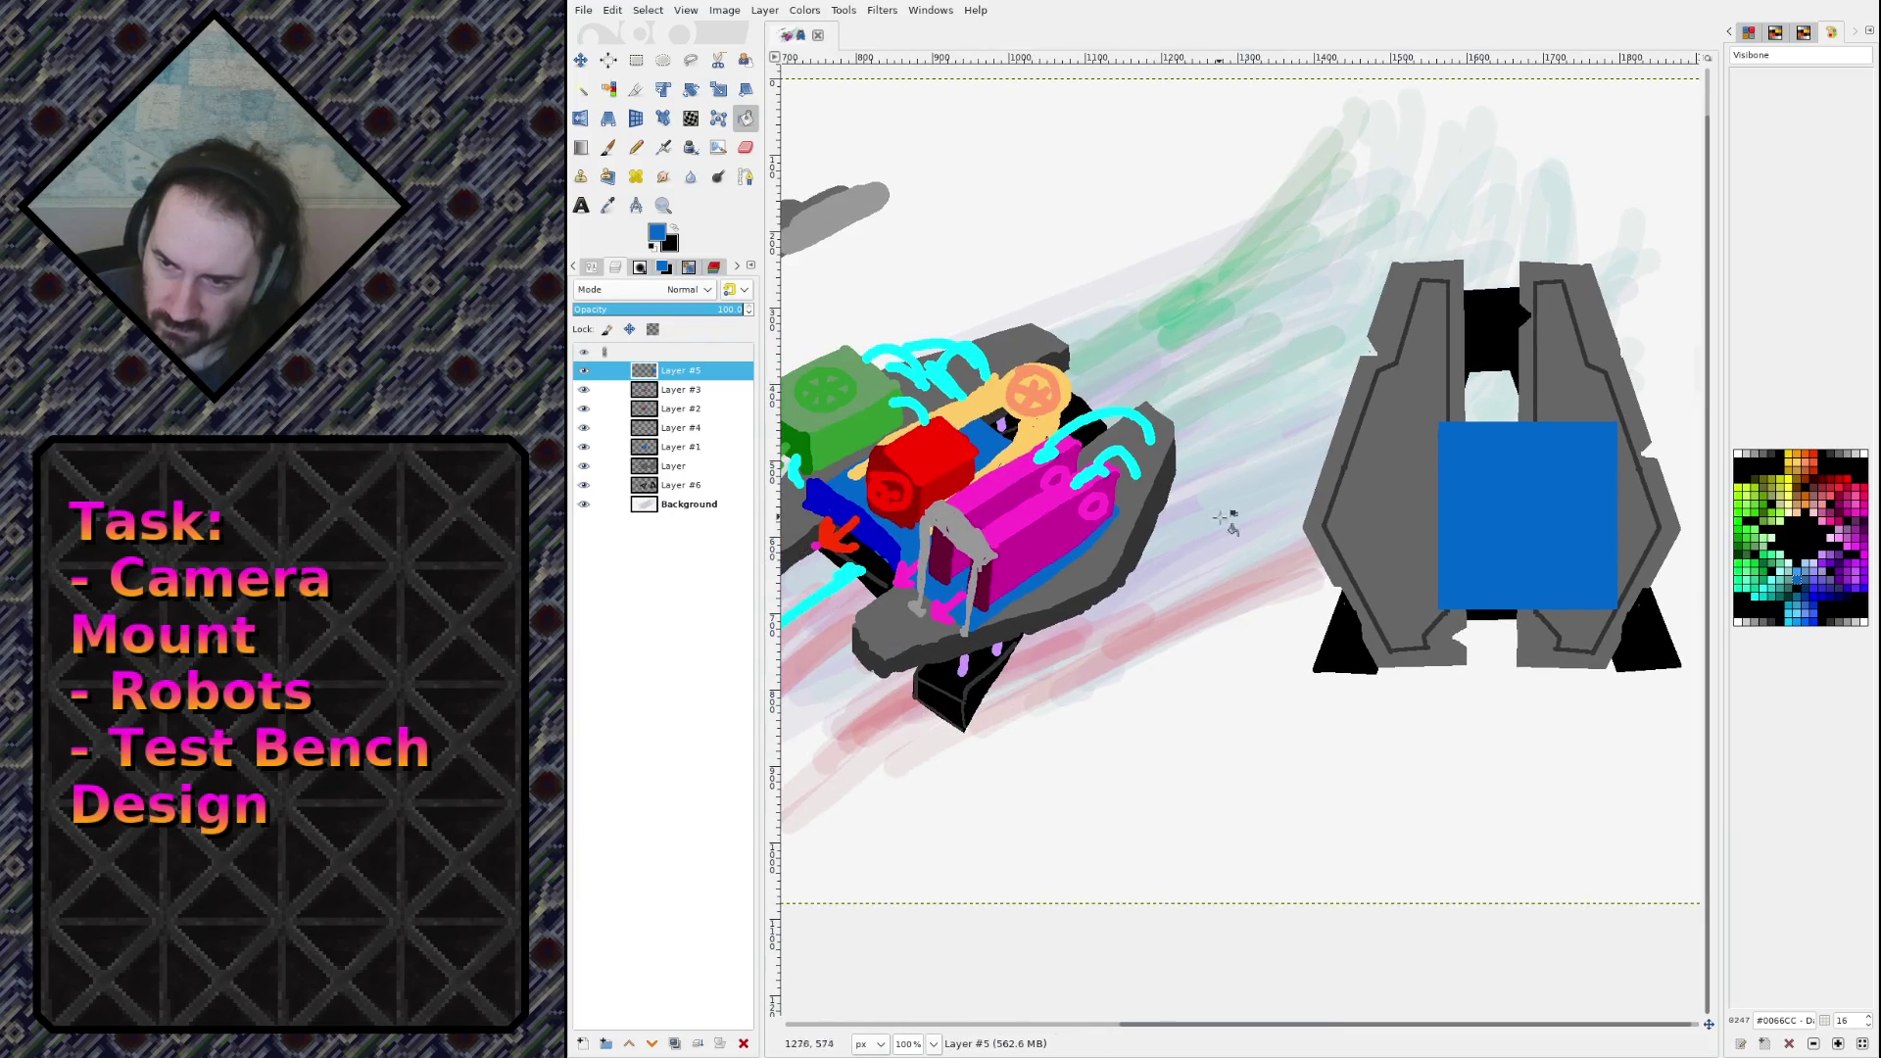
click(585, 448)
click(585, 448)
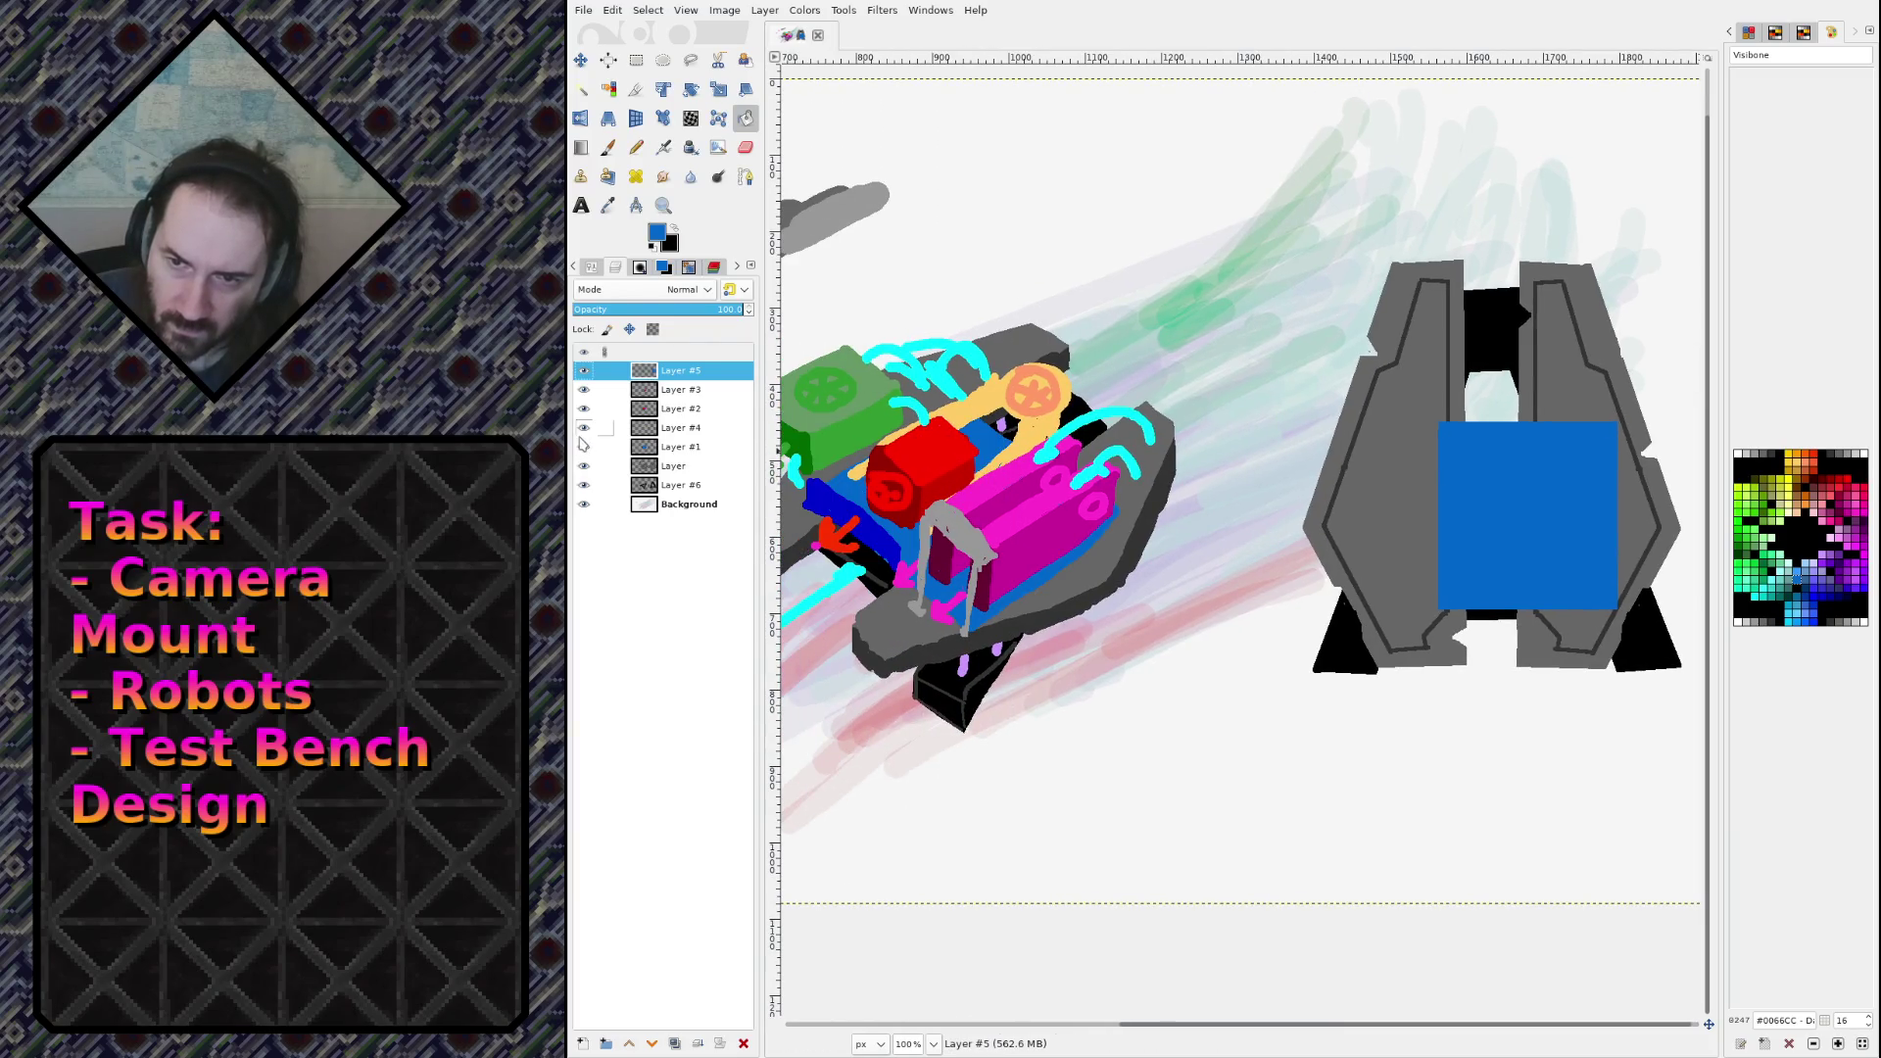
click(583, 428)
click(583, 428)
click(584, 409)
click(583, 408)
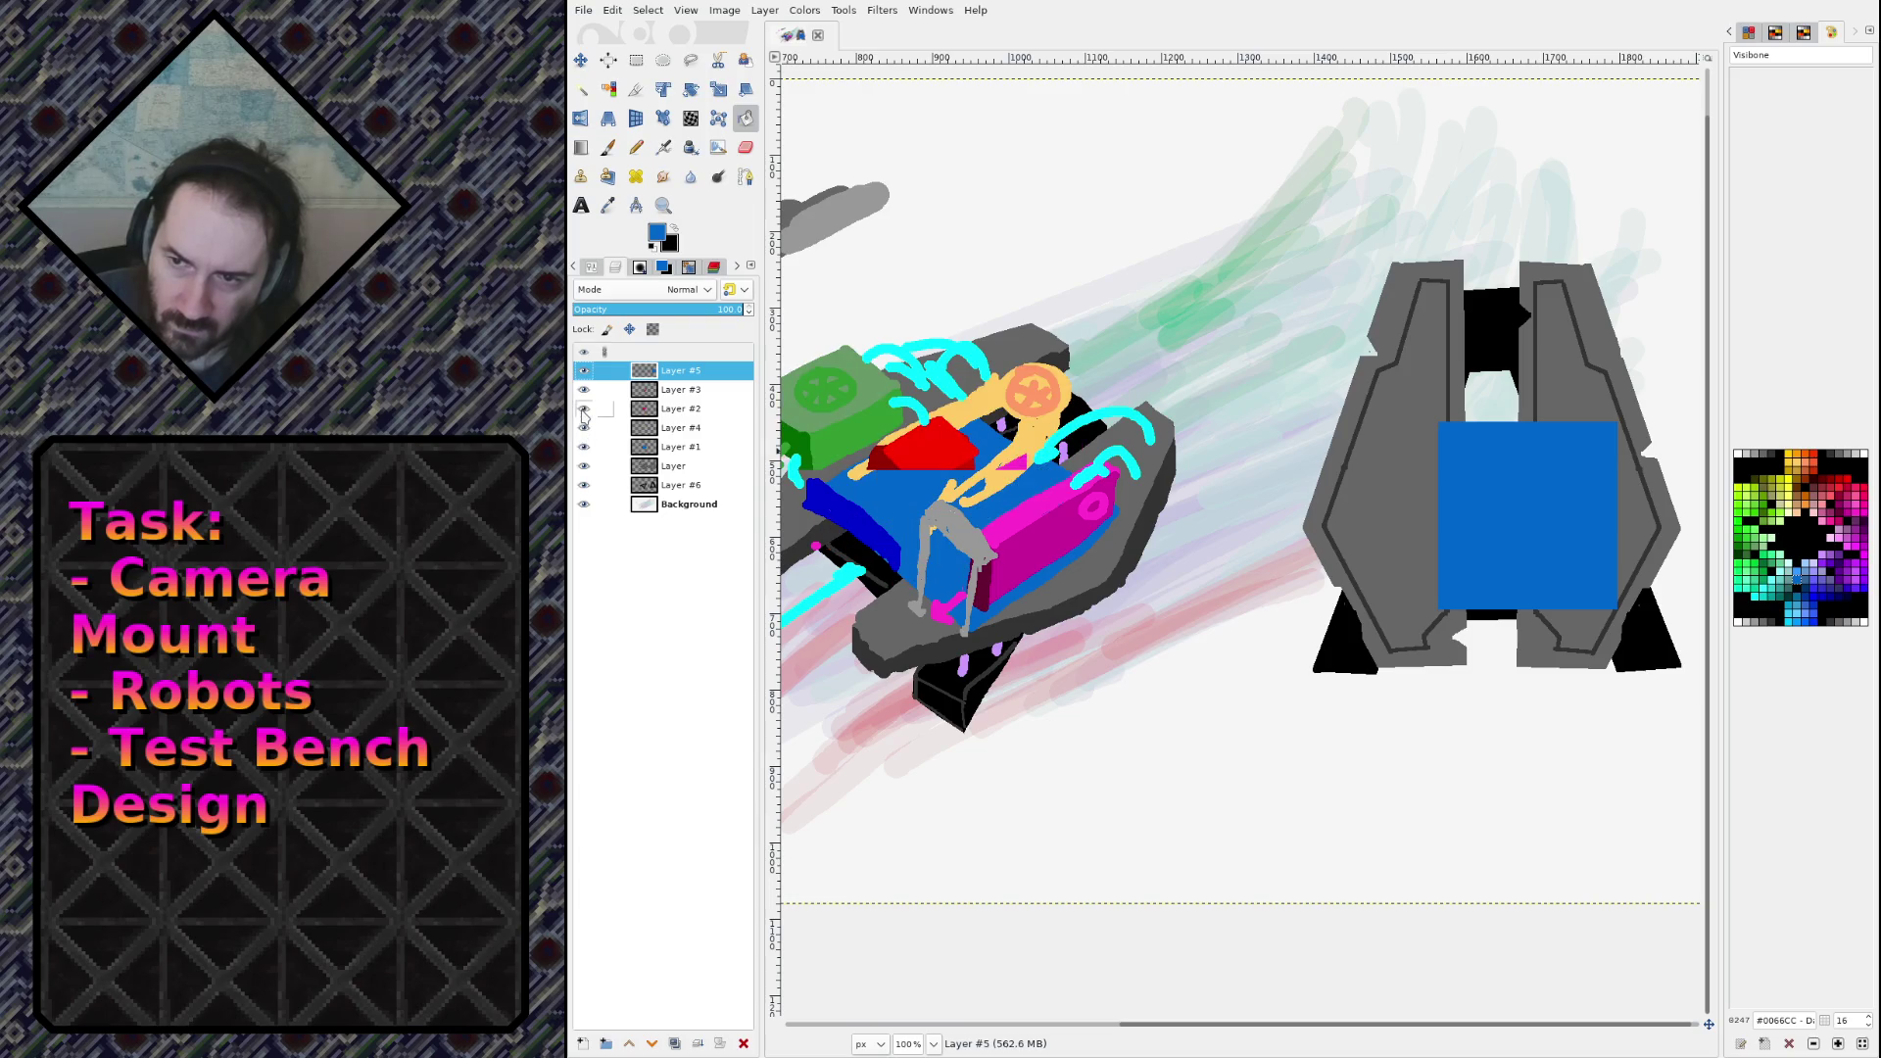
Step: On Layer #2, outline a box in the robot's green and fill it solid green
click(692, 407)
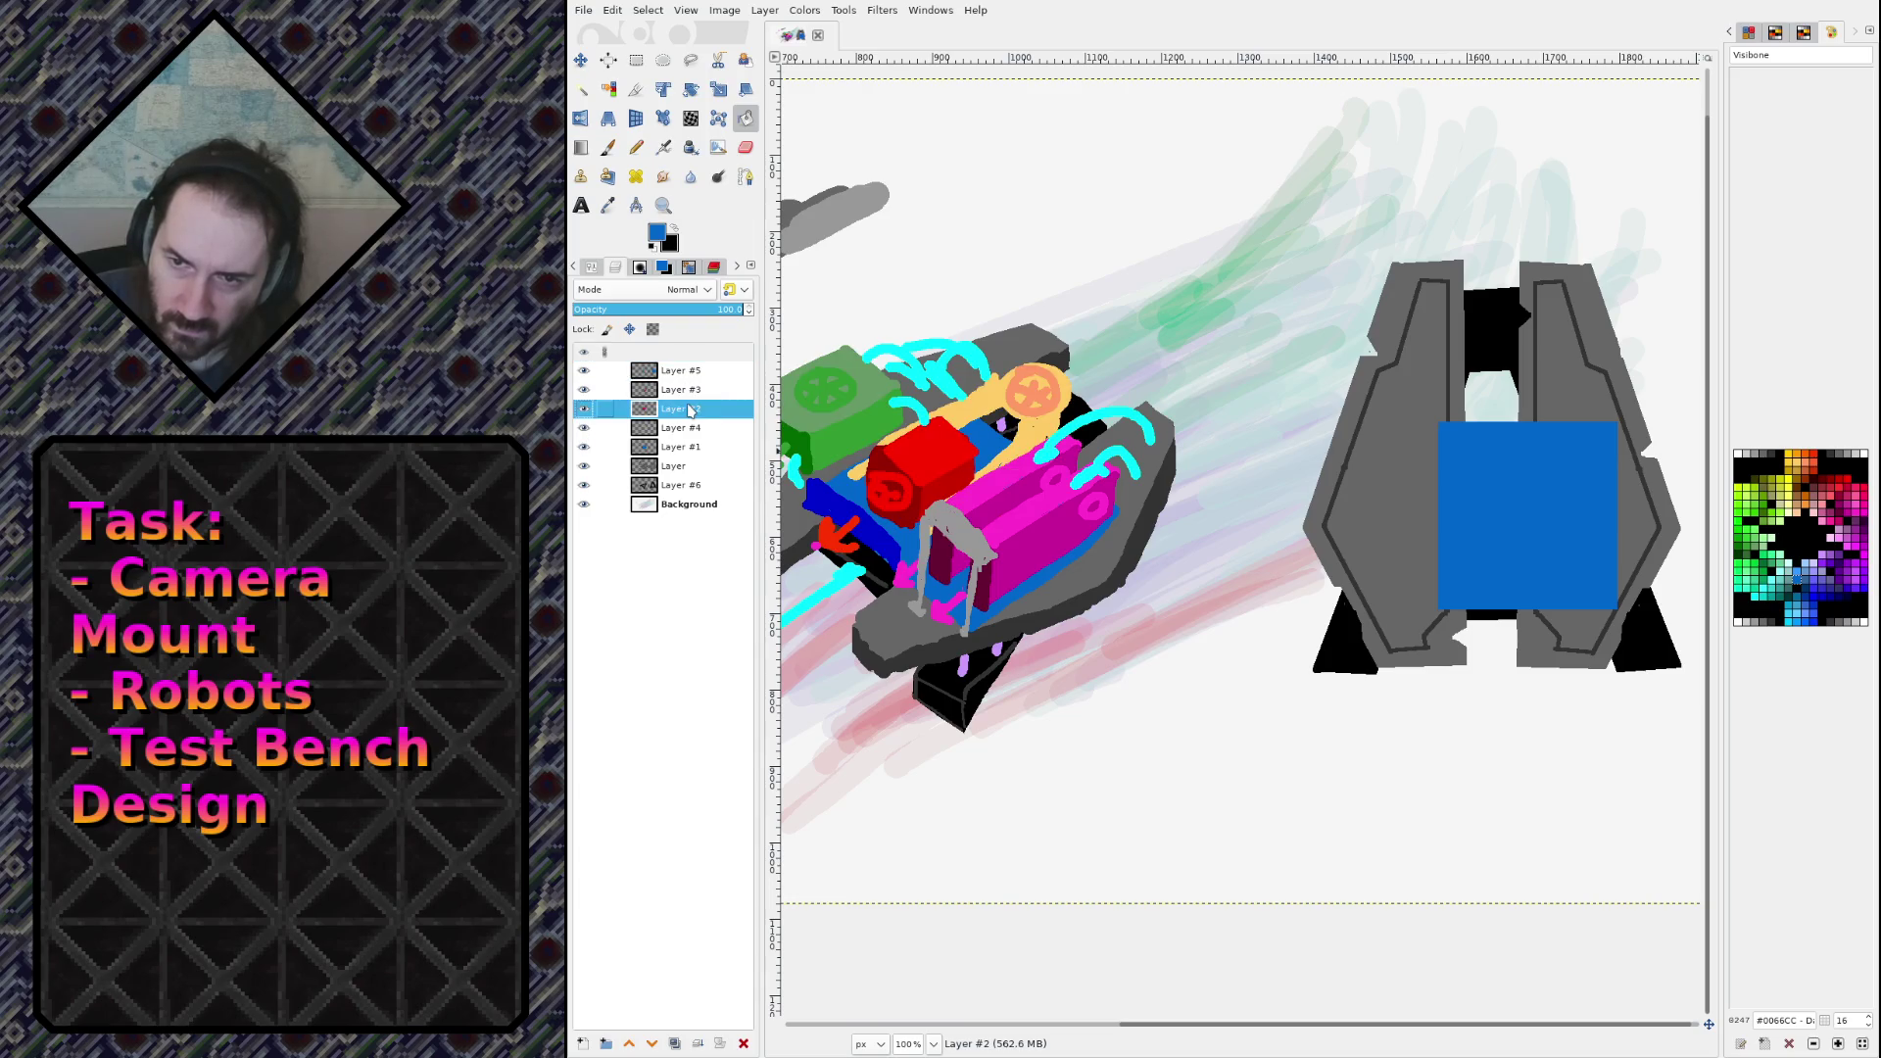
ctrl+click(830, 427)
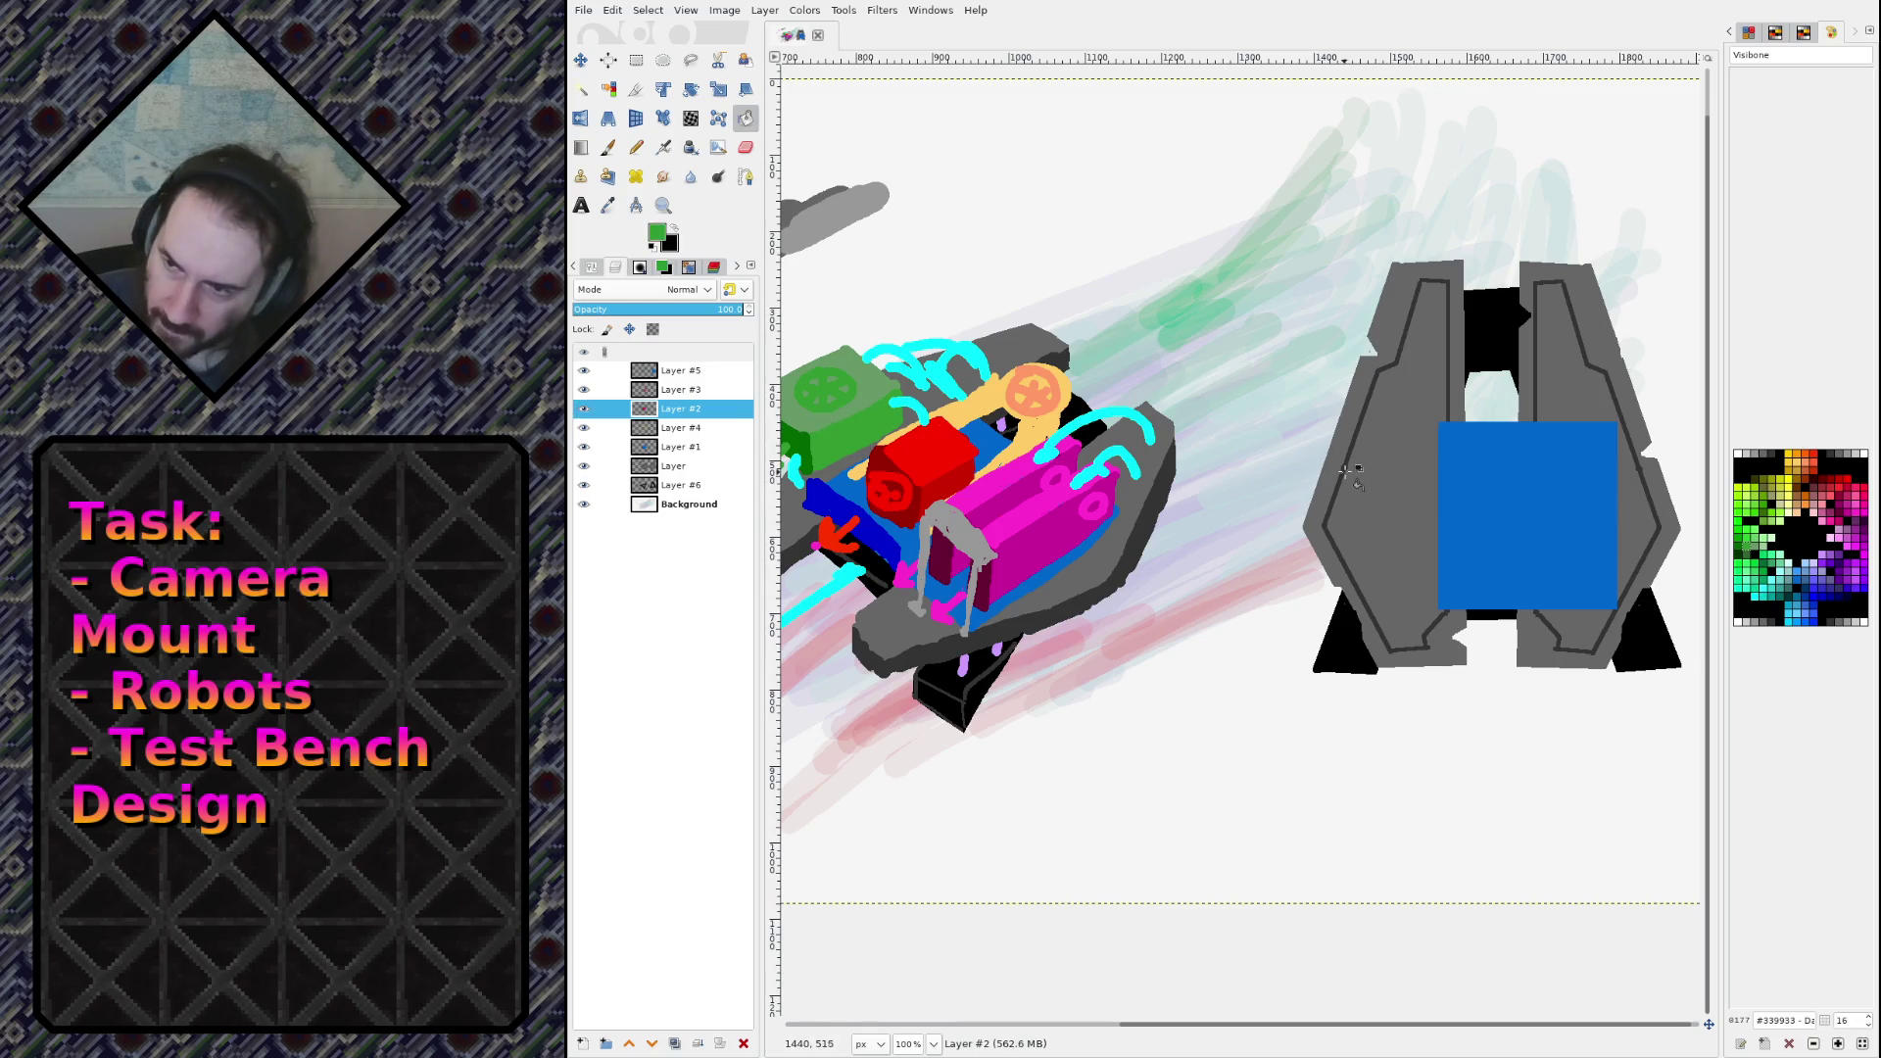
key(n)
click(1352, 463)
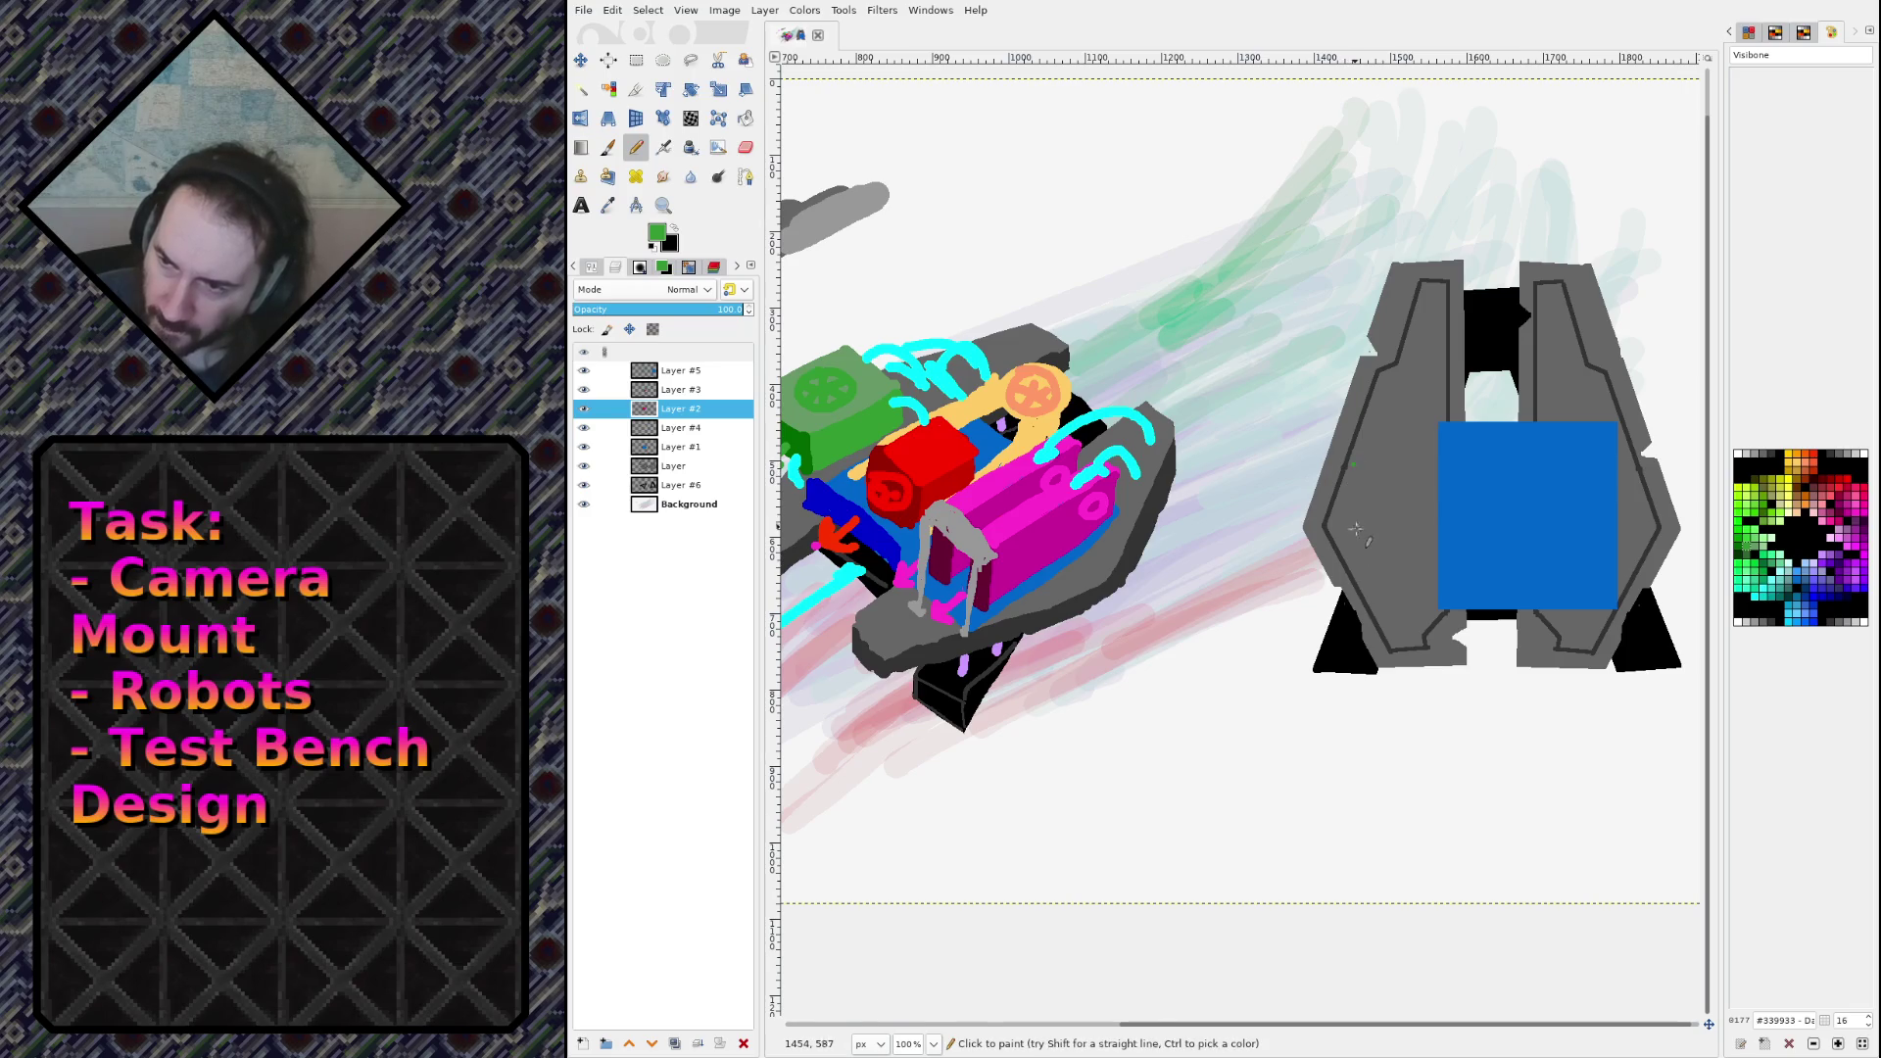
shift+click(1353, 566)
shift+click(1435, 566)
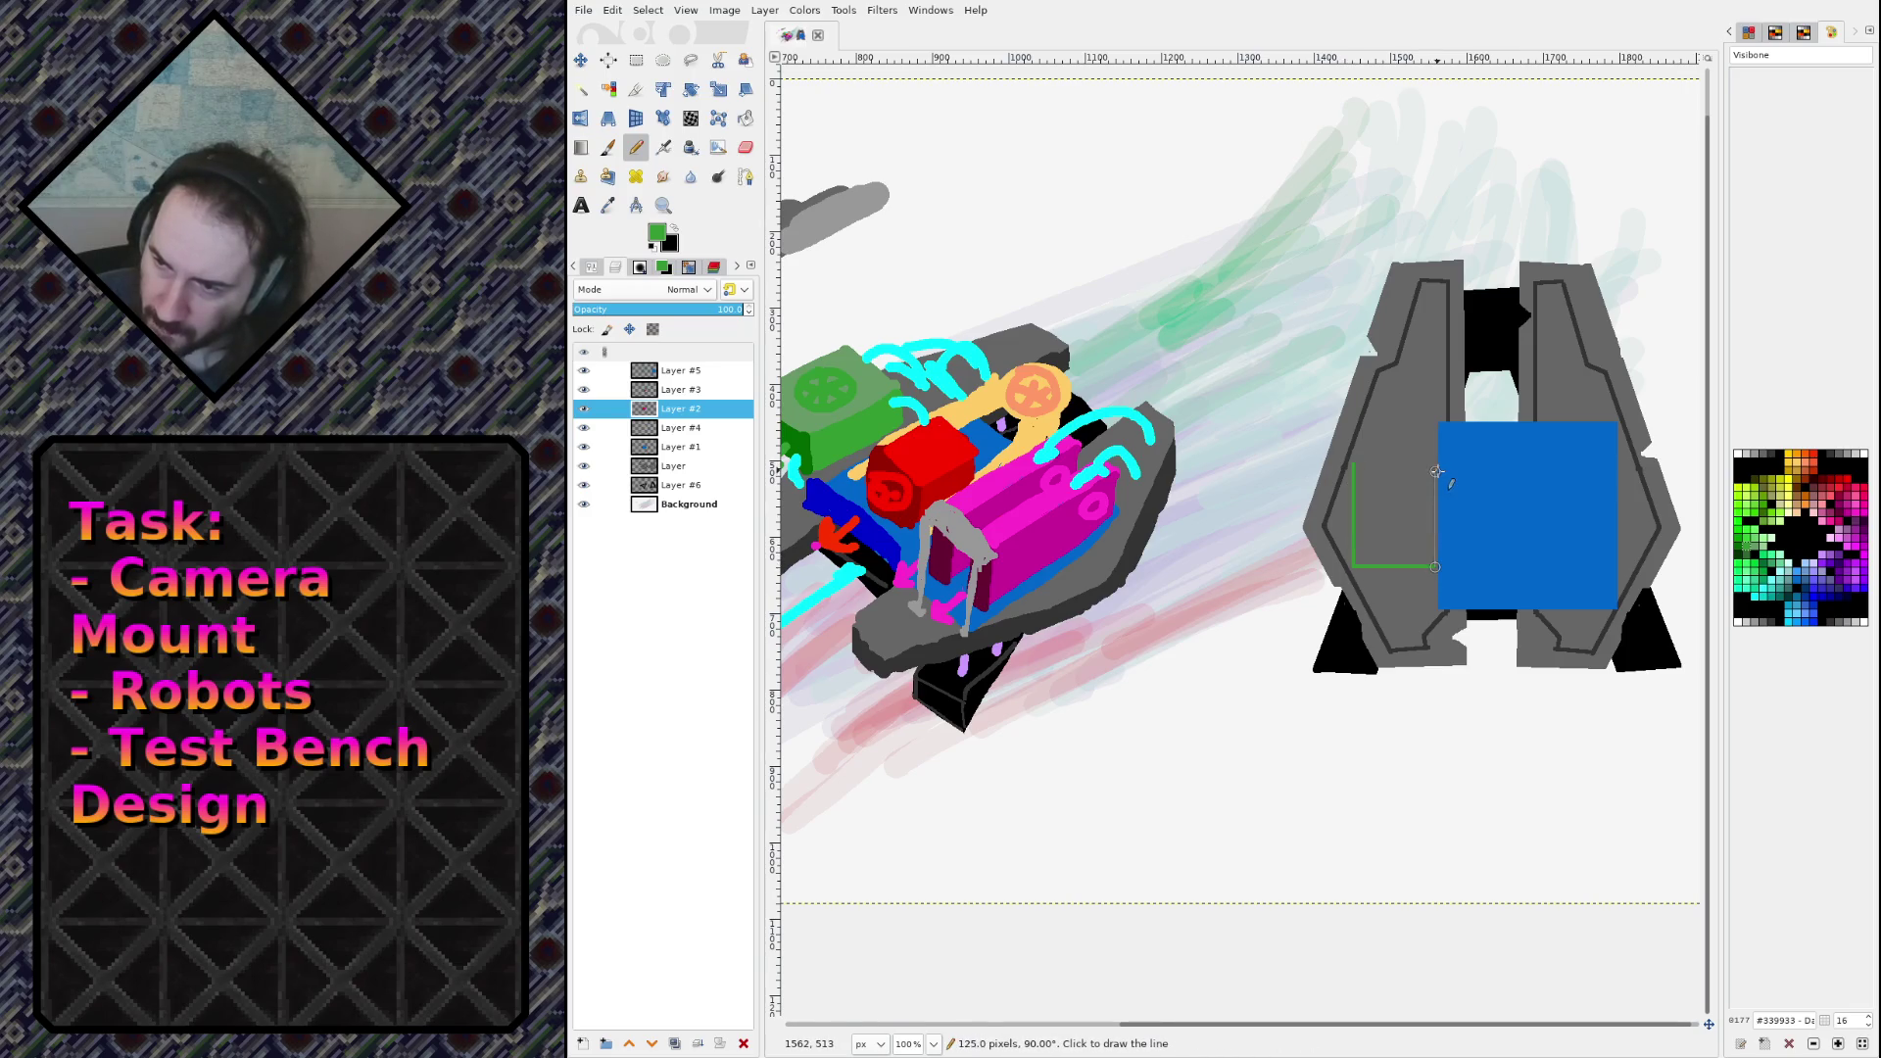
shift+click(1435, 463)
shift+click(1355, 463)
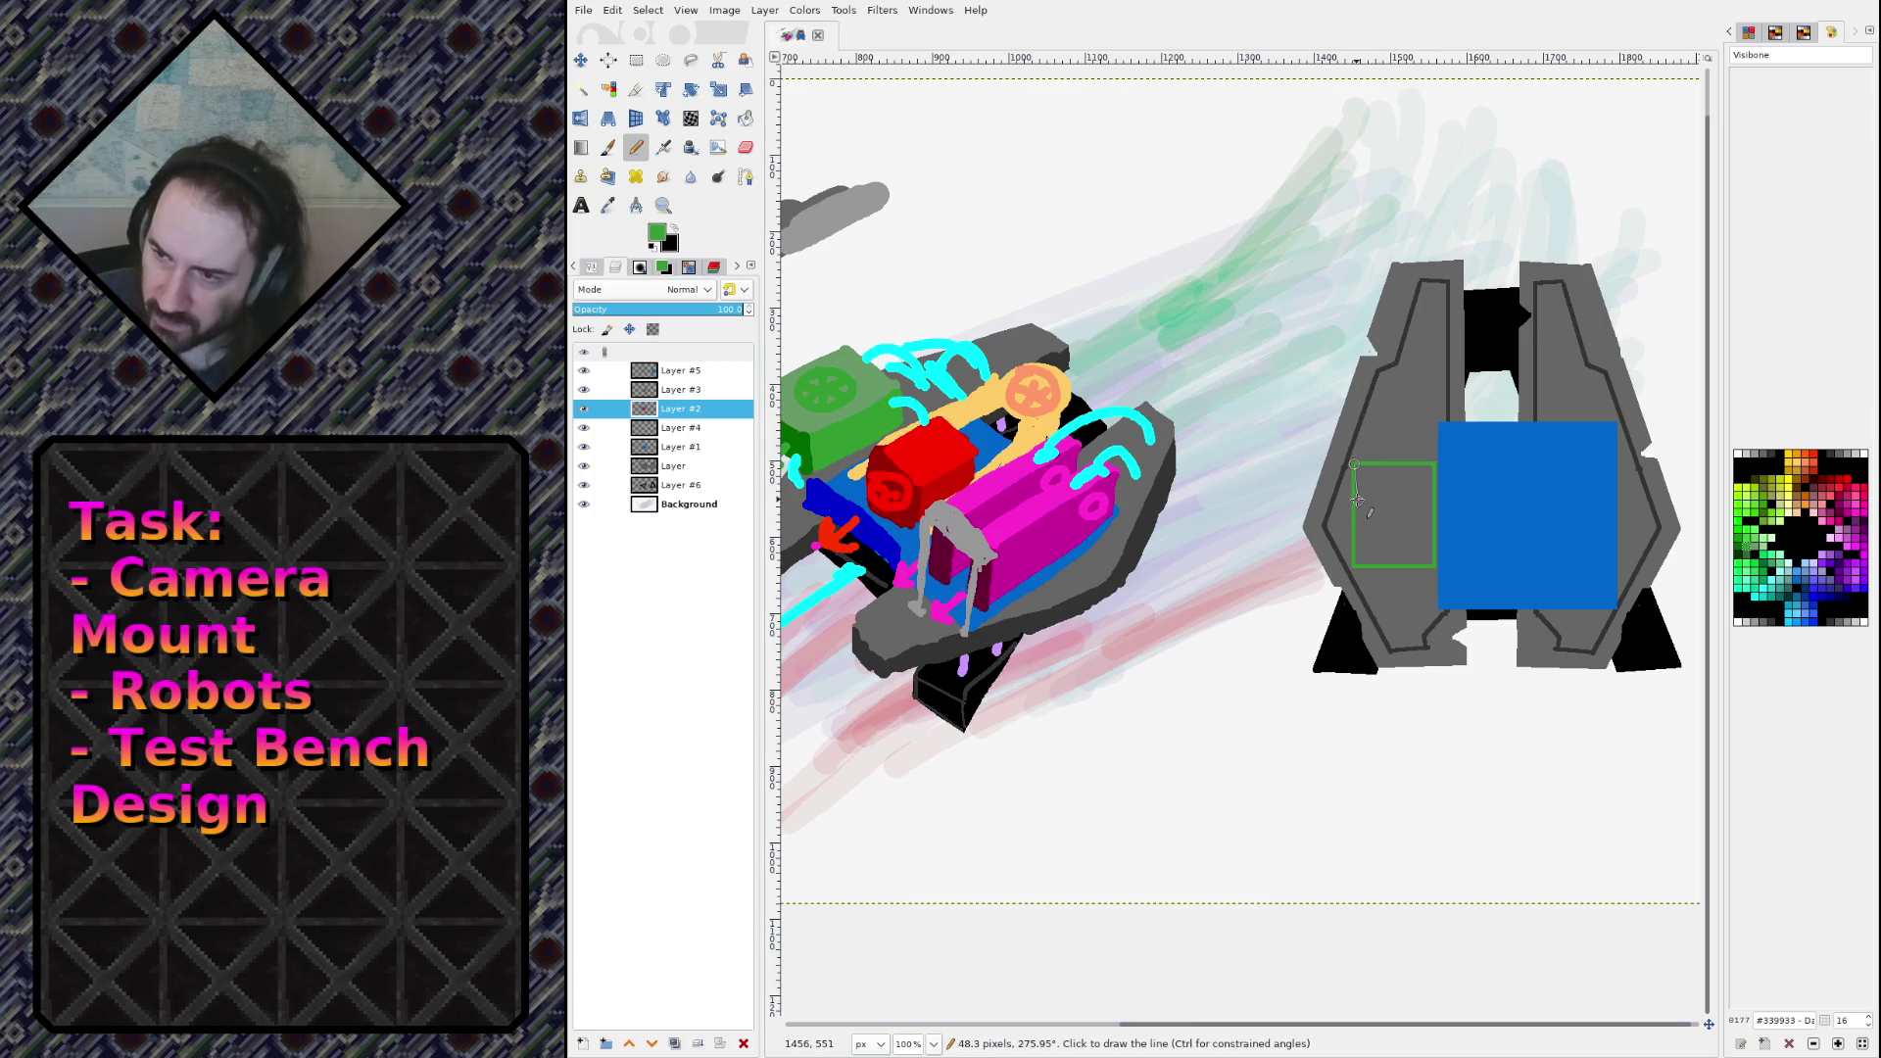
key(shift+b)
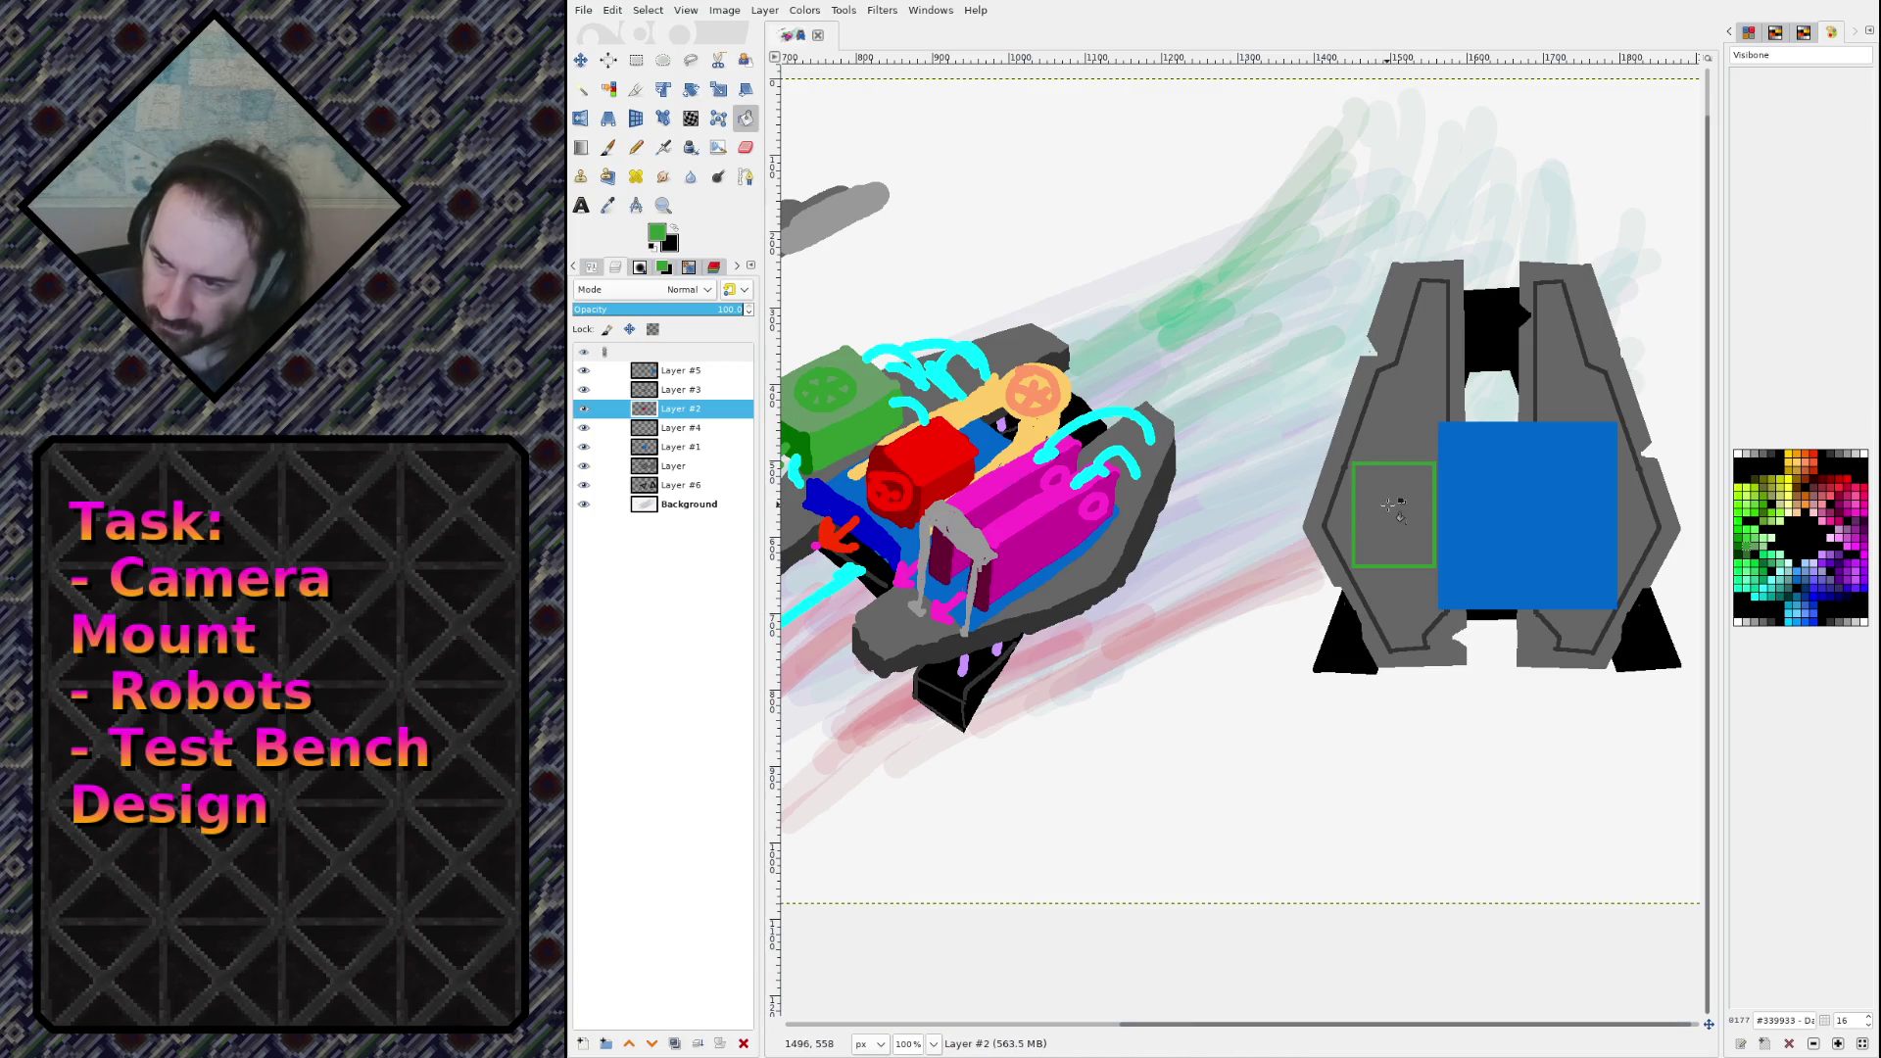
click(1391, 514)
Step: Check Layer #4's contents and pick the robot's magenta as paint colour
click(583, 428)
click(583, 427)
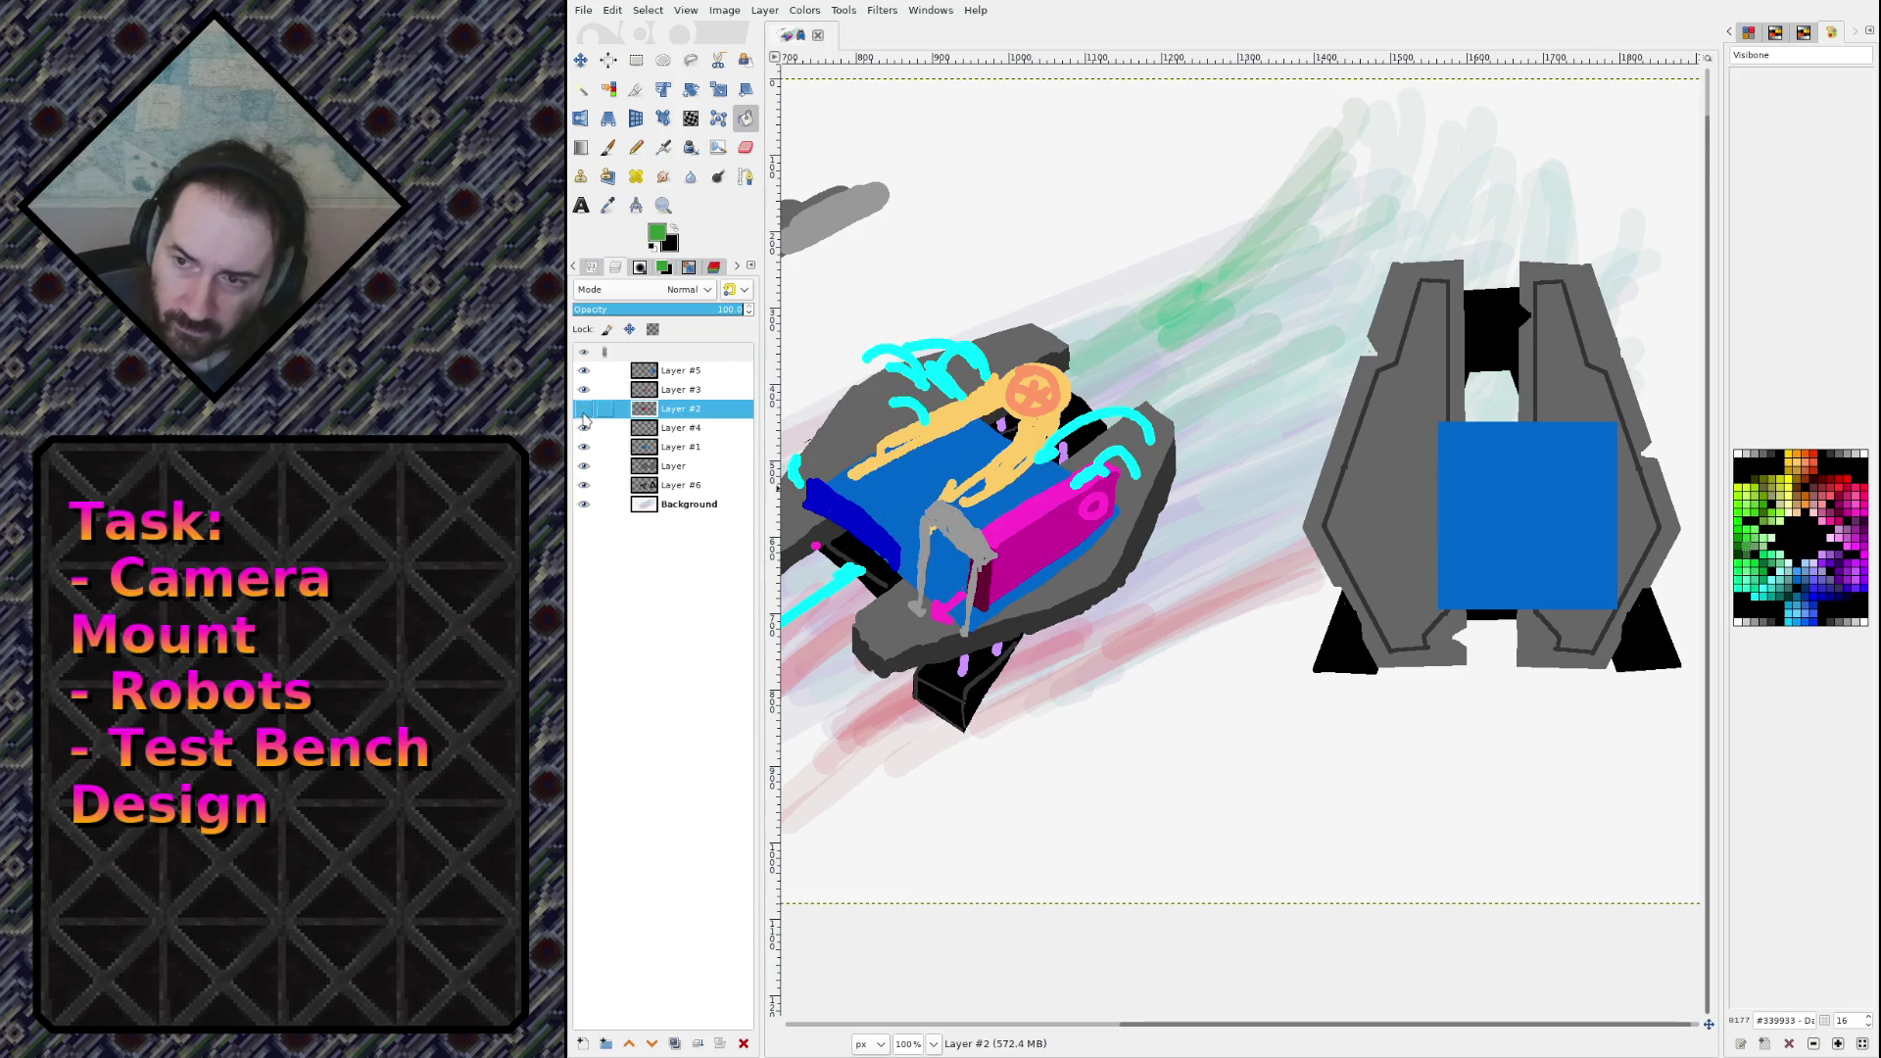
ctrl+click(996, 488)
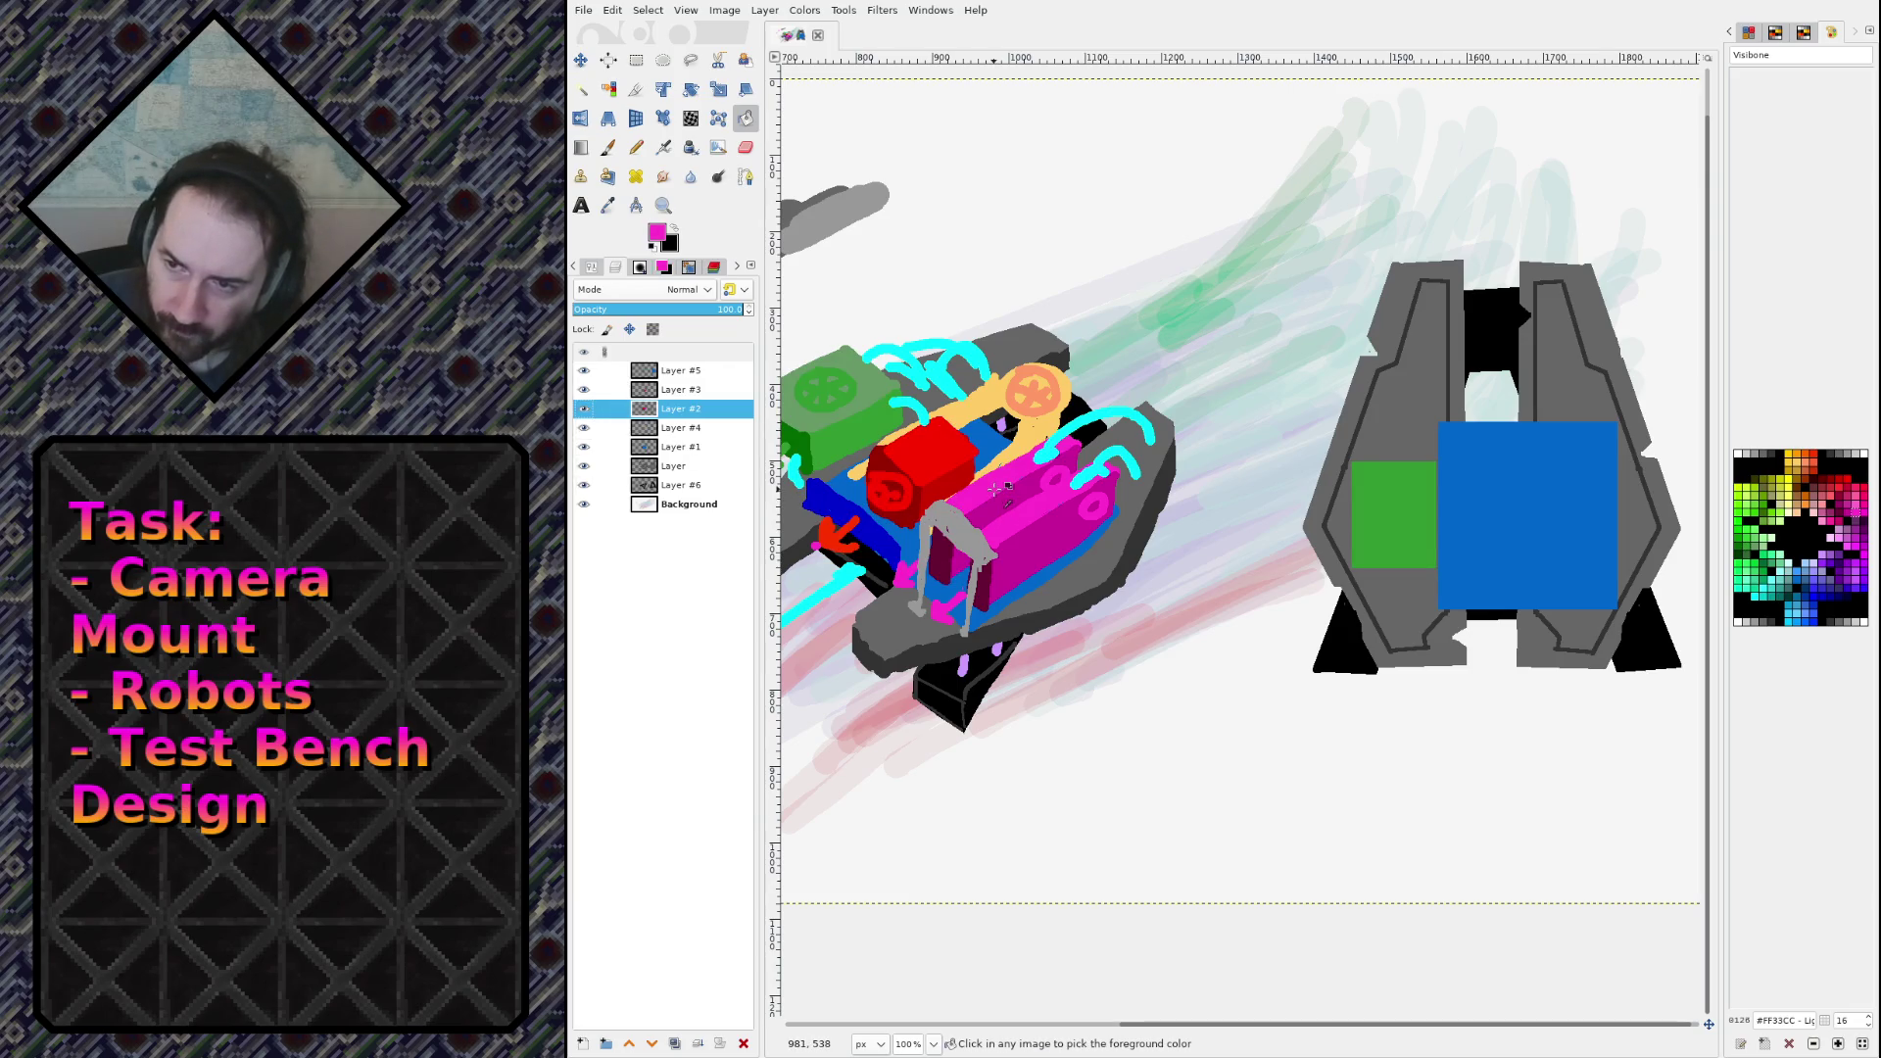
Step: Compare Layer #2's visibility repeatedly and undo a stray magenta line on the bench
key(n)
click(1556, 455)
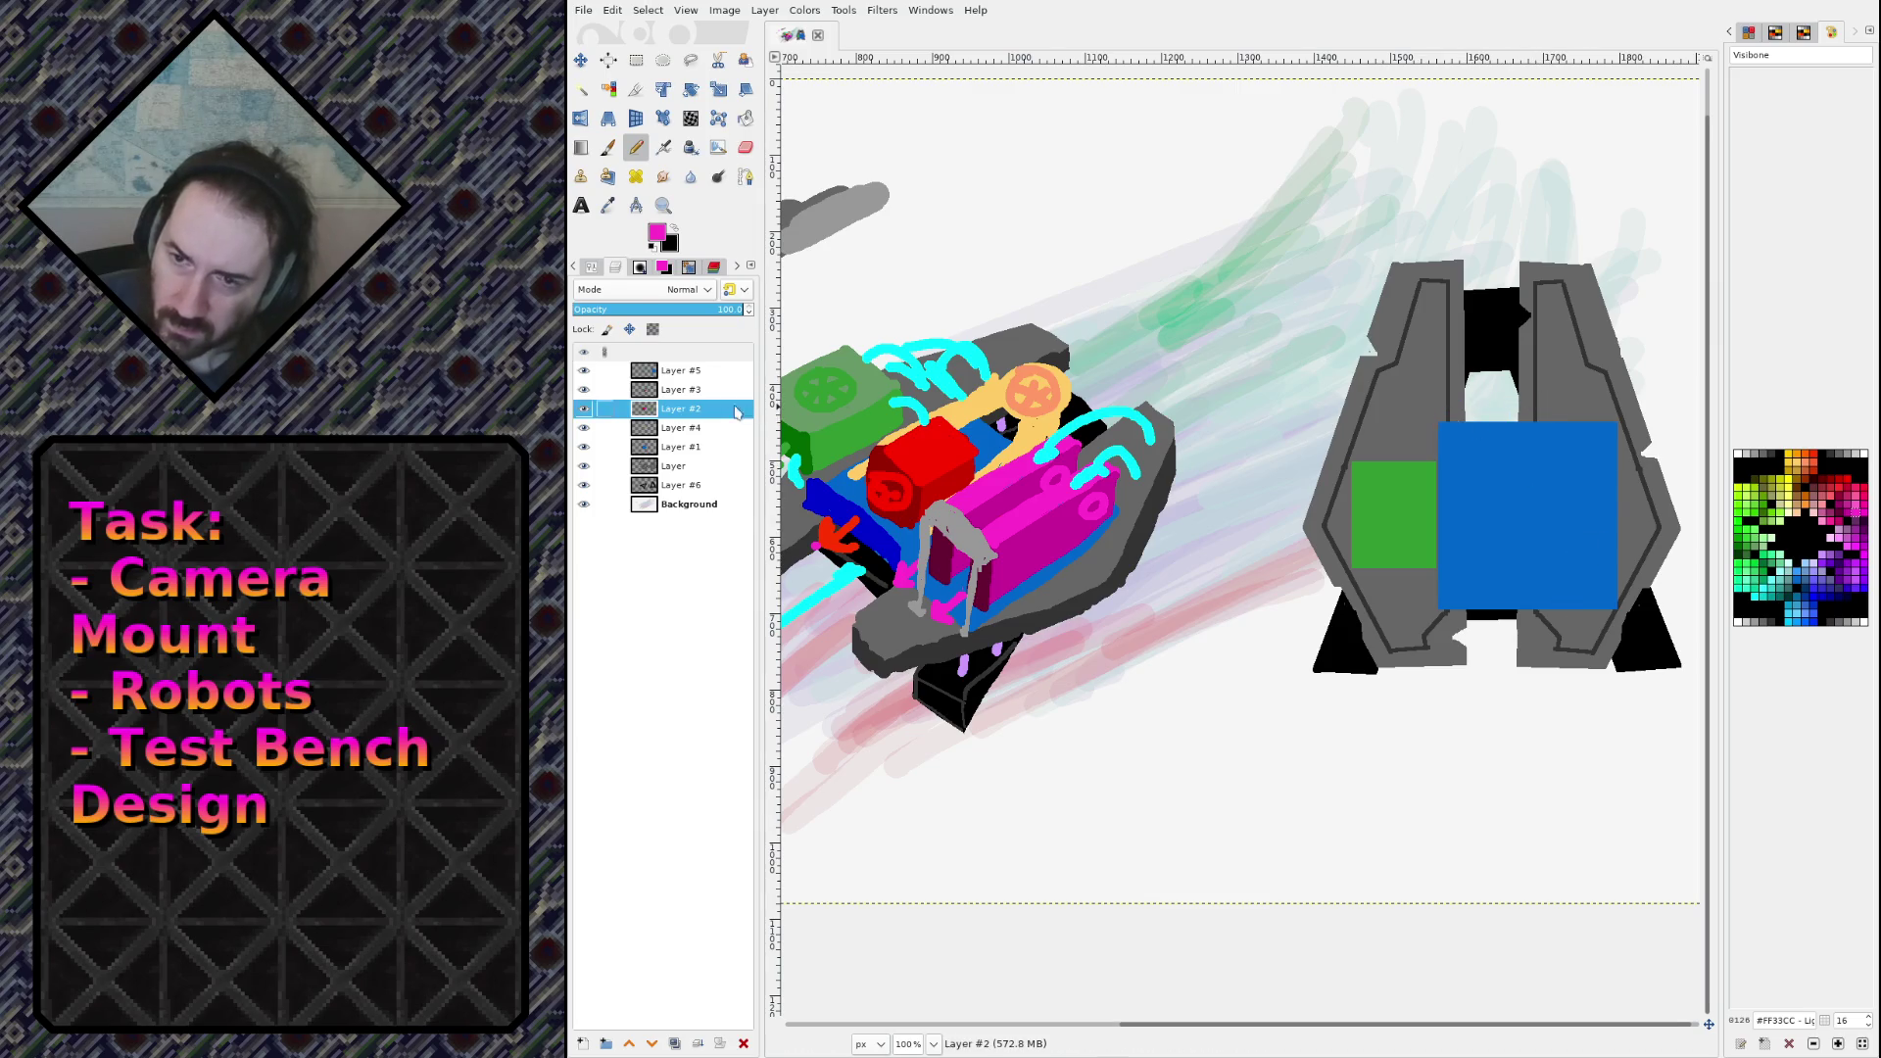
click(583, 409)
click(583, 409)
click(583, 409)
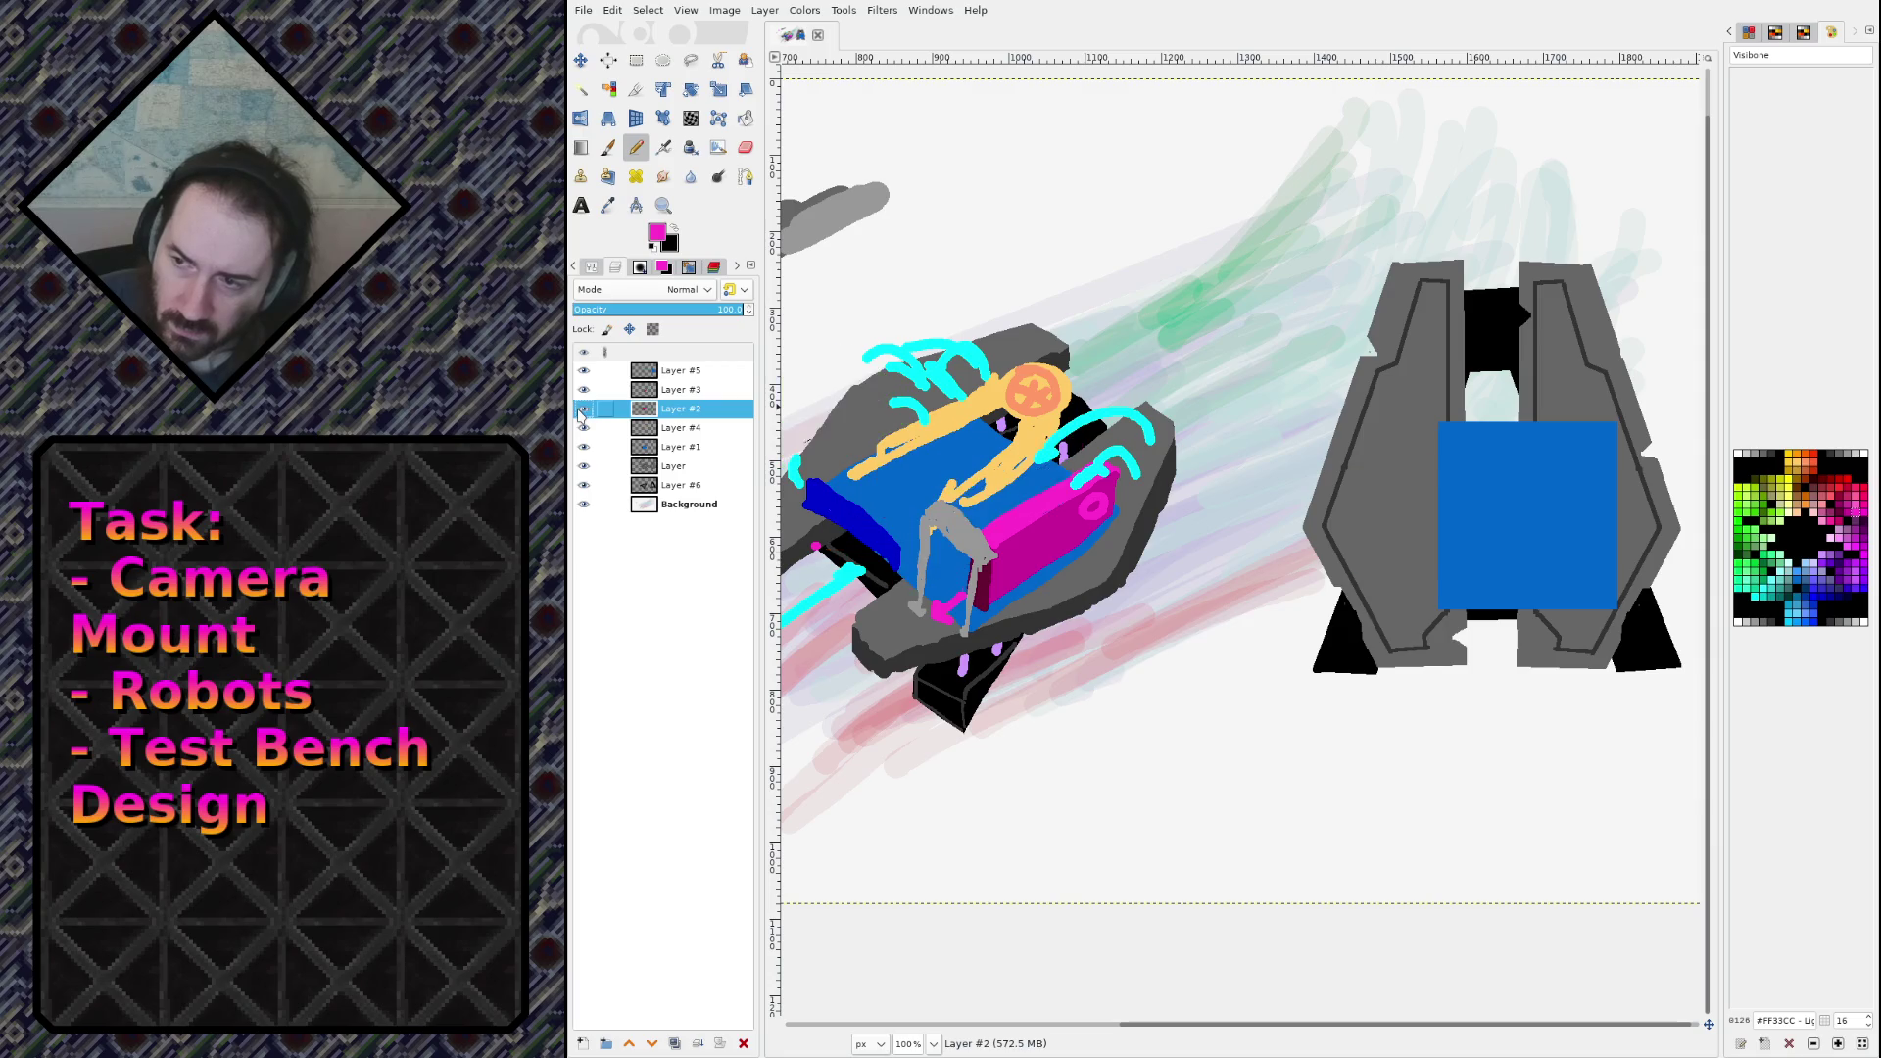
click(582, 409)
click(583, 409)
click(582, 409)
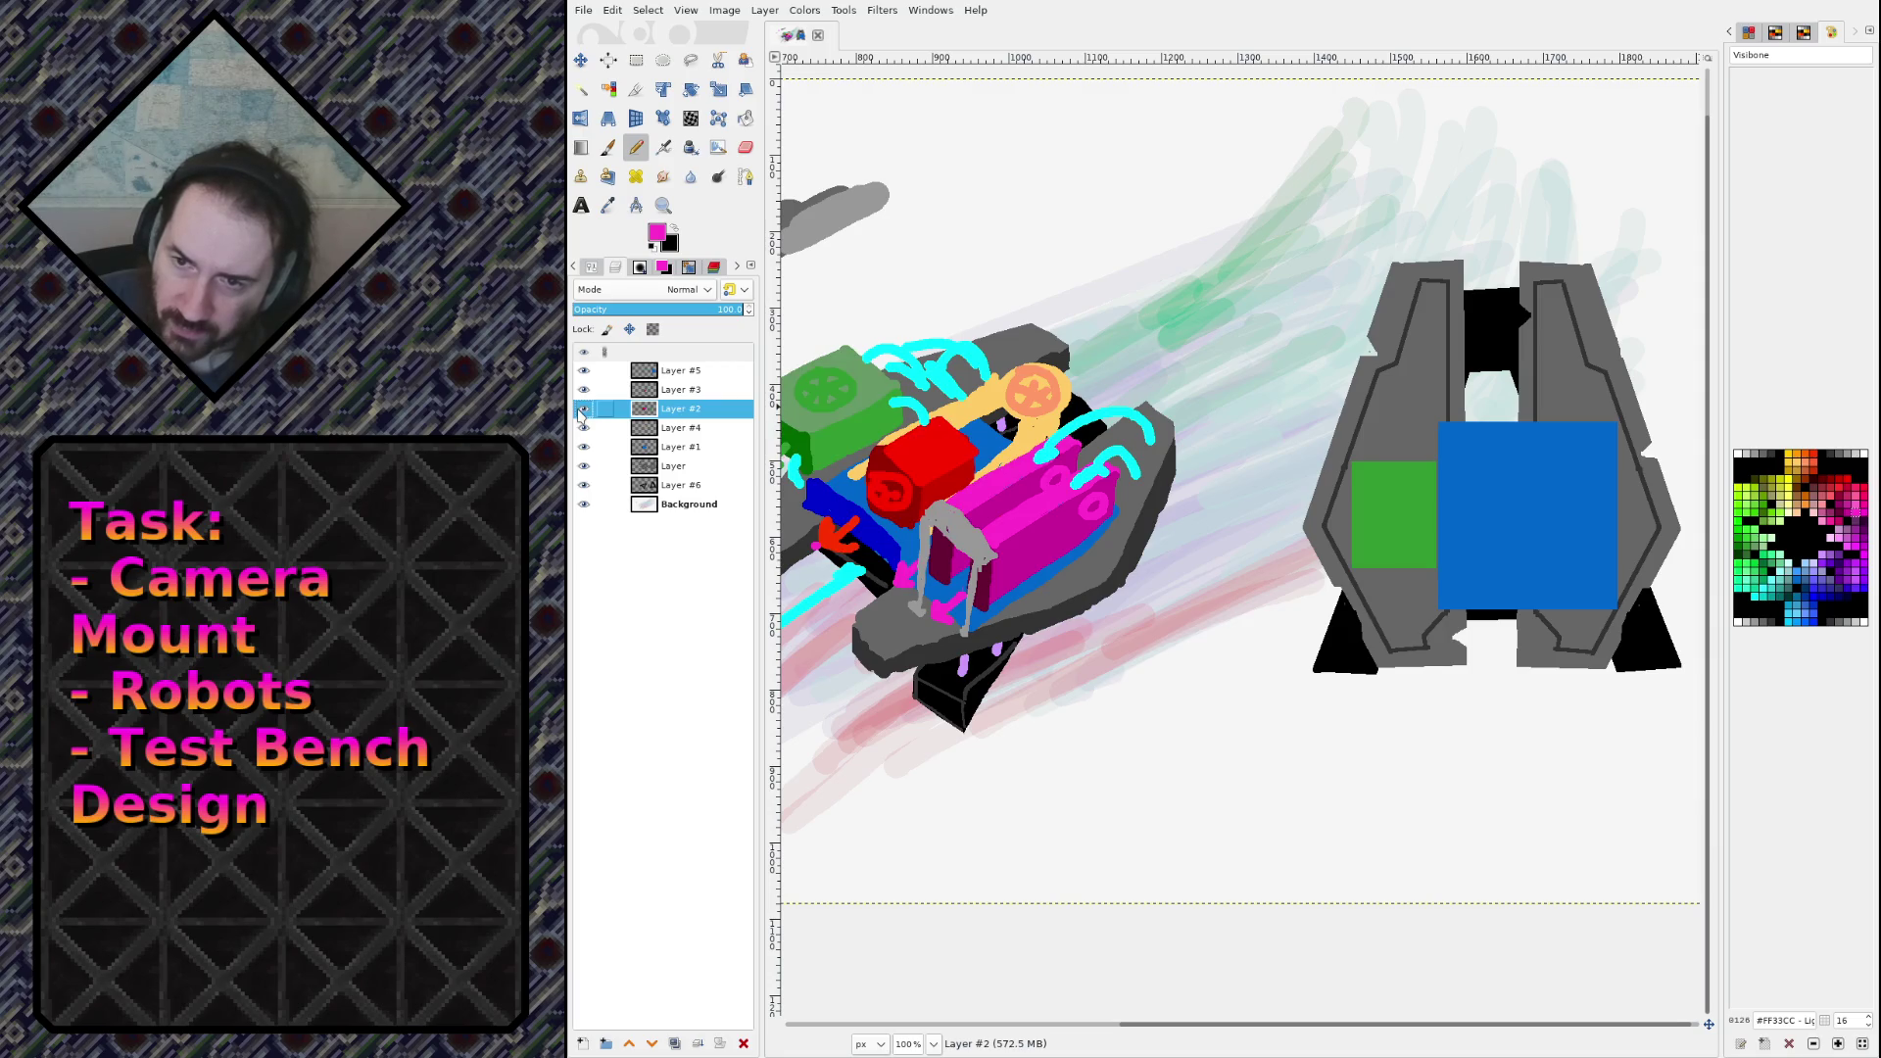
click(583, 409)
click(583, 409)
click(583, 409)
click(583, 409)
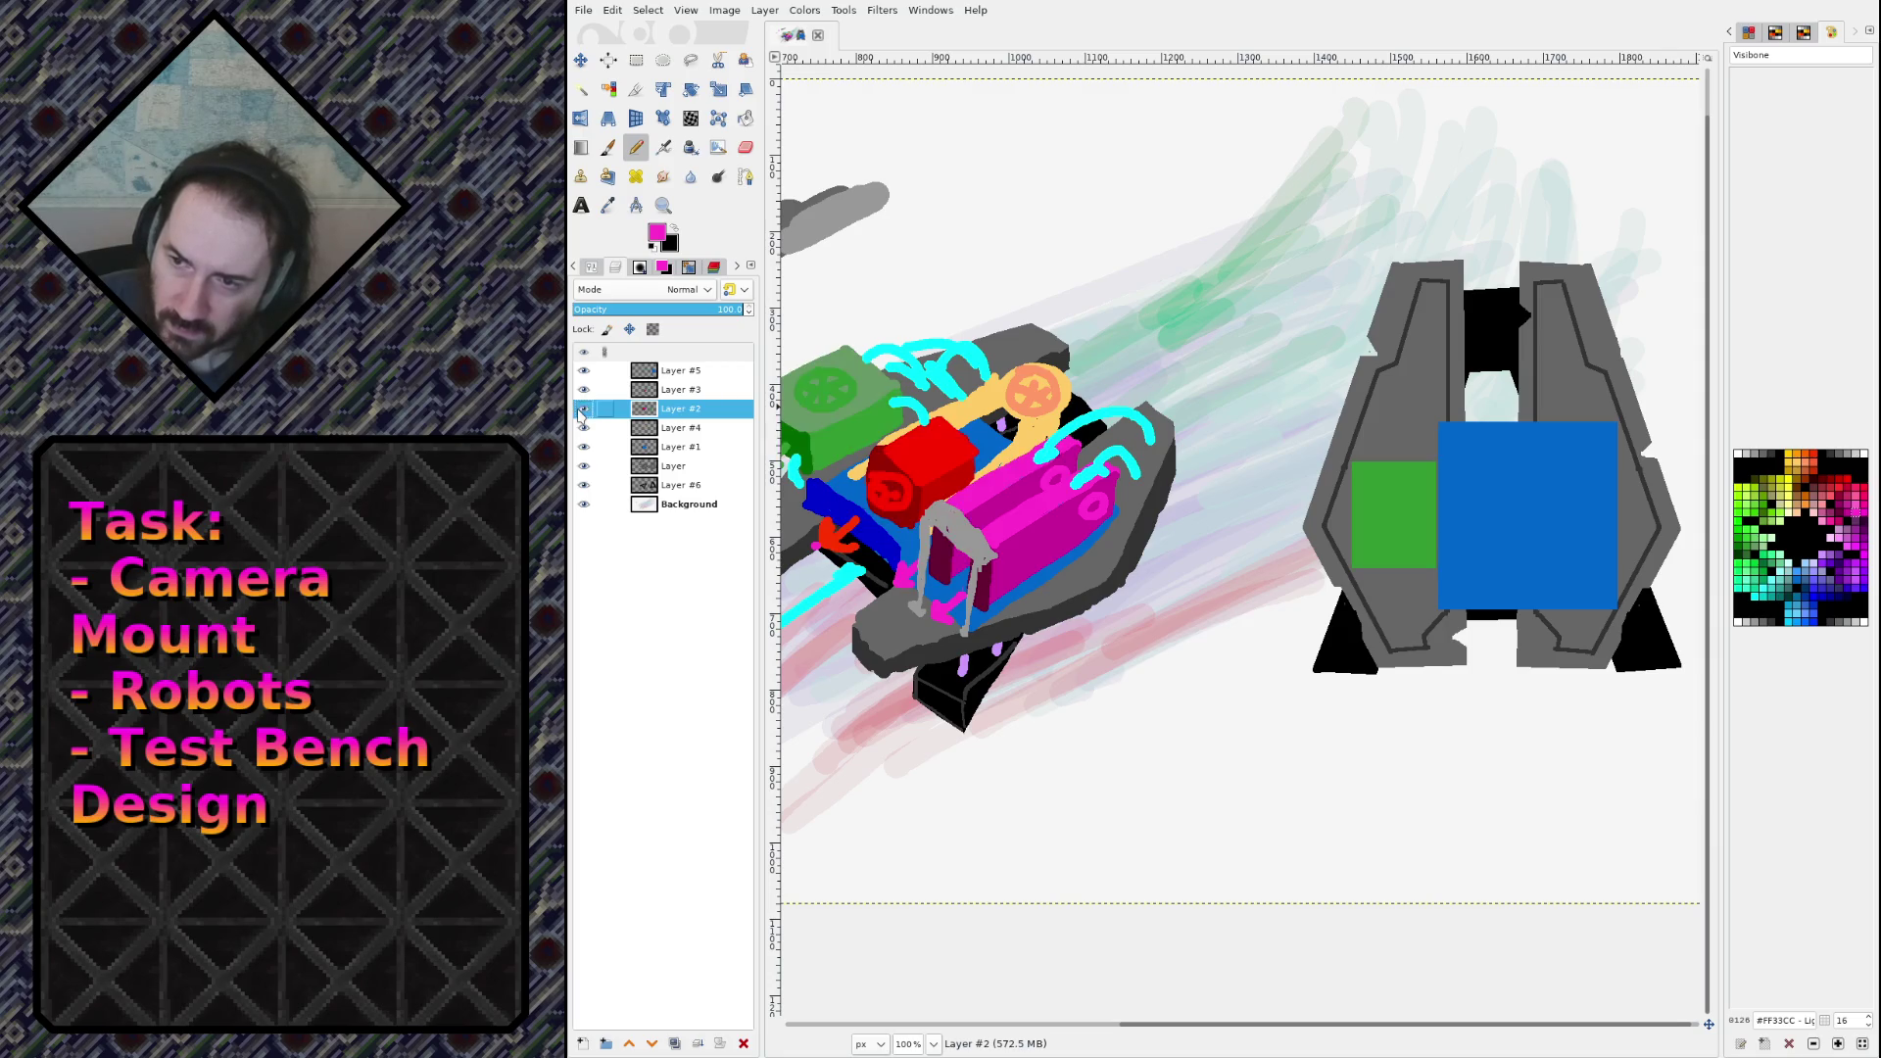
shift+click(1504, 598)
key(ctrl+z)
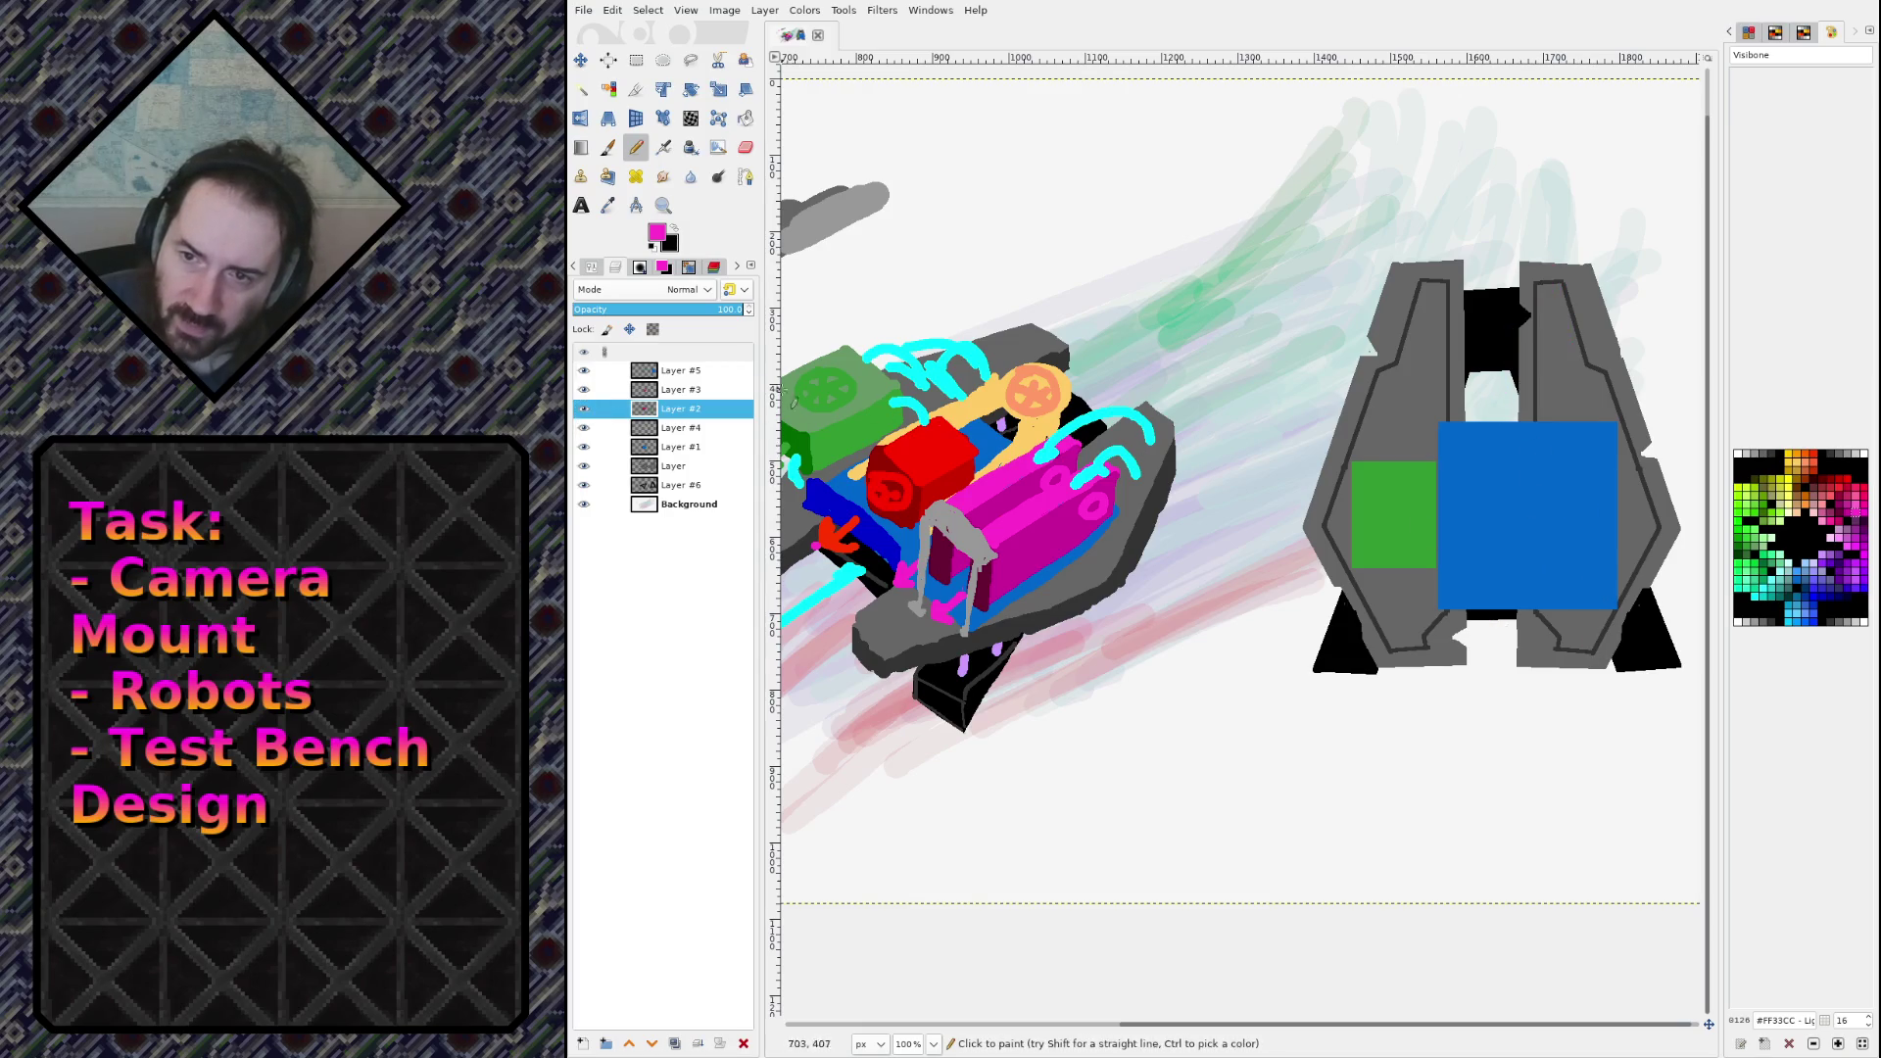
Step: Cut the blue panel from Layer #5 and paste it in place onto Layer #1
click(681, 370)
click(636, 60)
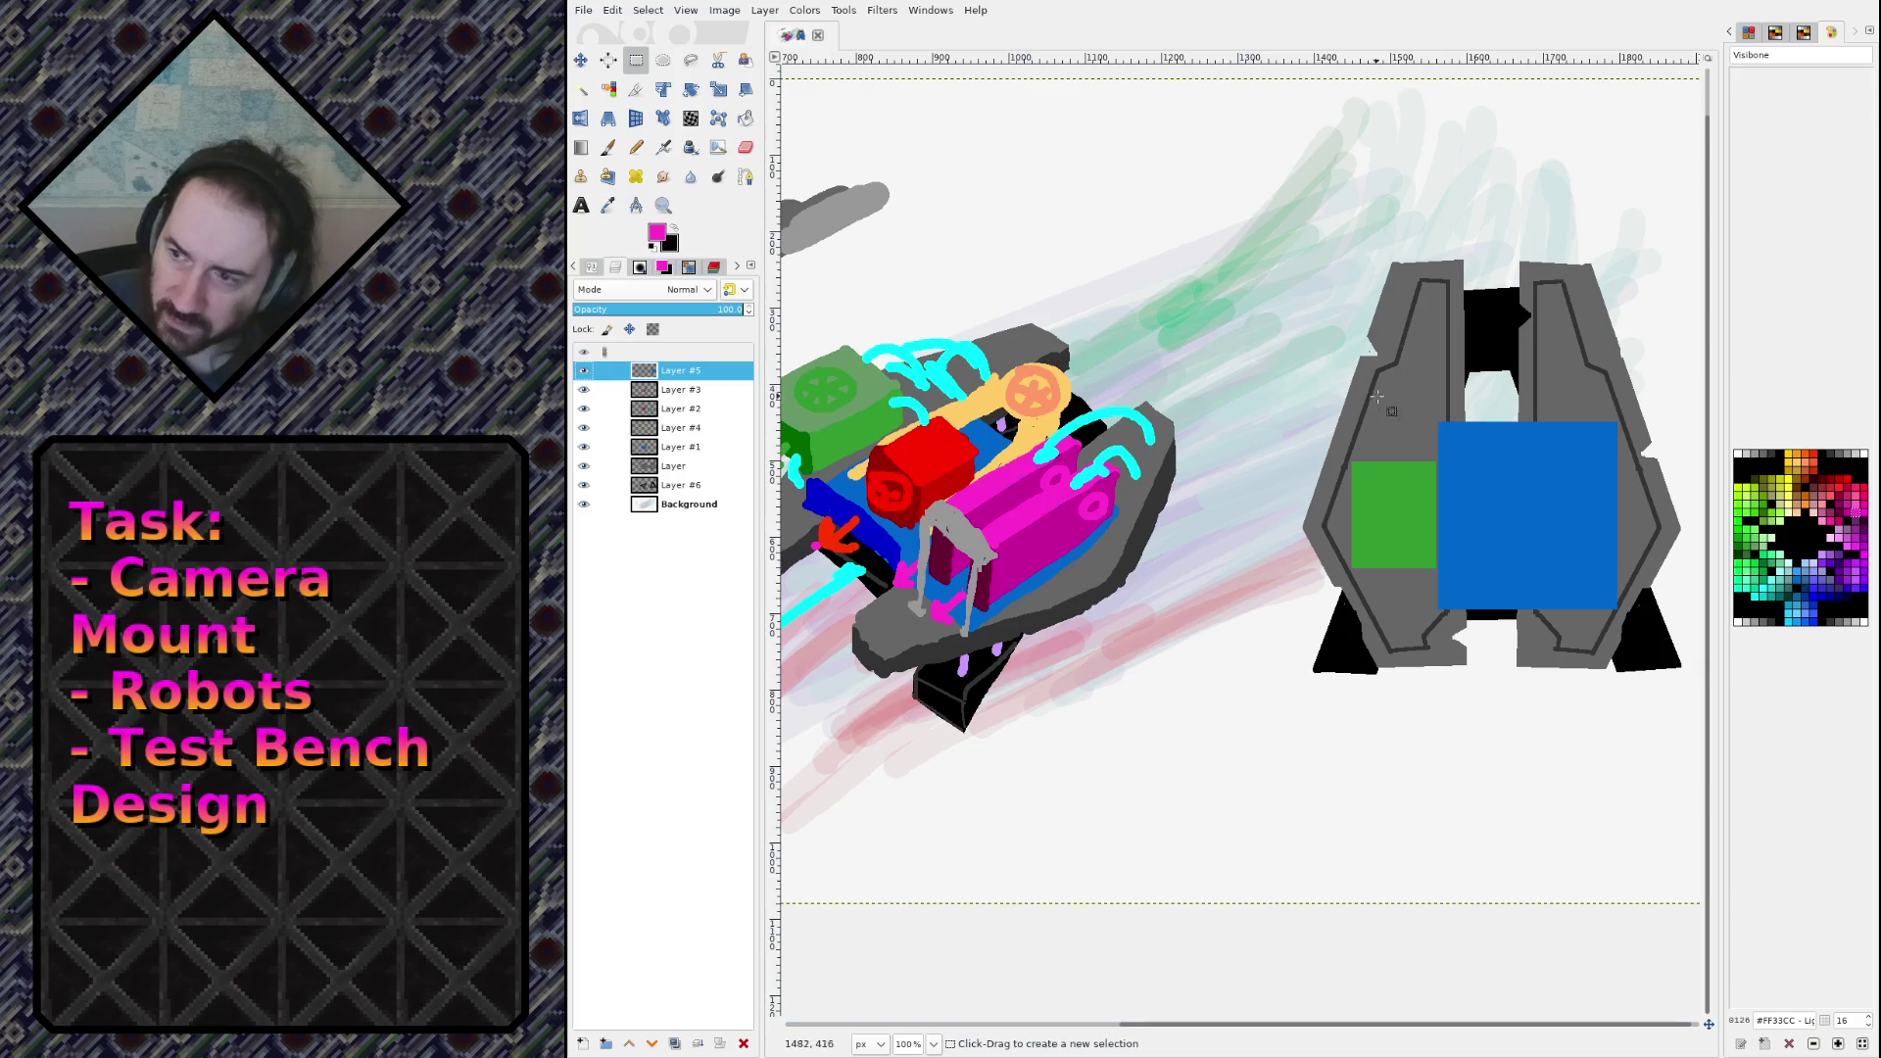
drag(1415, 398, 1673, 681)
key(ctrl+x)
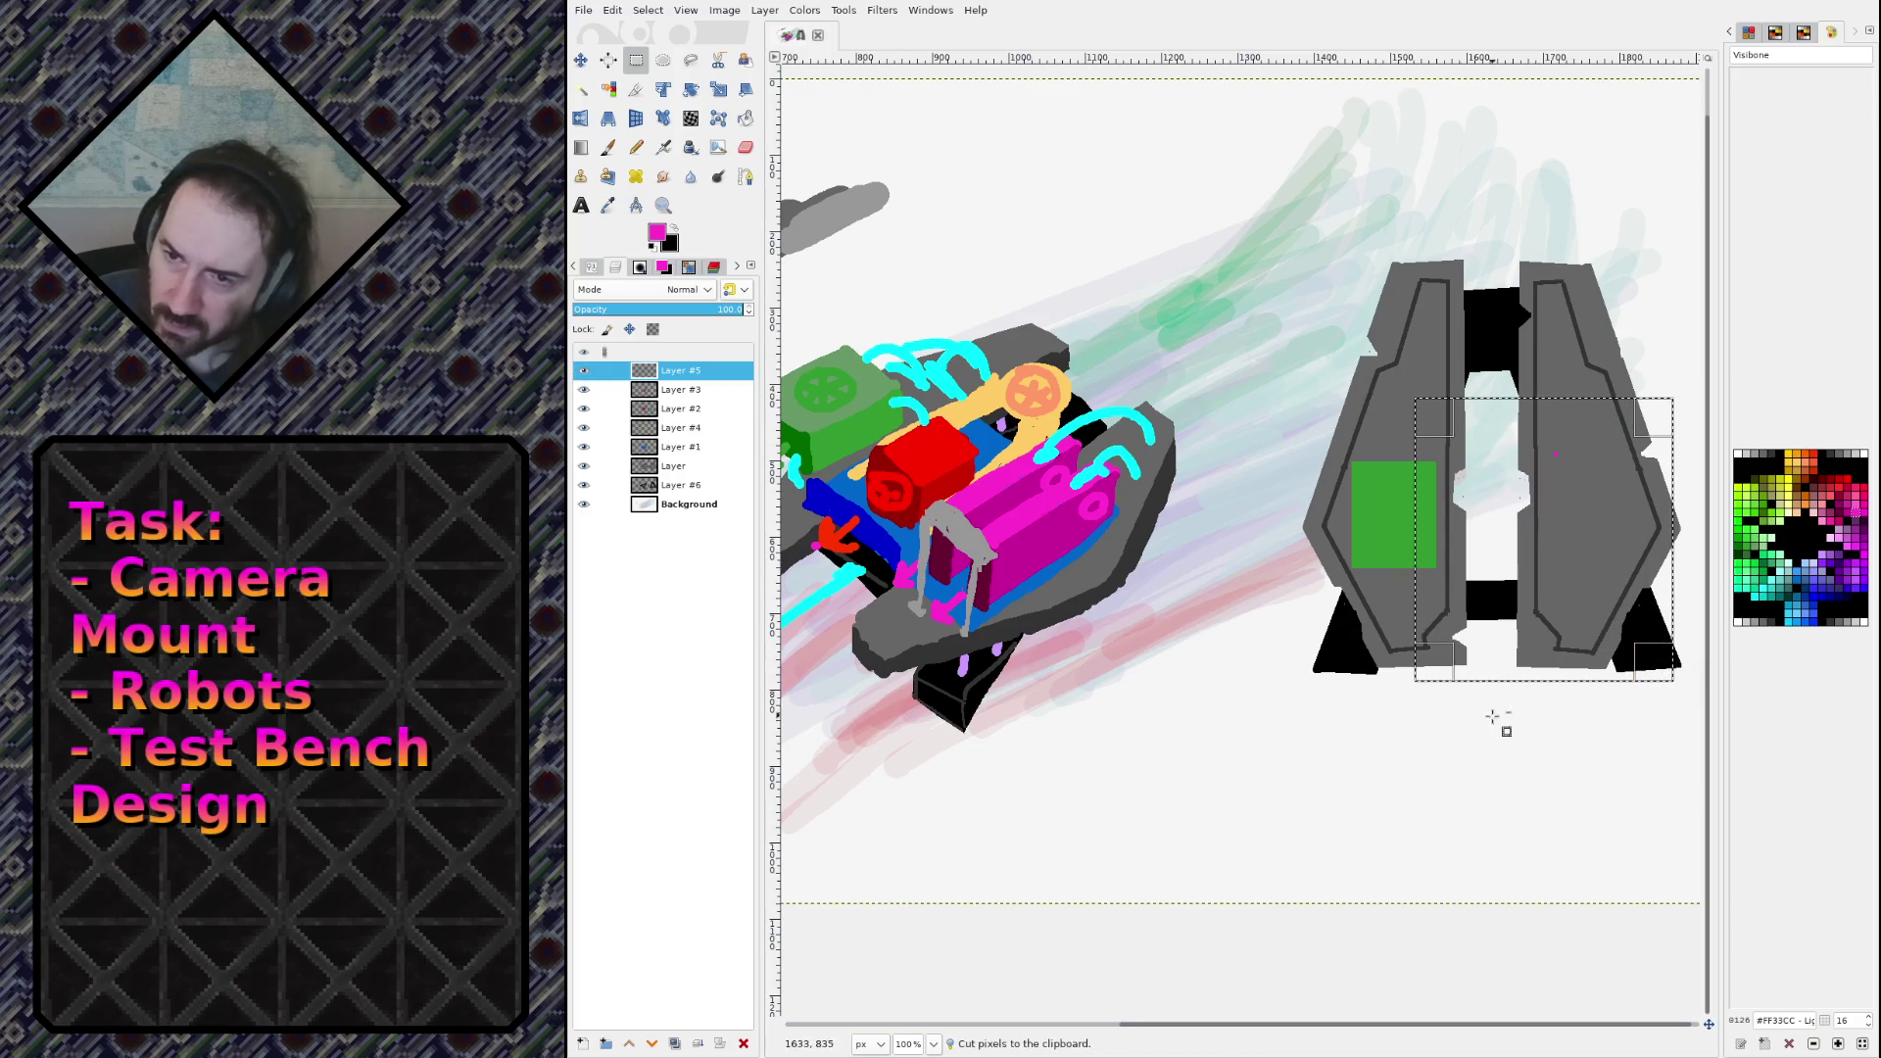
click(1252, 679)
key(ctrl+v)
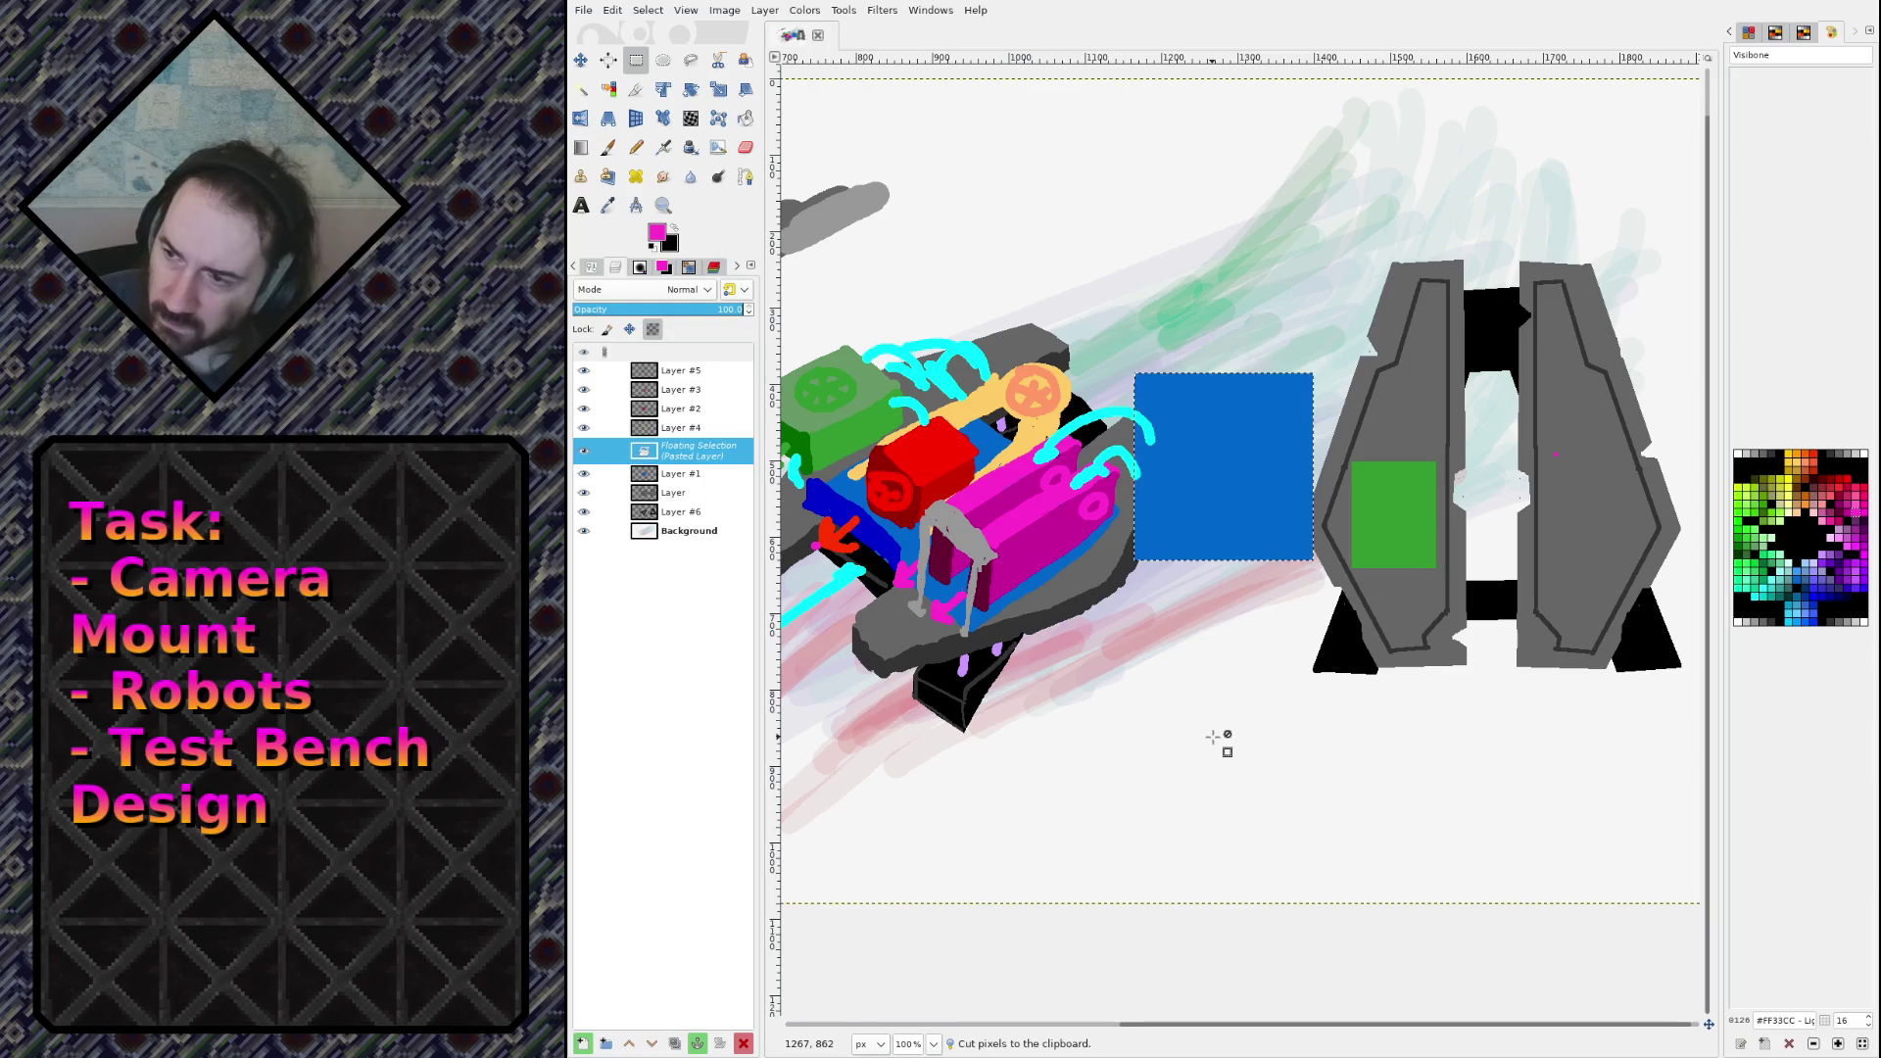
key(Delete)
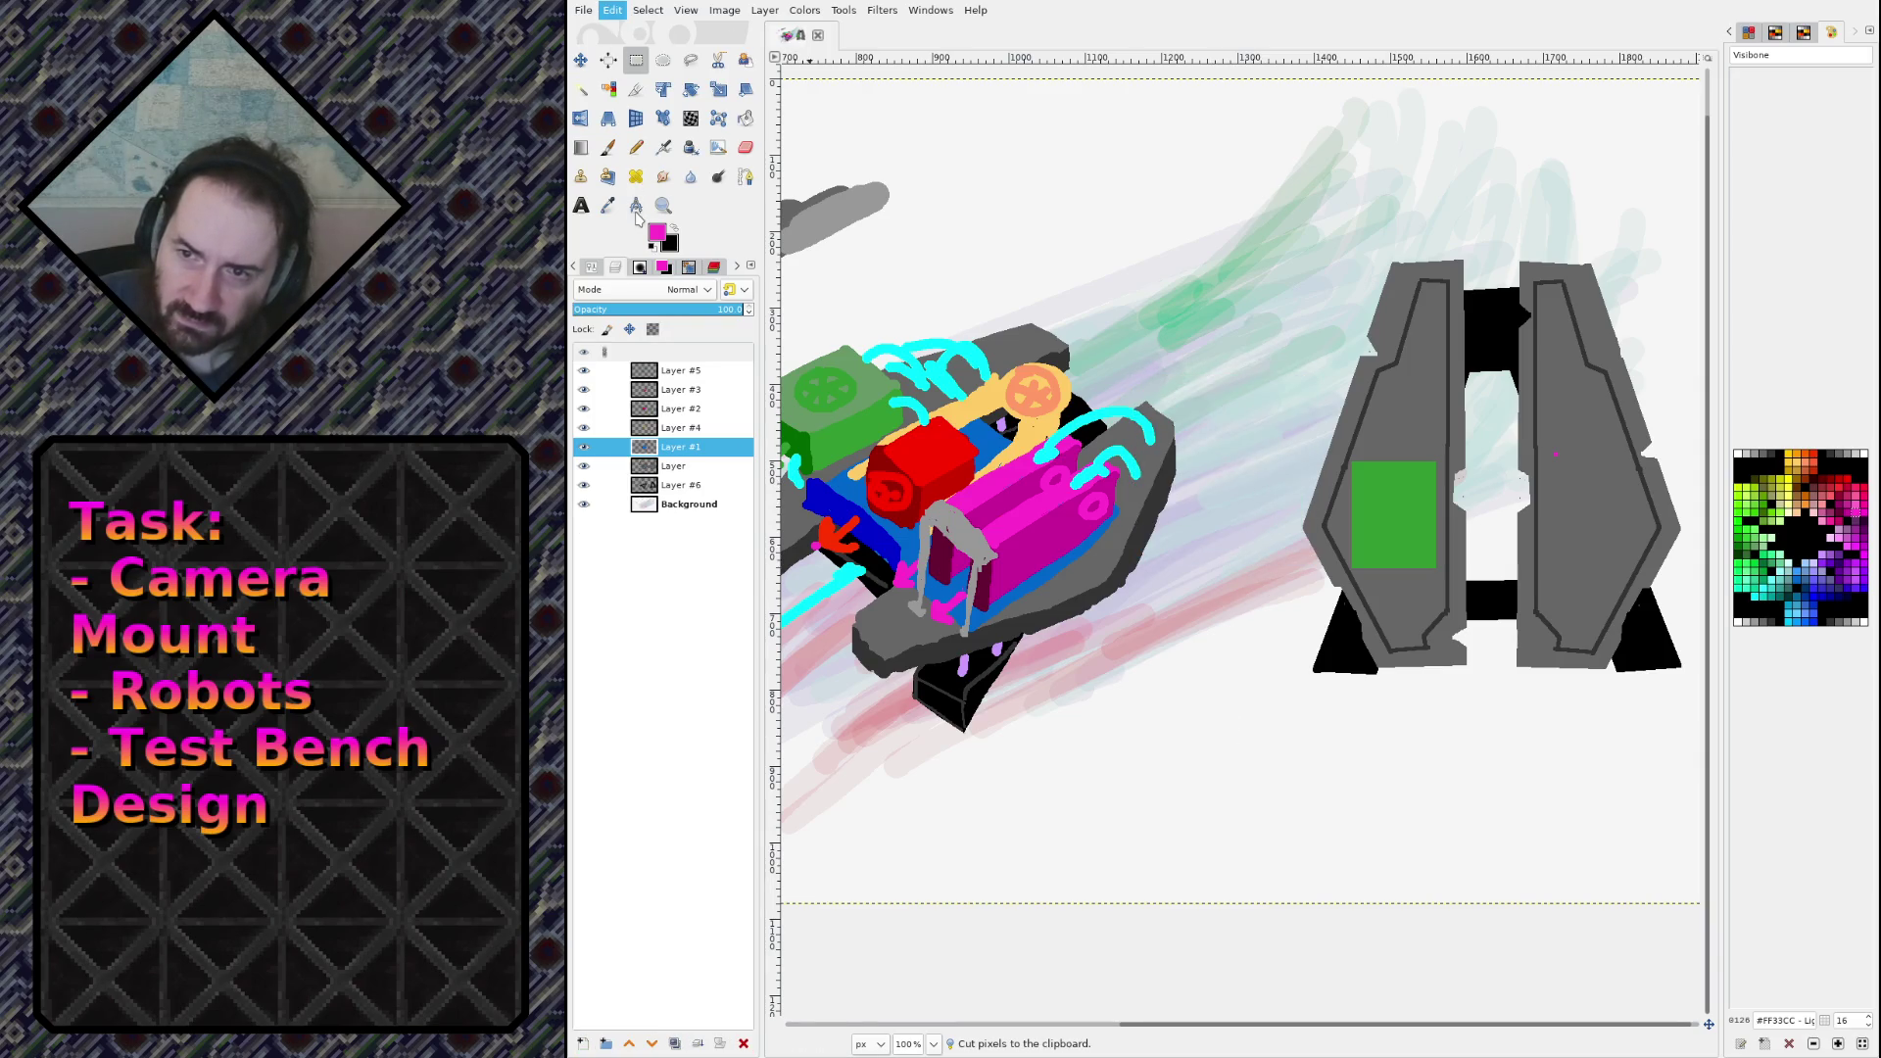
key(ctrl+alt+v)
click(1216, 582)
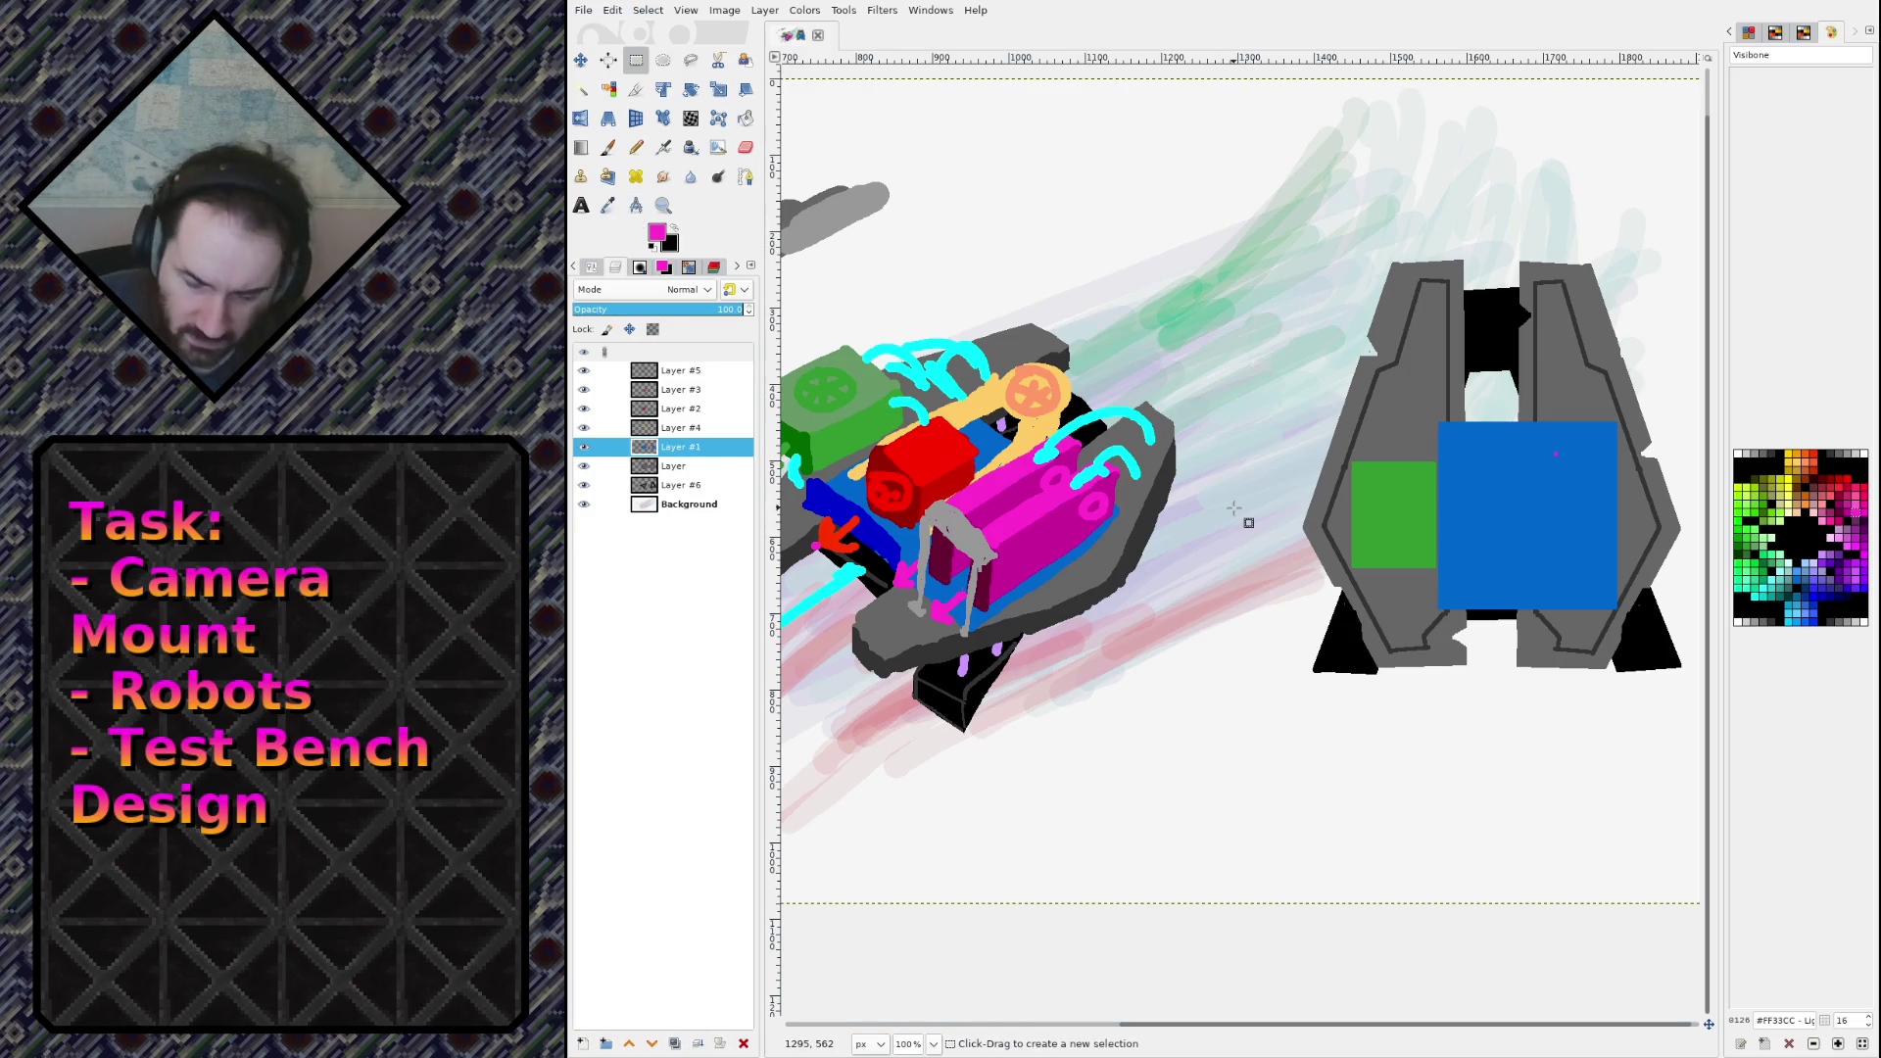
Step: Outline a narrow magenta bar on the blue panel and fill it solid magenta
key(n)
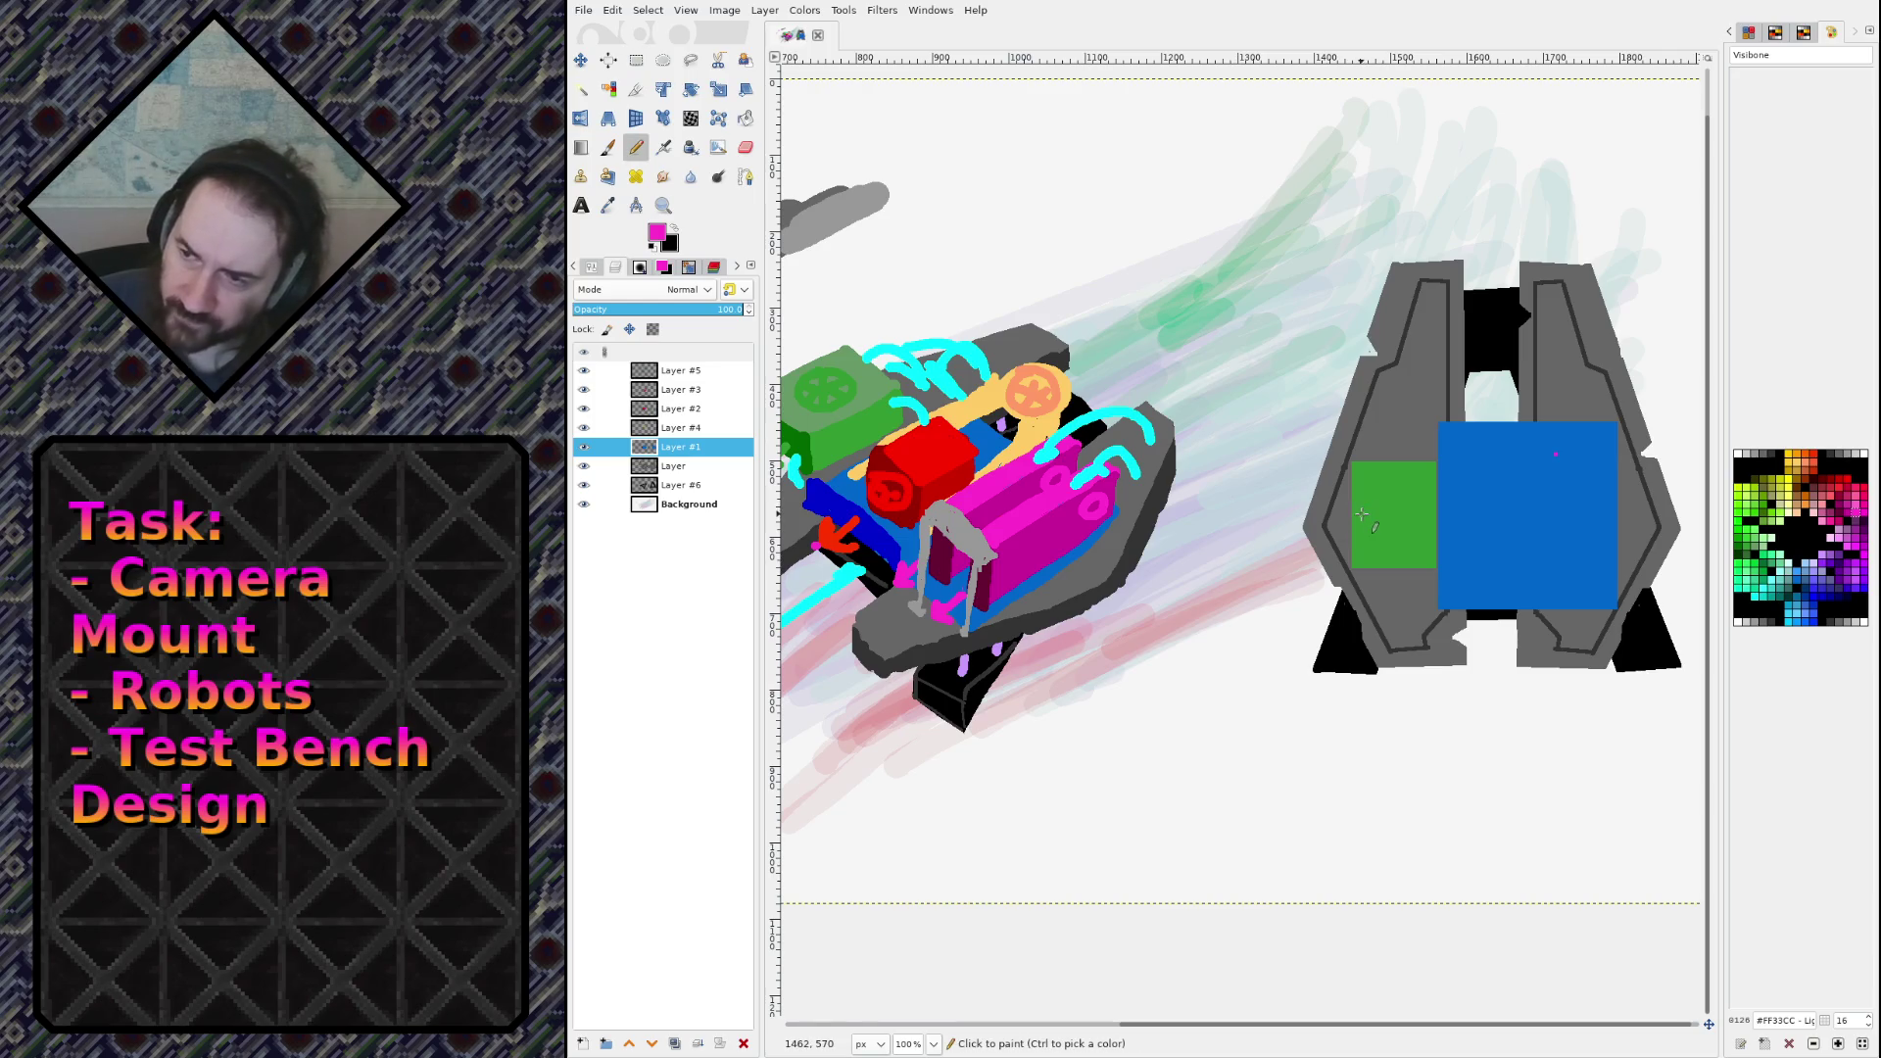
click(1534, 446)
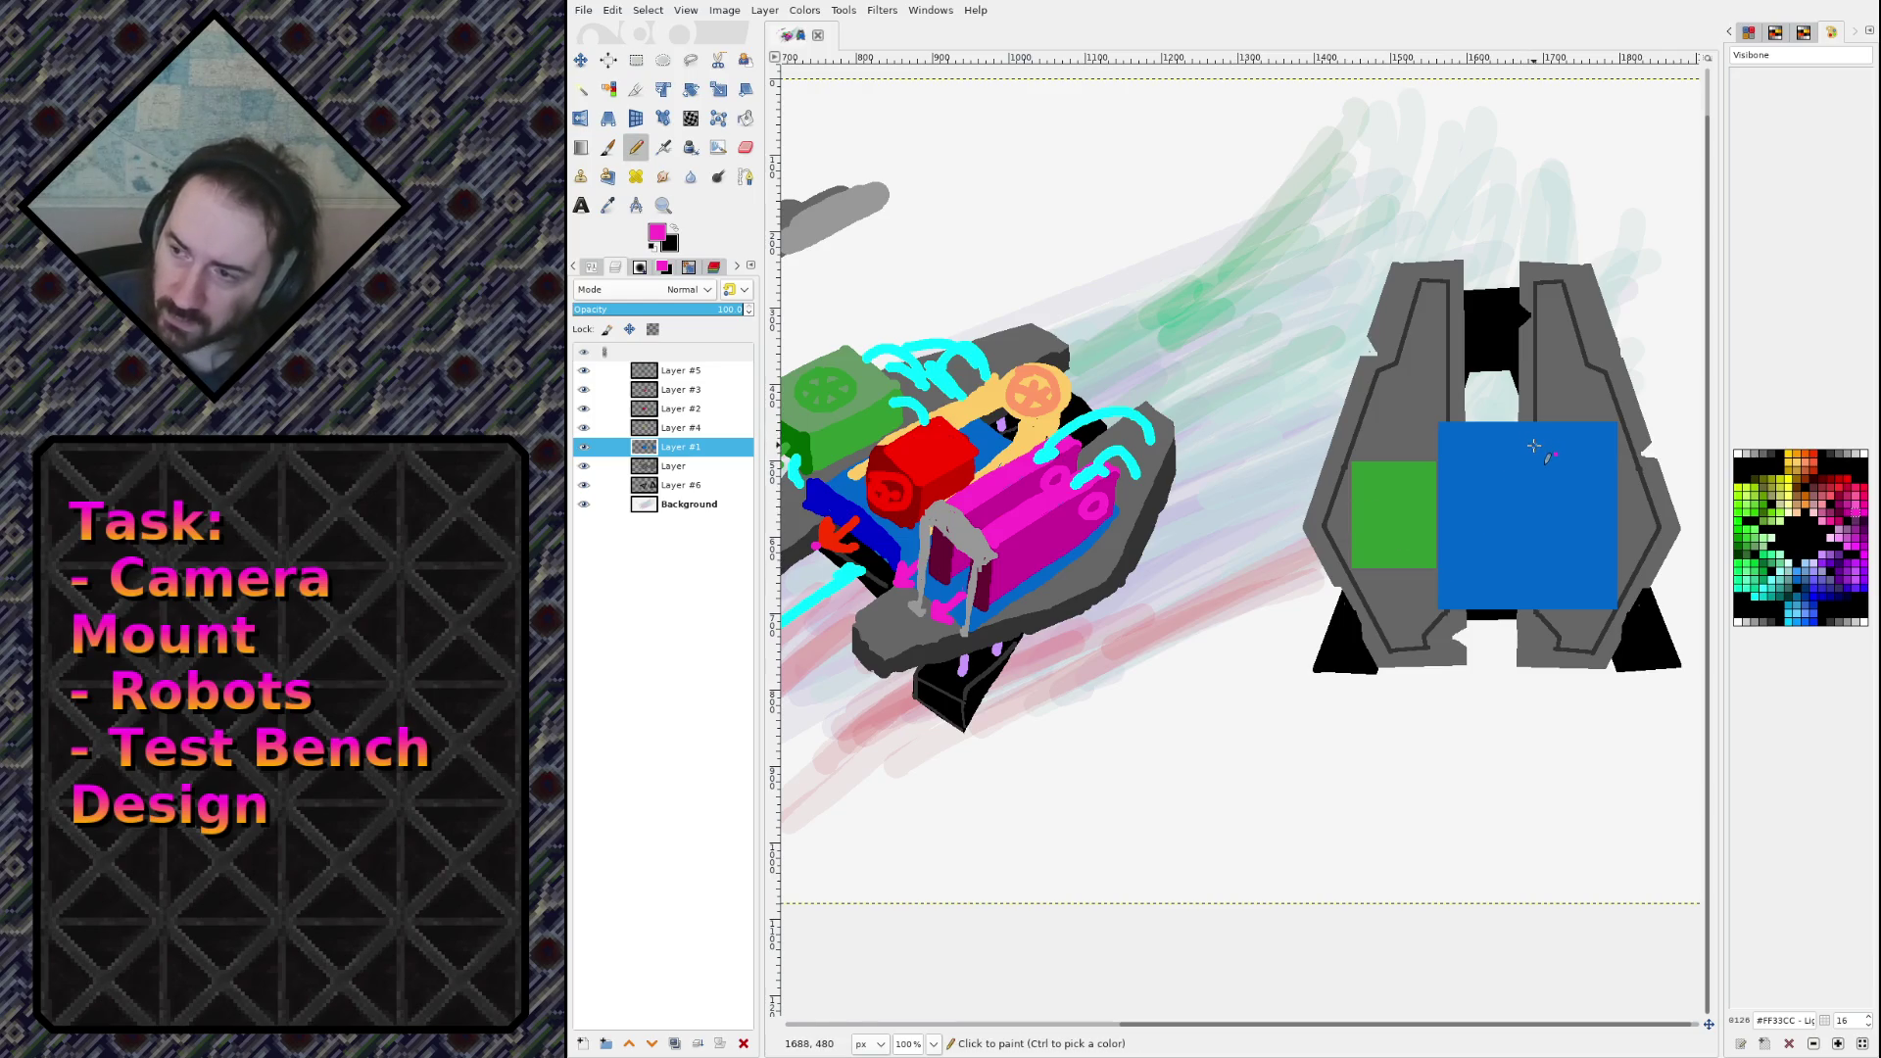
shift+click(1534, 598)
shift+click(1558, 598)
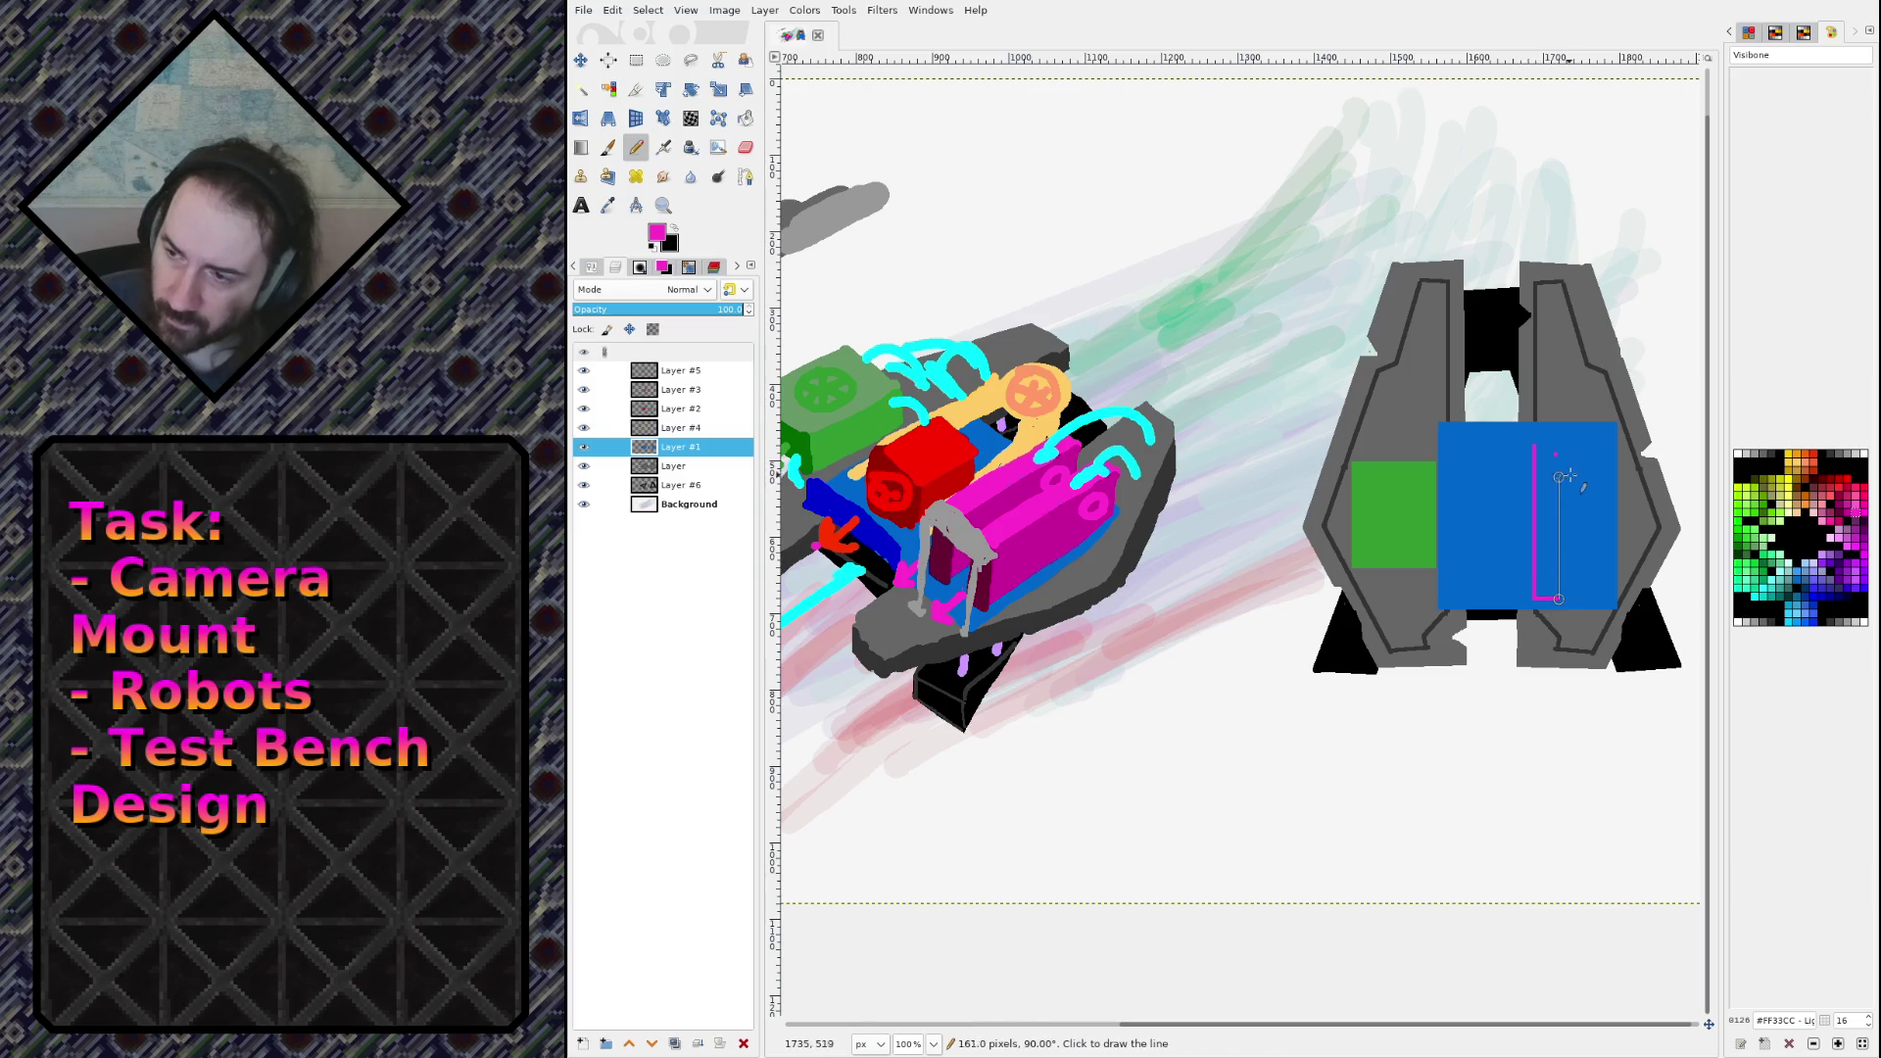
shift+click(1557, 448)
shift+click(1534, 445)
key(shift+b)
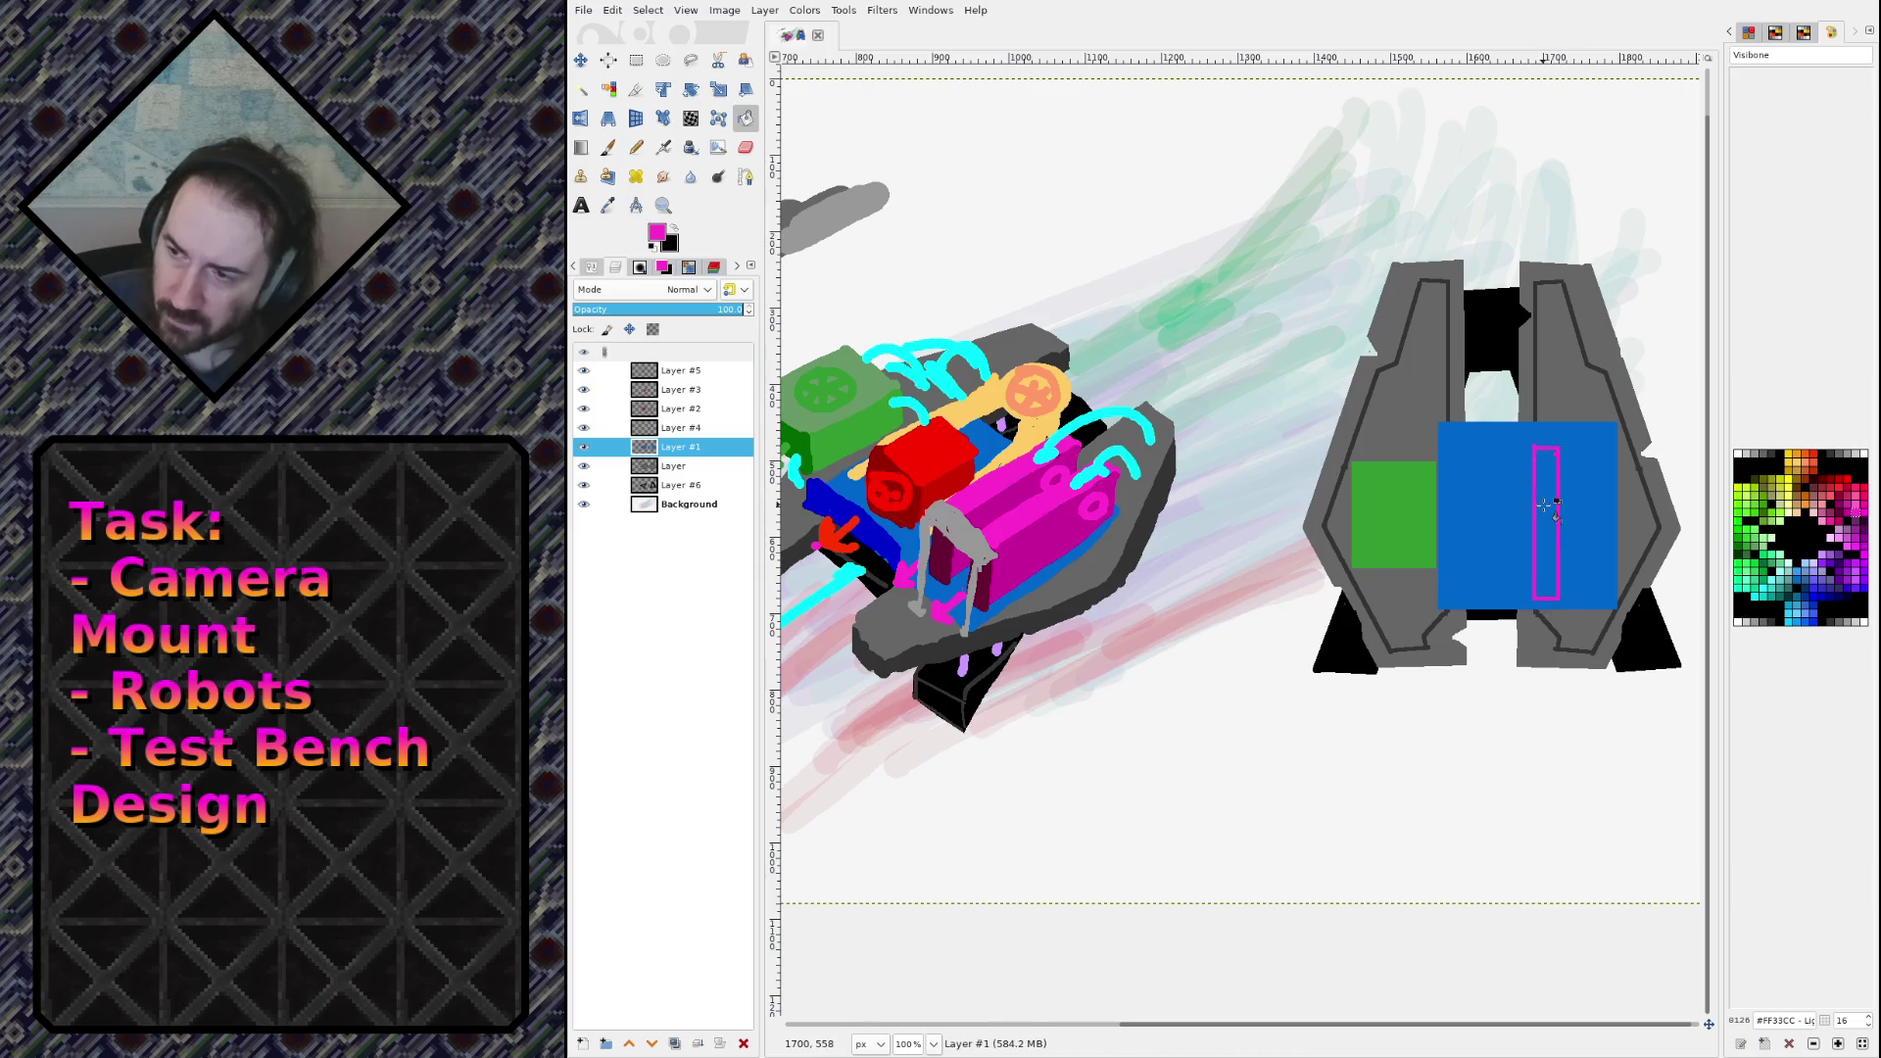
click(1547, 504)
Step: Outline a second magenta bar, undo the fill that flooded the layer, and zoom in on the bench
key(n)
click(1574, 451)
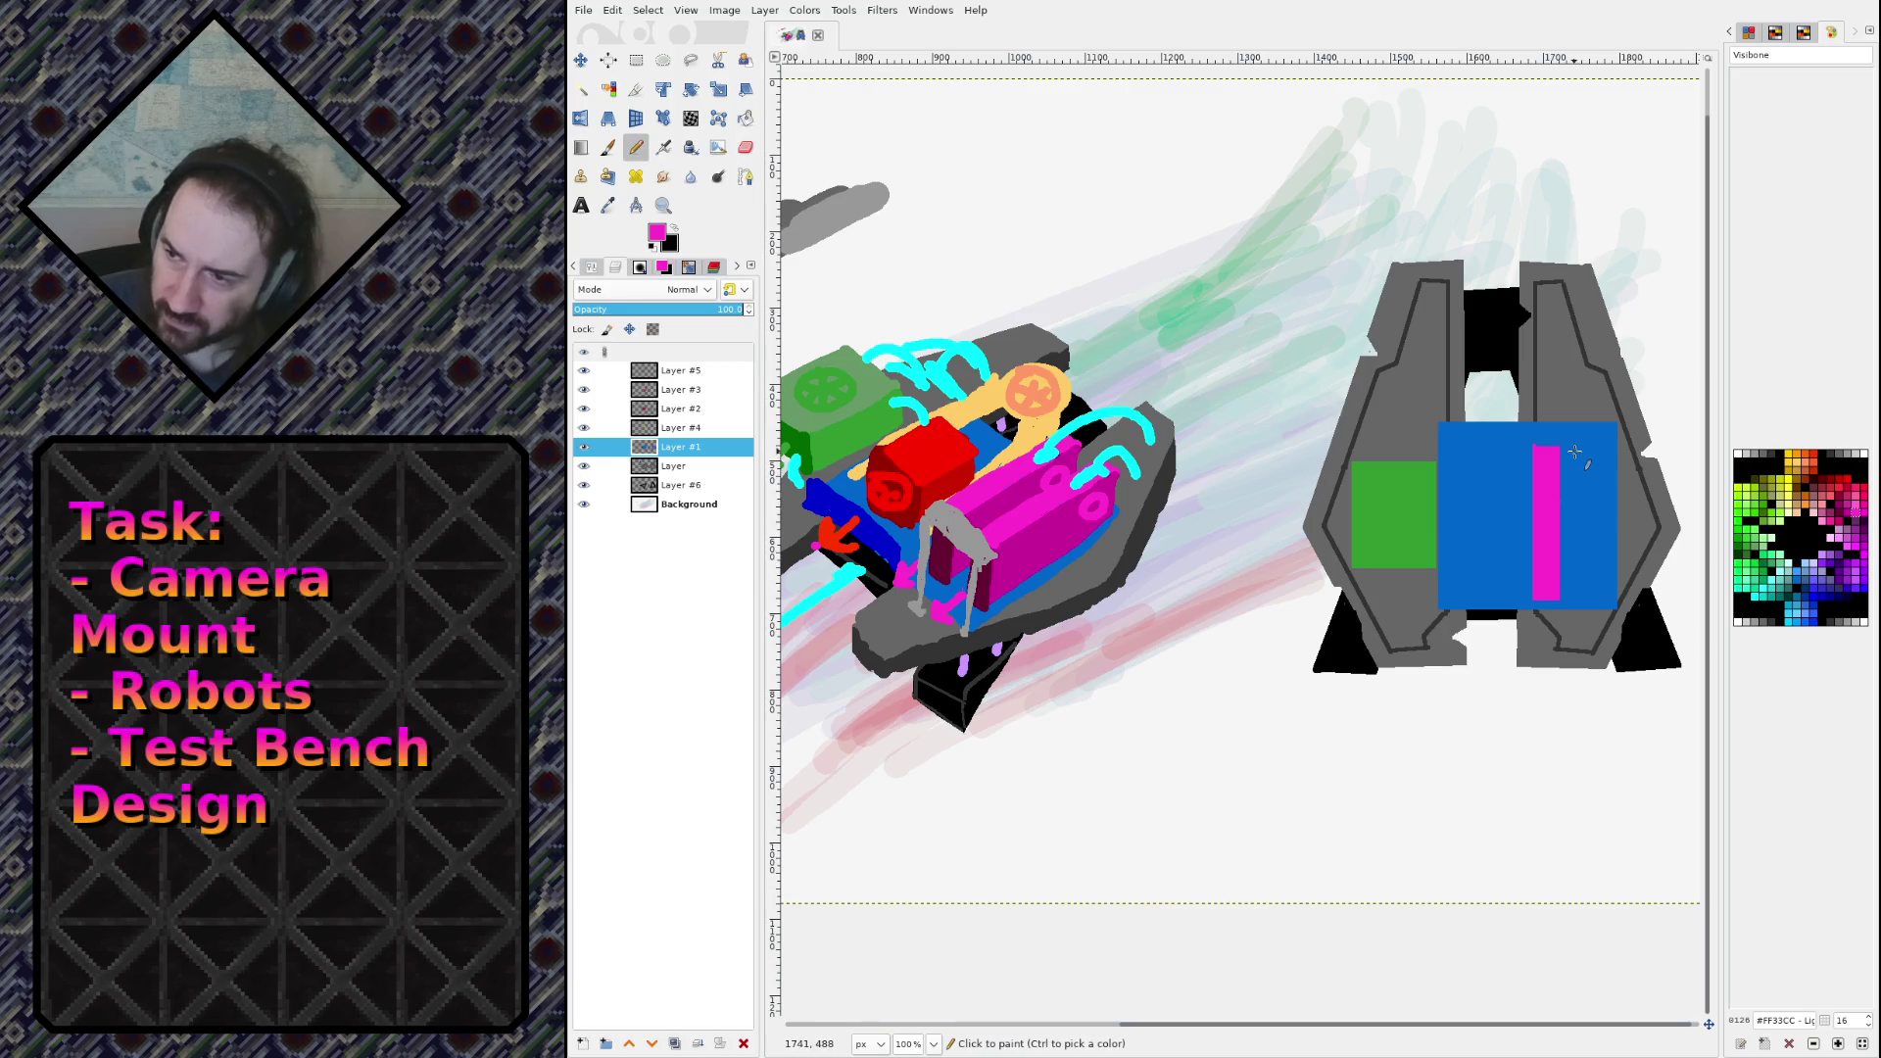
shift+click(1574, 594)
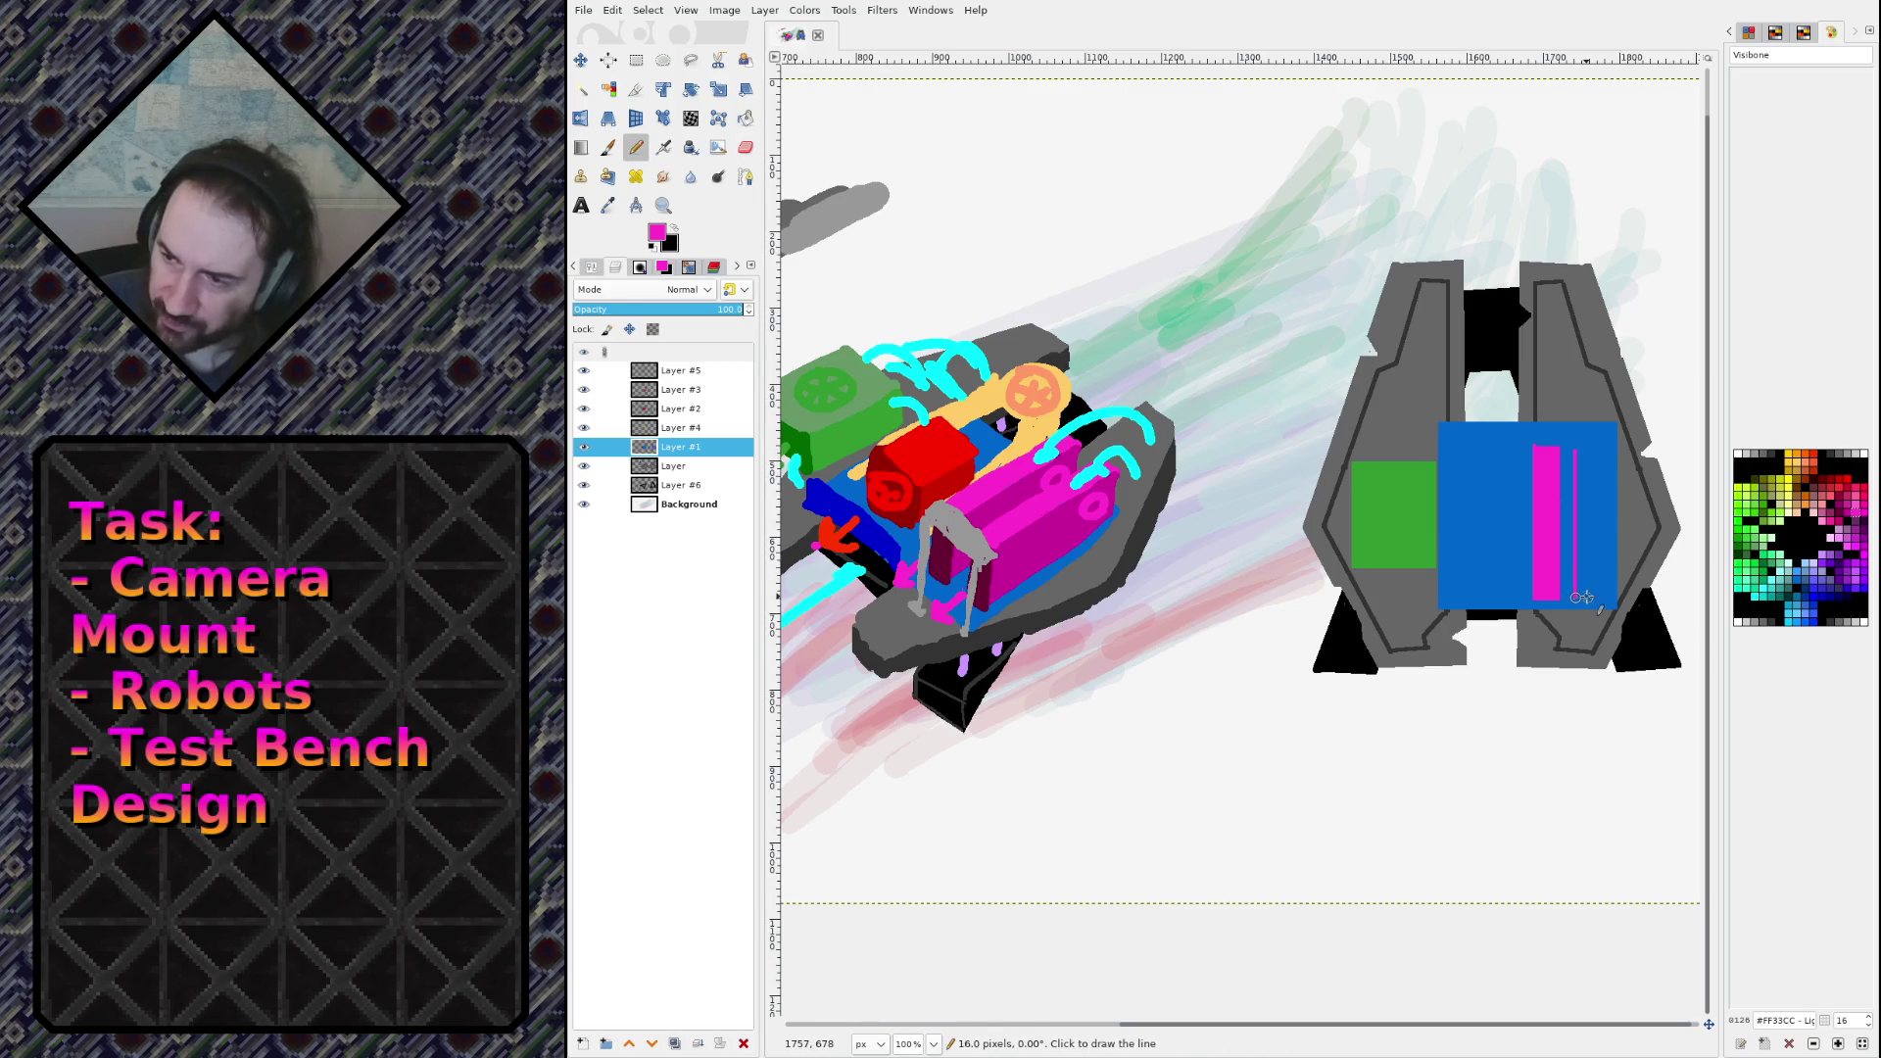
shift+click(1607, 594)
shift+click(1607, 453)
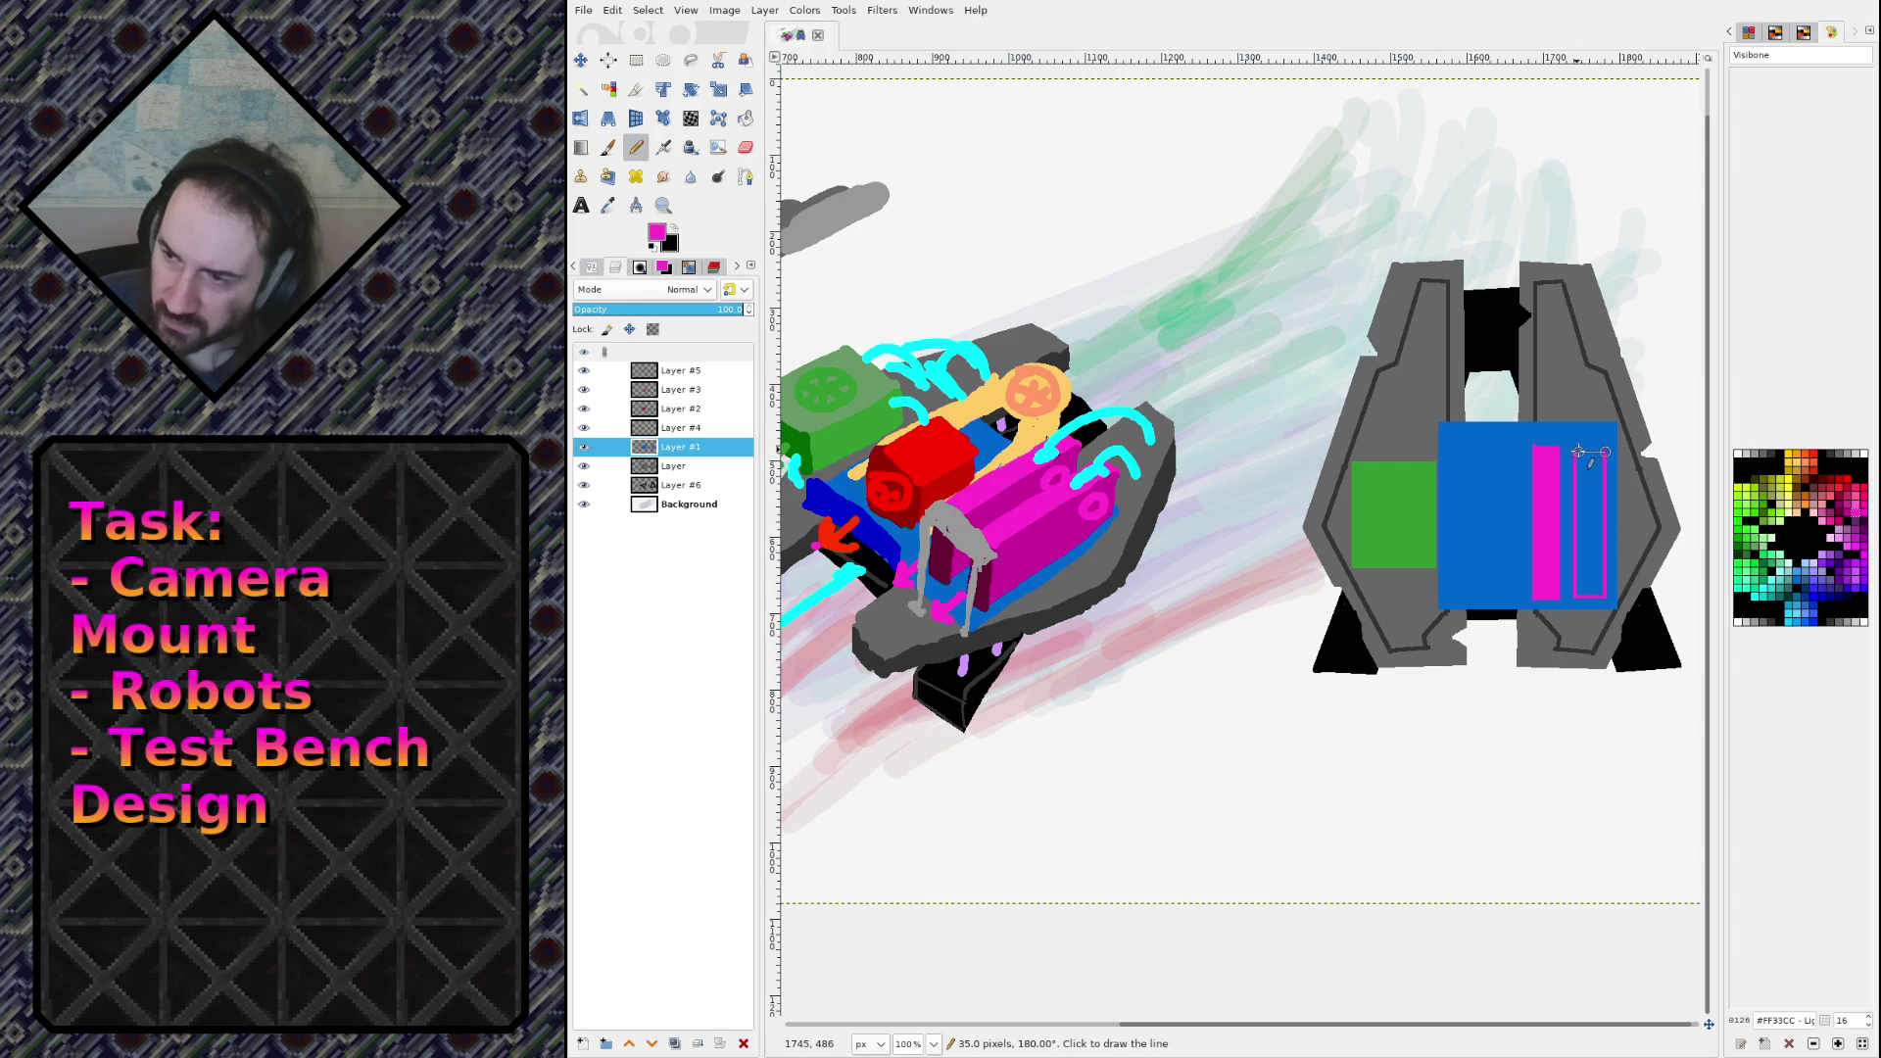
key(shift+b)
click(1591, 509)
key(ctrl+z)
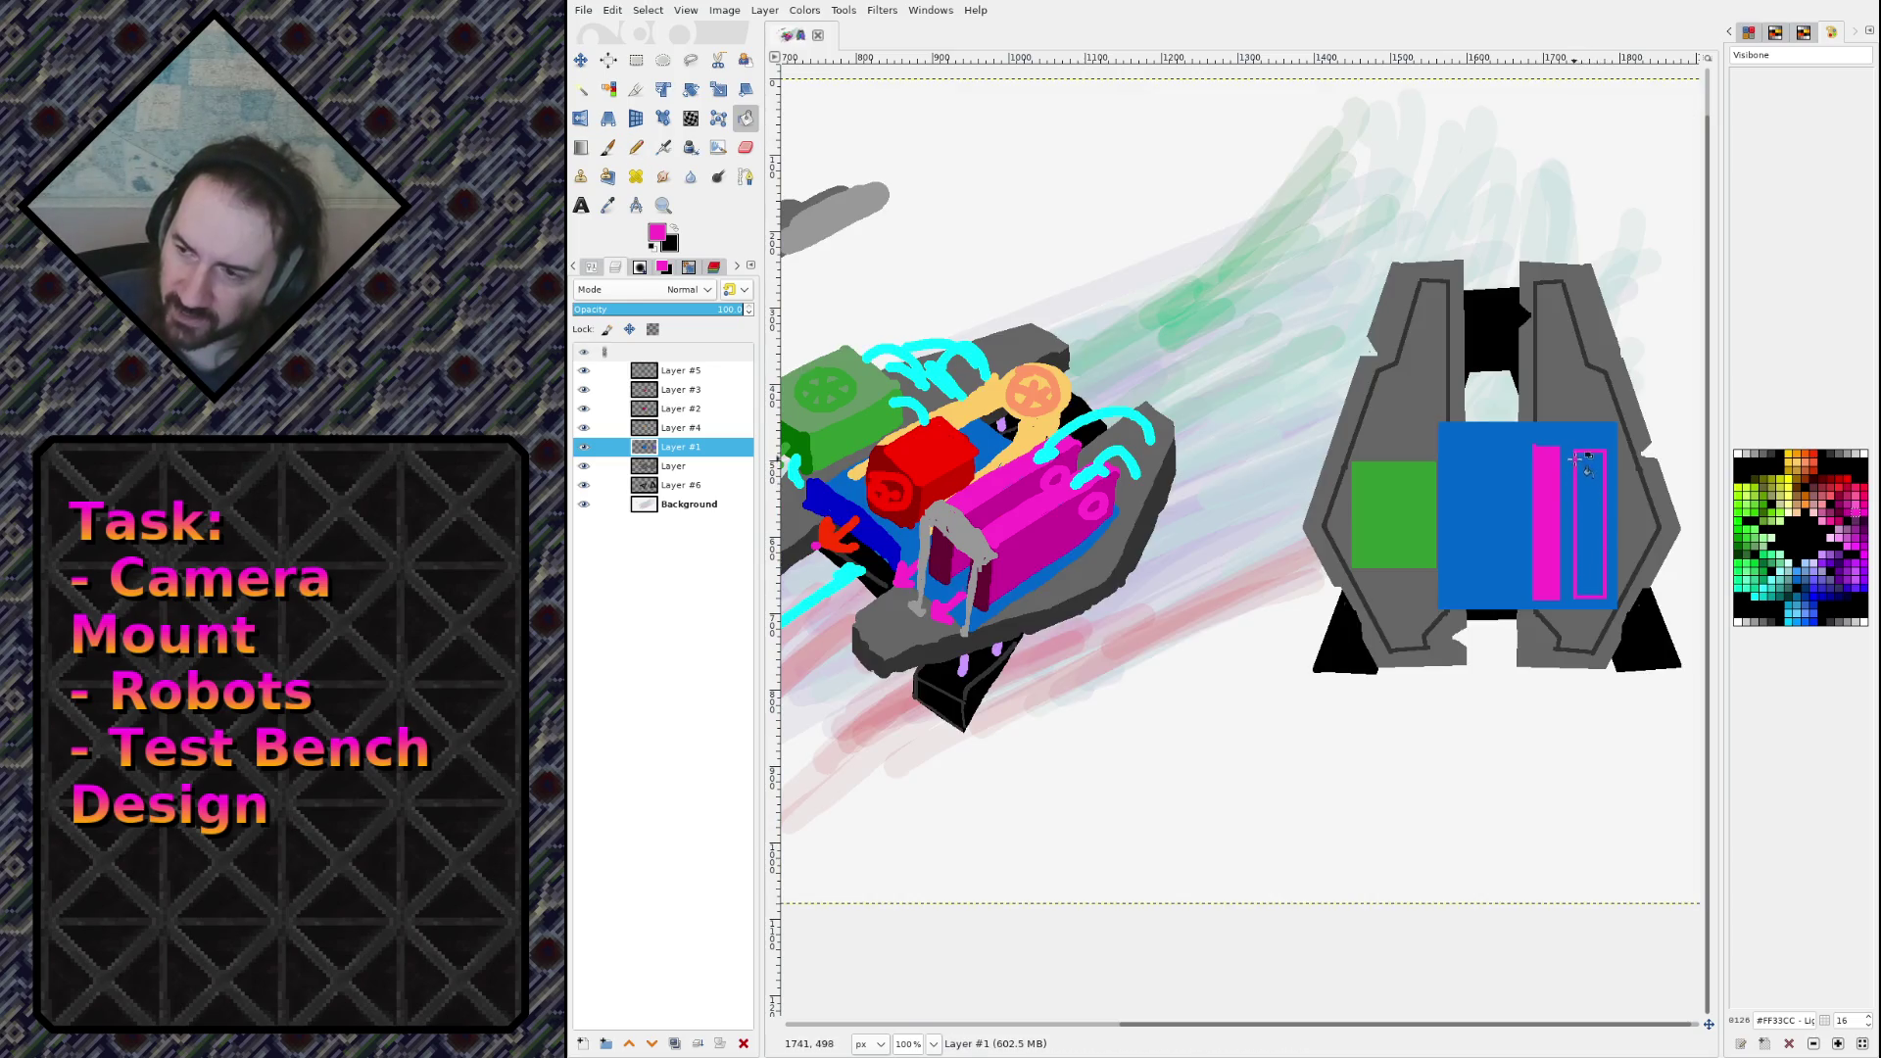
key(2)
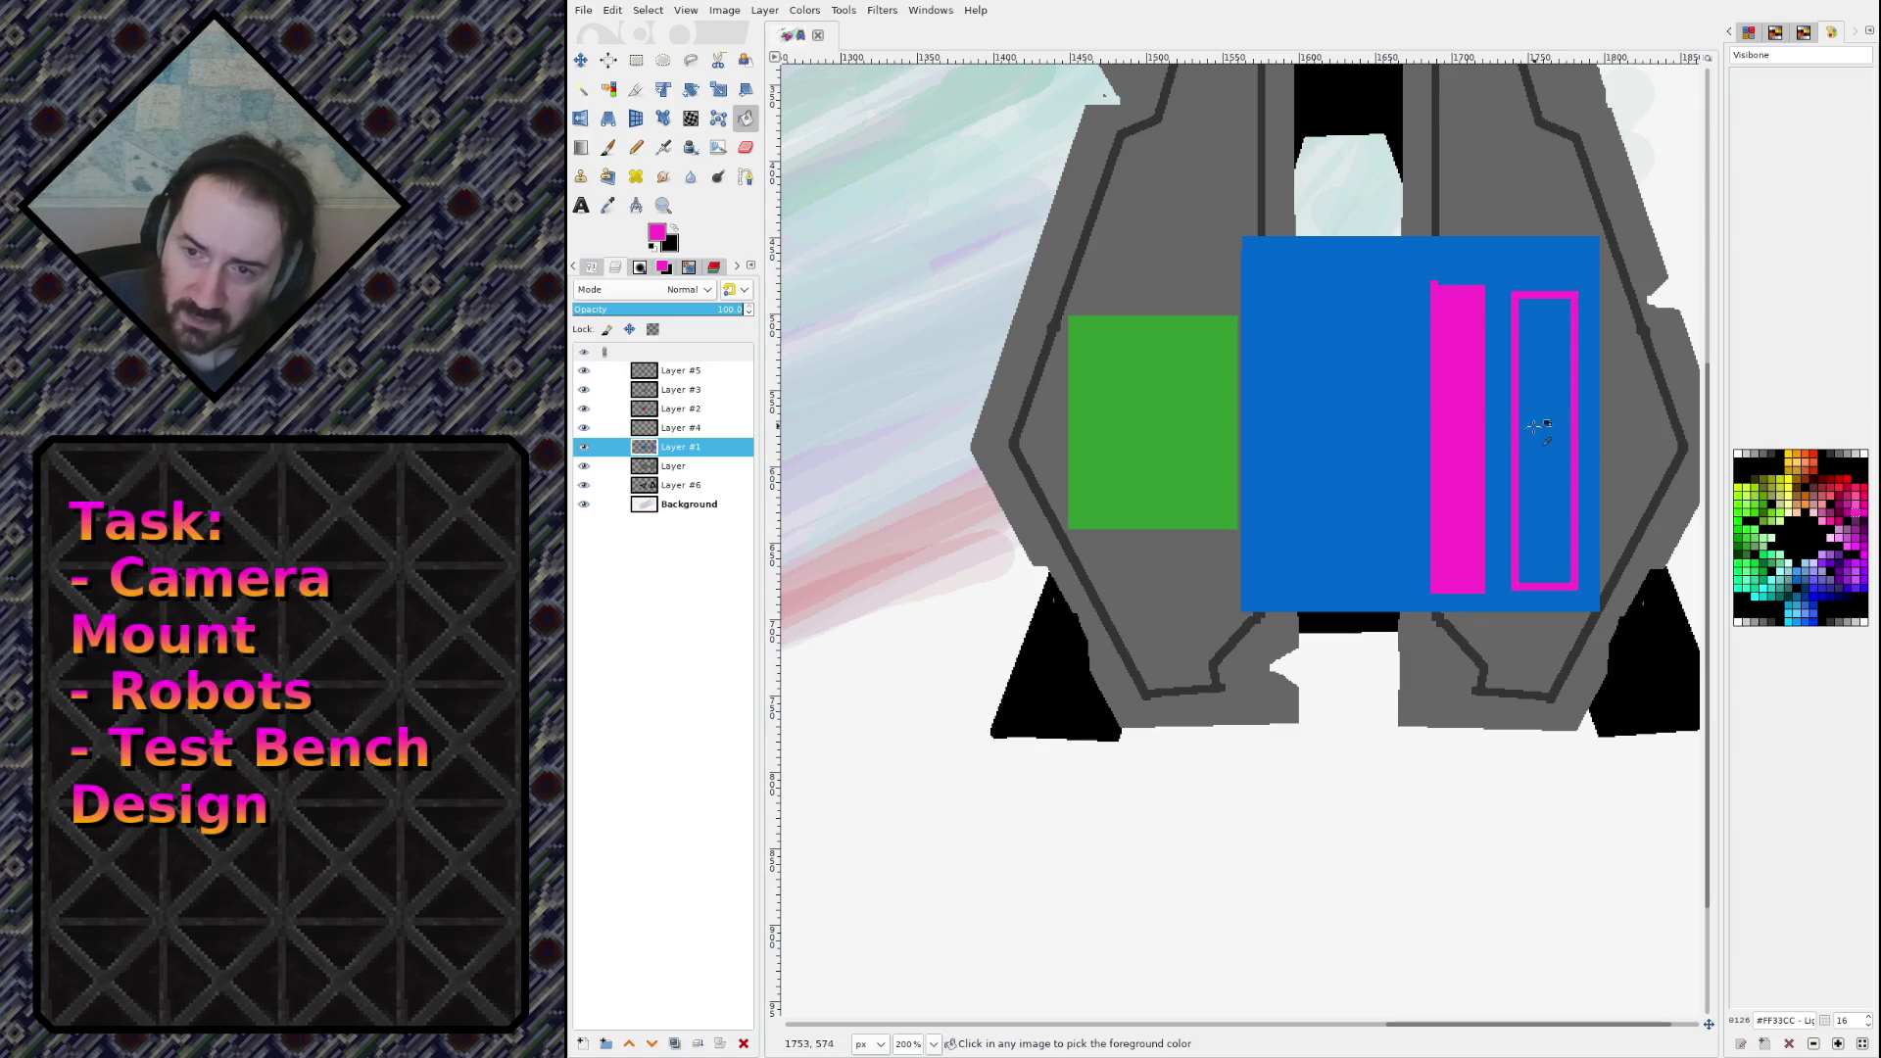
Step: Recolour the first magenta bar and outline with the panel's blue
click(584, 453)
click(584, 452)
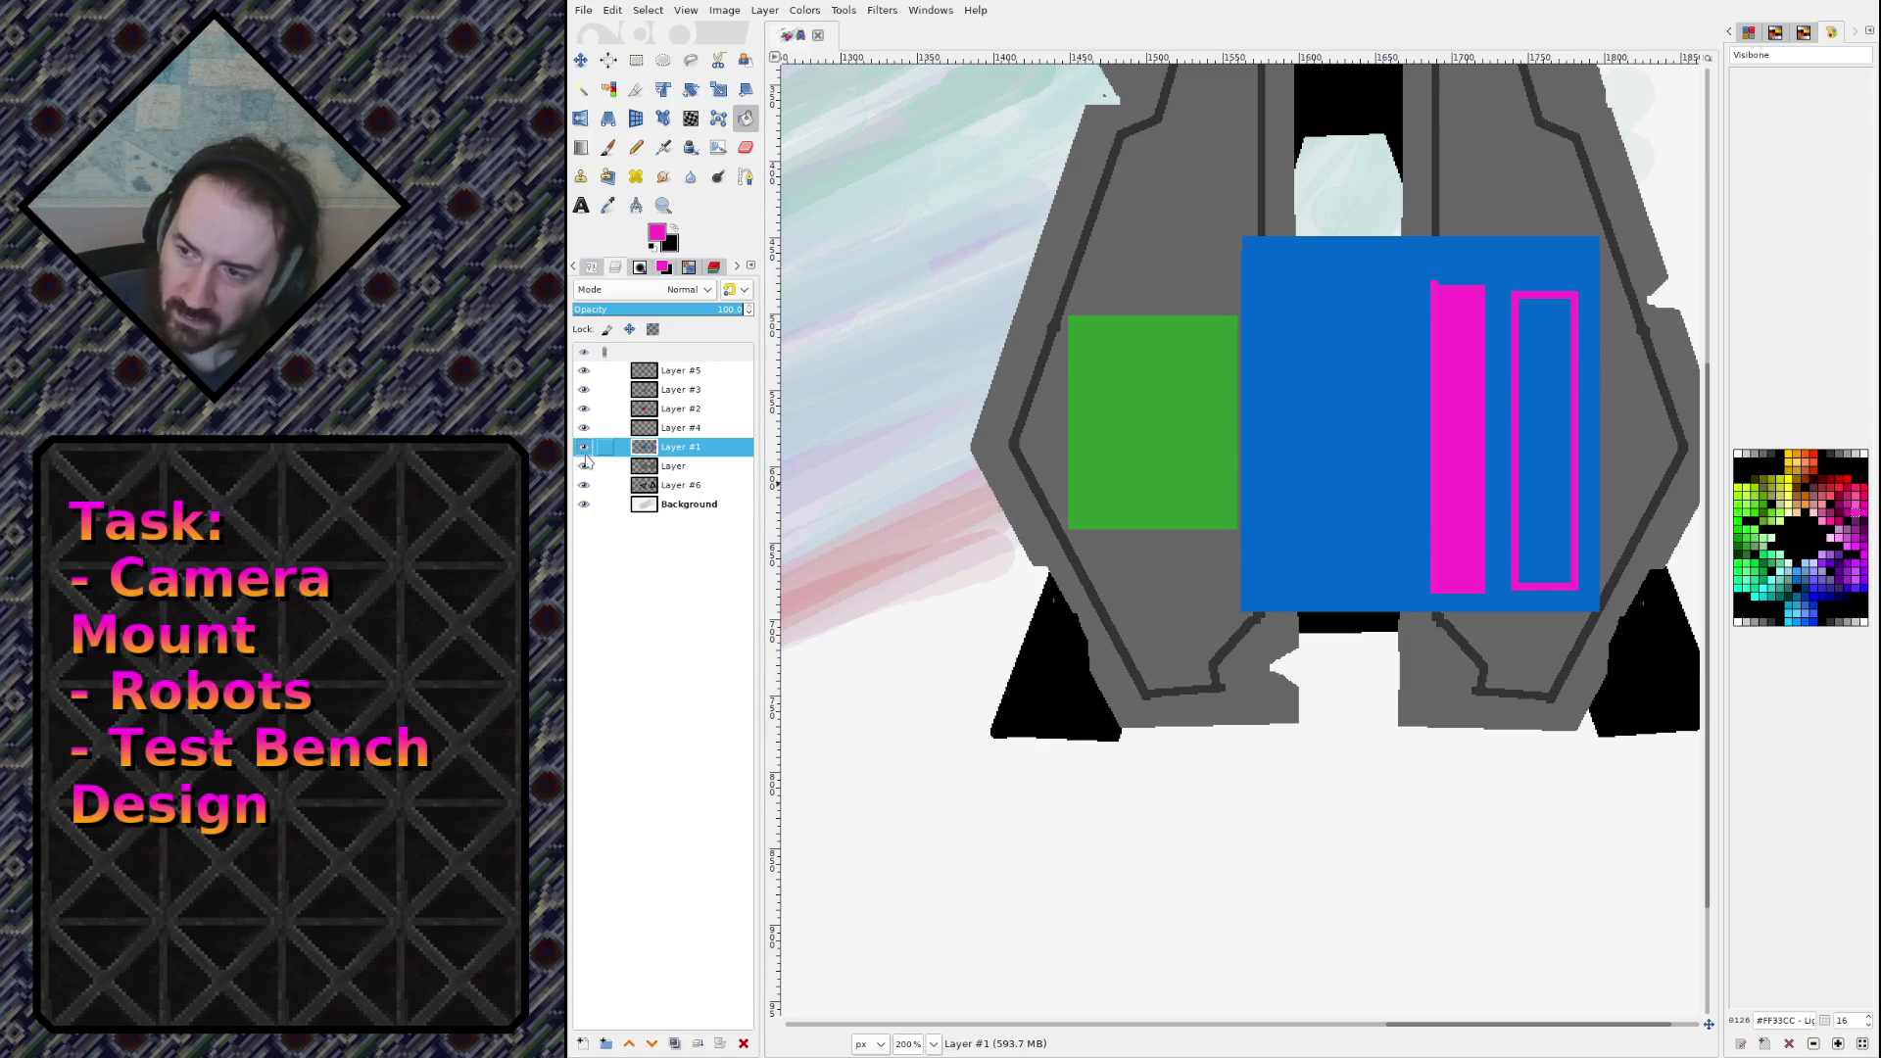
ctrl+click(1389, 384)
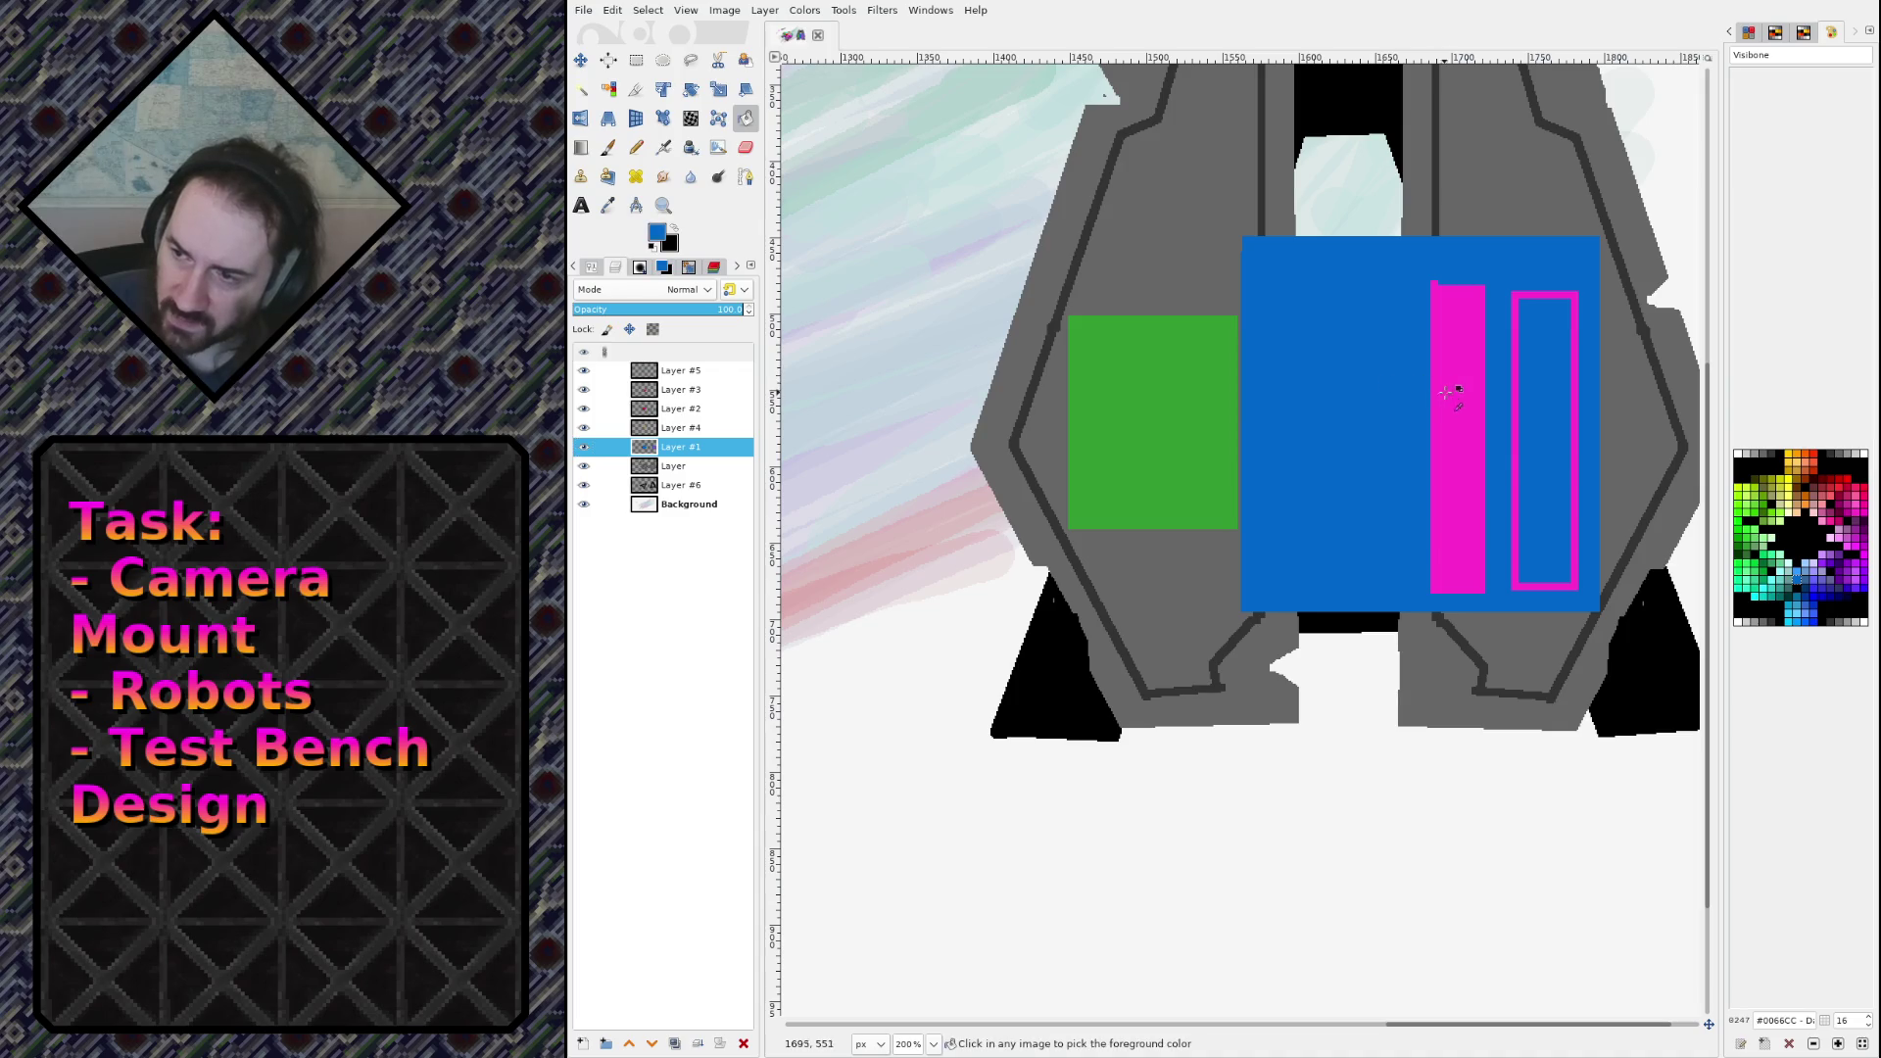
click(1449, 398)
click(1514, 311)
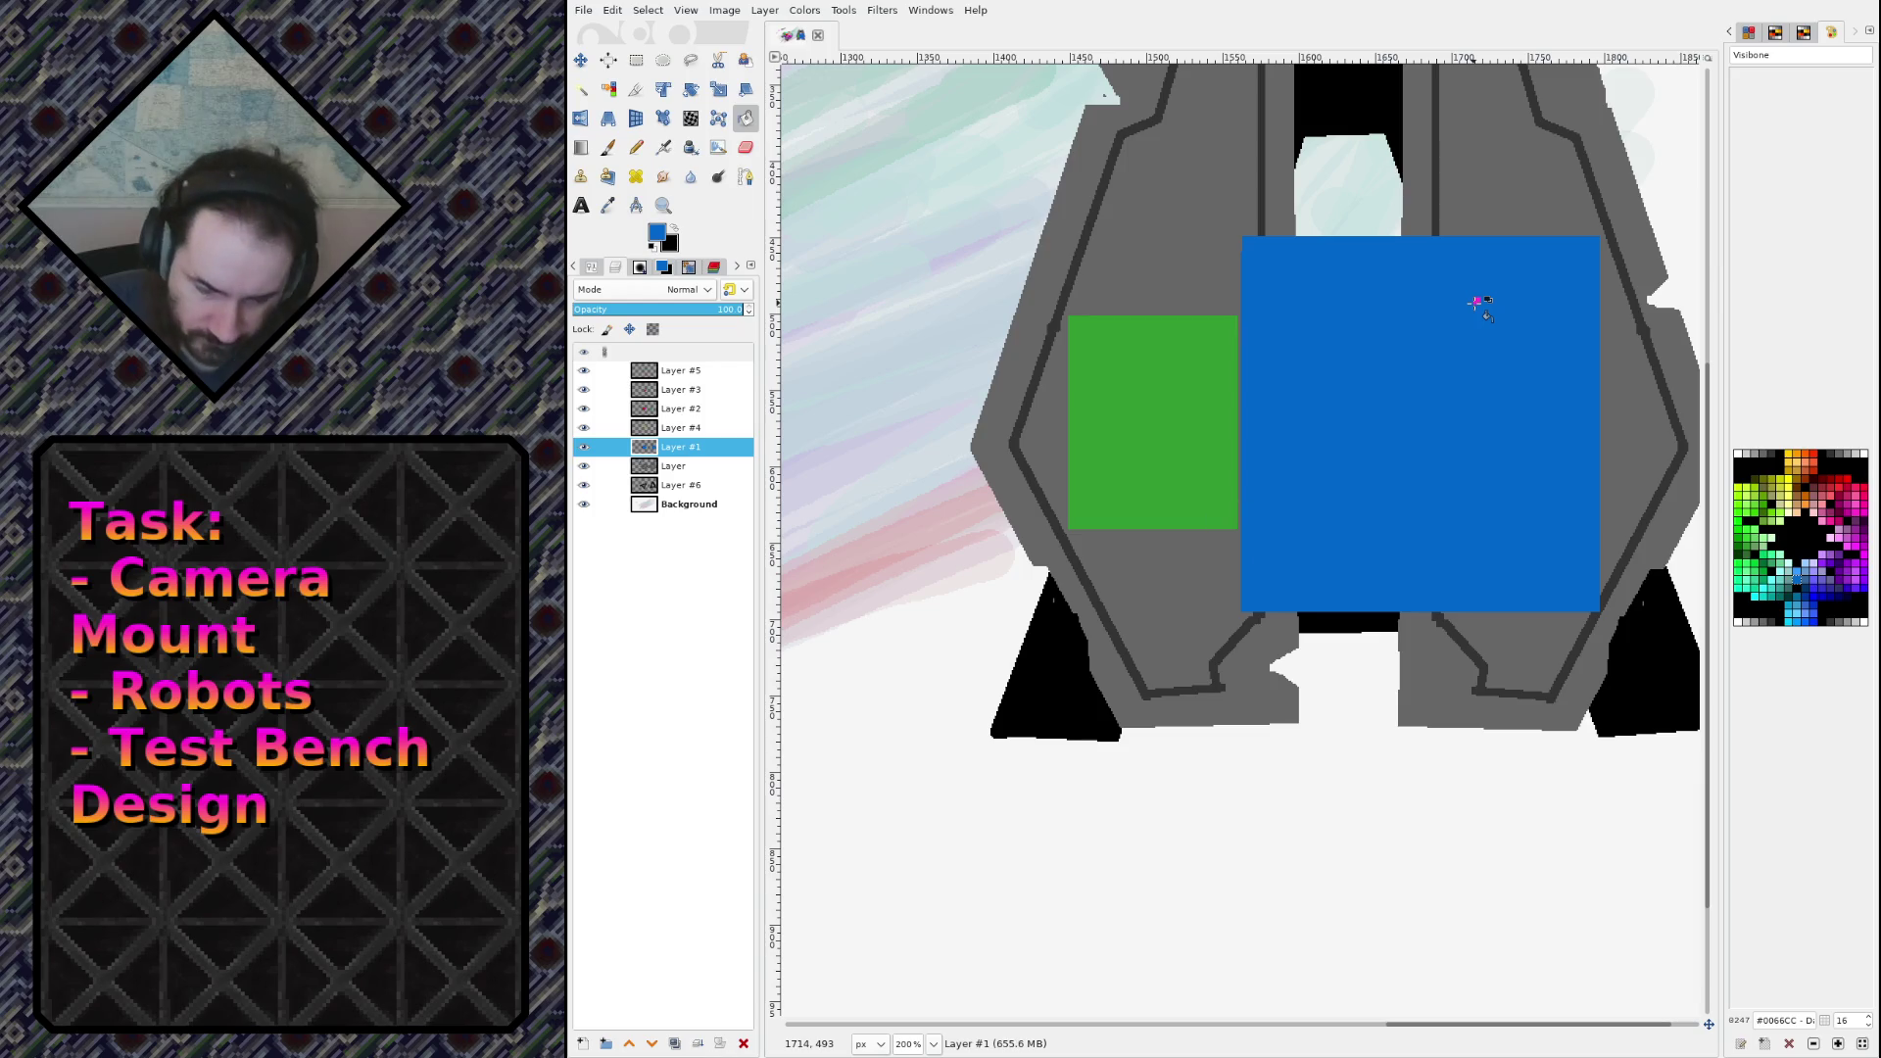
Step: Dab a marker dot on the blue block, check layers, and pick magenta on Layer #2
key(n)
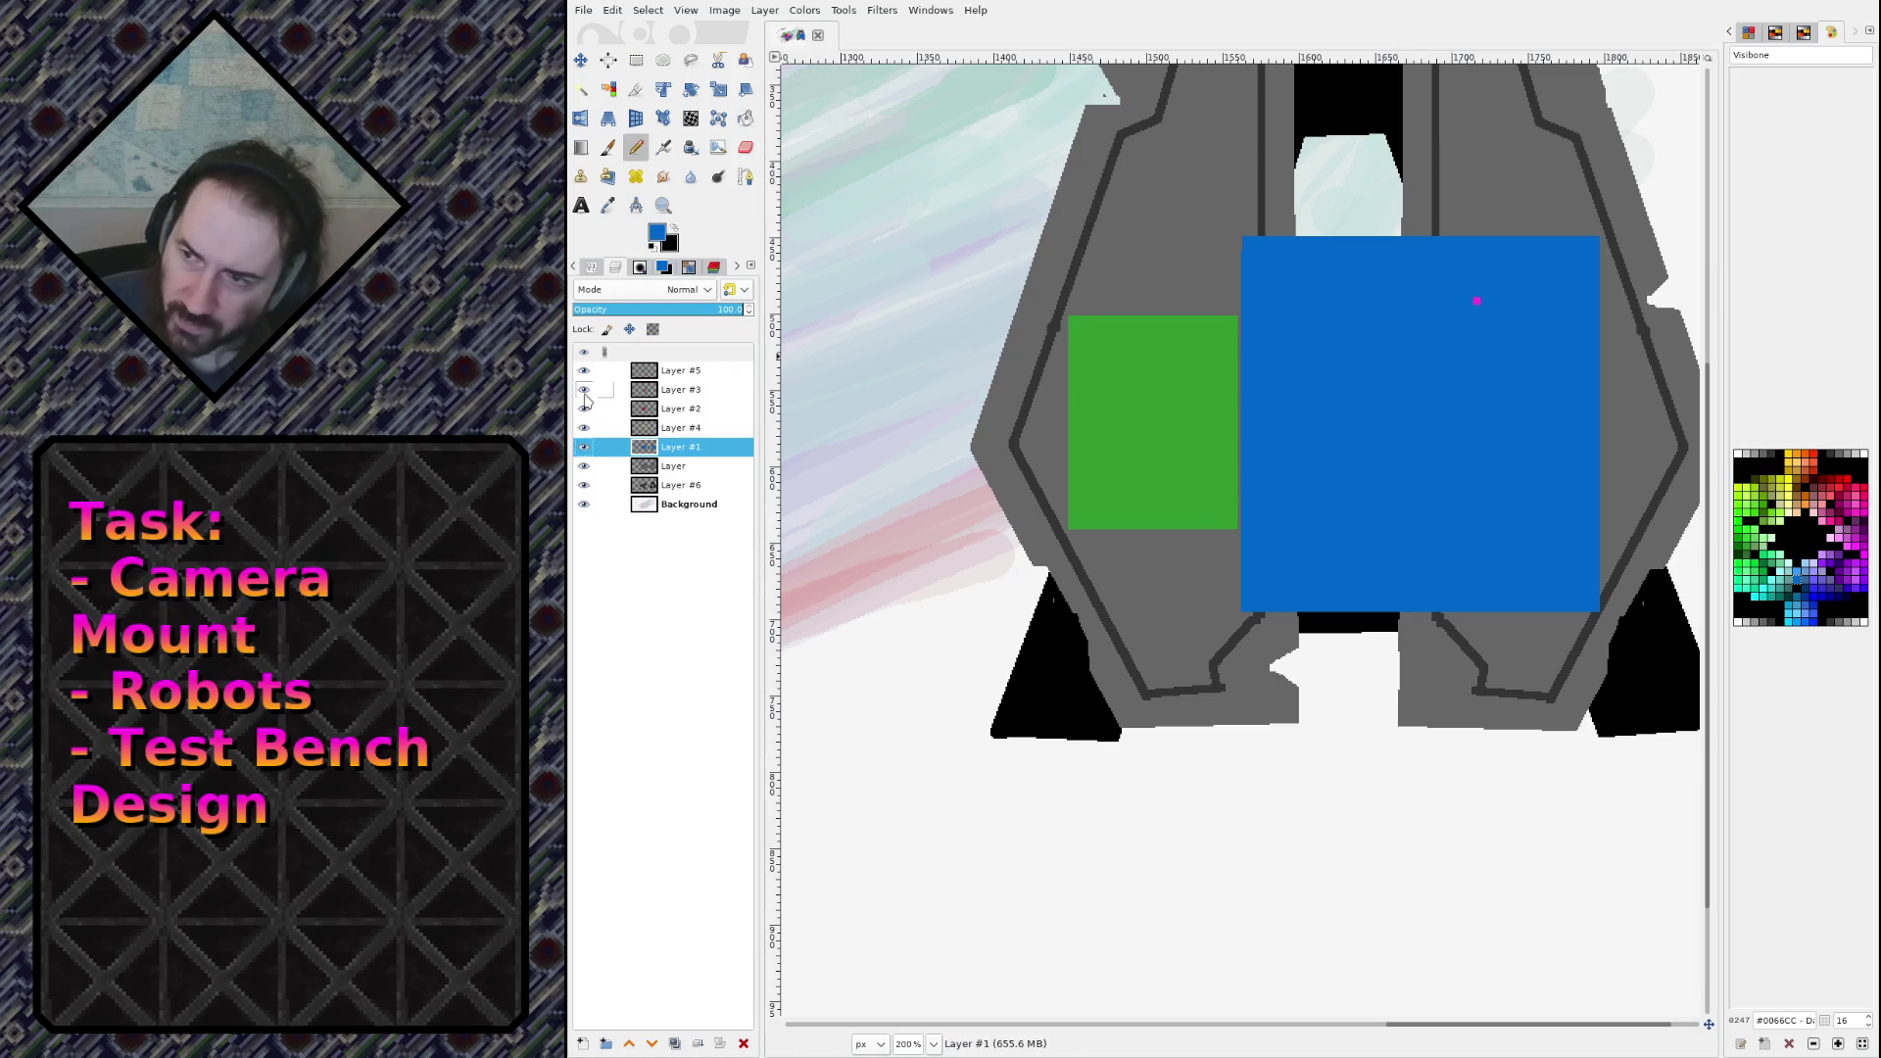
click(584, 409)
click(584, 409)
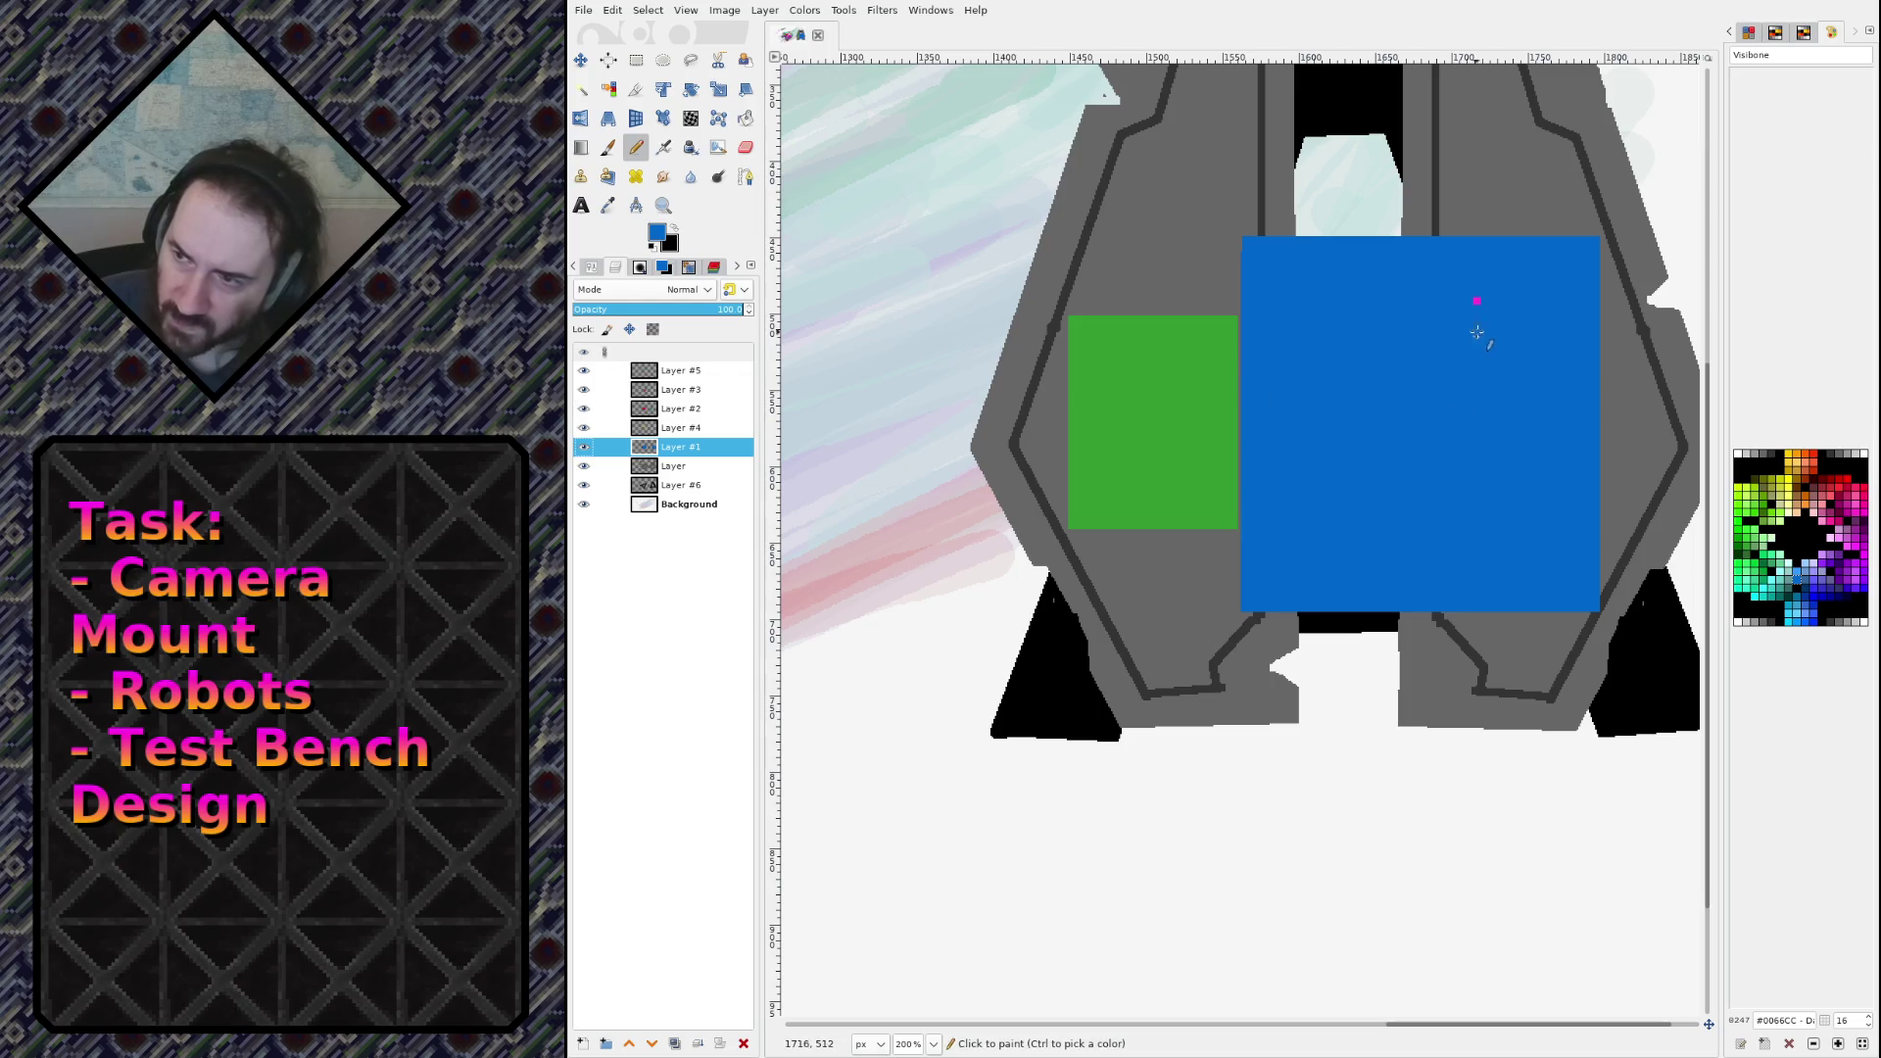
click(1478, 301)
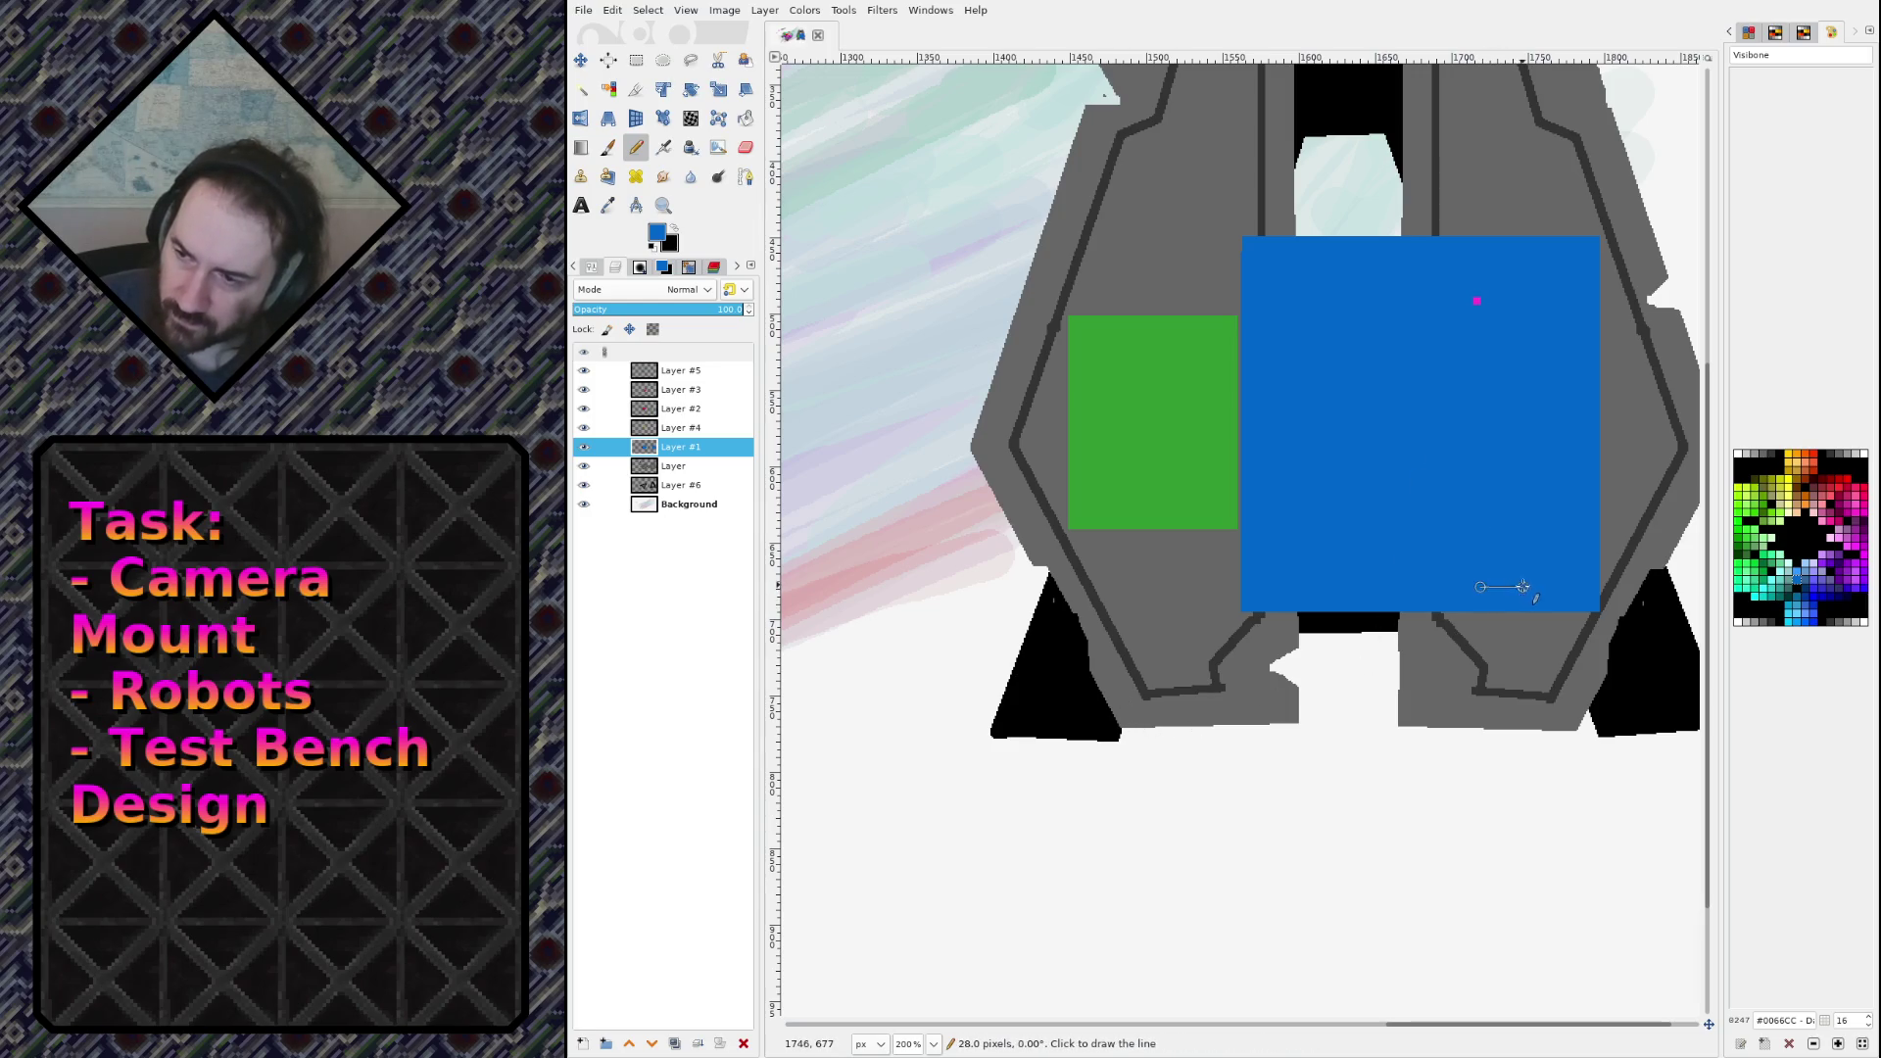
key(s)
key(n)
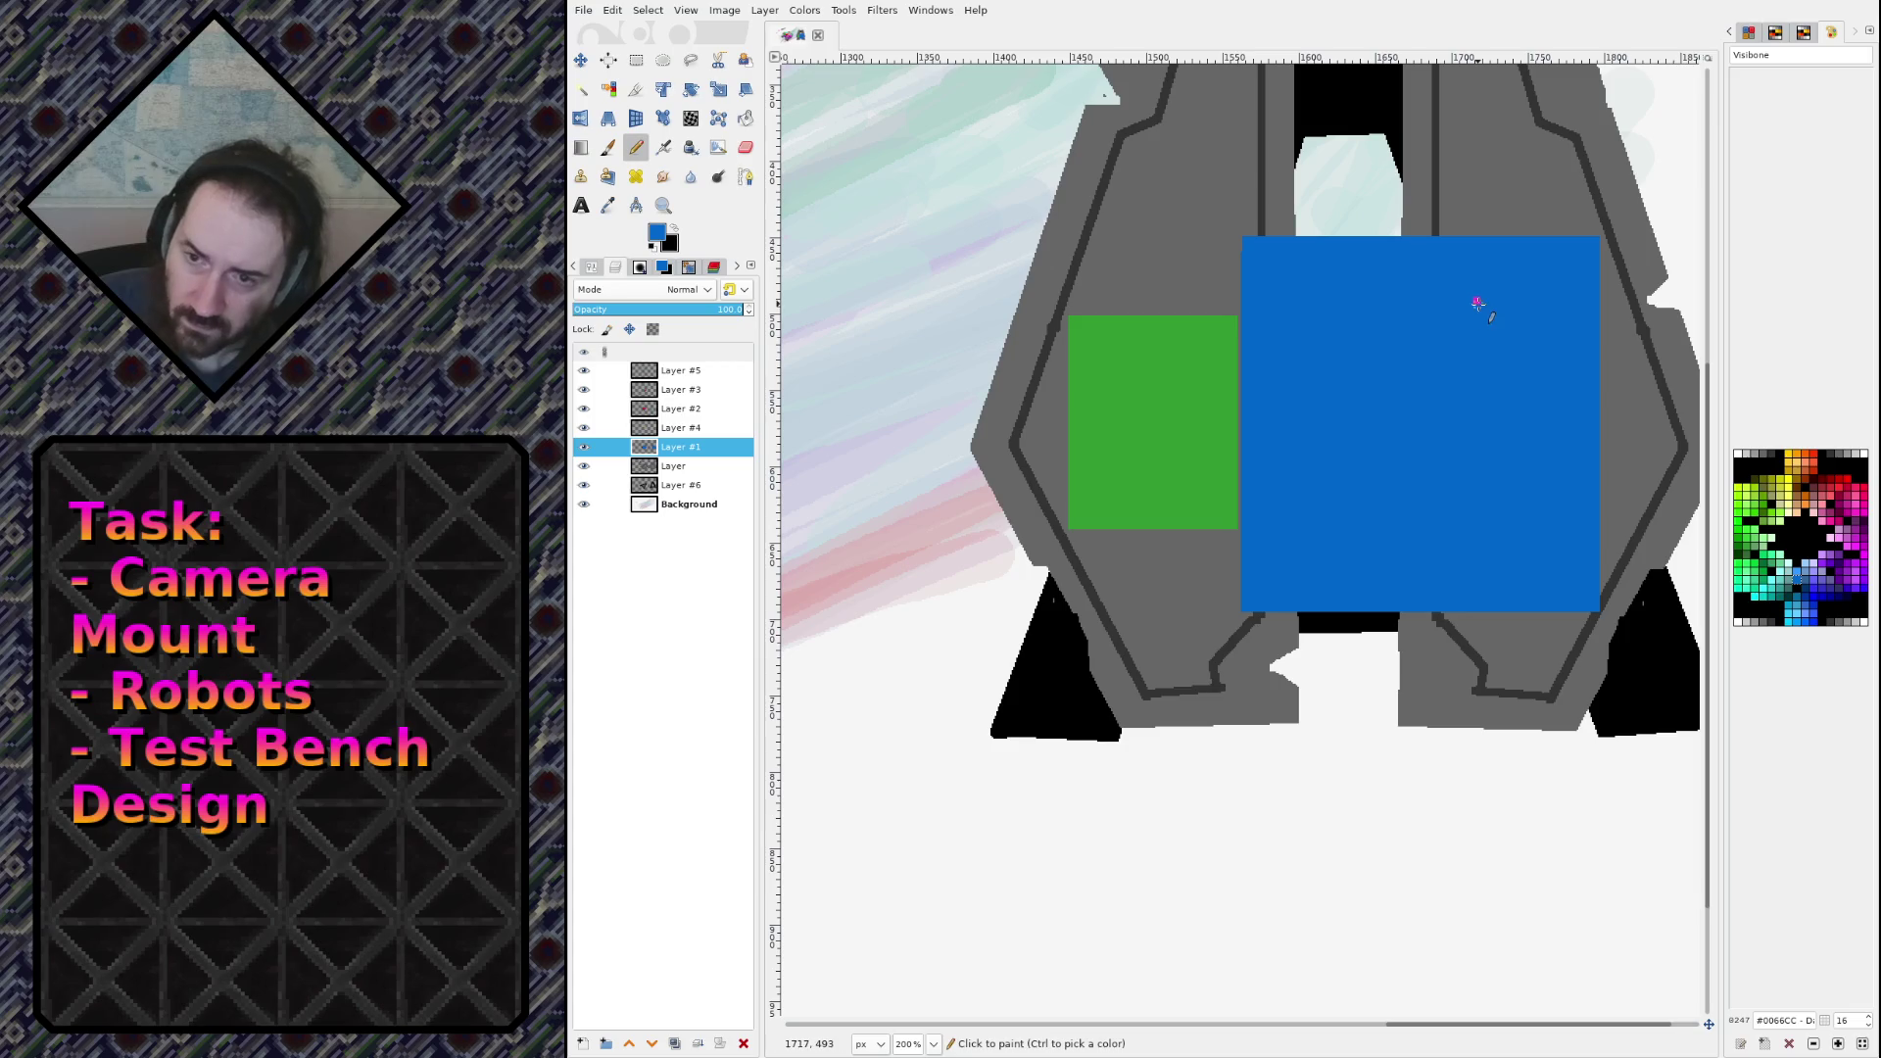
click(718, 384)
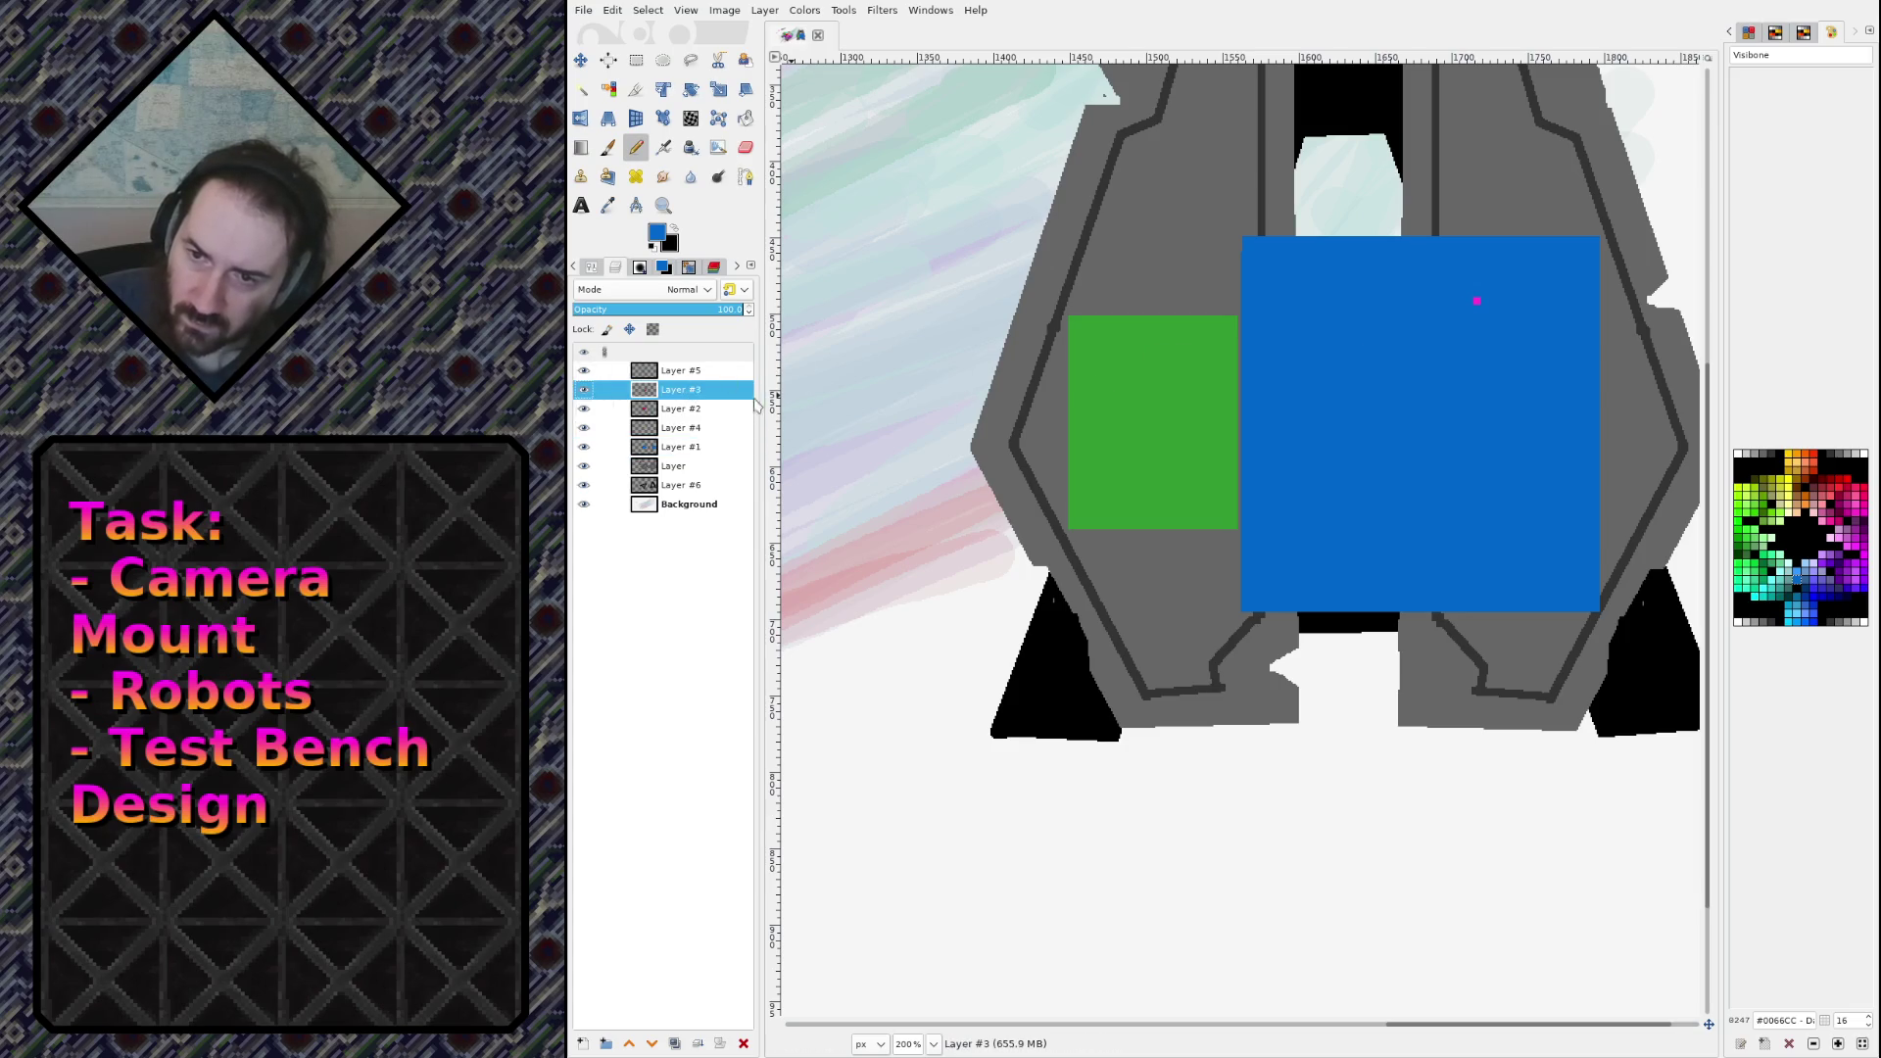
click(584, 427)
click(584, 427)
click(701, 409)
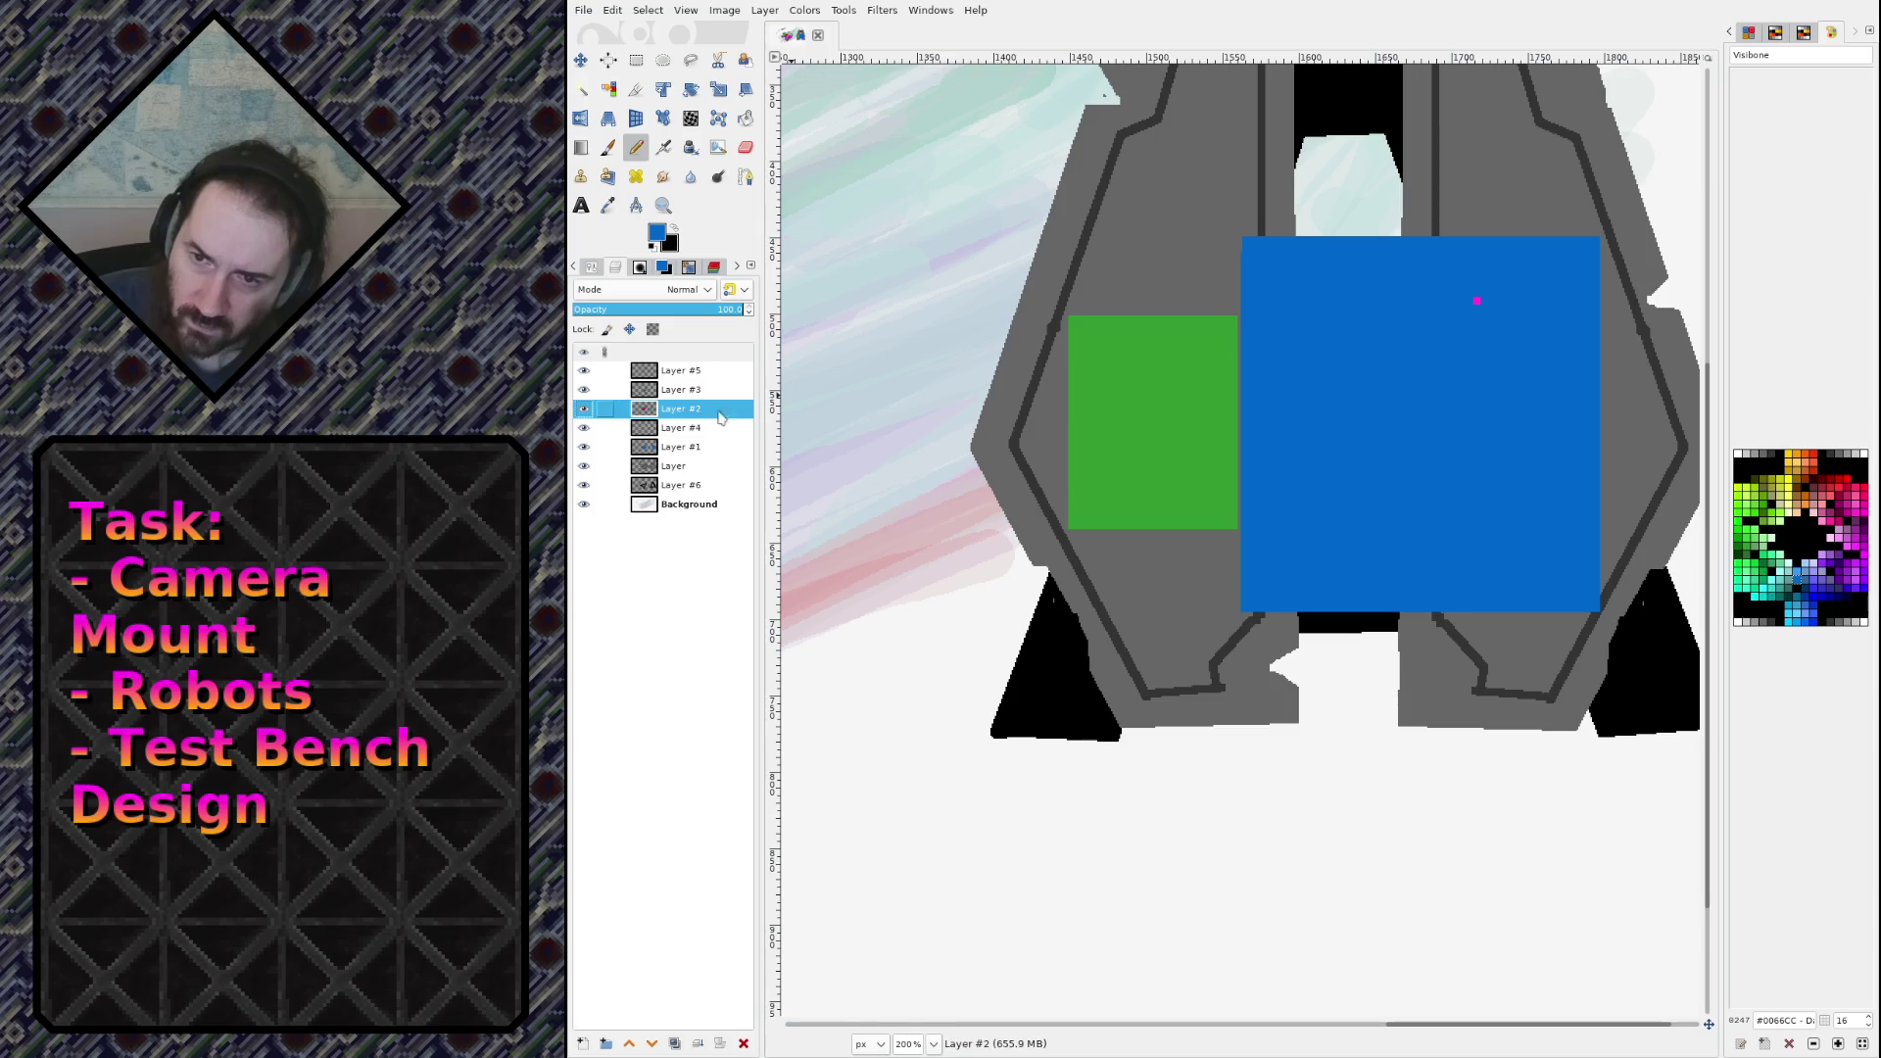
ctrl+click(1477, 303)
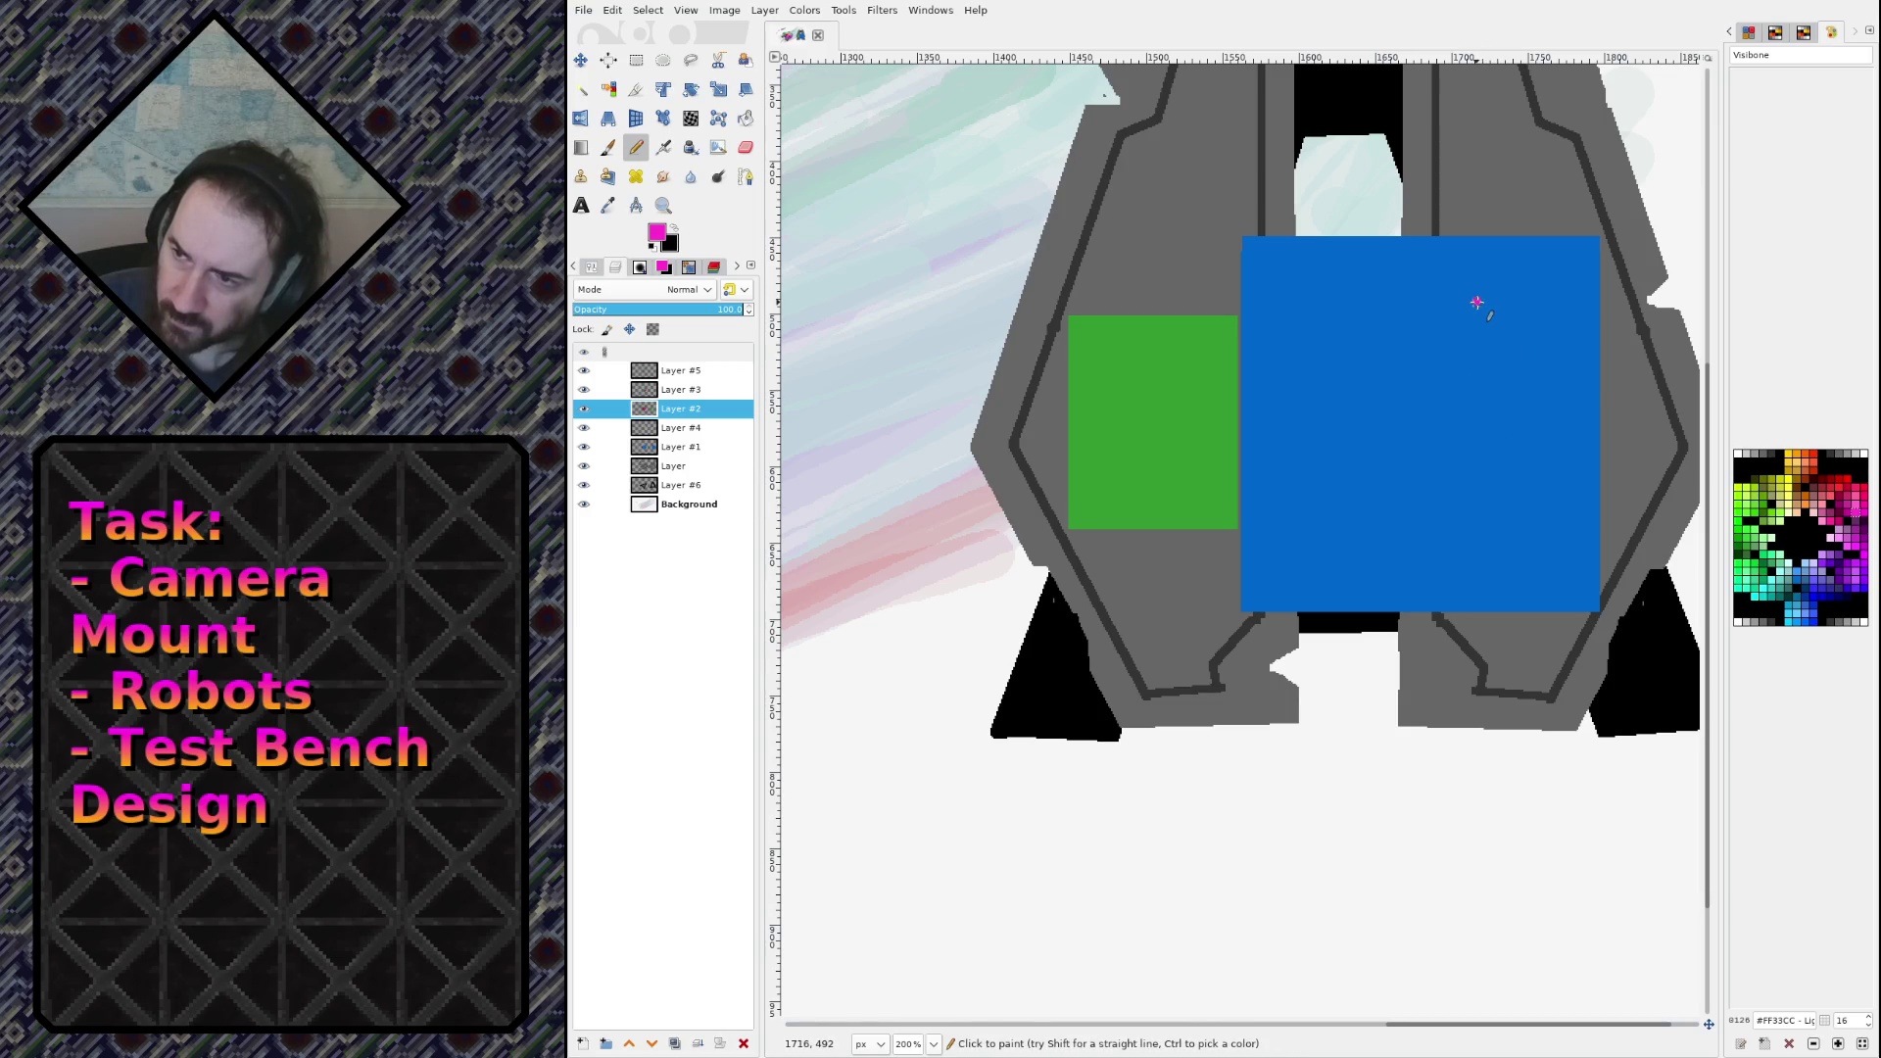
Step: Outline a tall bar on the blue block and fill it solid magenta
shift+click(1476, 586)
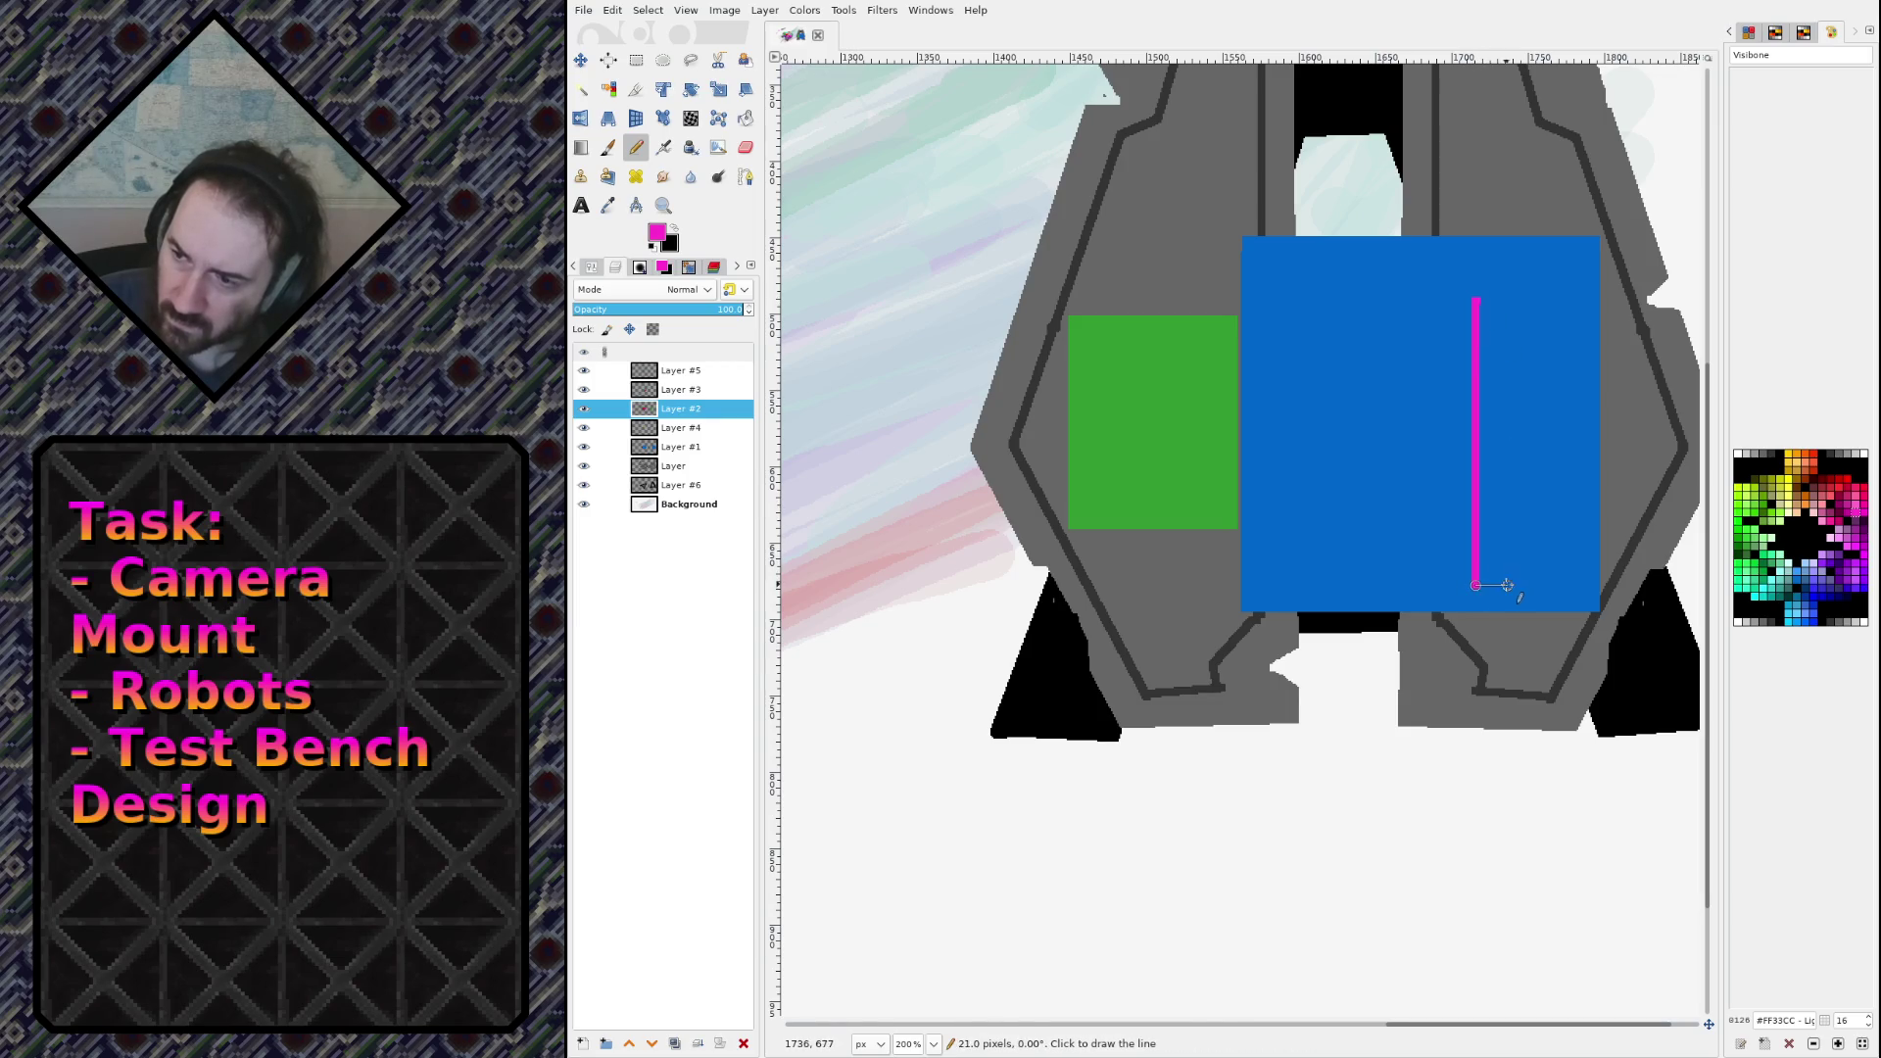
shift+click(1501, 585)
shift+click(1501, 297)
shift+click(1479, 299)
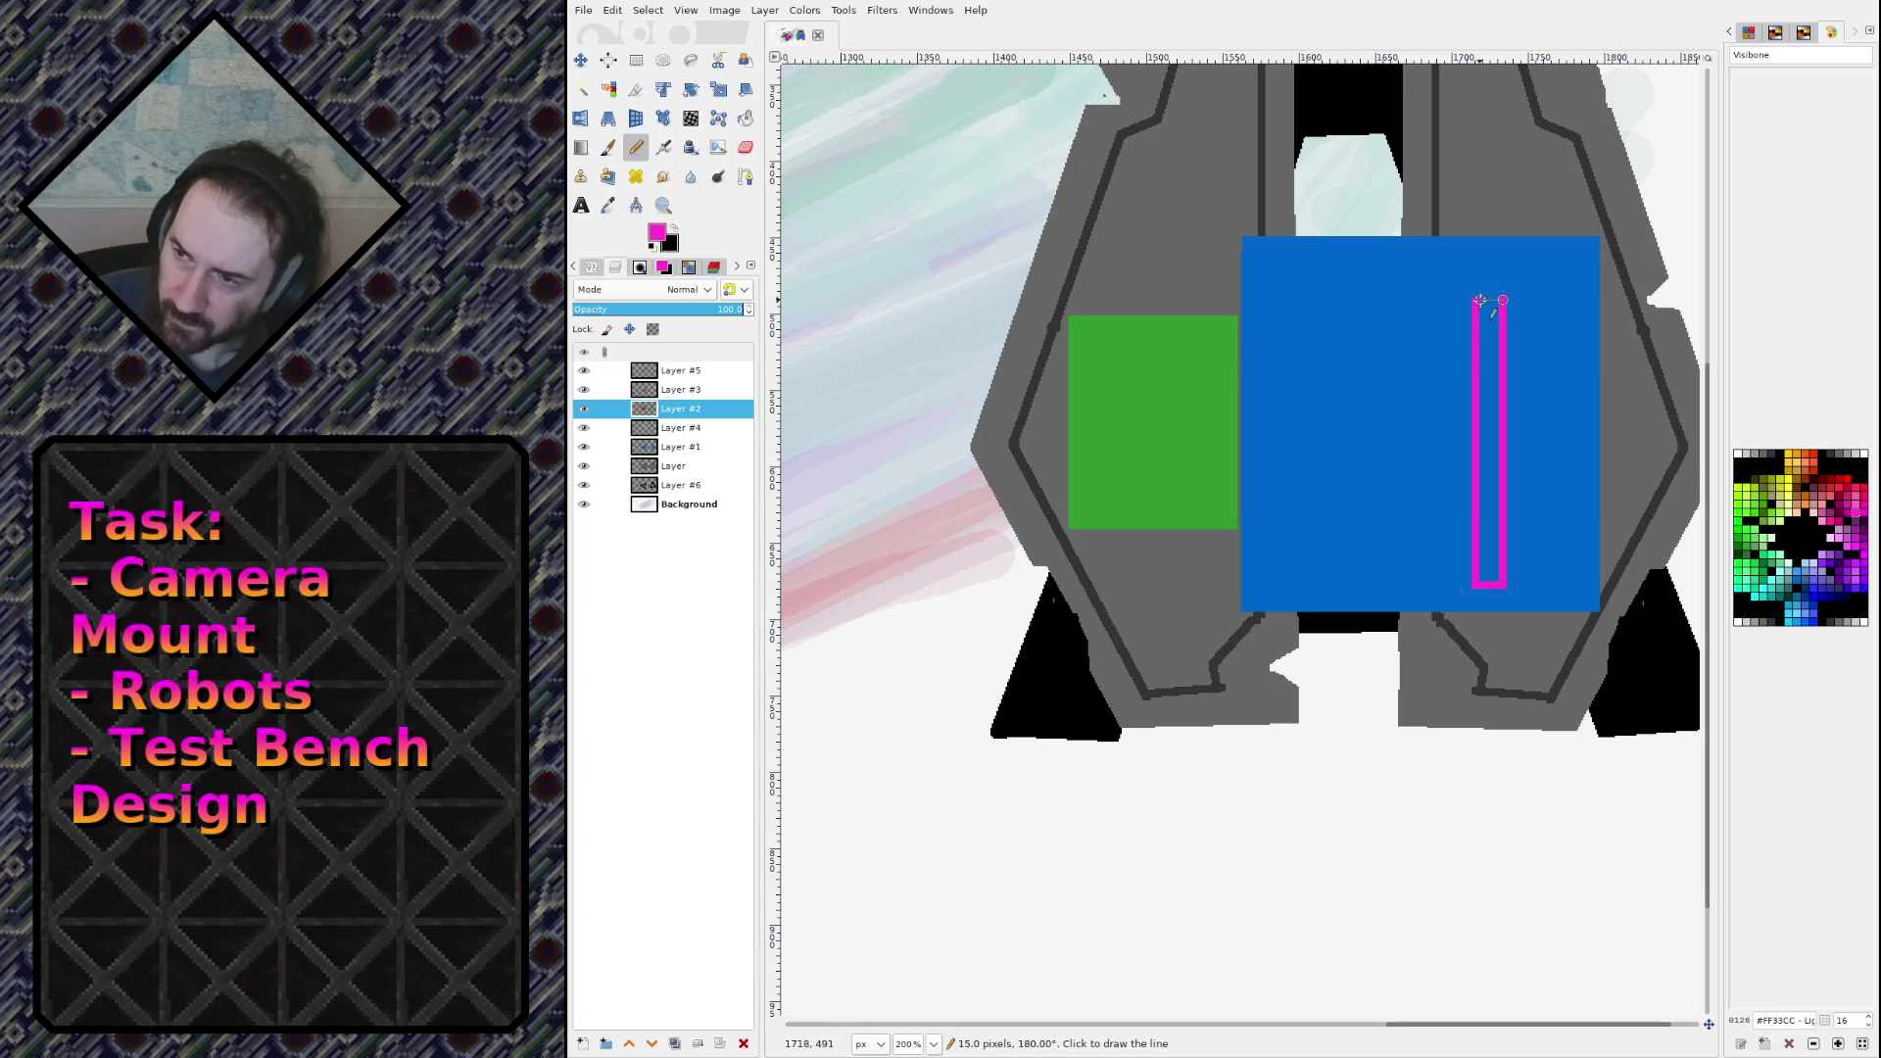
key(ctrl+comma)
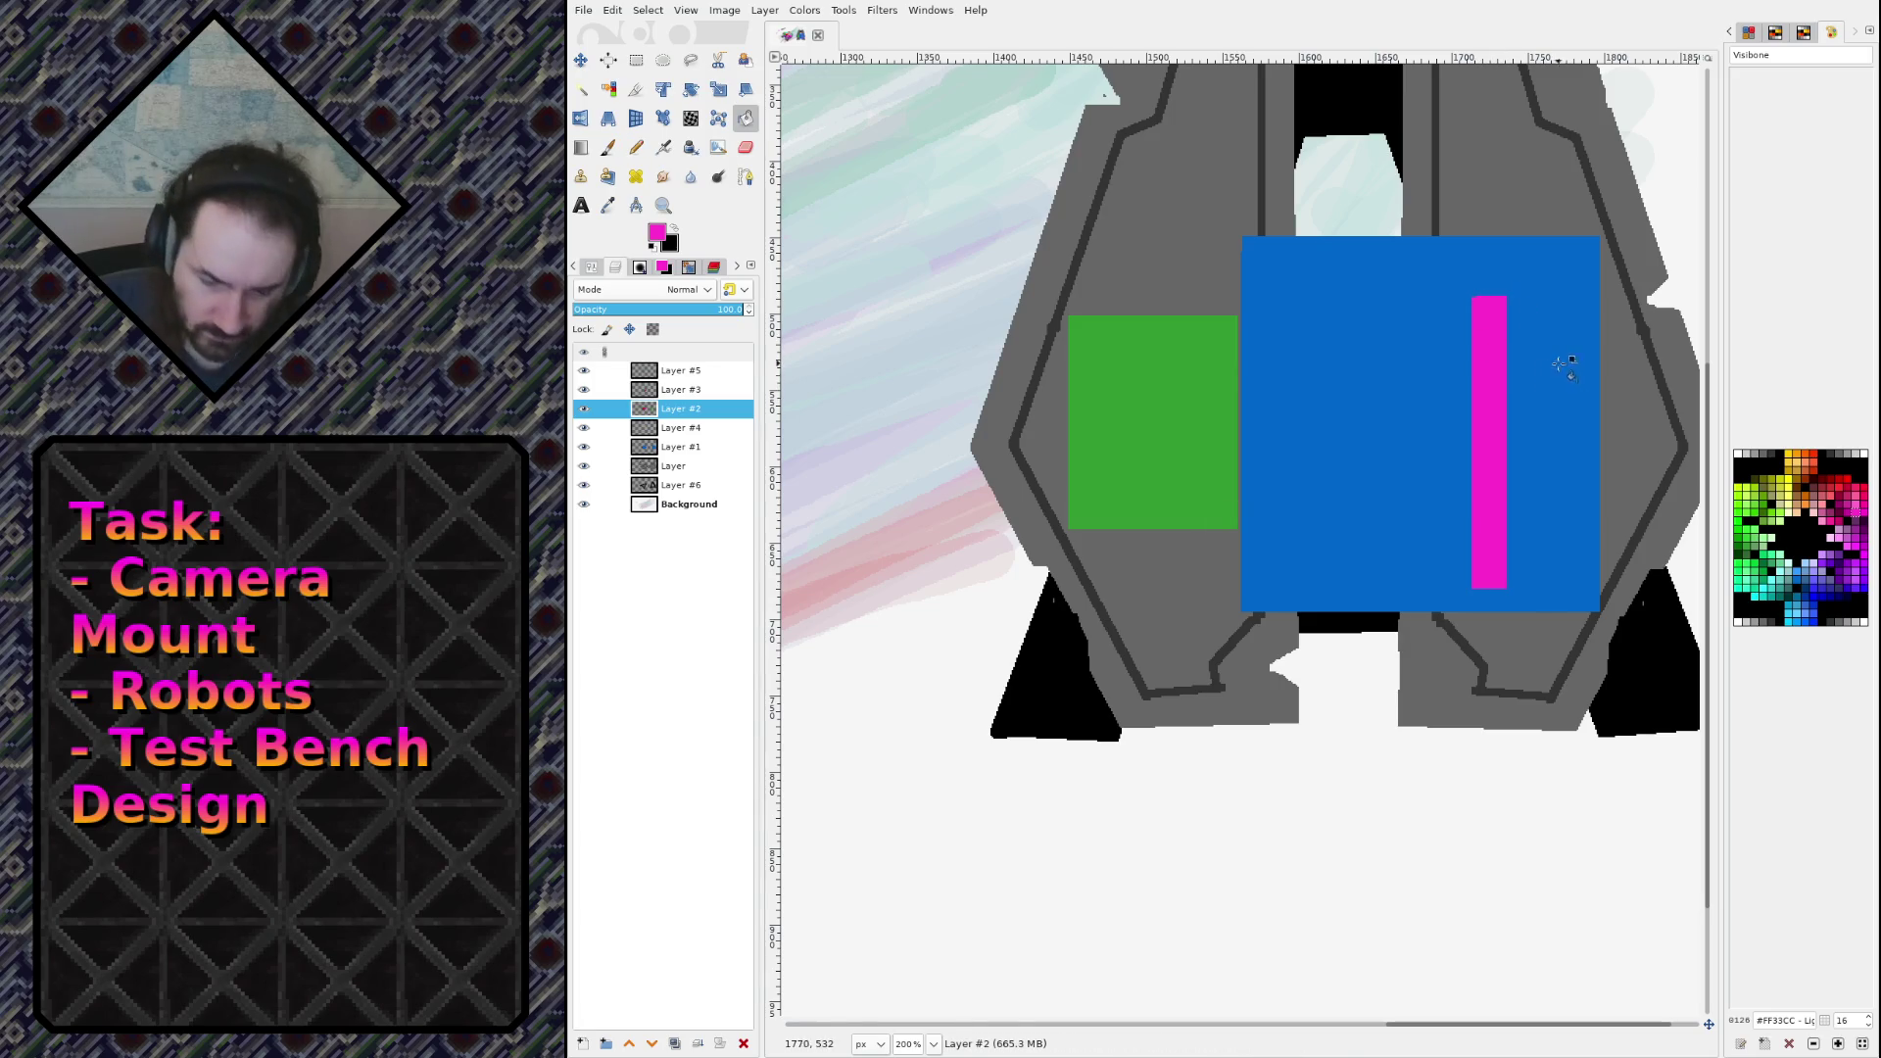
Step: Outline a second tall bar beside the first and fill it magenta after undoing a whole-layer fill
click(1544, 303)
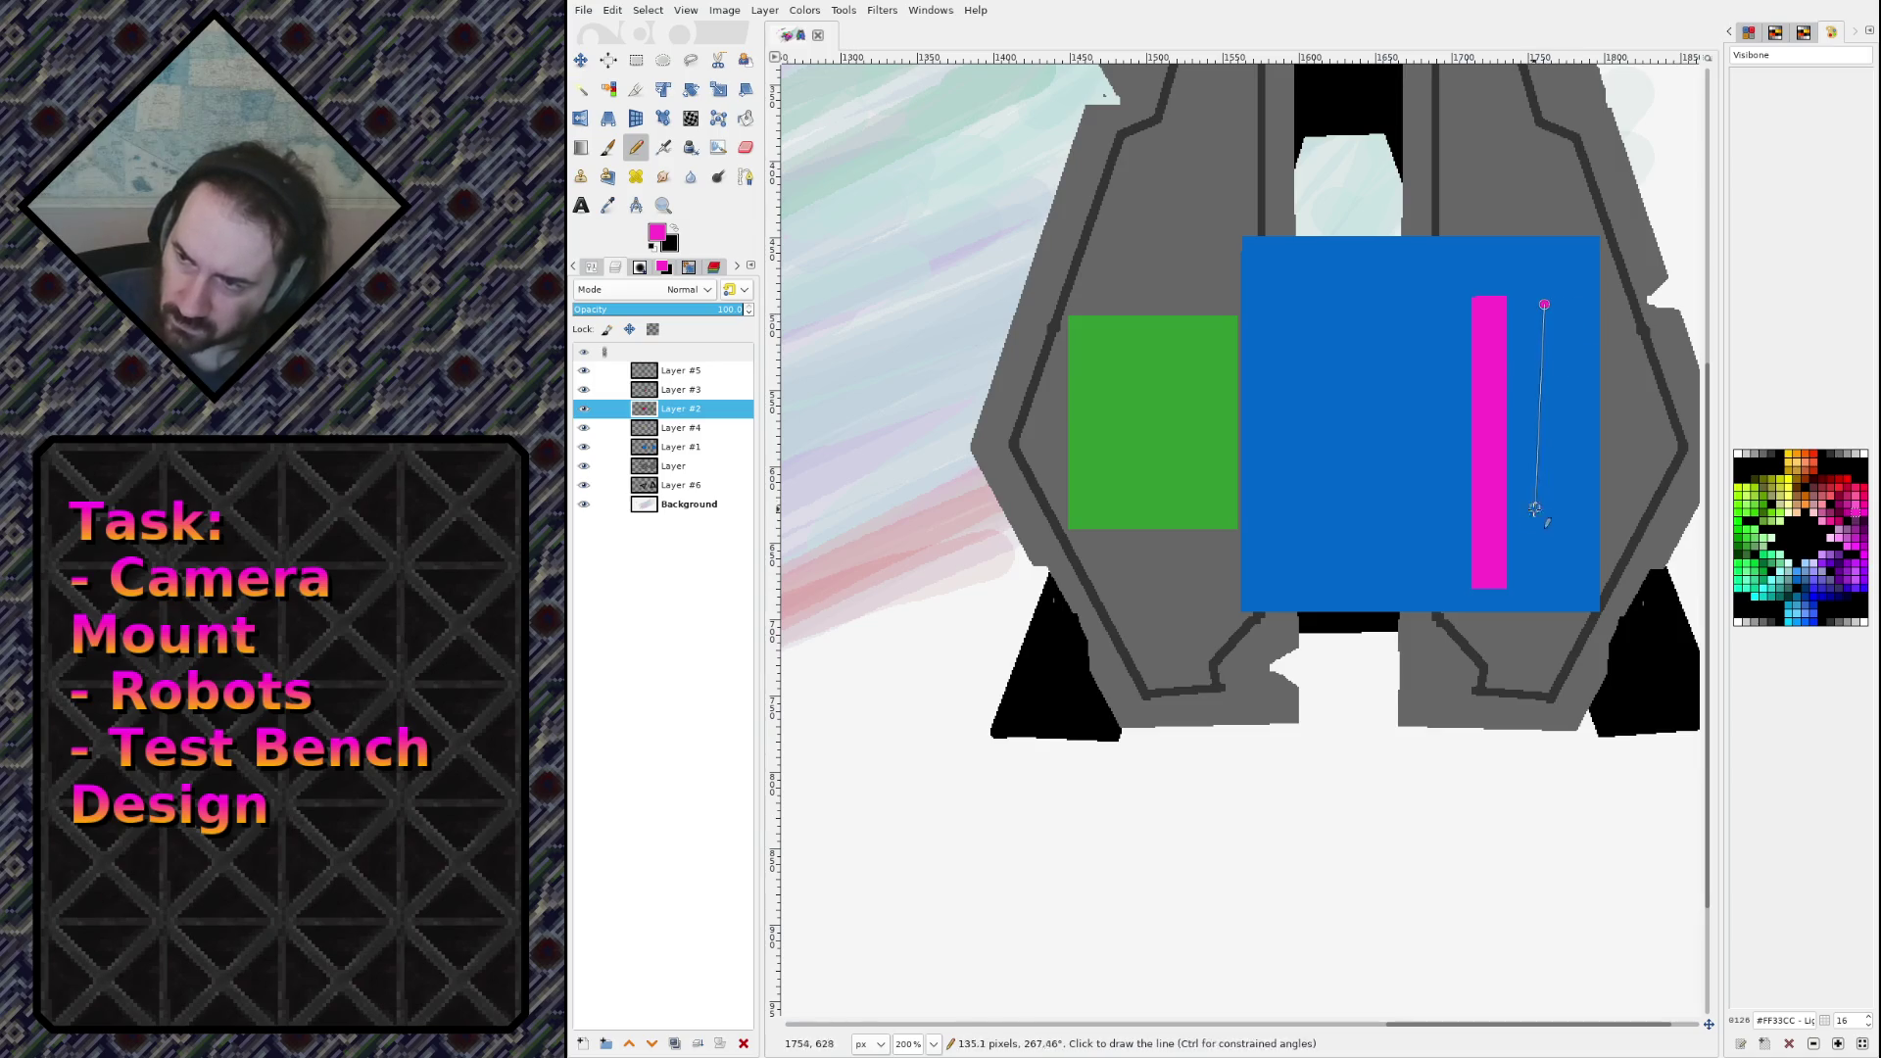
shift+click(1543, 586)
shift+click(1576, 586)
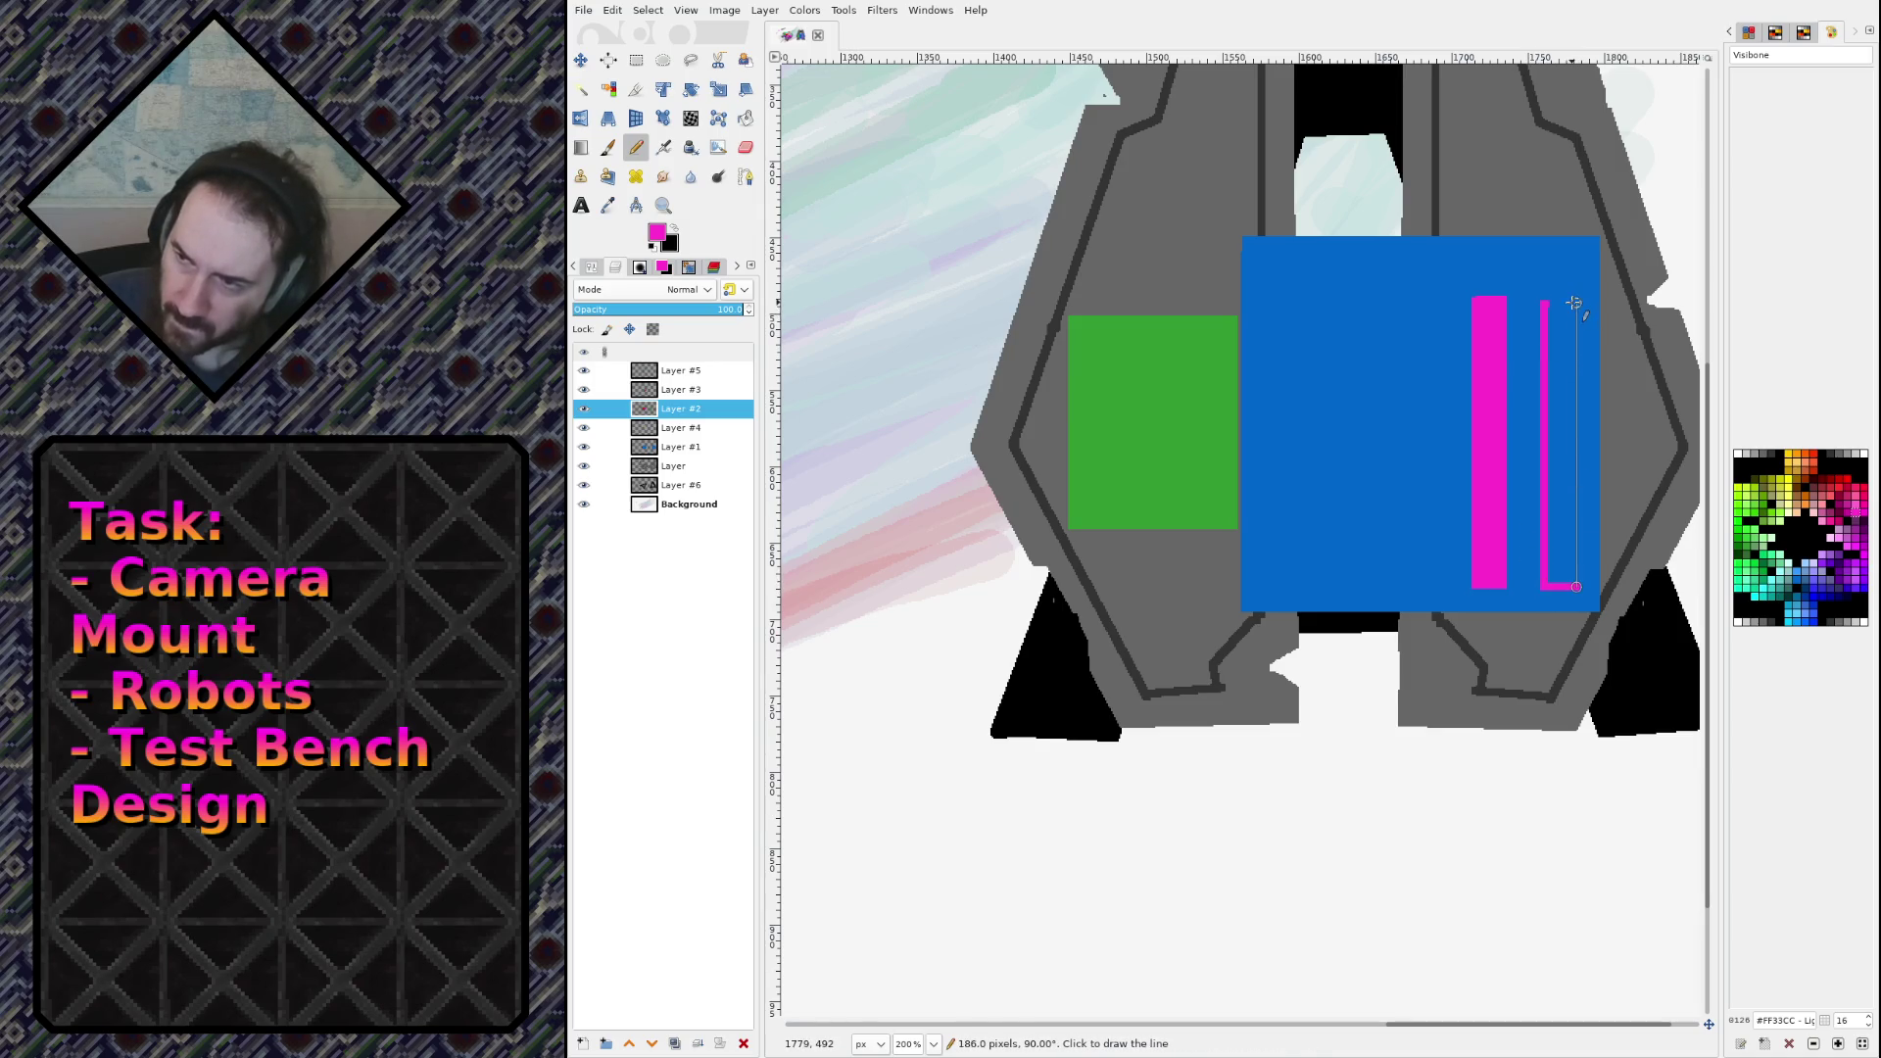
shift+click(1573, 304)
key(shift+b)
click(1557, 350)
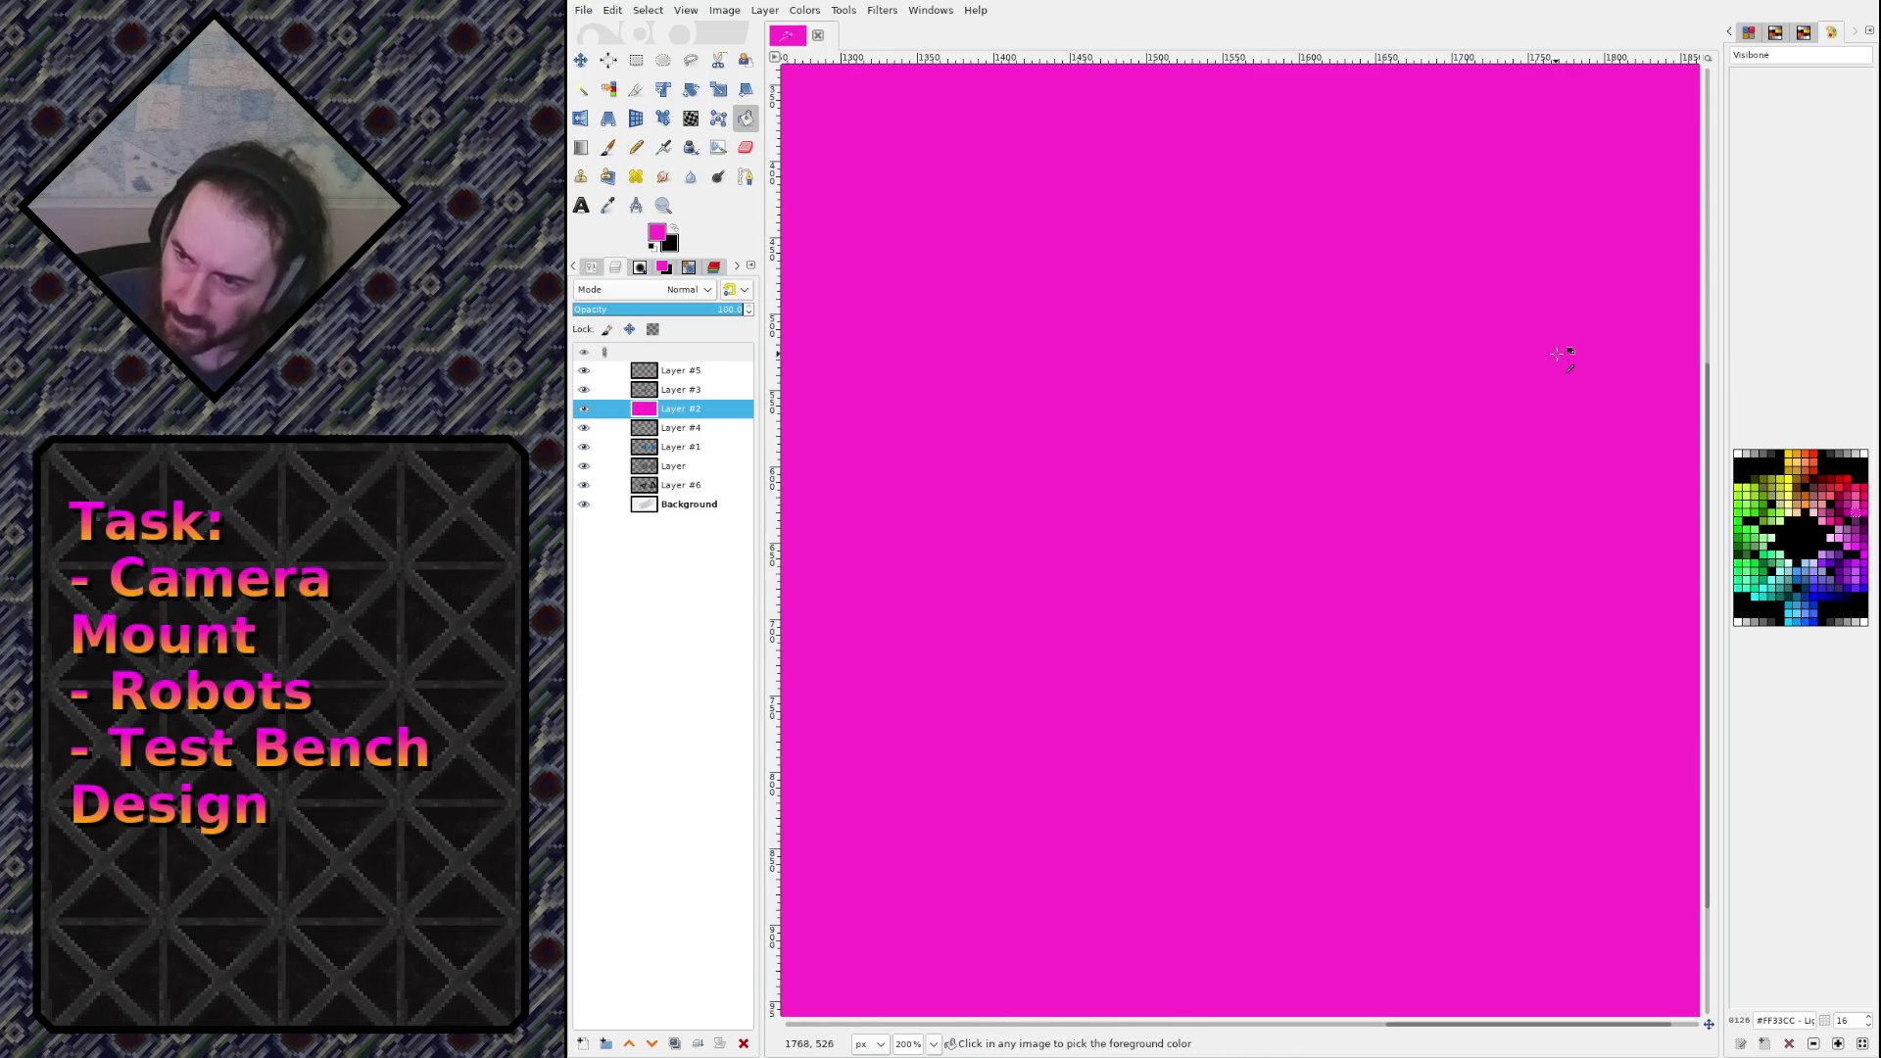
key(ctrl+z)
click(1560, 351)
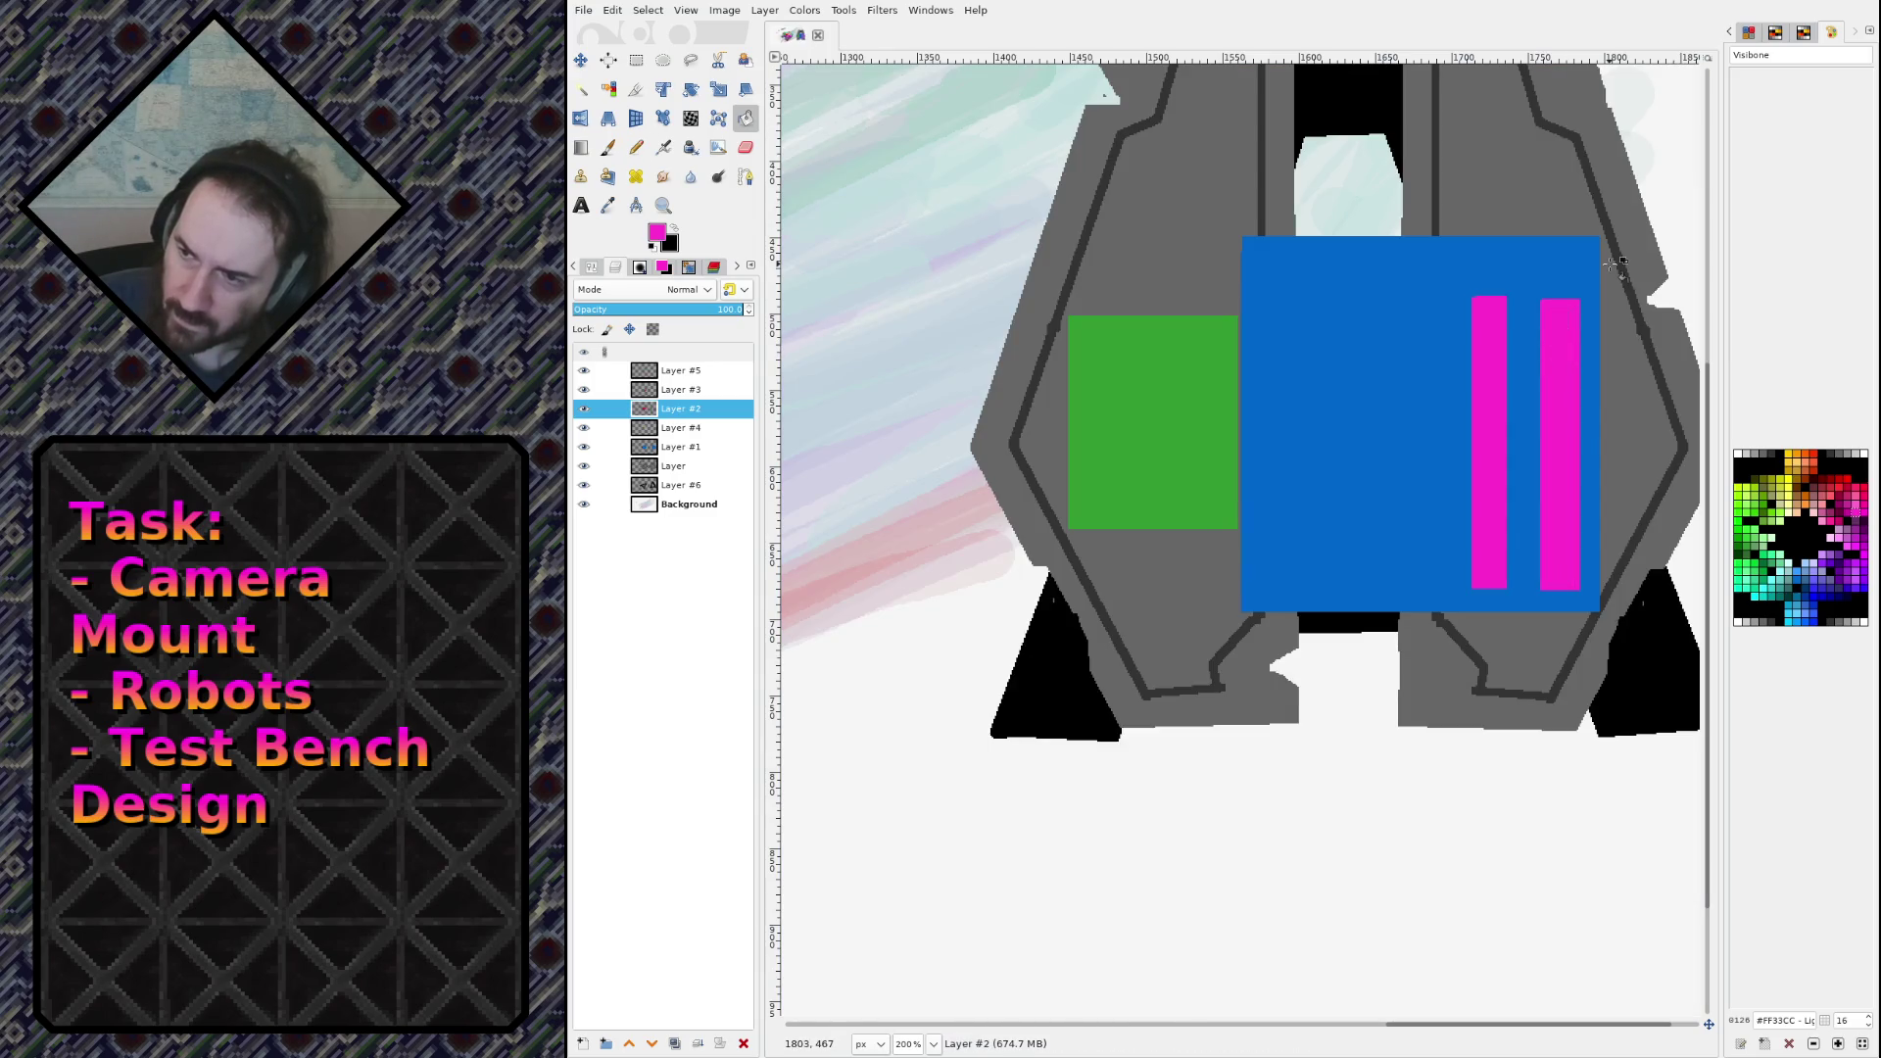
scroll(1612, 265, down, 2)
Step: Zoom out to show the whole image and save the sketch as sketch.xcf
ctrl+scroll(1359, 323, down, 4)
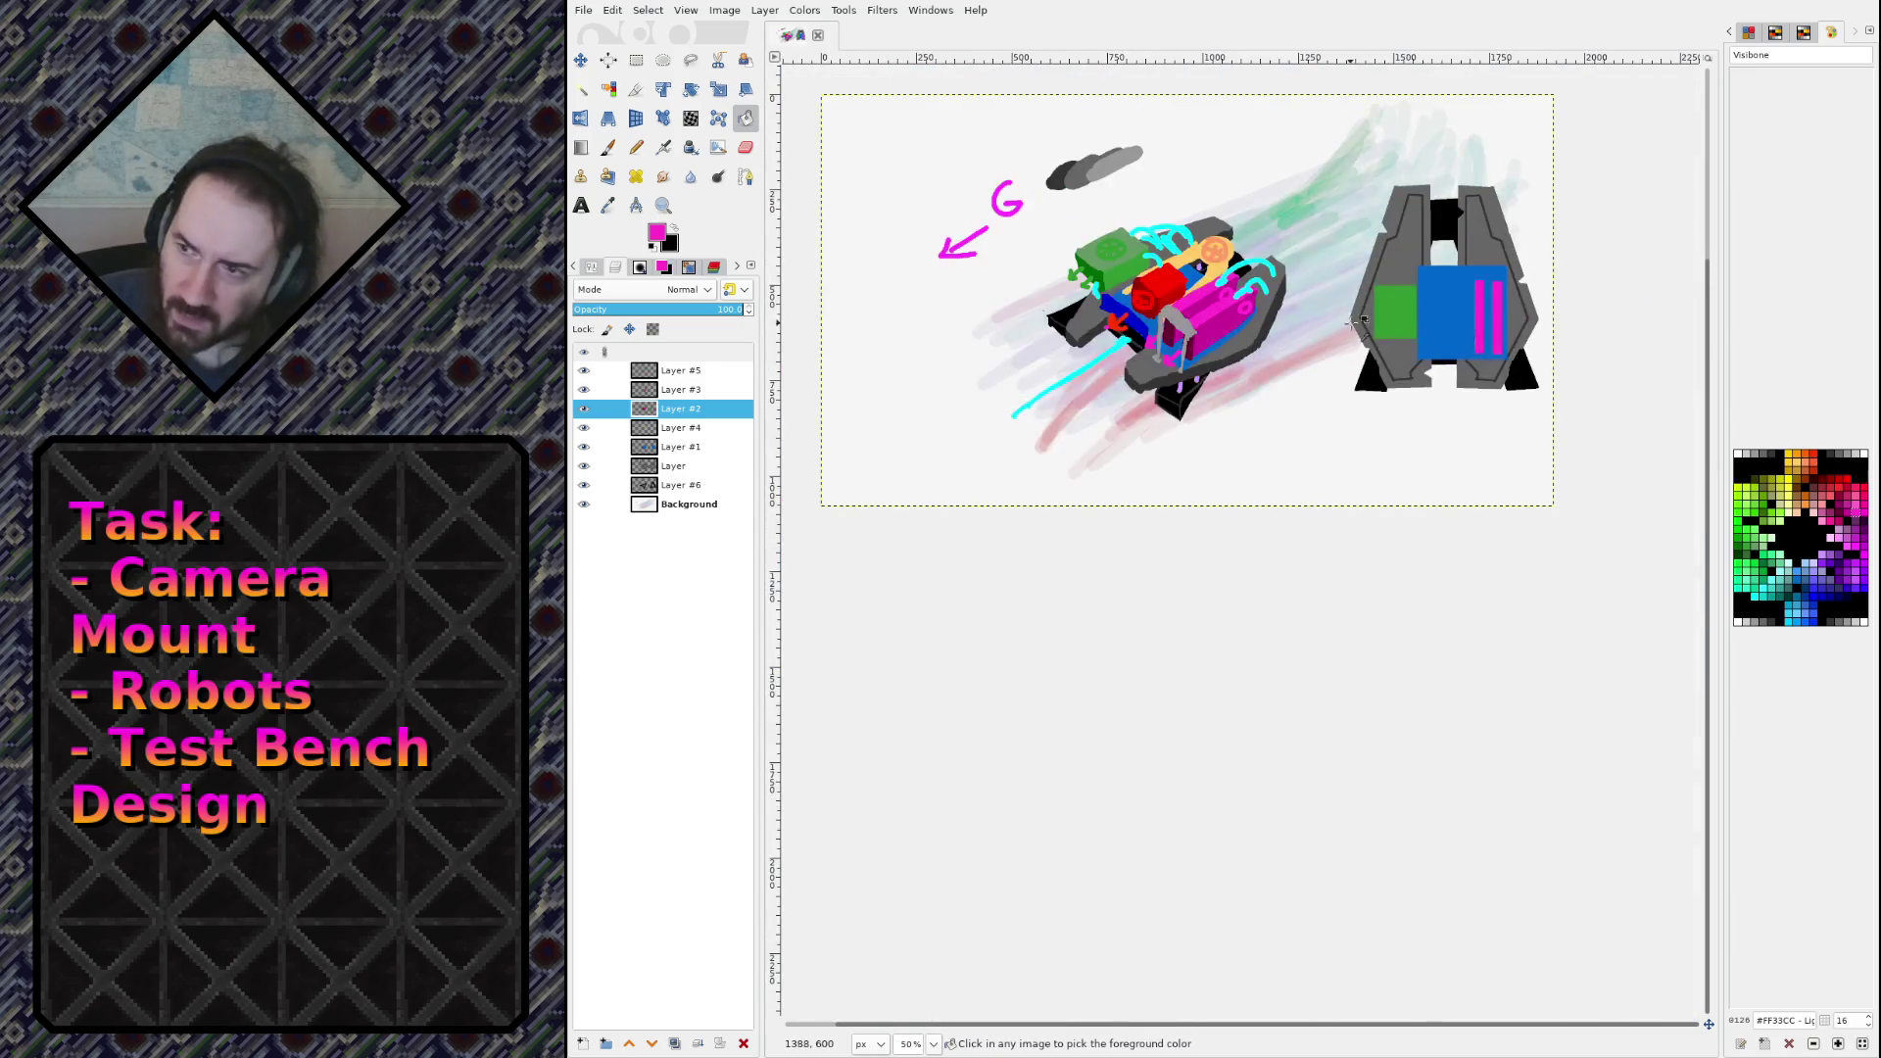
scroll(1179, 294, up, 3)
ctrl+scroll(1186, 333, up, 2)
key(ctrl+s)
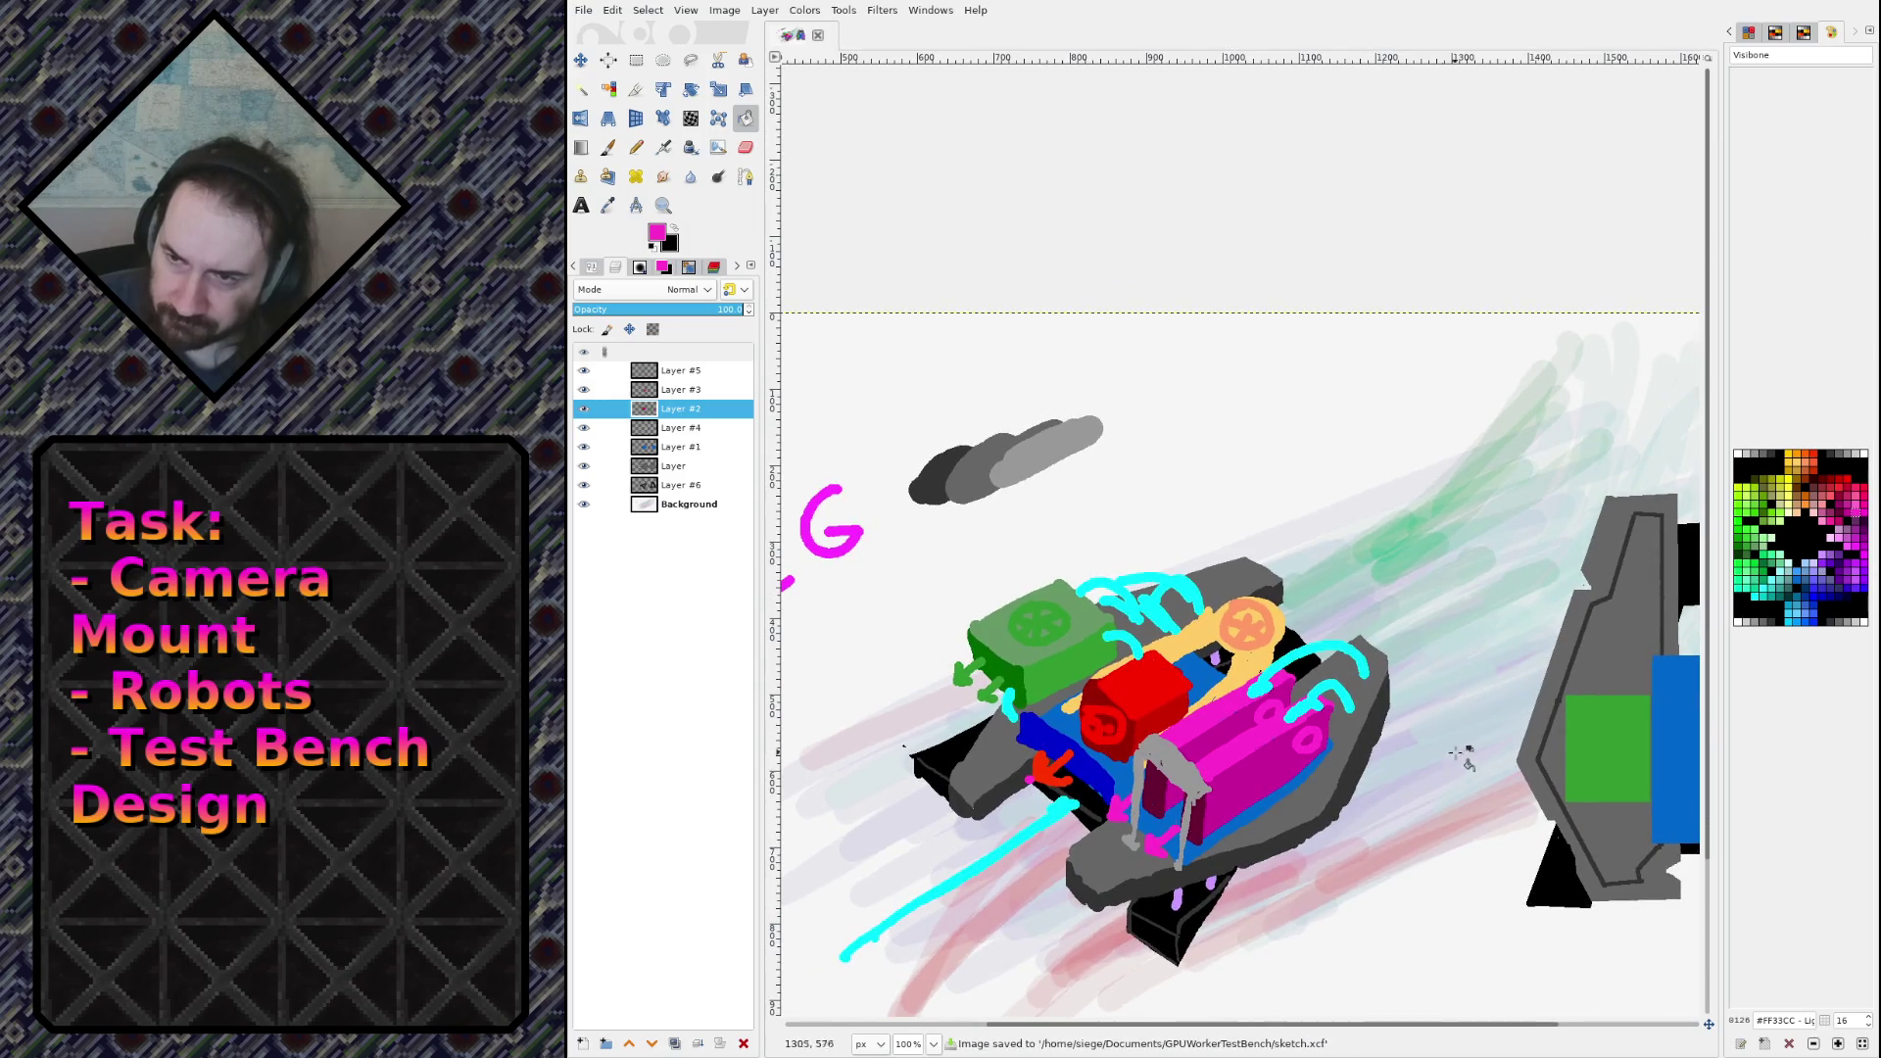
Step: Hide and reshow the orange, blue, grey, Layer #3 and Layer #5 layers to check their contents
drag(1460, 754, 1339, 579)
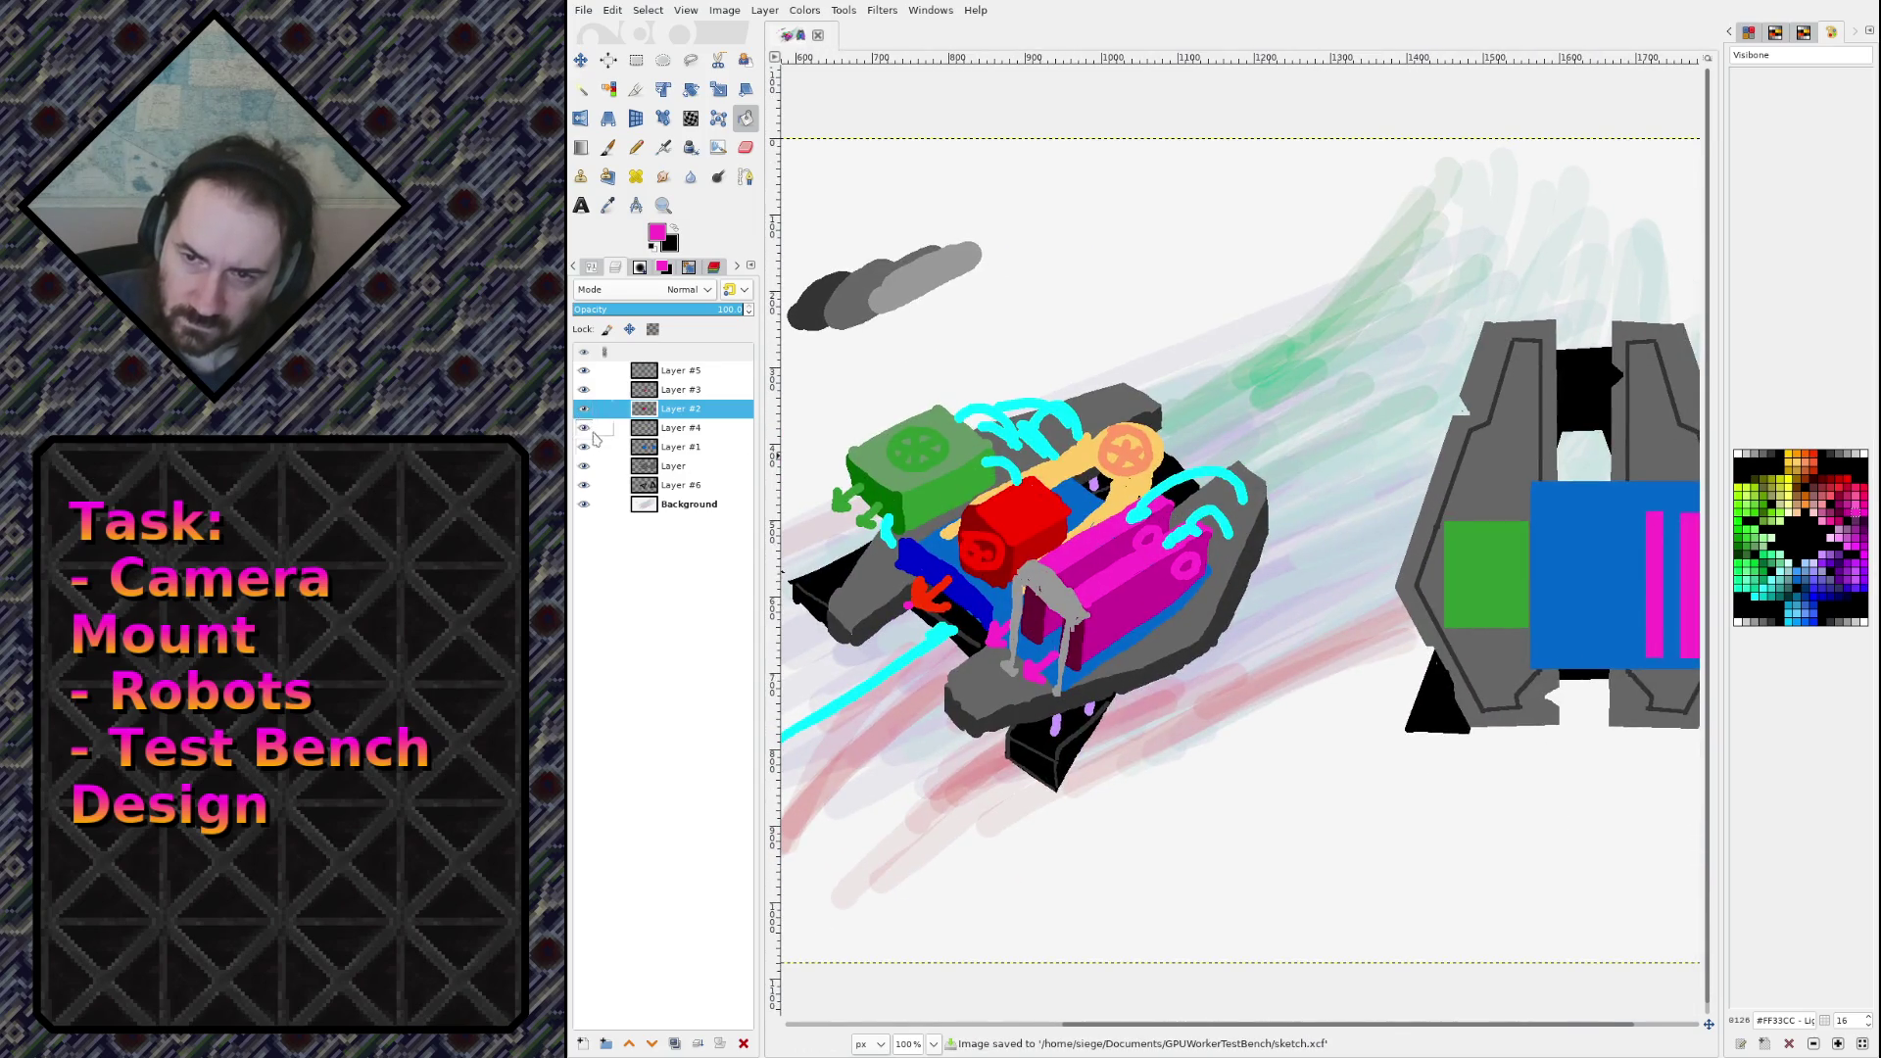
click(584, 428)
click(584, 428)
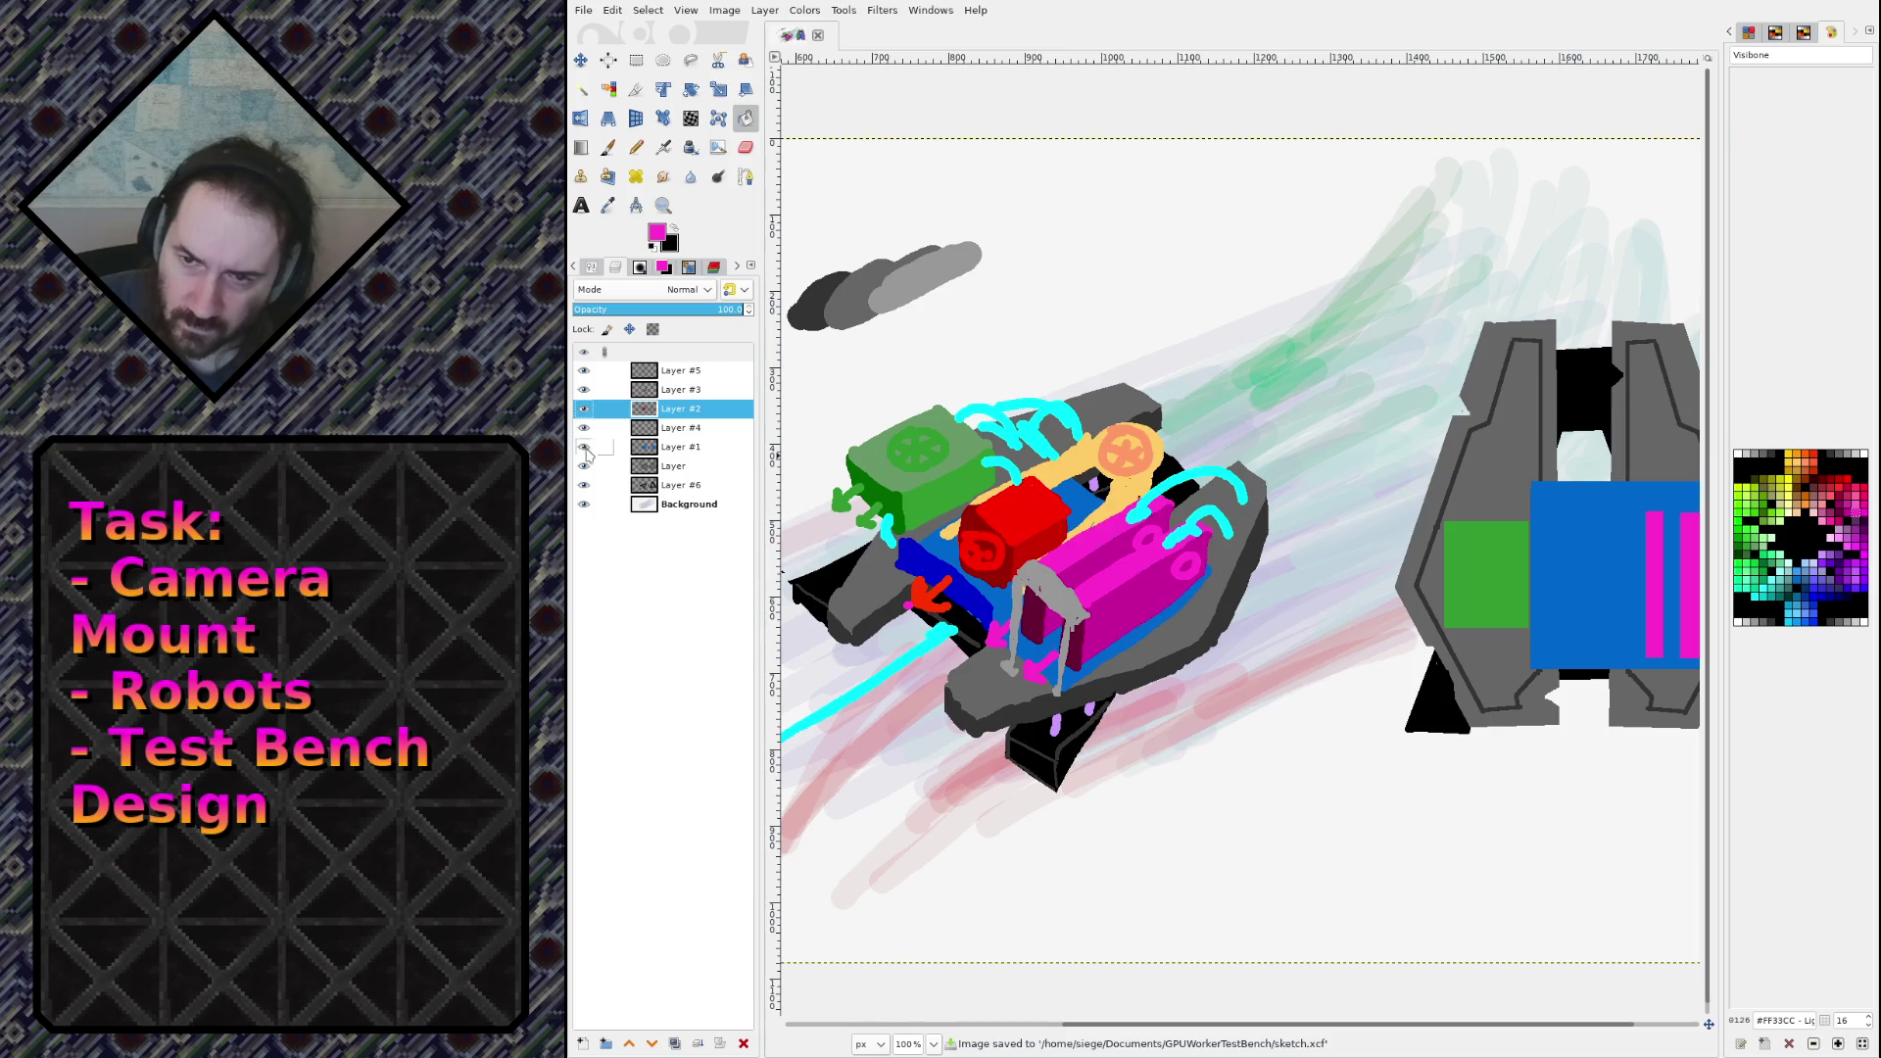
click(583, 447)
click(585, 448)
click(585, 466)
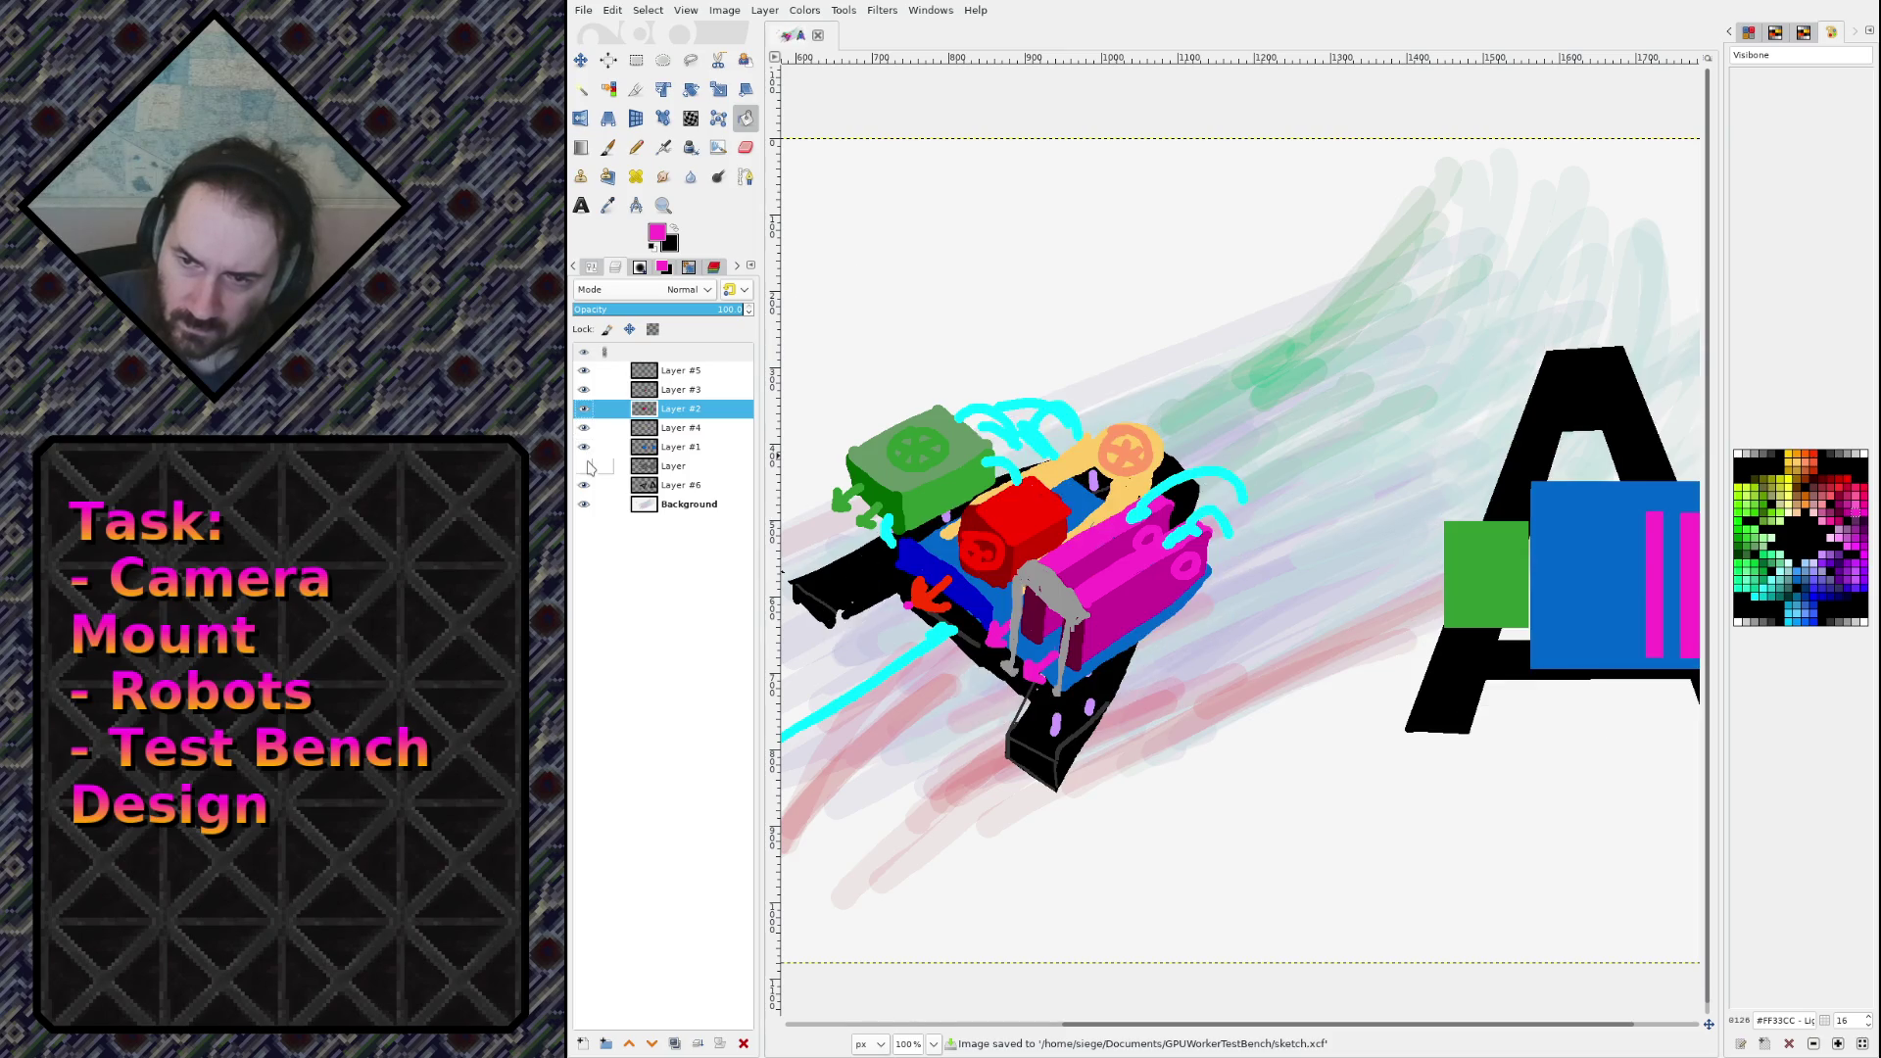
click(586, 468)
click(584, 390)
click(583, 390)
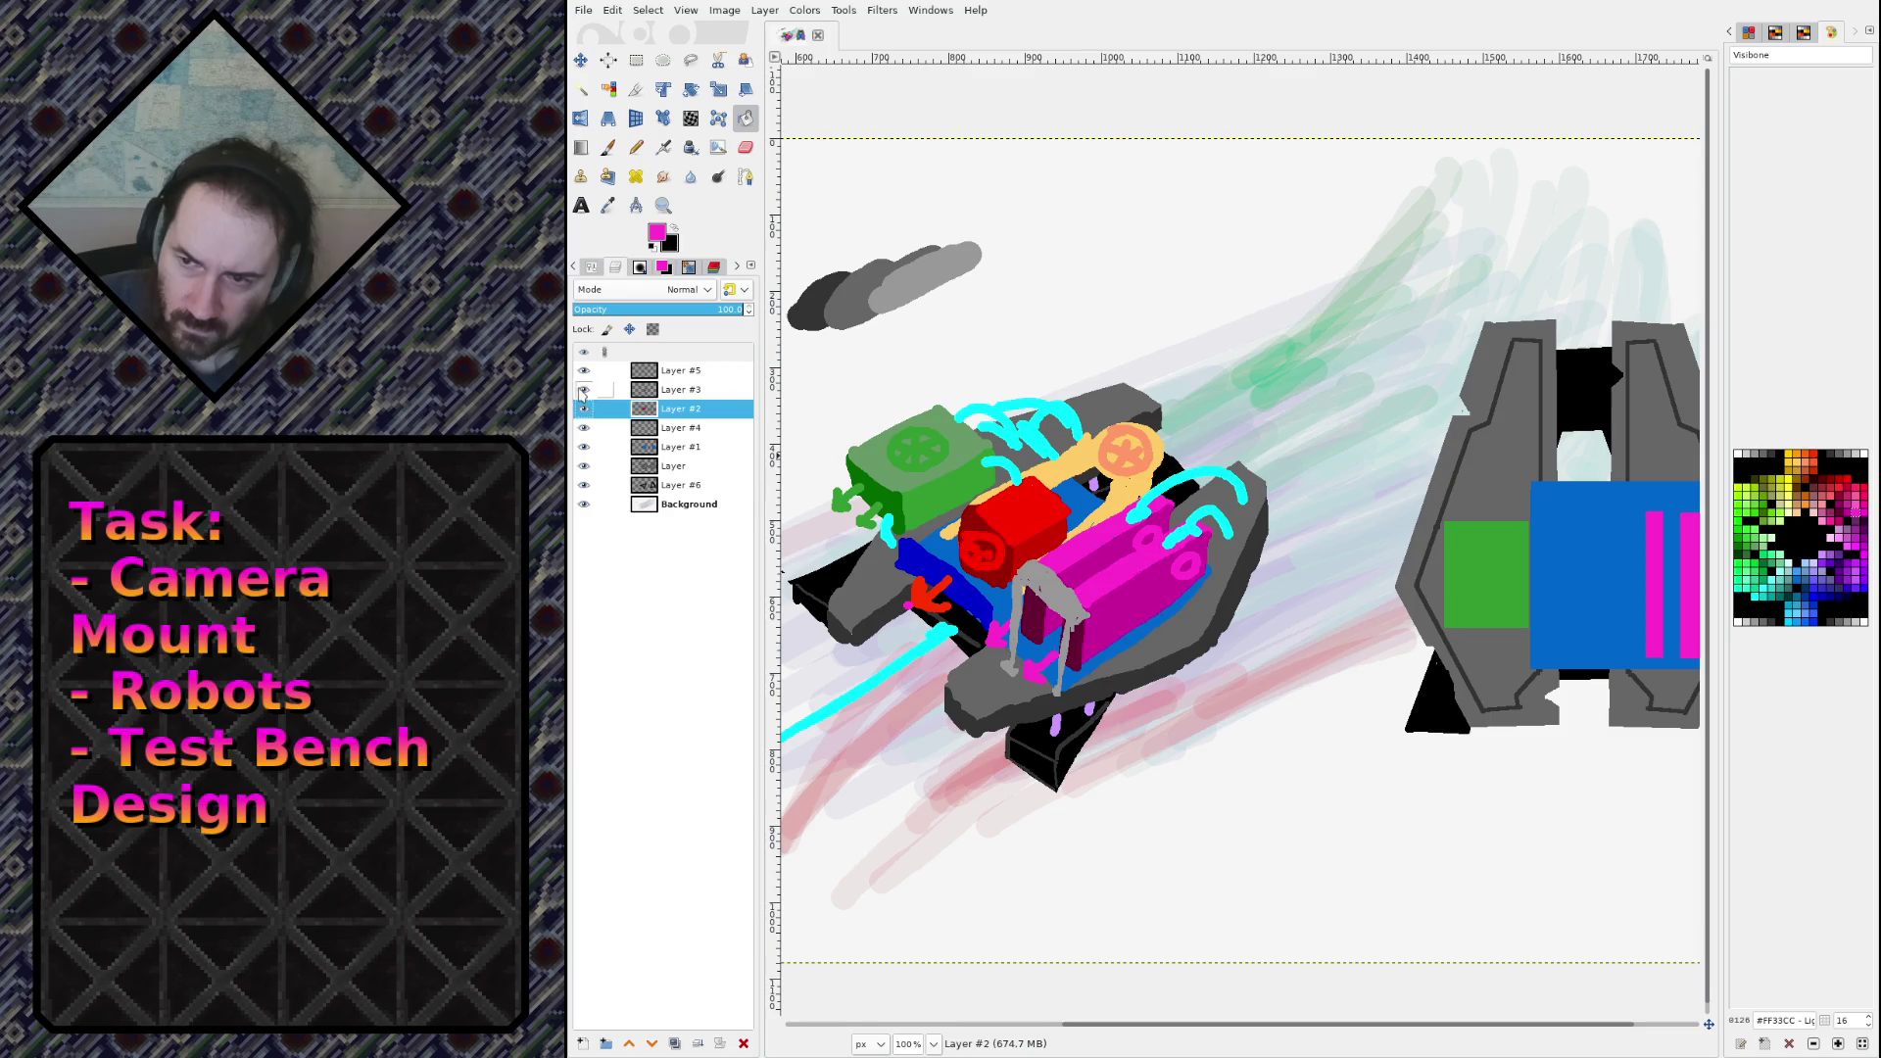
click(583, 370)
click(584, 371)
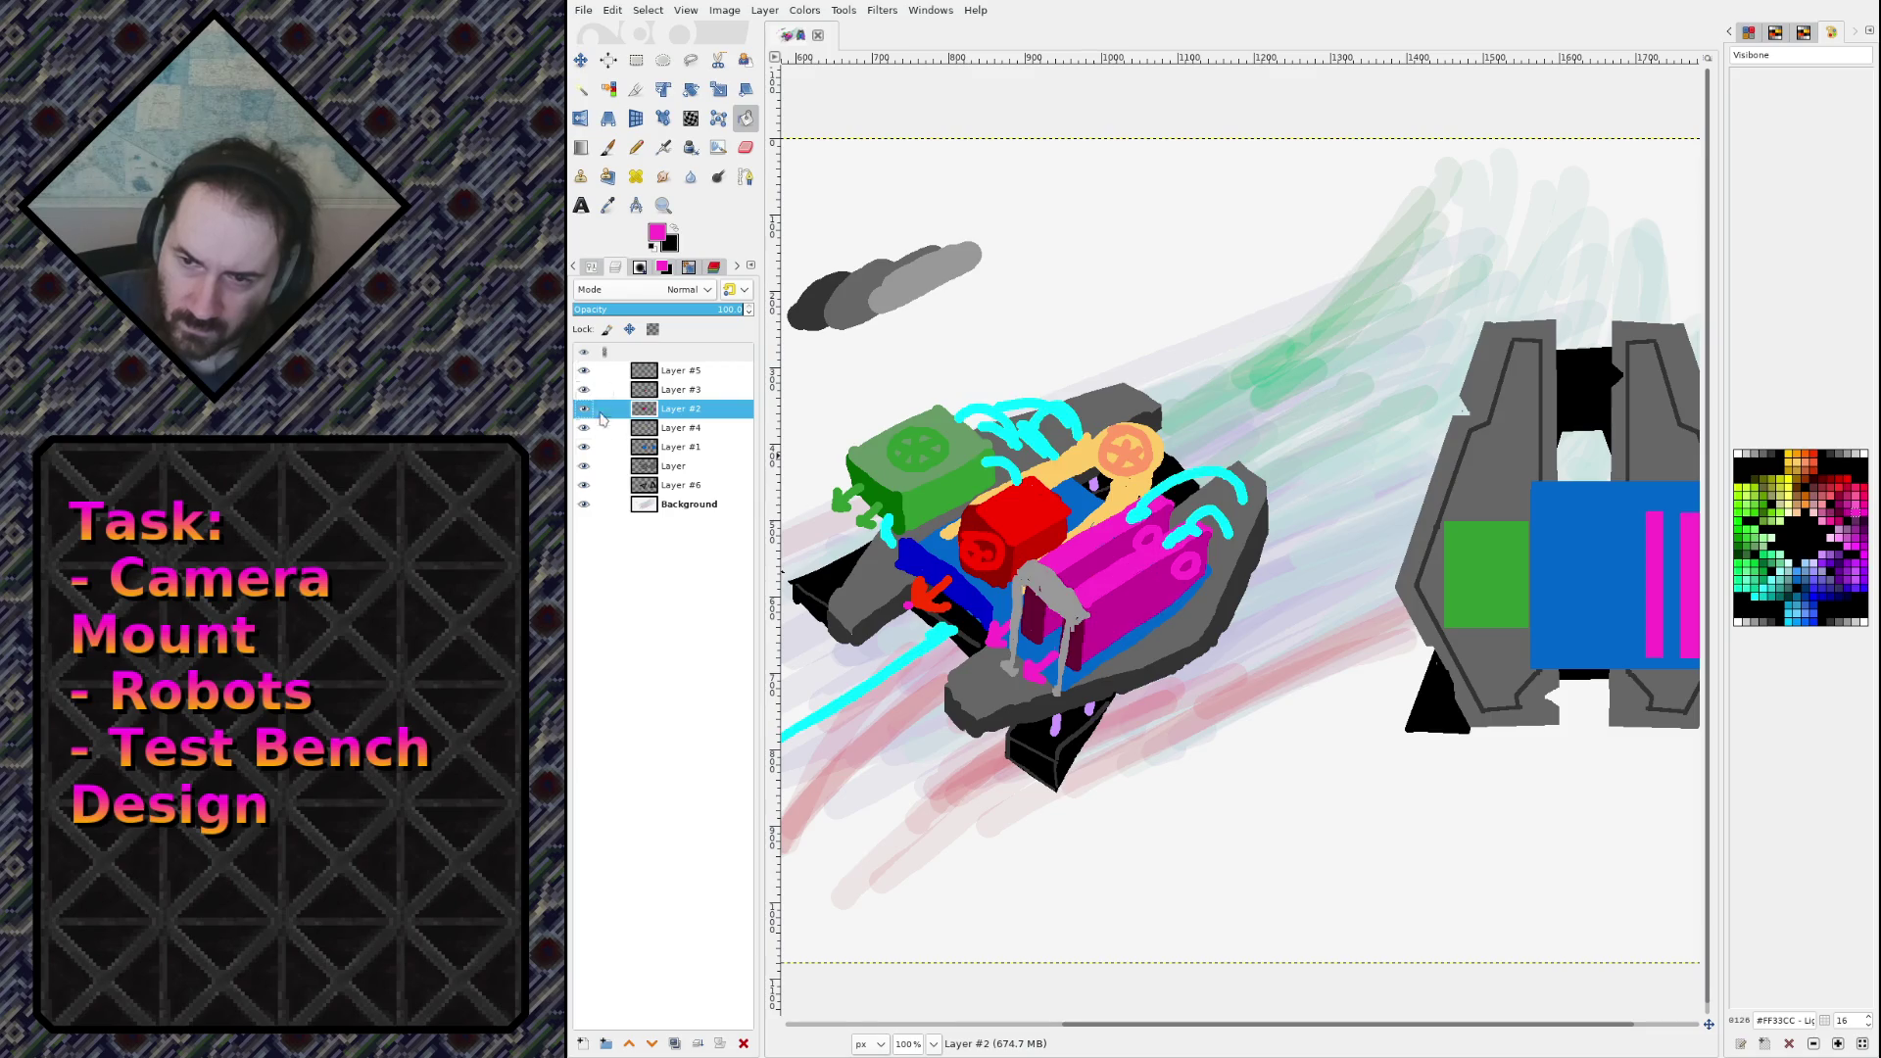
Step: Recheck the grey layer, Layer #1, Layer #4 and Layer #2, leaving every layer visible
click(584, 466)
click(584, 466)
click(584, 447)
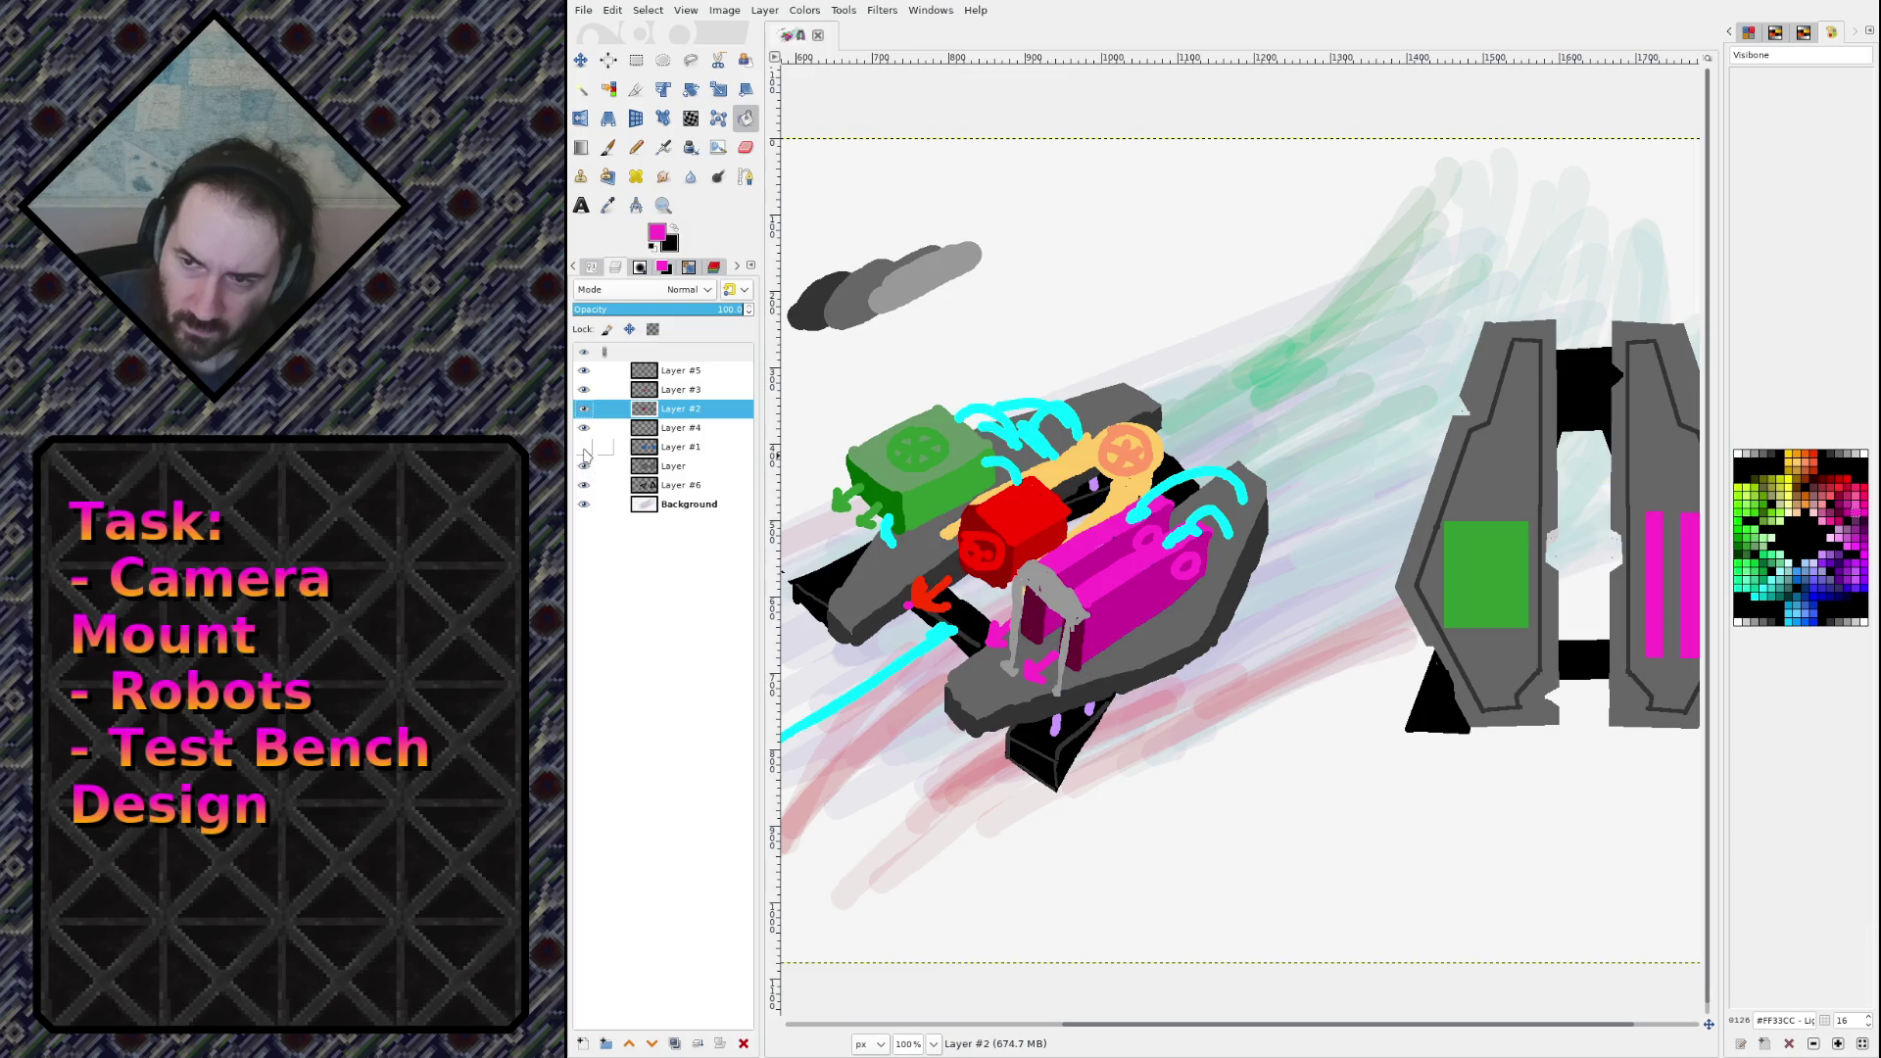
click(584, 447)
click(584, 428)
click(583, 428)
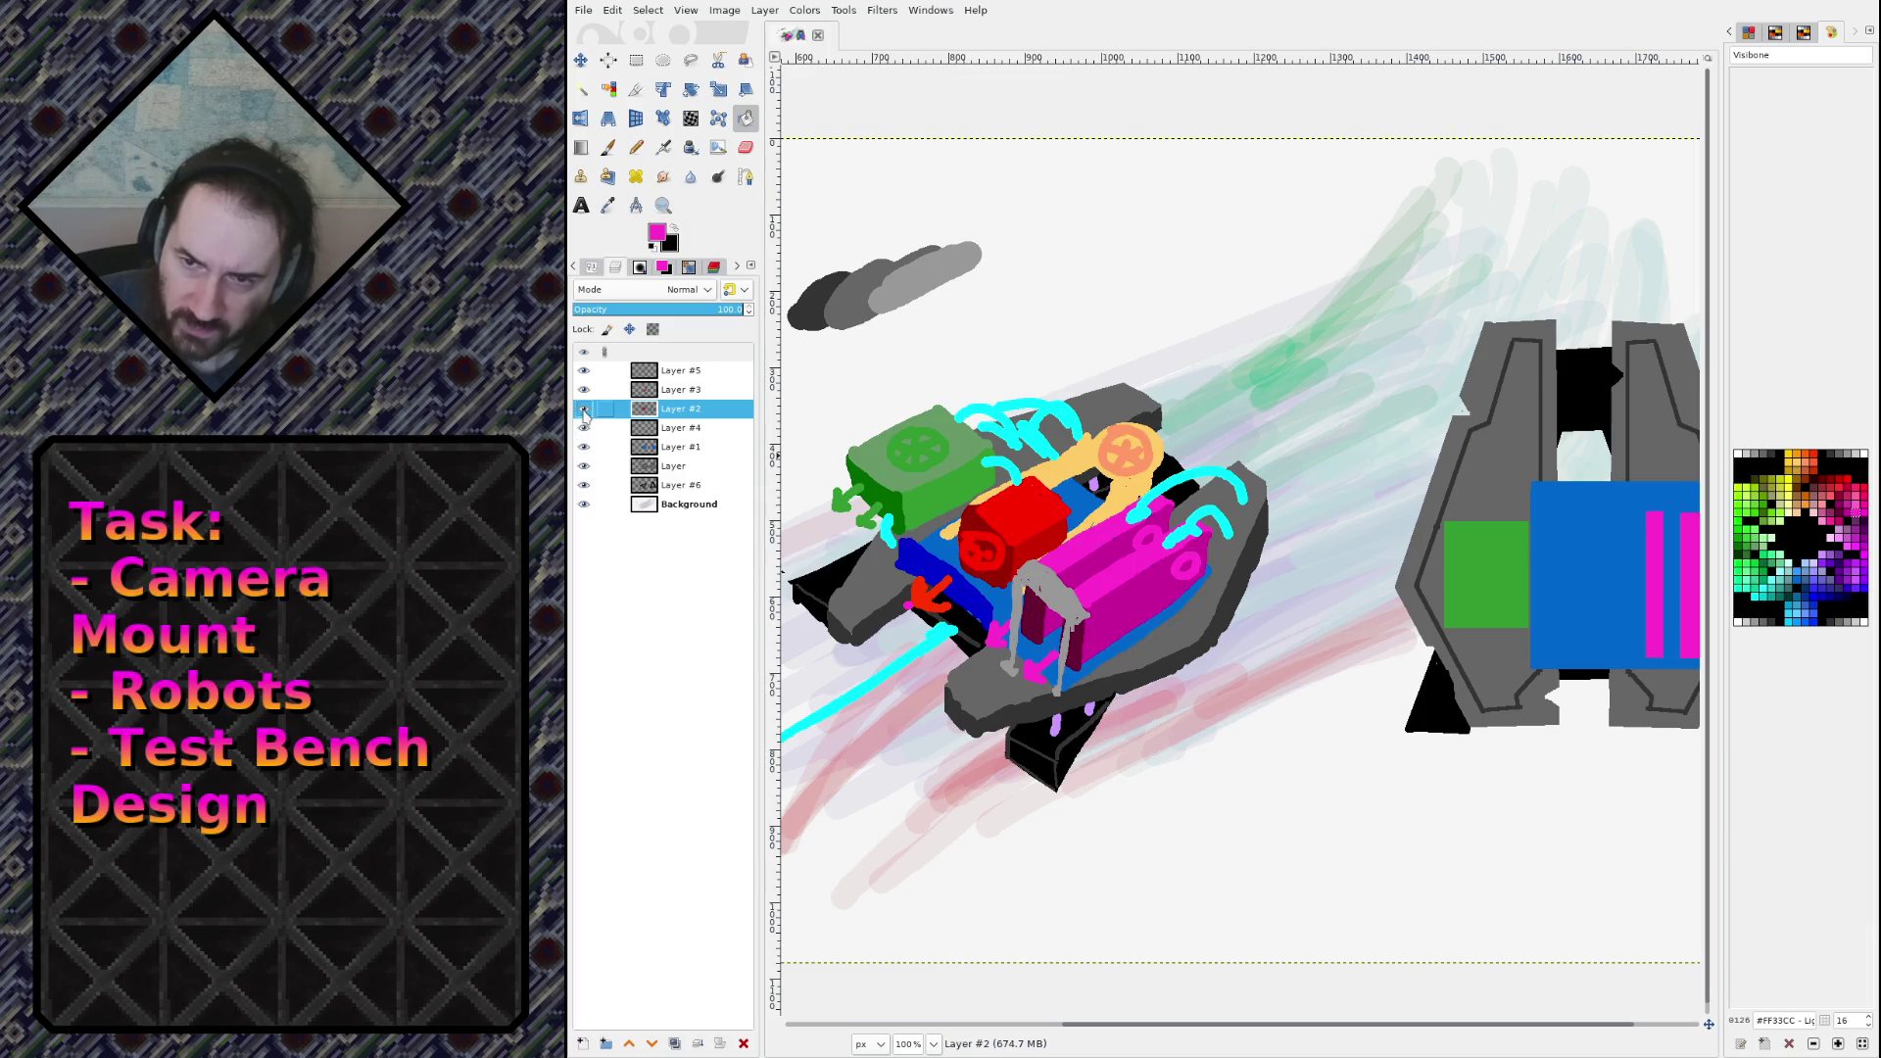
click(583, 408)
click(583, 409)
click(583, 408)
click(584, 409)
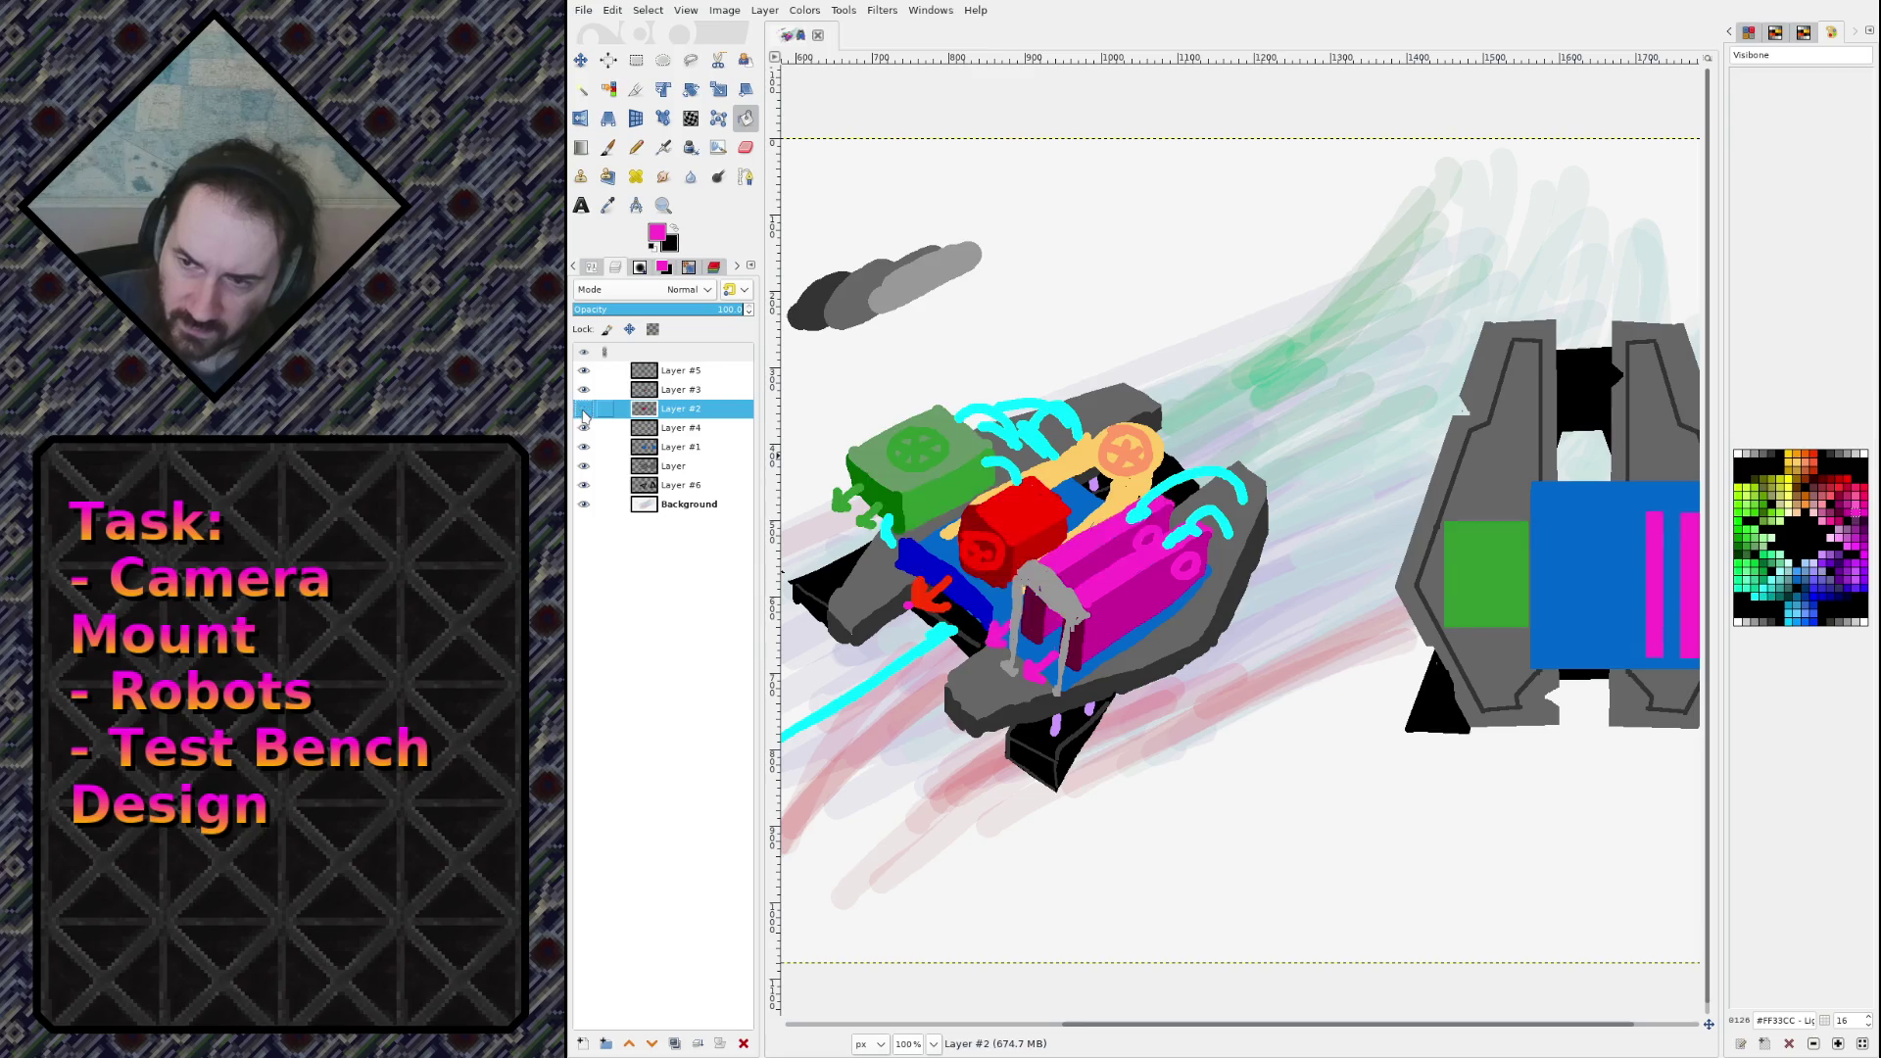
click(584, 408)
click(584, 409)
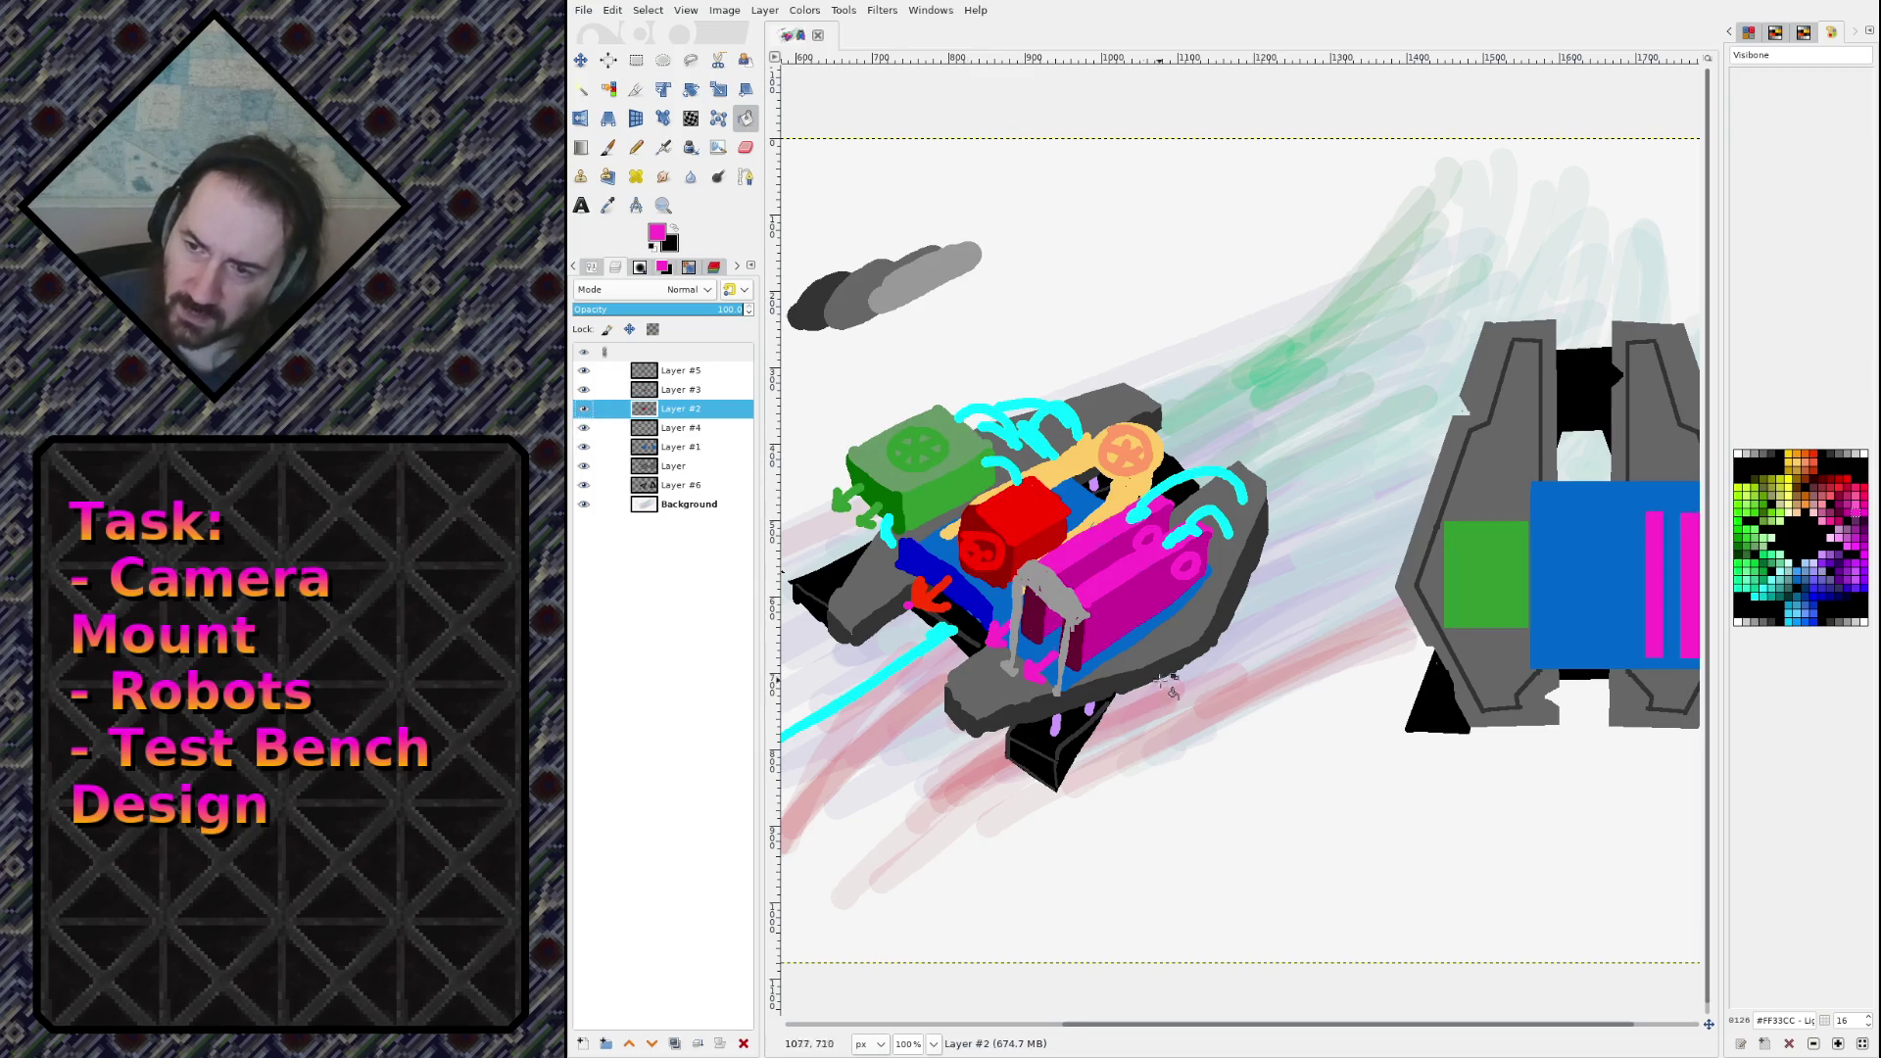
click(1021, 509)
key(n)
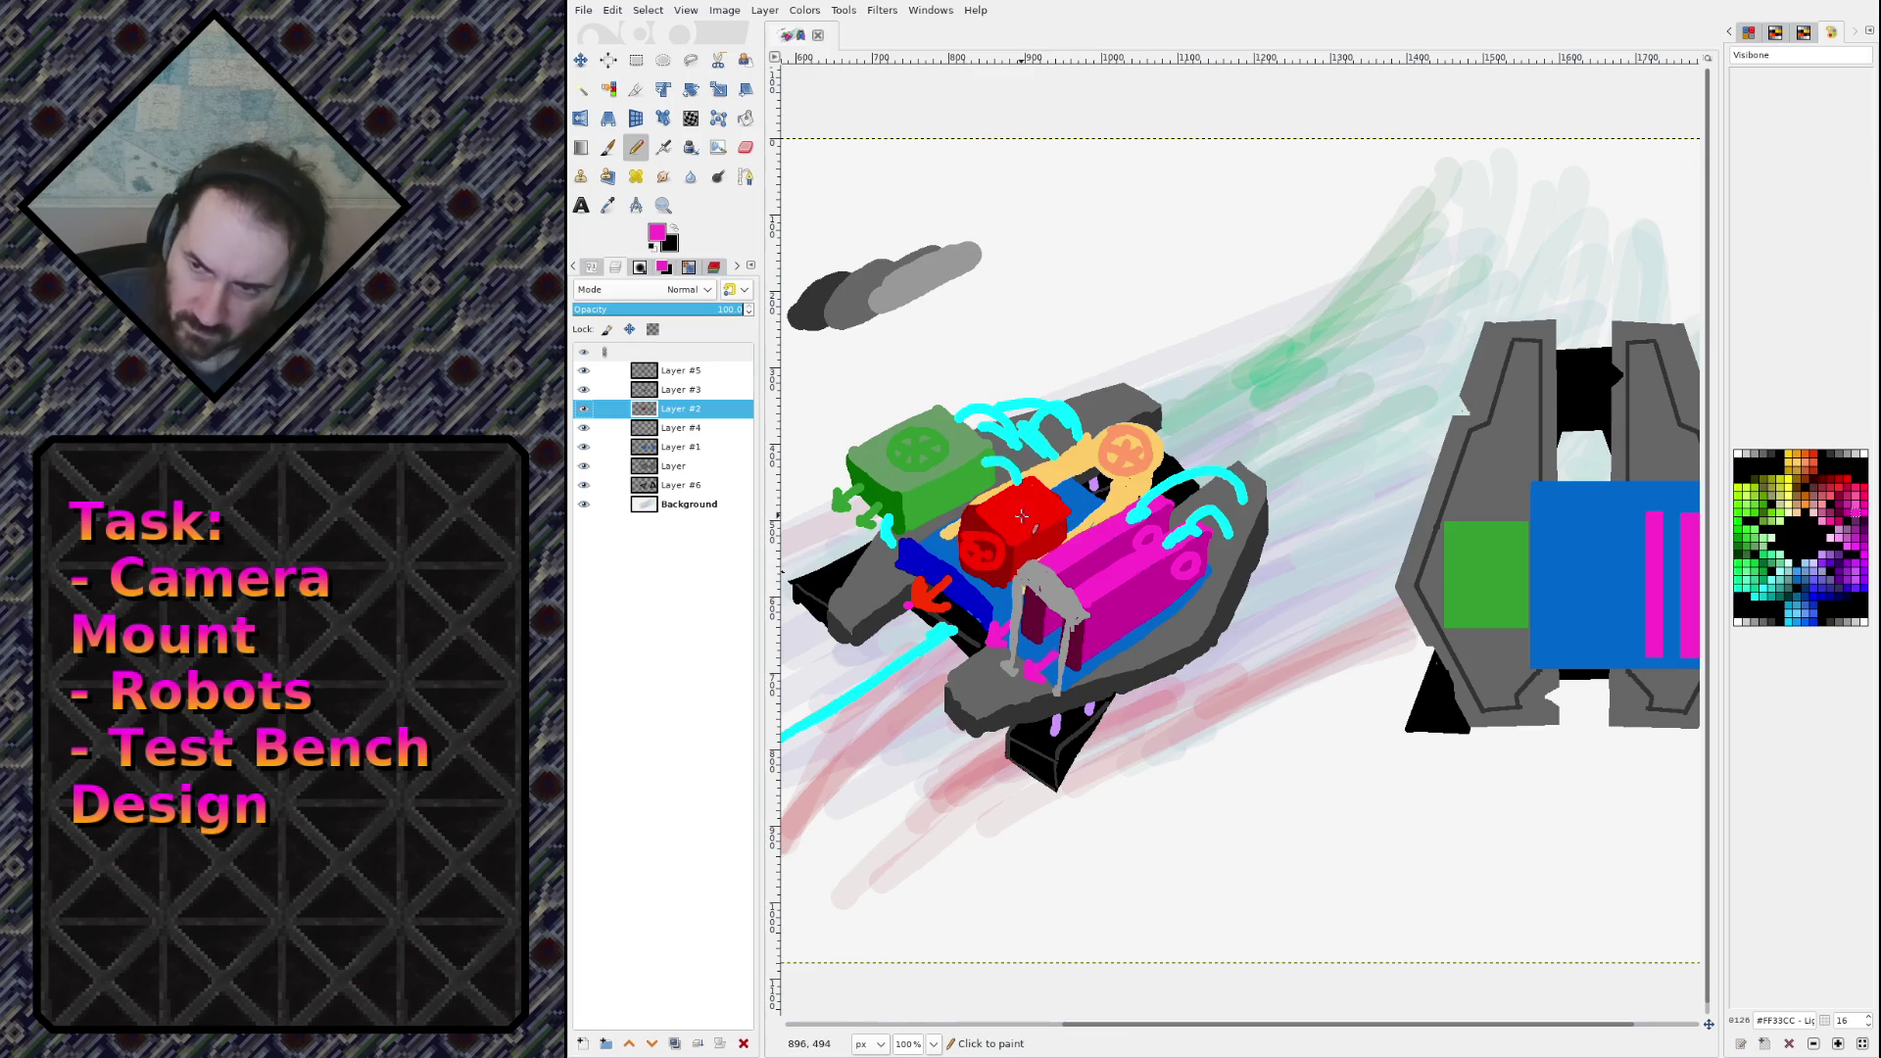
click(1559, 559)
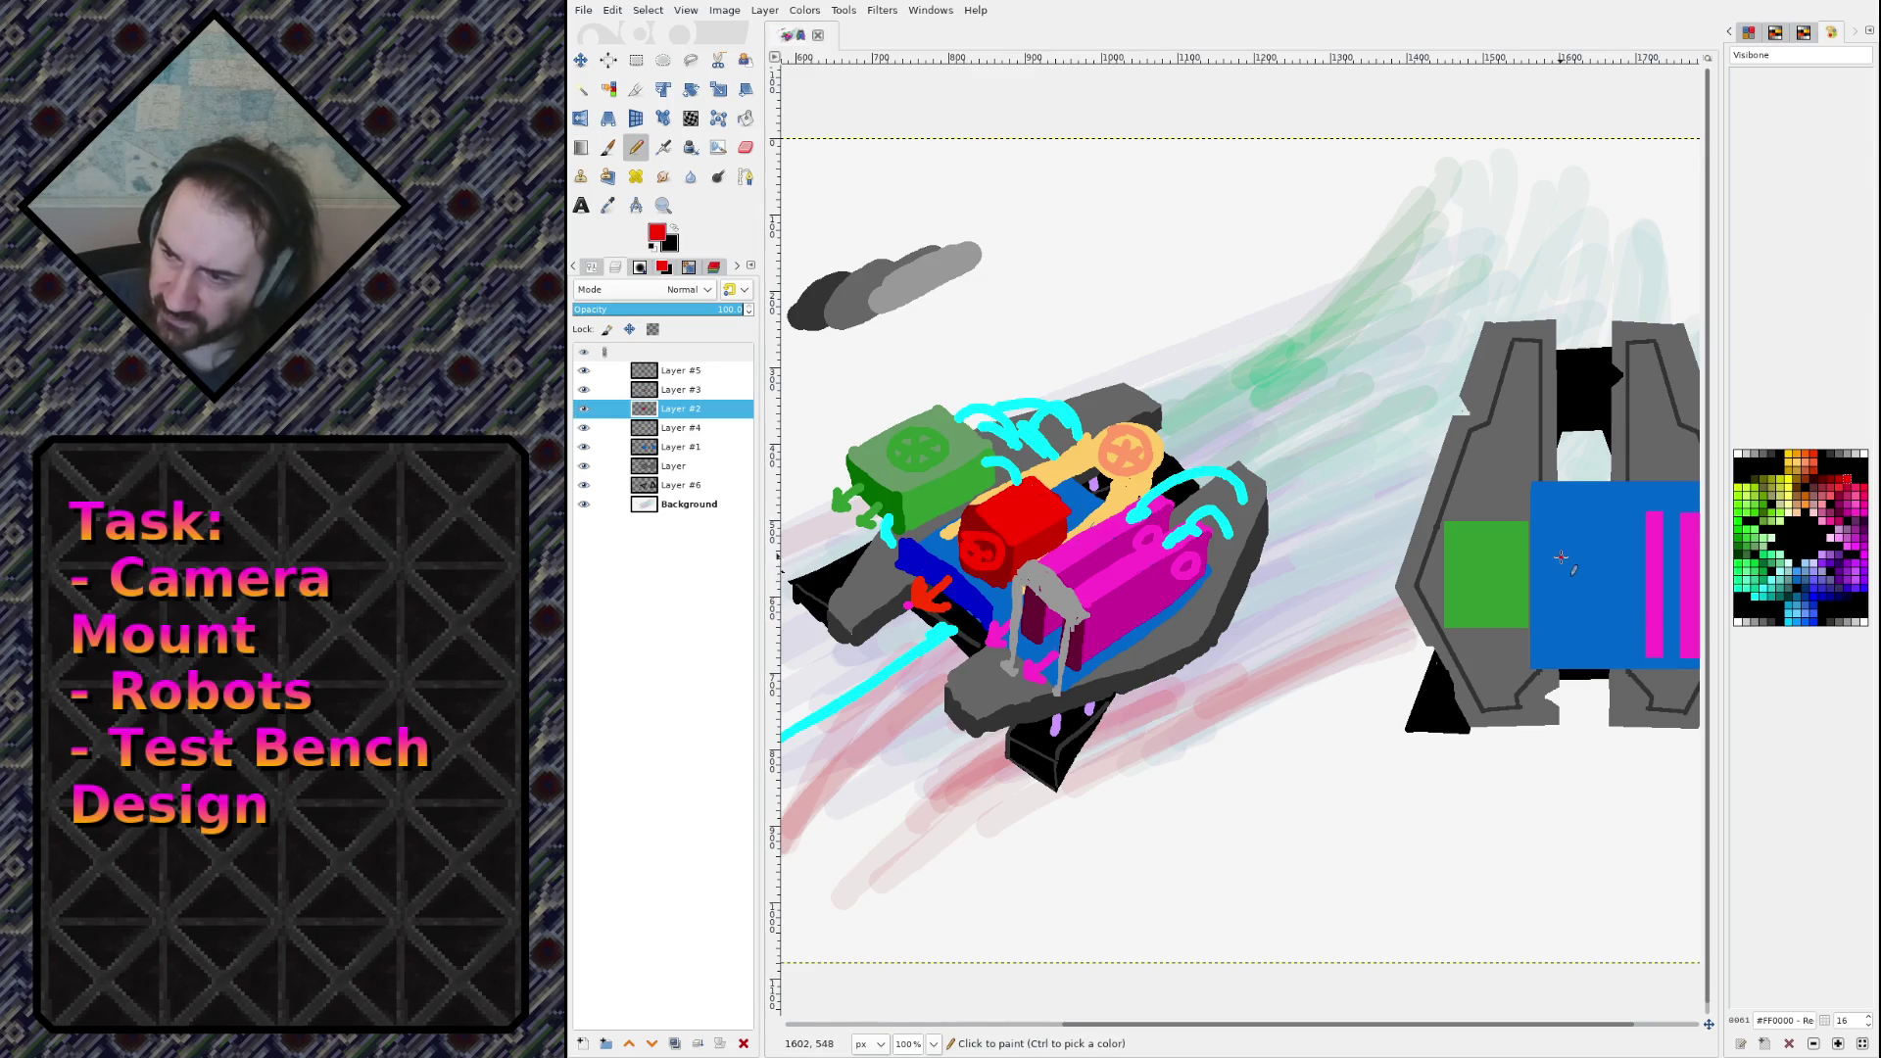
shift+click(1558, 623)
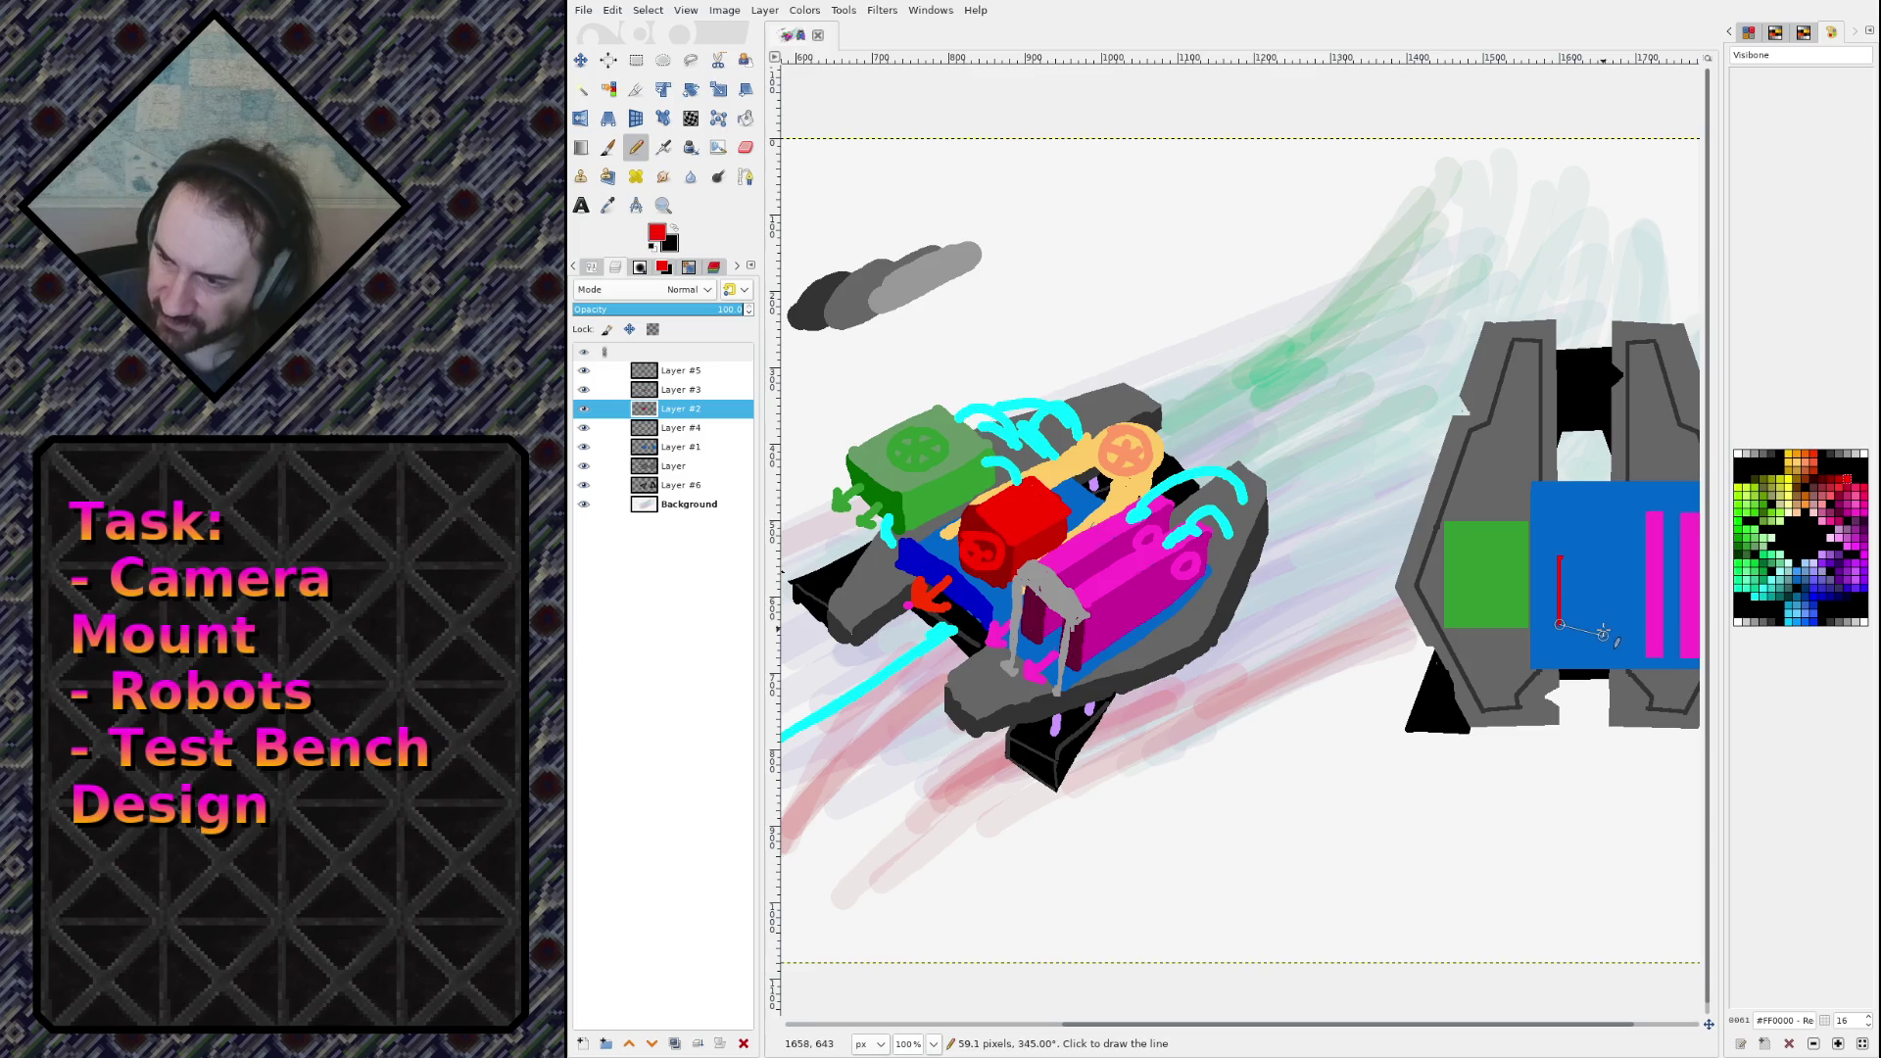
shift+click(1608, 623)
shift+click(1608, 559)
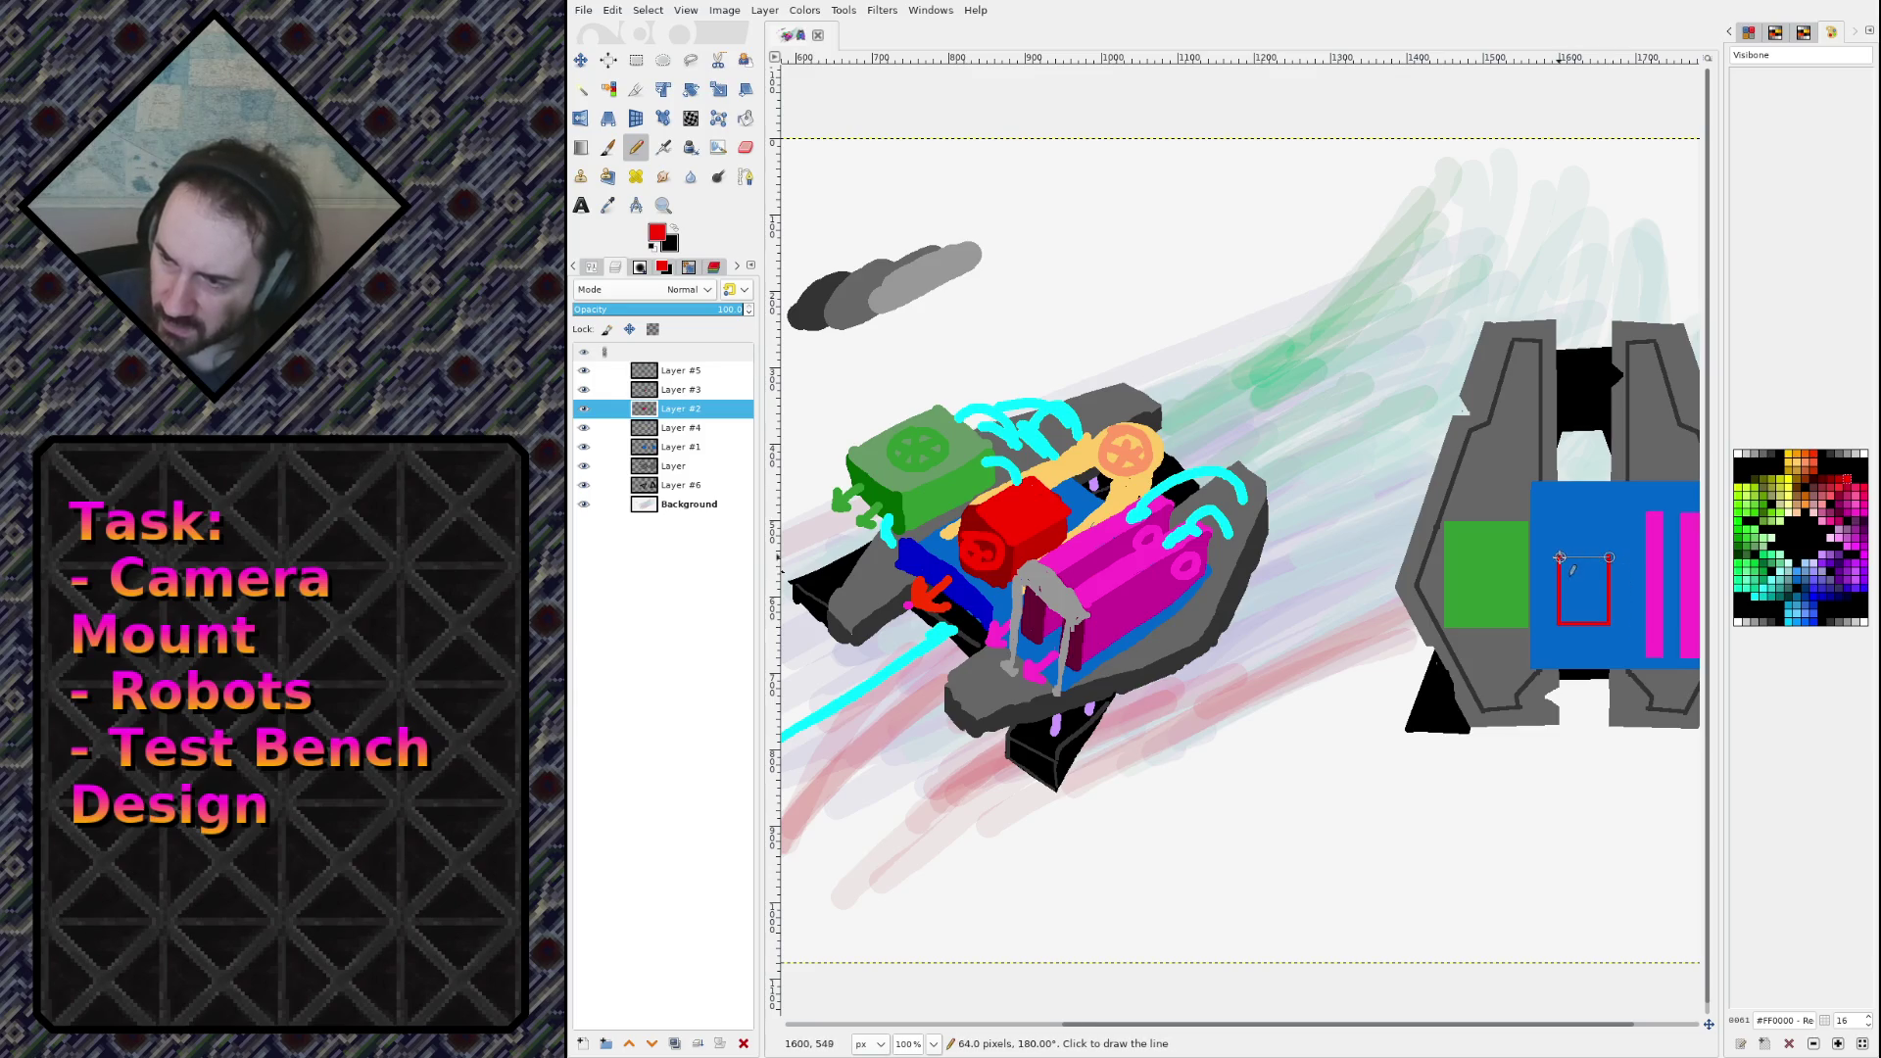
shift+click(1558, 559)
key(w)
click(1575, 597)
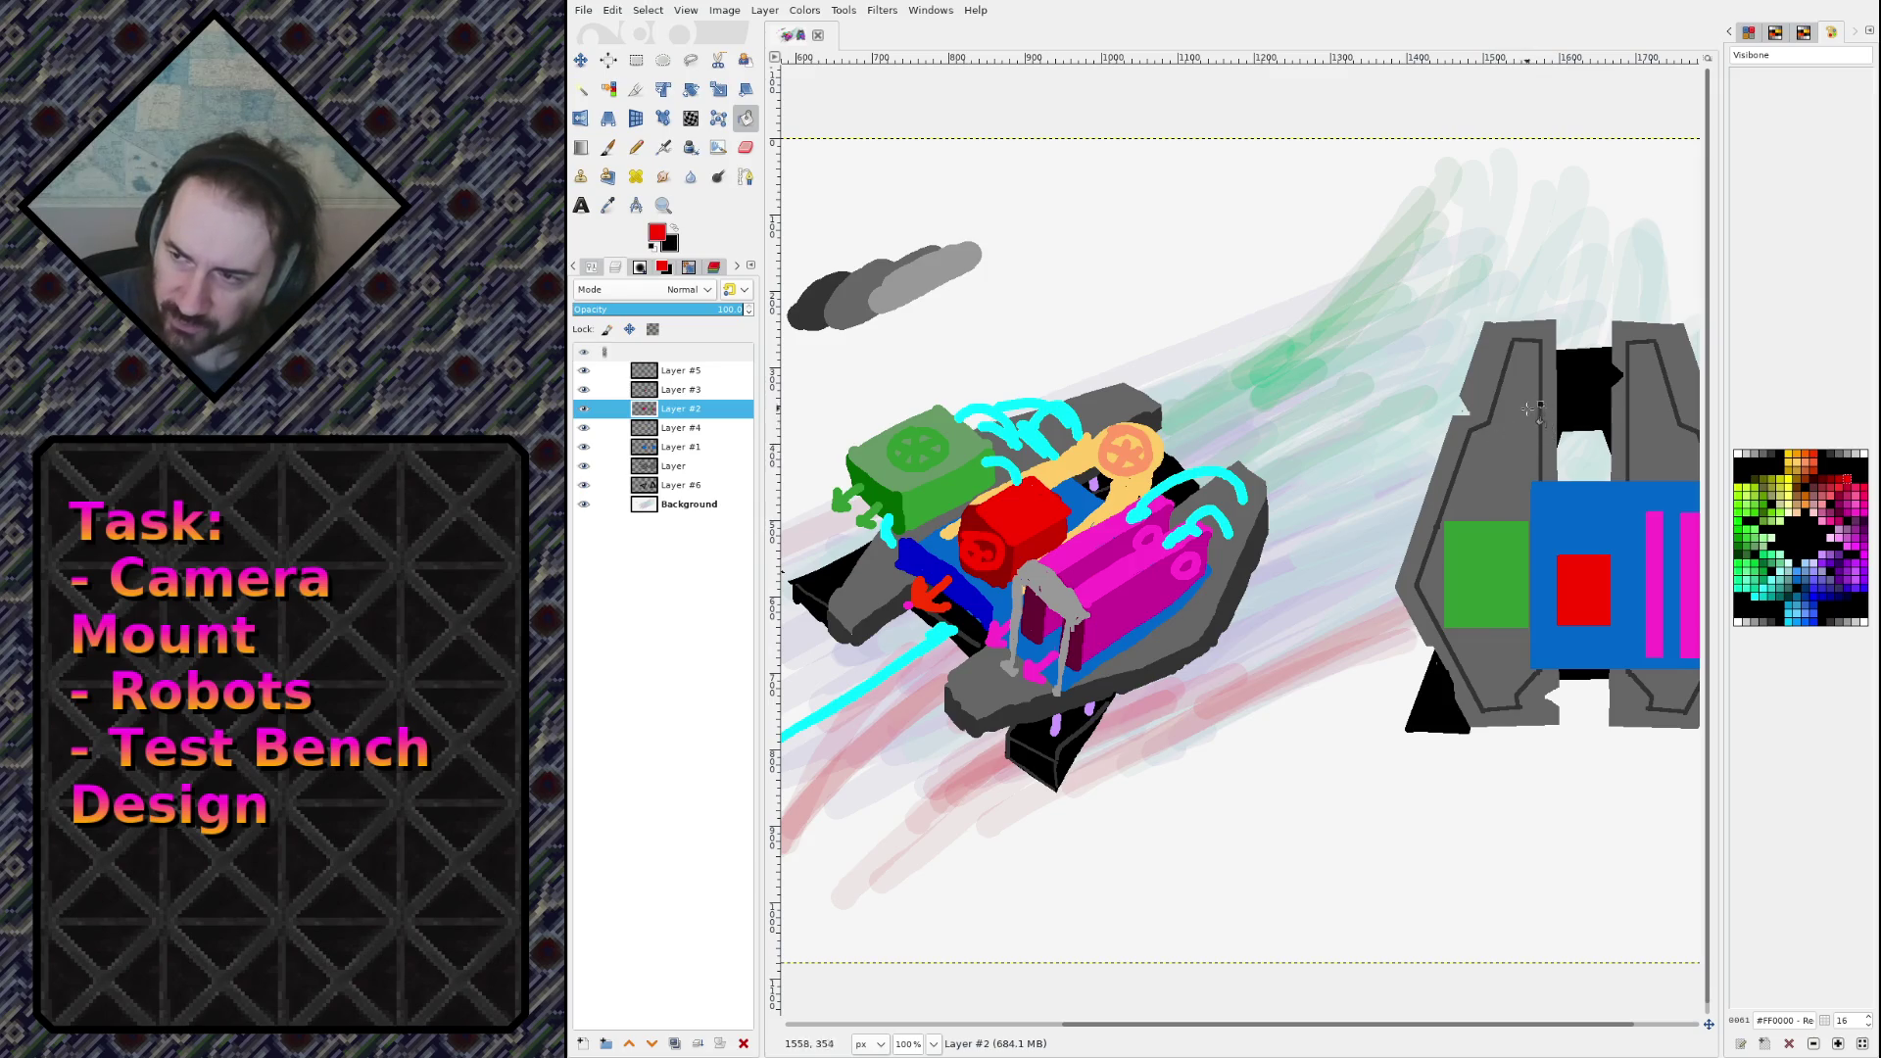
scroll(1570, 420, right, 3)
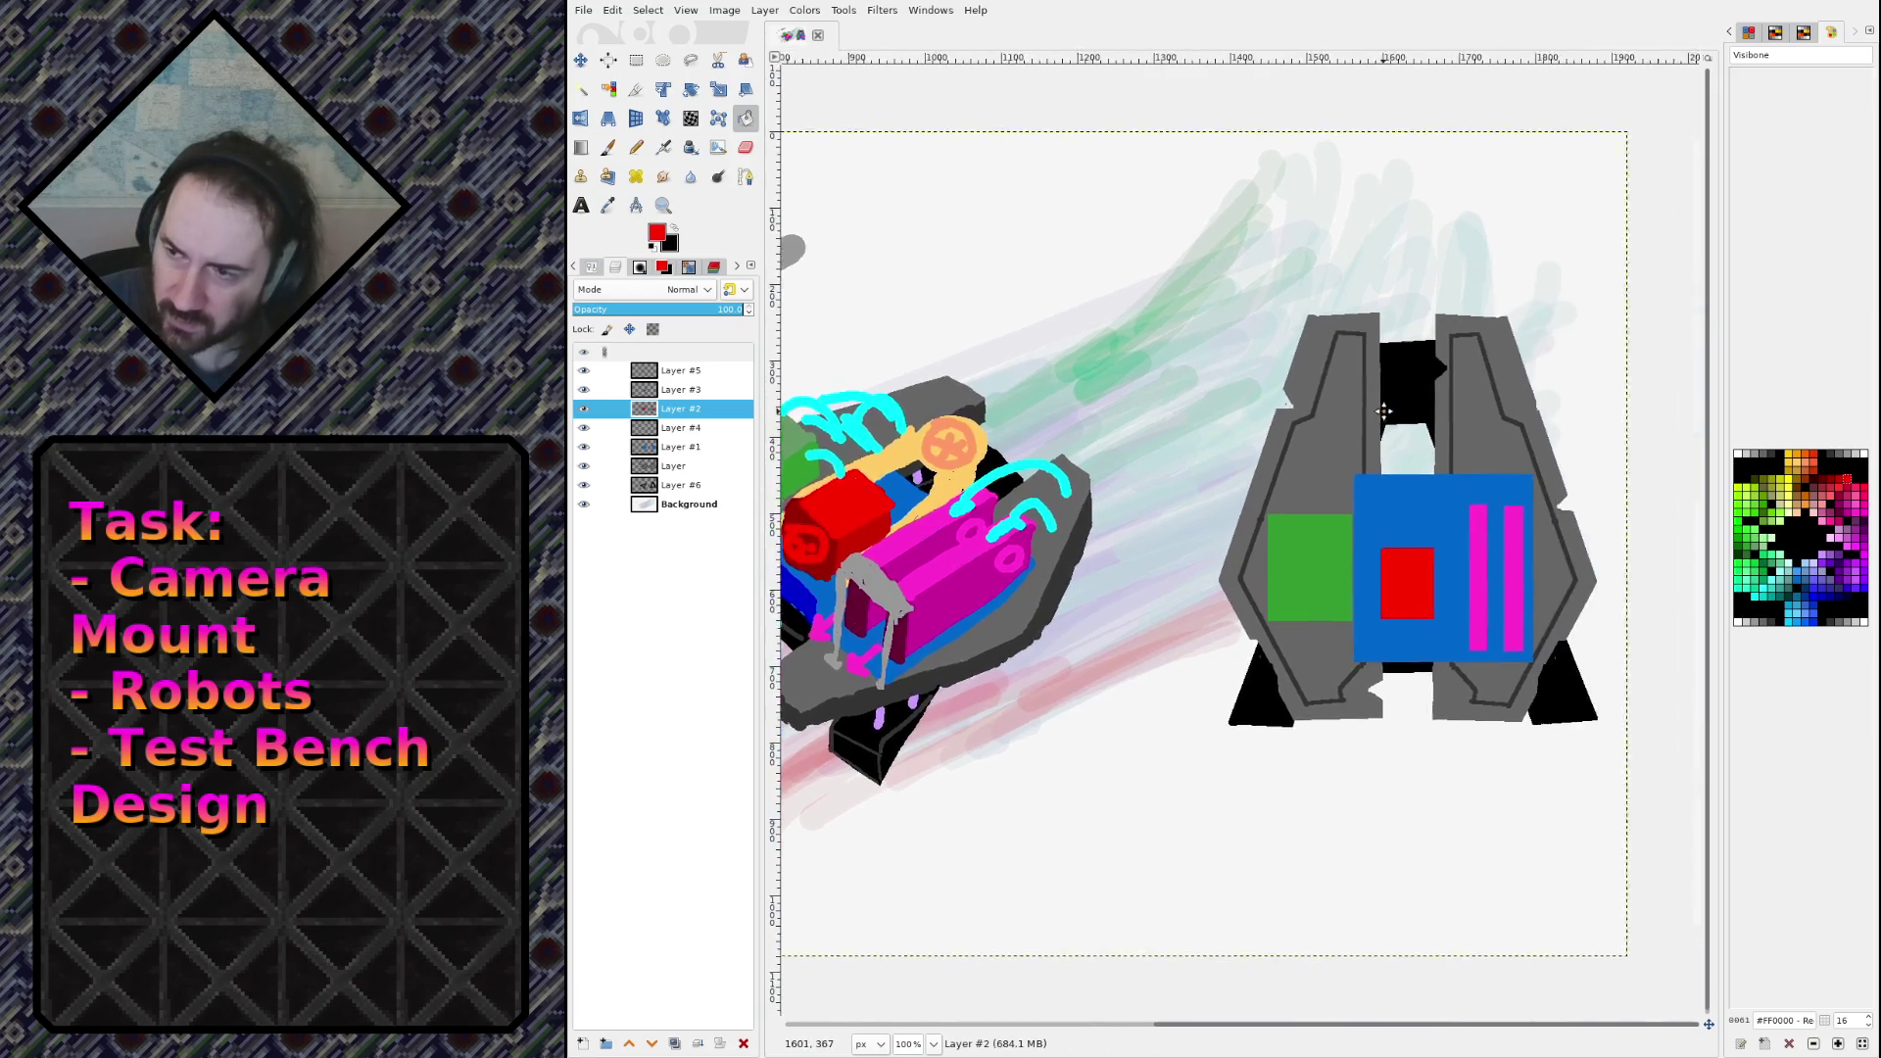
Step: Save the sketch and make Layer #4 the active painting layer after checking its strokes
key(ctrl+s)
click(583, 428)
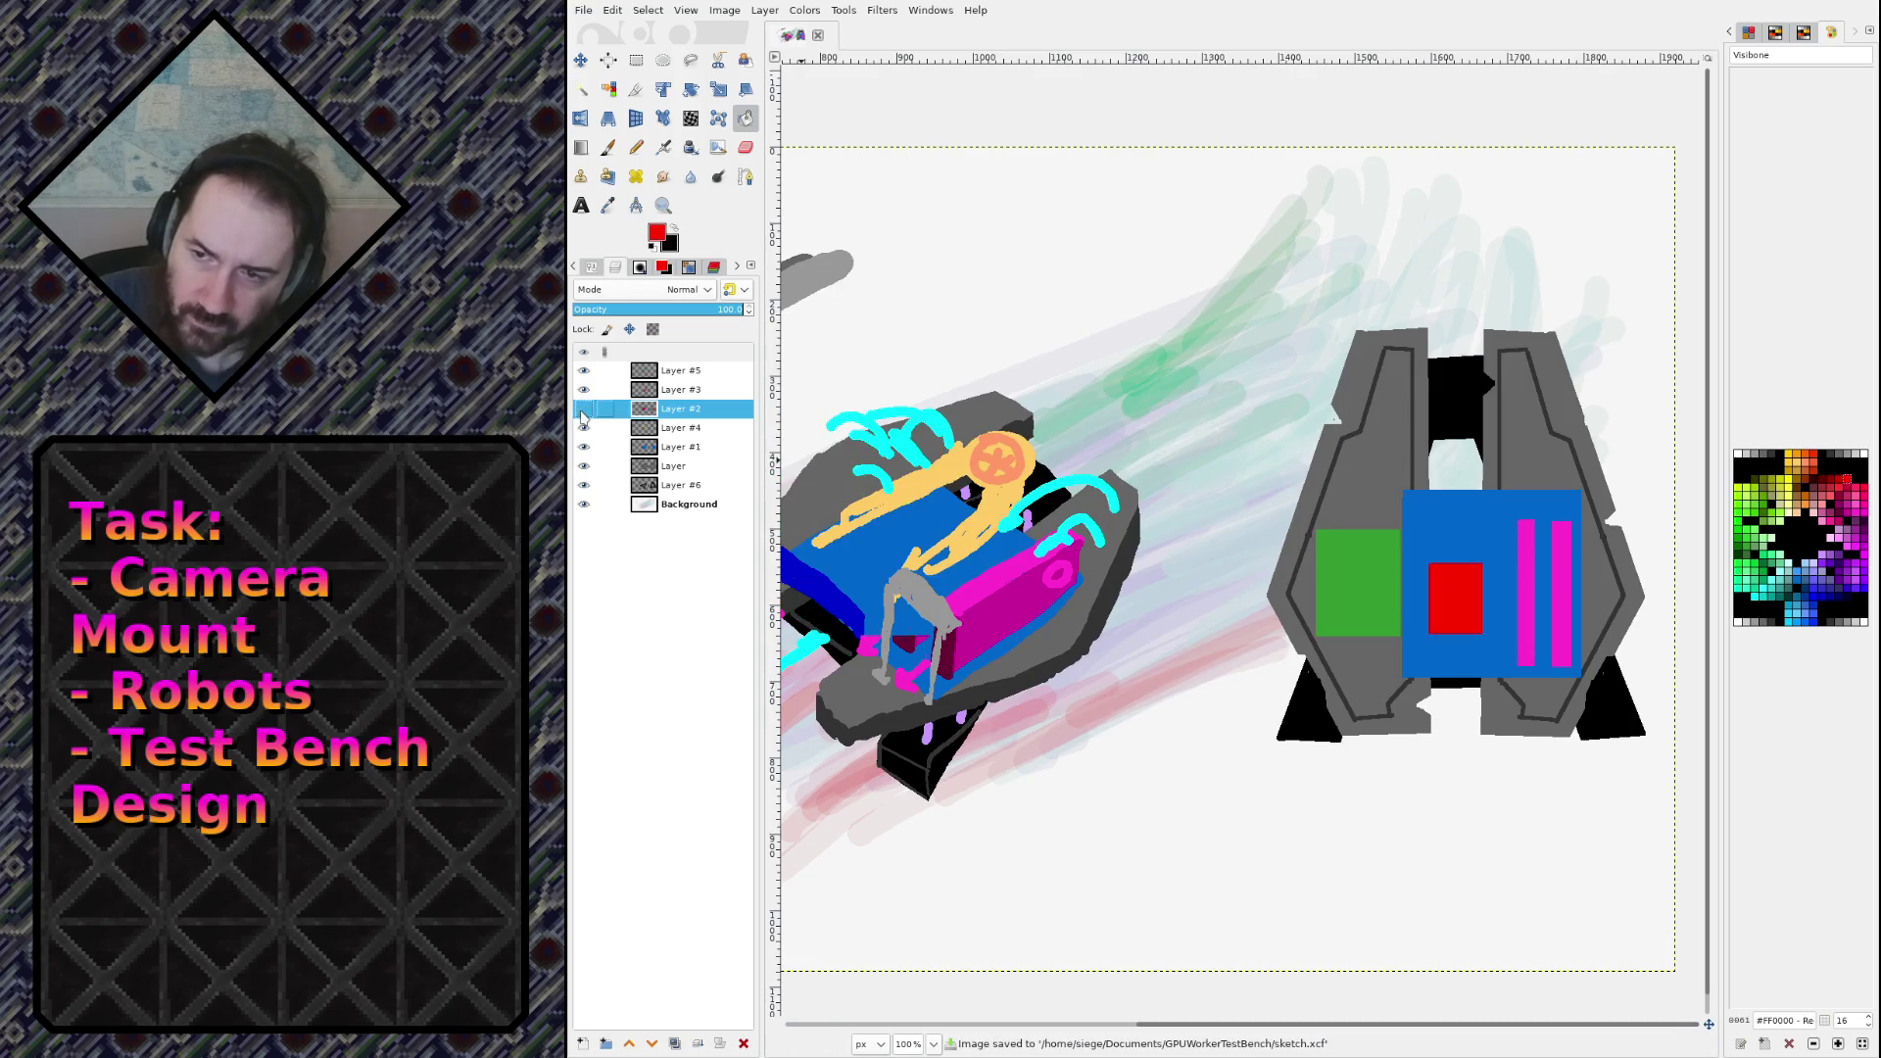
click(583, 428)
click(583, 428)
click(583, 428)
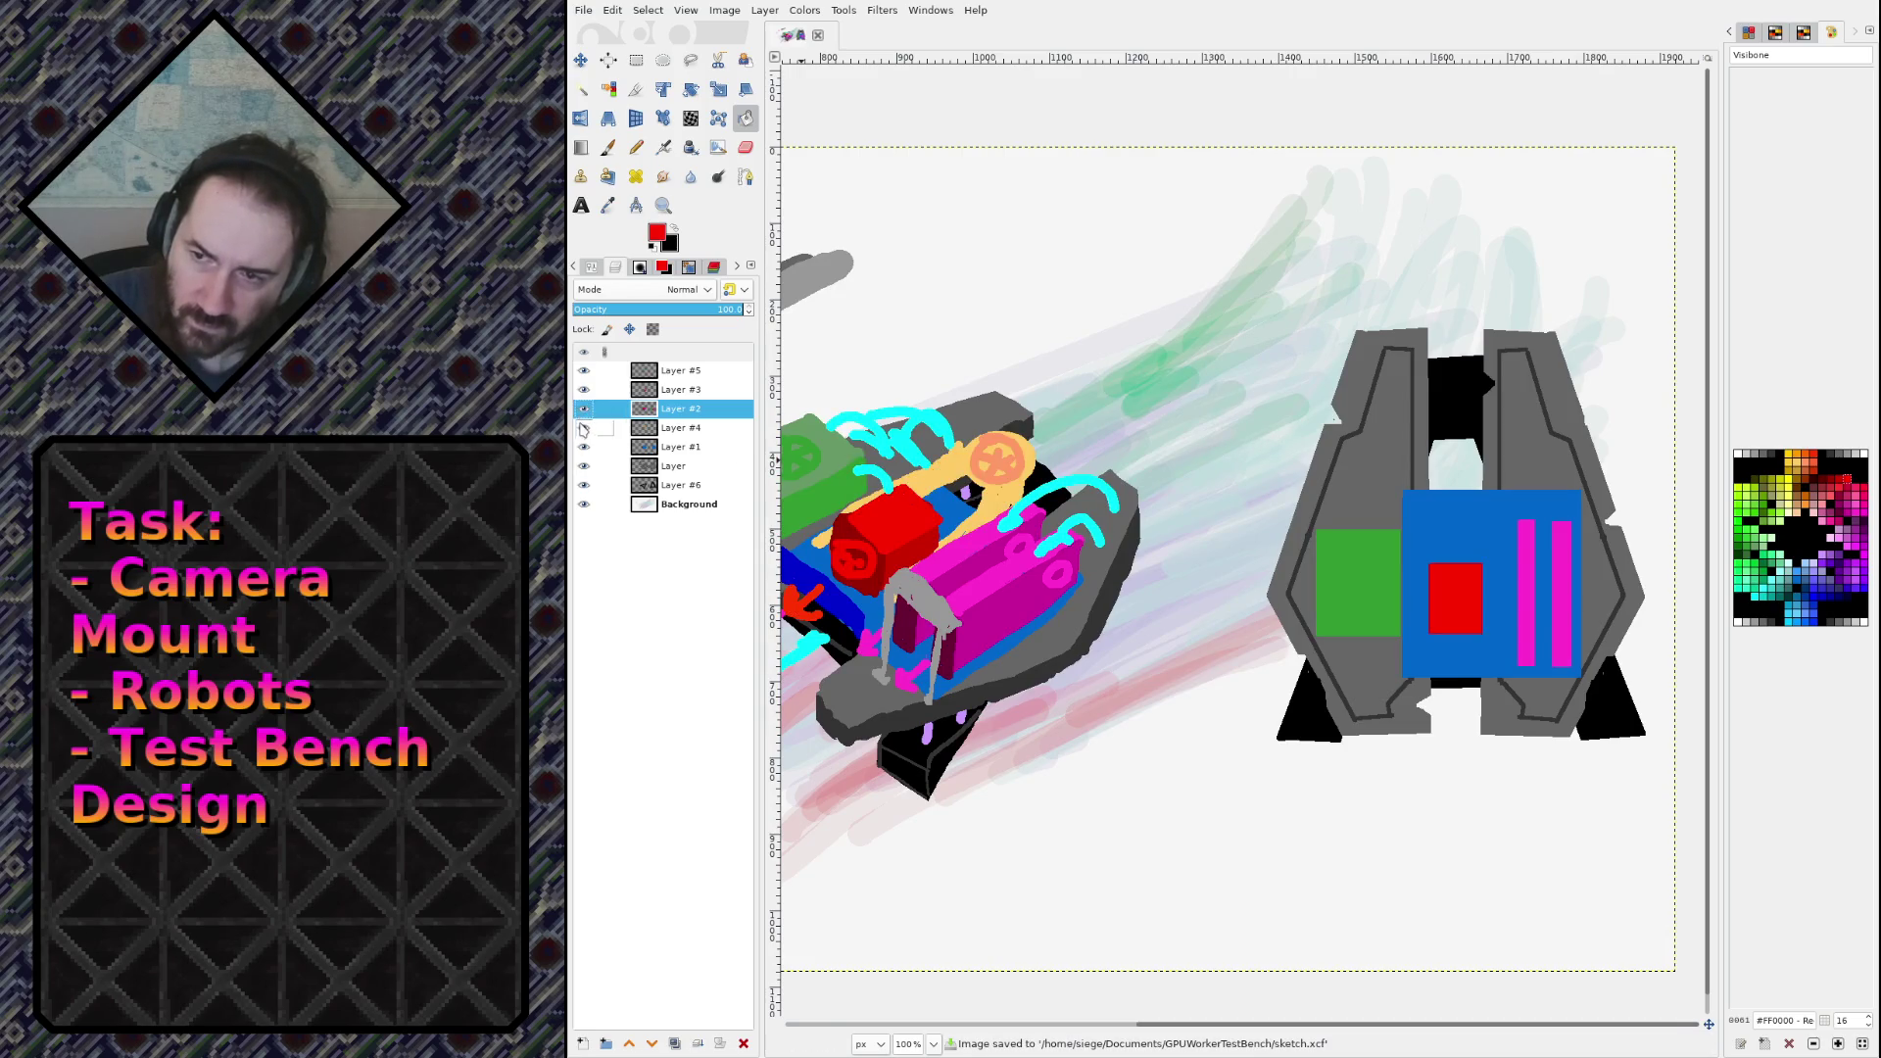
click(655, 431)
click(582, 428)
click(583, 428)
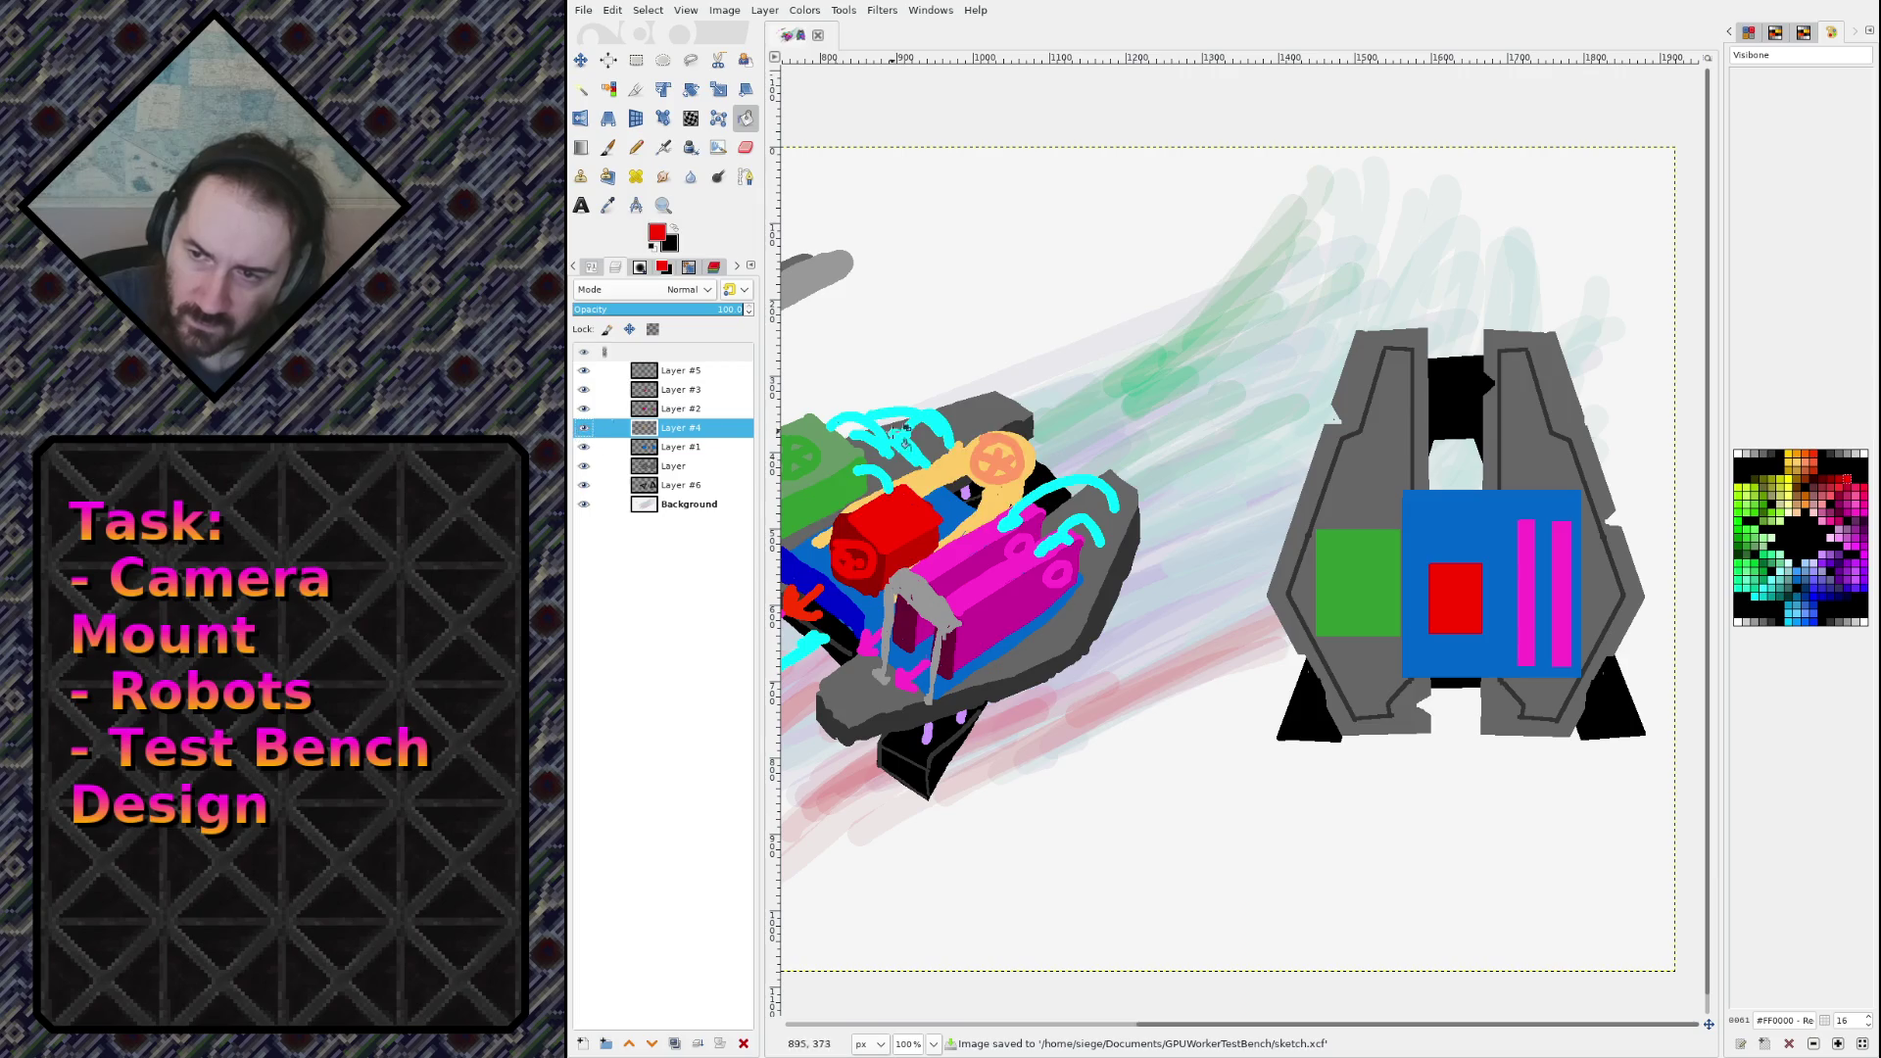
Step: Sample the pale orange and fill a round orange head on the test bench
ctrl+click(955, 466)
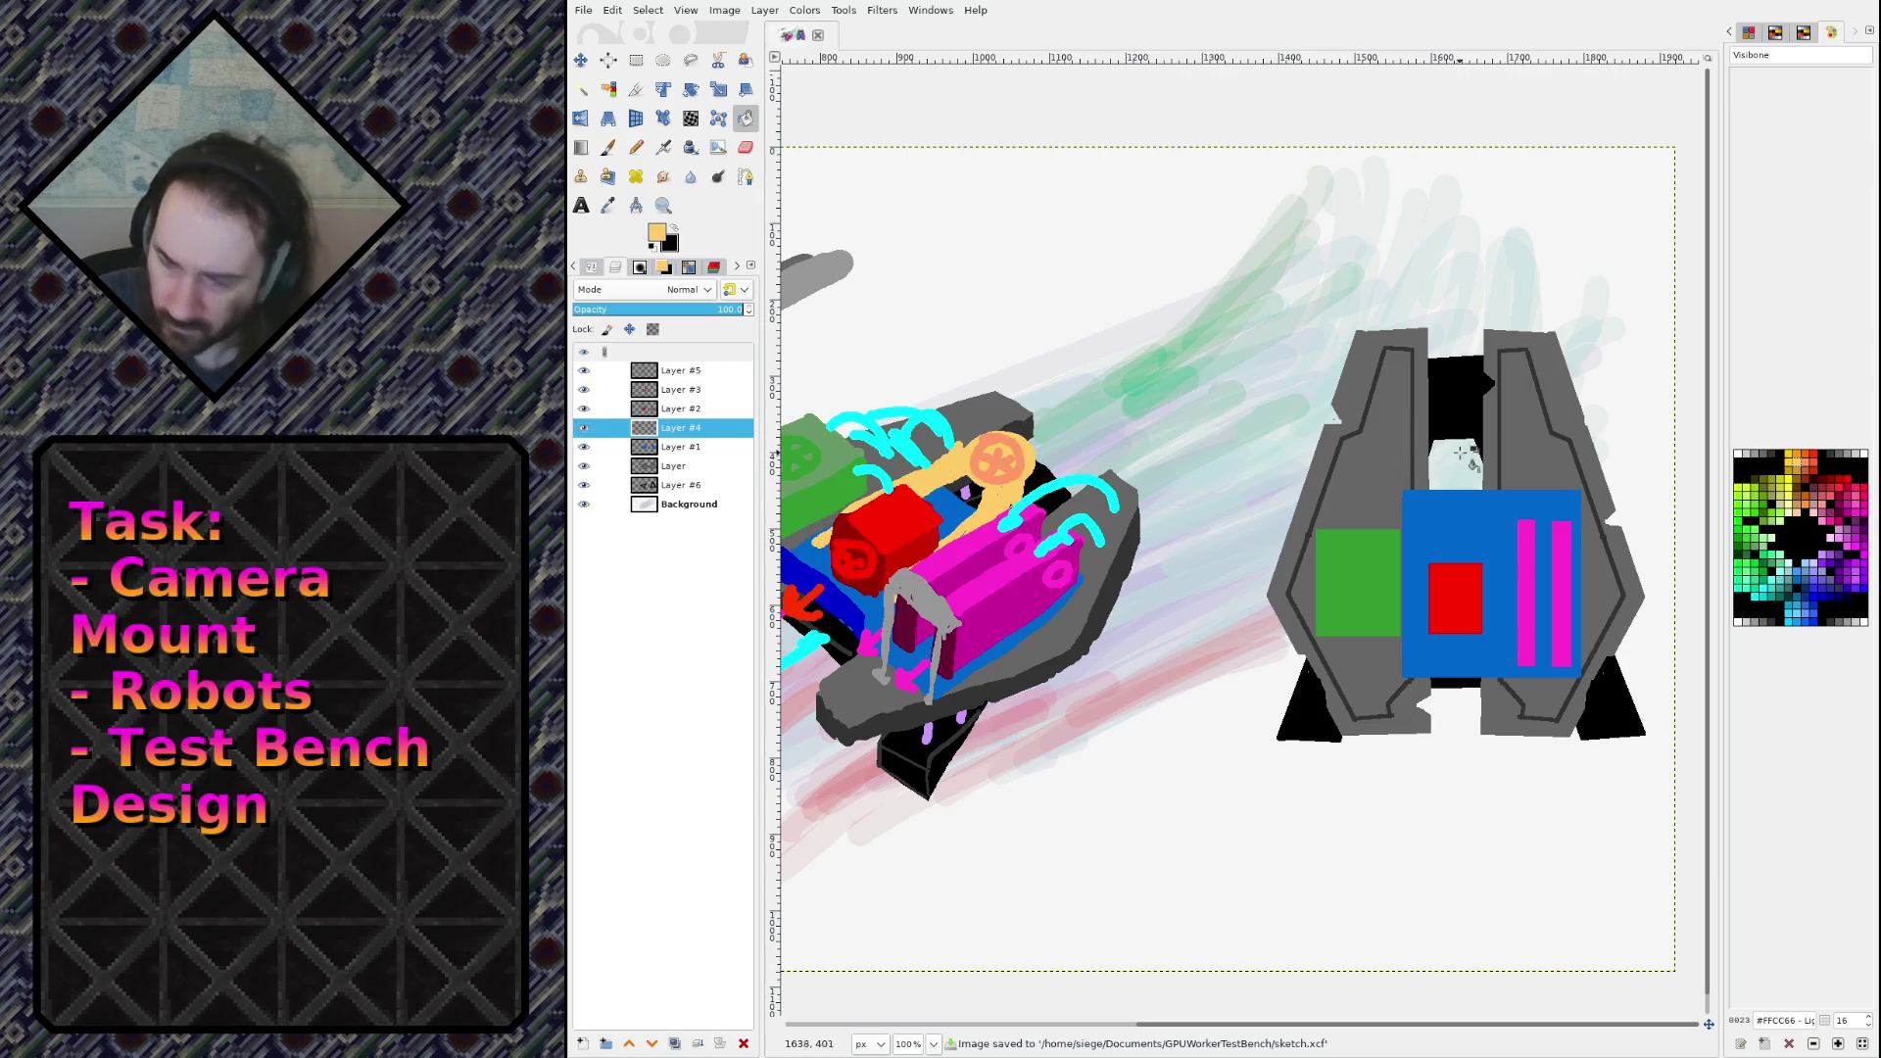
key(n)
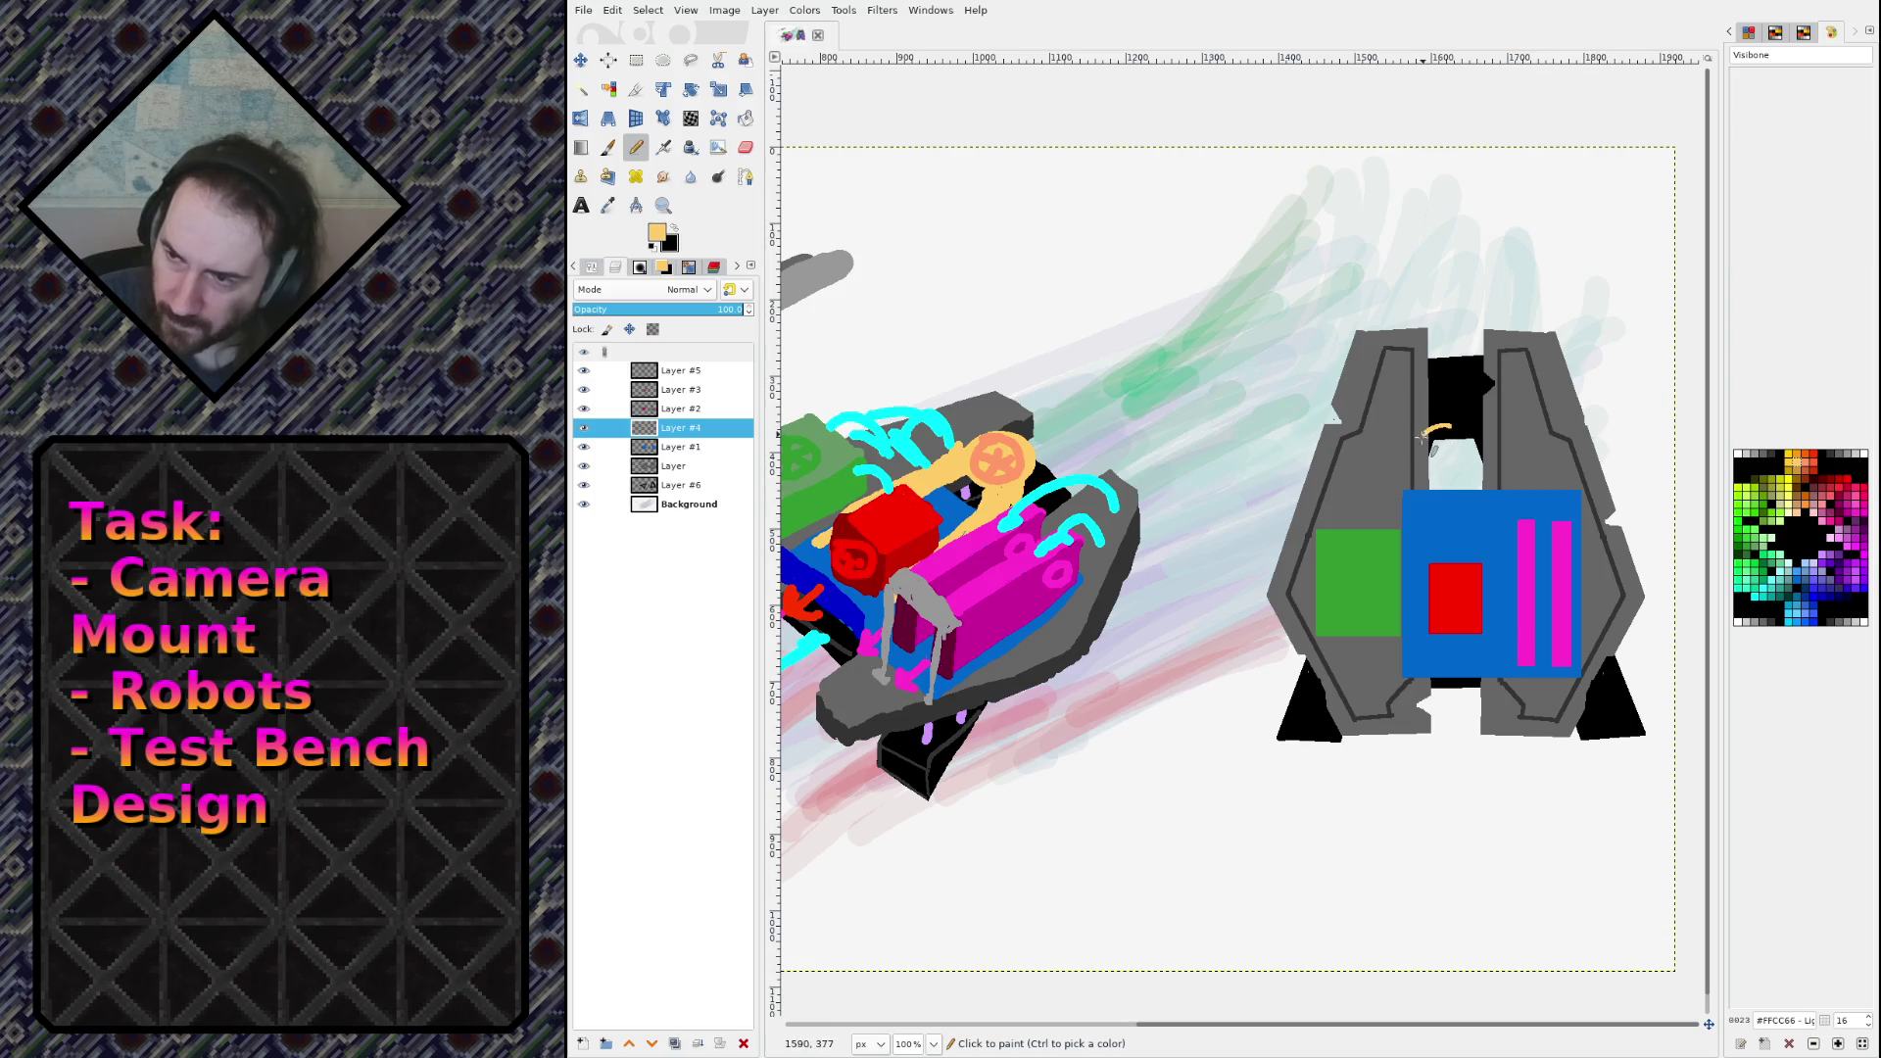
click(1442, 422)
mouse_move(1458, 421)
mouse_down()
mouse_move(1426, 468)
mouse_move(1474, 476)
mouse_move(1481, 434)
mouse_move(1460, 412)
mouse_move(1435, 468)
mouse_move(1464, 478)
mouse_move(1484, 445)
mouse_move(1464, 416)
mouse_move(1406, 479)
mouse_up()
key(ctrl+z)
key(shift+b)
click(1453, 461)
Step: Pencil the outlines of the left and right straps running down from the head
key(n)
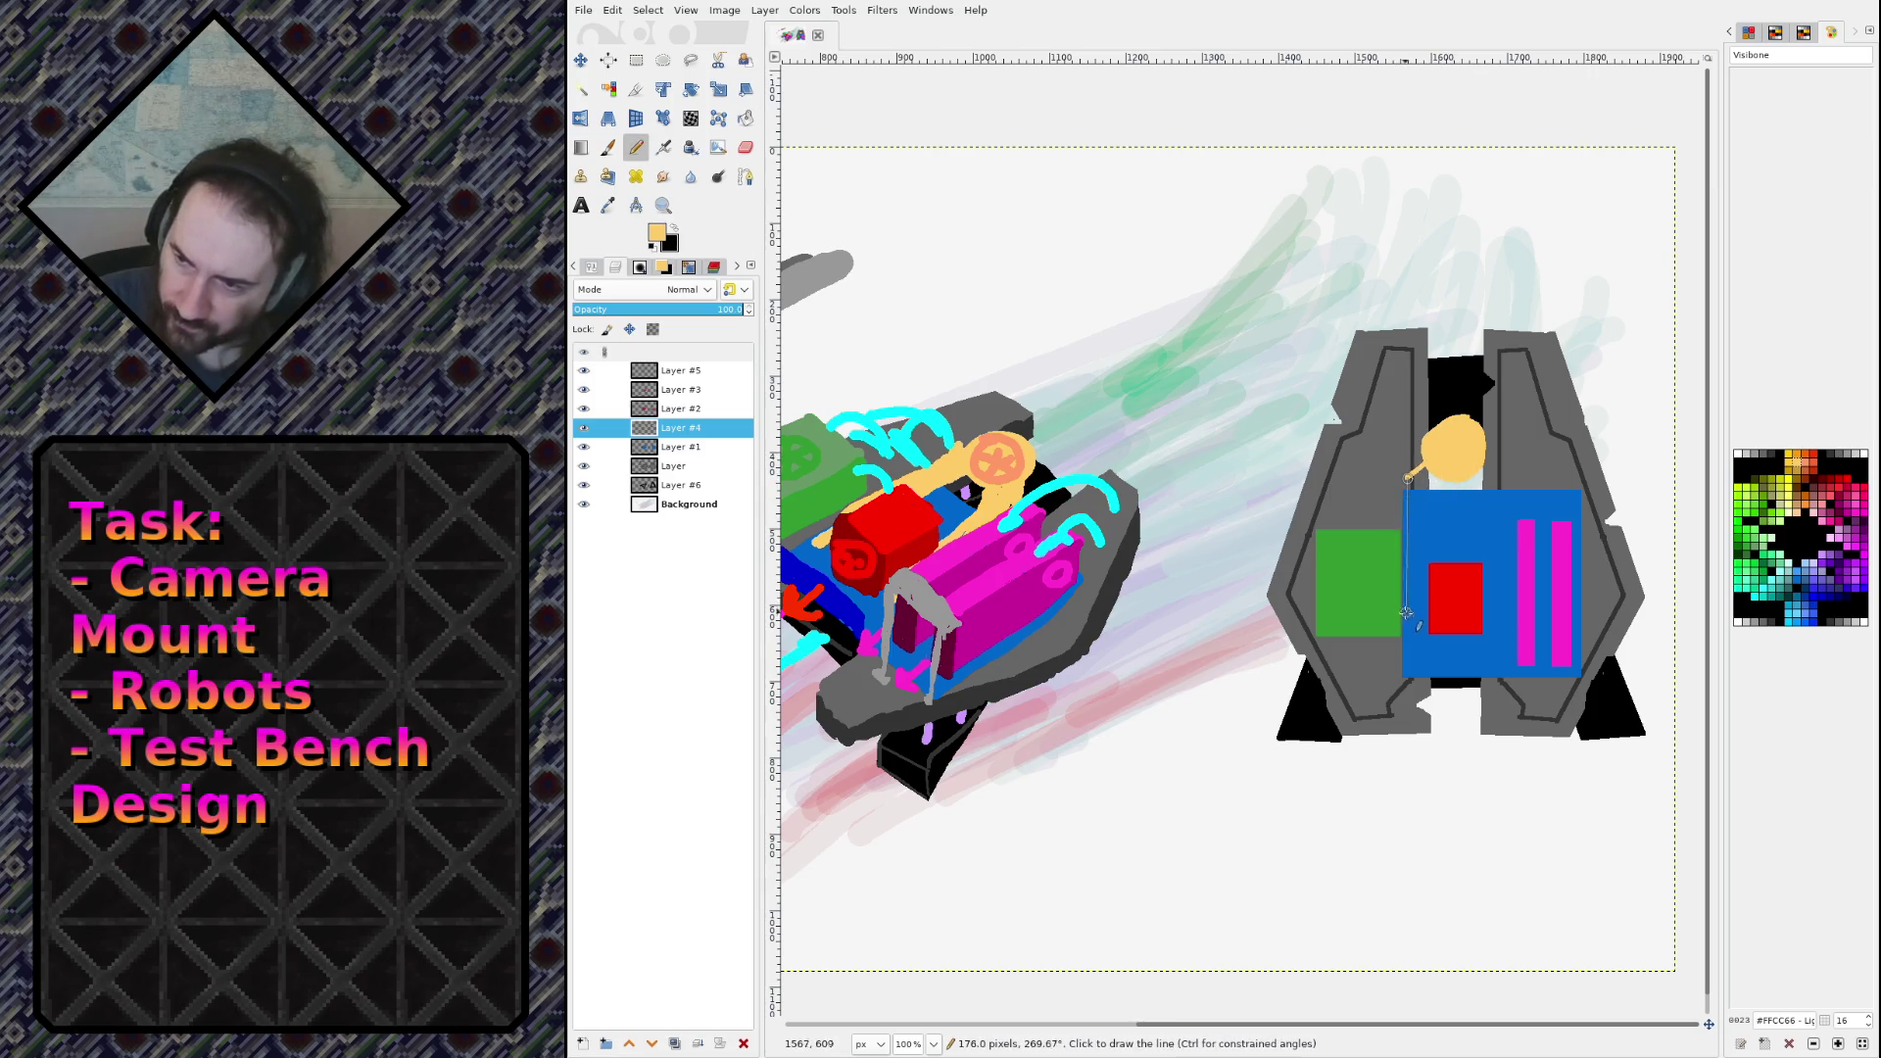
shift+click(1407, 627)
shift+click(1422, 627)
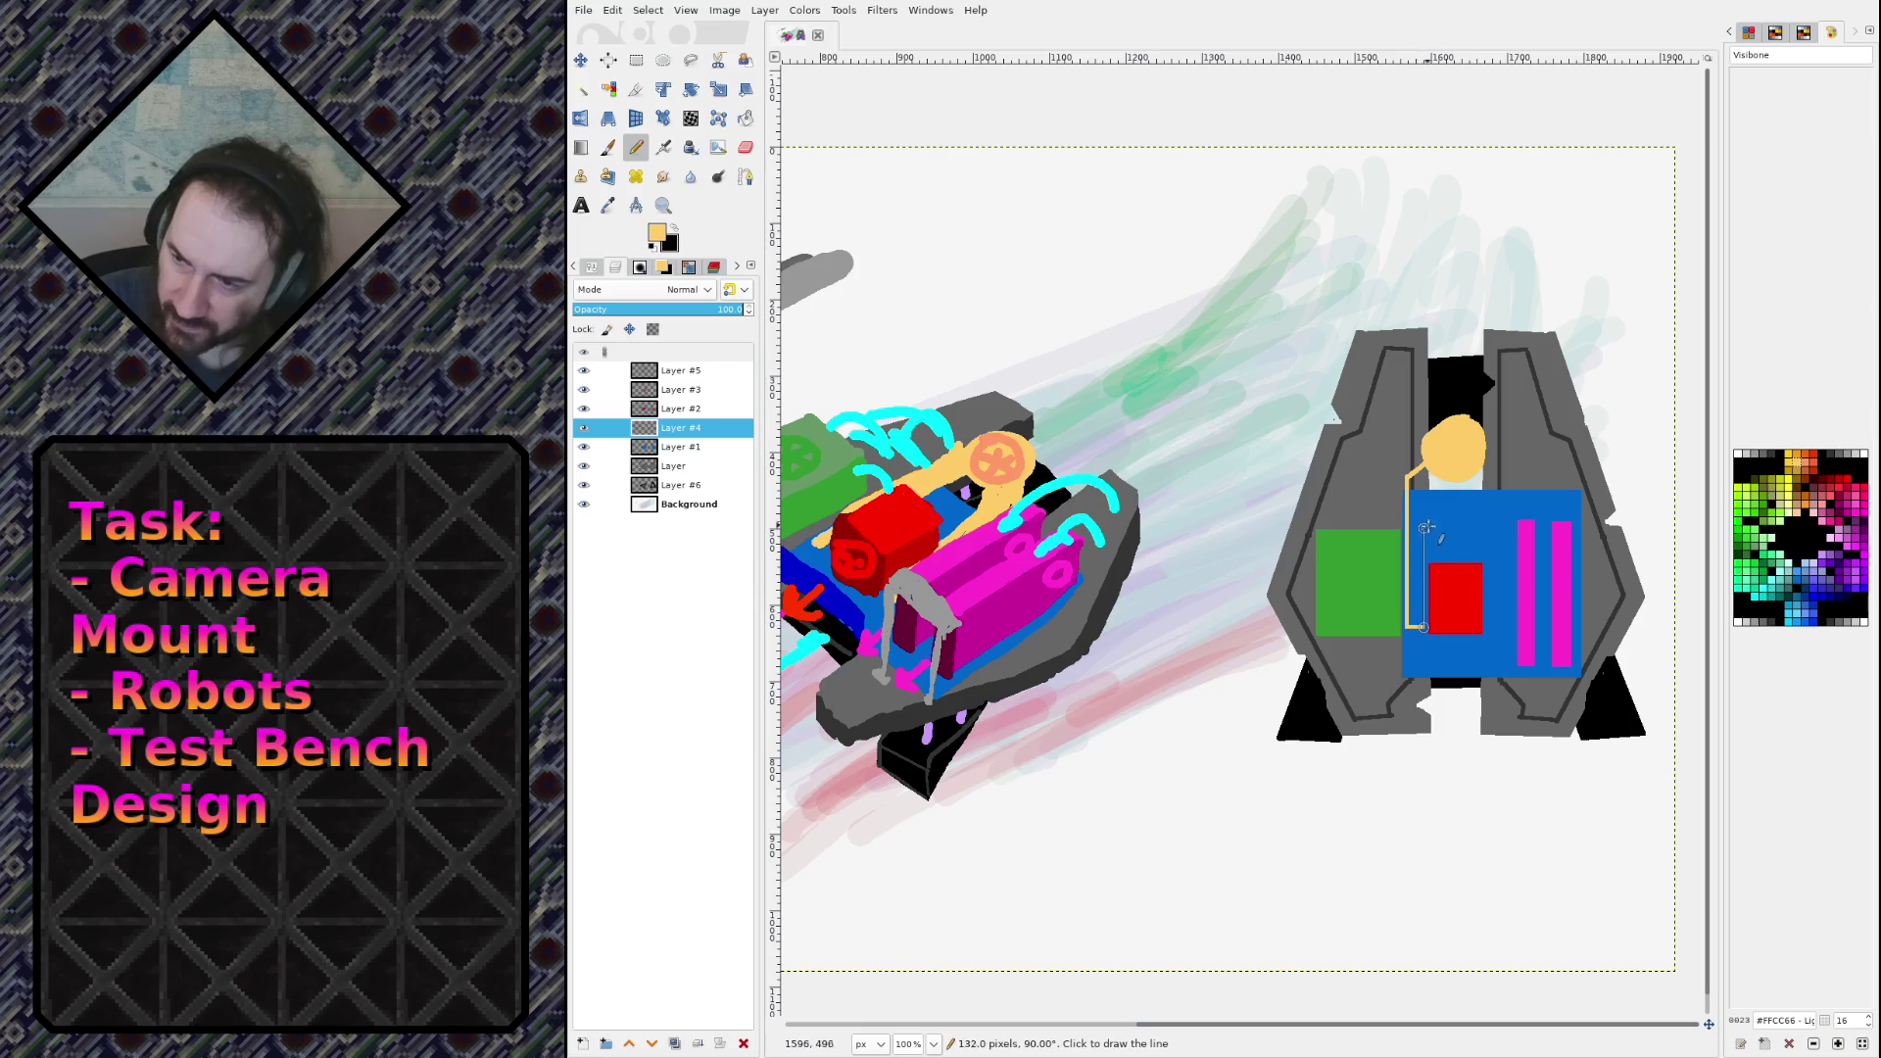
shift+click(1423, 490)
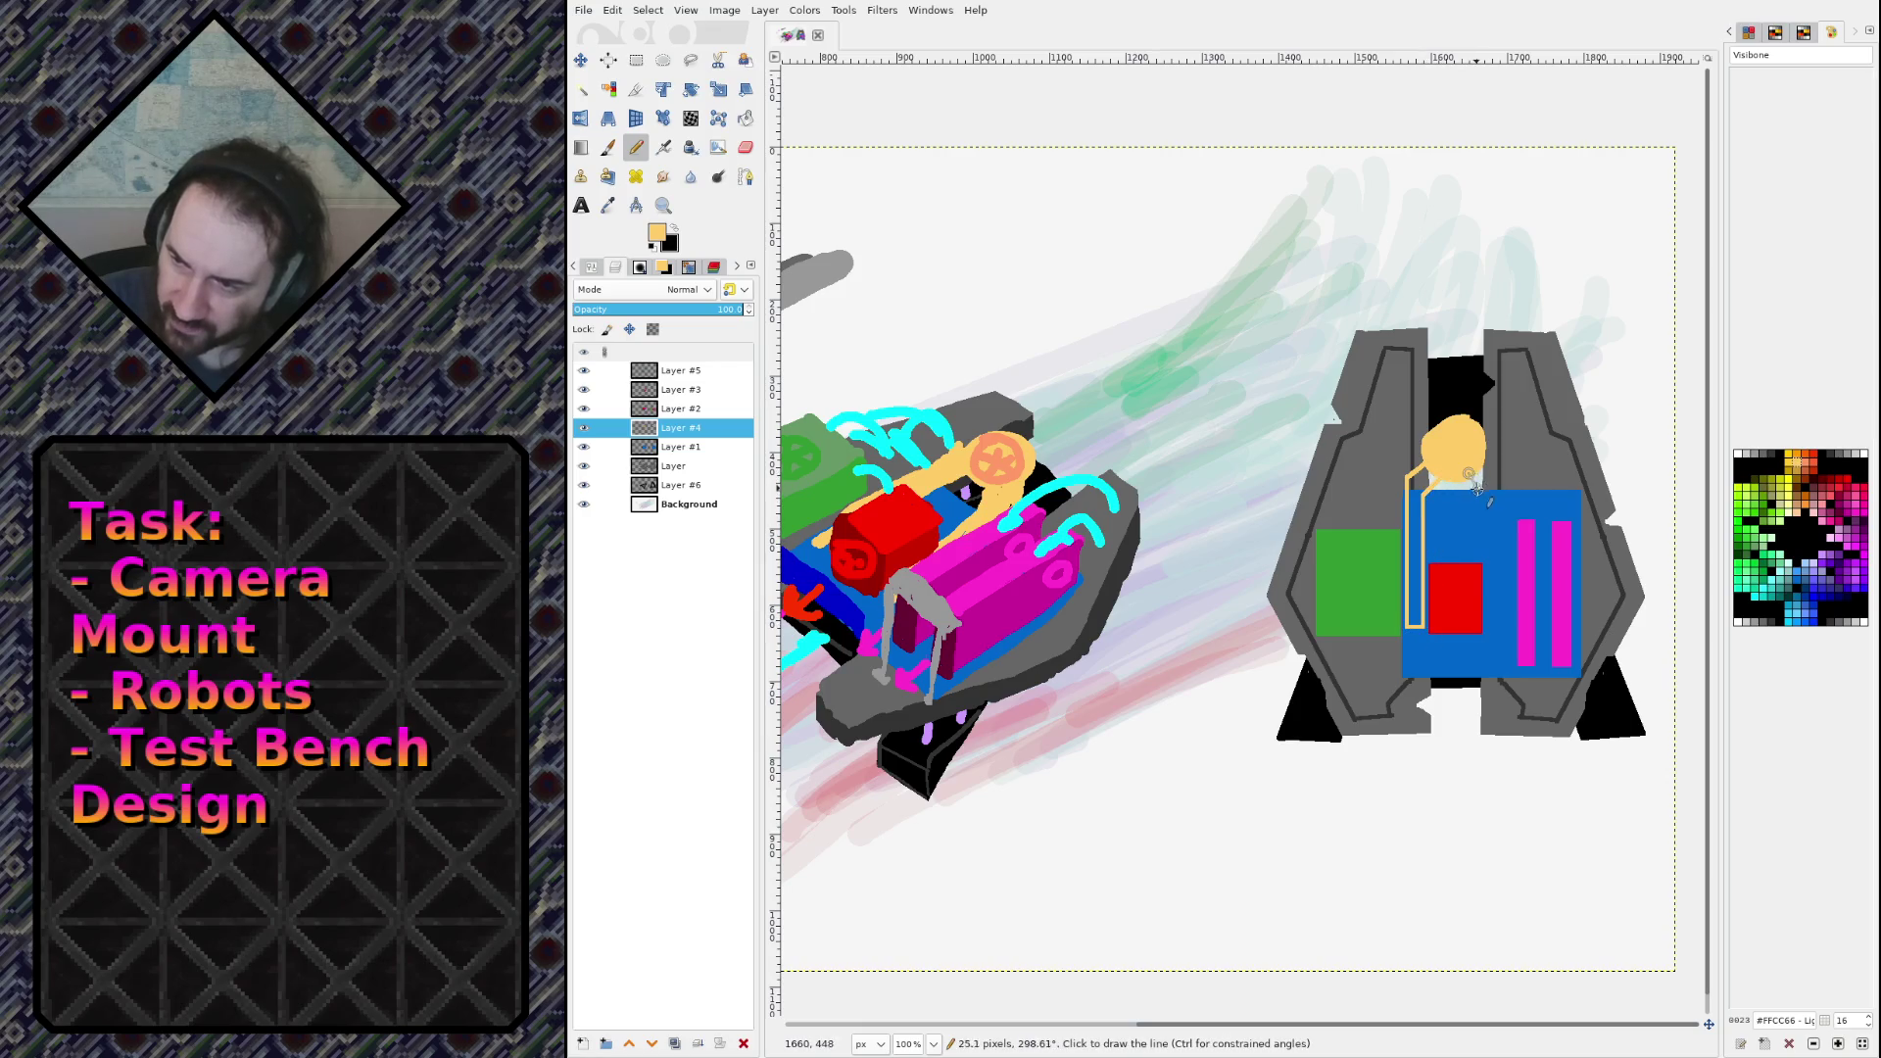
shift+click(1484, 493)
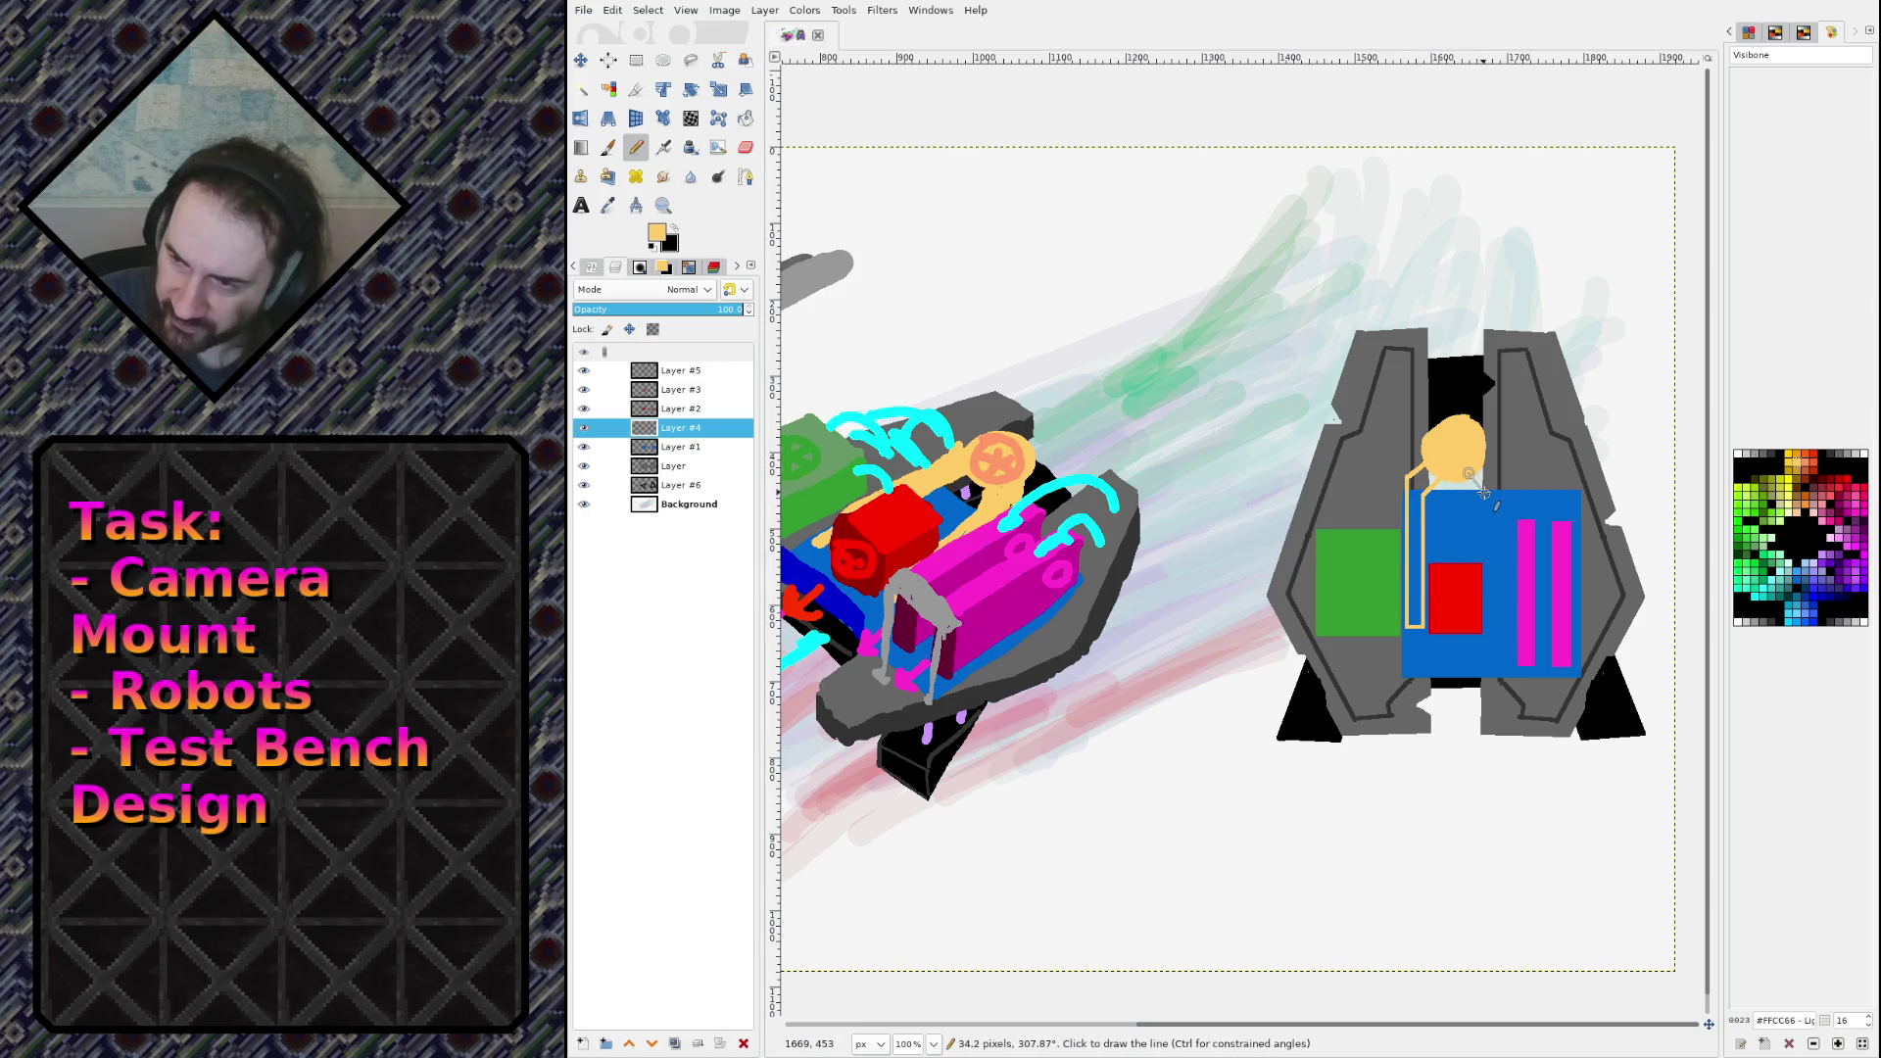
shift+click(1485, 627)
shift+click(1504, 627)
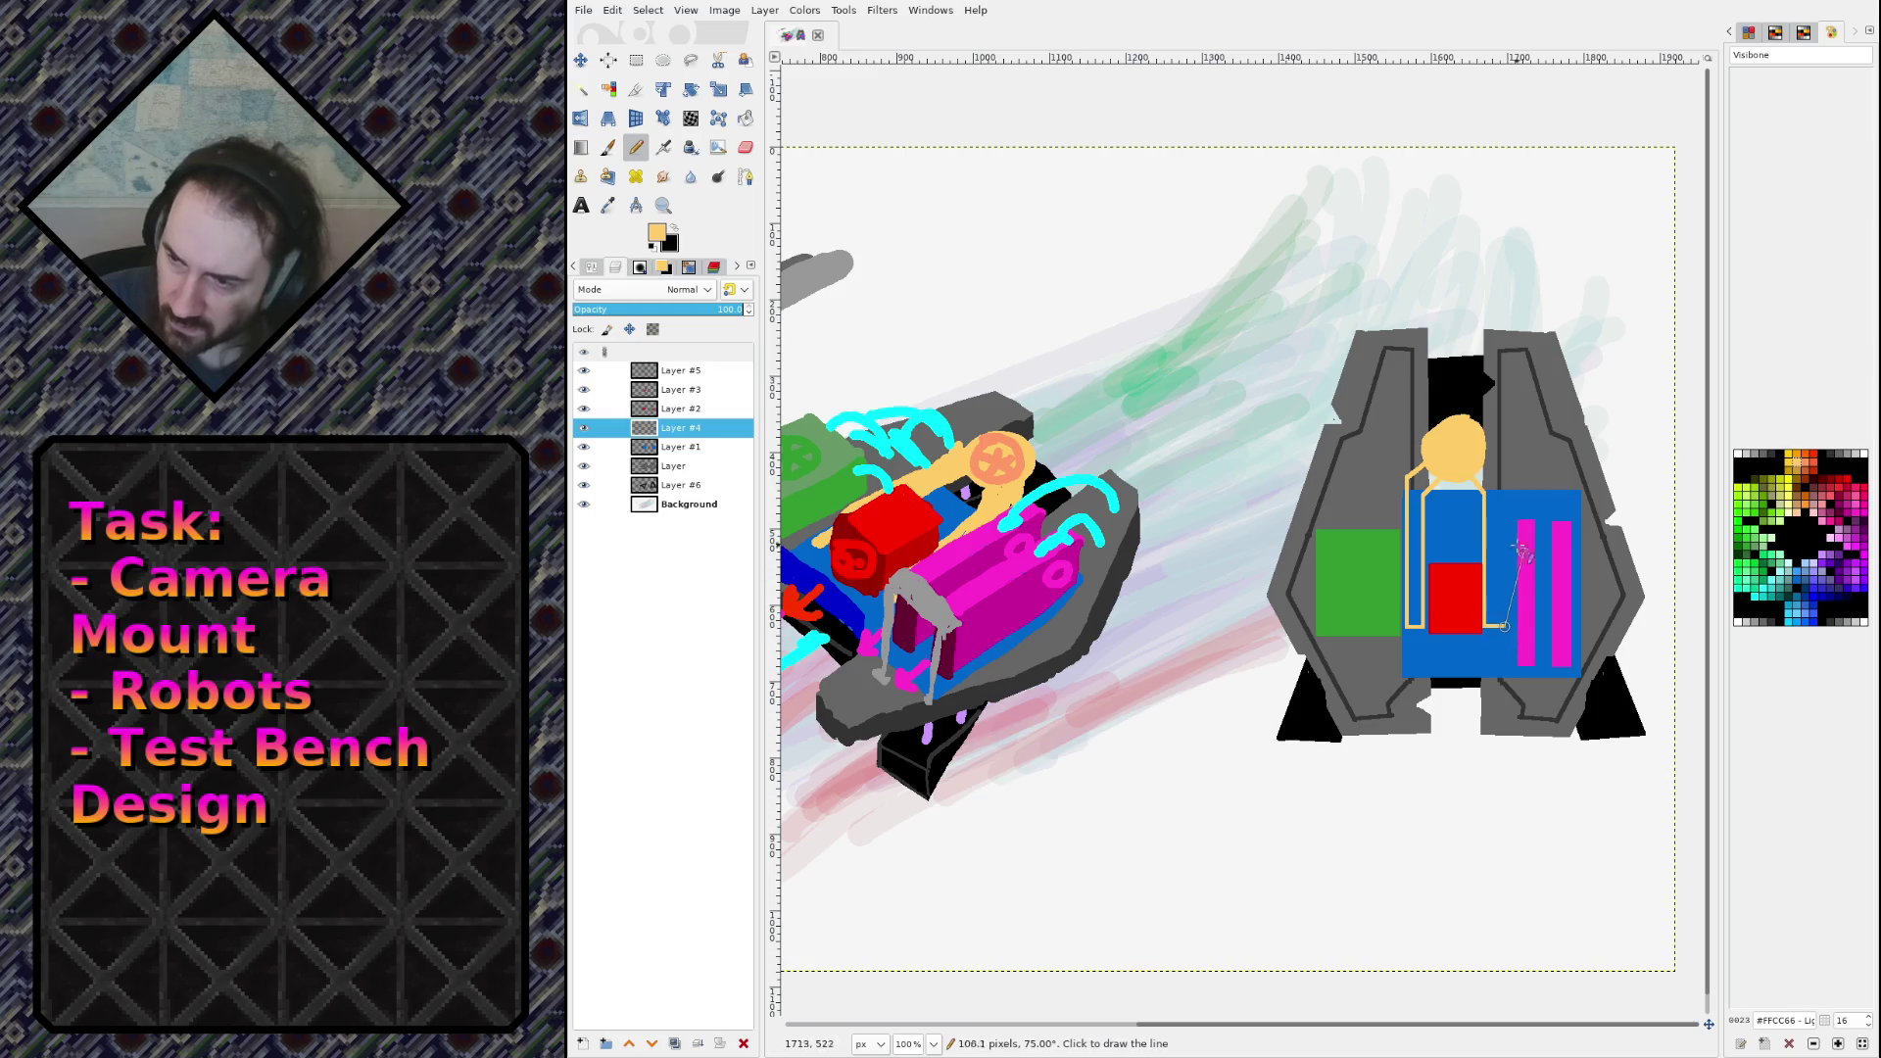
shift+click(1502, 480)
shift+click(1487, 456)
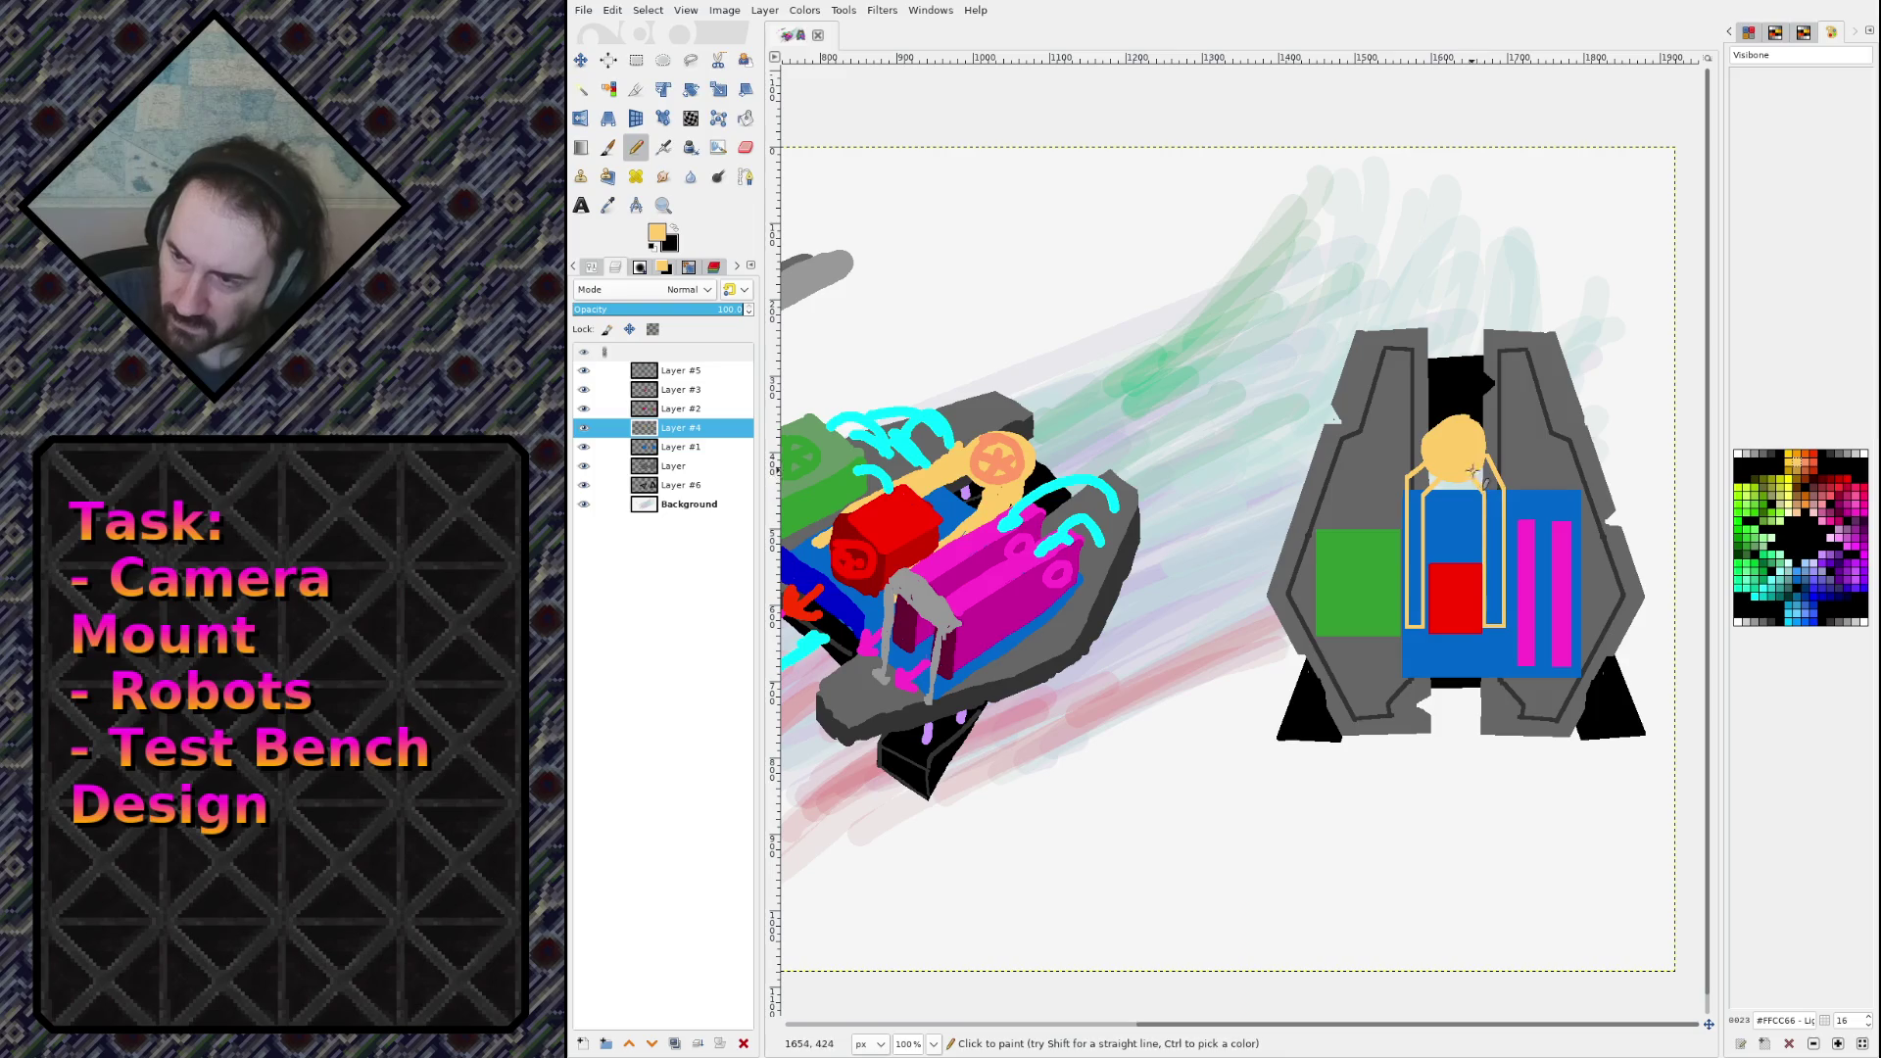
Step: Fill both straps and the frame top with orange, then save the sketch
key(shift+b)
click(1490, 539)
click(1440, 475)
click(1416, 548)
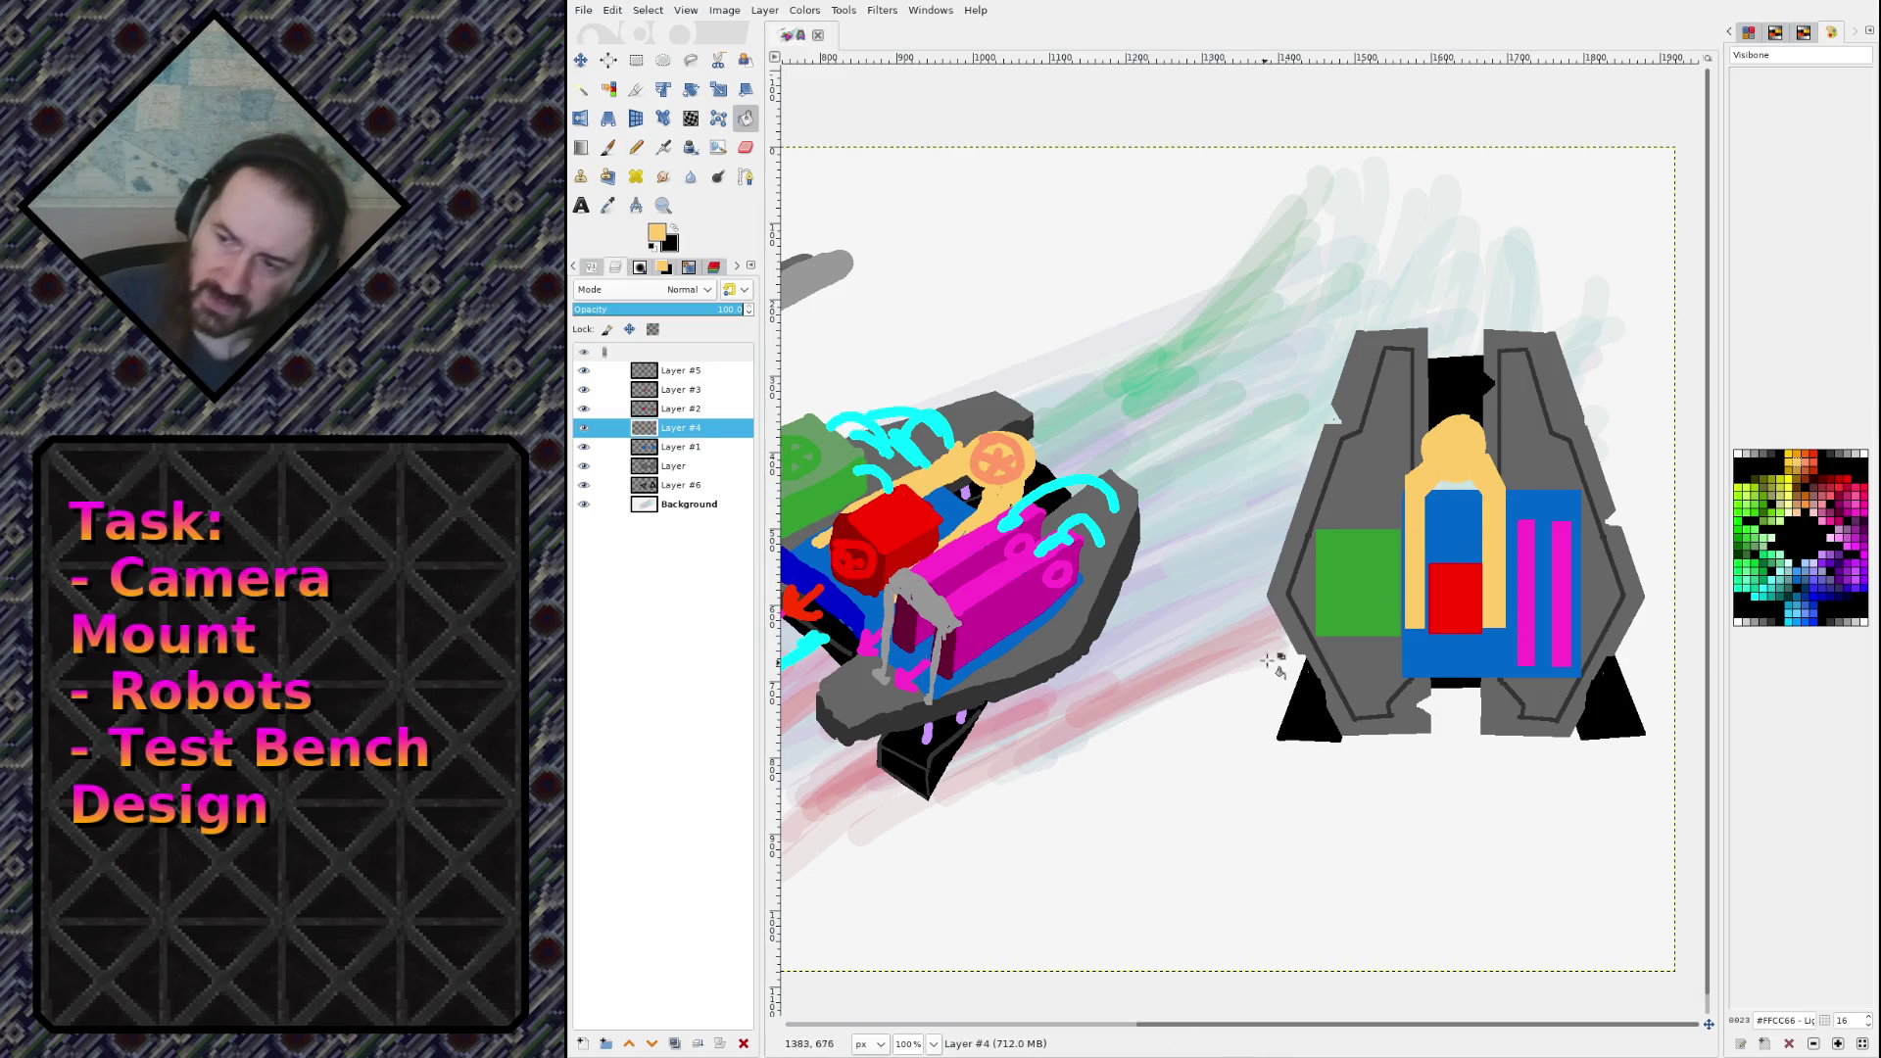
key(ctrl+s)
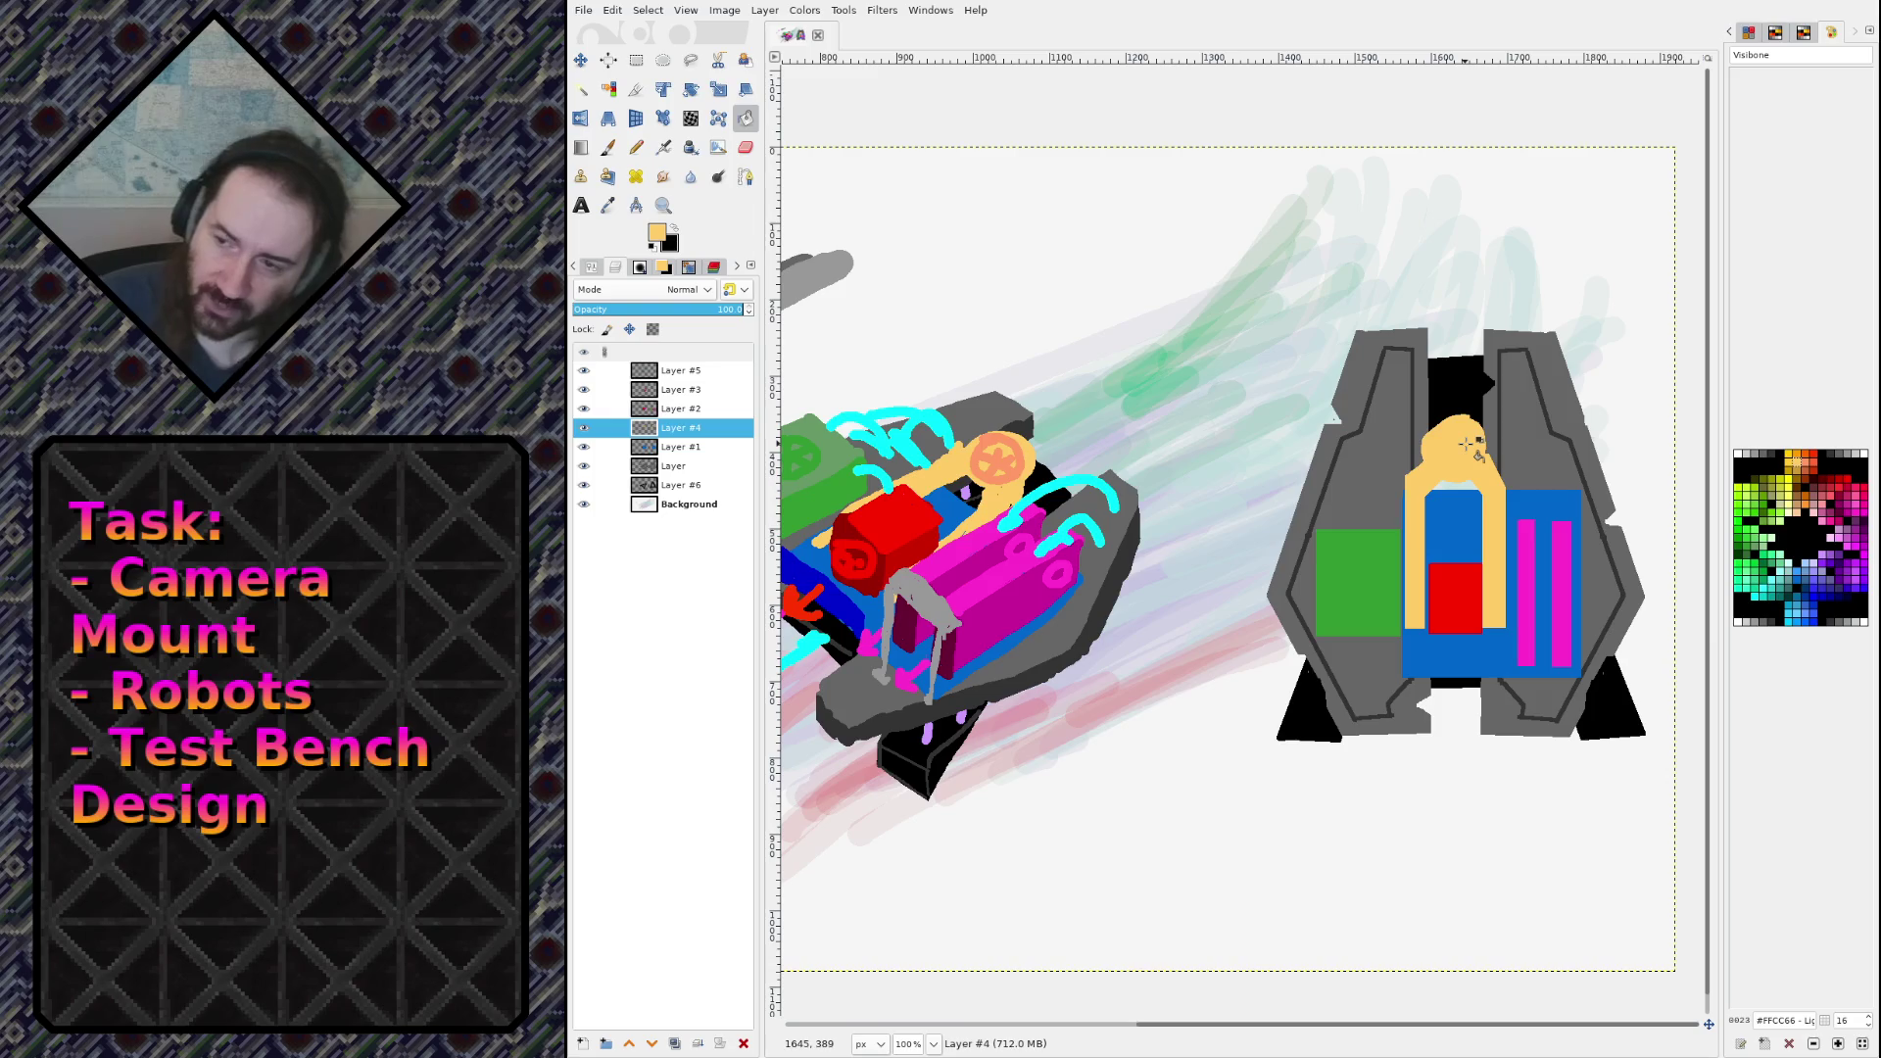
Step: Try sketching a salmon fan ring on the orange head, undoing the attempts
key(n)
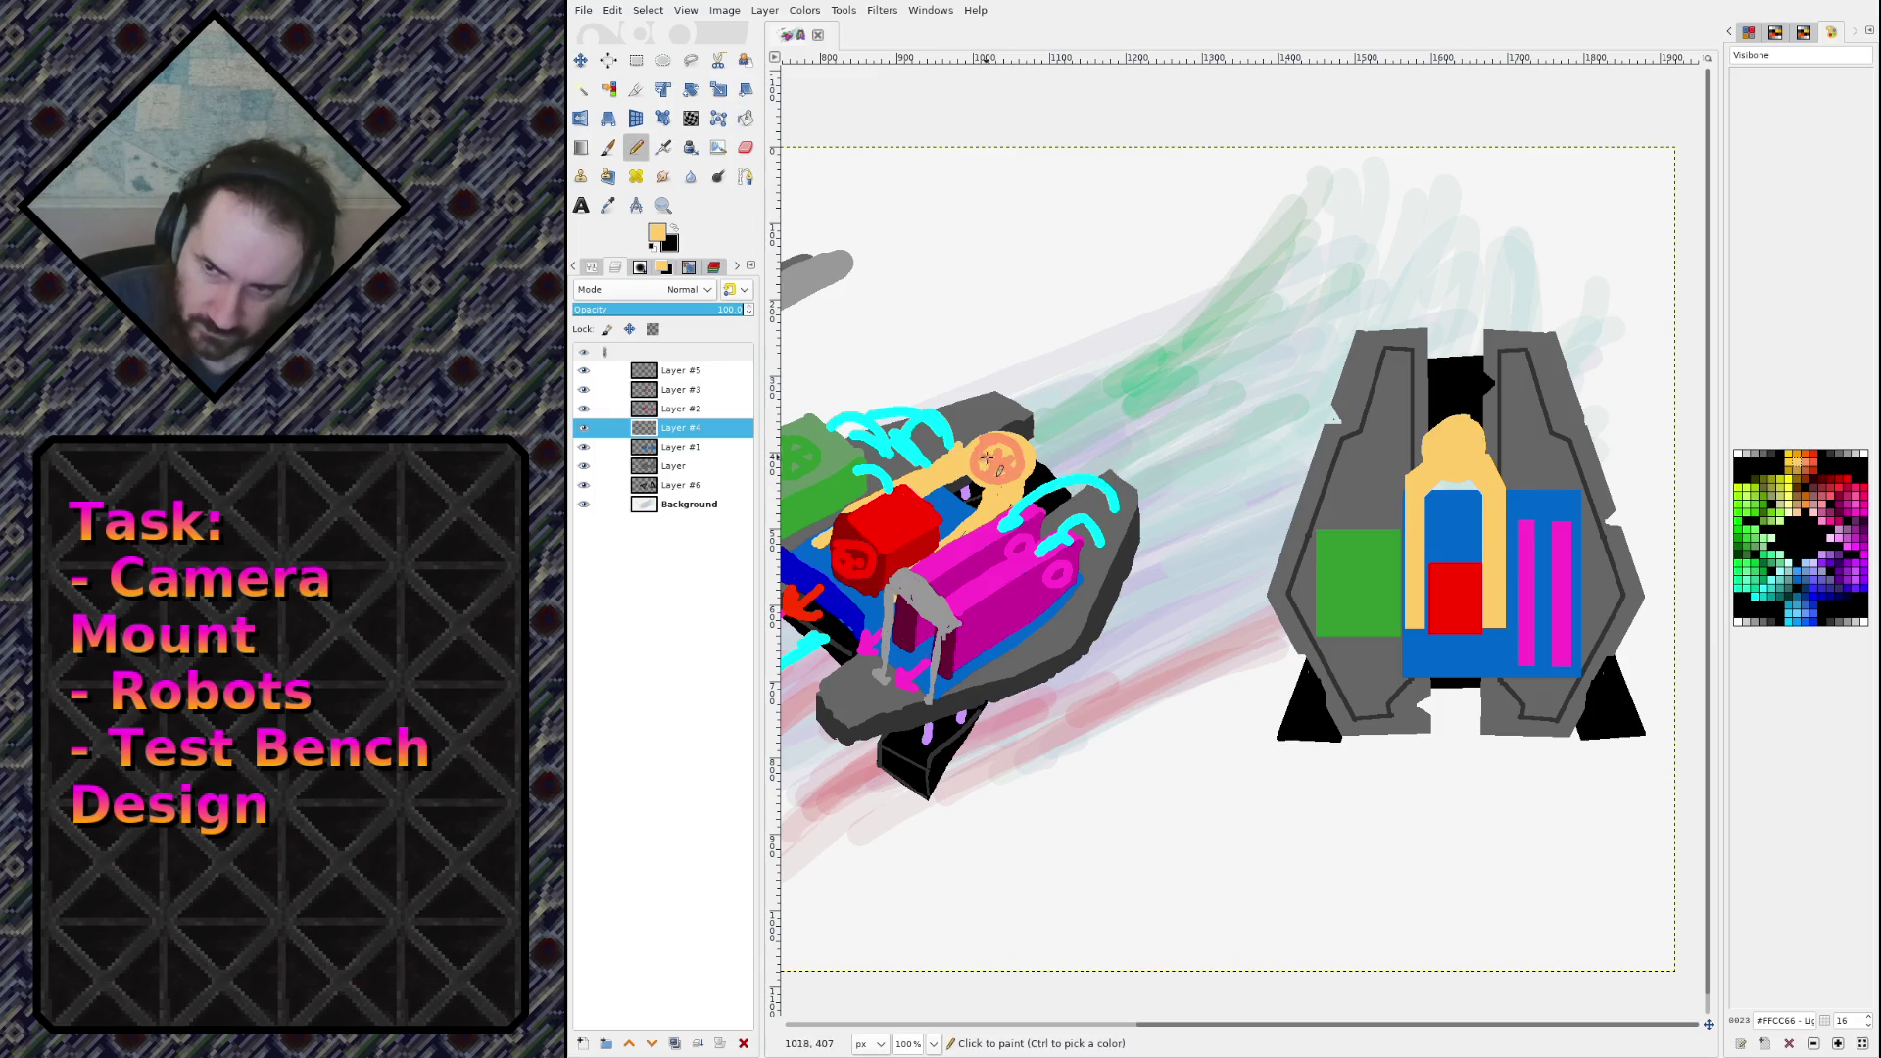
key(period)
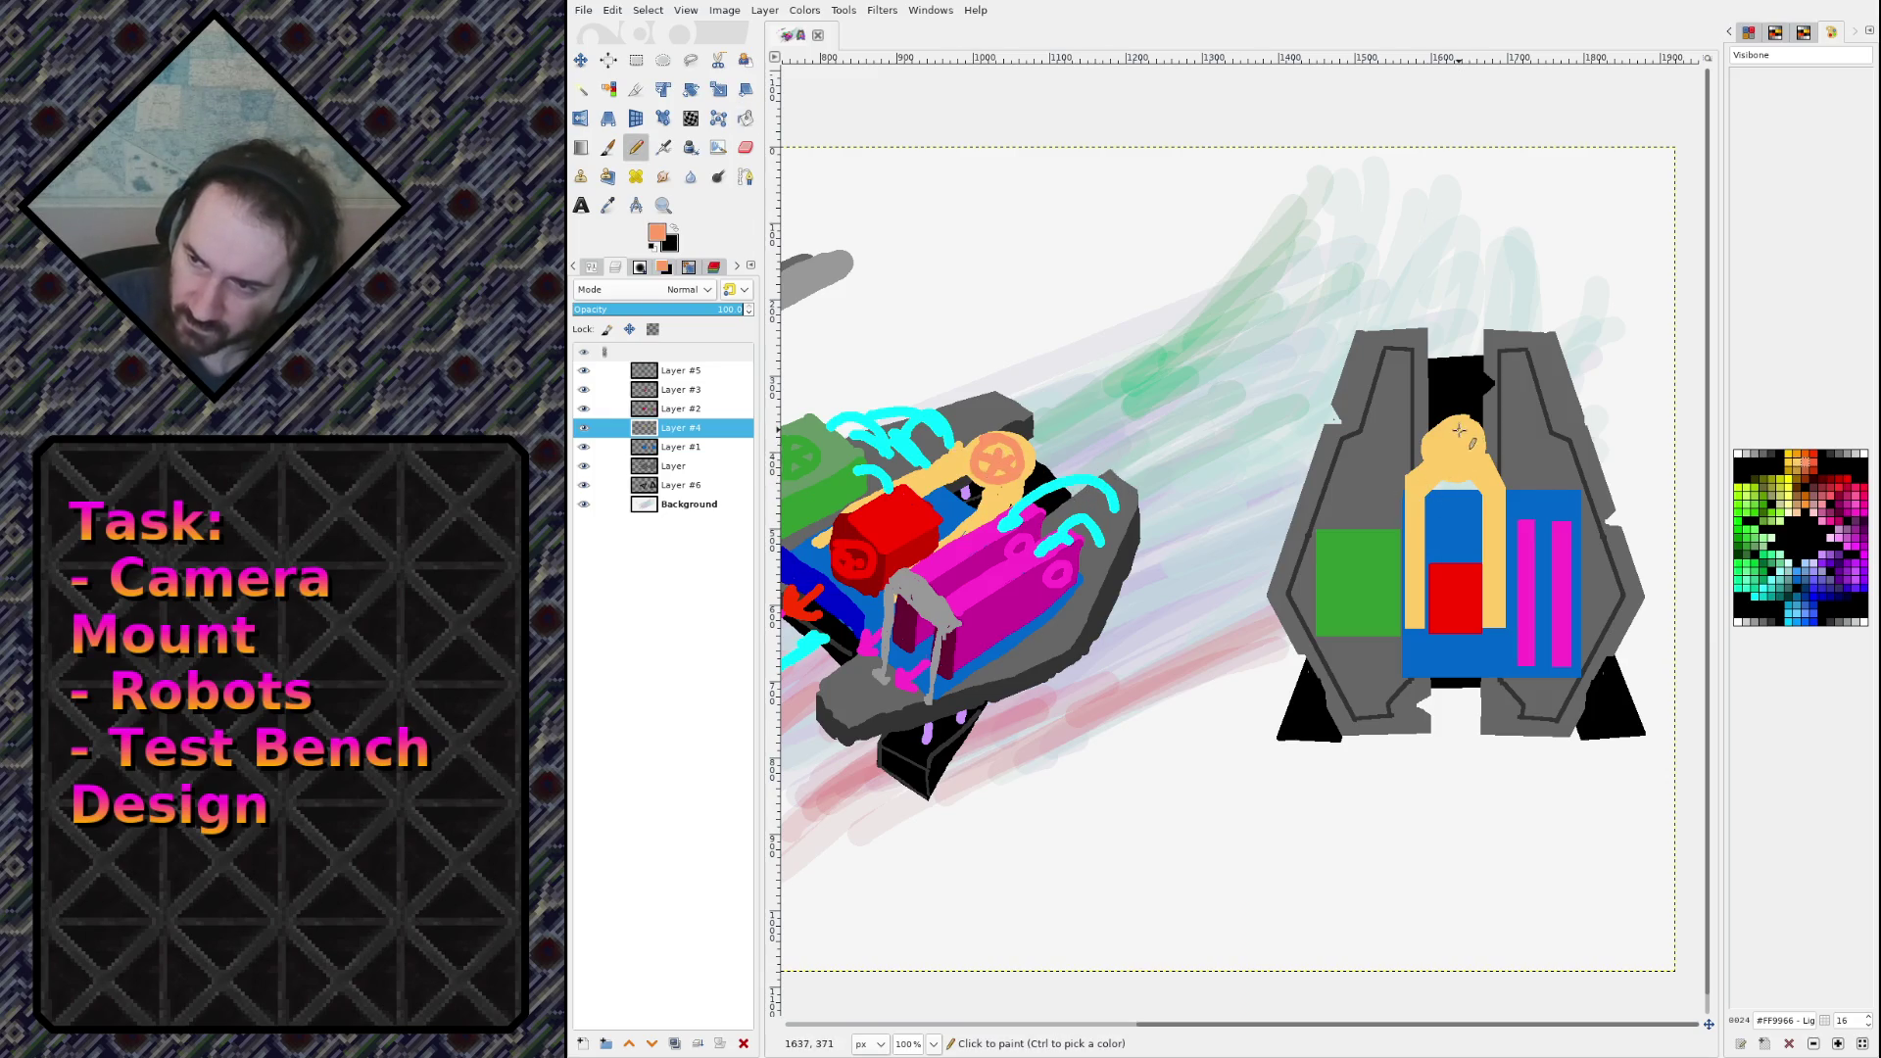
mouse_move(1435, 446)
mouse_down()
mouse_move(1446, 431)
mouse_move(1459, 470)
mouse_up()
key(ctrl+z)
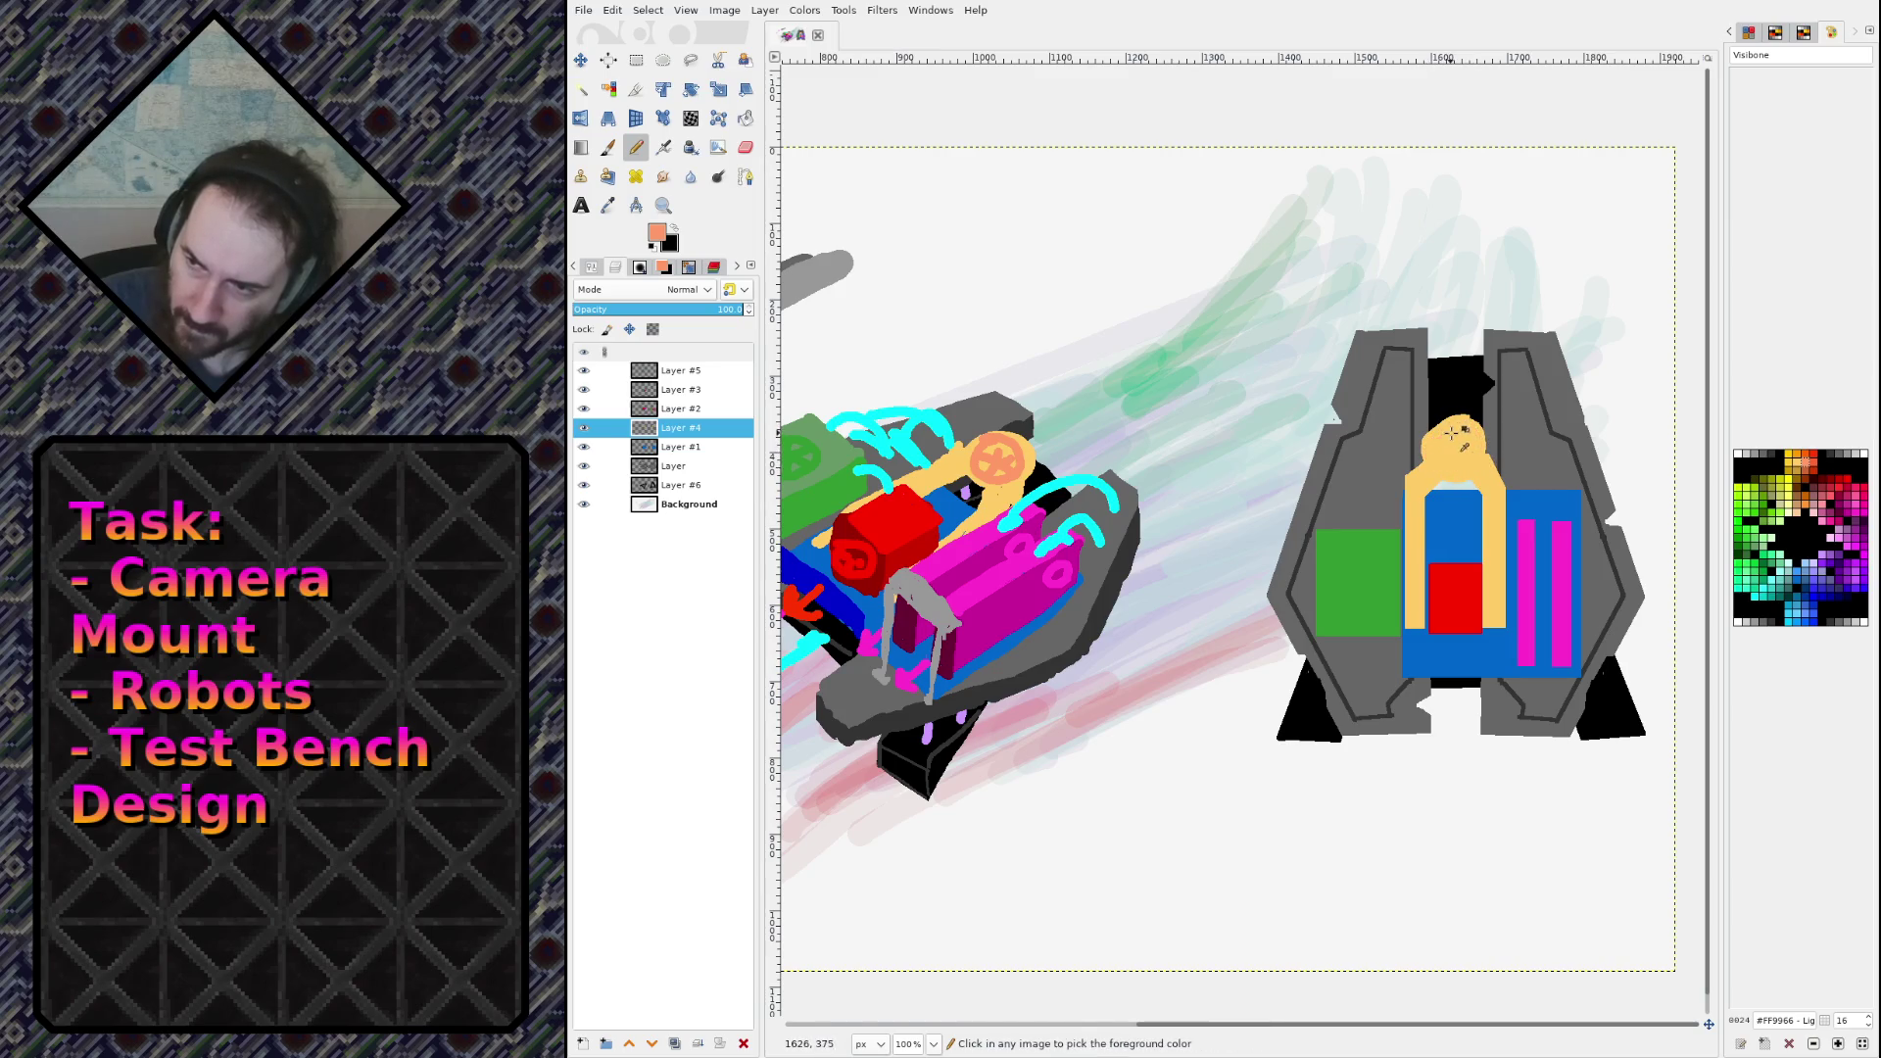
key(ctrl+z)
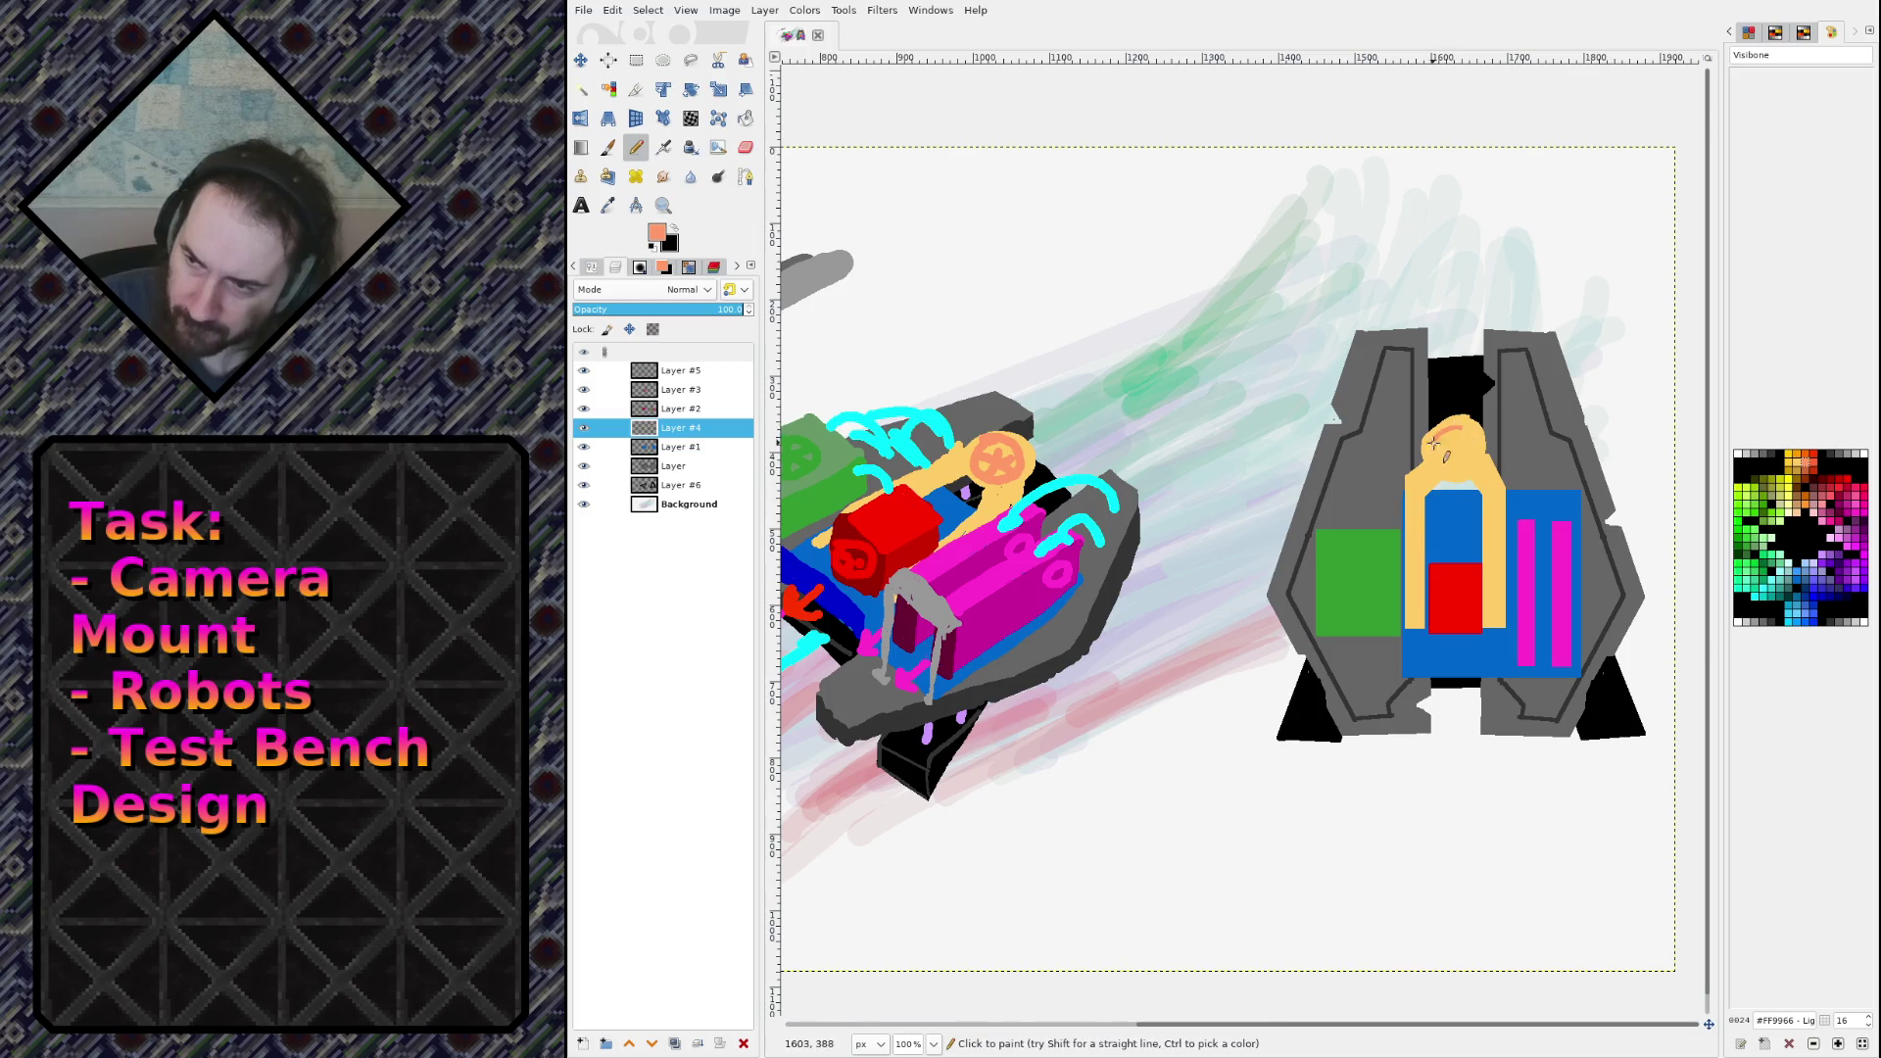
key(ctrl+z)
key(ctrl+z)
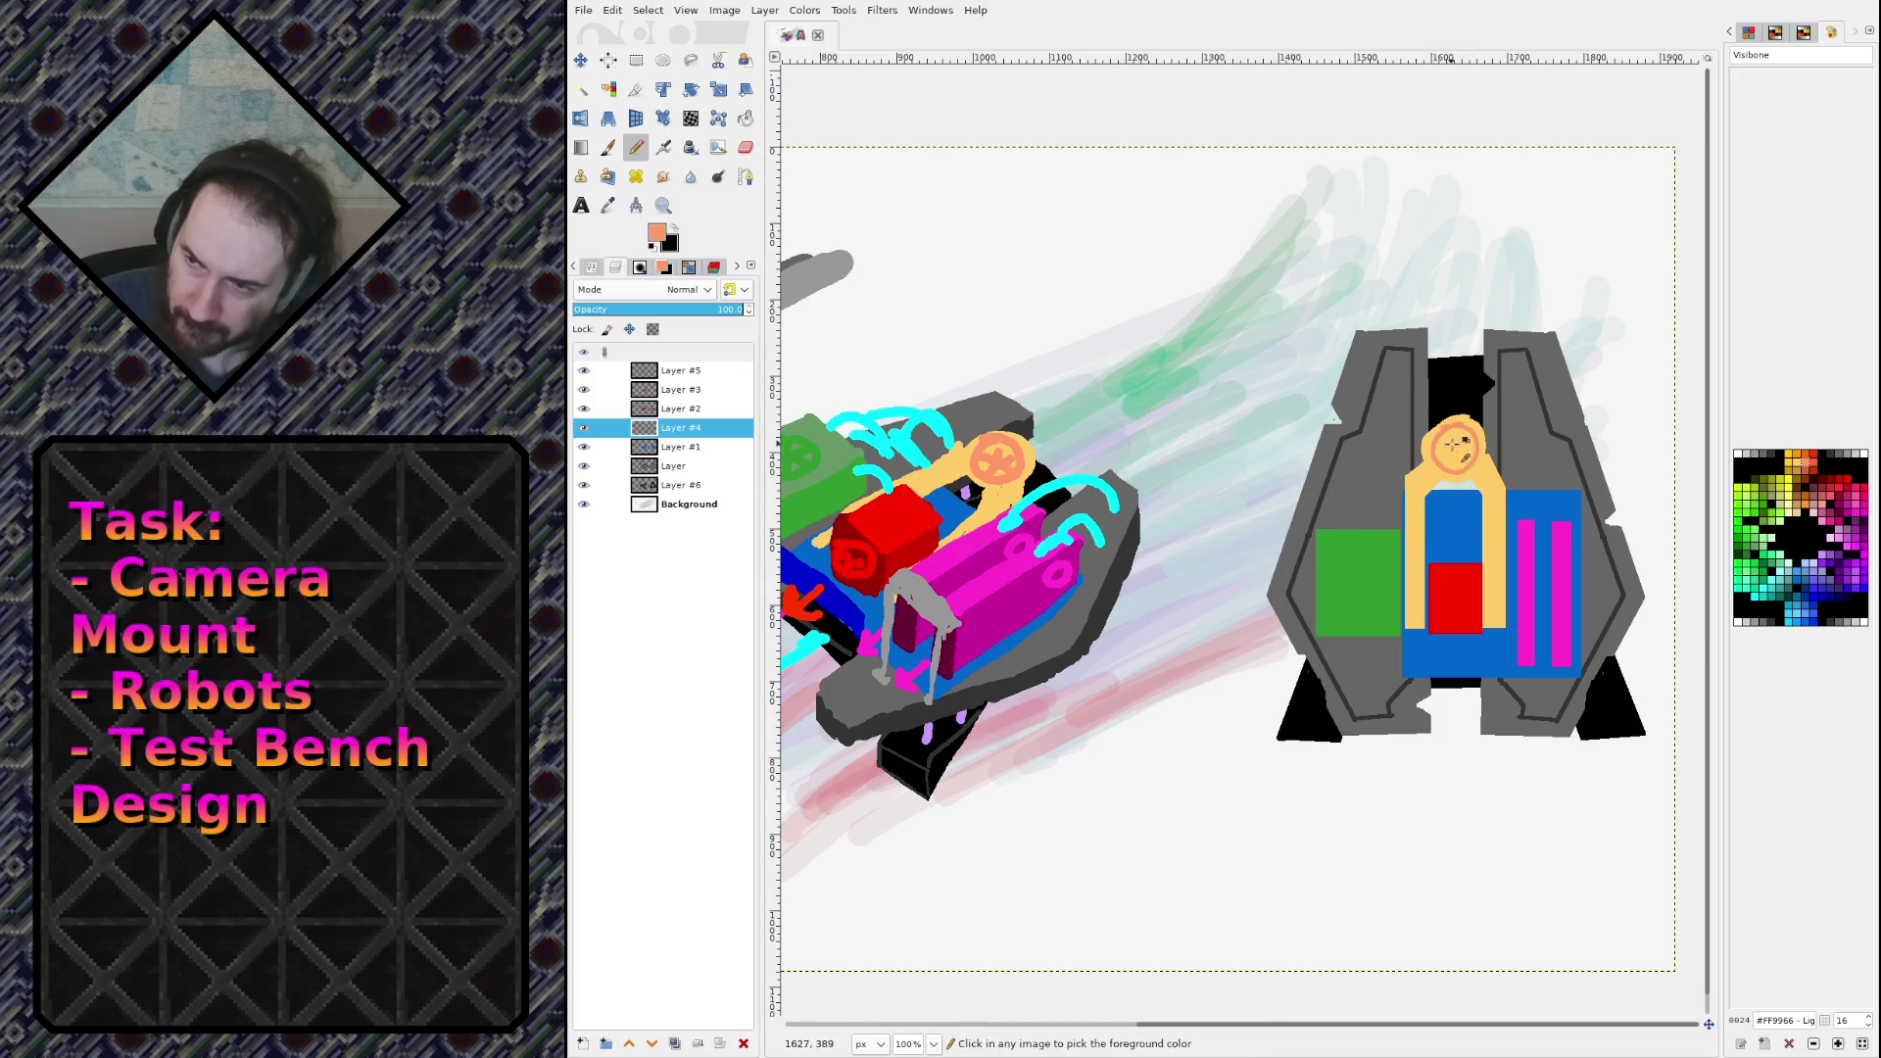
drag(1469, 423, 1436, 460)
key(ctrl+z)
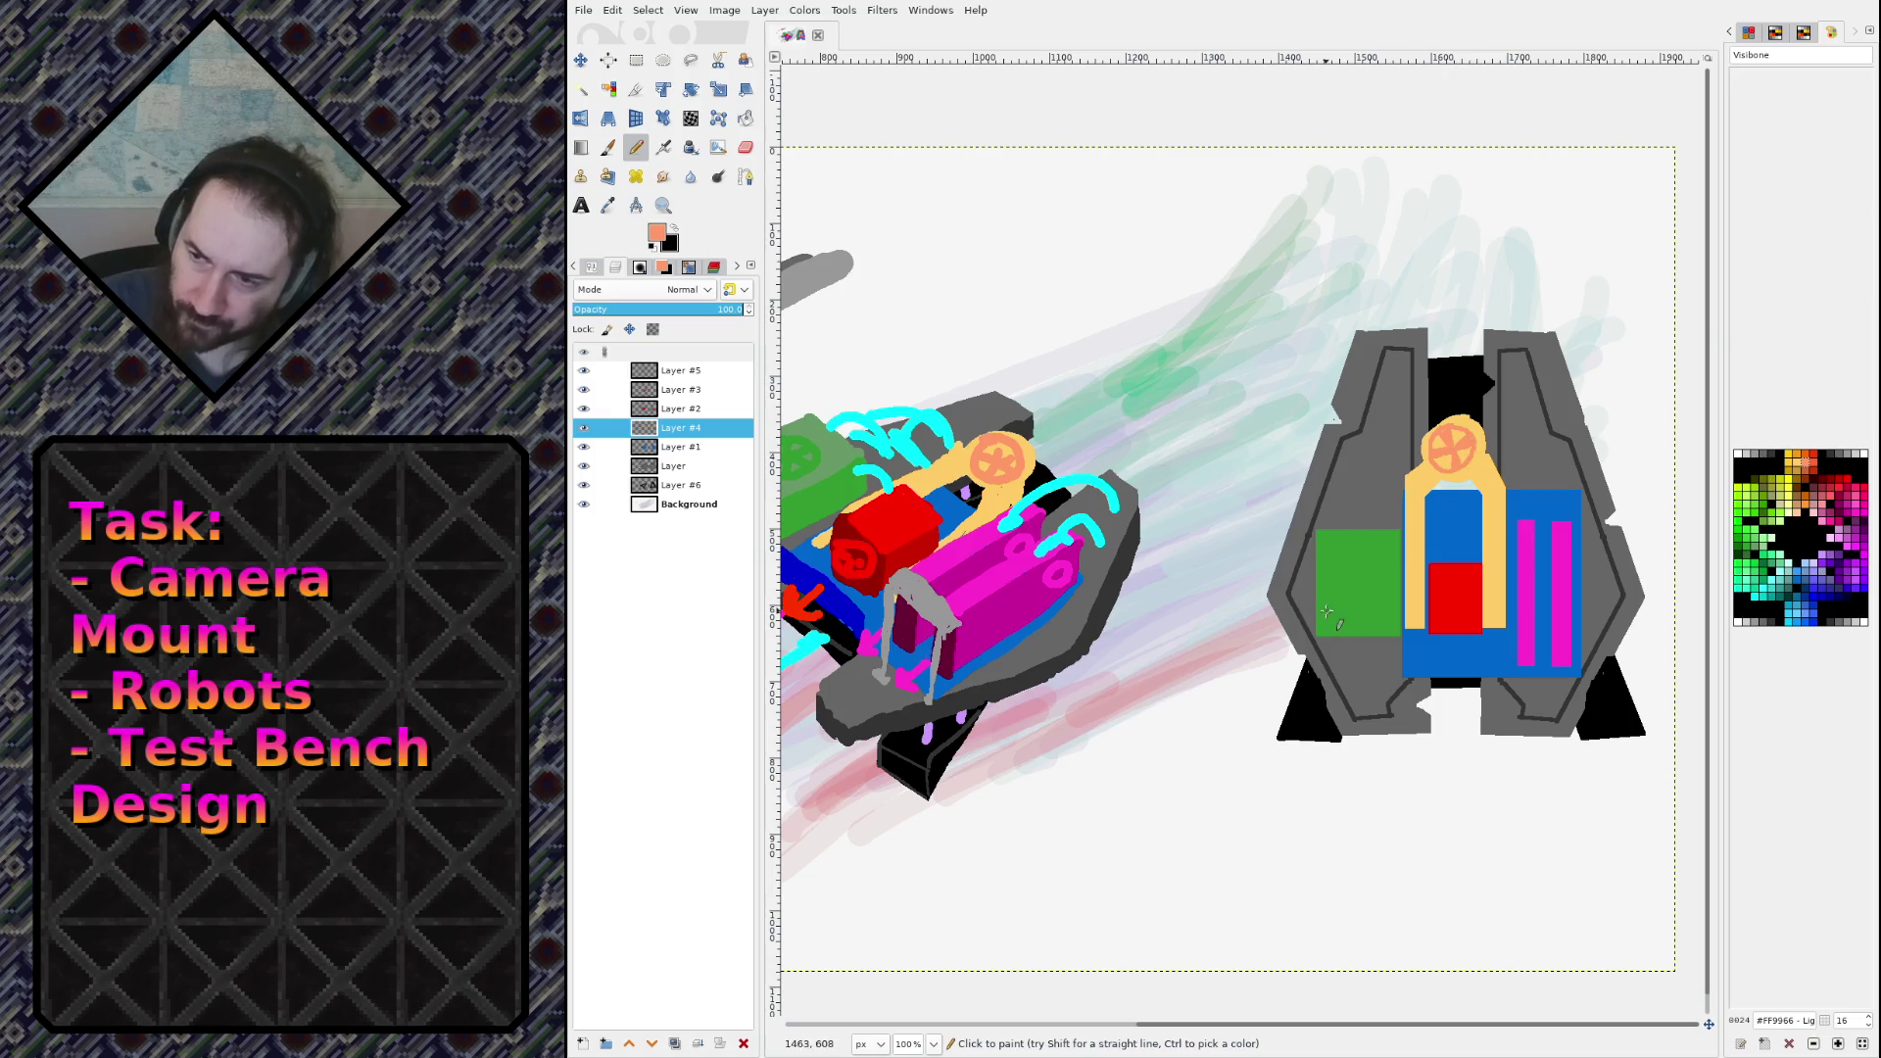
Step: Make Layer #2 the active layer and sample greens from the robot's green block
click(583, 410)
click(583, 409)
click(671, 409)
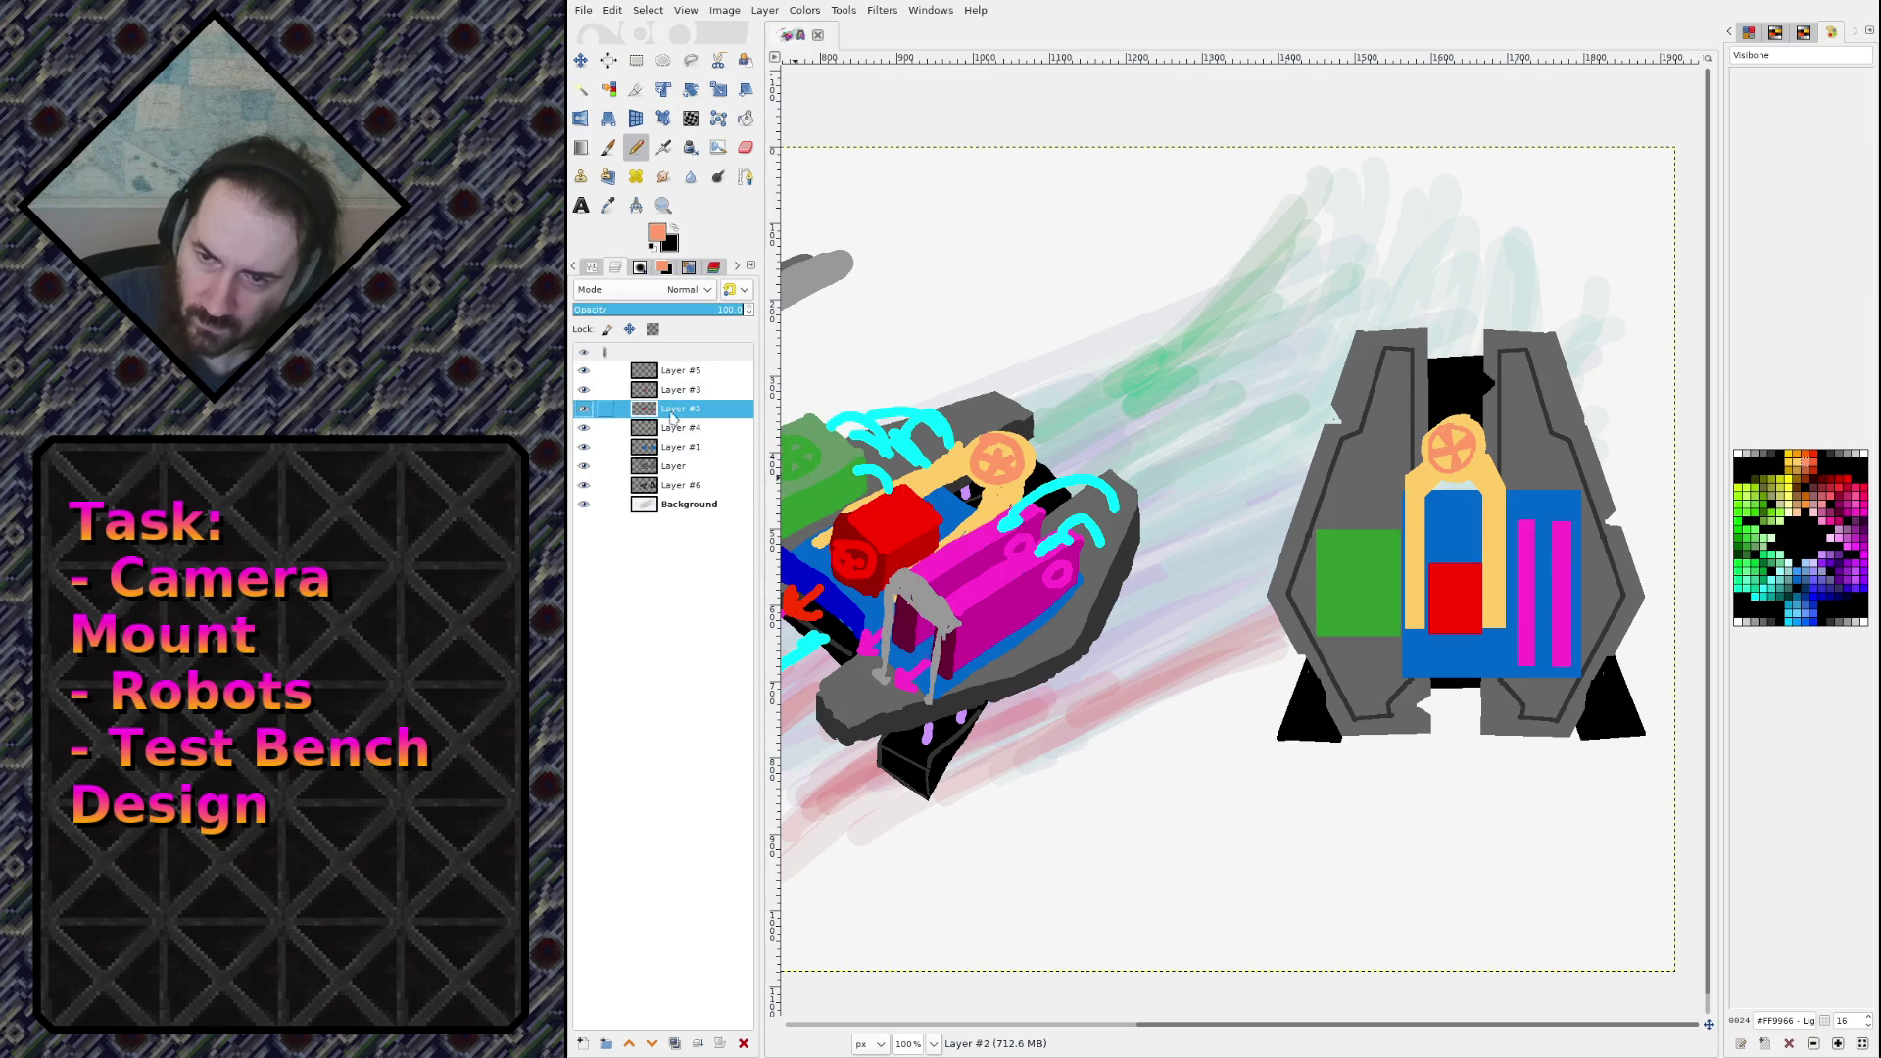
ctrl+click(813, 459)
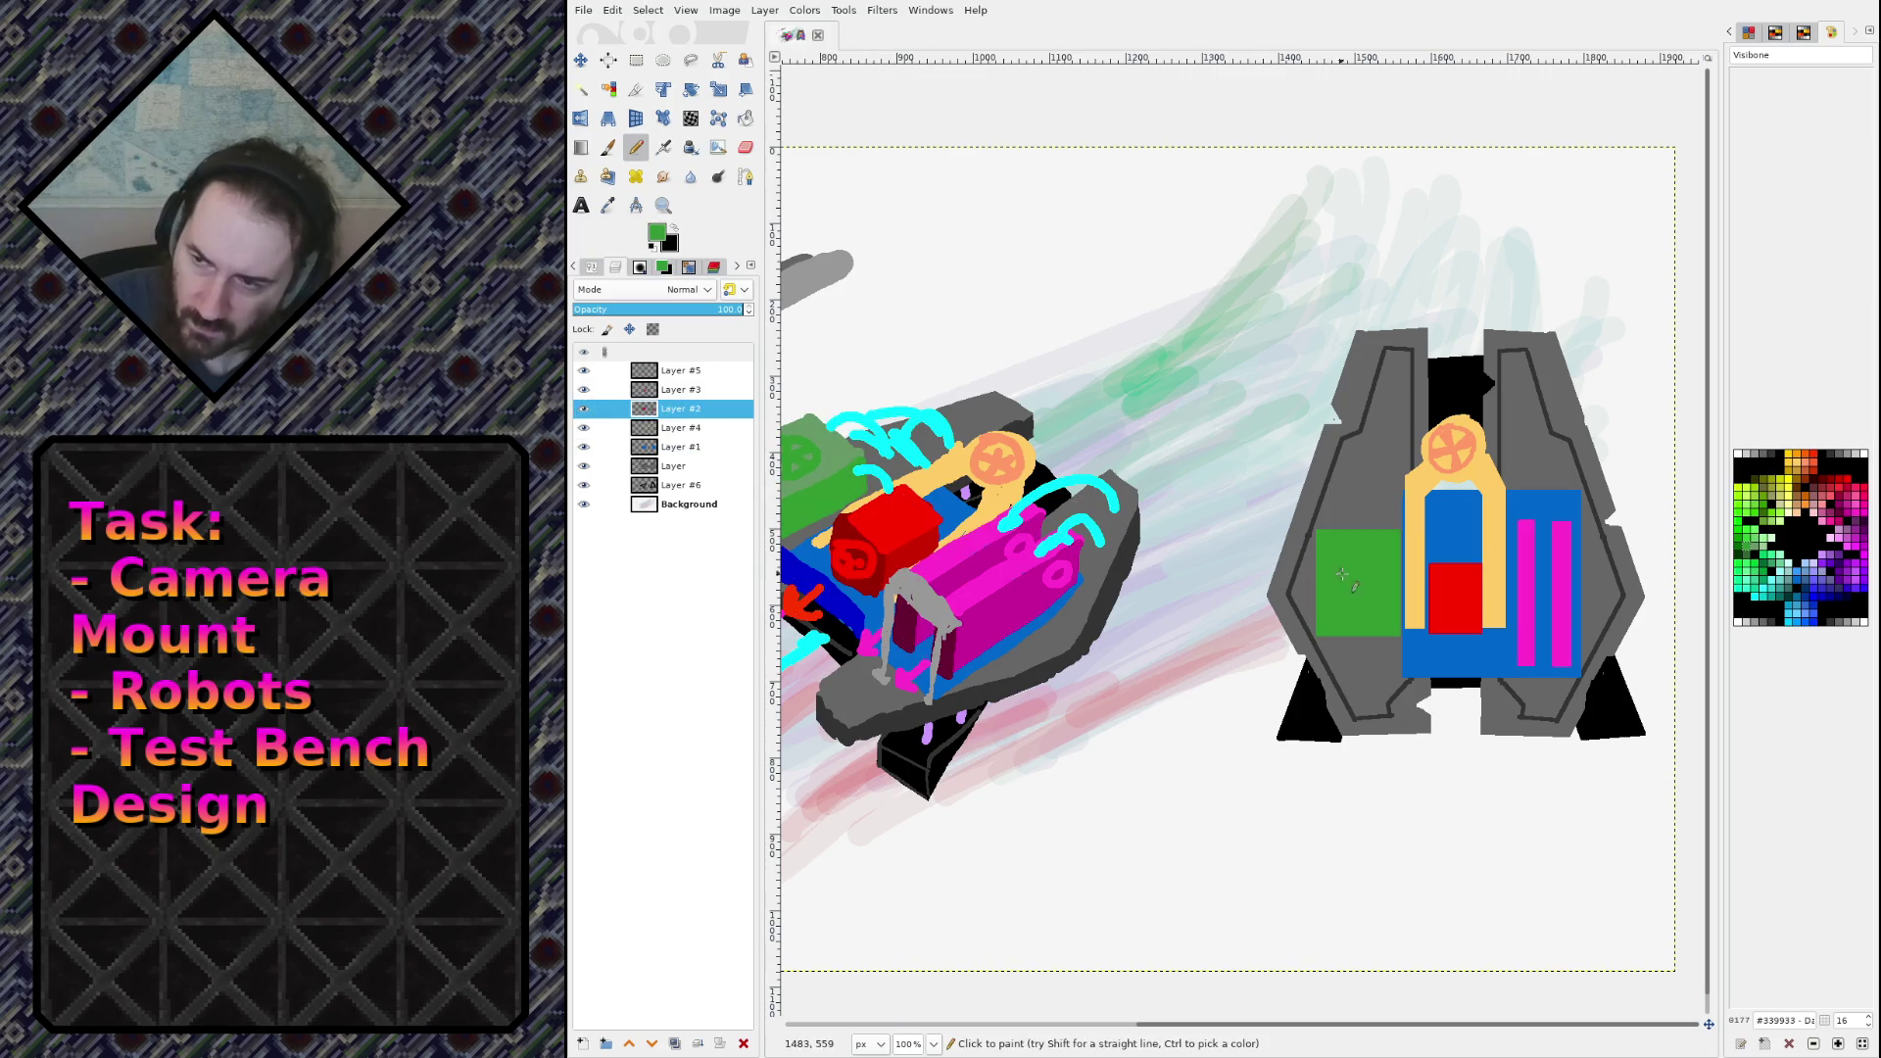
ctrl+click(831, 457)
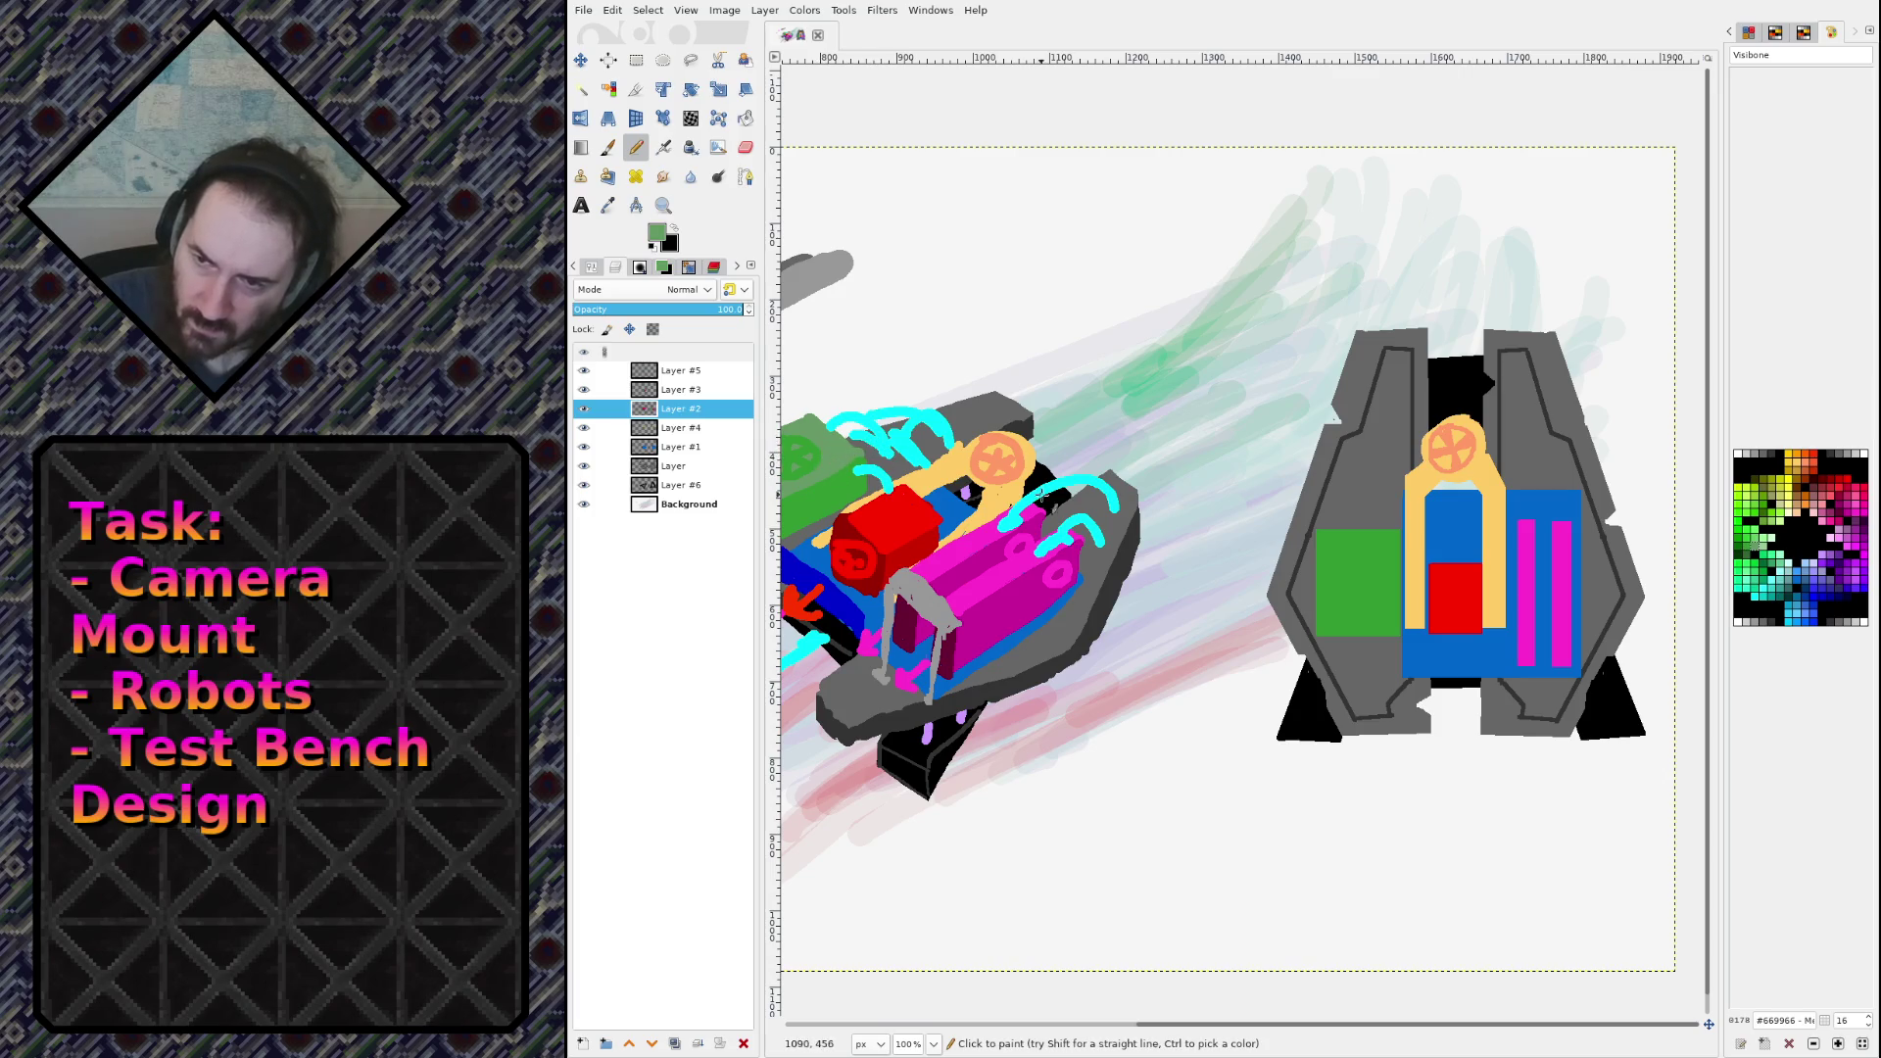
key(ctrl+z)
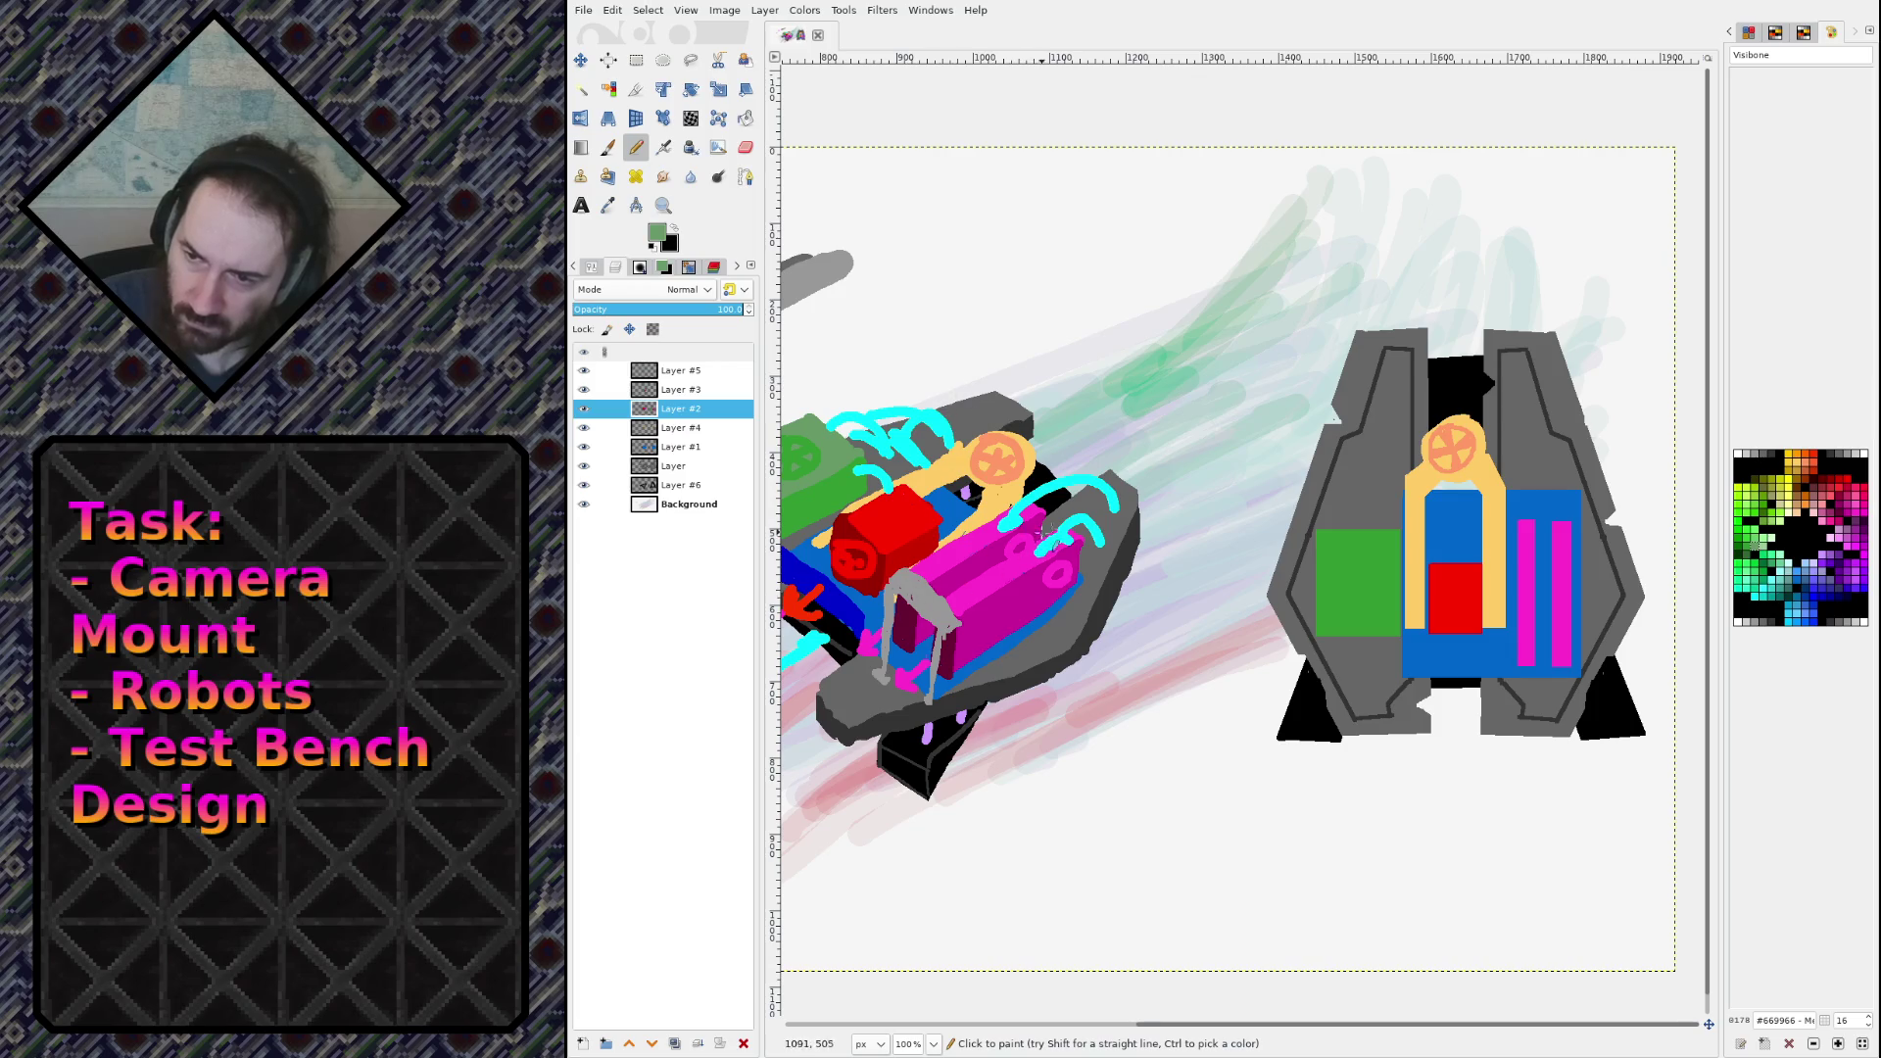
Step: Pick a dark green and draw a fan curve on the test bench's green square
drag(1043, 529, 1156, 502)
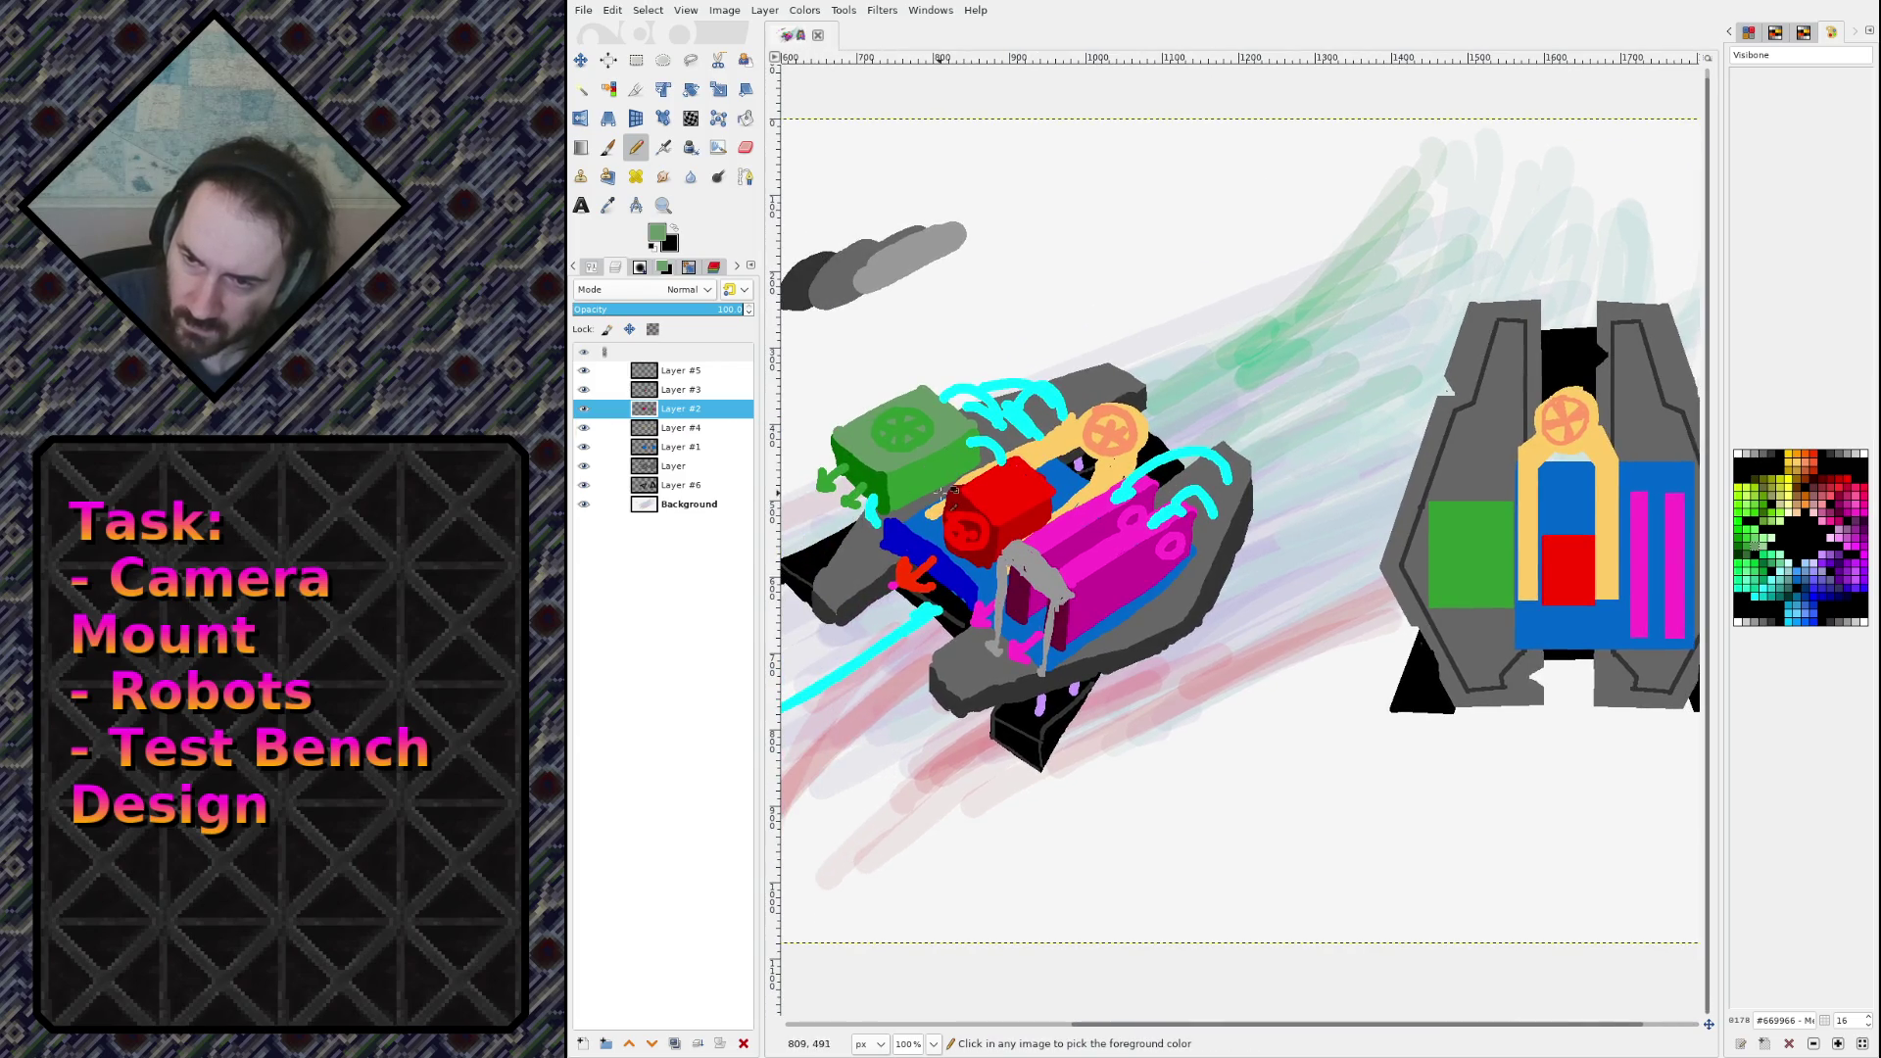
ctrl+click(876, 477)
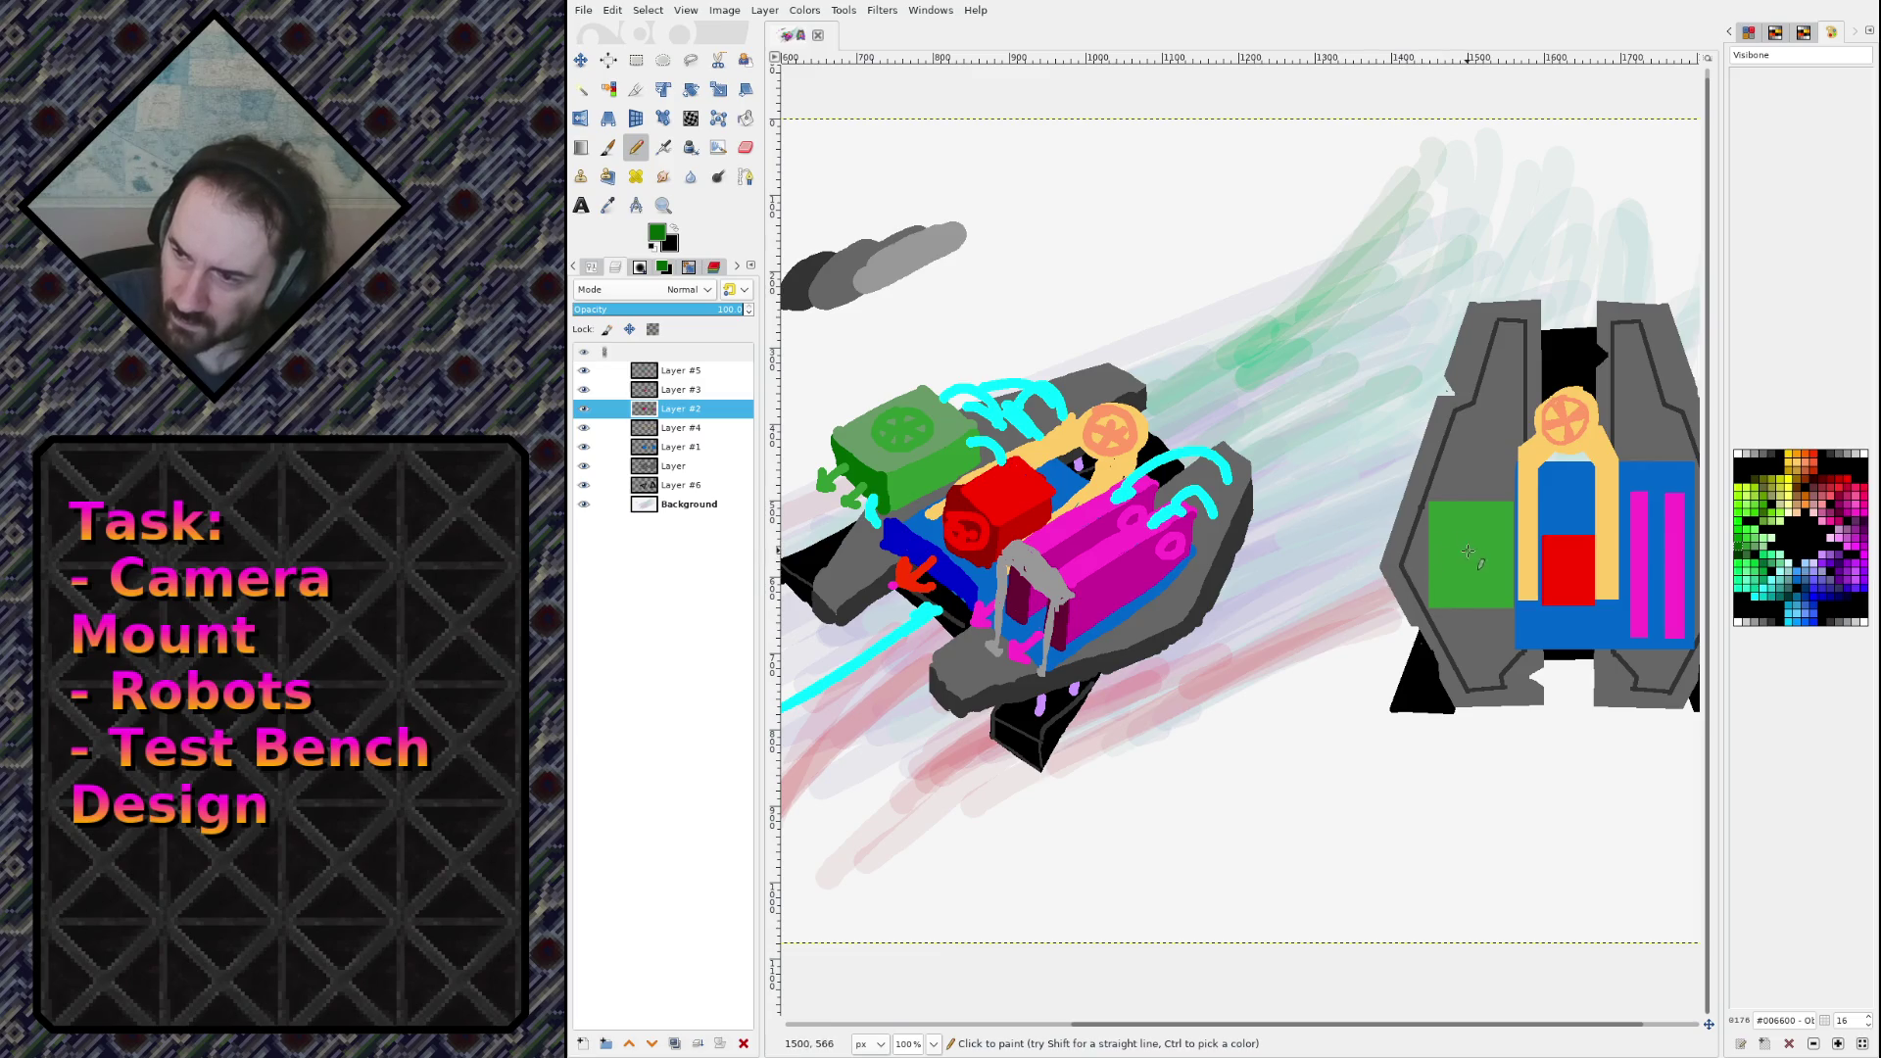
mouse_move(1476, 535)
mouse_down()
mouse_move(1451, 561)
mouse_move(1471, 582)
mouse_move(1460, 554)
mouse_move(1487, 553)
mouse_up()
key(ctrl+z)
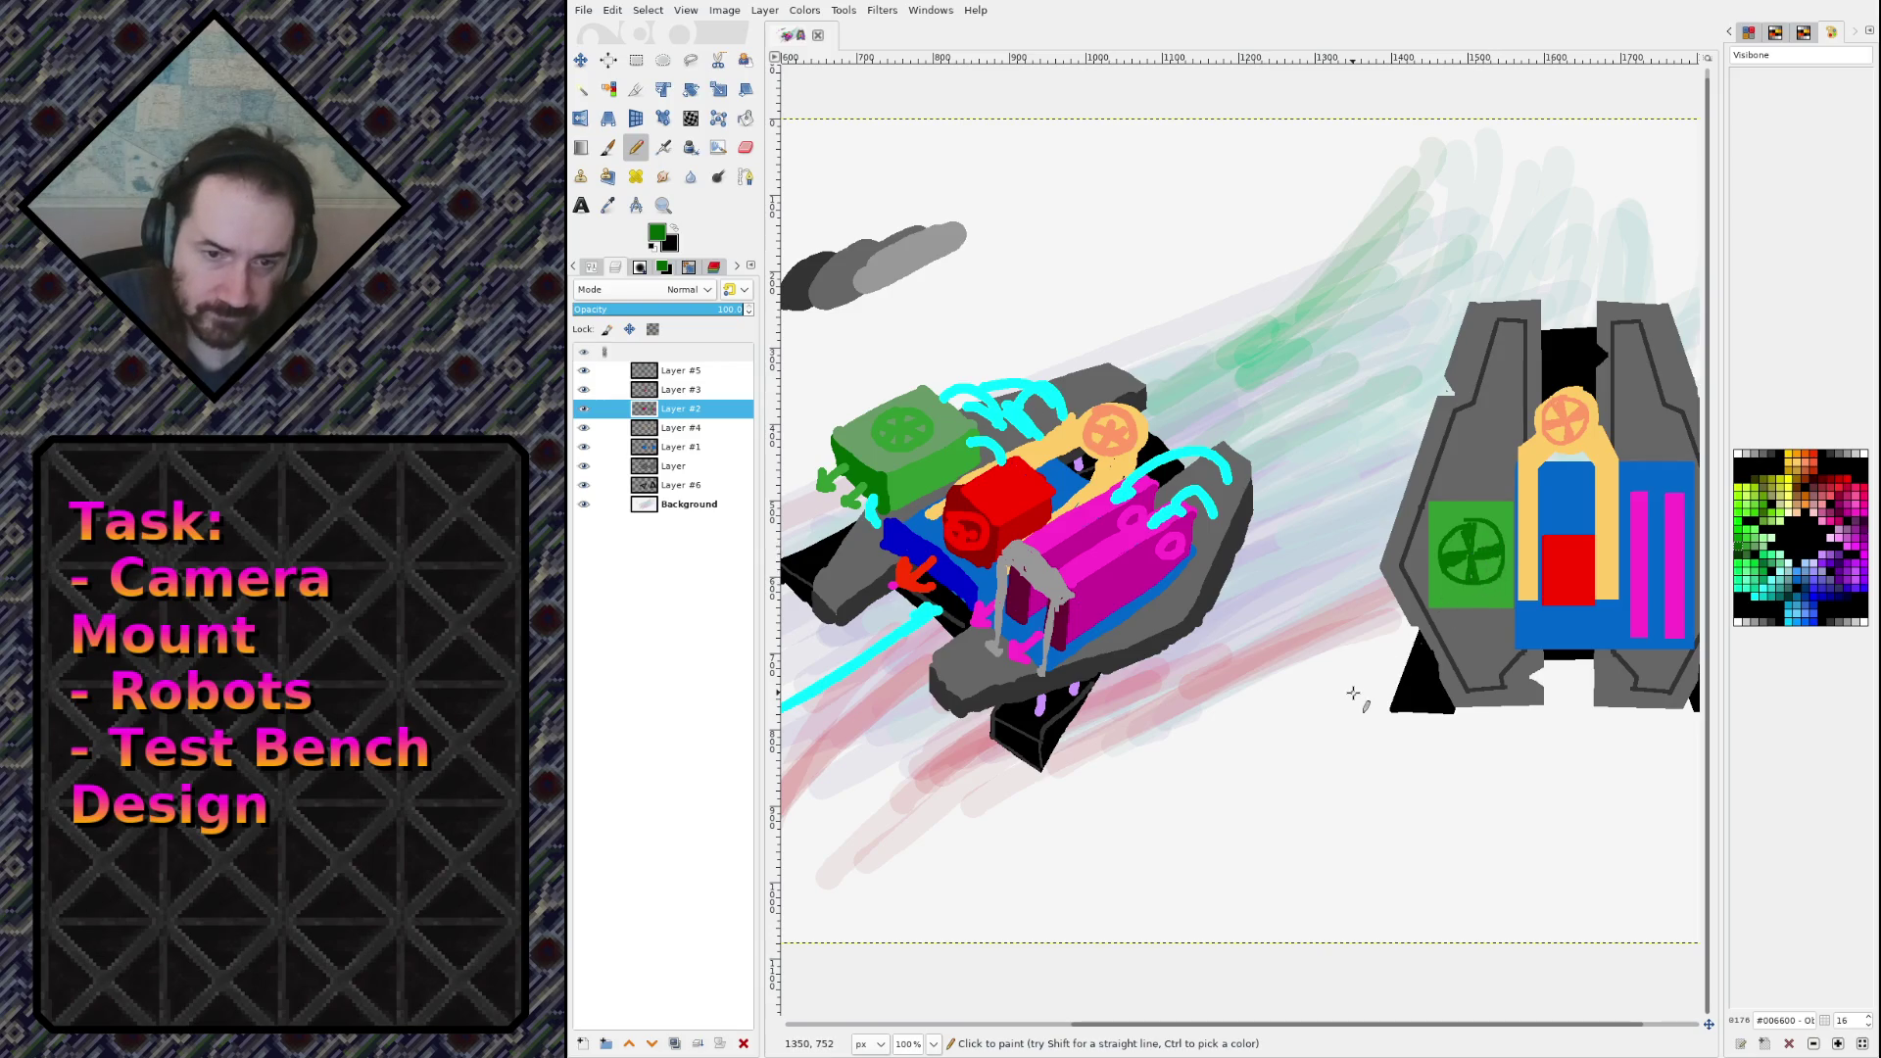
ctrl+scroll(1453, 578, down, 2)
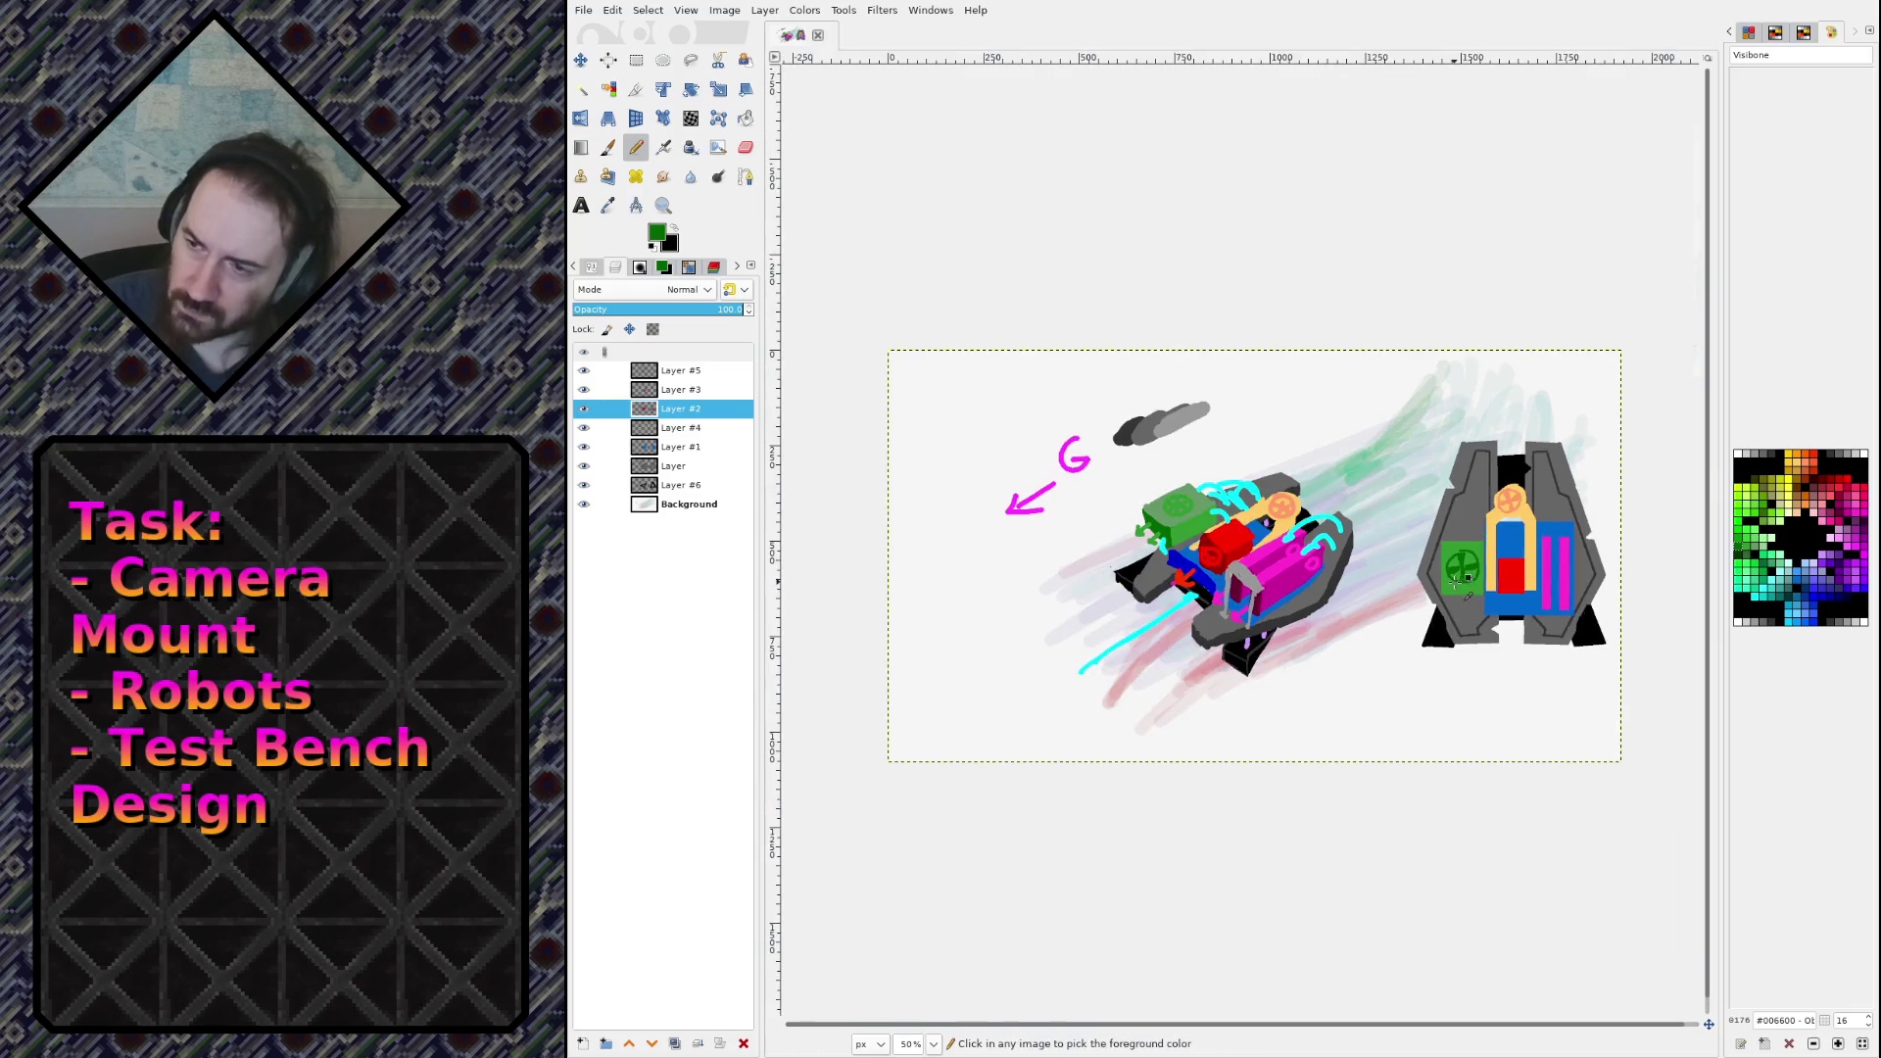
Step: Save the sketch and switch to Firefox showing the quadruped robot simulation video
ctrl+scroll(1493, 565, up, 1)
key(ctrl+s)
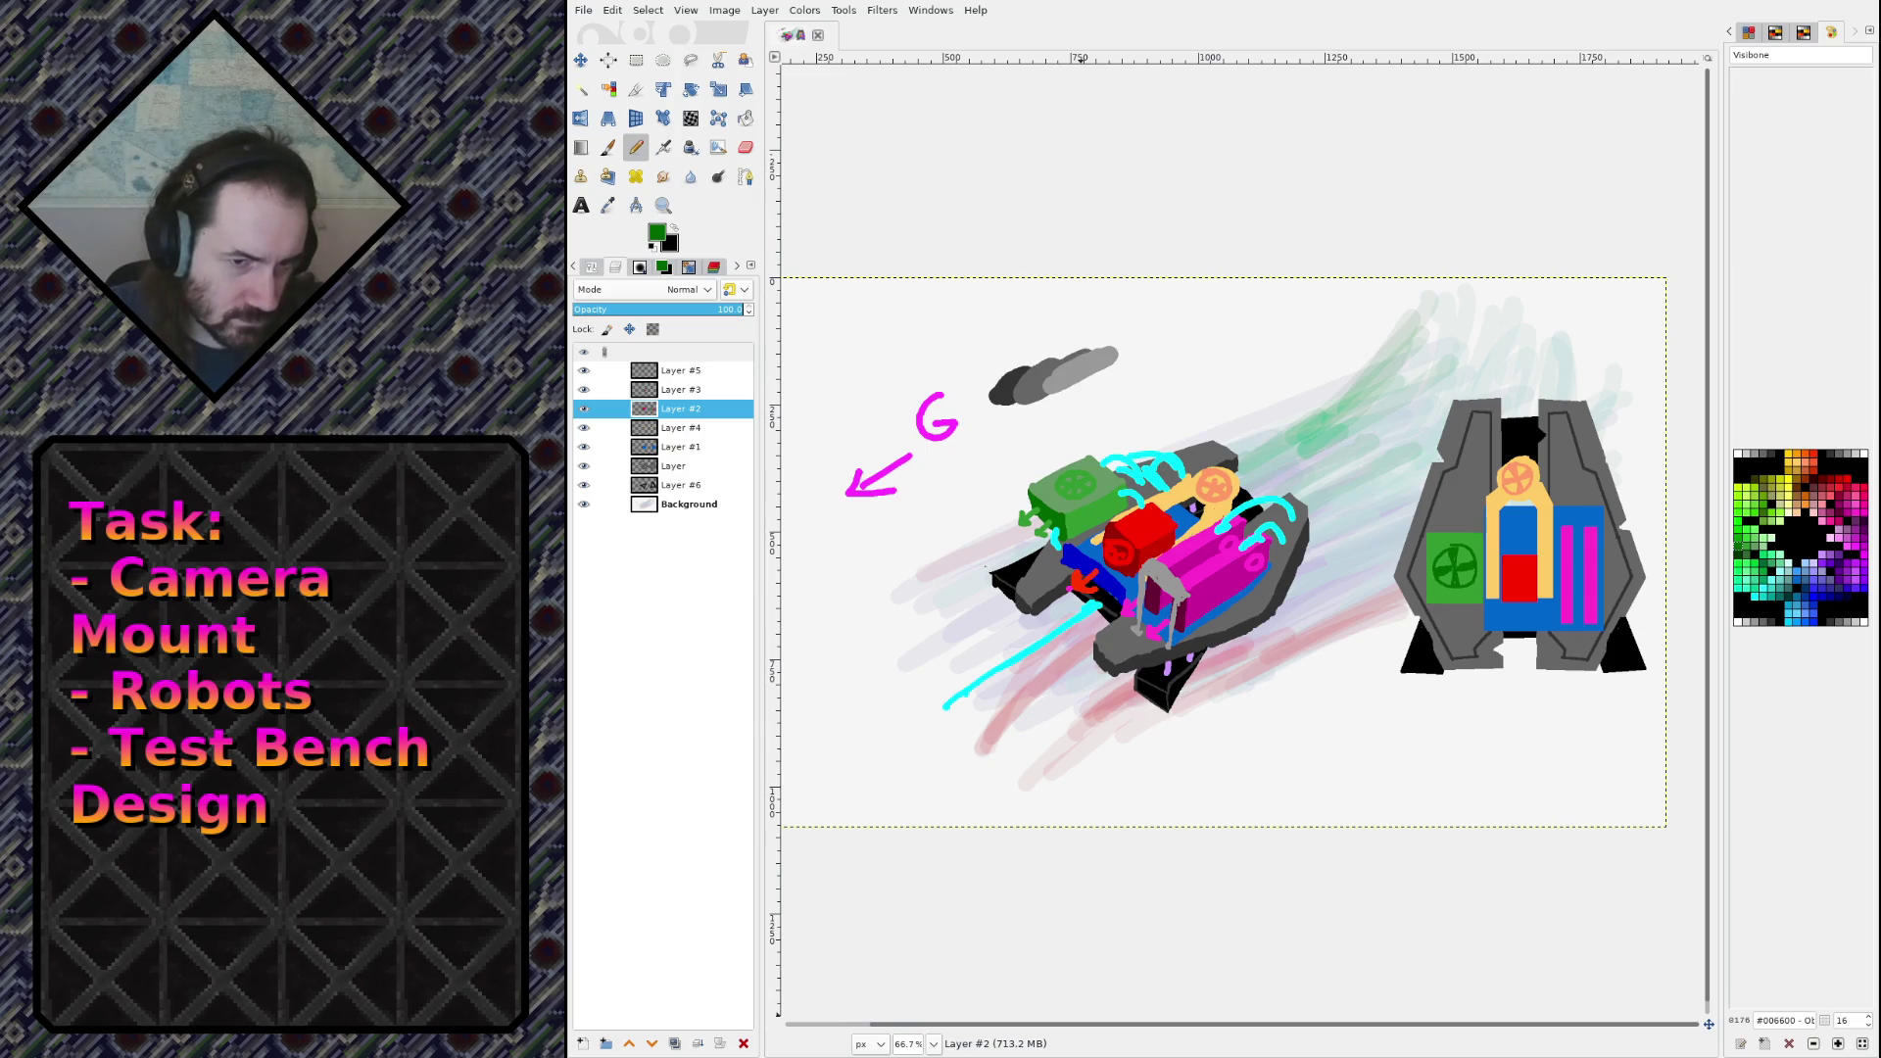
key(alt+Tab)
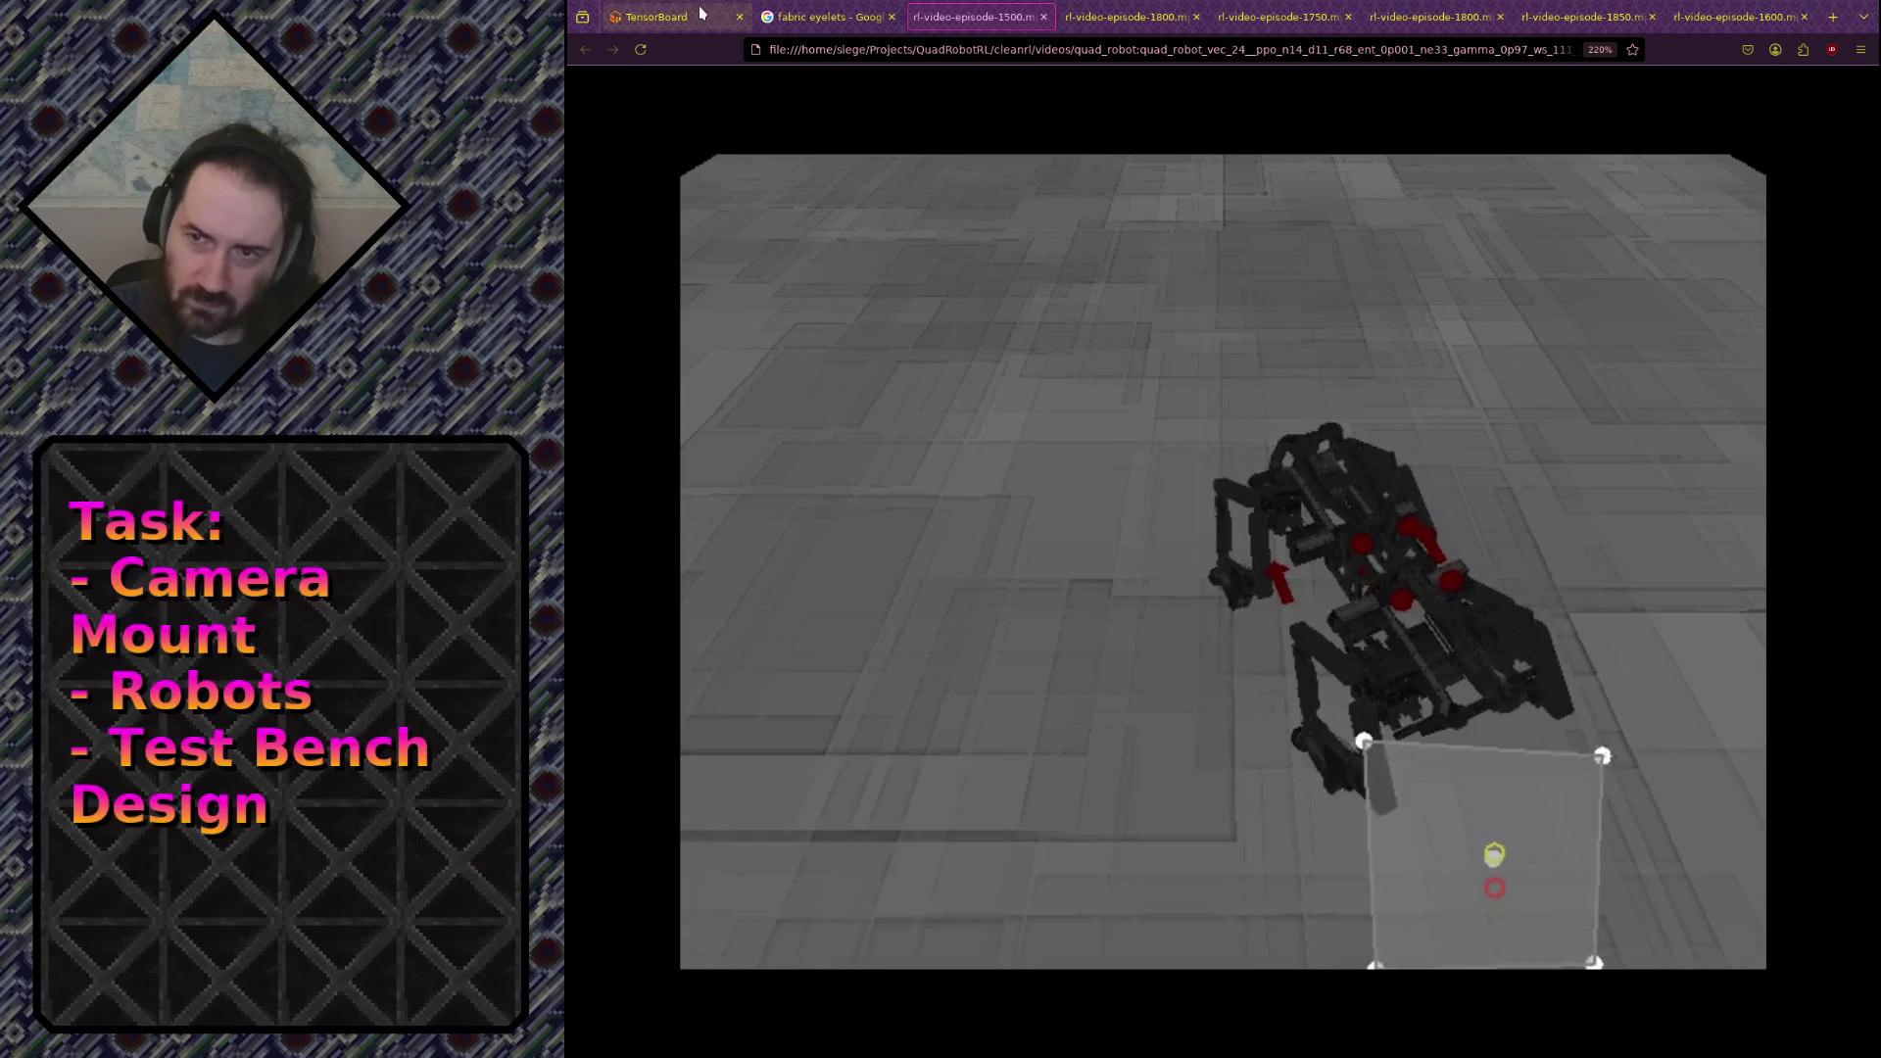
Step: Reload TensorBoard and zoom the move_error chart to steps about 1,200–2,970
click(666, 17)
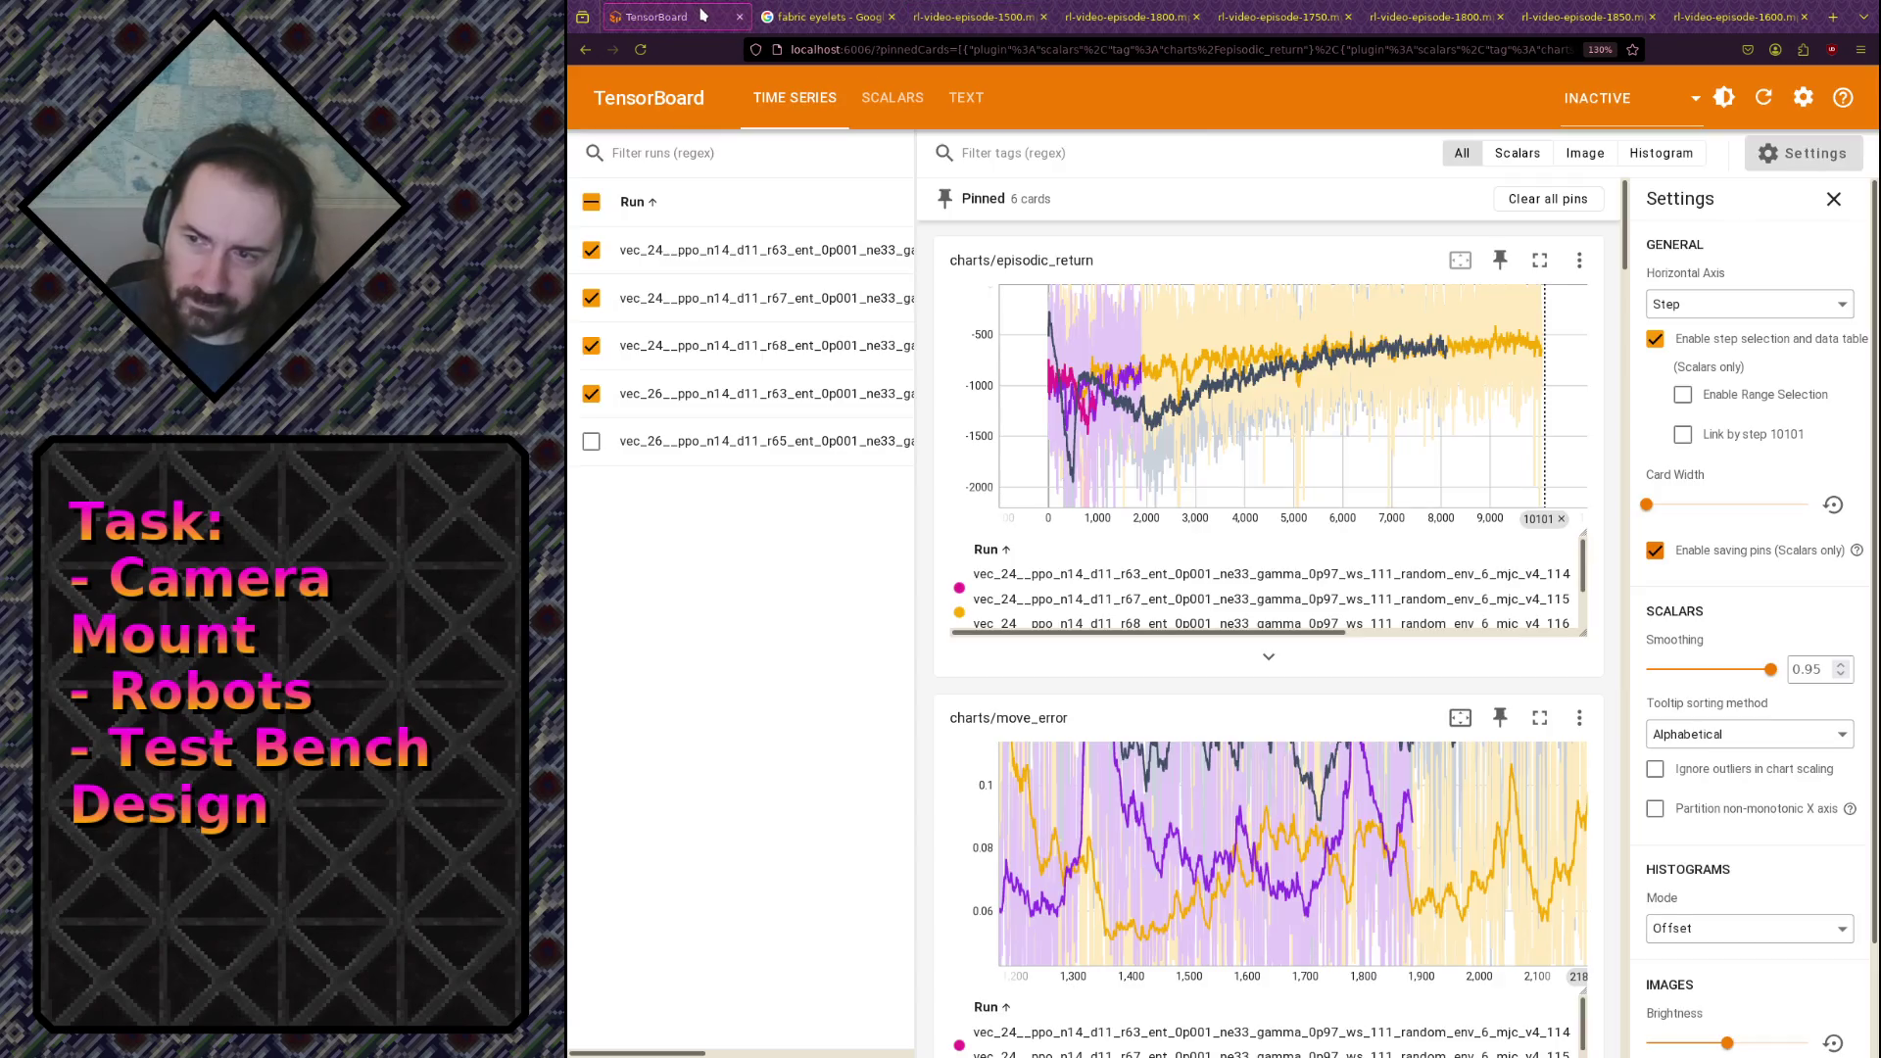
click(1759, 103)
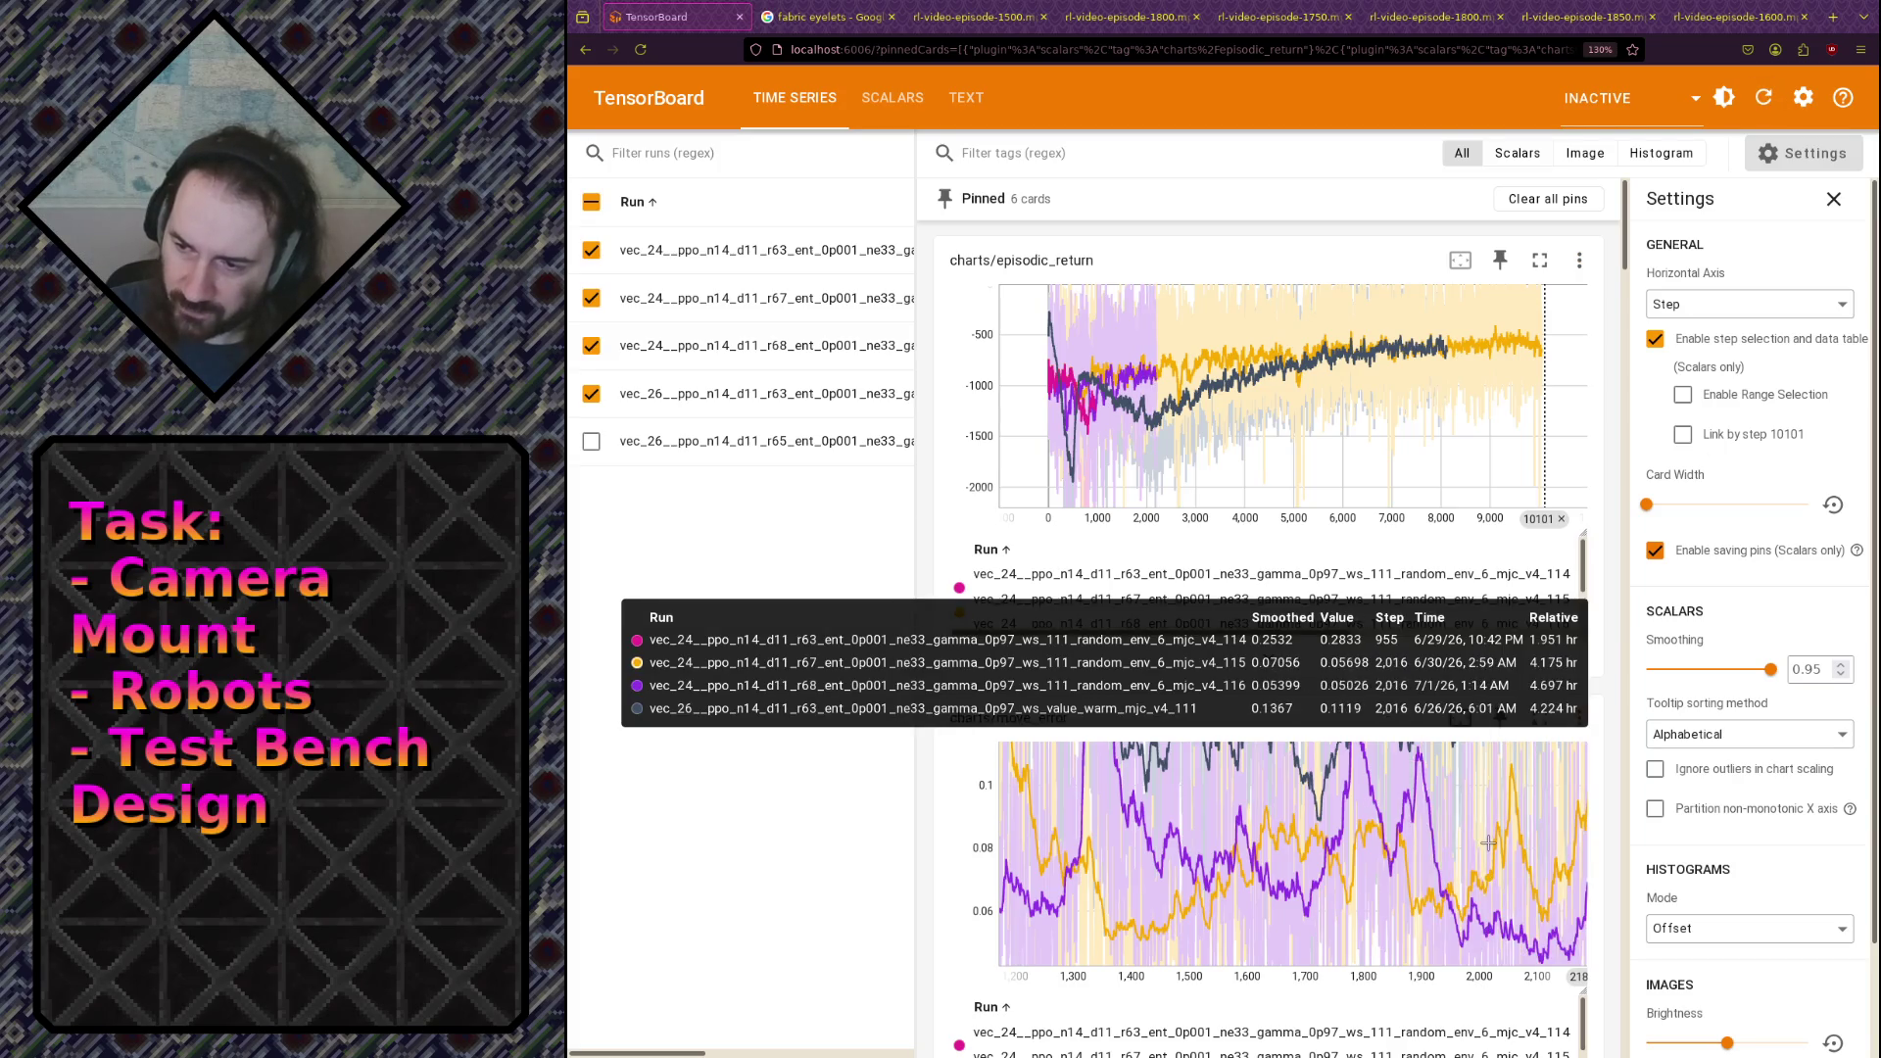
scroll(1449, 833, up, 2)
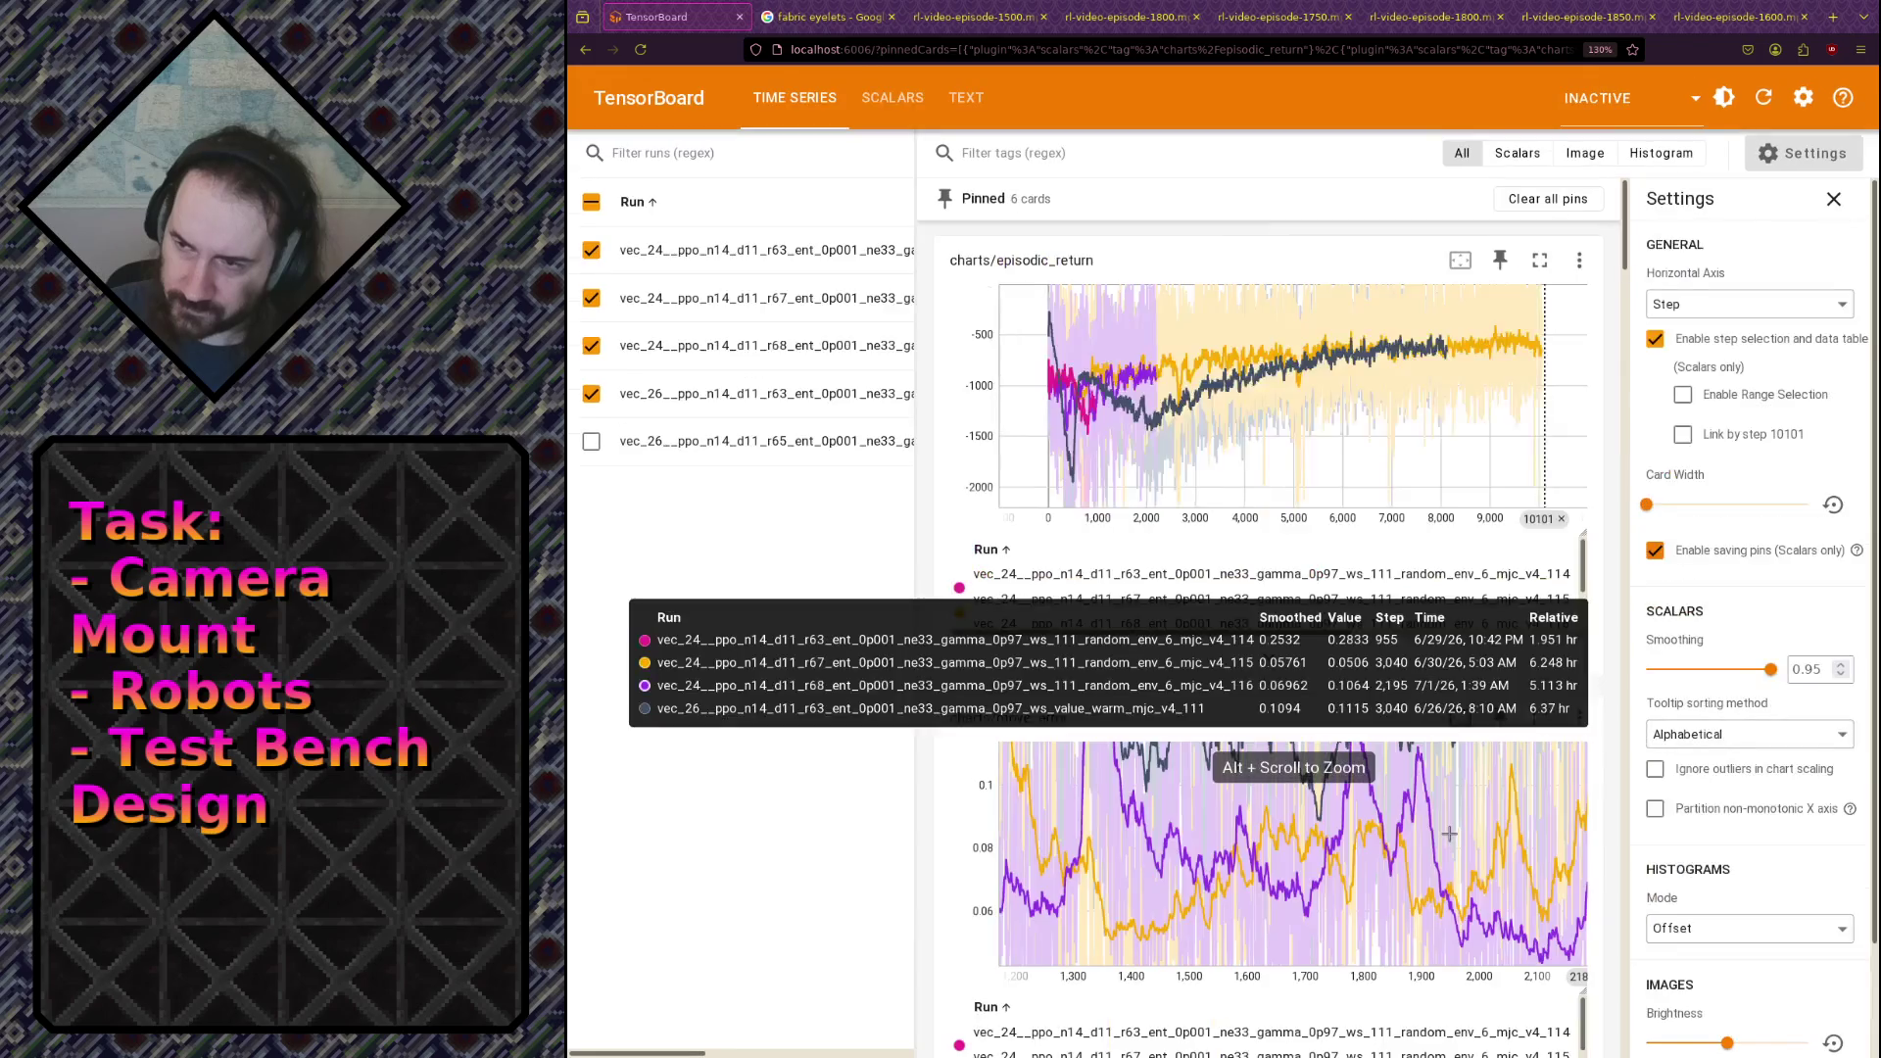
double_click(1448, 833)
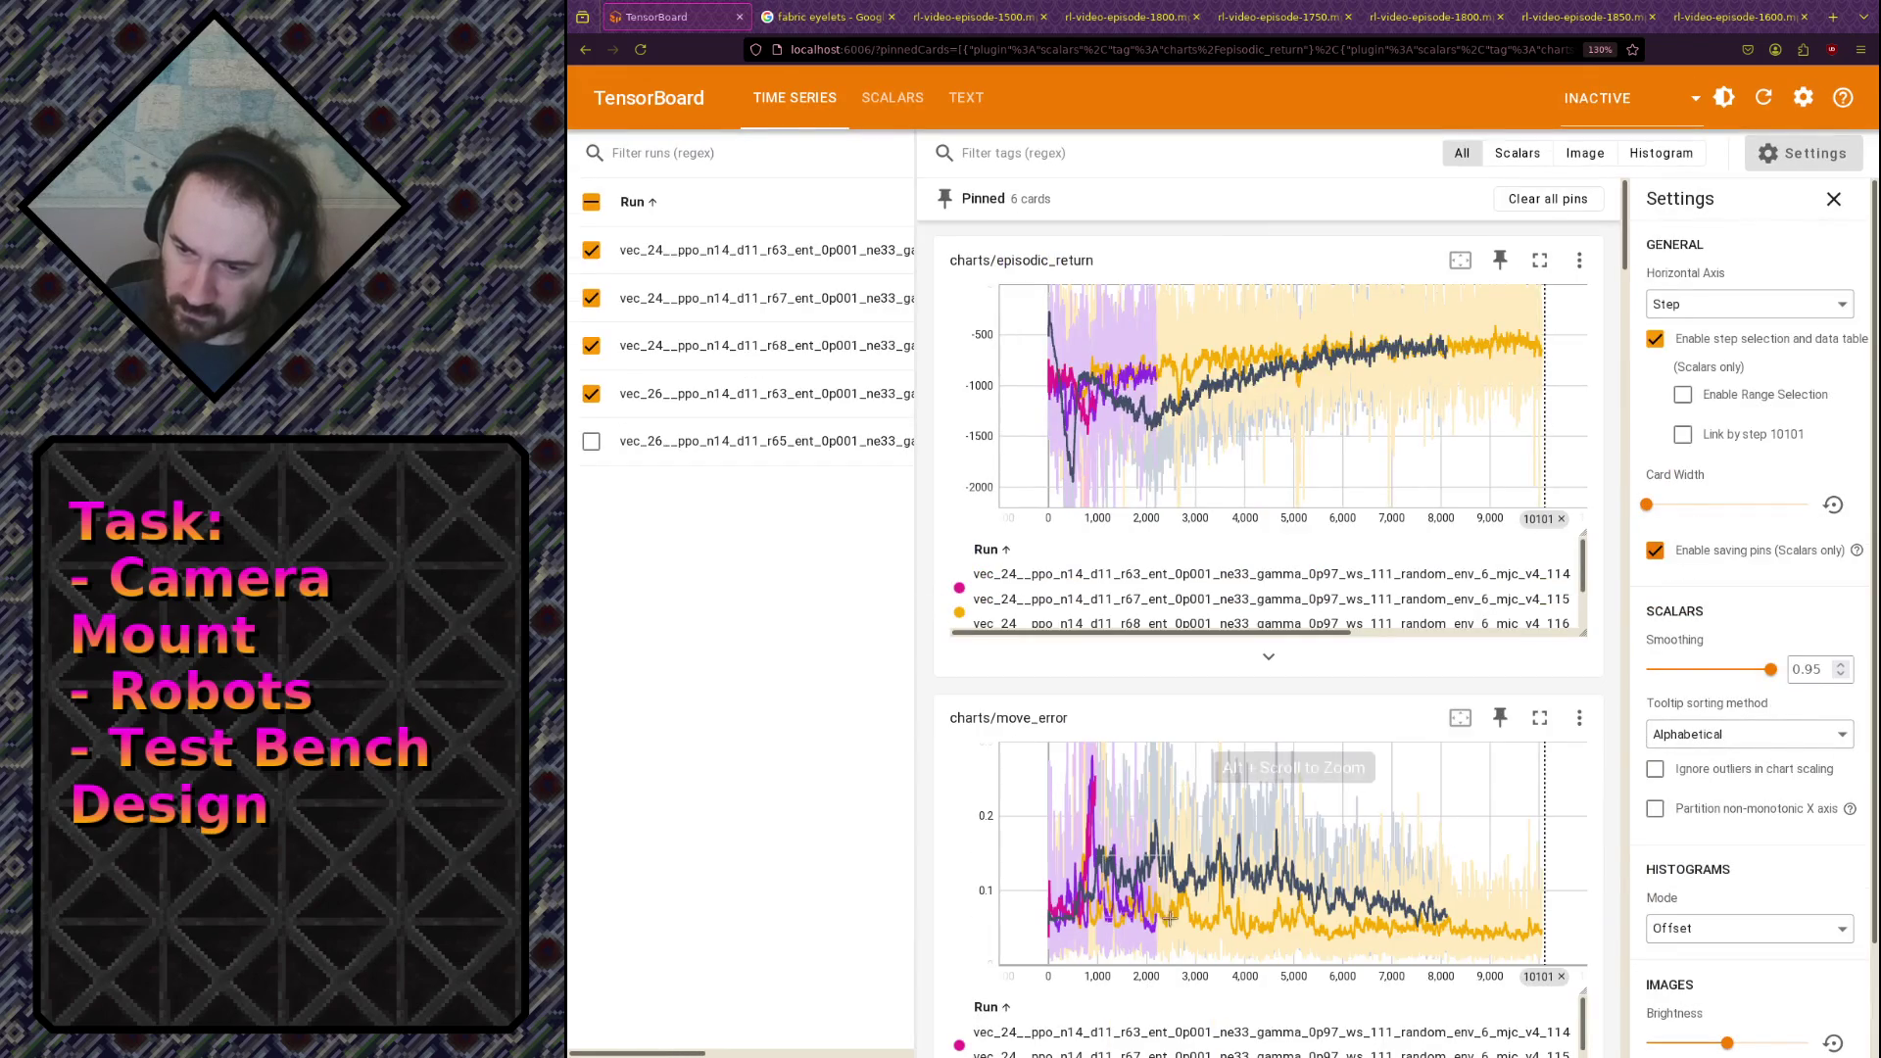
drag(1104, 855, 1194, 943)
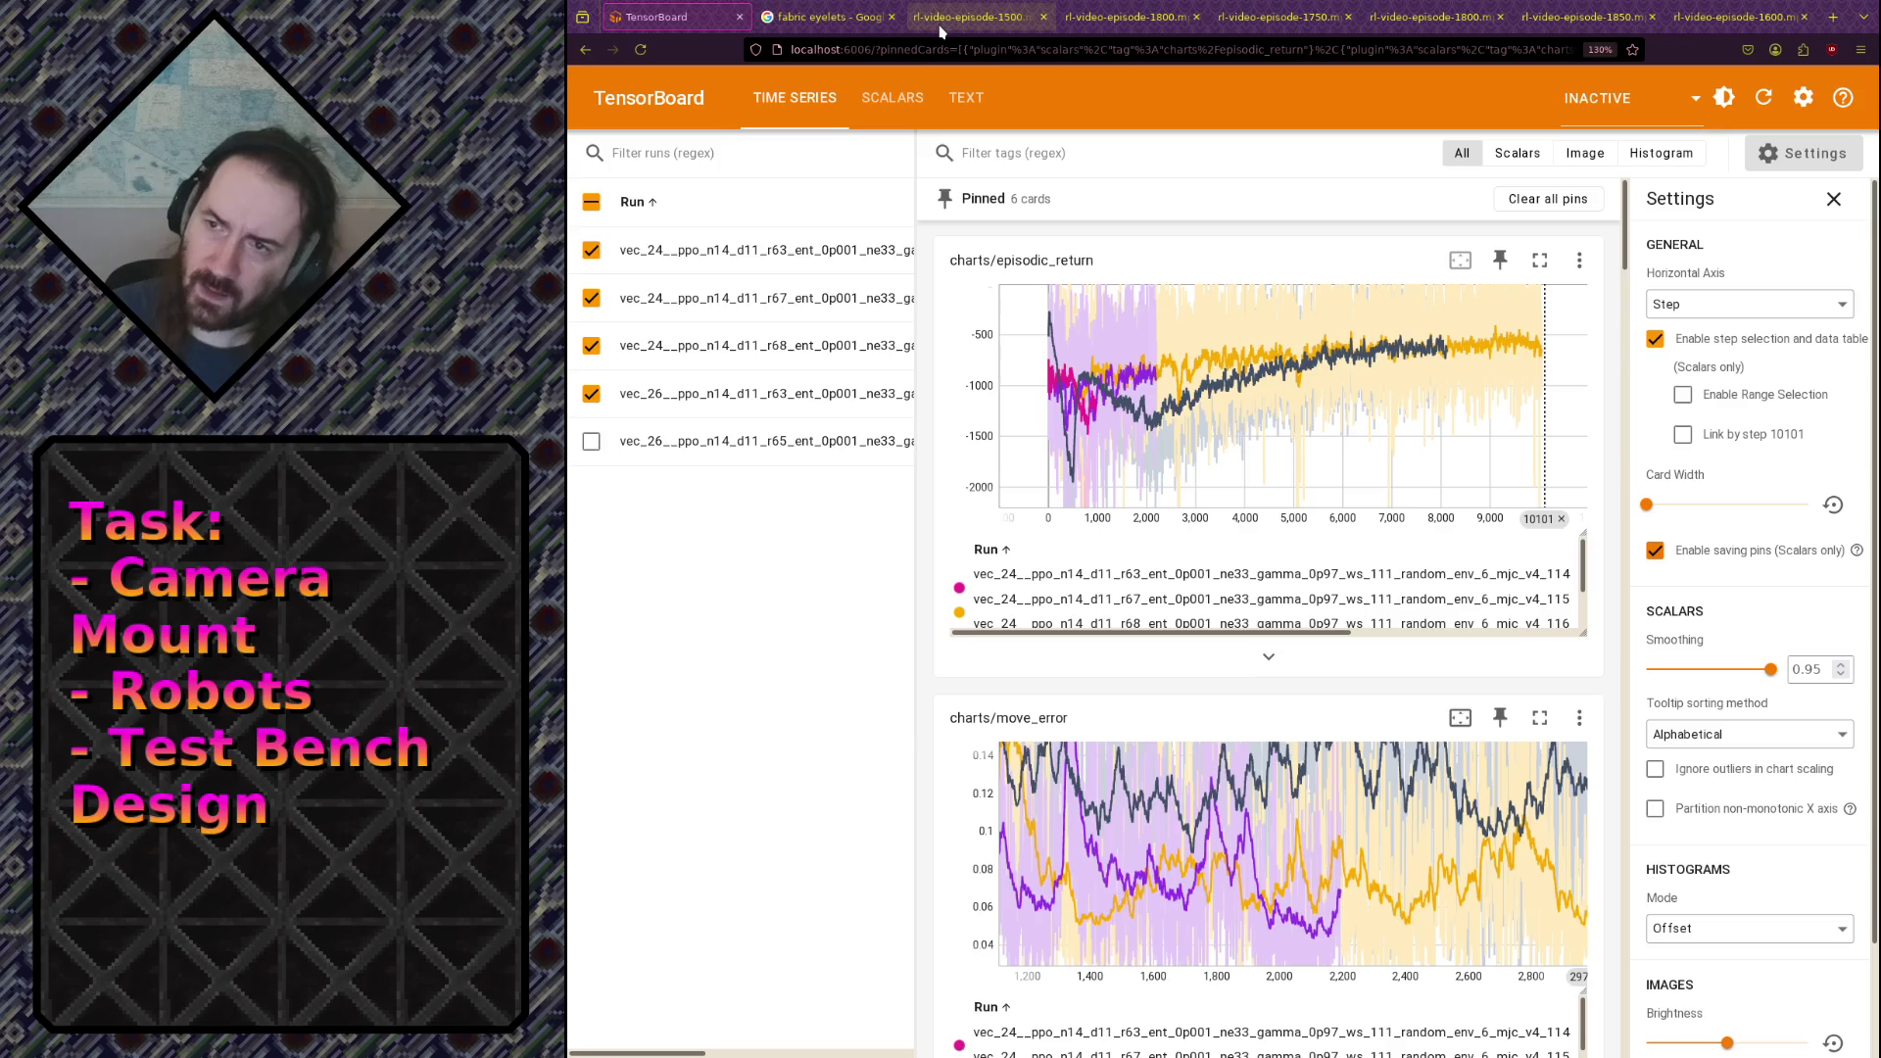
Step: Close the older episode video tabs and the fabric eyelets search, then play episode 2150
click(1043, 17)
click(1043, 17)
click(1043, 17)
click(1043, 17)
click(1044, 17)
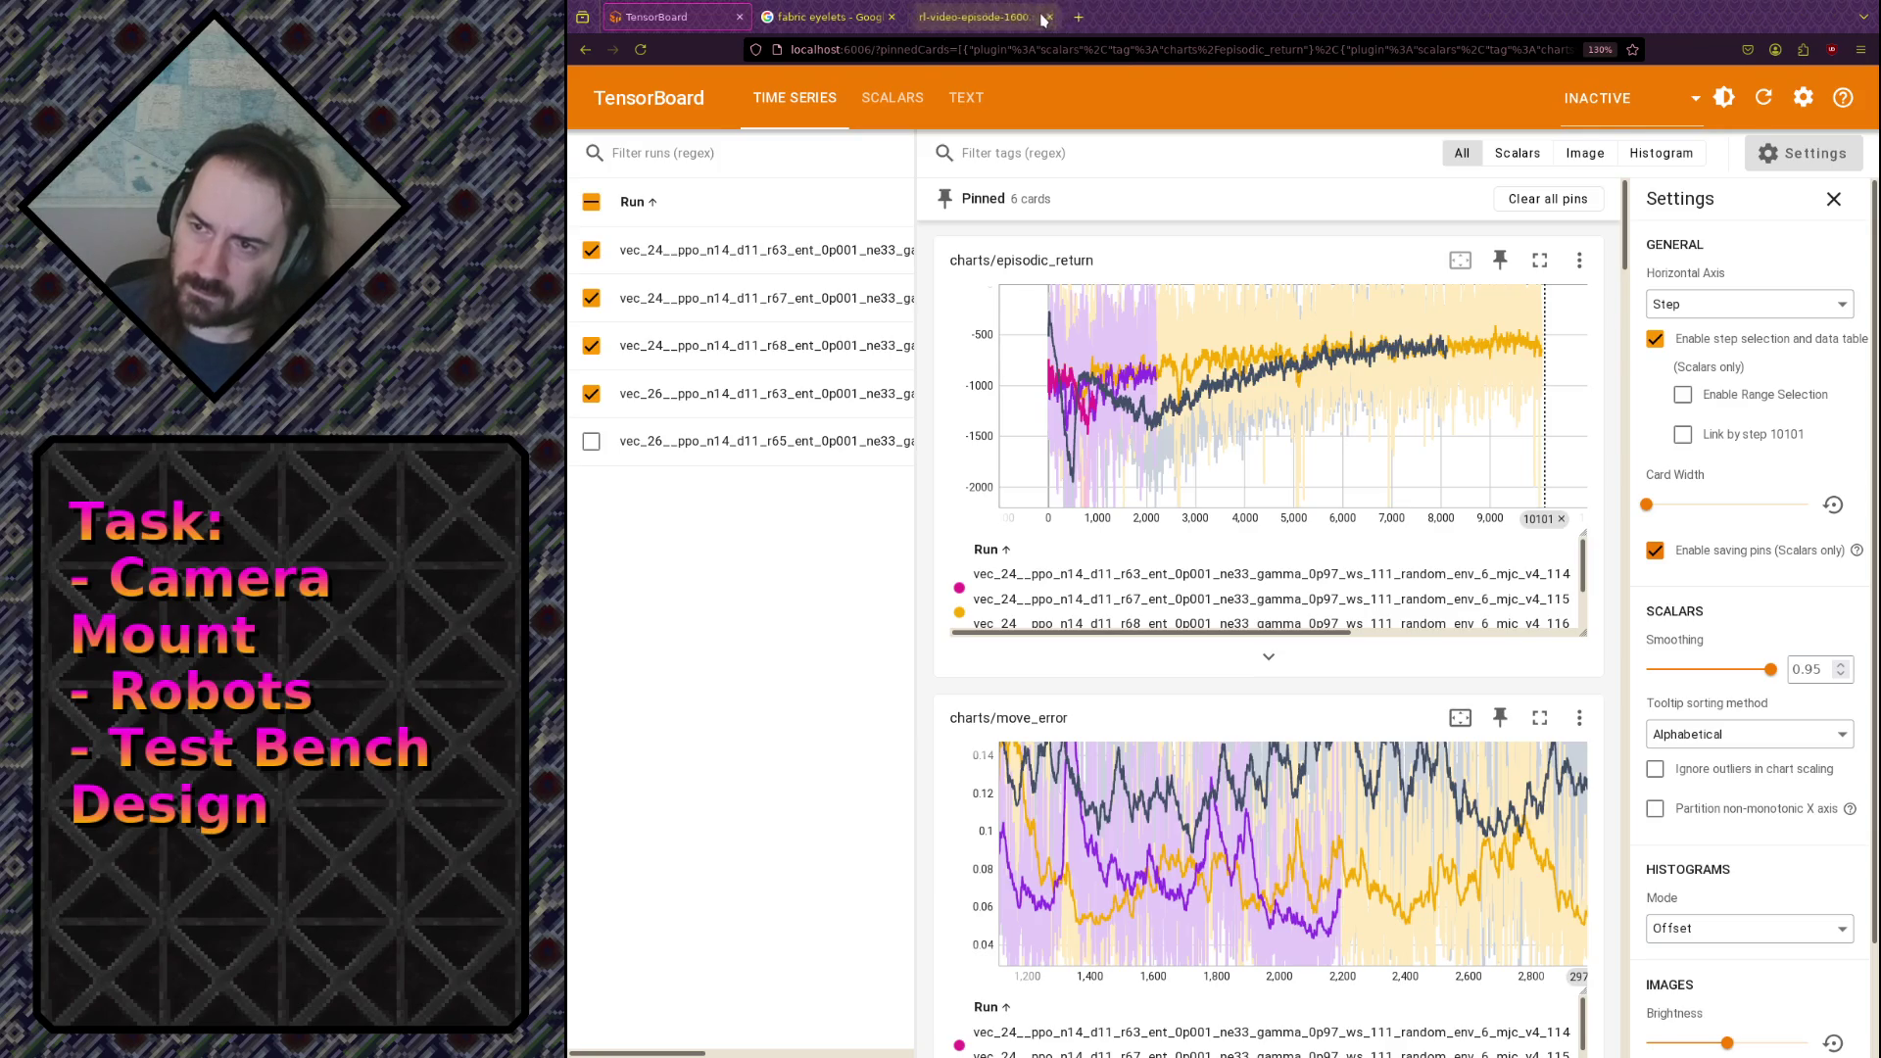
click(1046, 17)
click(931, 16)
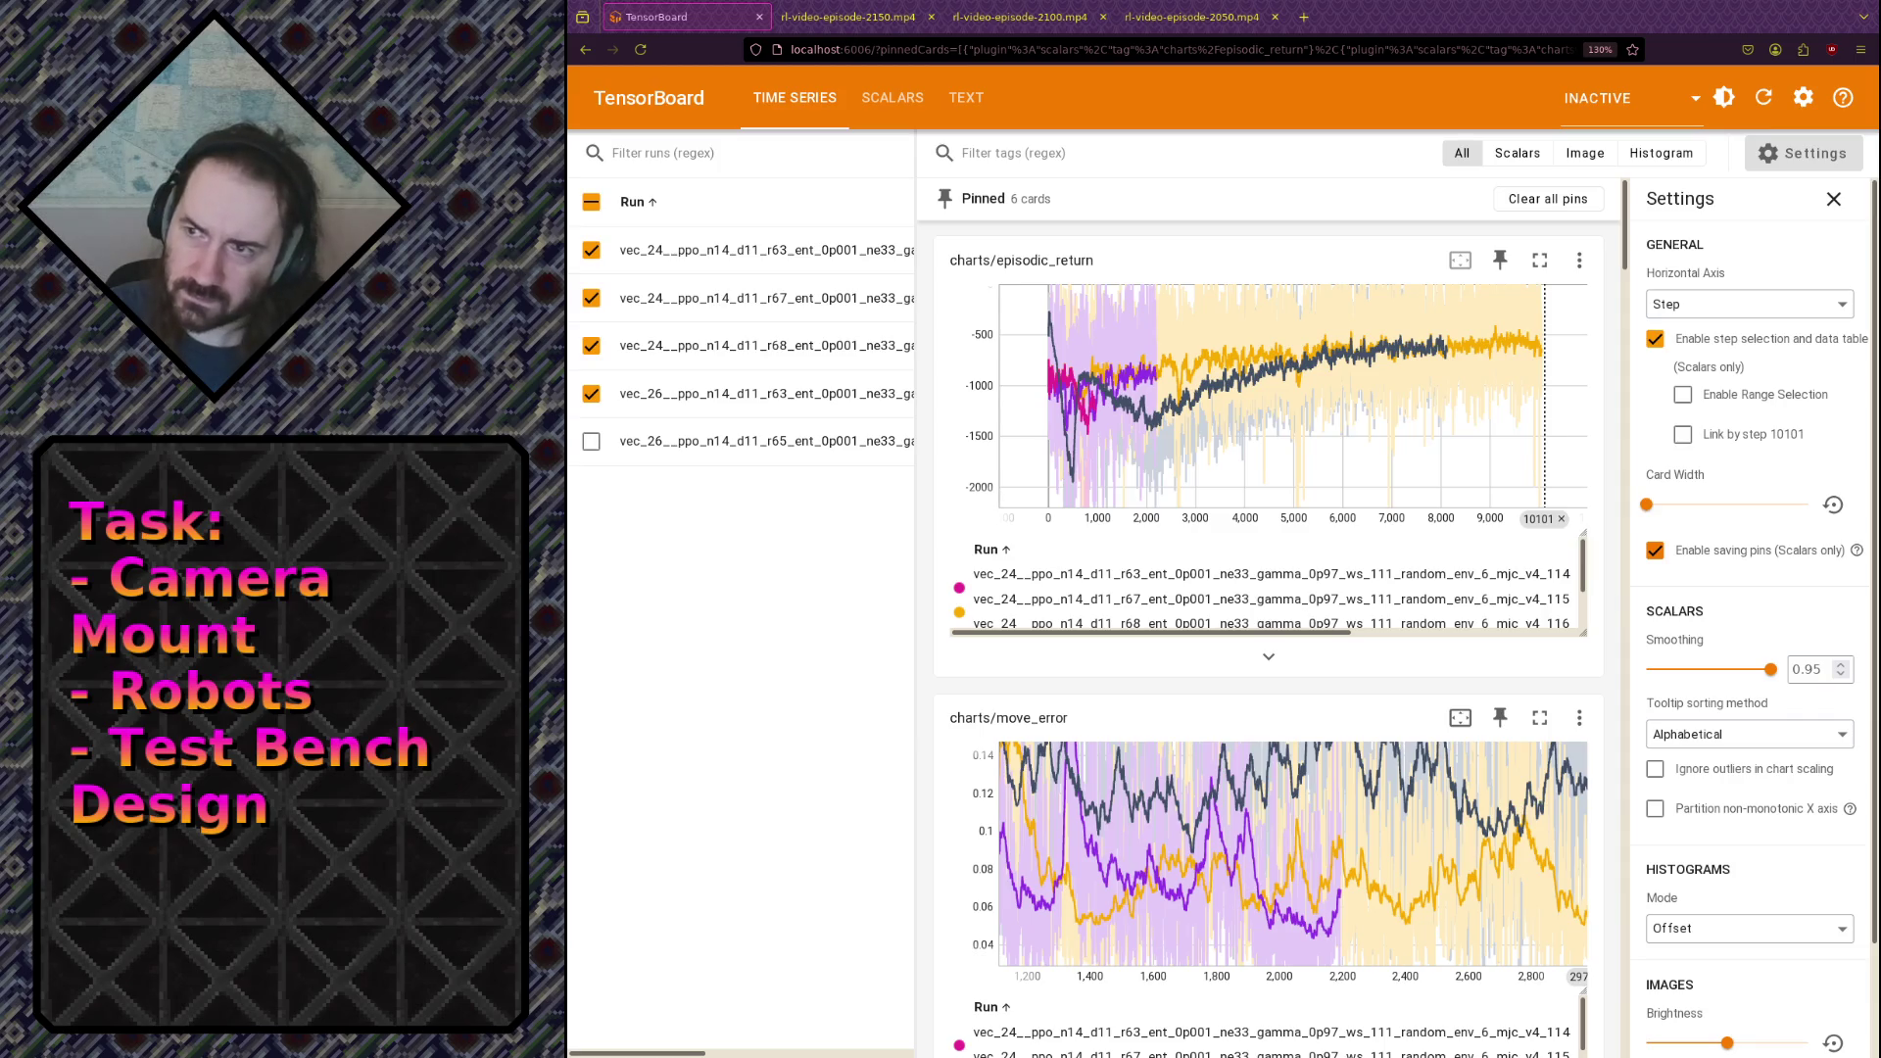
click(848, 16)
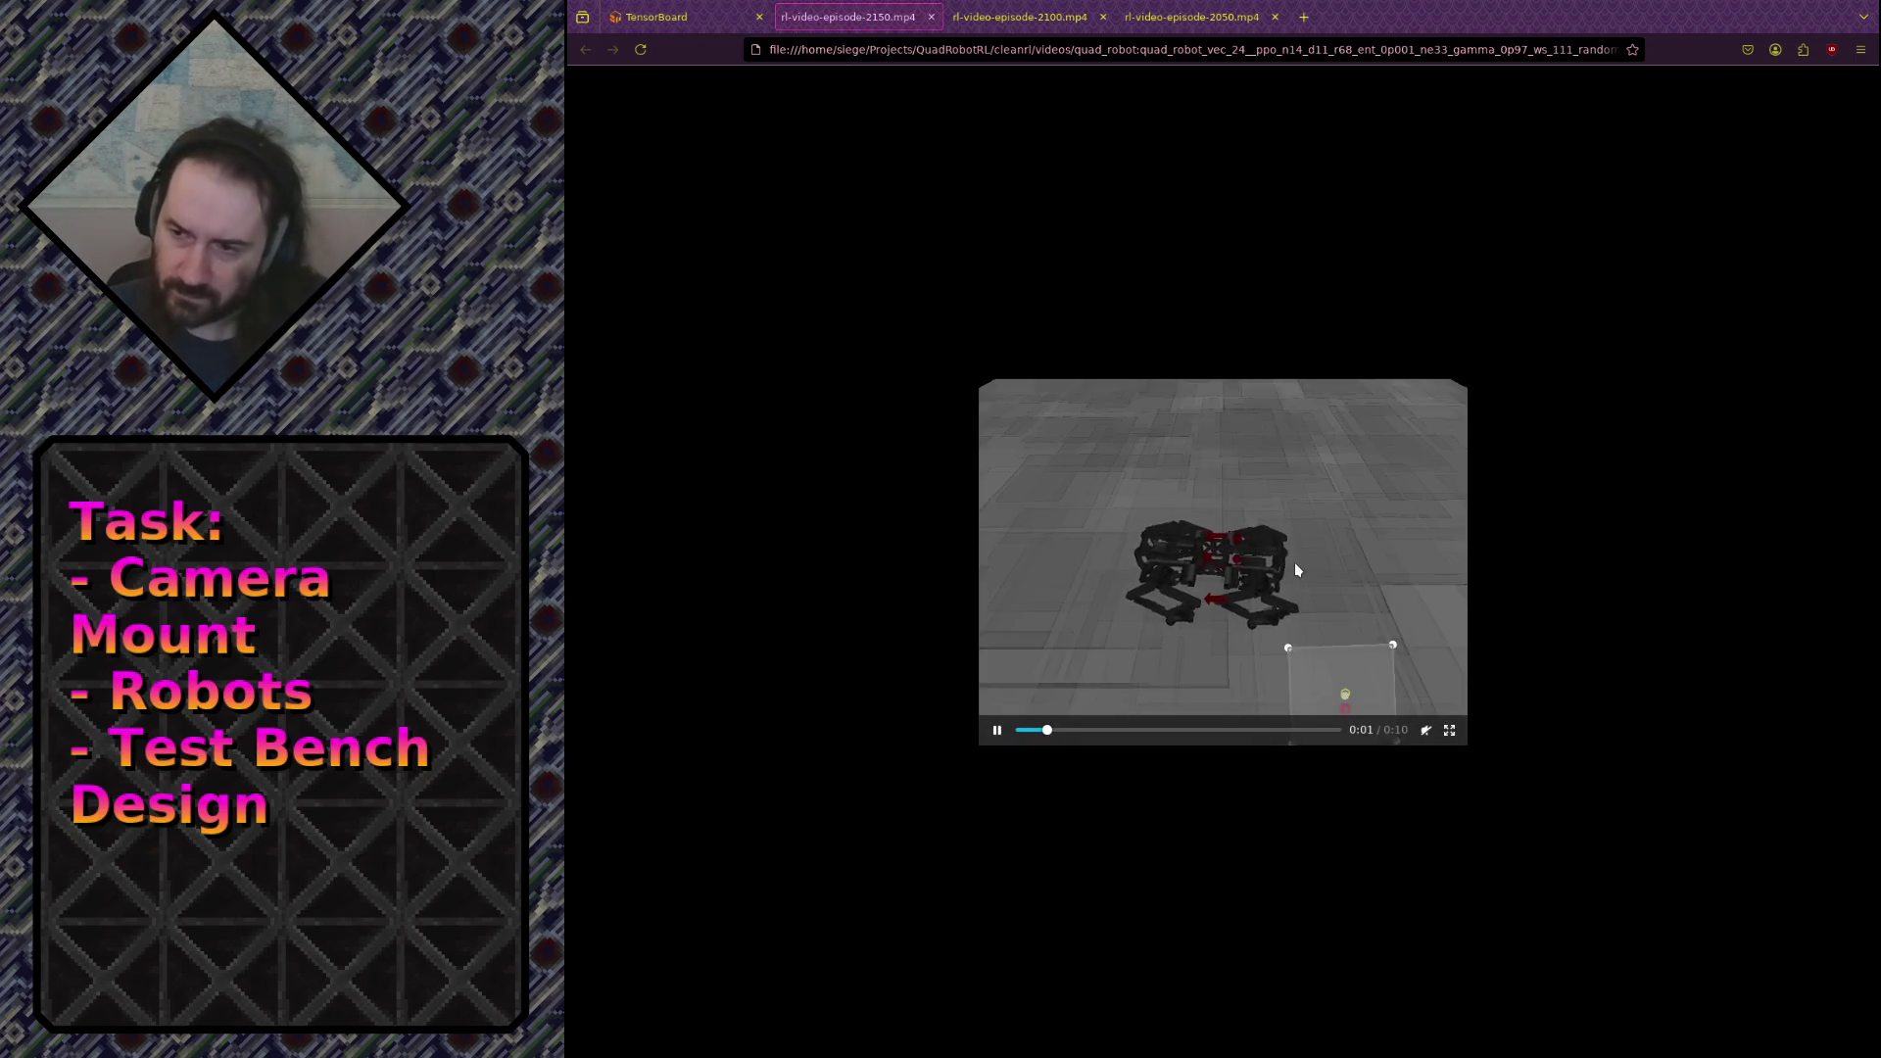
ctrl+scroll(1246, 628, up, 5)
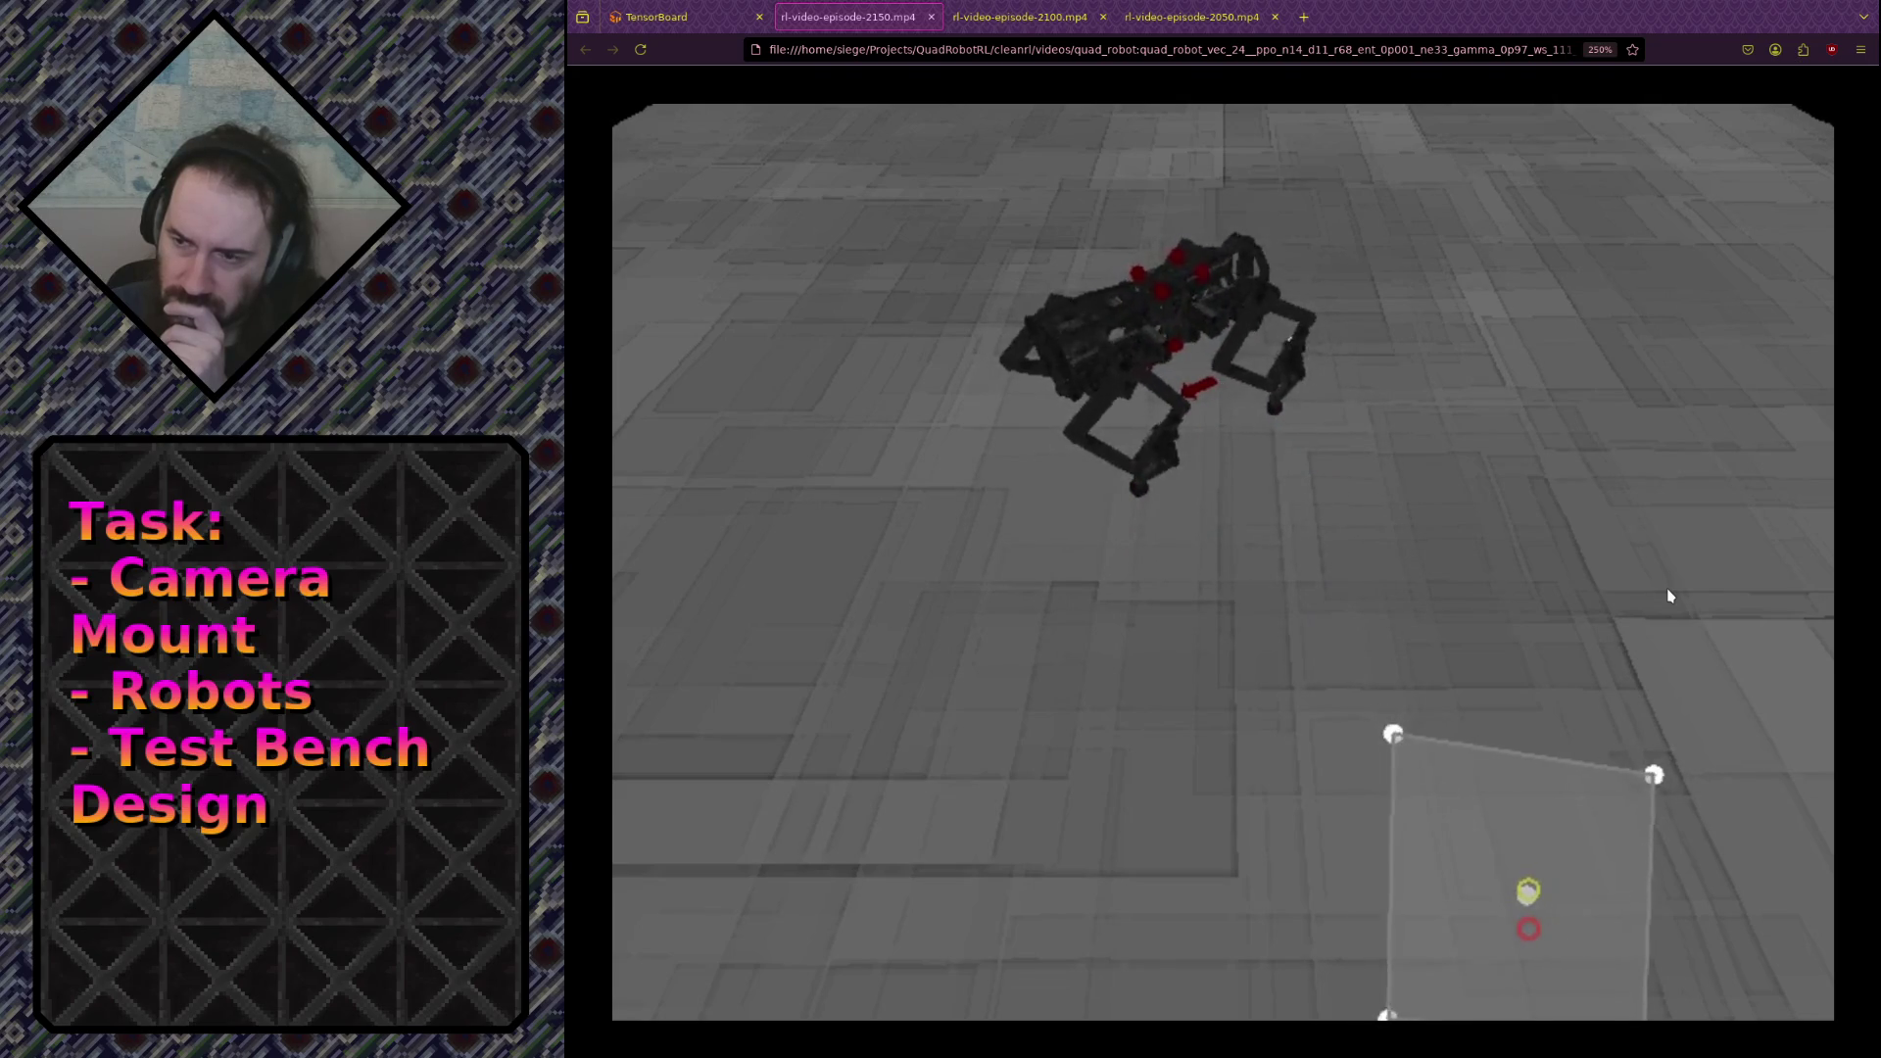
key(ctrl+Tab)
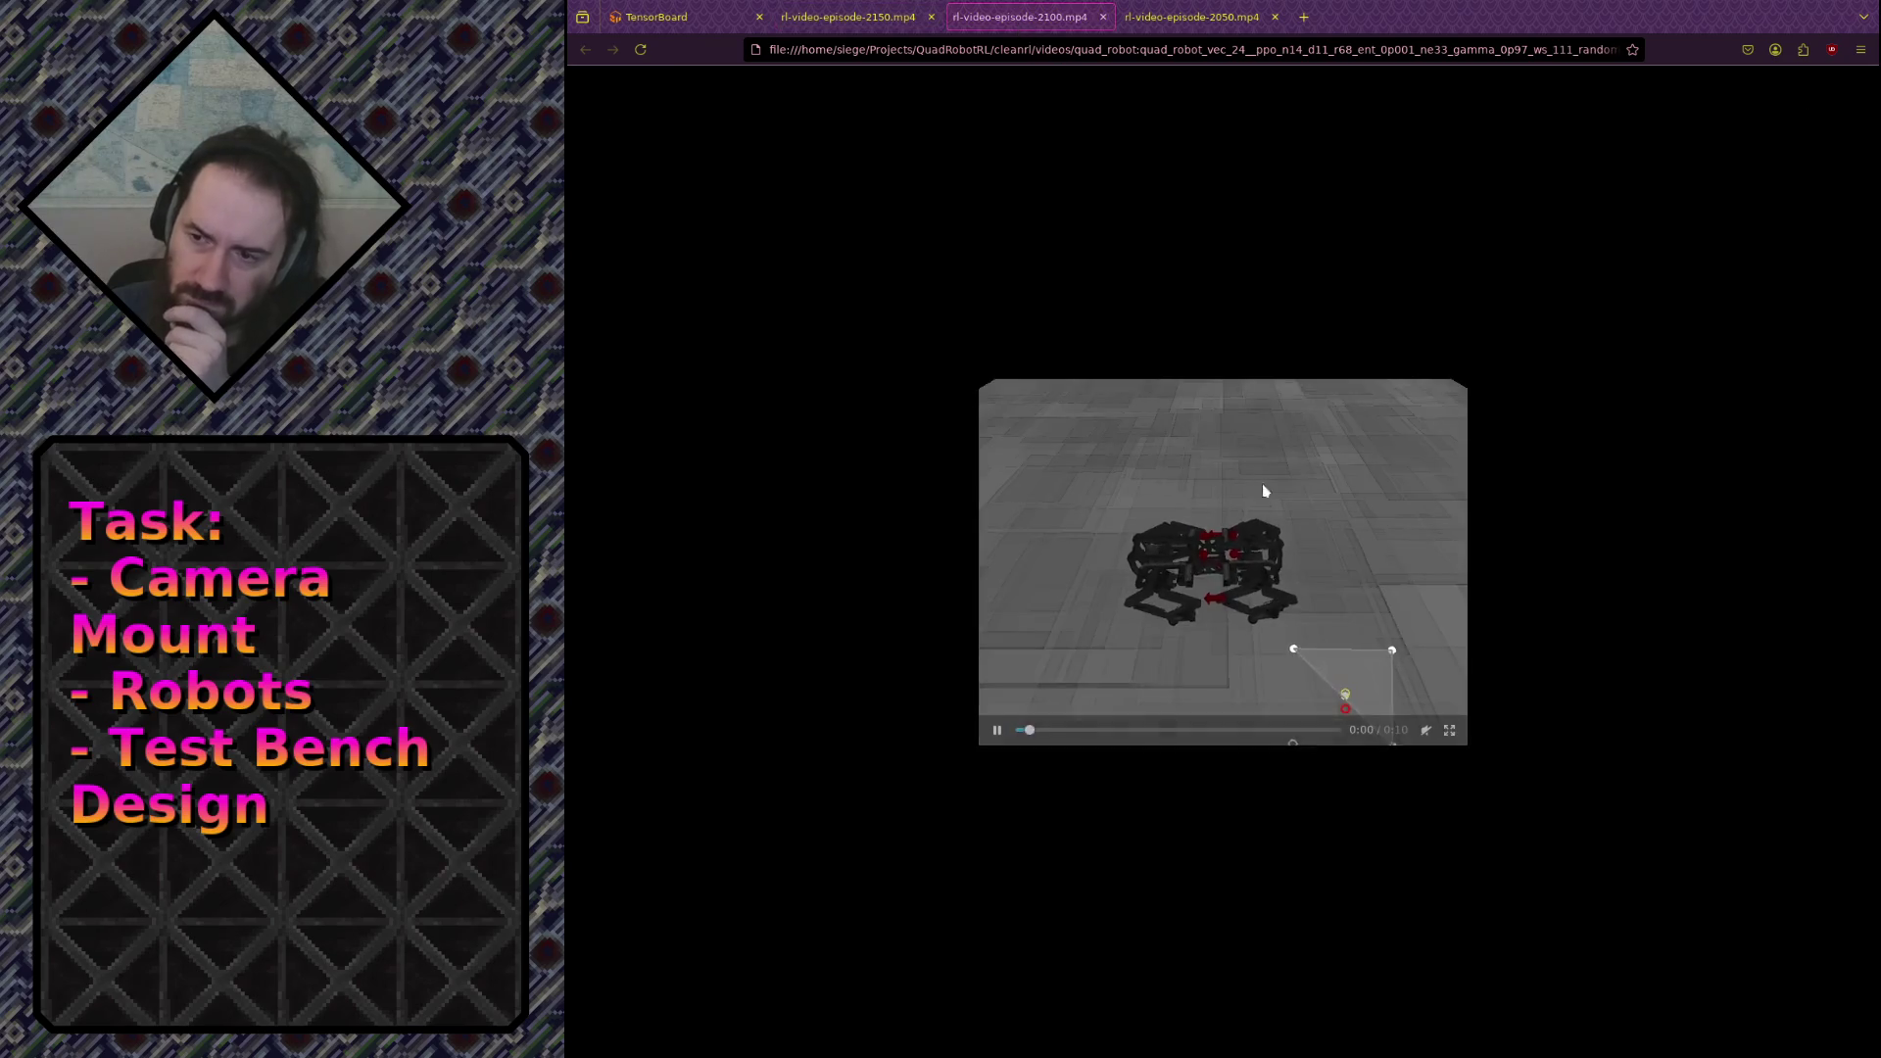
scroll(1257, 632, up, 6)
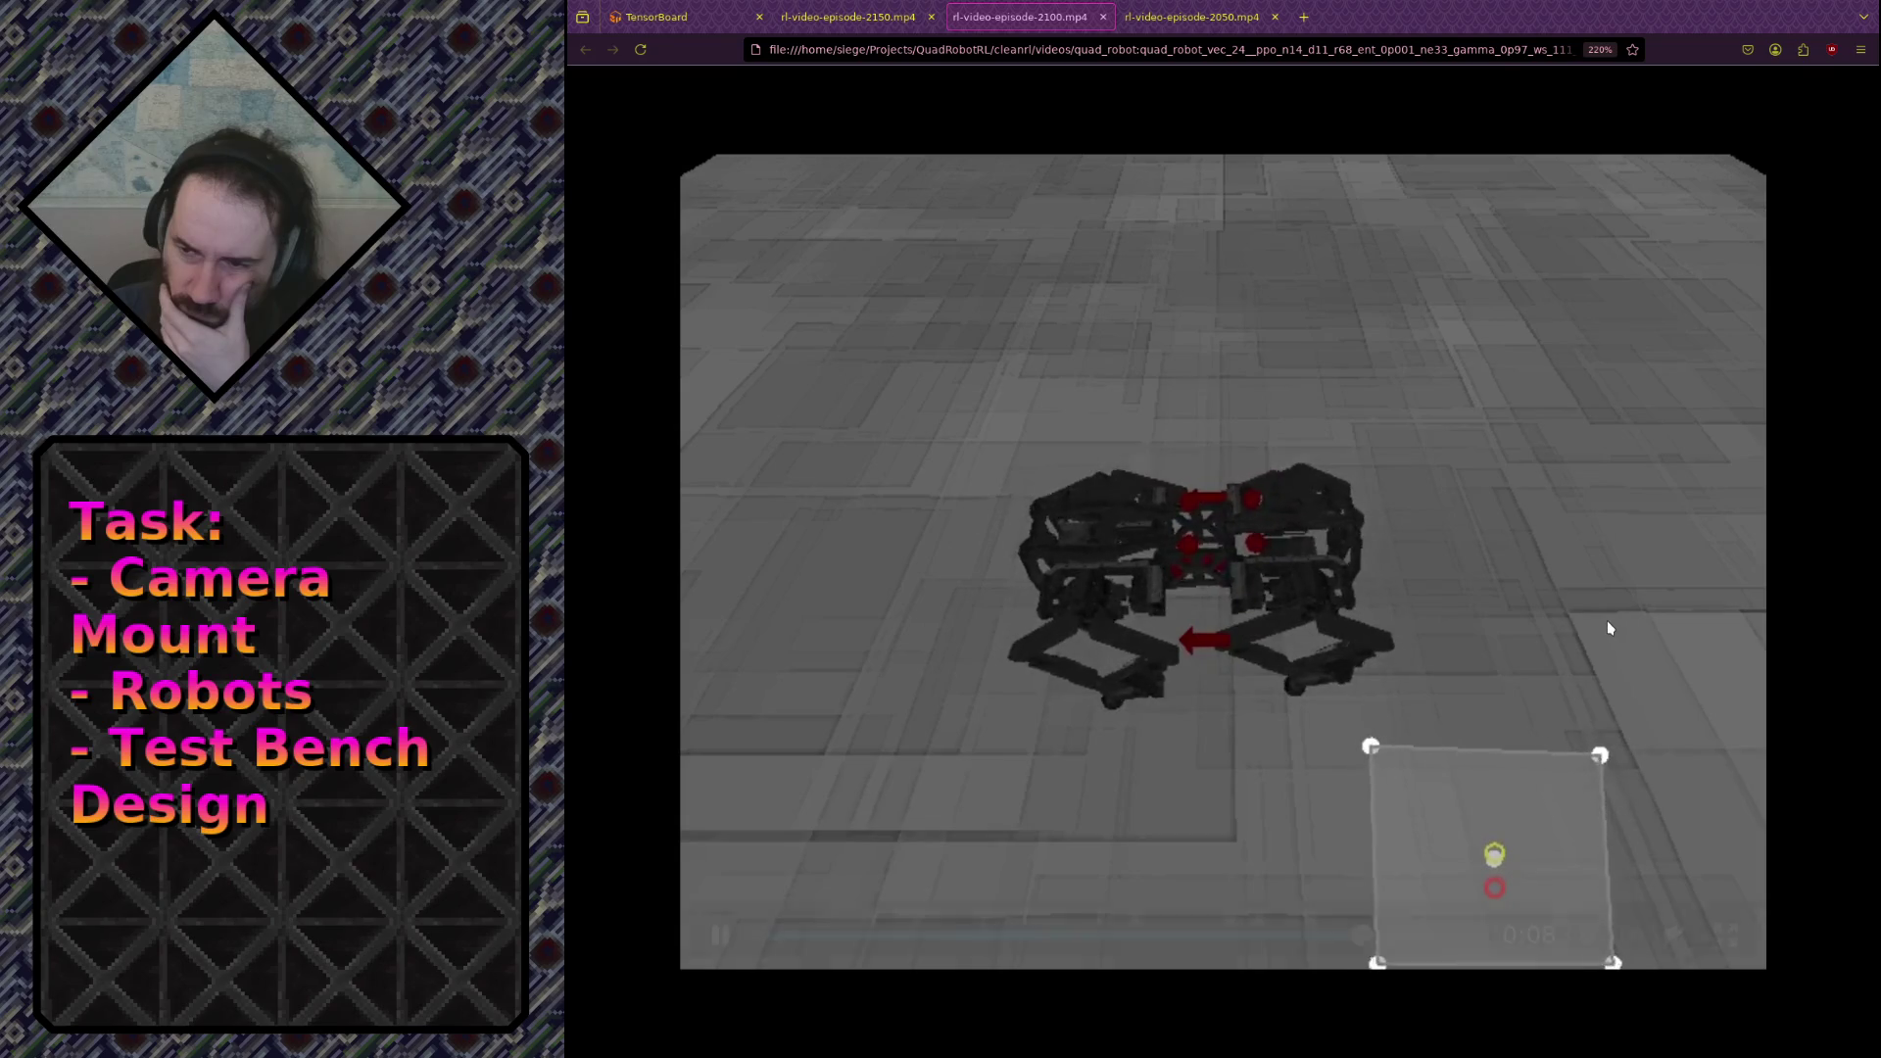
mouse_move(1607, 622)
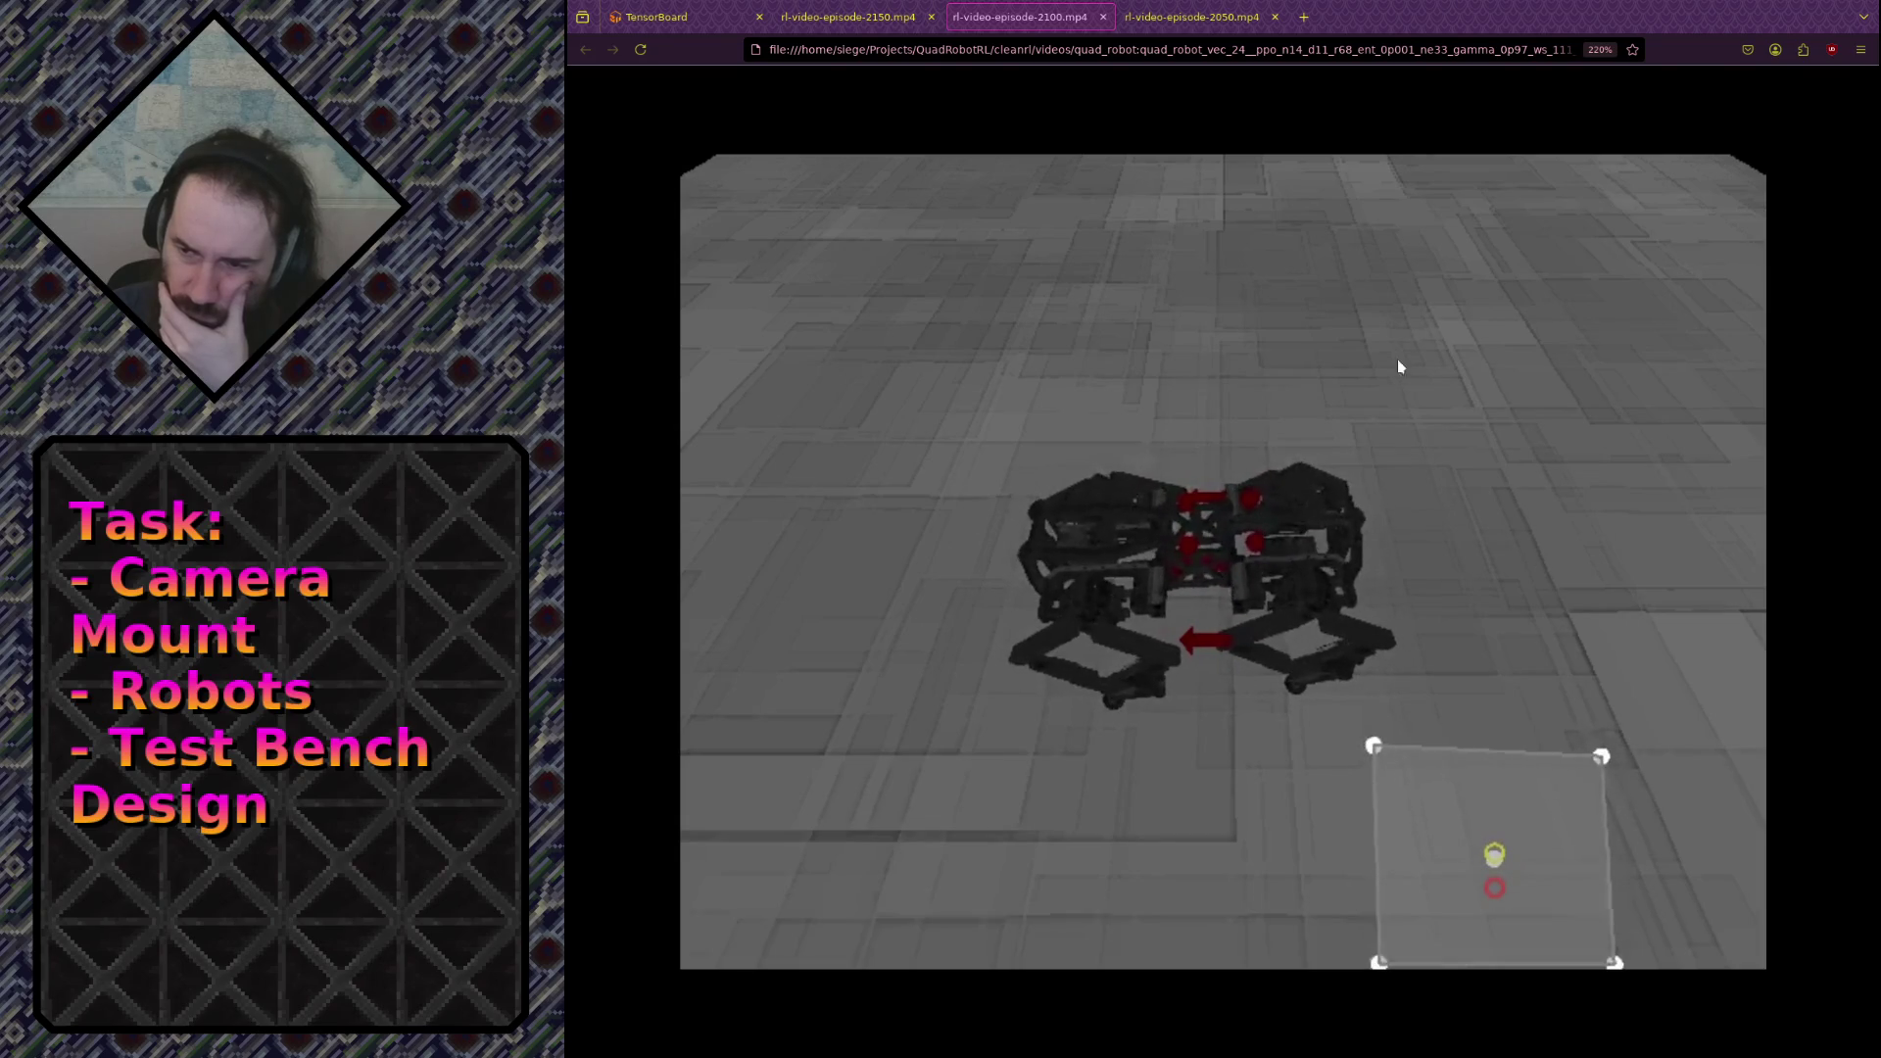
key(ctrl+Tab)
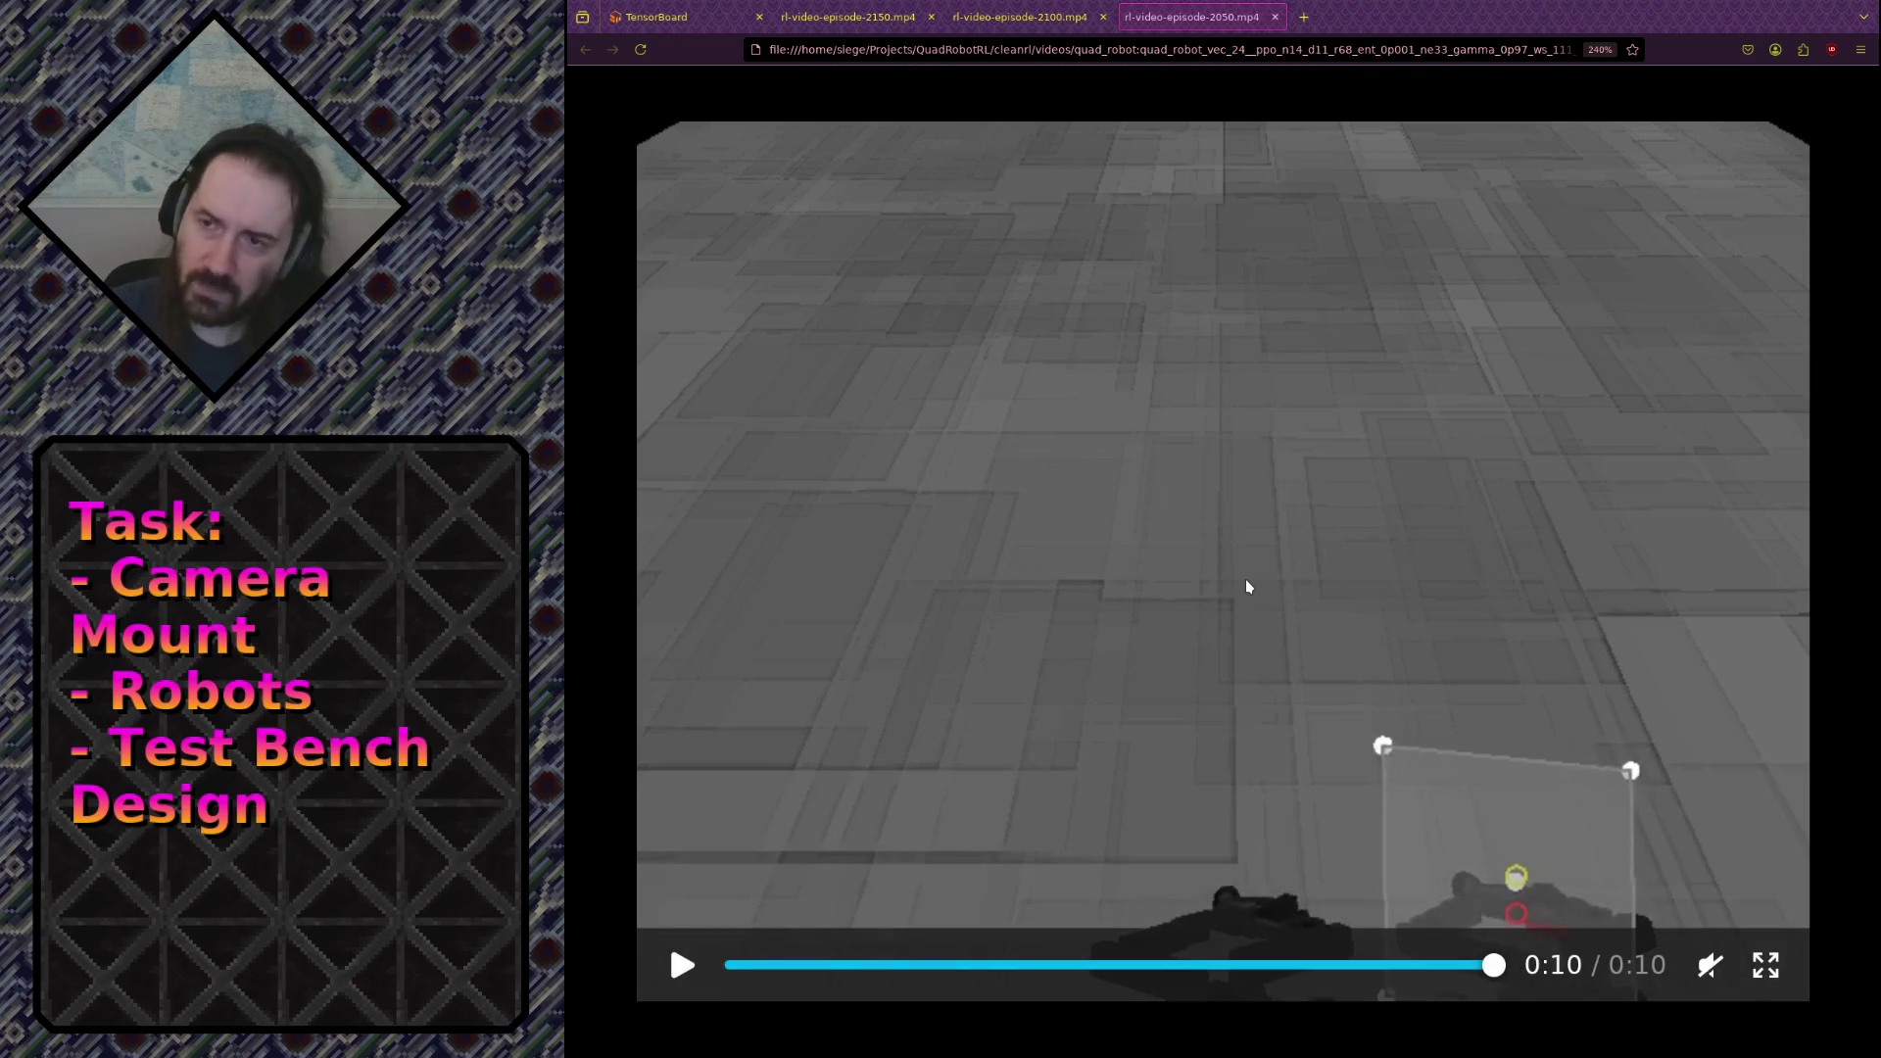
click(686, 17)
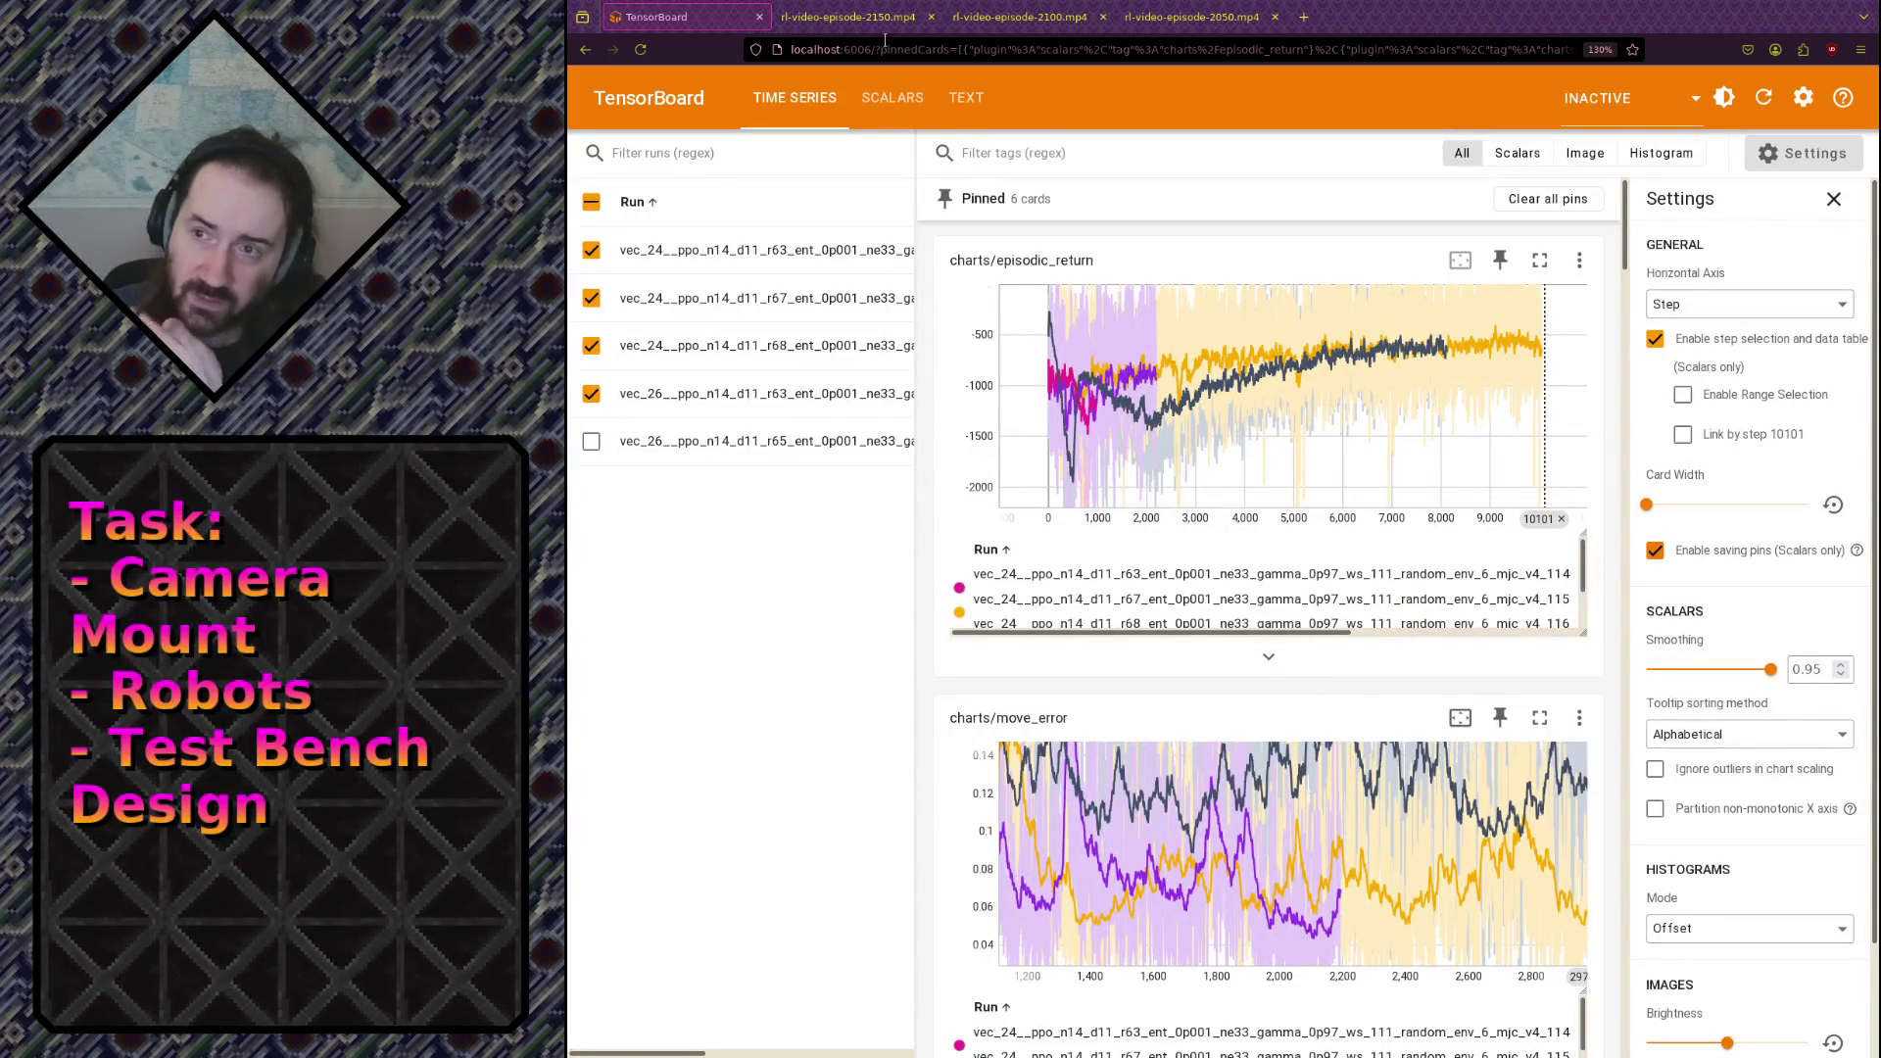
Step: Close the episode 2150, 2100 and 2050 video tabs, then bring up Blender
click(931, 17)
click(931, 16)
click(931, 17)
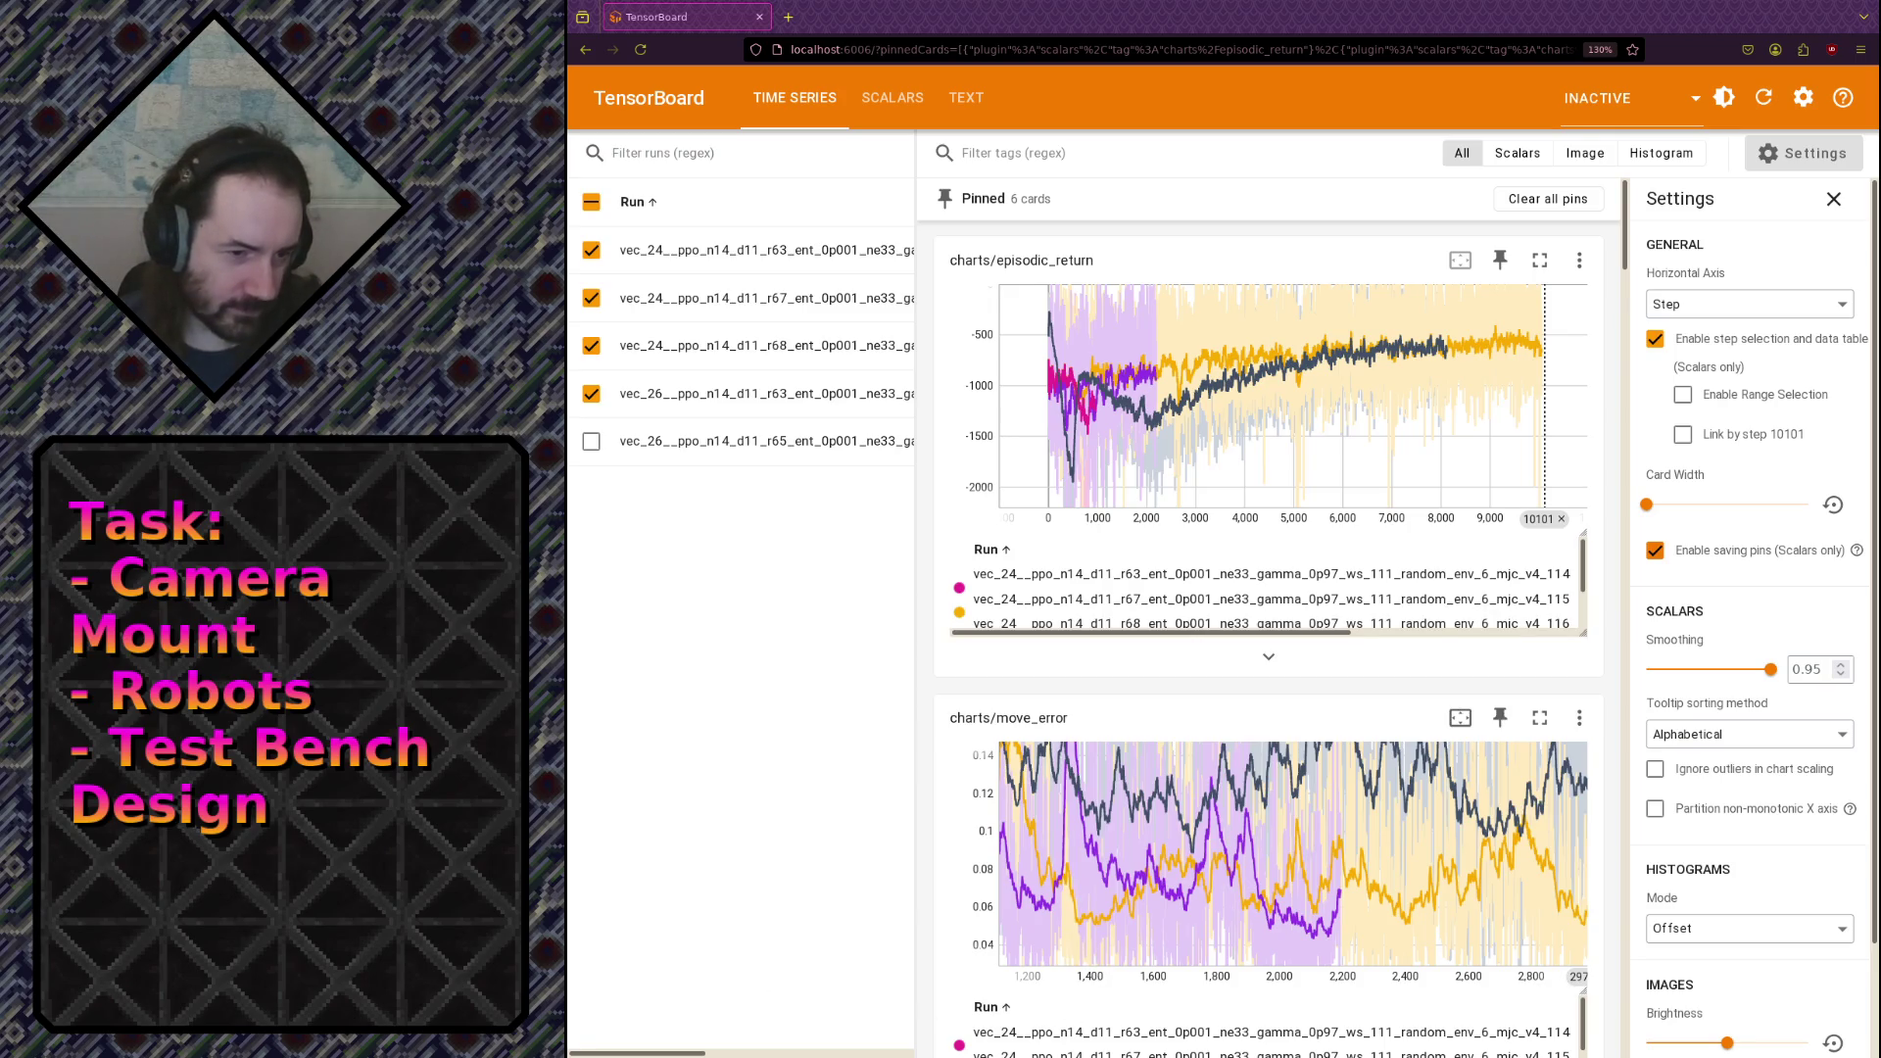
key(alt+Tab)
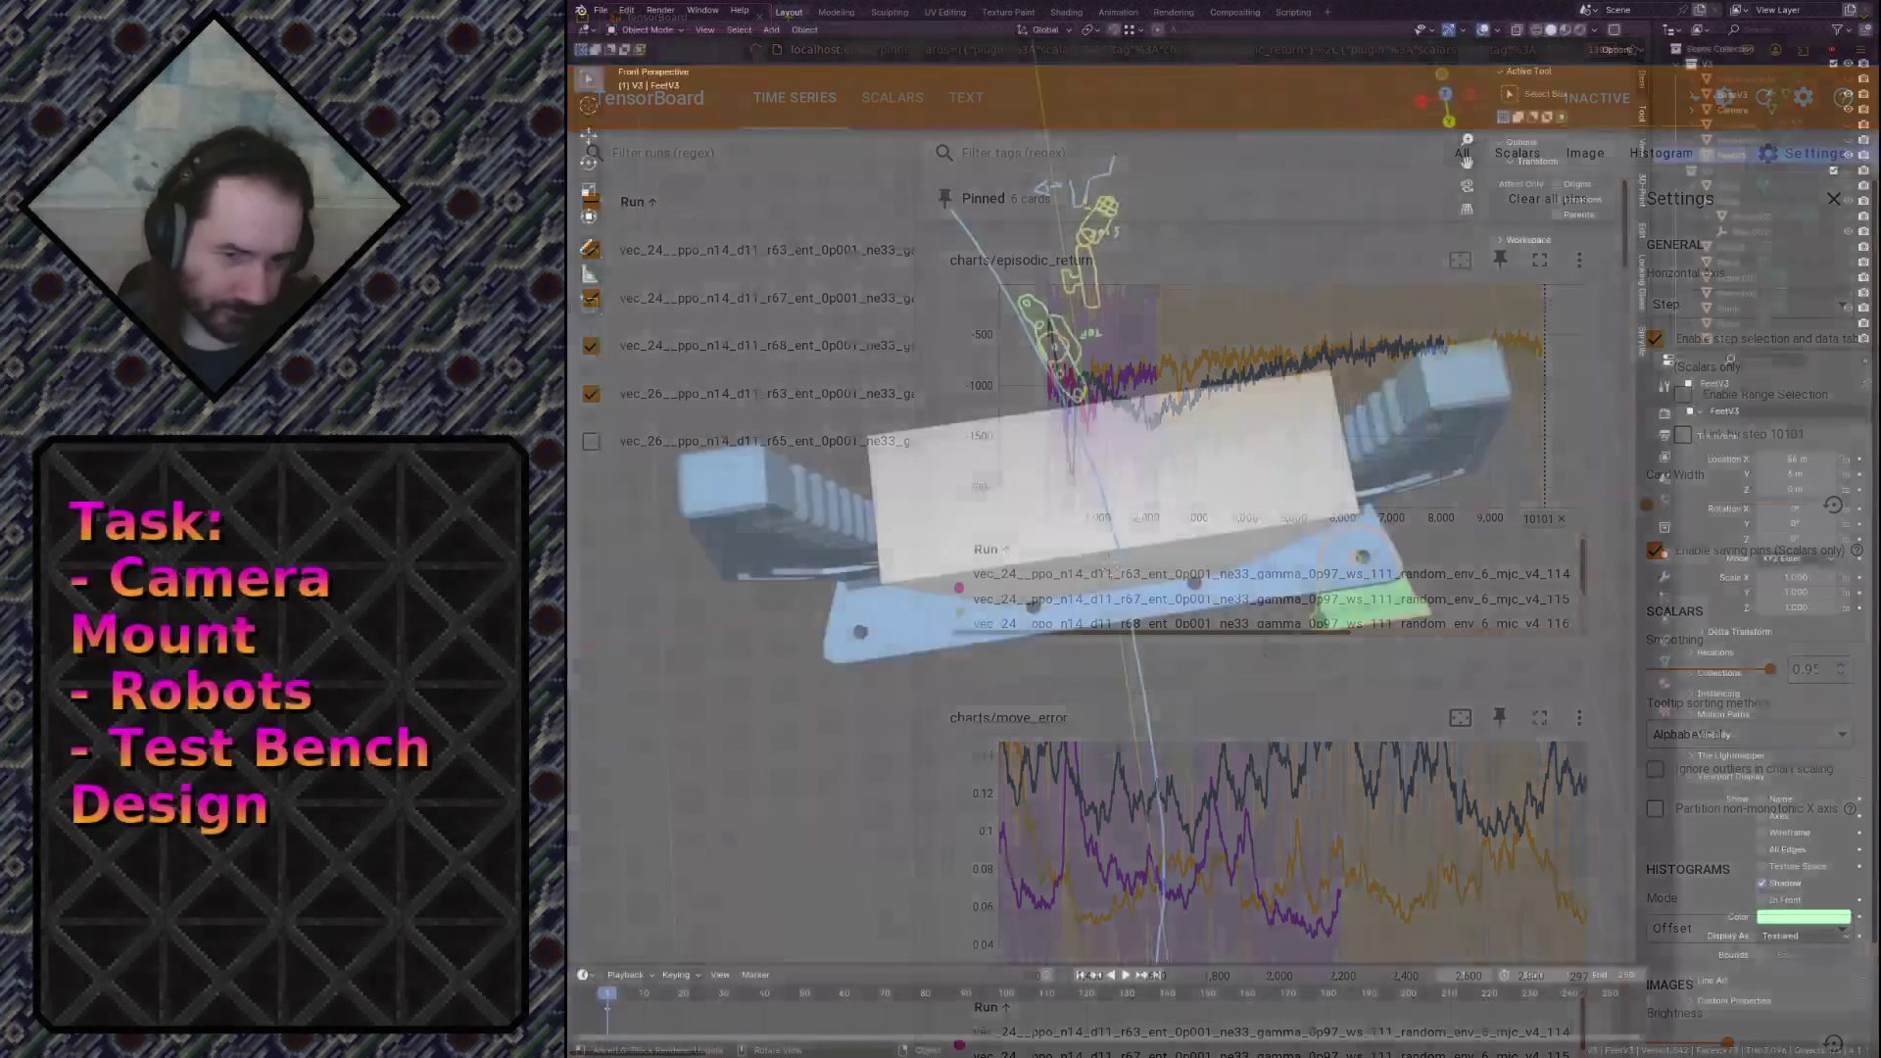
Step: Save camera_mount.blend and walk the view back to see the whole mount
key(ctrl+s)
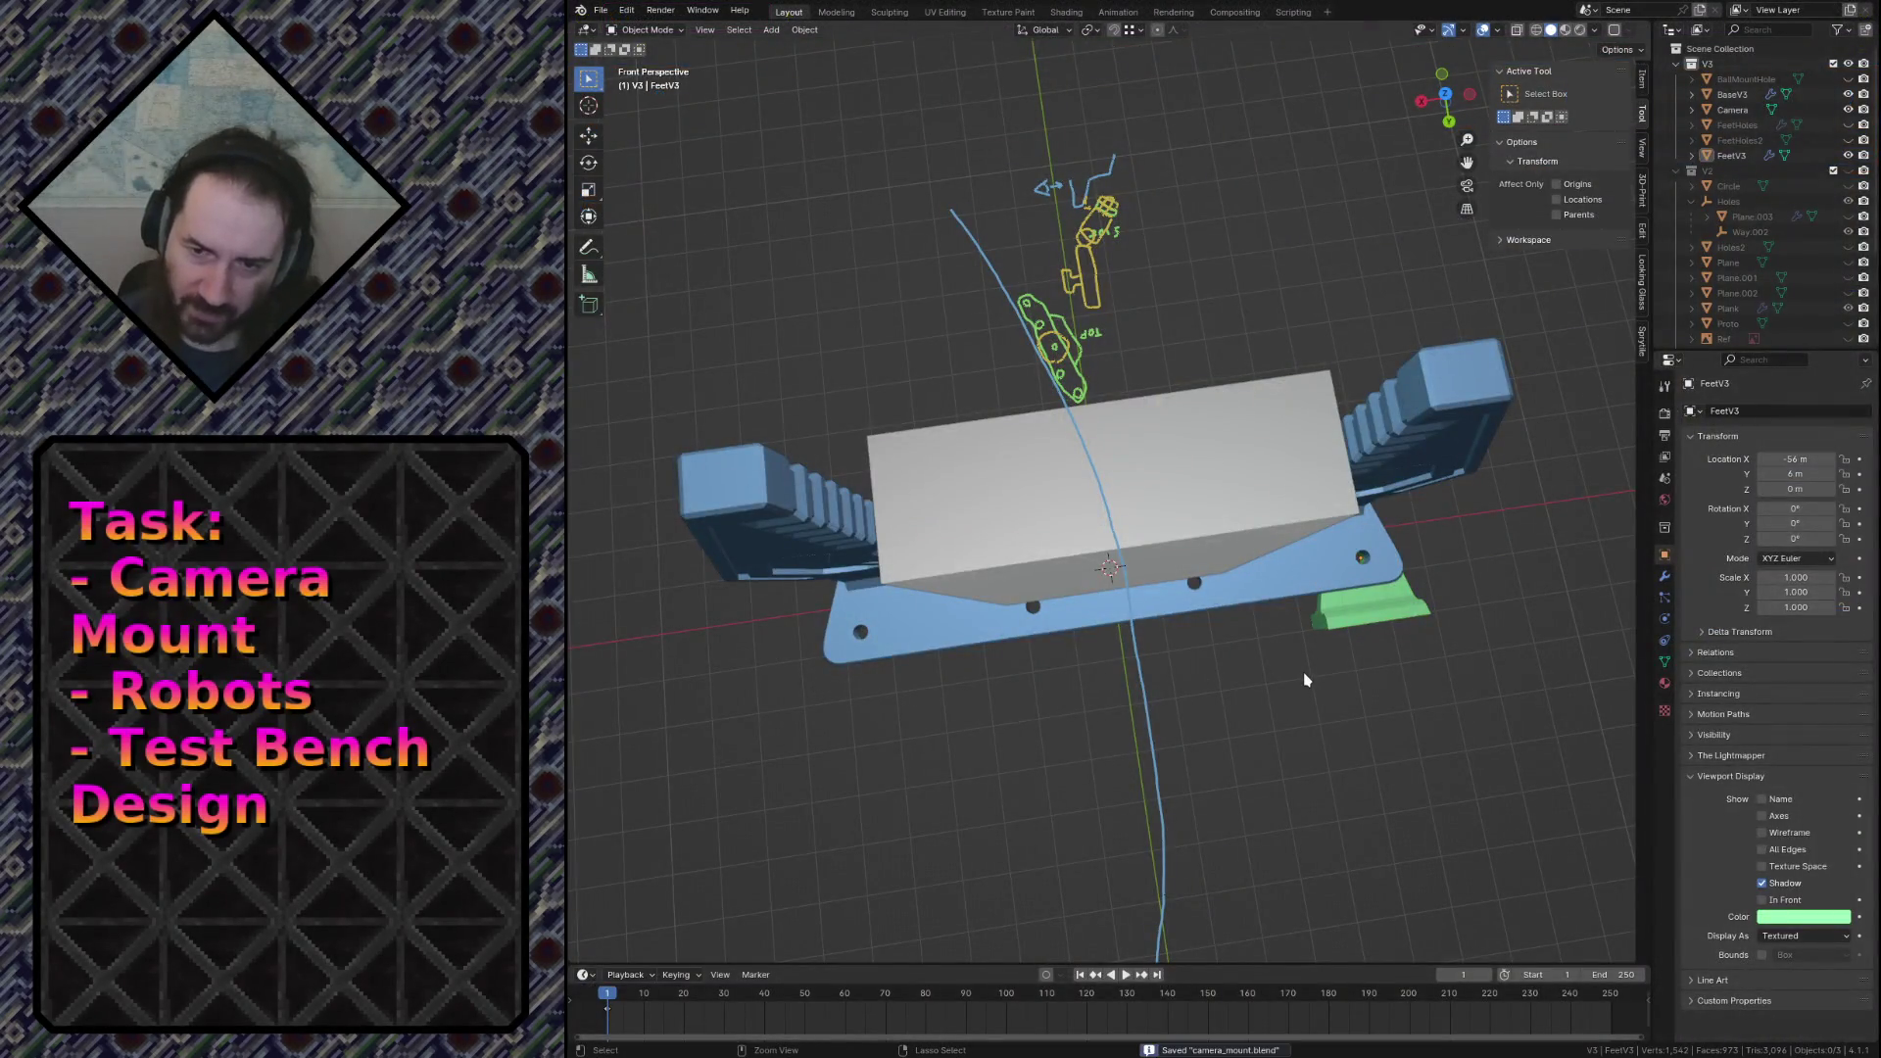
key(shift+grave)
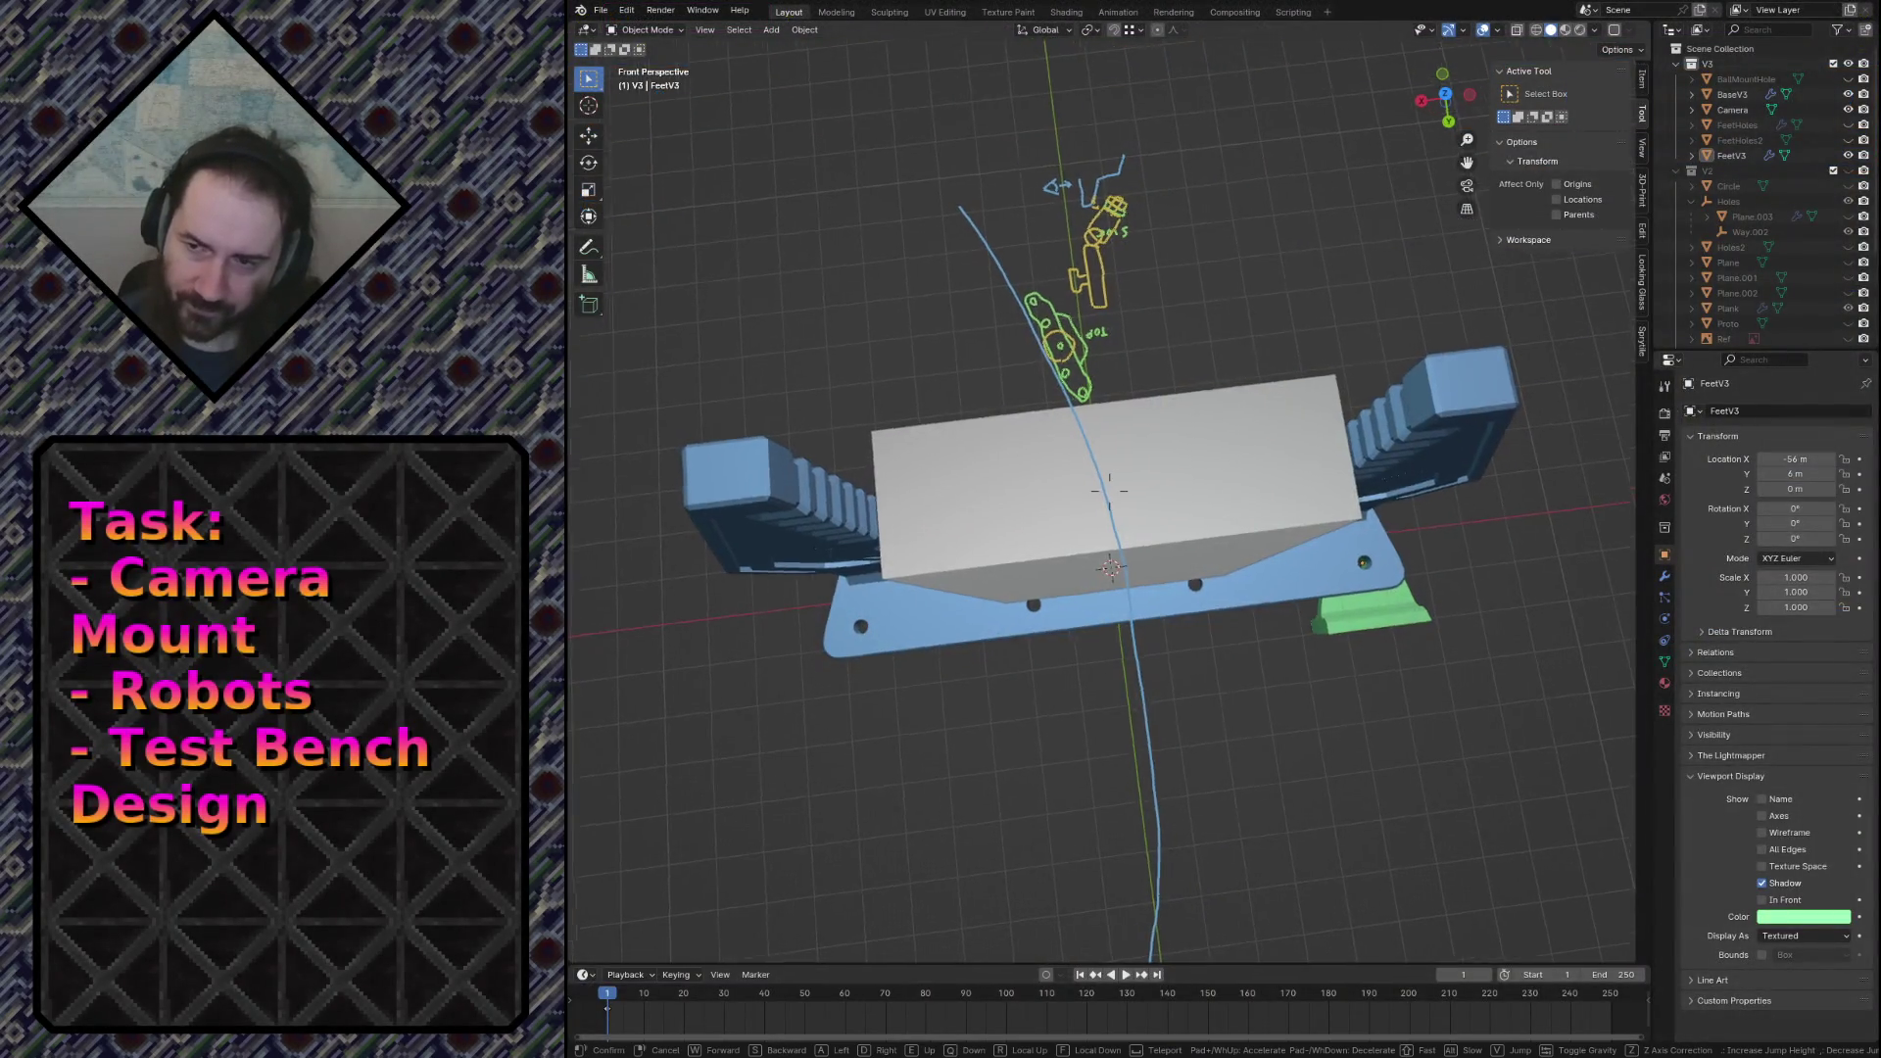
key(s)
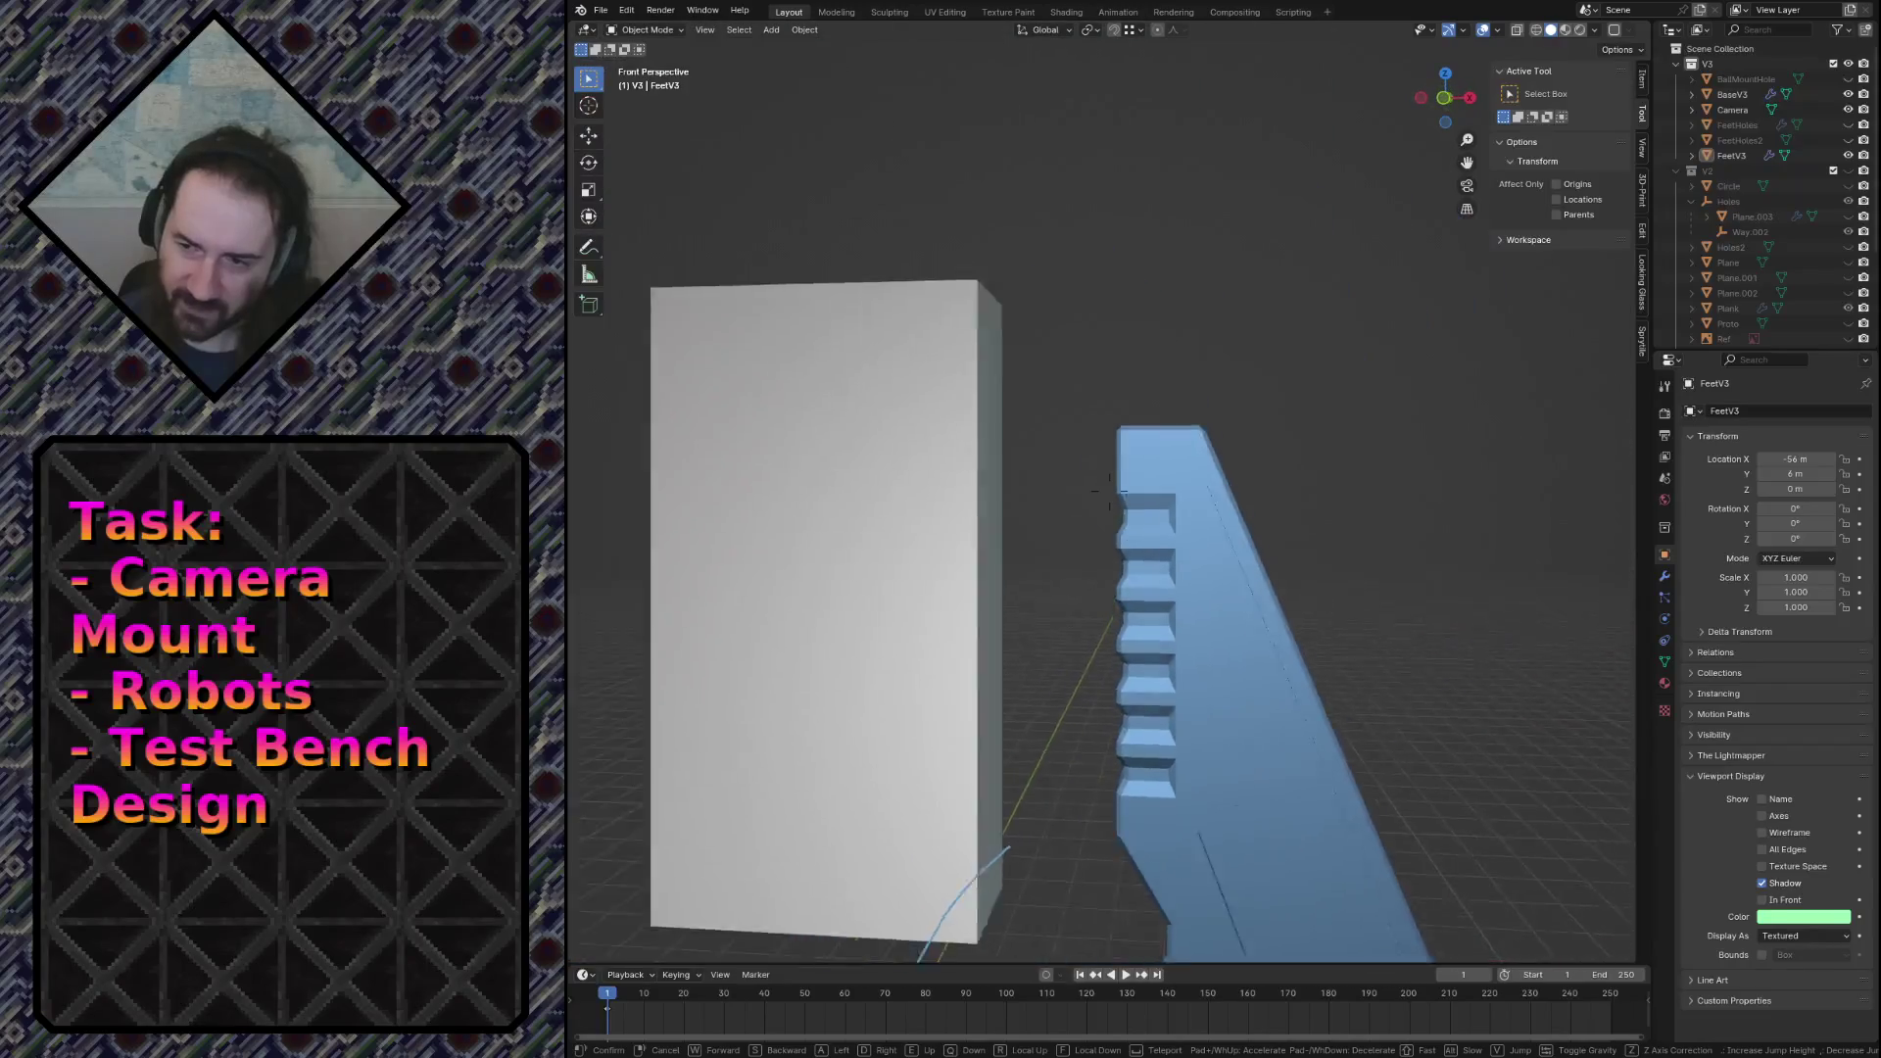
key(w)
key(Escape)
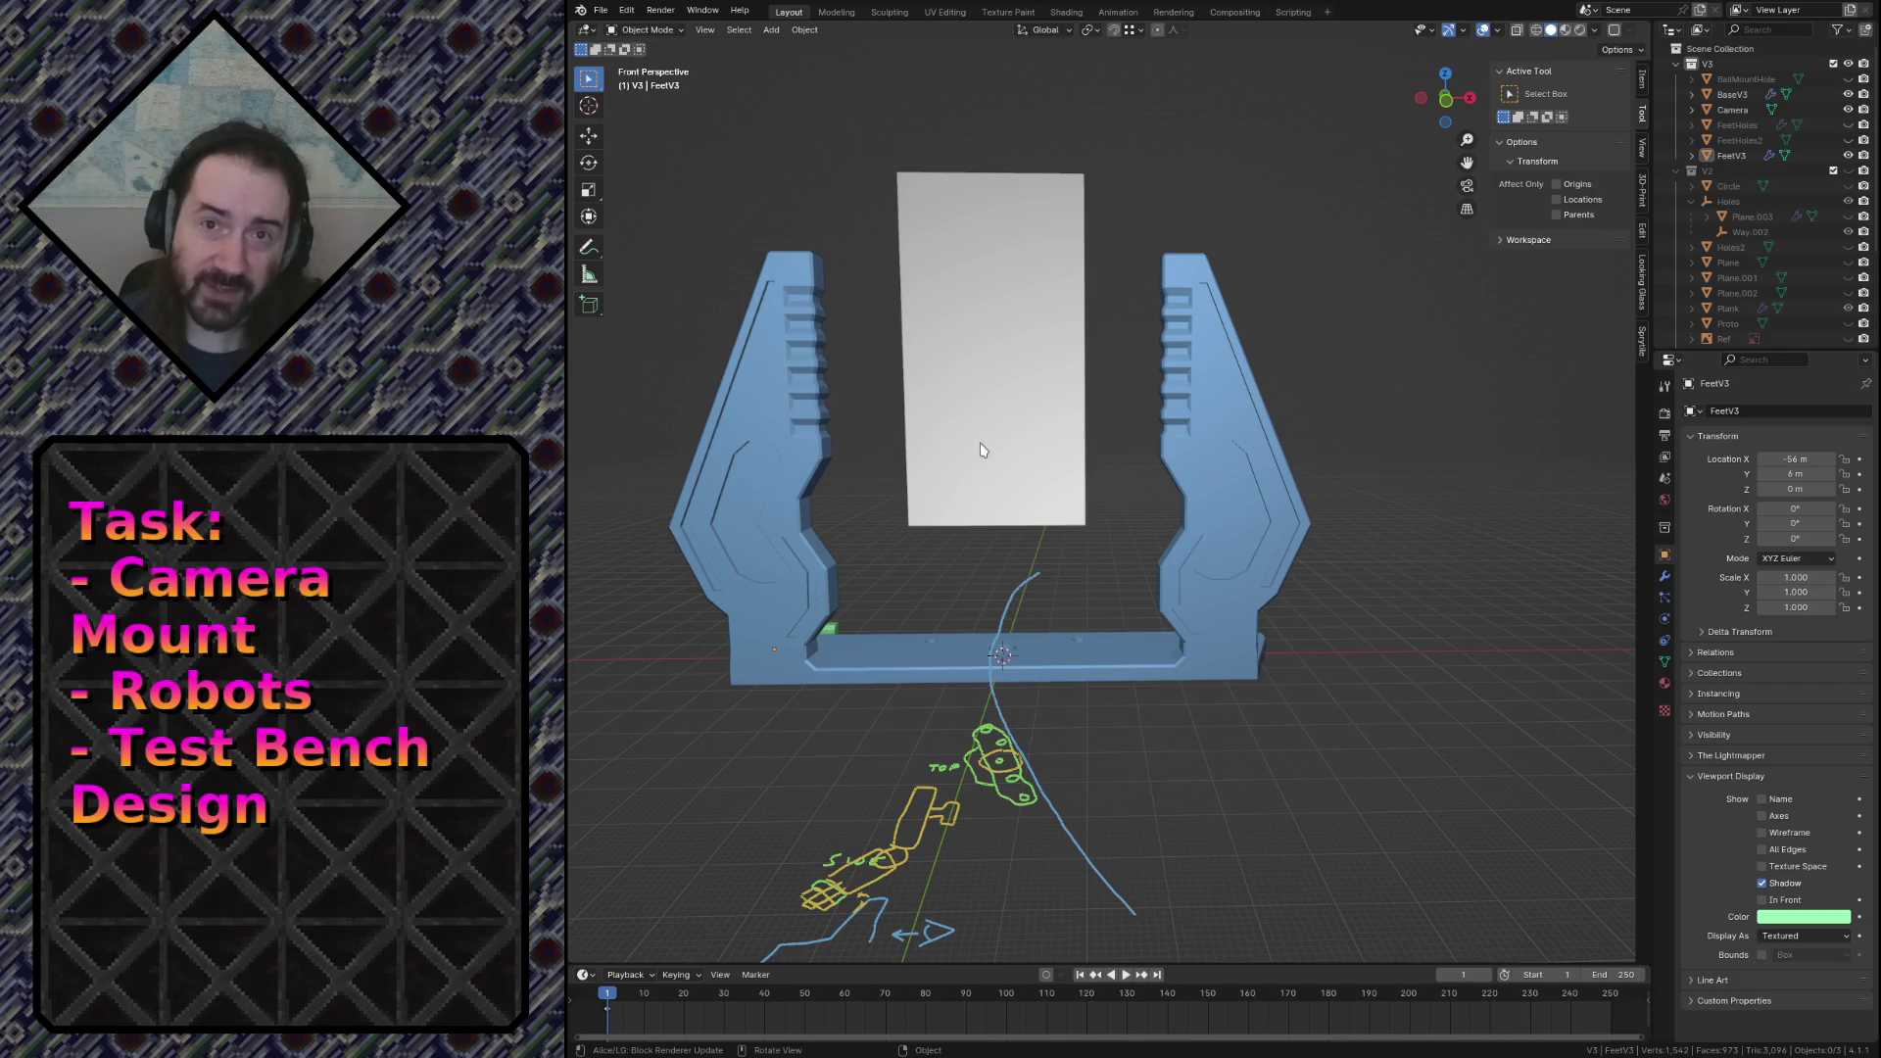
key(shift)
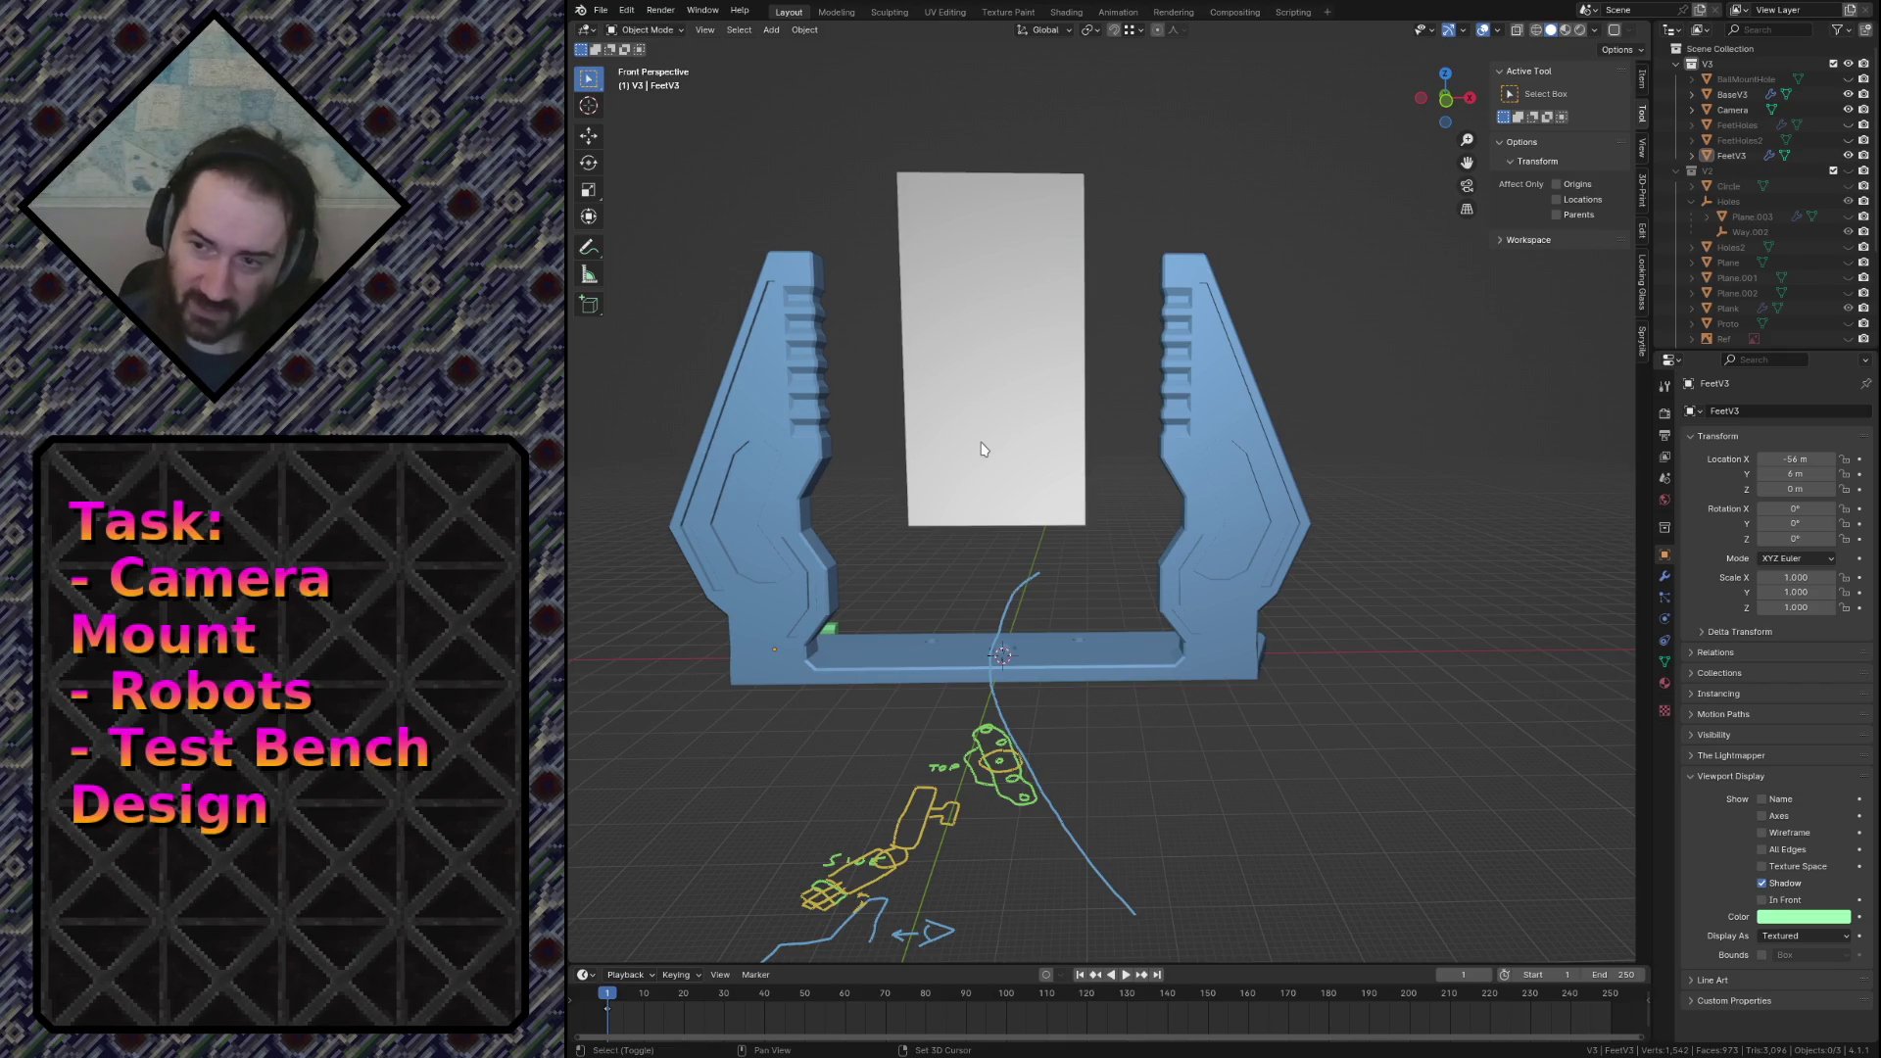
Step: Fly around the stand, inspecting the white panel, left arm and base up close
key(shift+grave)
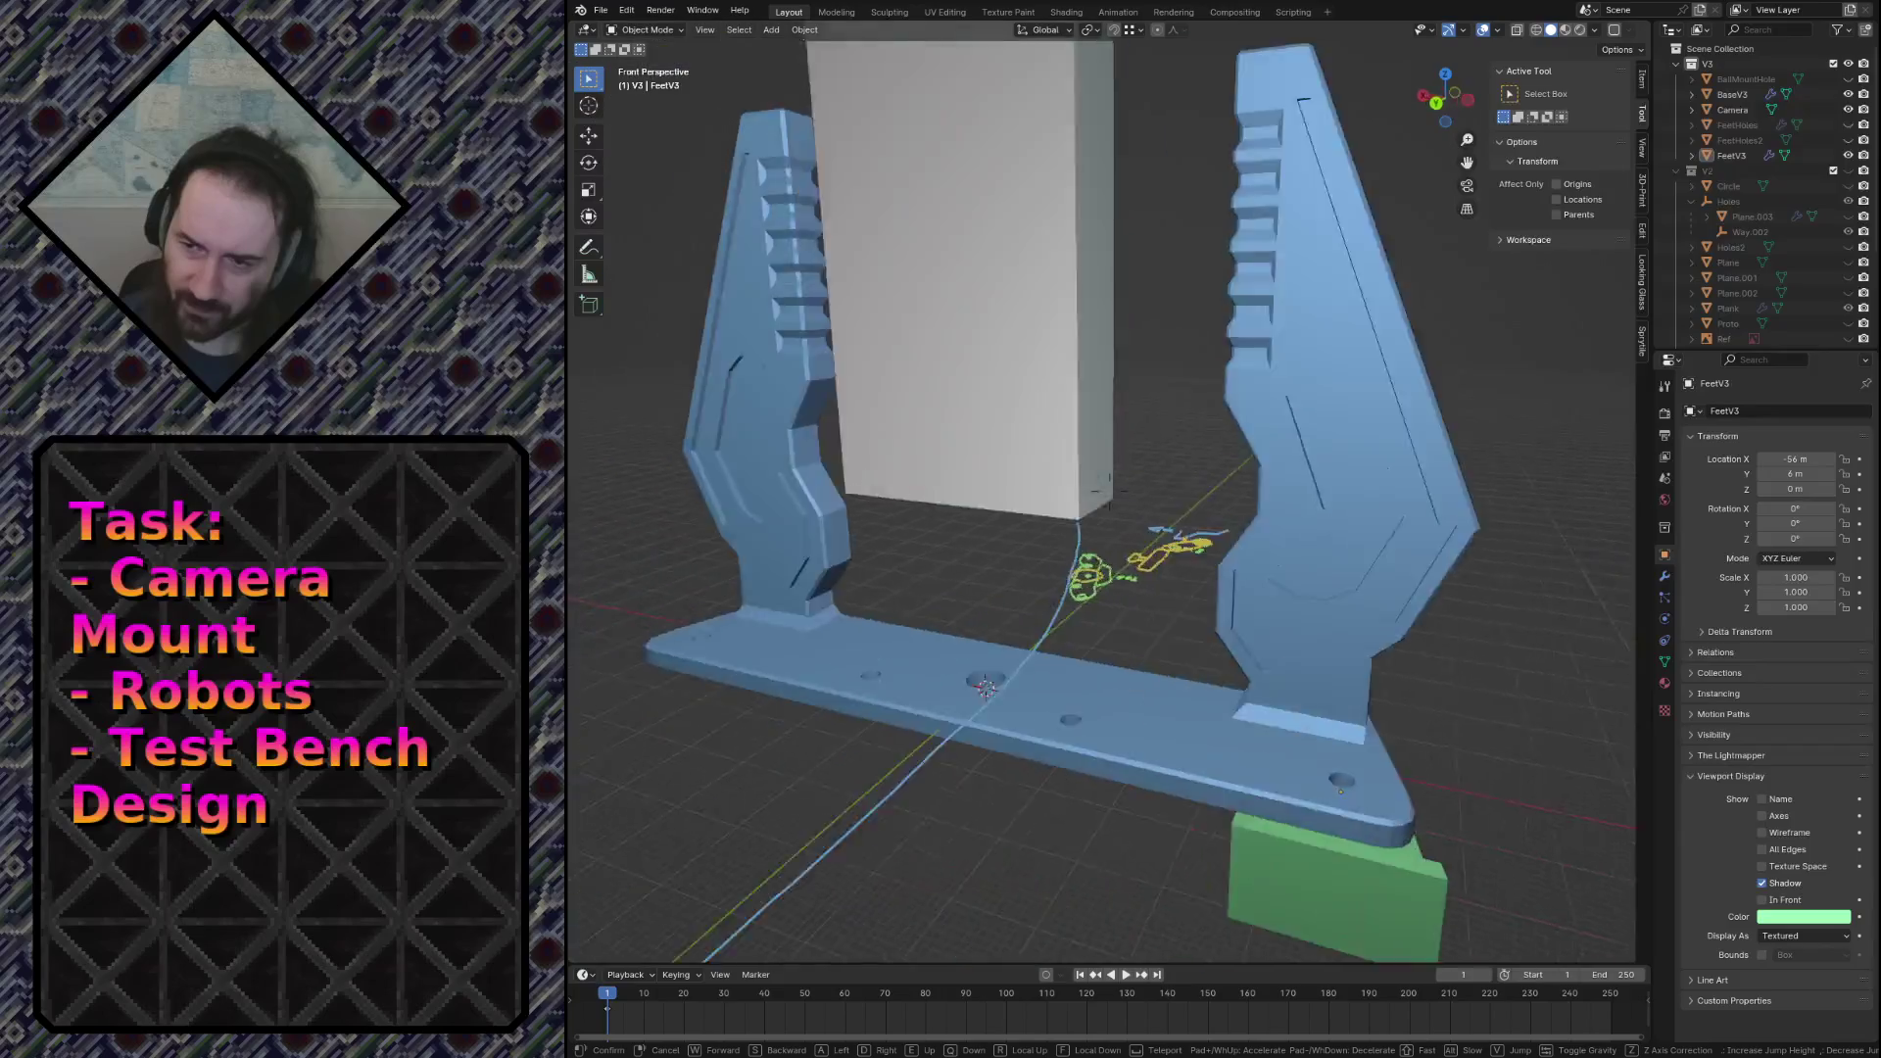
key(s)
key(w)
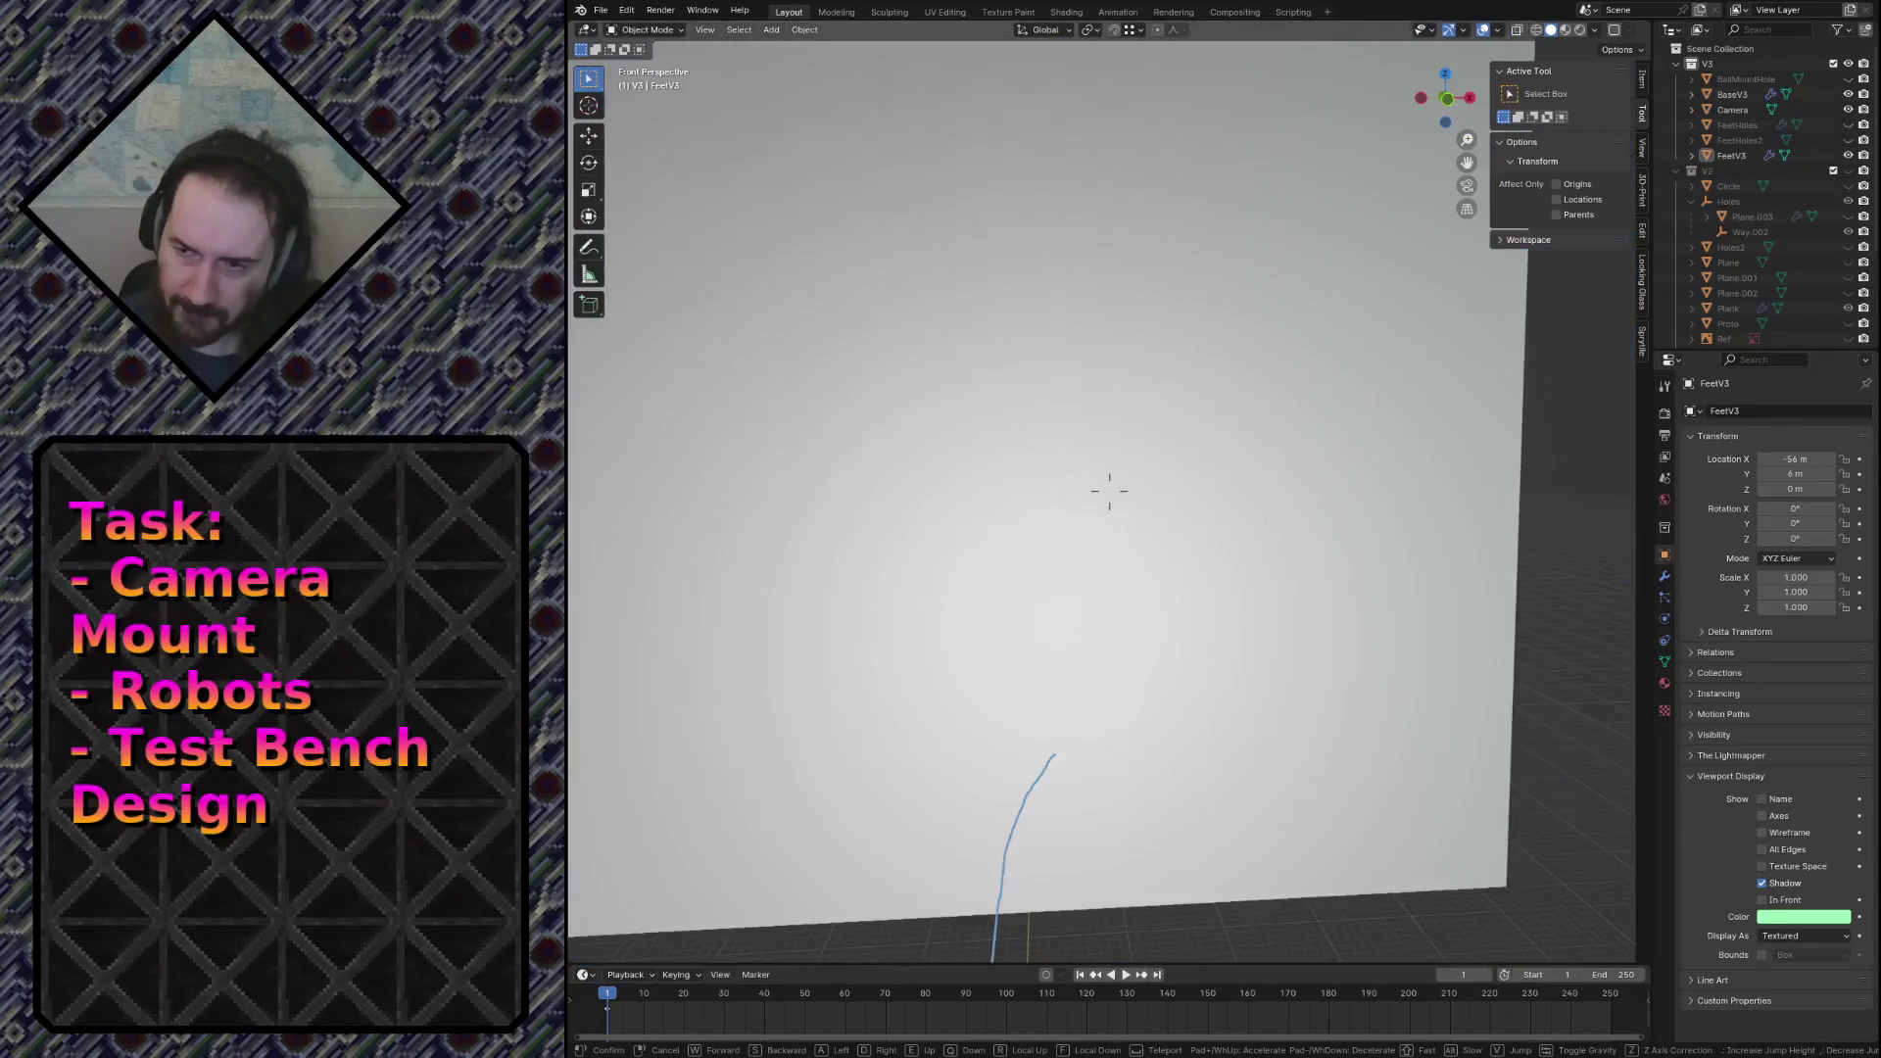
key(s)
key(s)
key(w)
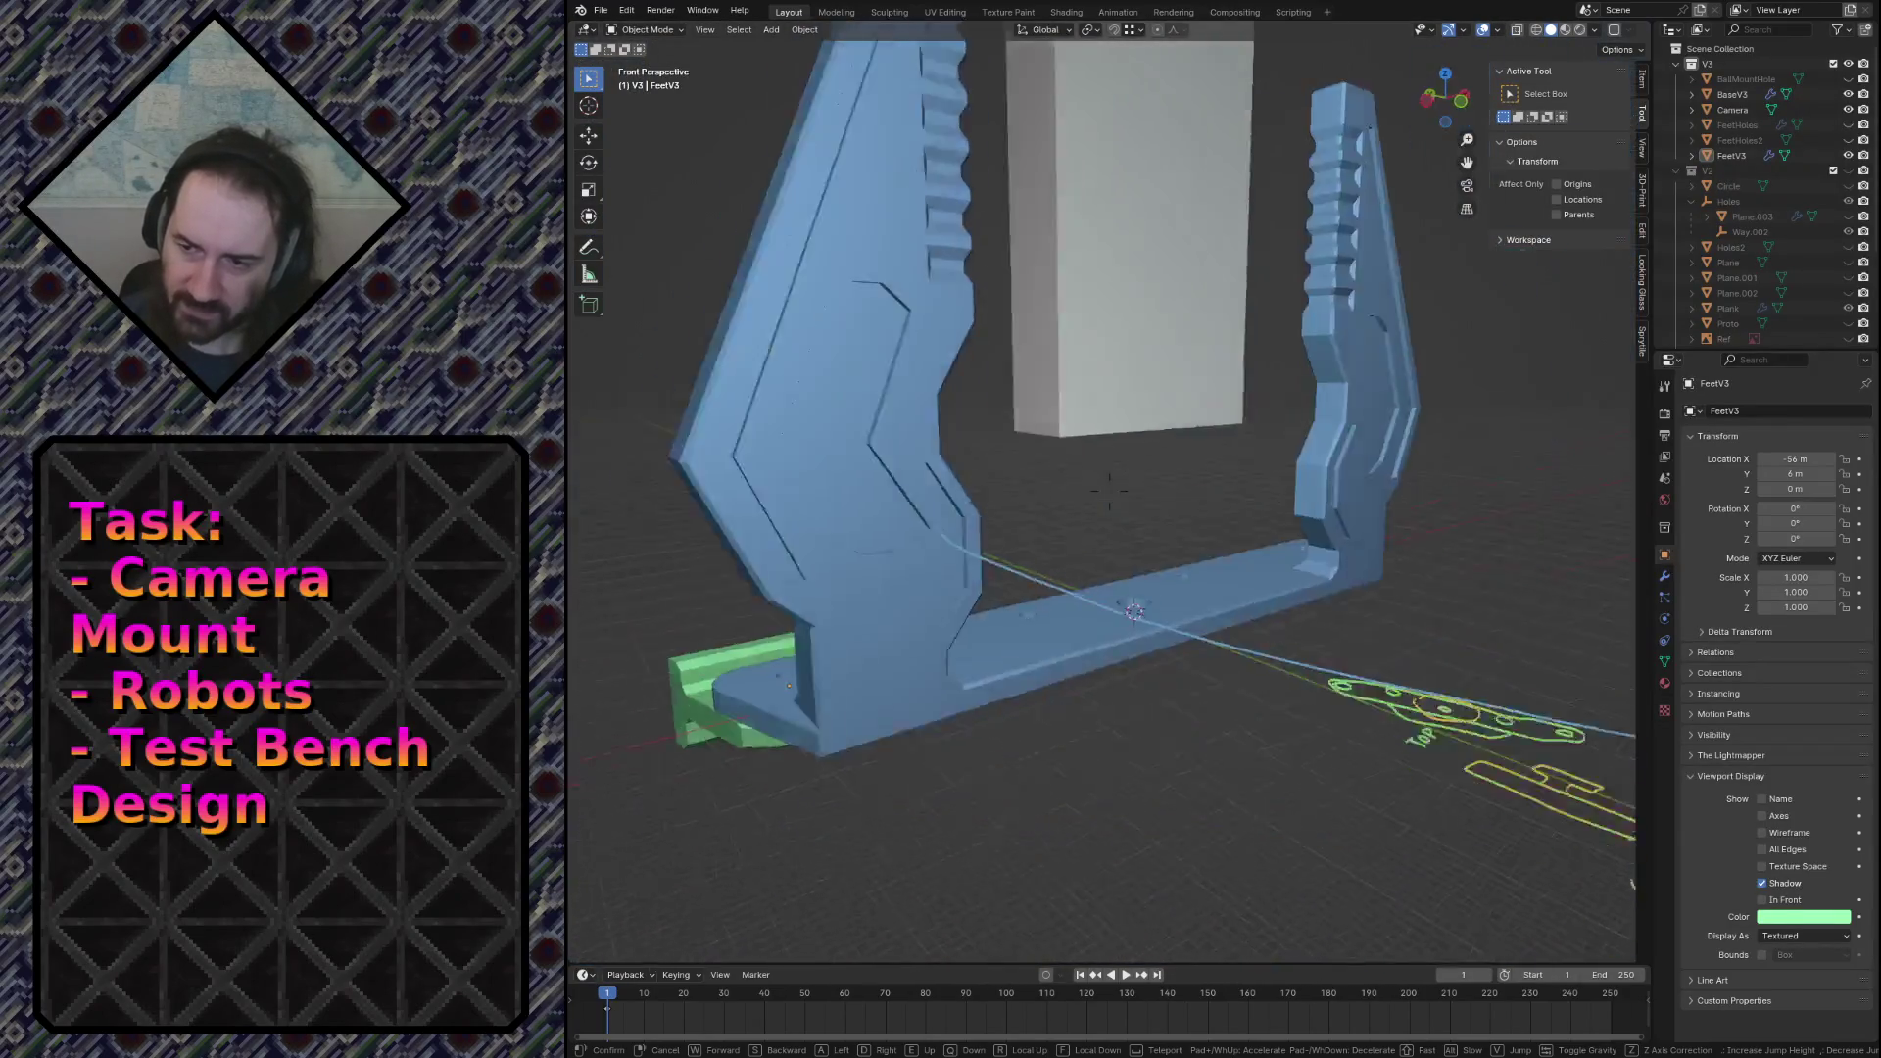
key(w)
key(s)
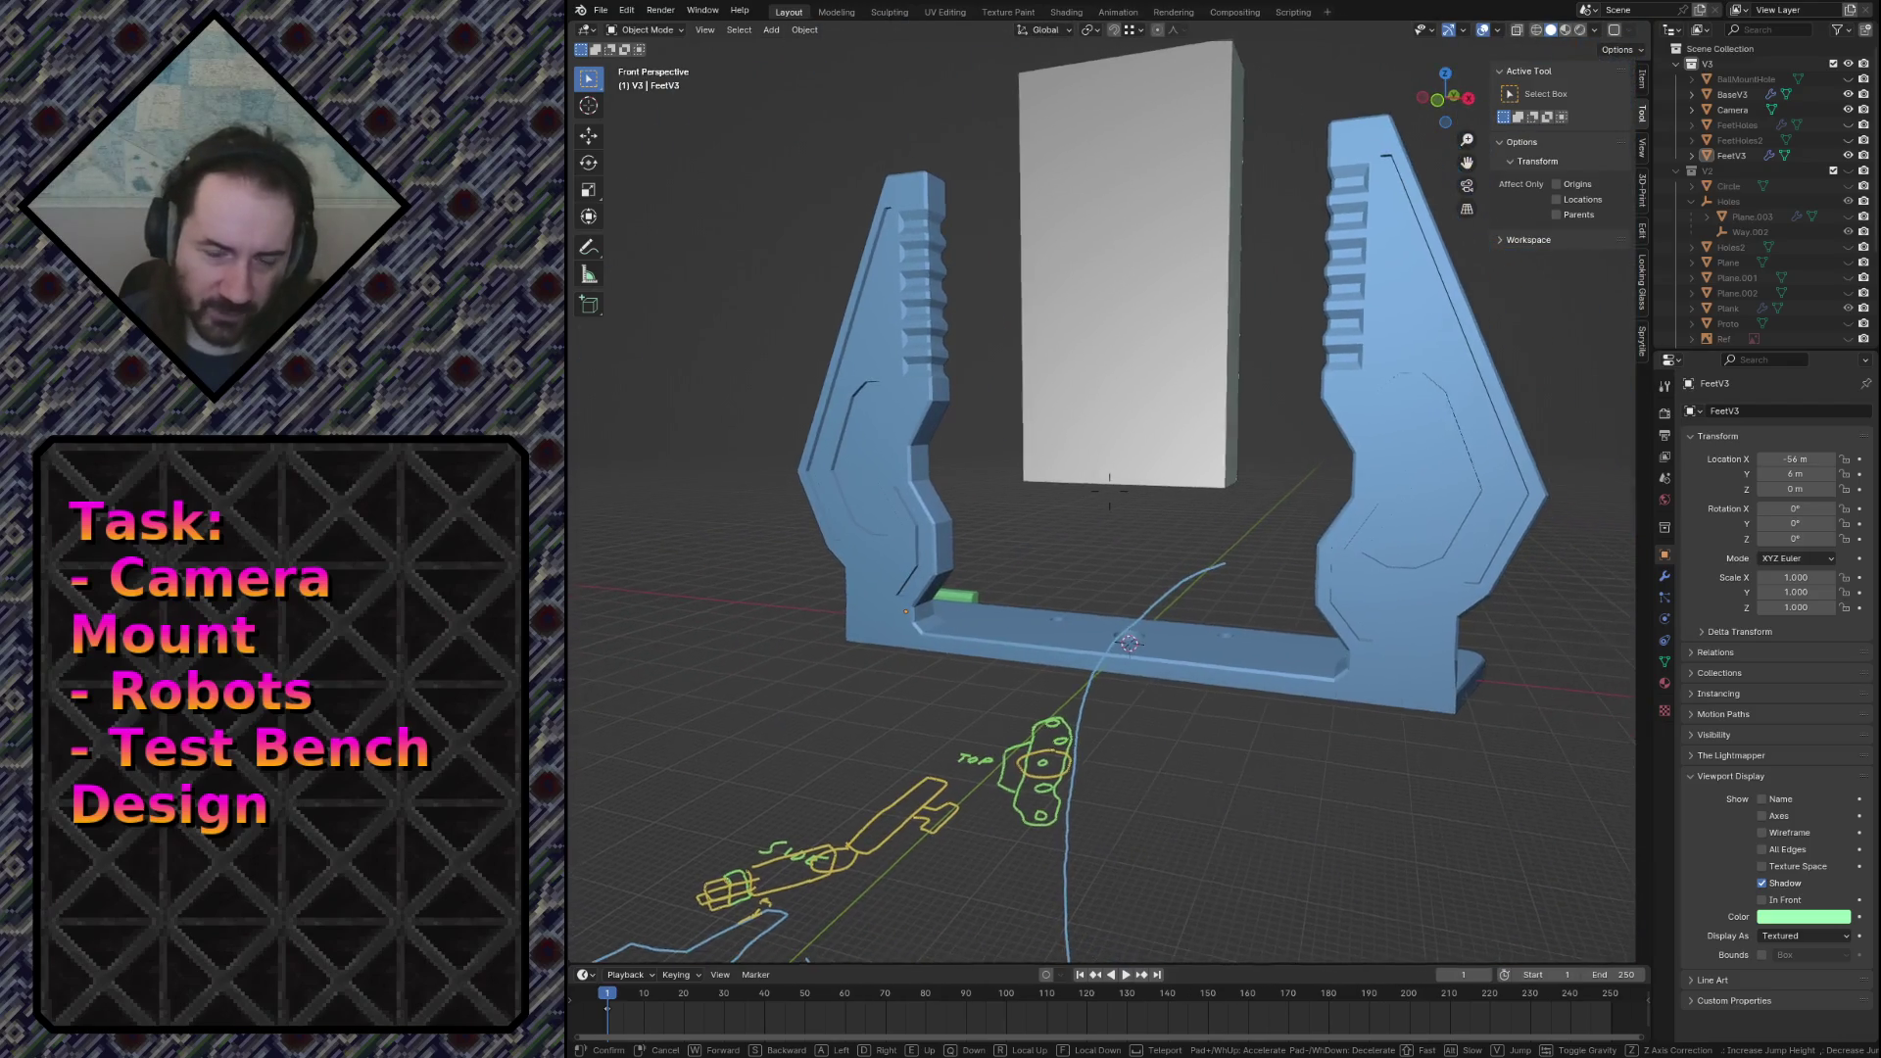
key(s)
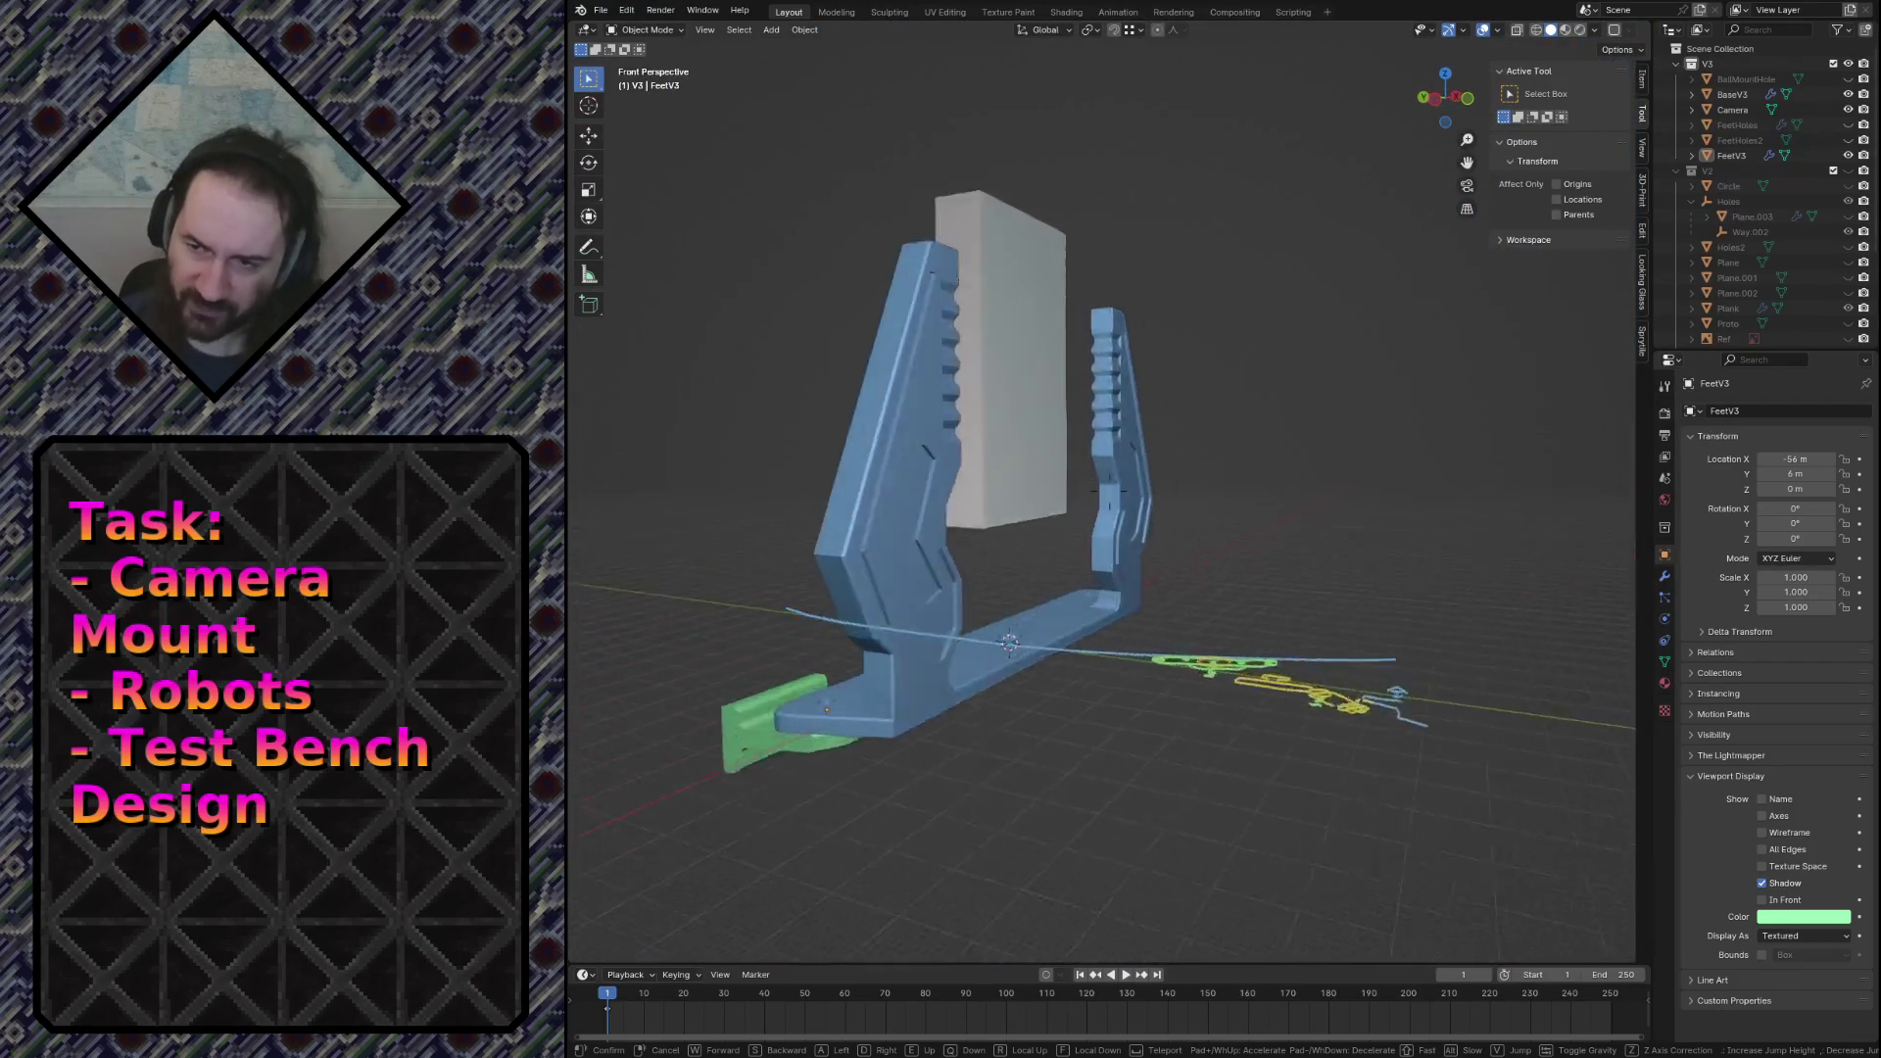
key(w)
key(s)
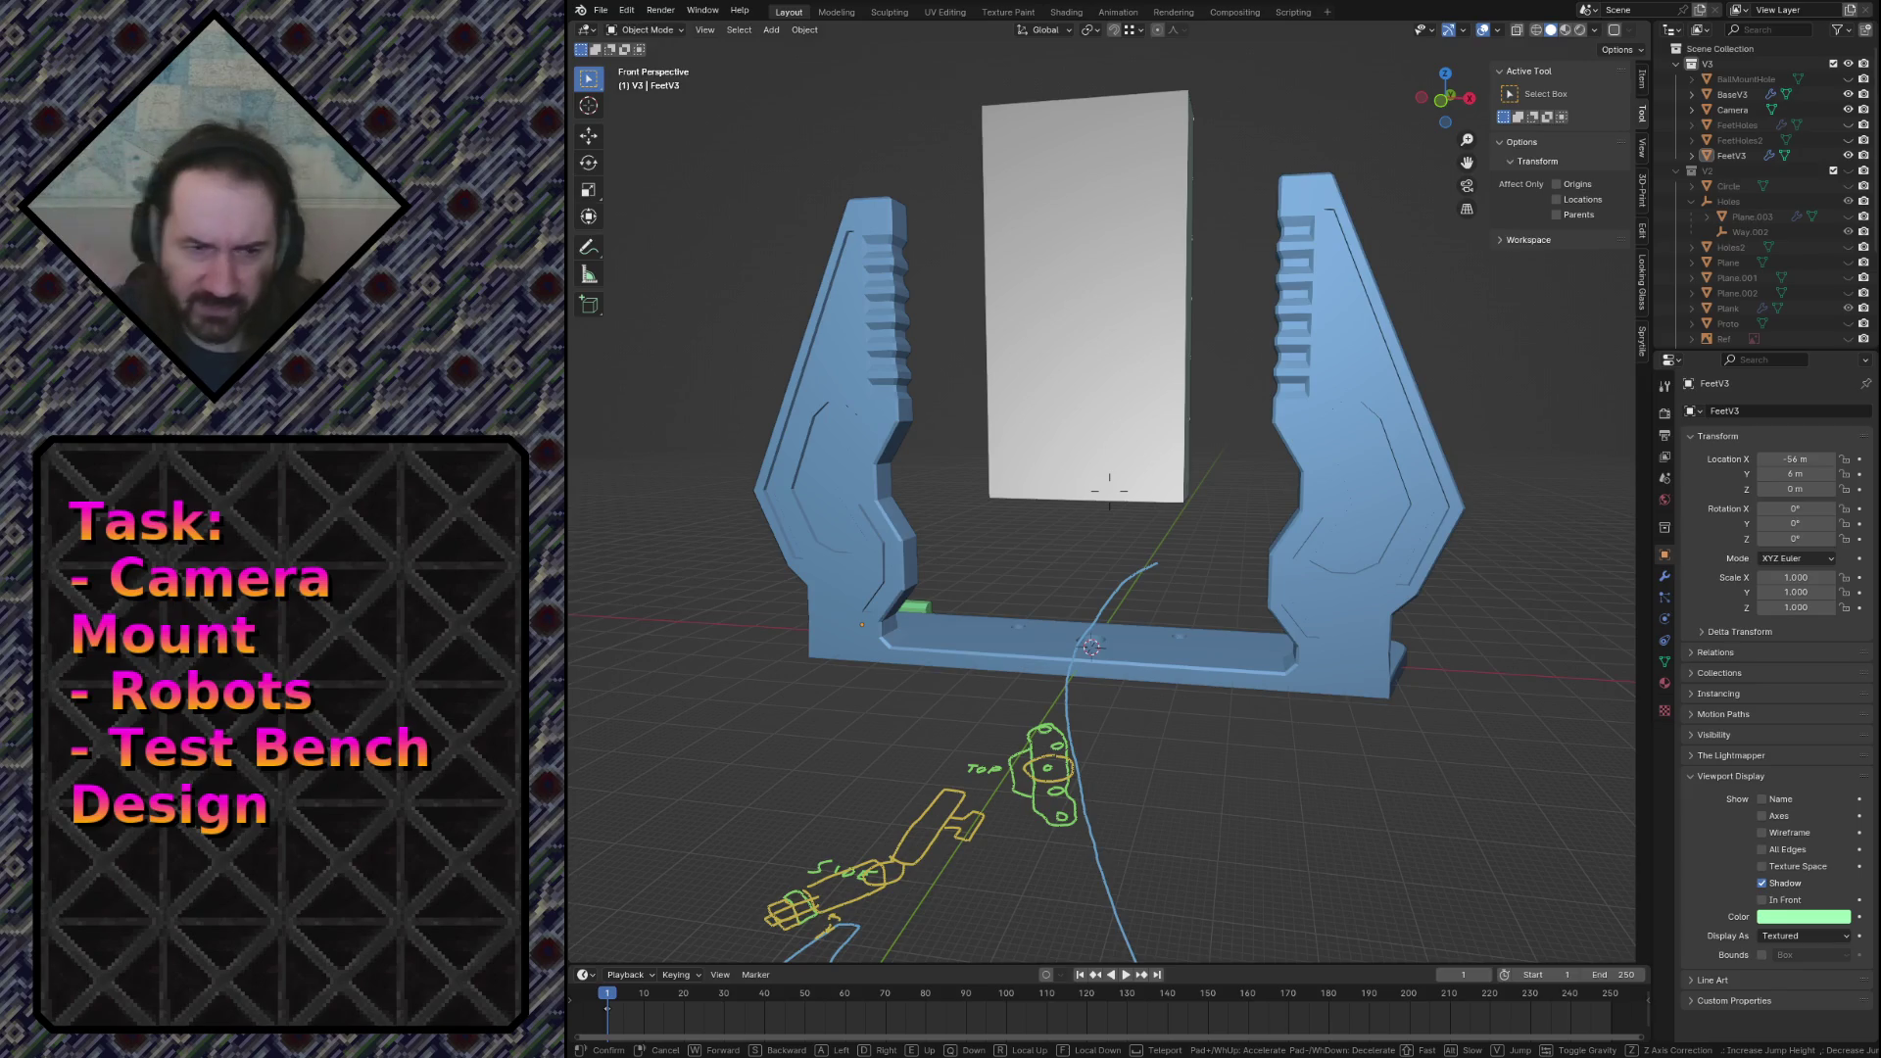
click(993, 453)
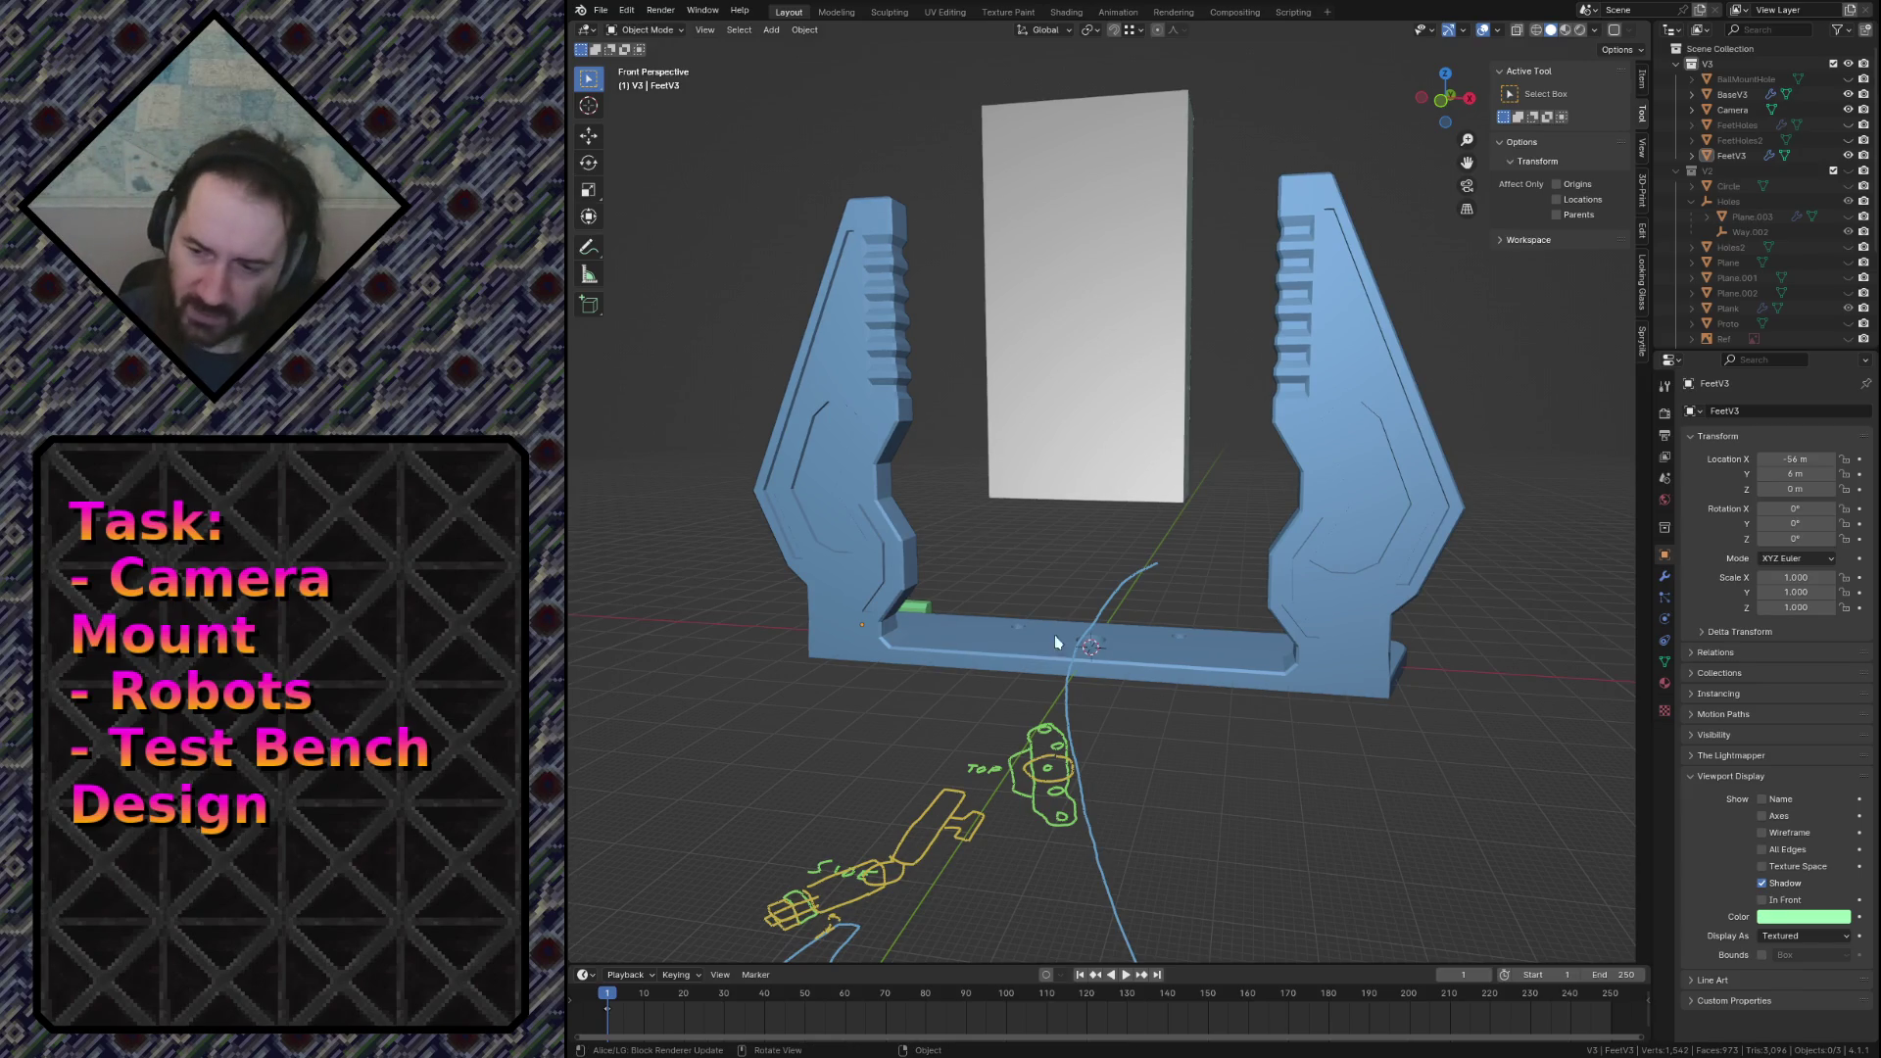